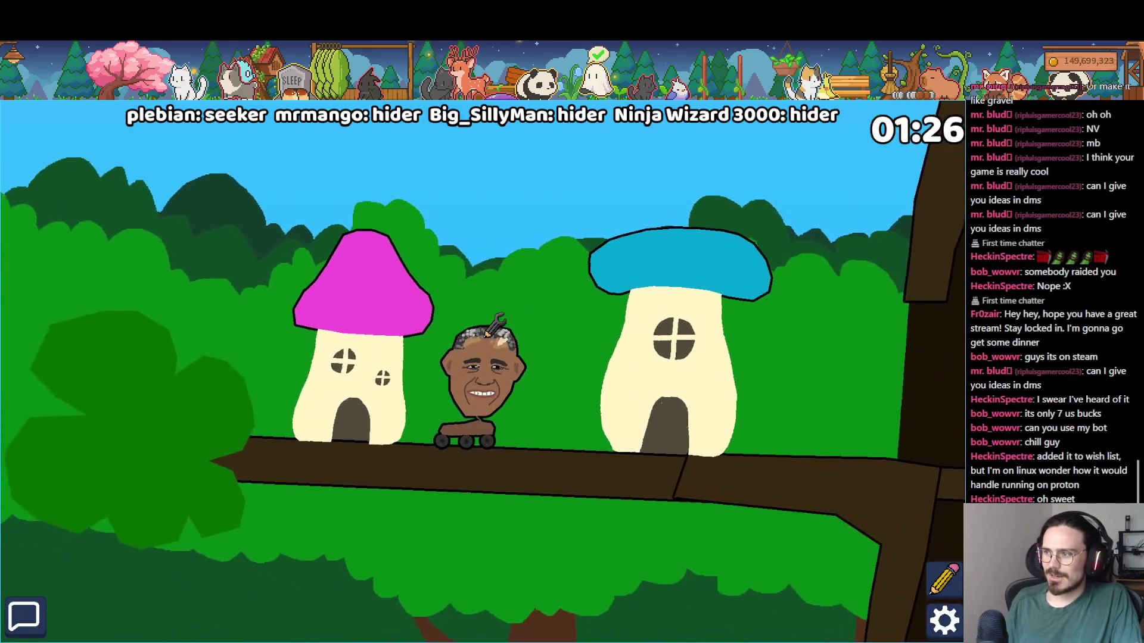
# - Get the bot off the branch, move left into the forest and climb the tree trunk
pyautogui.press('Return')
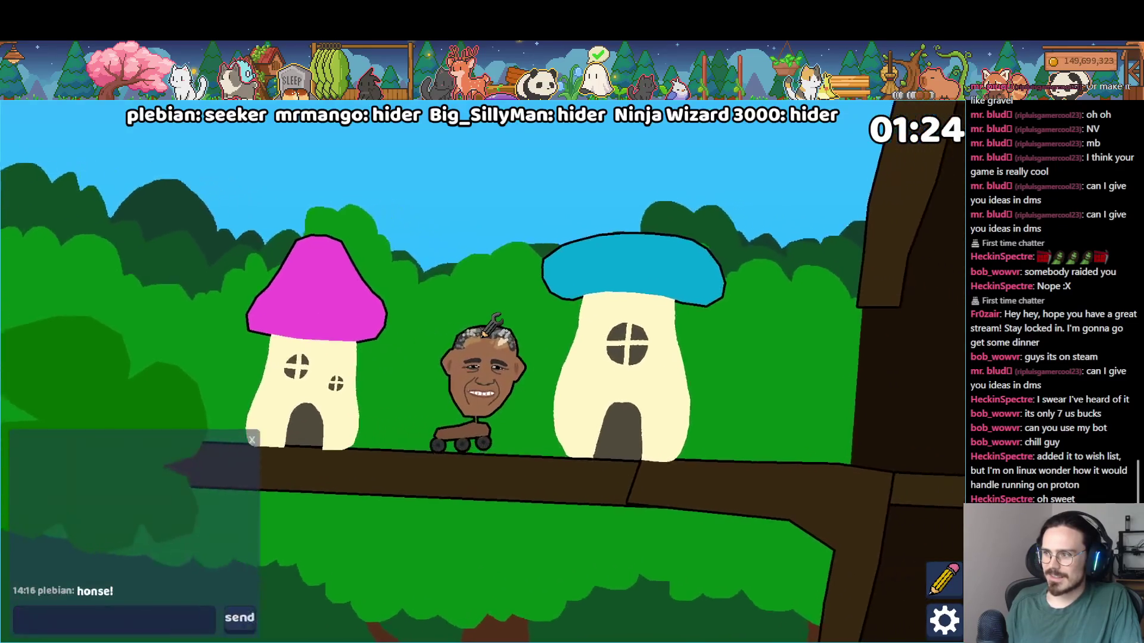
pyautogui.press('space')
pyautogui.press('Left')
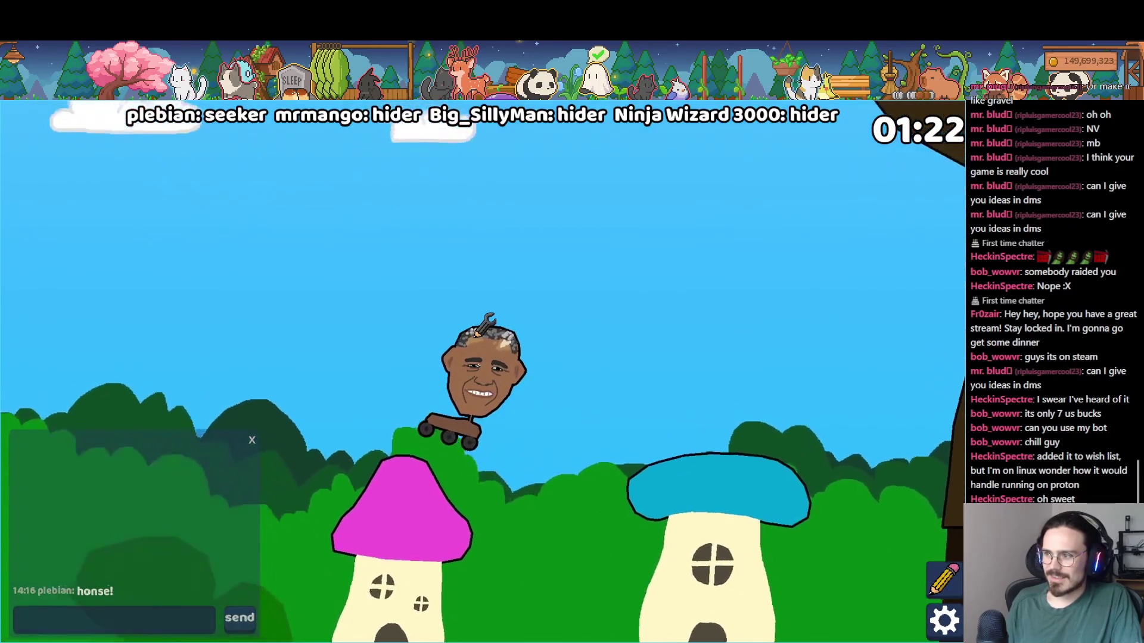
pyautogui.press('Left')
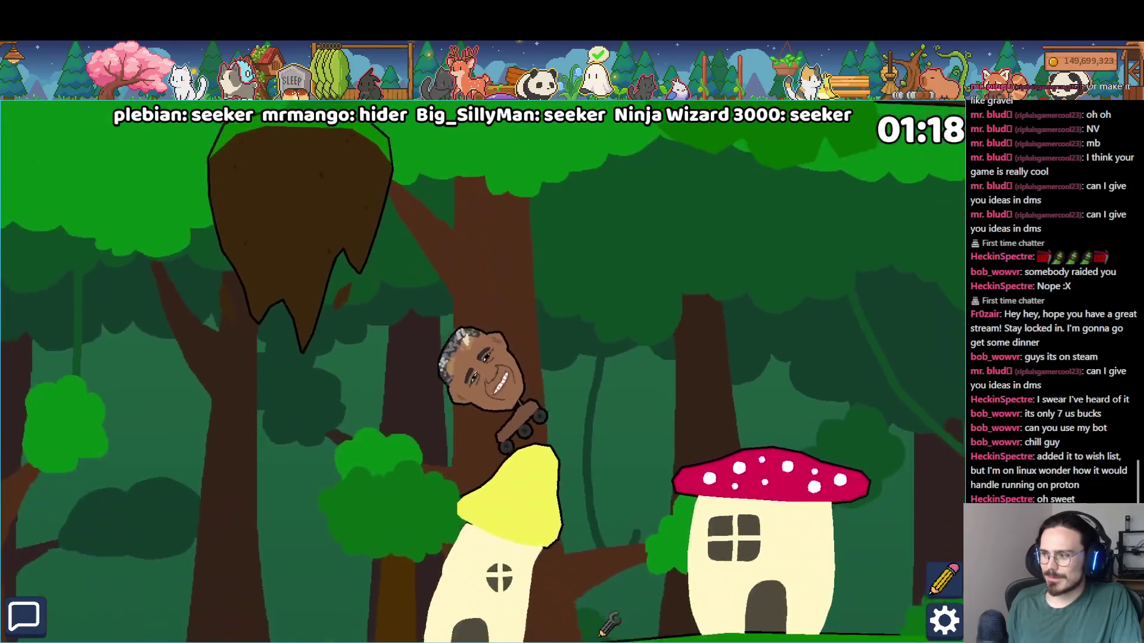
pyautogui.press('space')
pyautogui.press('Up')
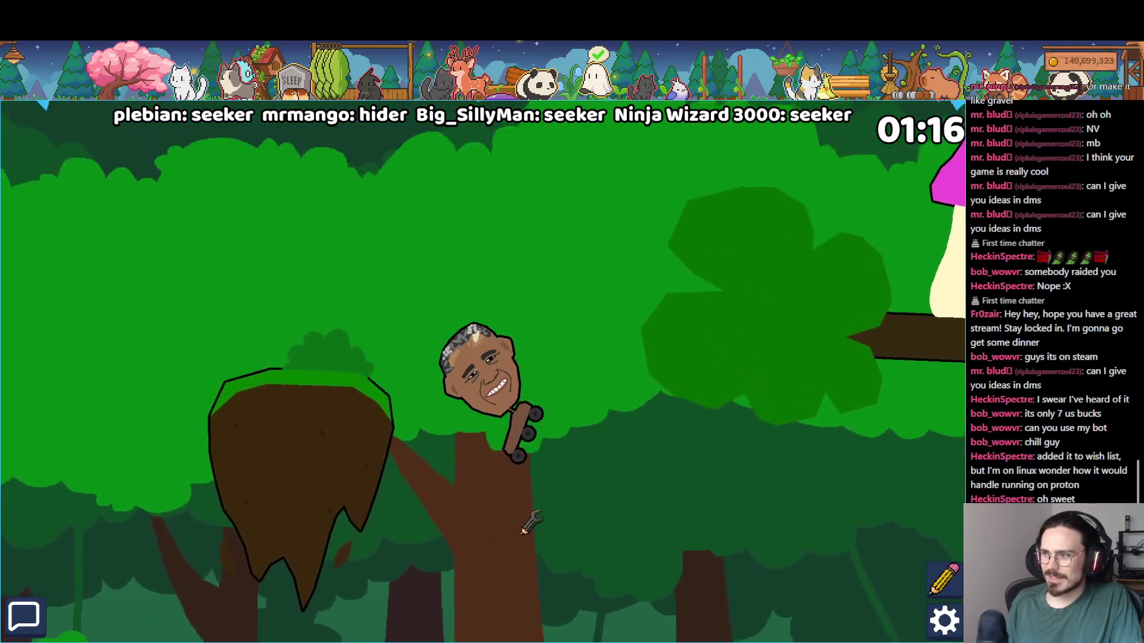
# - Cross the branches and drive left to hide behind the red-spotted mushroom house
pyautogui.press('Right')
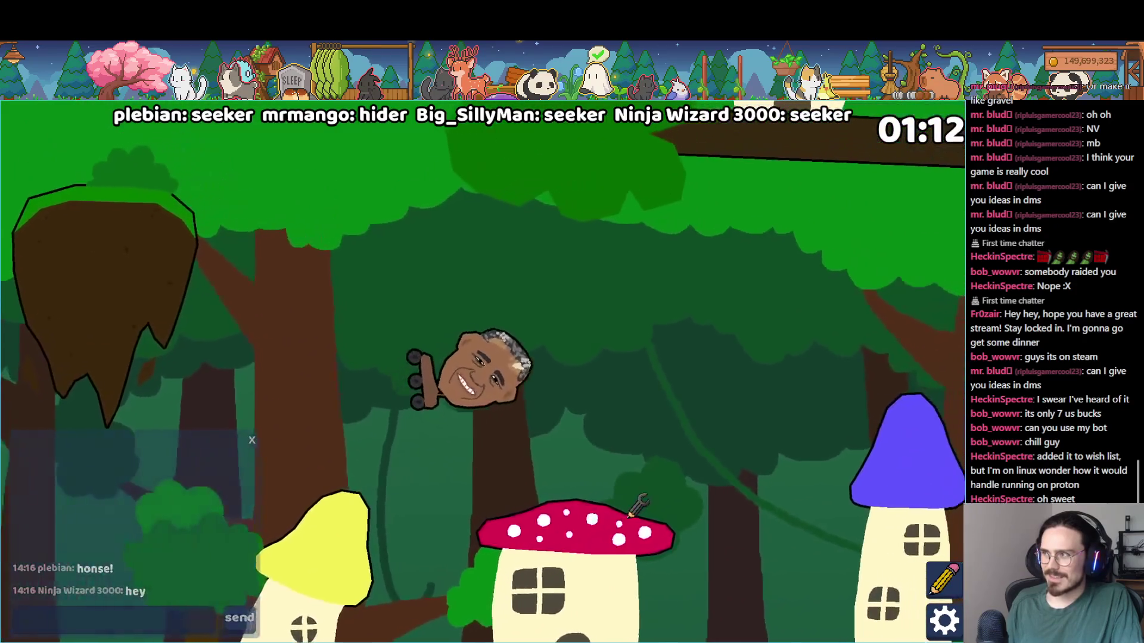
pyautogui.press('Right')
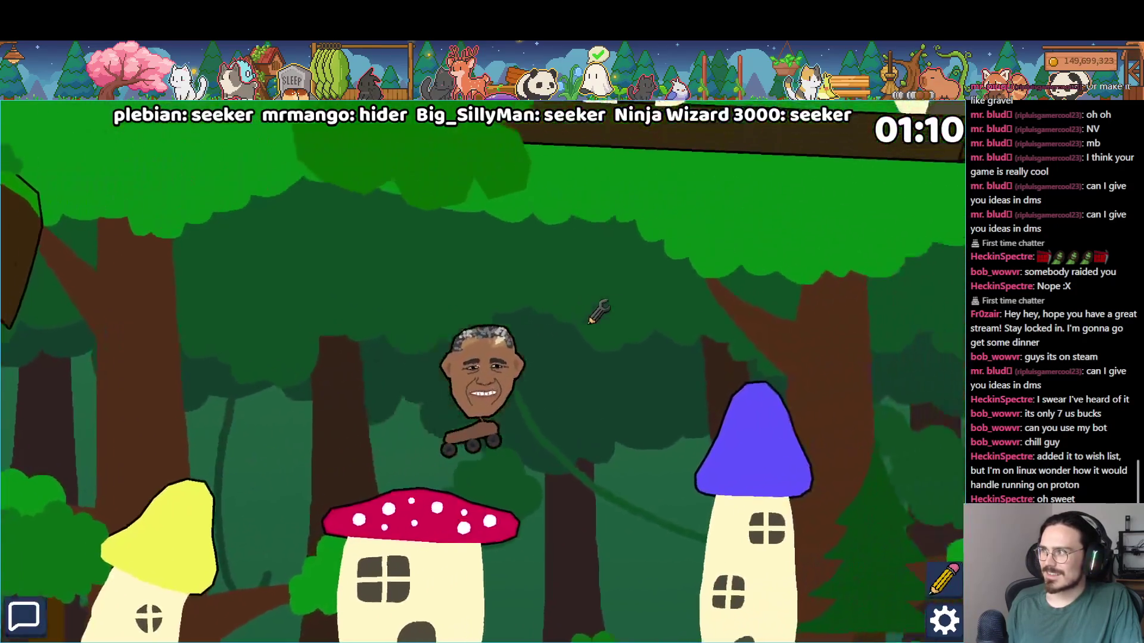
pyautogui.press('Up')
pyautogui.press('Right')
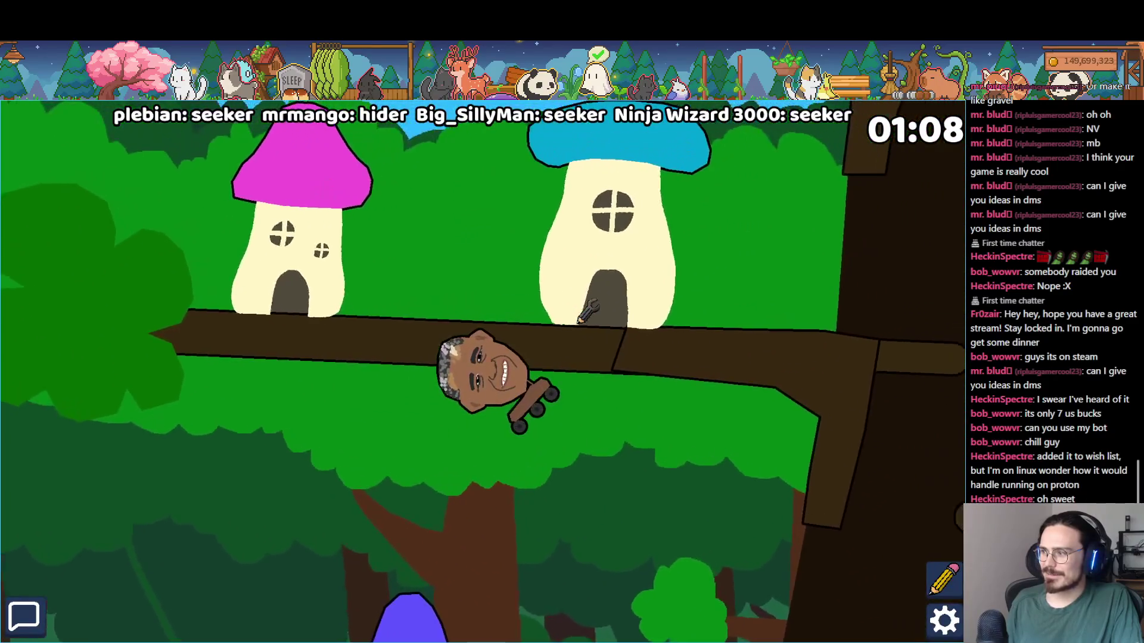
pyautogui.press('Left')
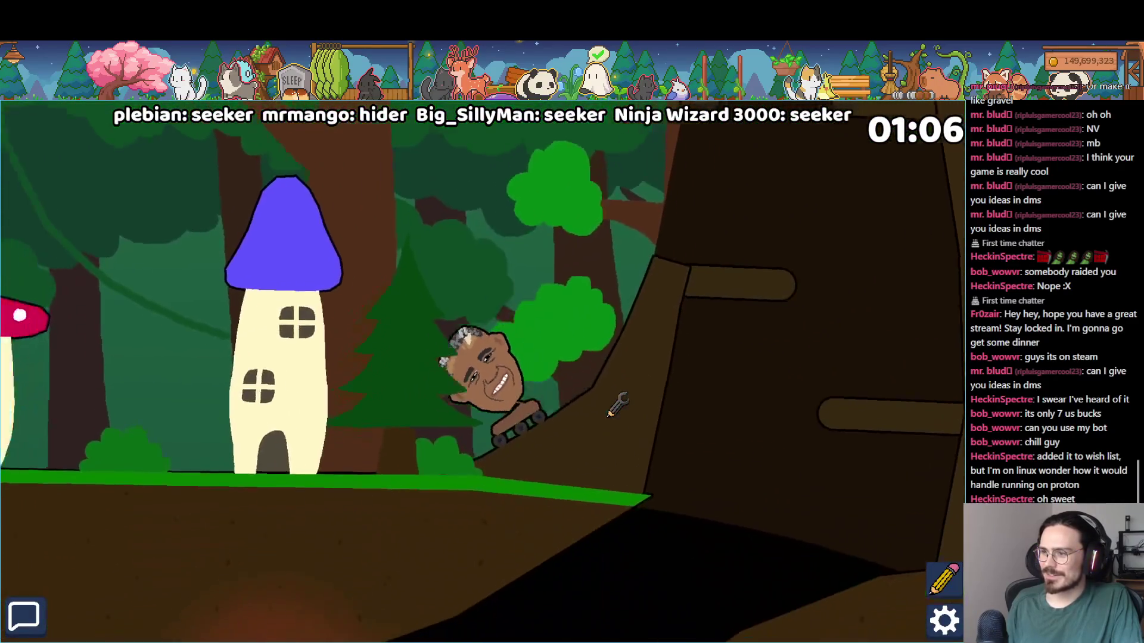
pyautogui.press('Left')
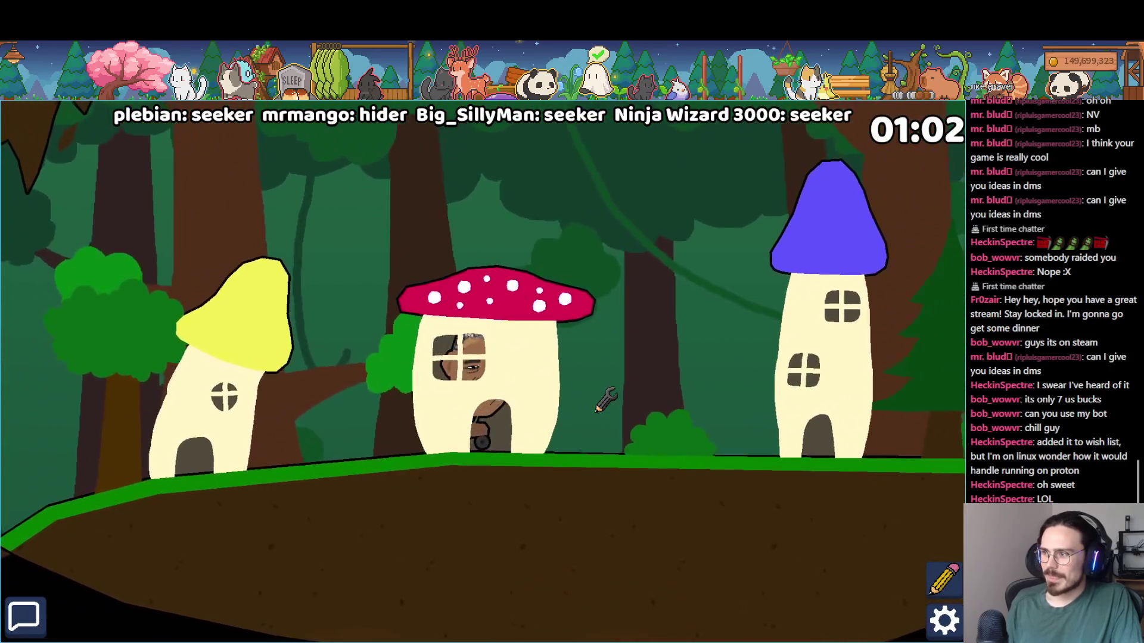
# - Shuffle between the house's left edge and the door to stay hidden until the round ends
pyautogui.press('Left')
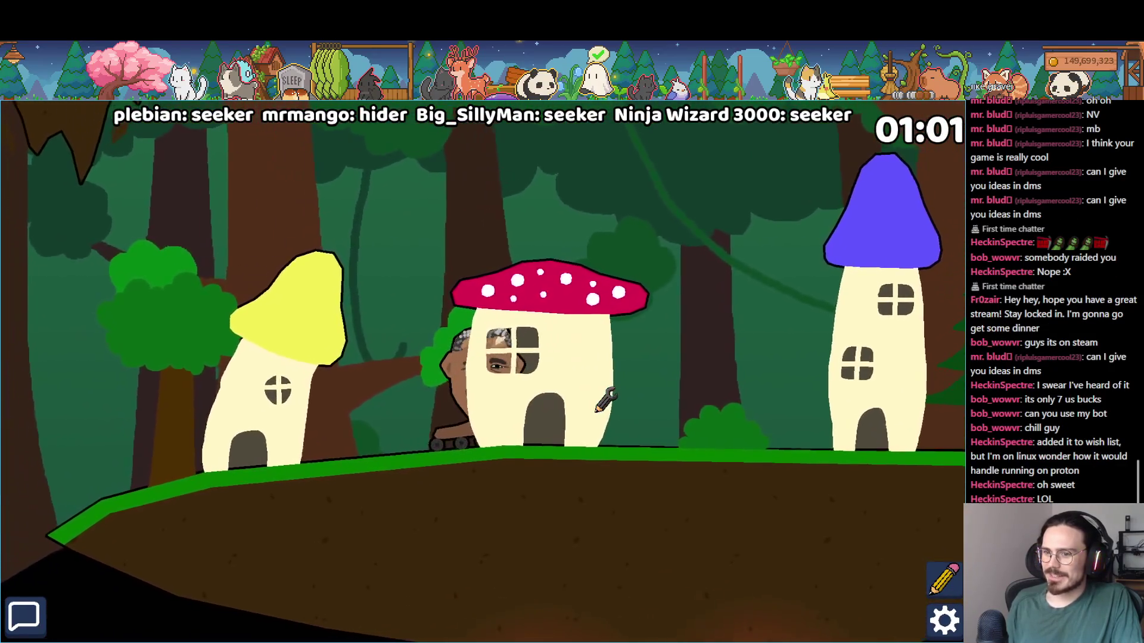
pyautogui.press('Right')
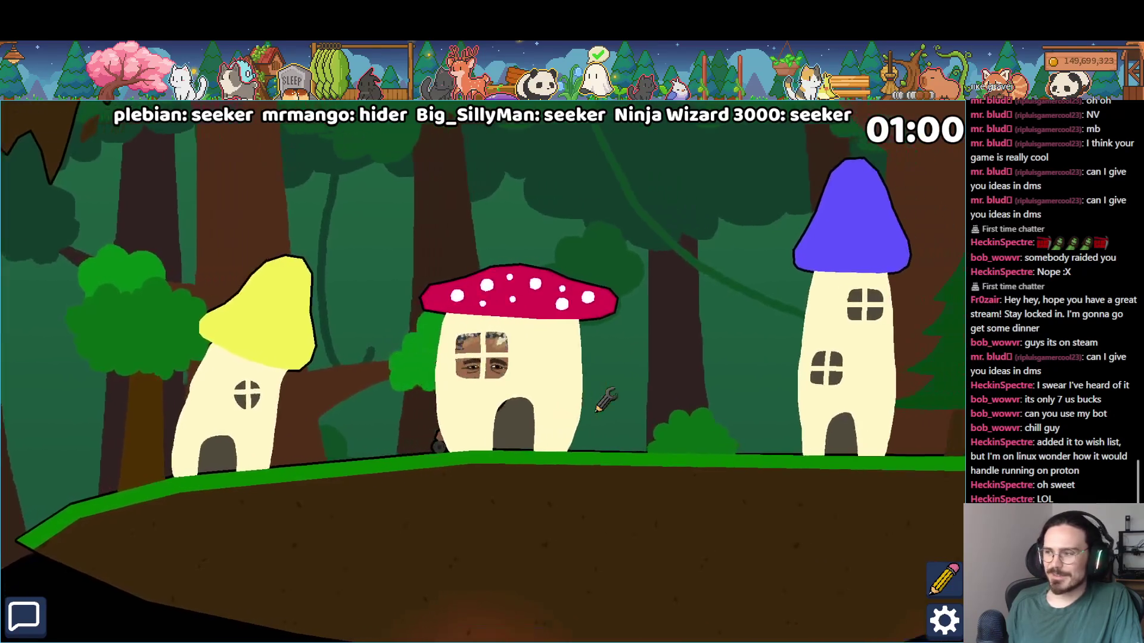
pyautogui.press('Left')
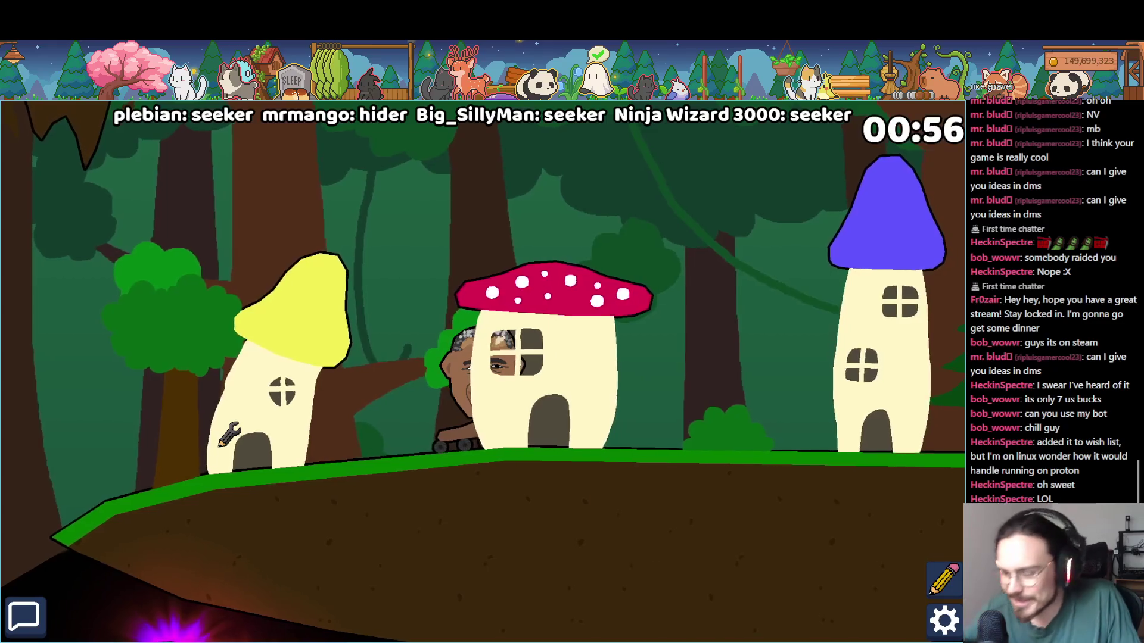
pyautogui.press('Right')
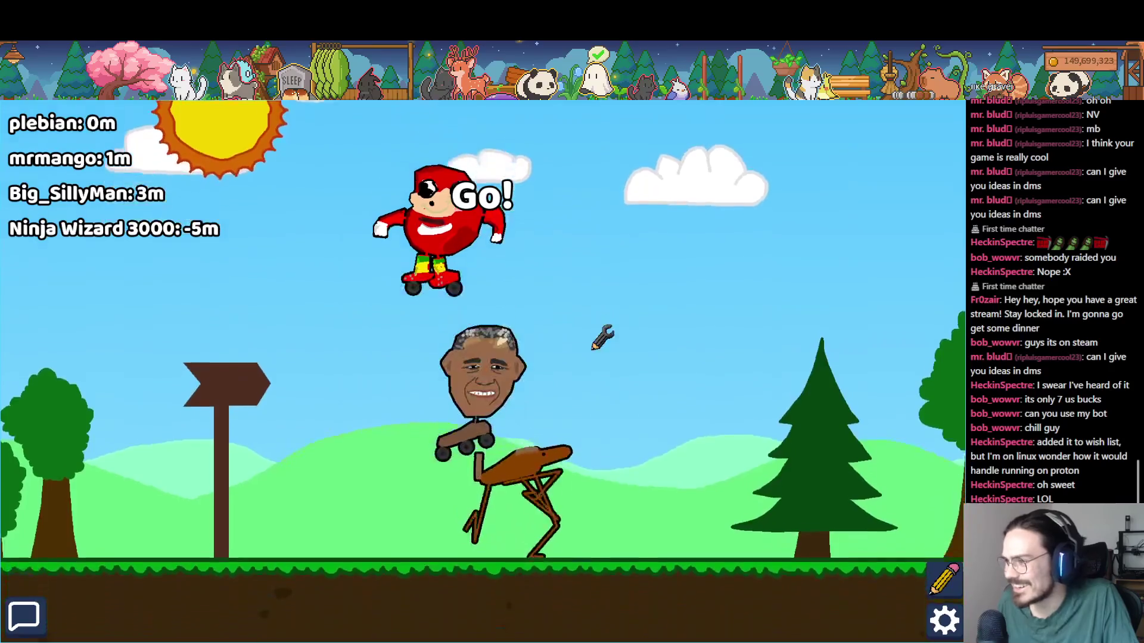
# - Race through The Castle, dismissing the bot editor, then quit back to the Godot editor with F8
pyautogui.press('Right')
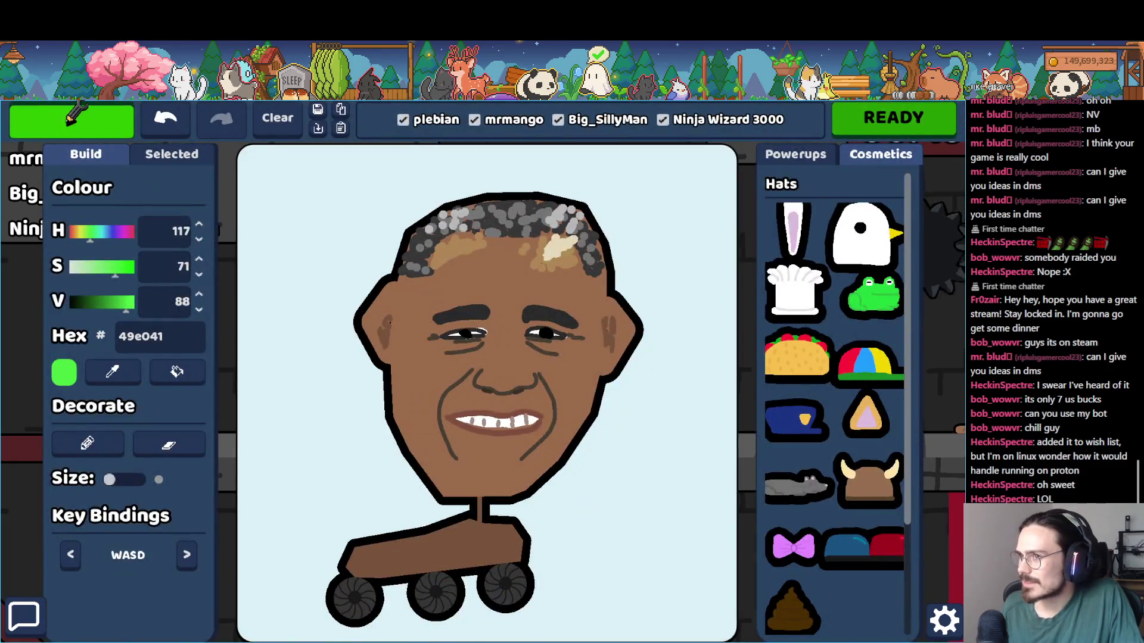
pyautogui.click(73, 112)
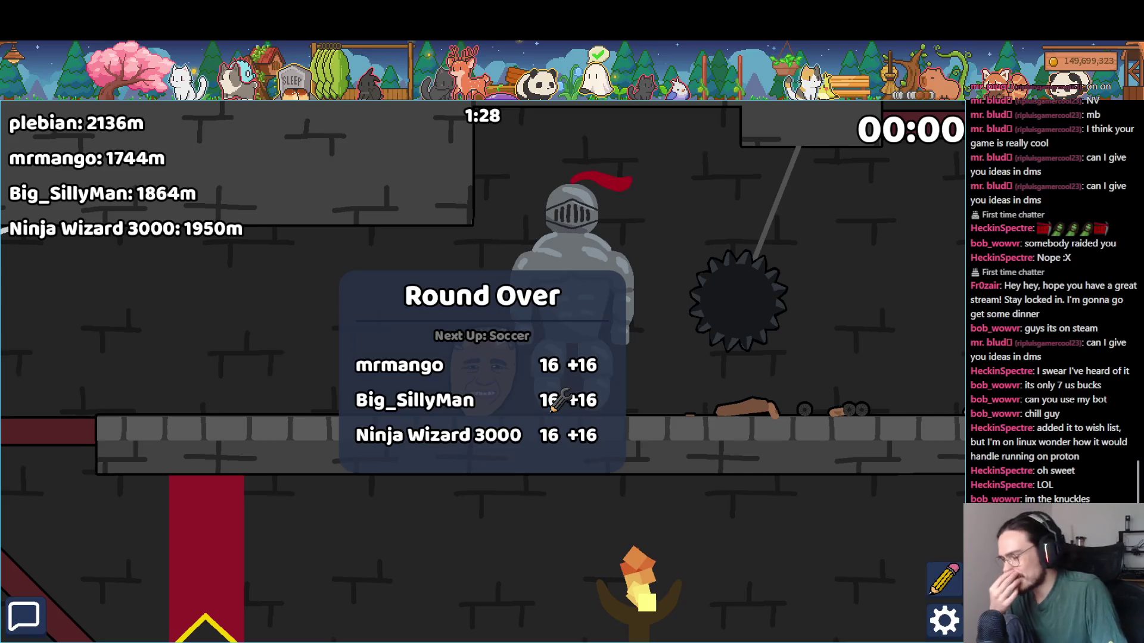
pyautogui.press('F8')
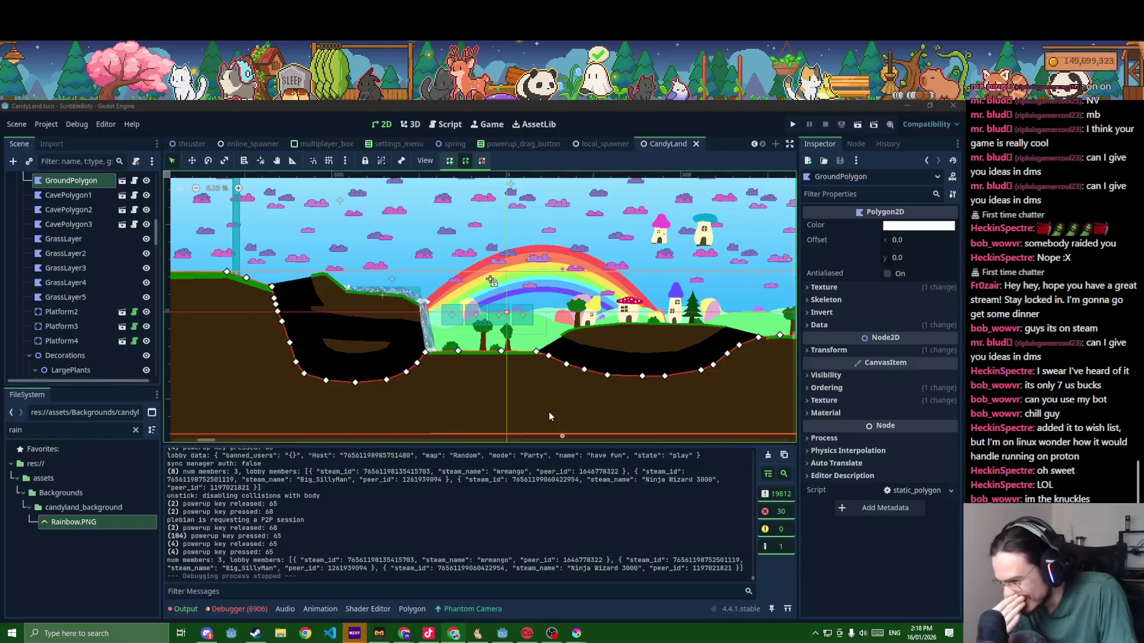
# - Show the debugger's error list enlarged and jump to the SteamManager.gd line behind the lobby error
pyautogui.click(242, 604)
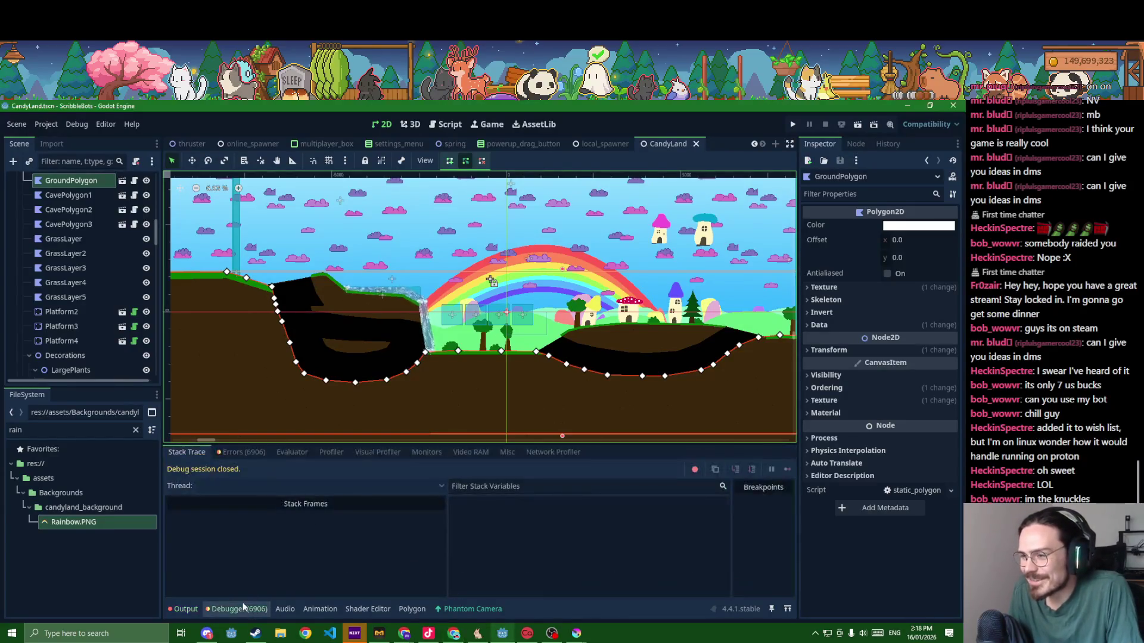
pyautogui.press('Right')
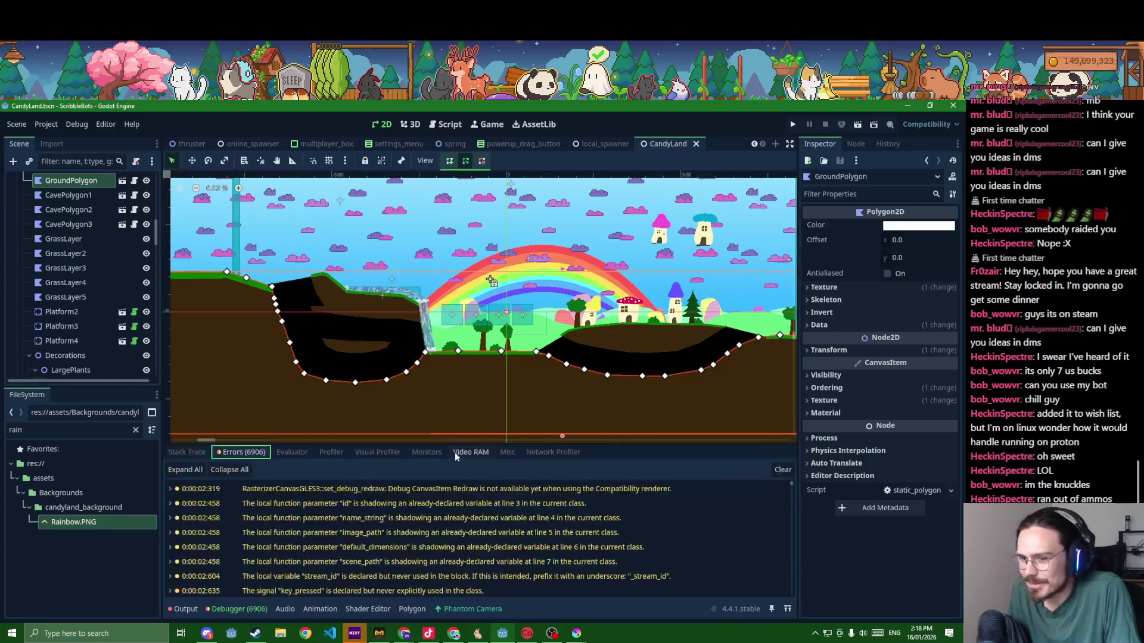
pyautogui.moveTo(463, 442); pyautogui.dragTo(465, 315)
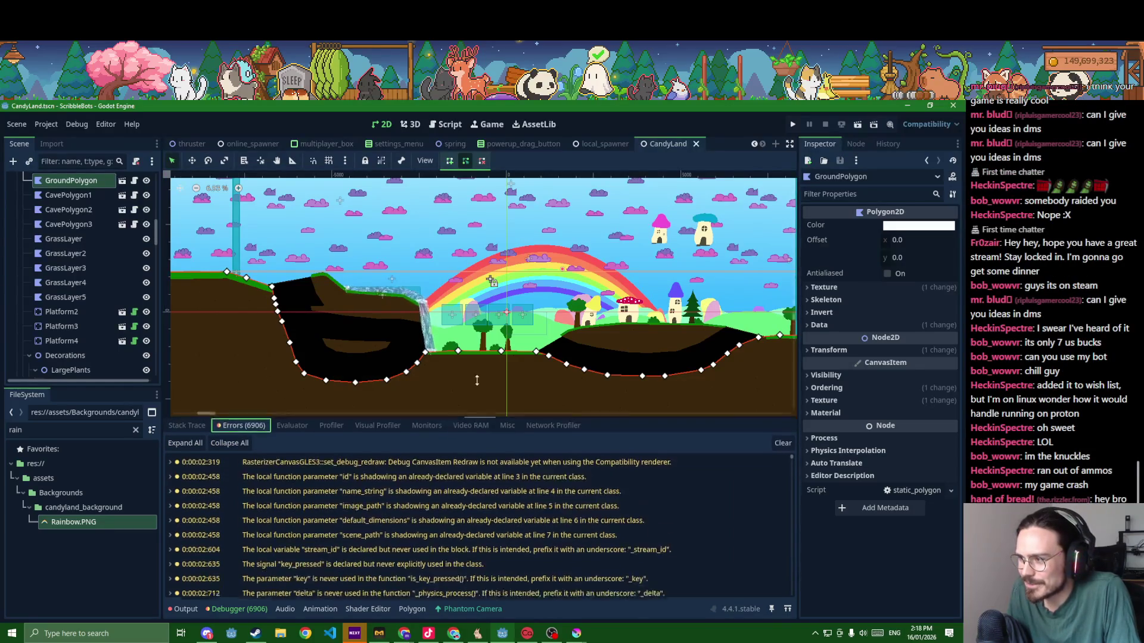
pyautogui.moveTo(792, 354); pyautogui.dragTo(798, 617)
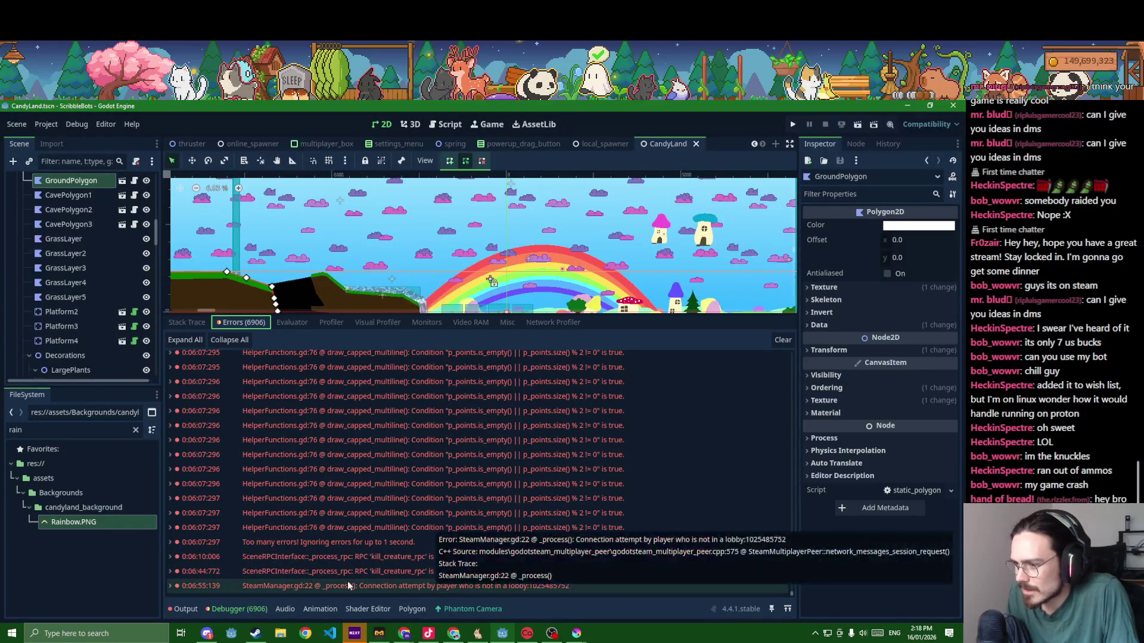
pyautogui.moveTo(407, 586)
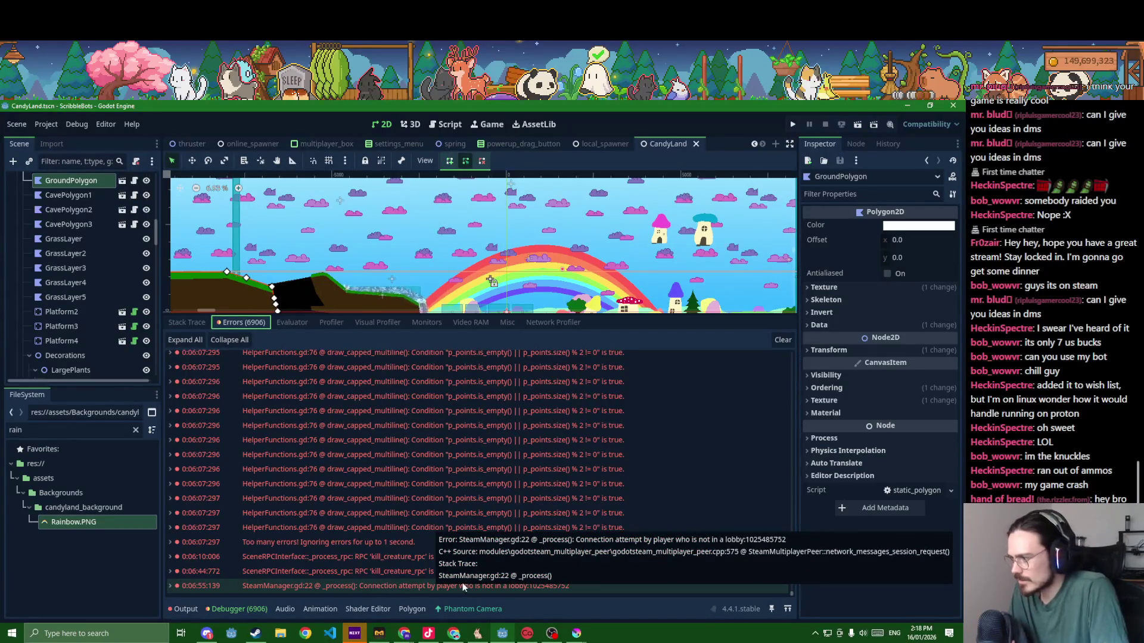
pyautogui.doubleClick(464, 586)
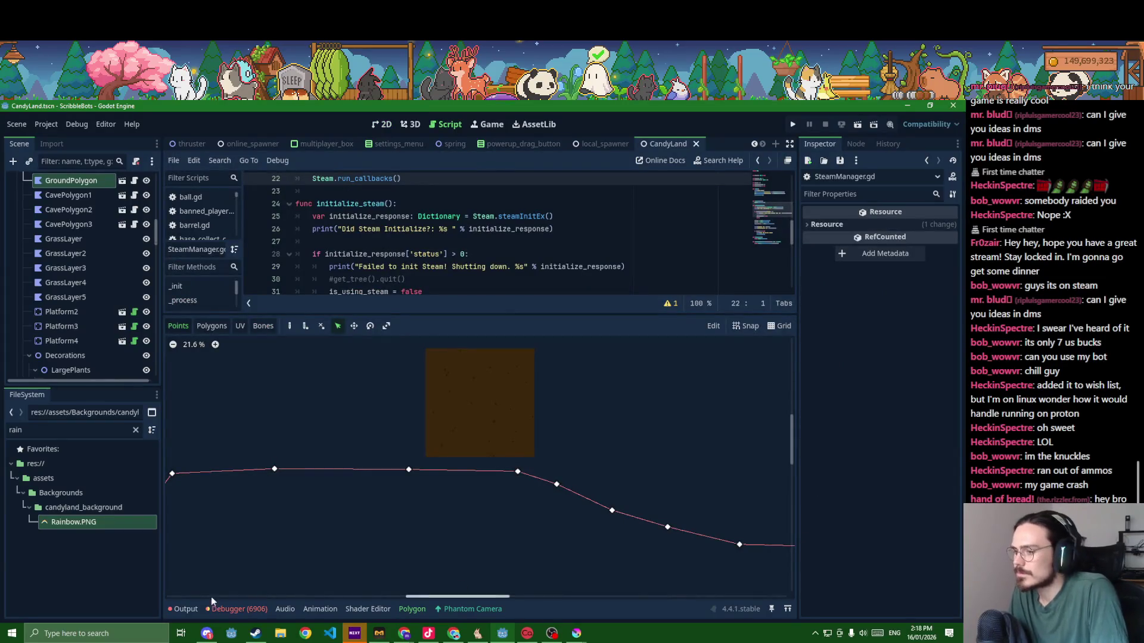
# - Reopen the error list and jump to line 22 of SteamManager.gd
pyautogui.click(185, 608)
pyautogui.click(237, 608)
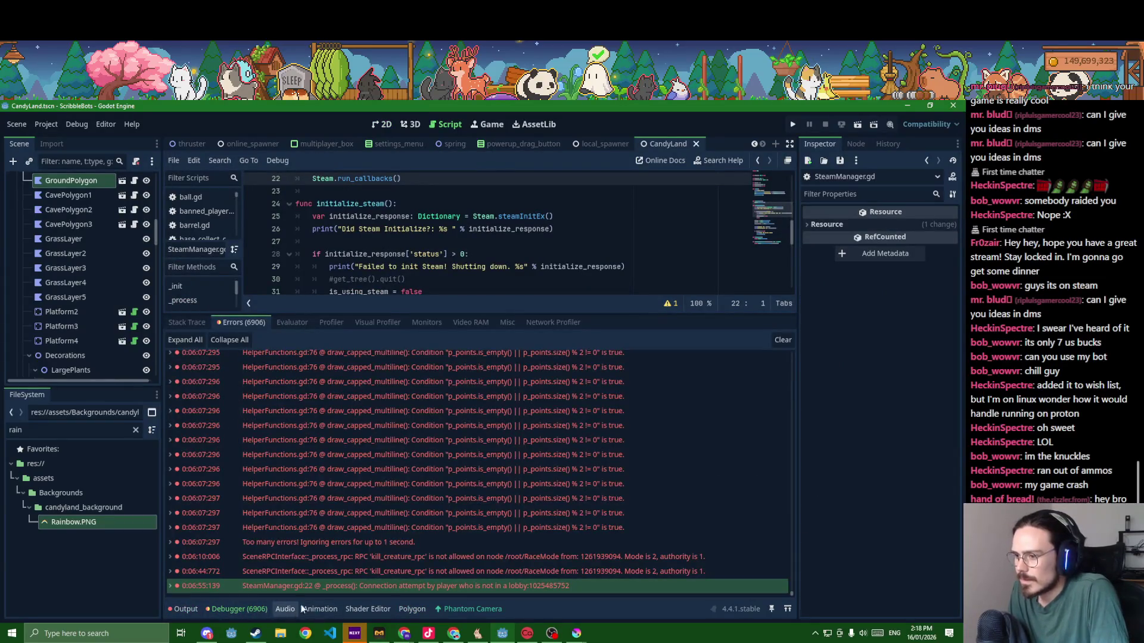
pyautogui.doubleClick(535, 588)
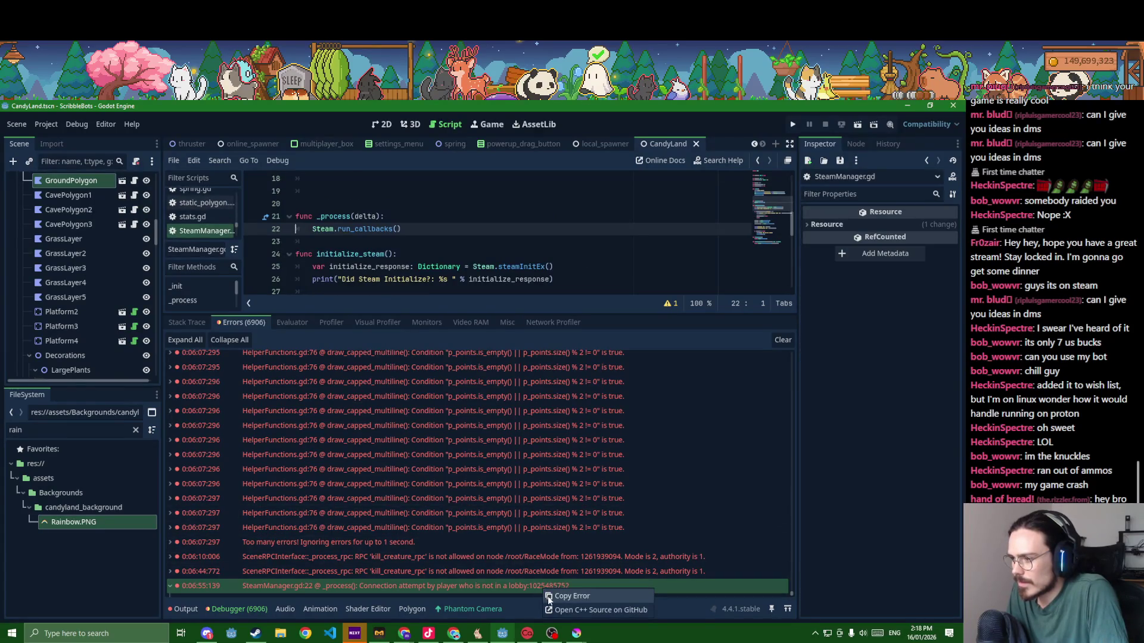
pyautogui.hotkey('alt', 'Tab')
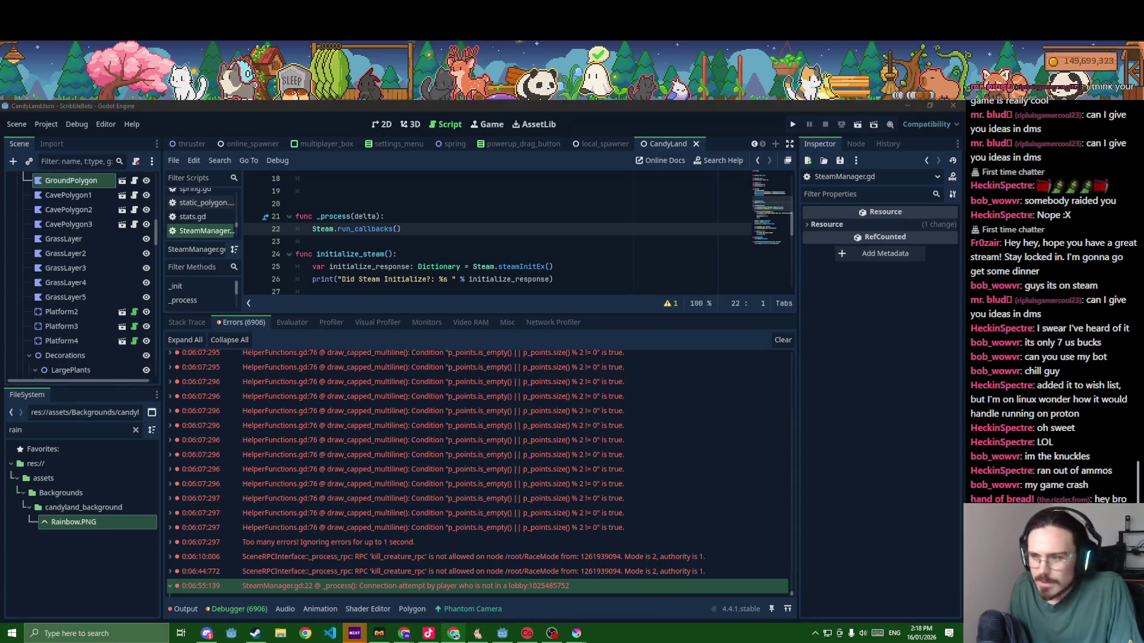
pyautogui.click(184, 609)
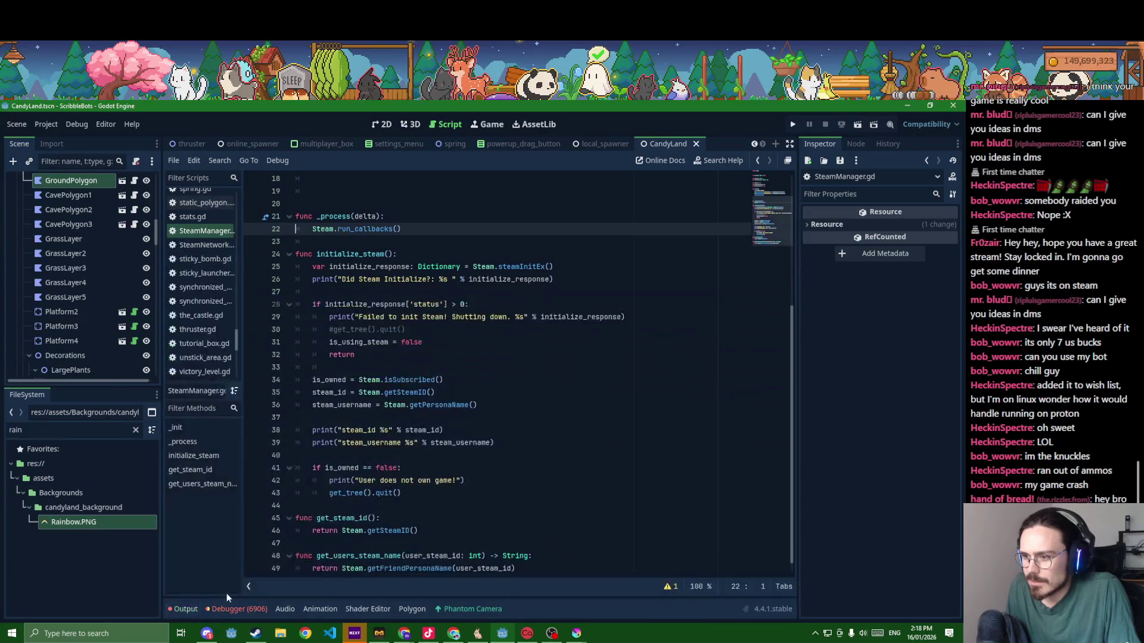
pyautogui.click(195, 608)
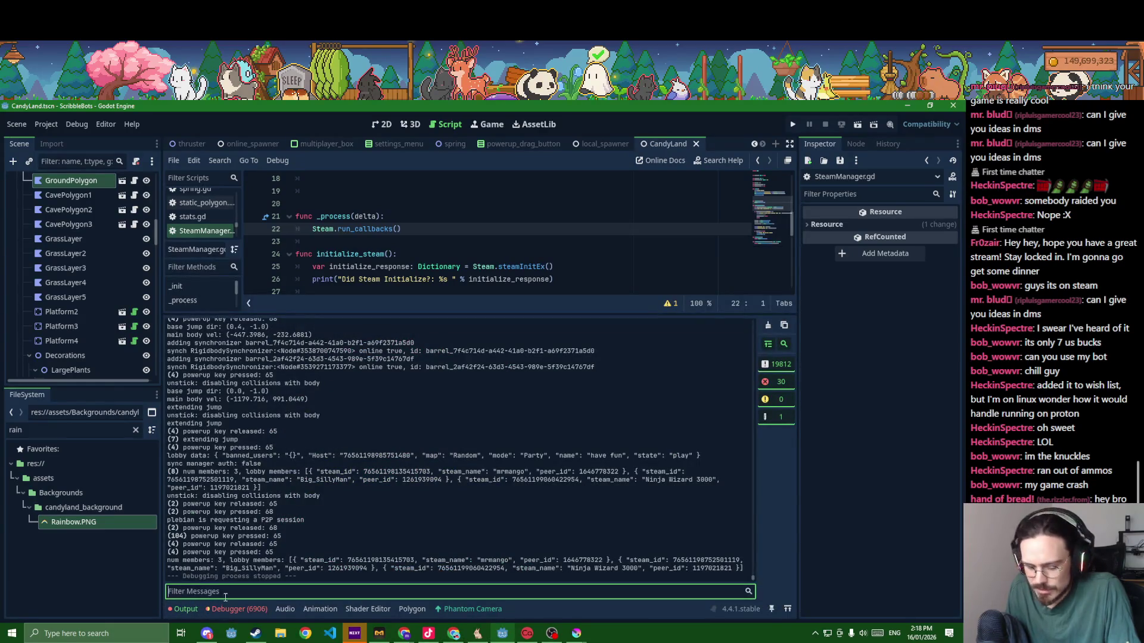
pyautogui.hotkey('ctrl', 'v')
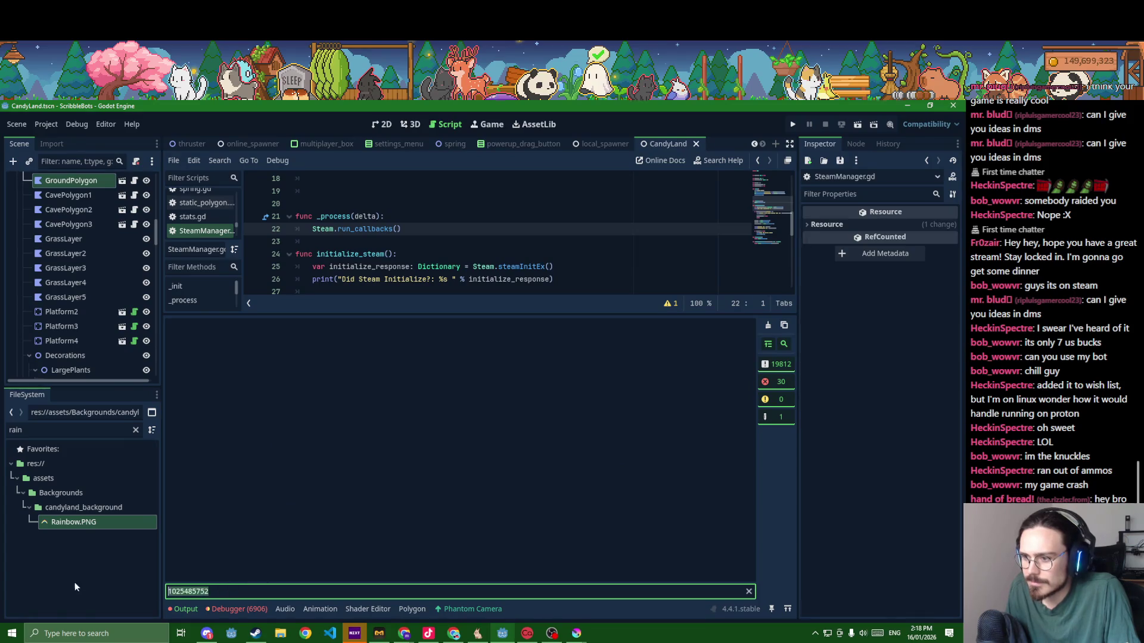
pyautogui.press('BackSpace')
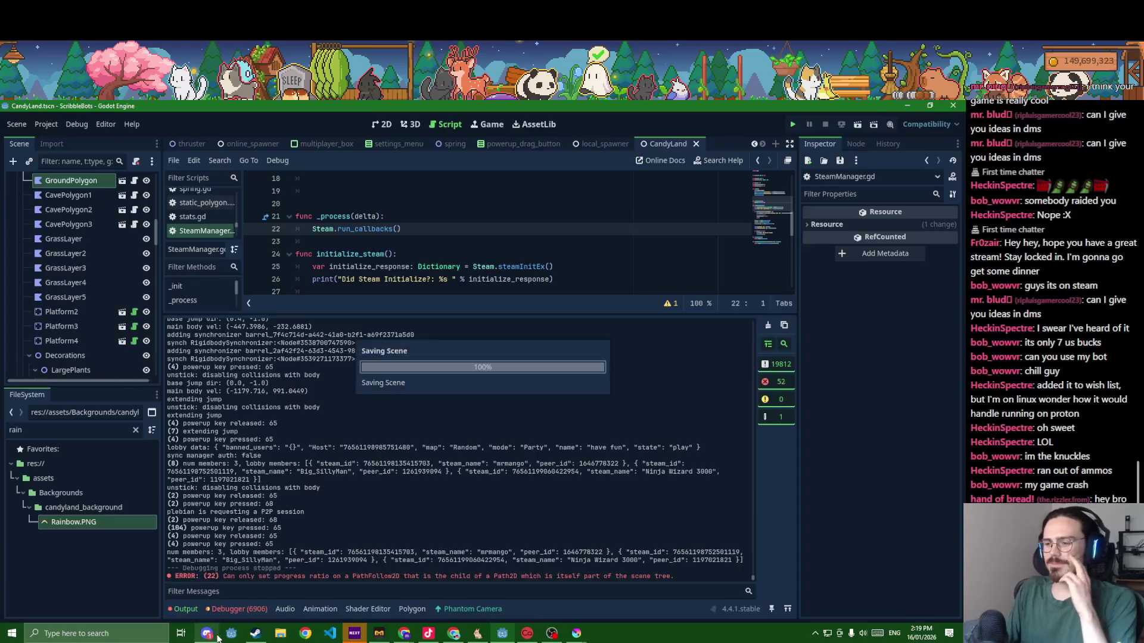
# - Browse Discord's #show-off-your-bots channel, then minimize Discord to reveal the game's splash
pyautogui.click(211, 633)
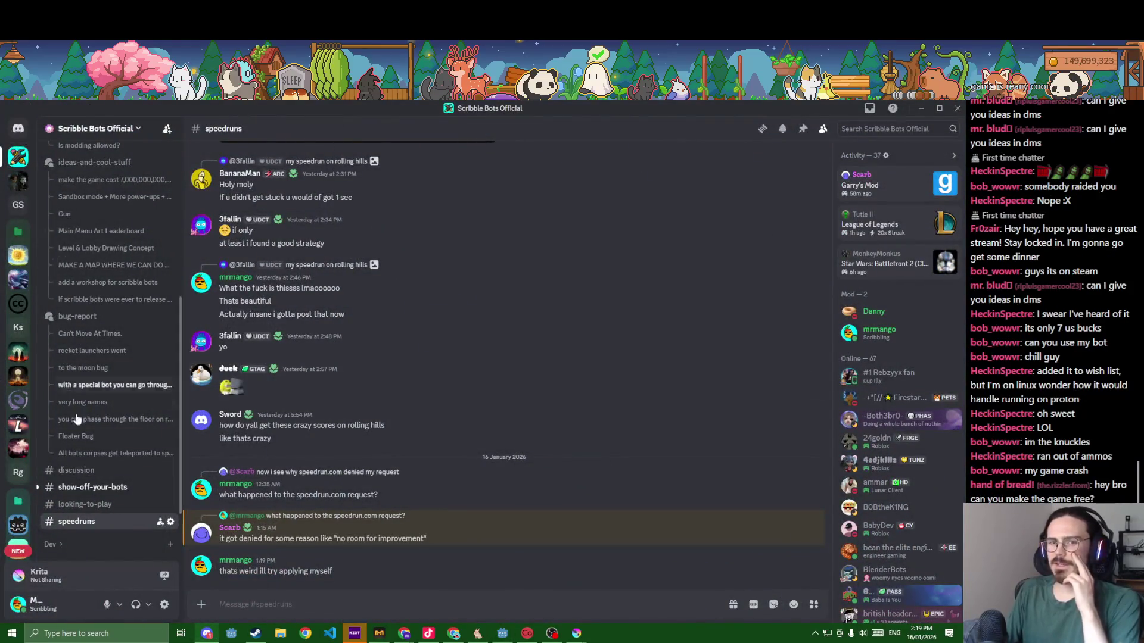
pyautogui.click(100, 488)
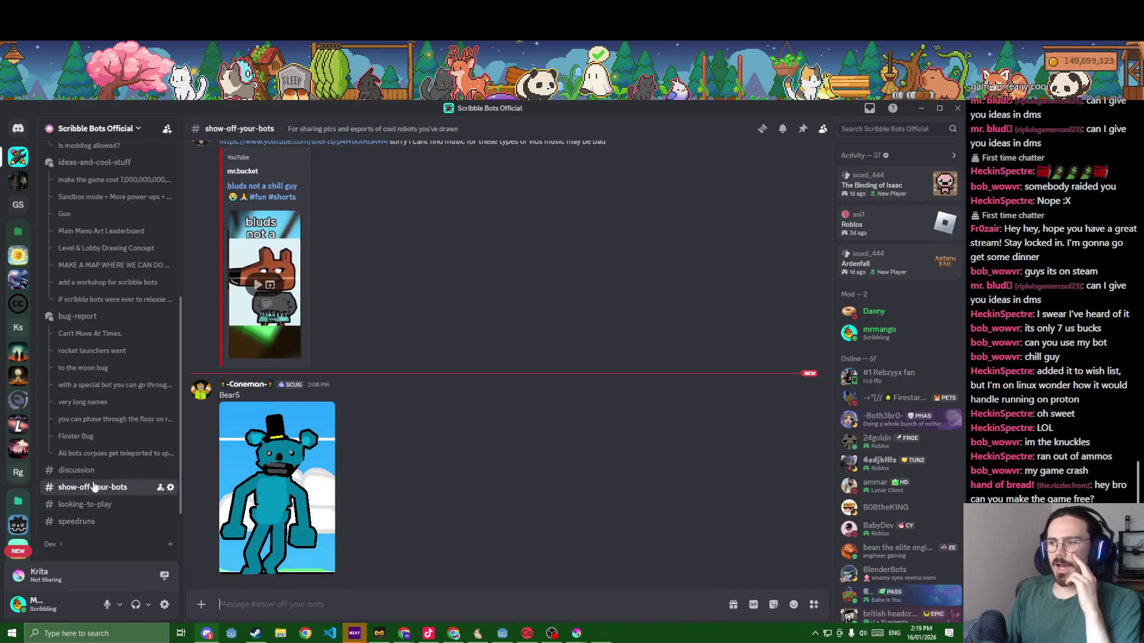
pyautogui.click(919, 109)
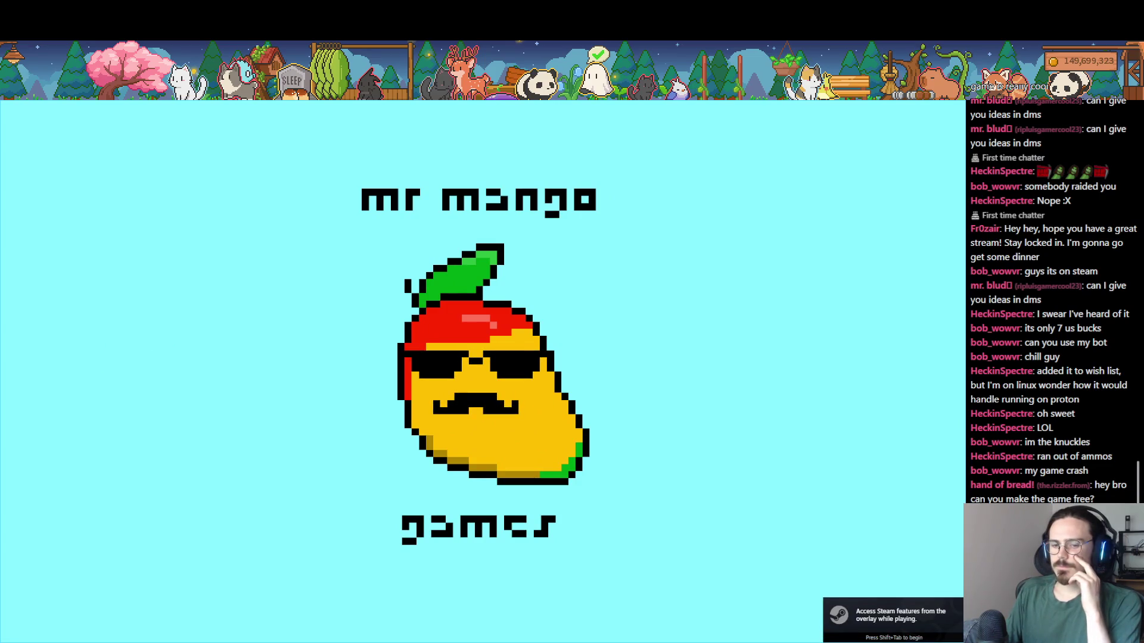
# - Shrink the output panel, show the CandyLand level in the 2D view, then bring the itch.io browser forward
pyautogui.hotkey('alt', 'Tab')
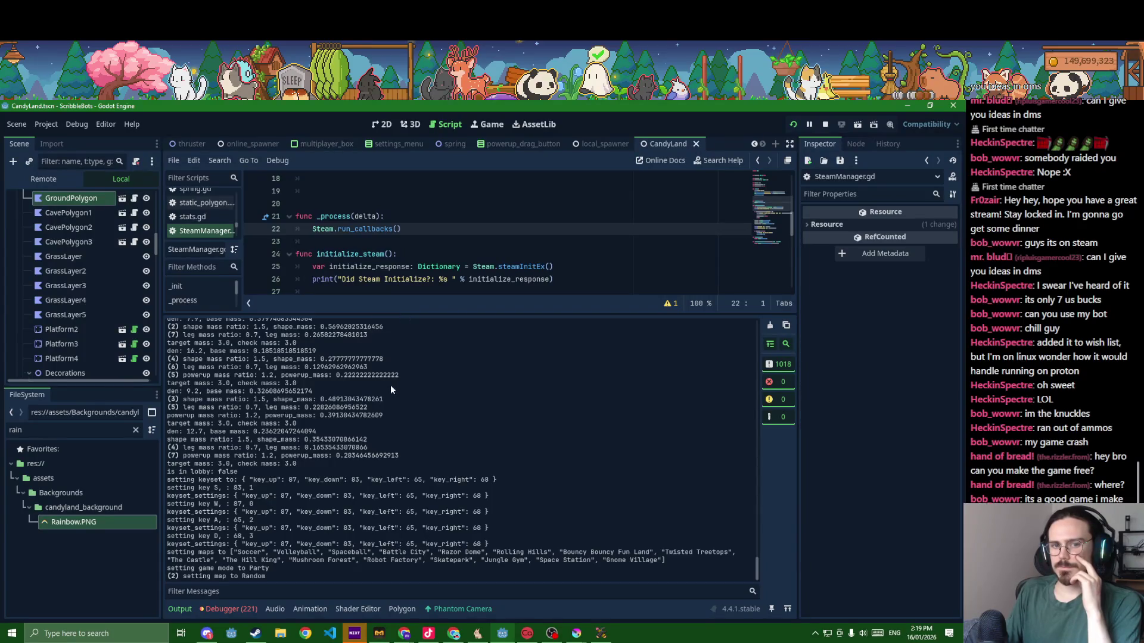
pyautogui.moveTo(480, 314); pyautogui.dragTo(464, 489)
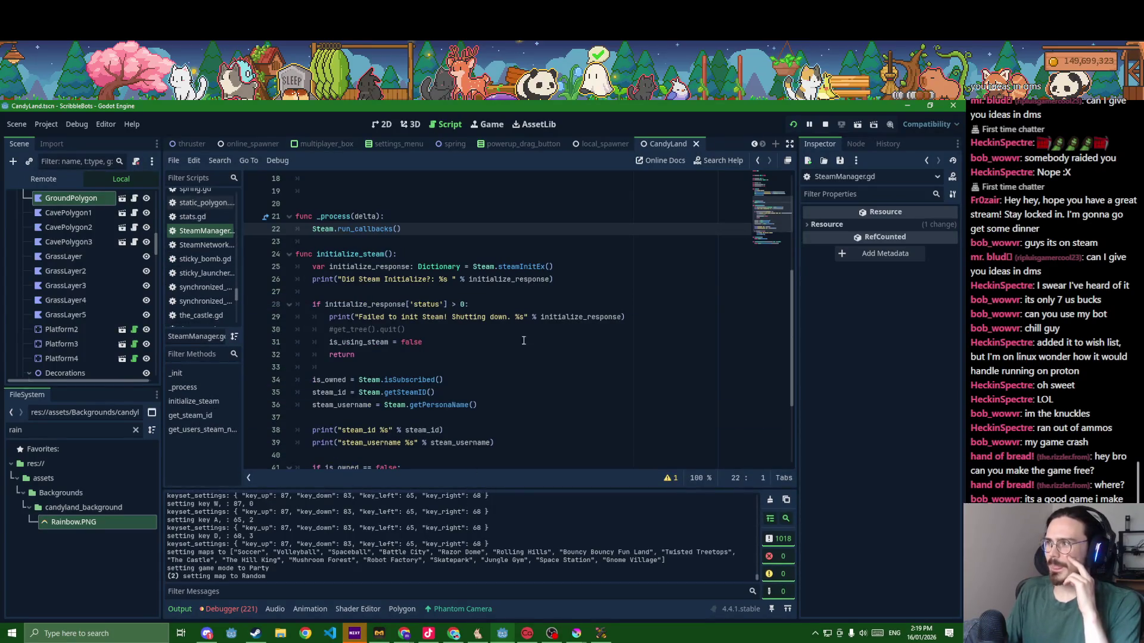
pyautogui.click(378, 124)
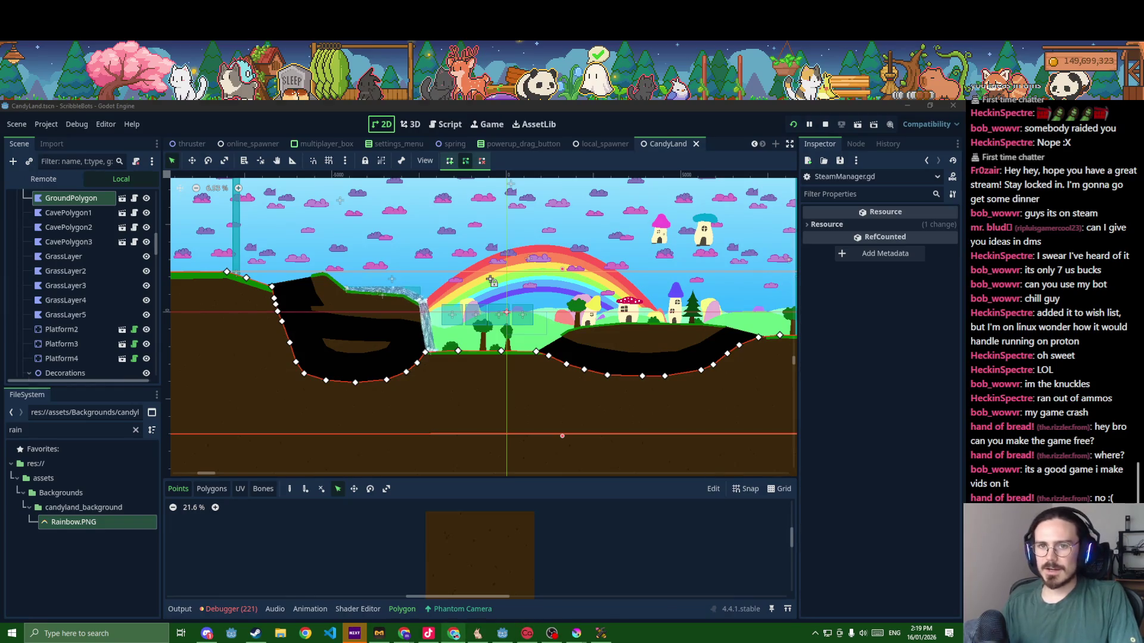
pyautogui.moveTo(68, 133); pyautogui.dragTo(625, 99)
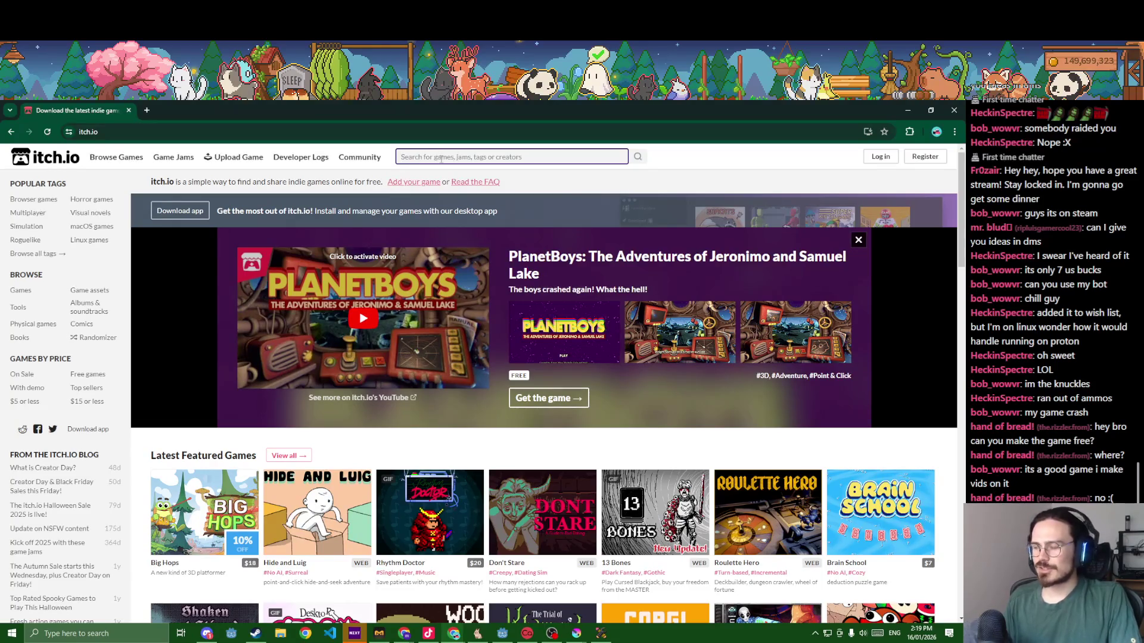
# - Search itch.io for 'scribble bots' and open the Scribble Bots game page
pyautogui.click(439, 158)
pyautogui.write('scr')
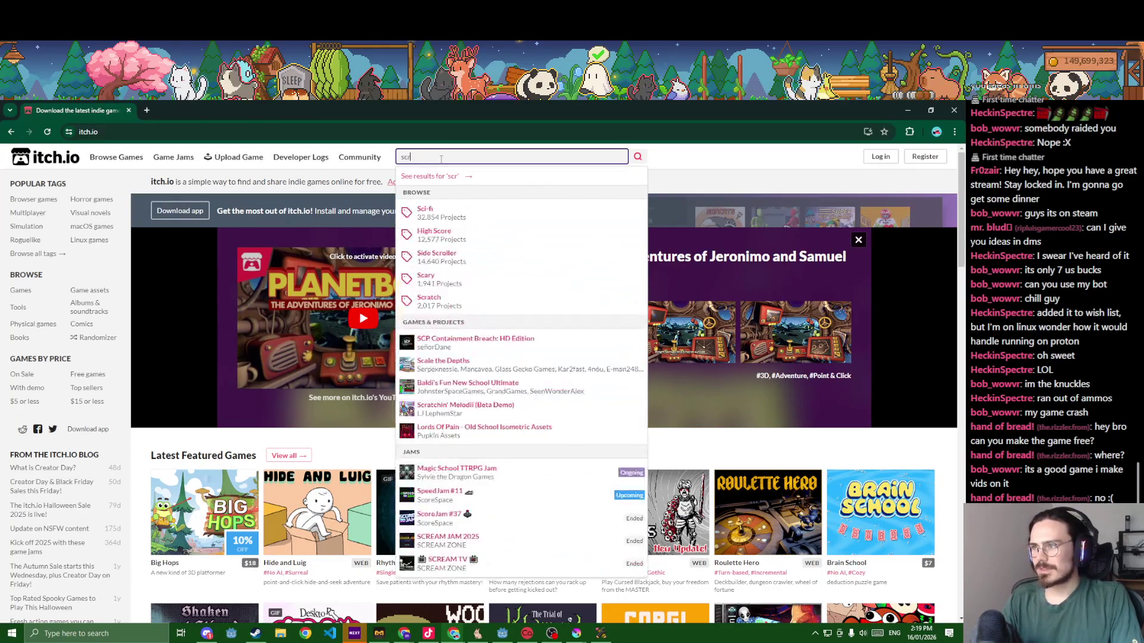
pyautogui.write('ibble bots')
pyautogui.press('Return')
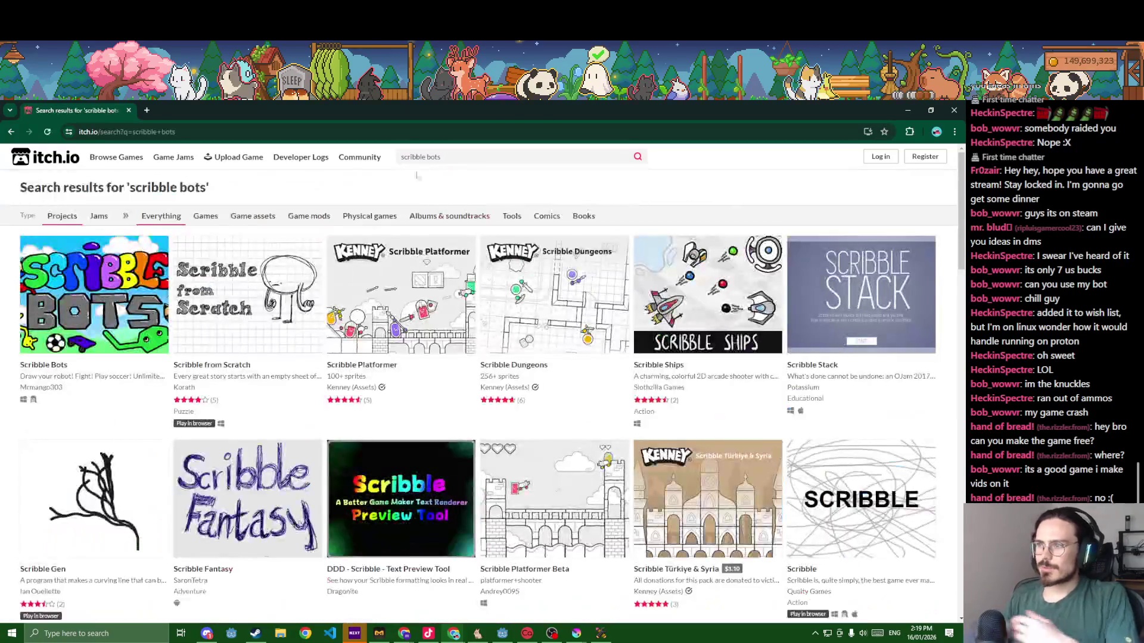
pyautogui.click(87, 312)
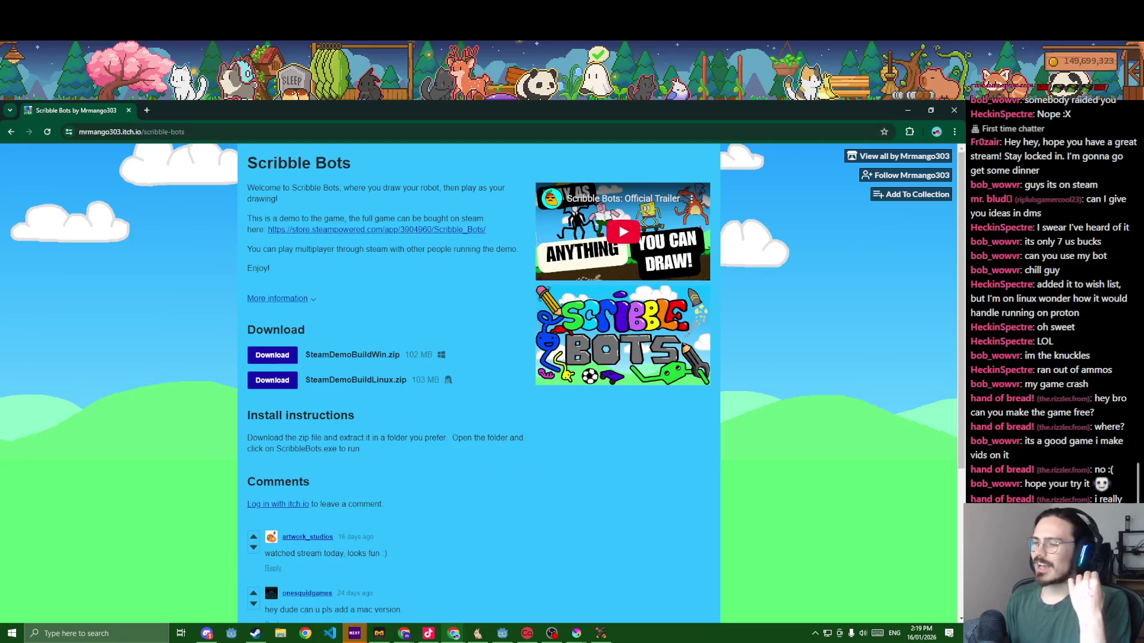
# - Close the itch.io tab and bring the Discord server window back up
pyautogui.hotkey('alt', 'Tab')
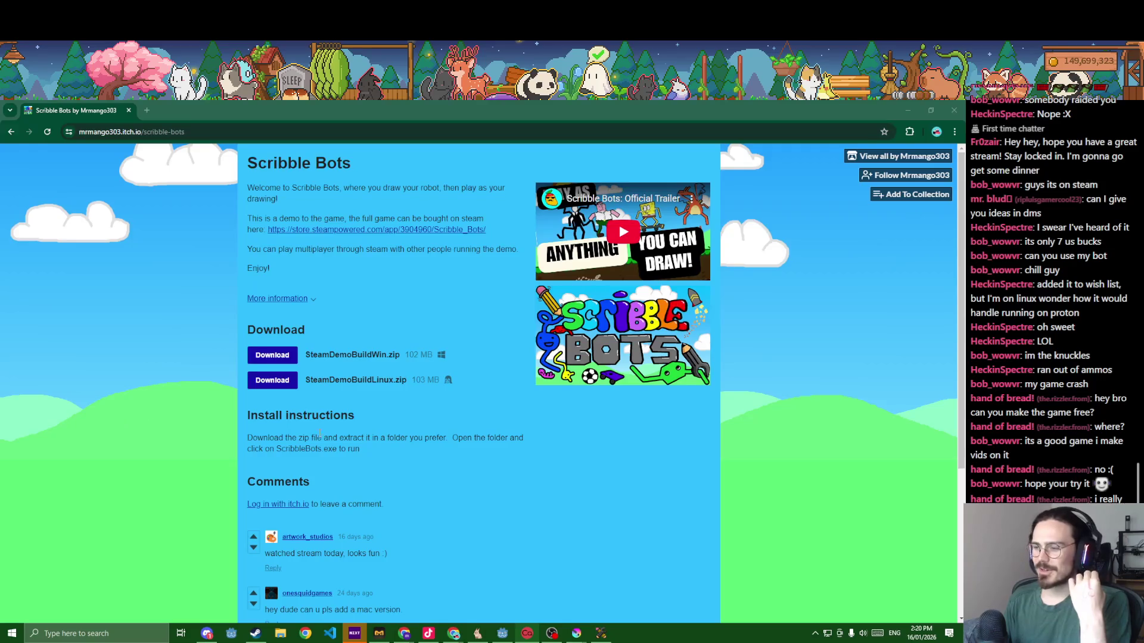
pyautogui.scroll(-2, 320, 435)
pyautogui.scroll(-2, 318, 409)
pyautogui.scroll(3, 319, 414)
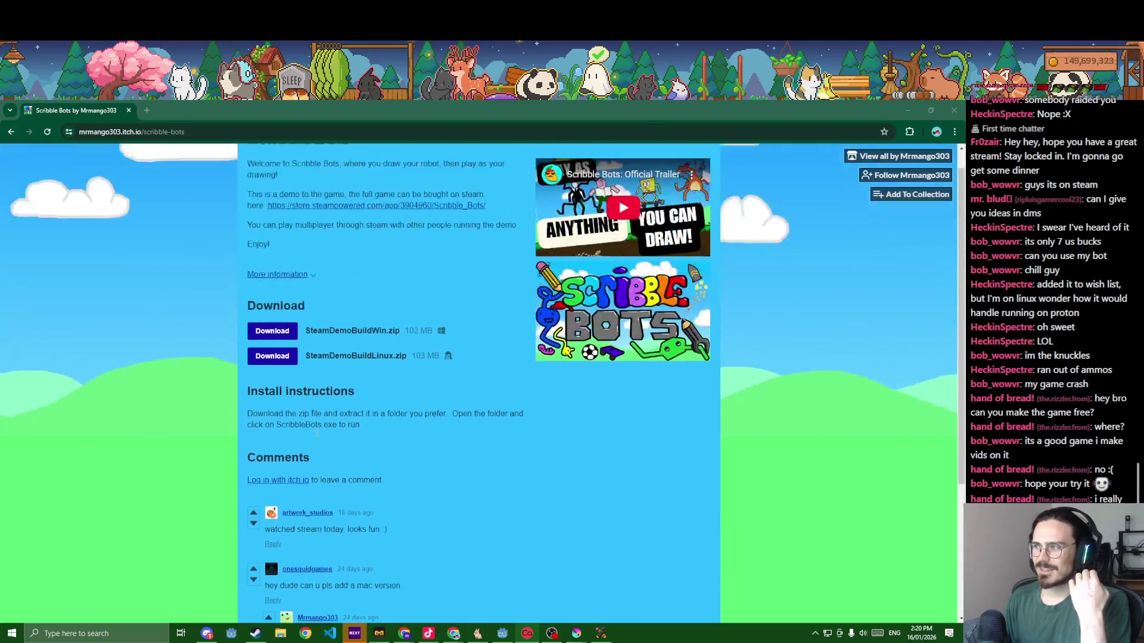
pyautogui.click(129, 112)
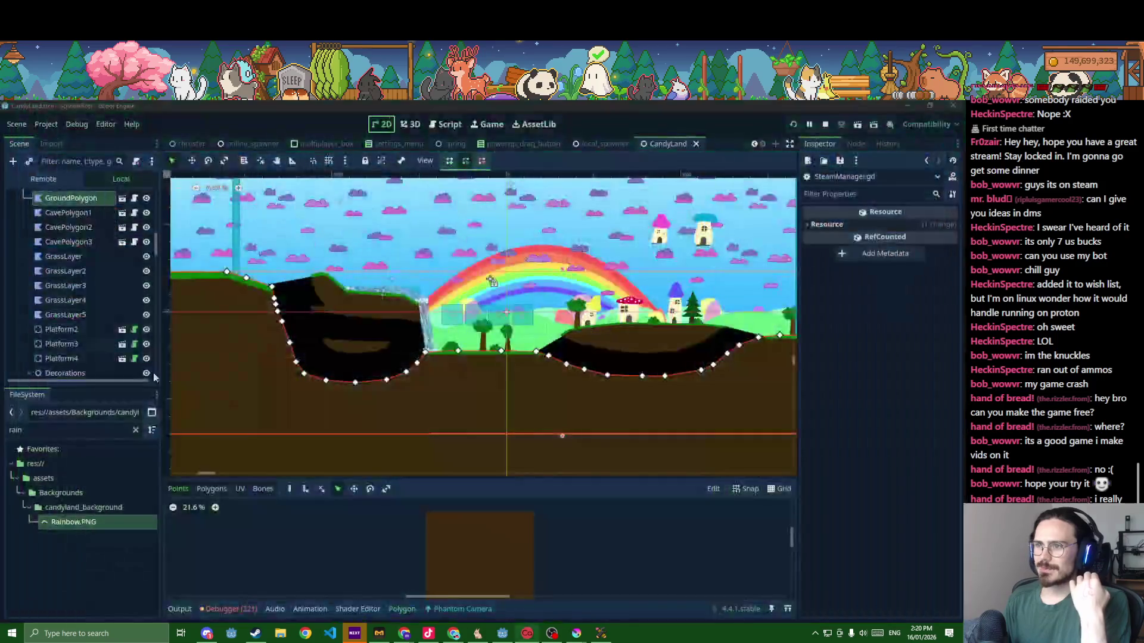
pyautogui.click(206, 633)
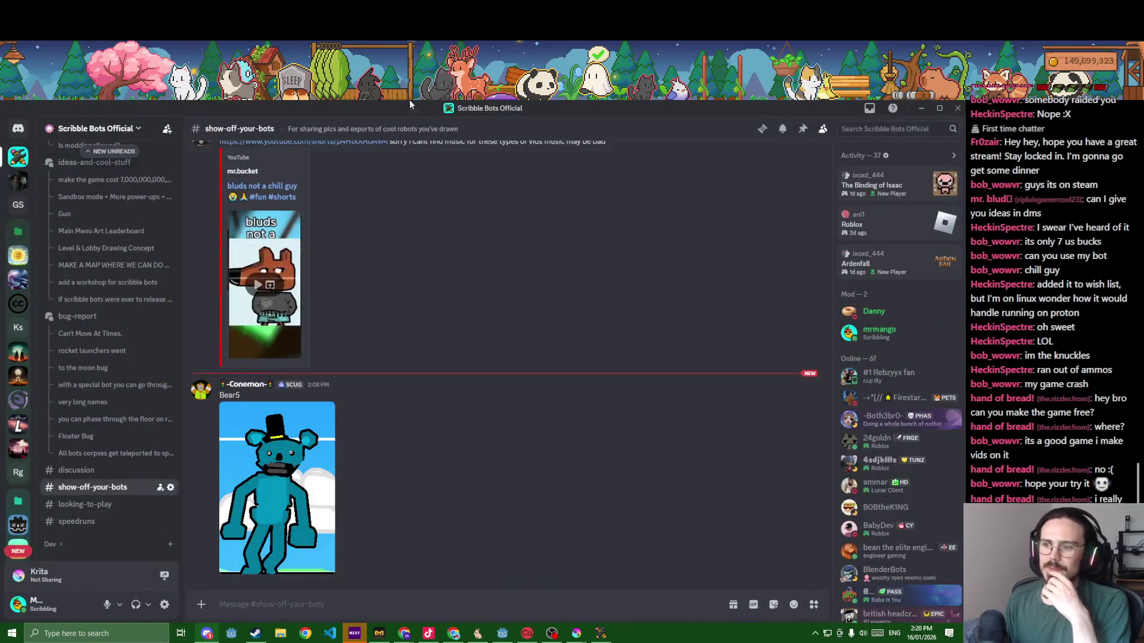
# - Drag the Discord window aside out of the way
pyautogui.moveTo(487, 109); pyautogui.dragTo(416, 131)
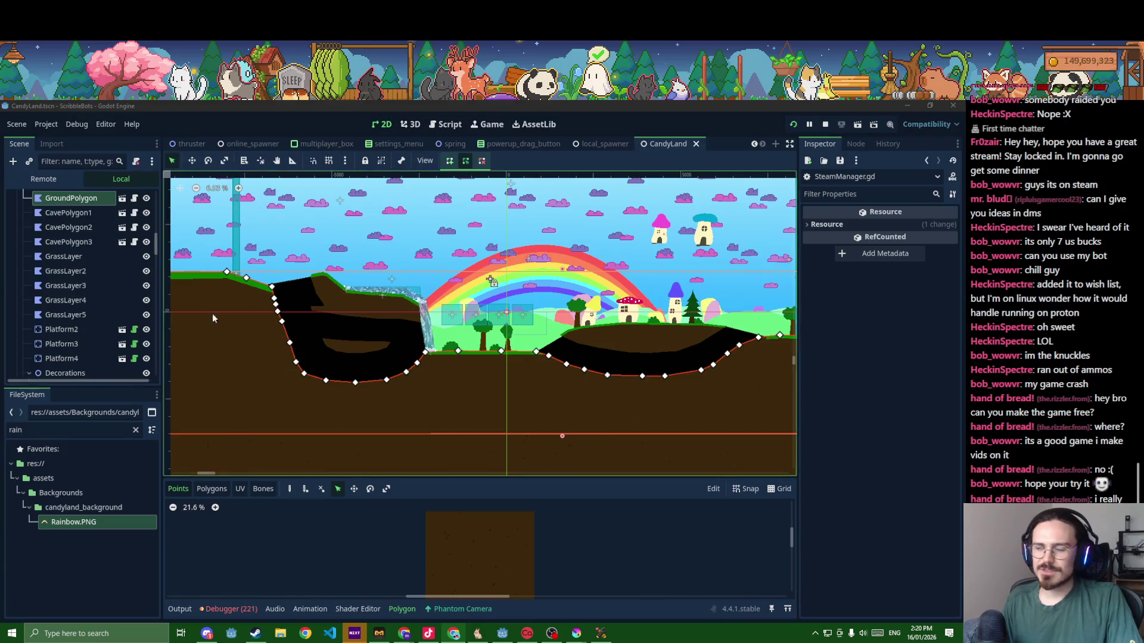
pyautogui.scroll(-1, 536, 421)
pyautogui.scroll(-2, 536, 421)
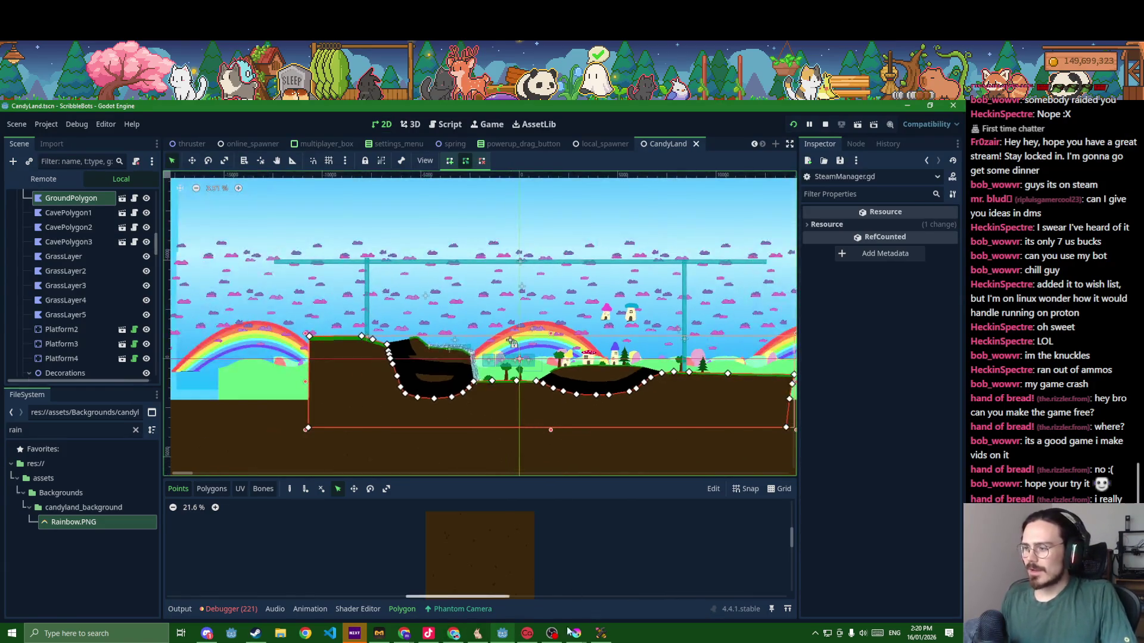
# - Paint a few blue and red sprinkle strokes on the green ground texture in Krita
pyautogui.click(566, 593)
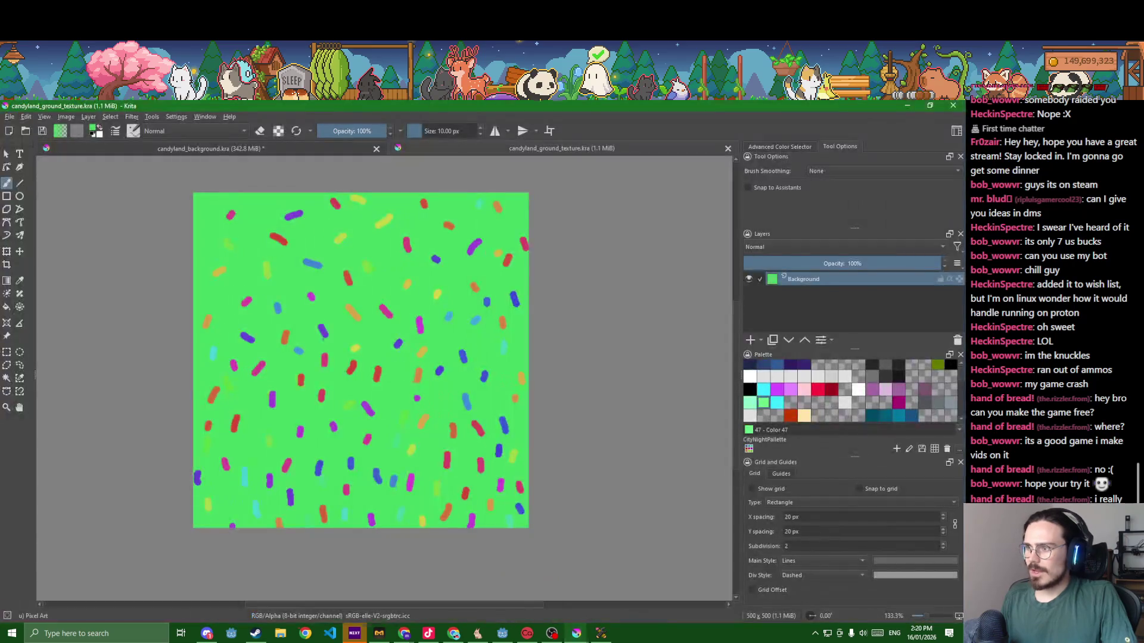
pyautogui.scroll(3, 482, 572)
pyautogui.moveTo(215, 188); pyautogui.dragTo(285, 287)
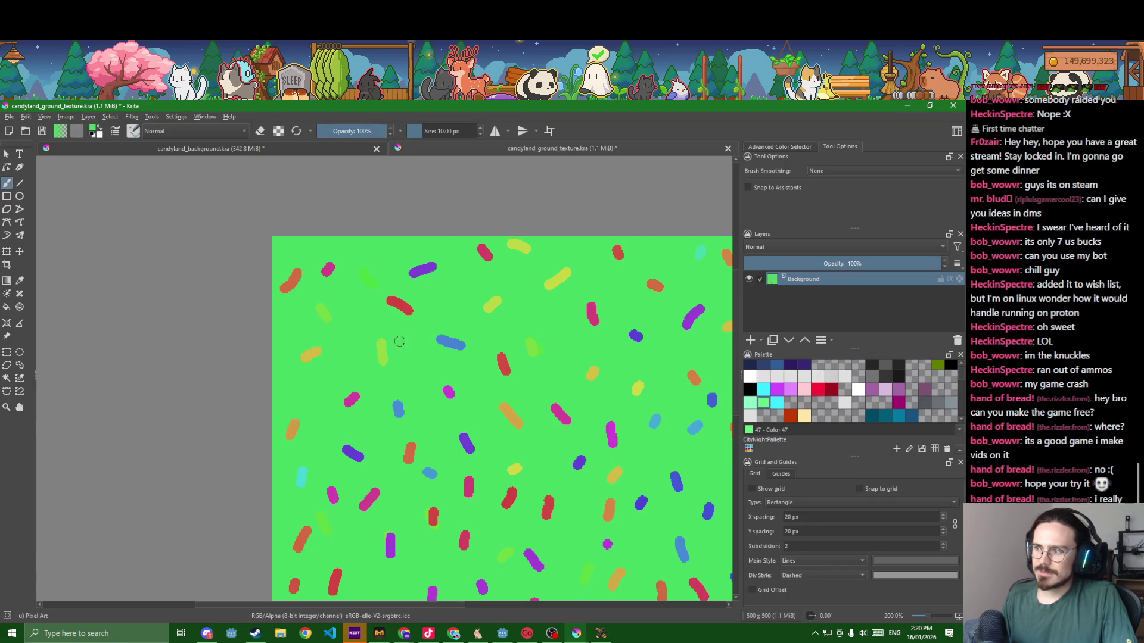
pyautogui.moveTo(365, 272); pyautogui.dragTo(377, 291)
pyautogui.scroll(-2, 455, 306)
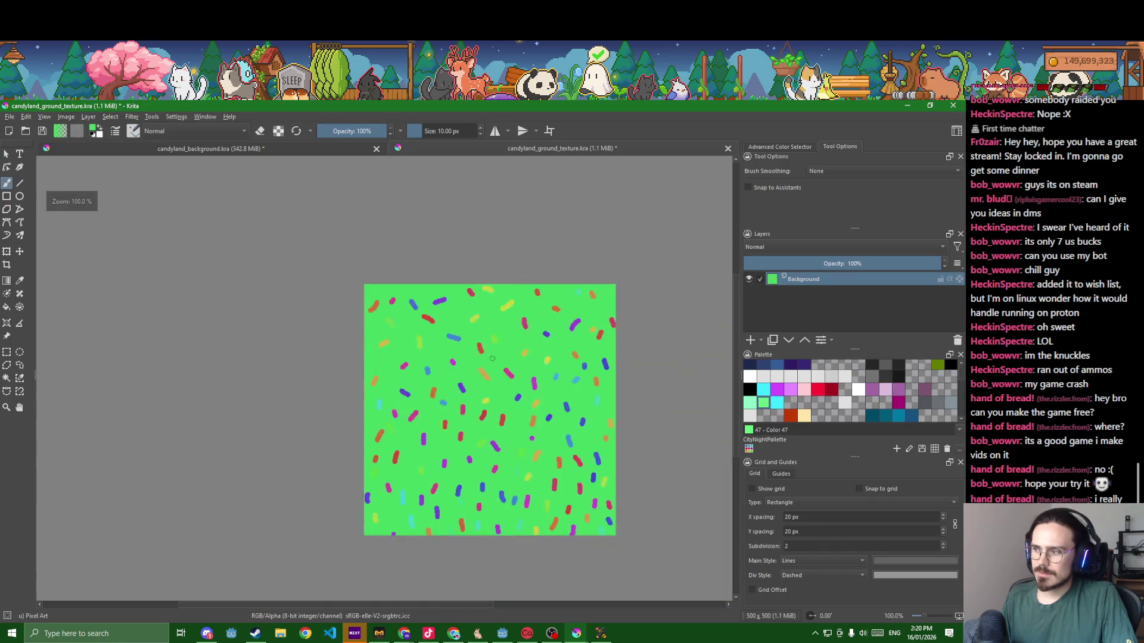
pyautogui.scroll(2, 562, 270)
pyautogui.moveTo(549, 261)
pyautogui.mouseDown()
pyautogui.moveTo(554, 279)
pyautogui.moveTo(610, 305)
pyautogui.mouseUp()
pyautogui.scroll(-2, 635, 309)
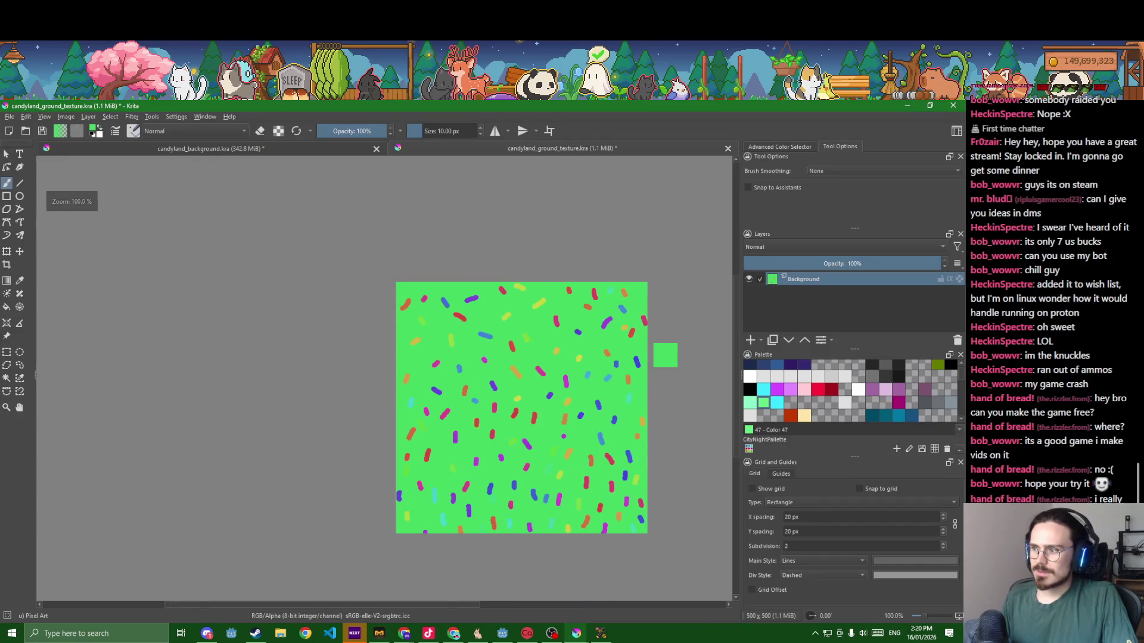
pyautogui.click(10, 117)
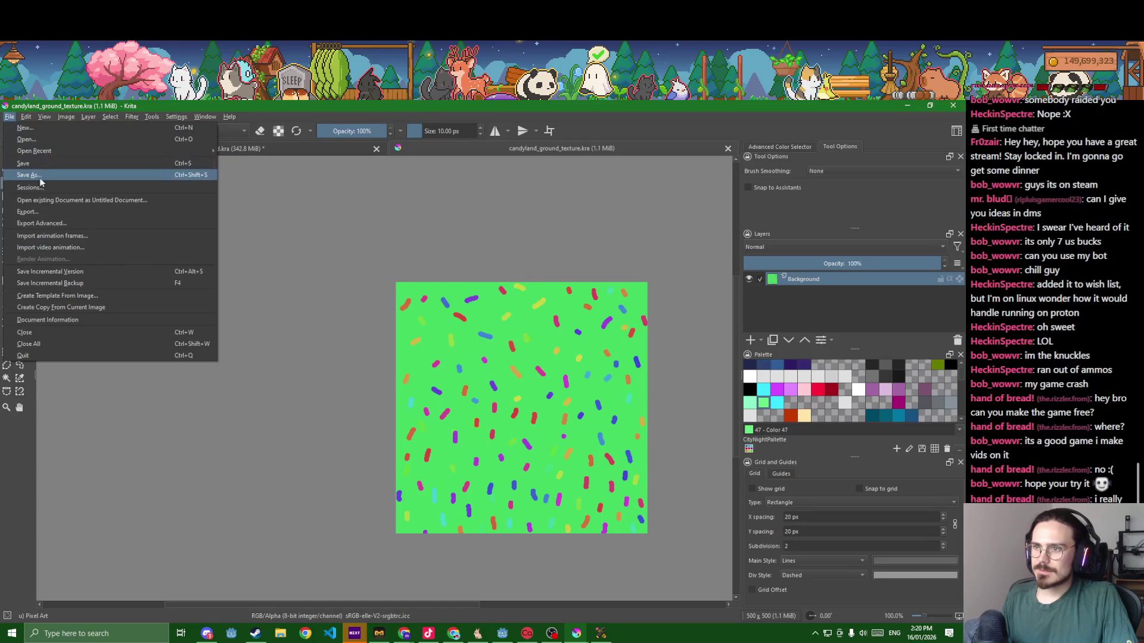
# - Start an export and navigate to DrawMonsters\assets\Decorative
pyautogui.click(36, 214)
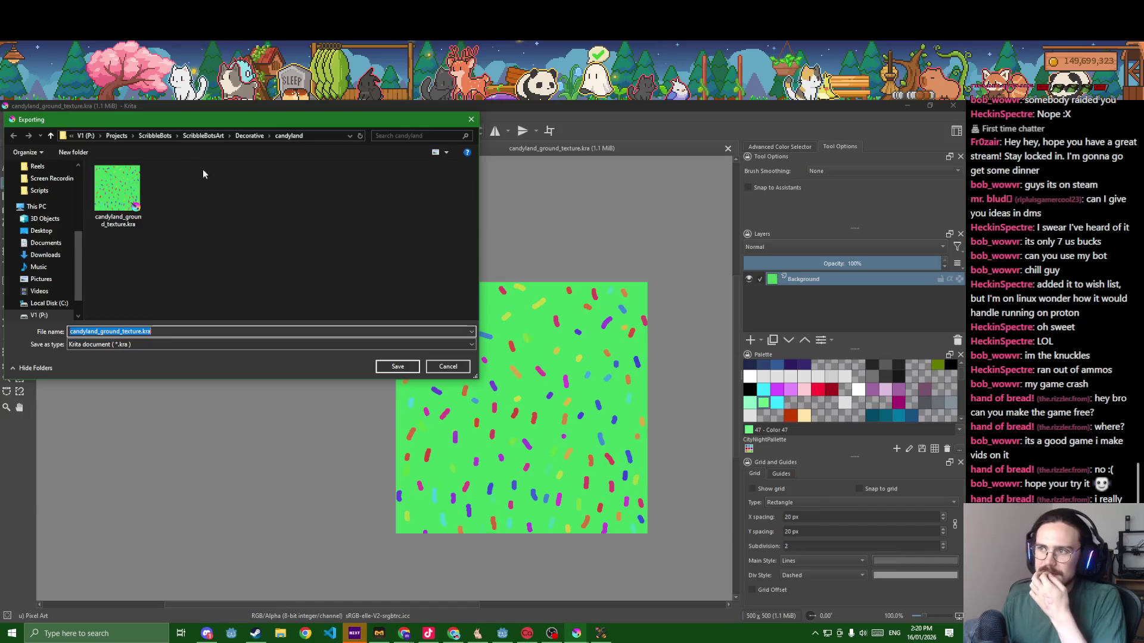
pyautogui.click(155, 135)
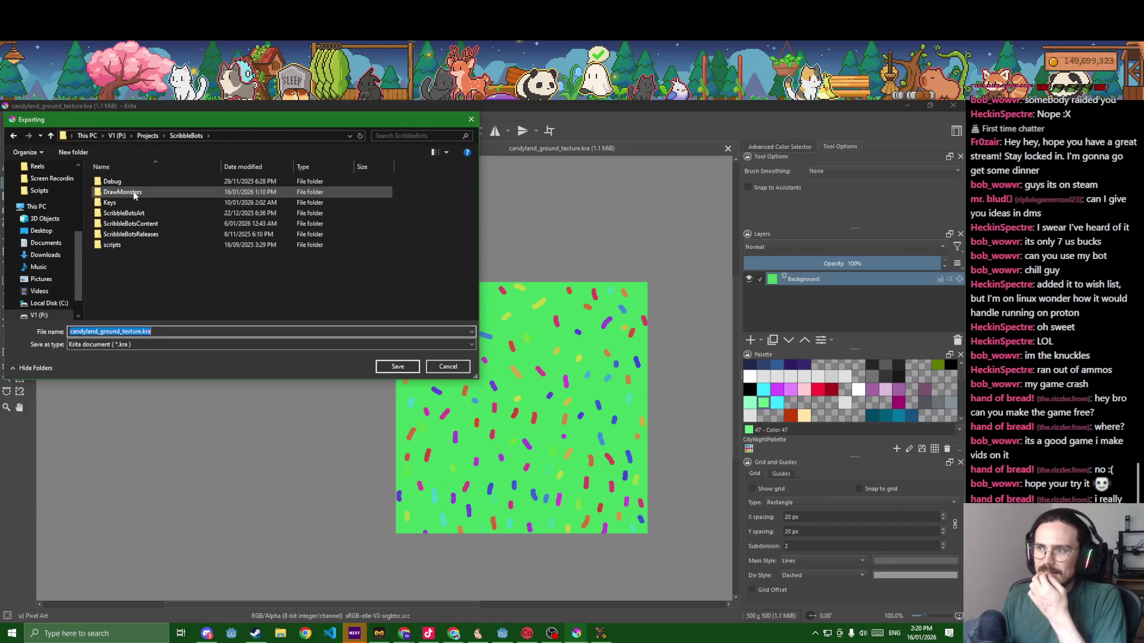
pyautogui.doubleClick(134, 192)
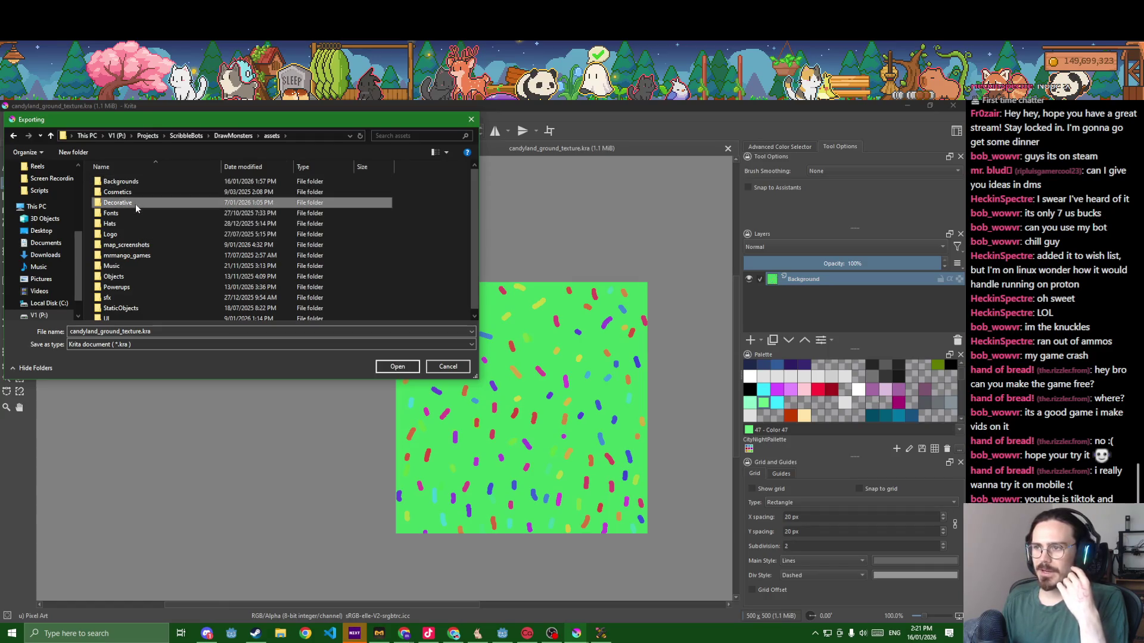
pyautogui.doubleClick(140, 255)
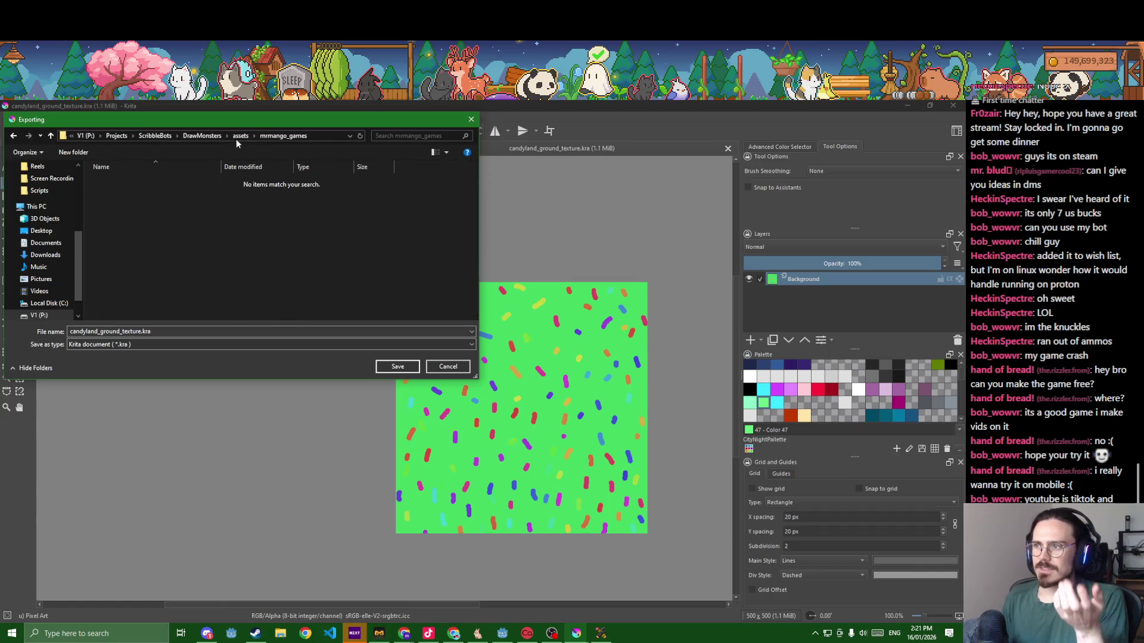
pyautogui.hotkey('alt', 'Left')
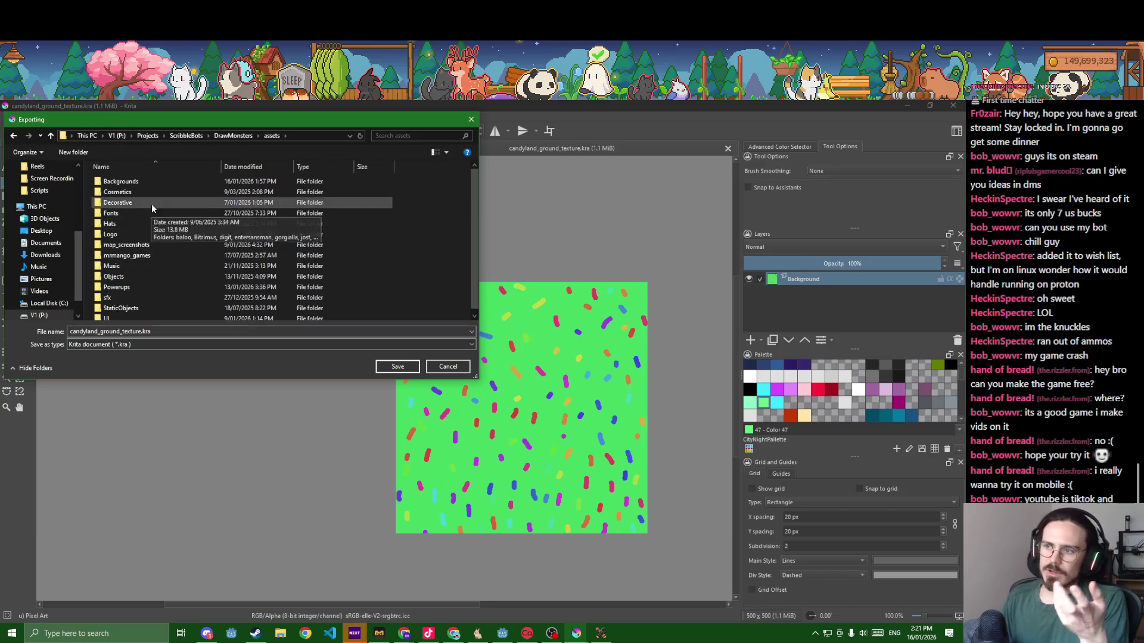
pyautogui.click(152, 204)
pyautogui.doubleClick(152, 201)
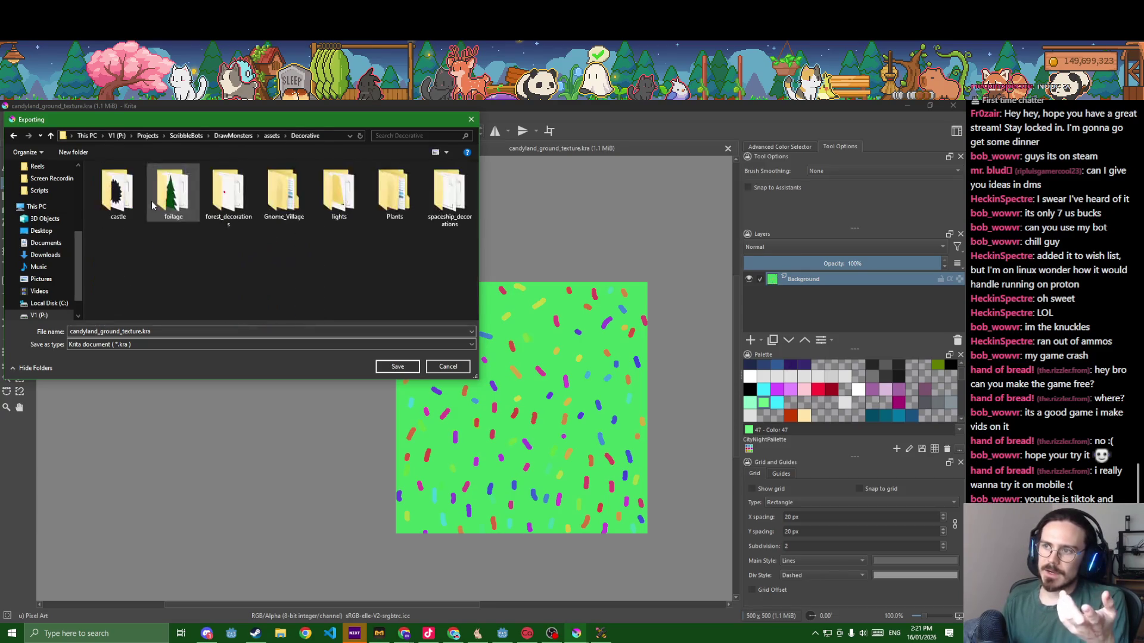
# - Create a new Candyland folder inside Decorative and open it as the export target
pyautogui.click(73, 152)
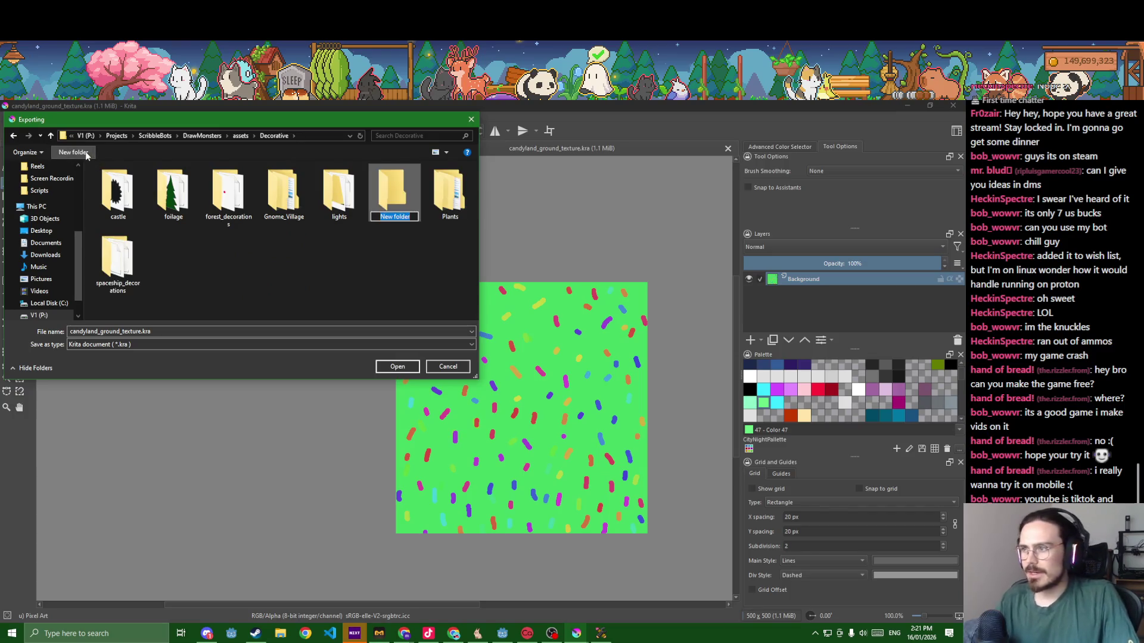
pyautogui.write('Candyland')
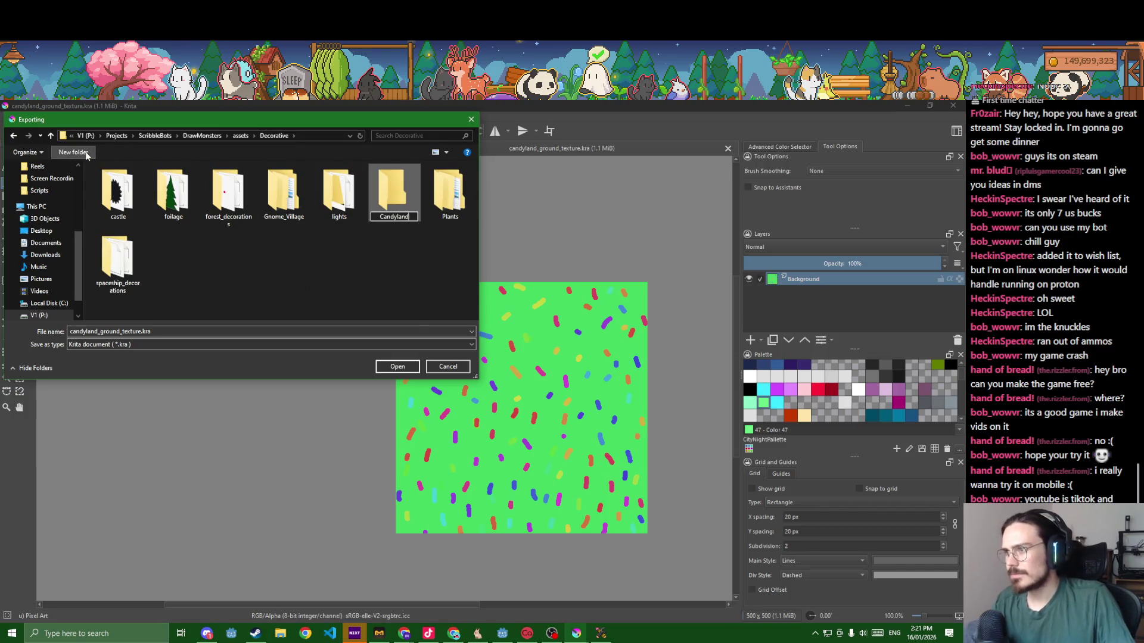
pyautogui.press('Return')
pyautogui.press('Return')
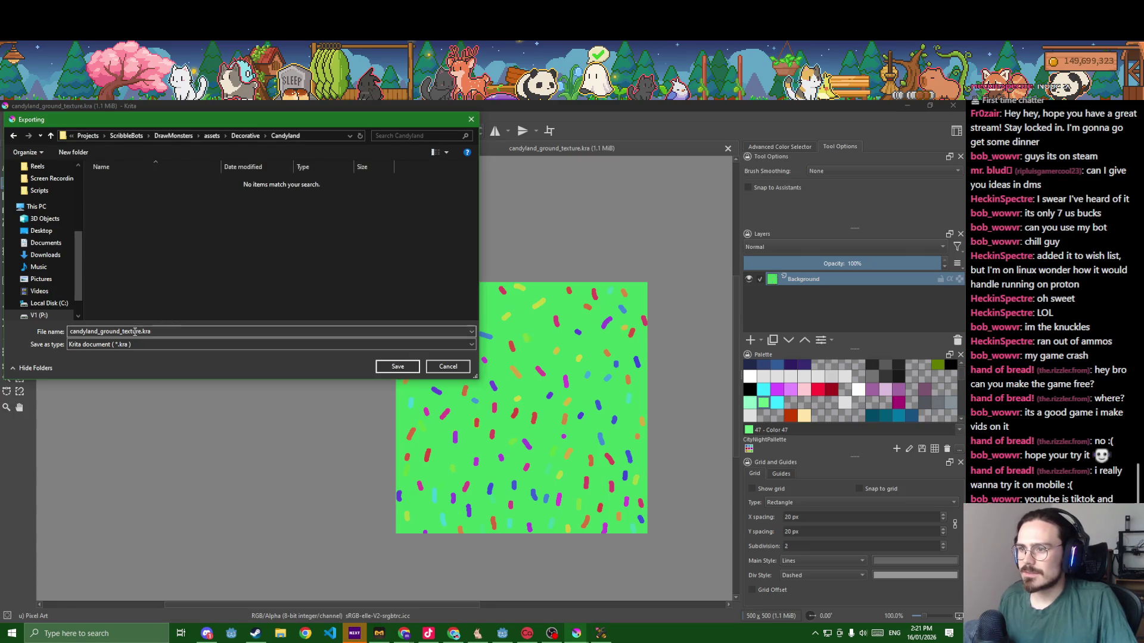
# - Export the ground texture as candyland_ground_texture.png with default PNG options, then return to Godot
pyautogui.click(201, 344)
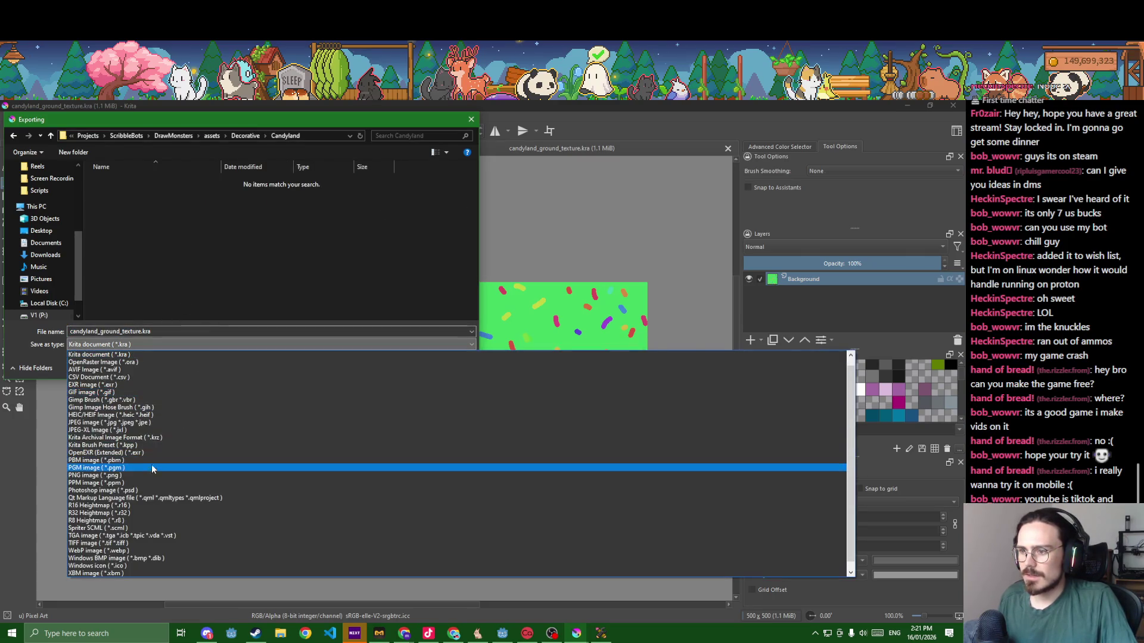
pyautogui.click(147, 468)
pyautogui.click(141, 344)
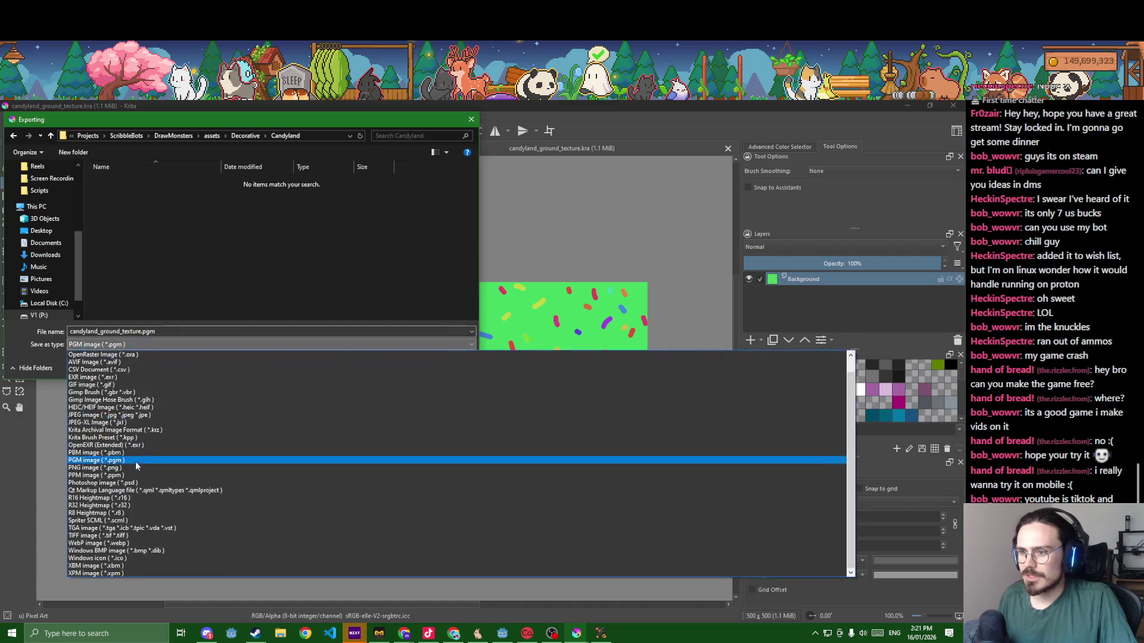
pyautogui.click(136, 460)
pyautogui.click(397, 367)
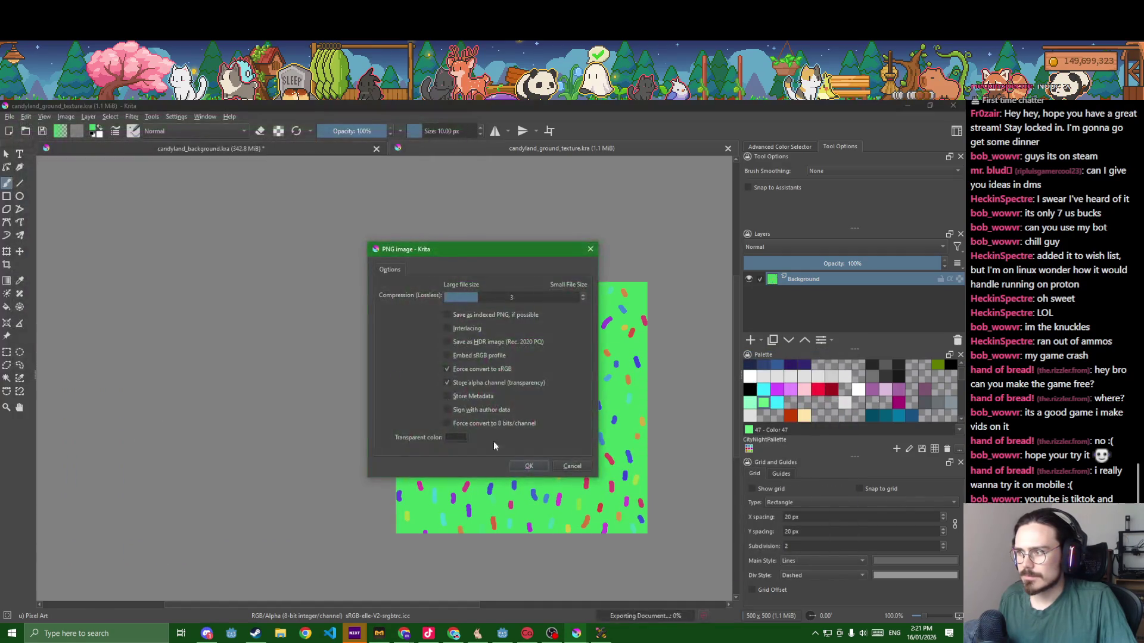
pyautogui.click(528, 471)
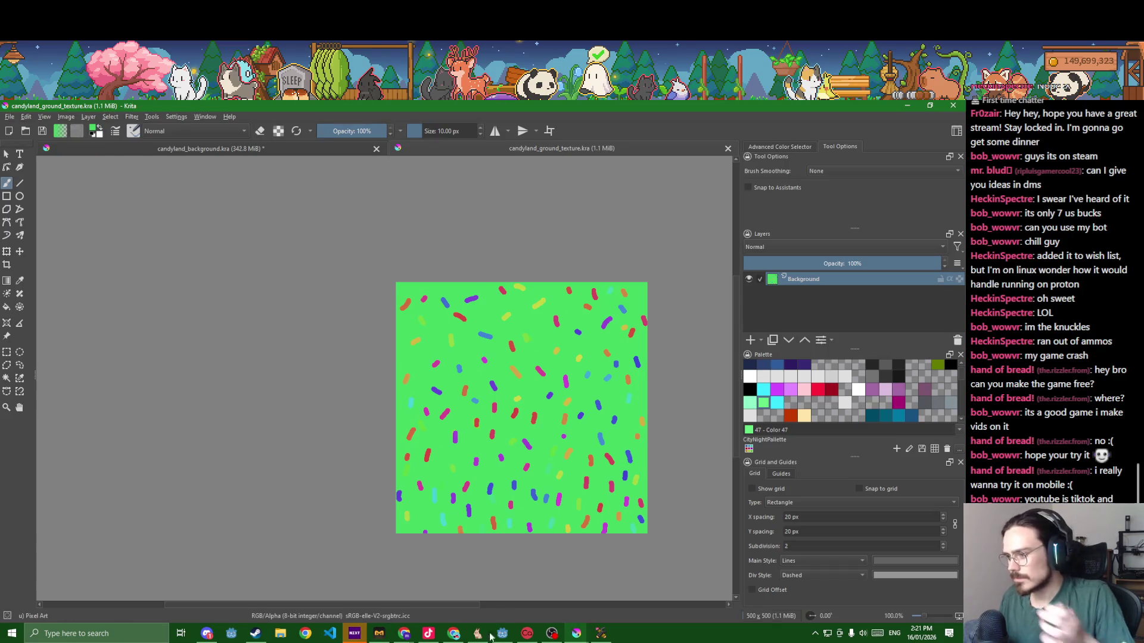
pyautogui.moveTo(502, 634)
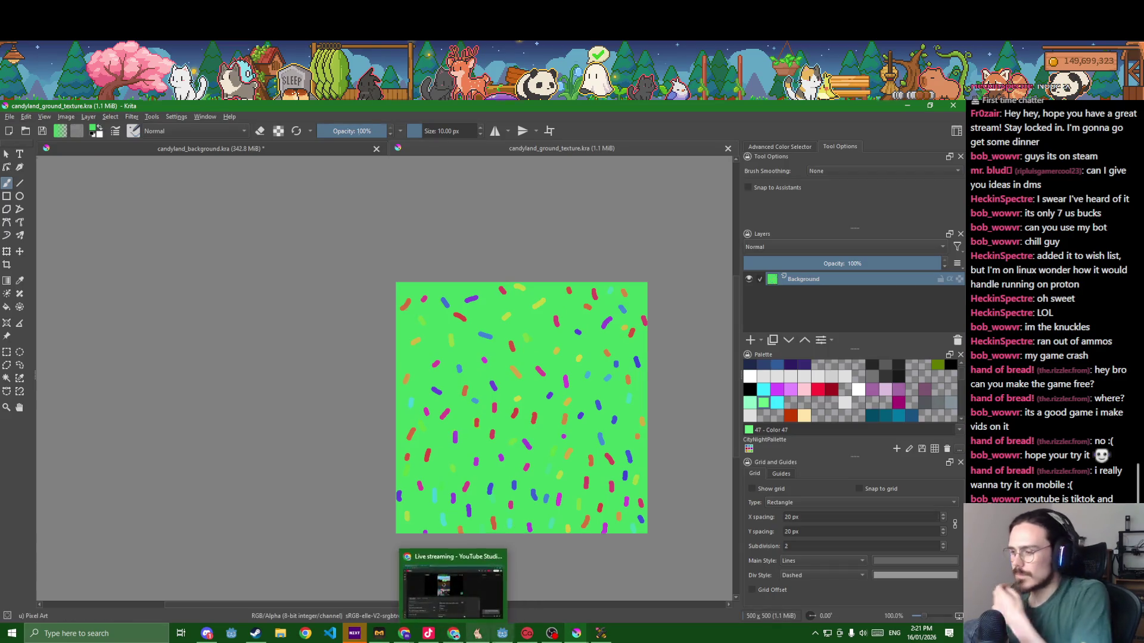
pyautogui.click(502, 633)
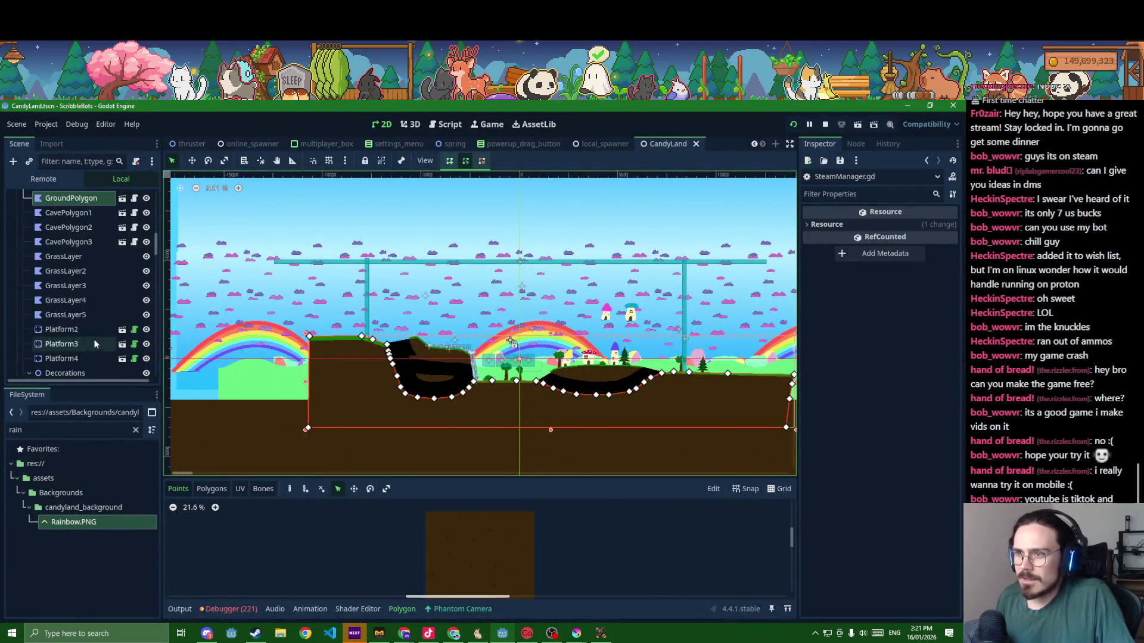
# - Clear the FileSystem filter so the new candyland_ground_texture file shows under Decorative/Candyland
pyautogui.click(136, 430)
pyautogui.write('candy')
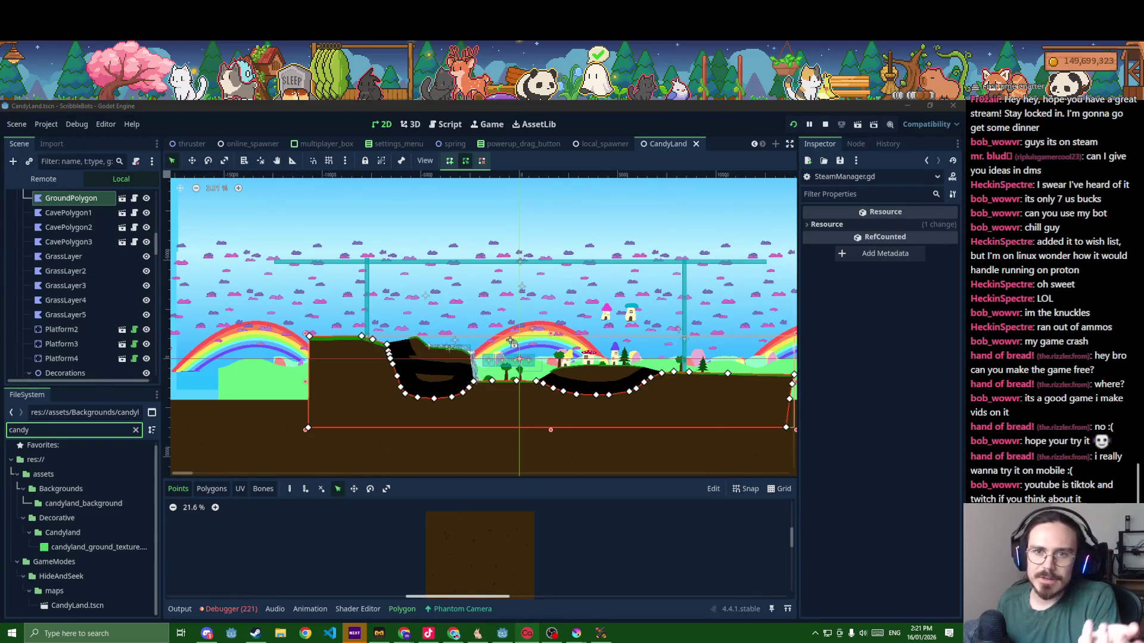
pyautogui.scroll(-3, 78, 293)
pyautogui.scroll(-2, 76, 293)
# - Inspect the Tree3 parallax layer, then the sky-blue gradient texture of the Sprite2D2 background sprite
pyautogui.click(77, 293)
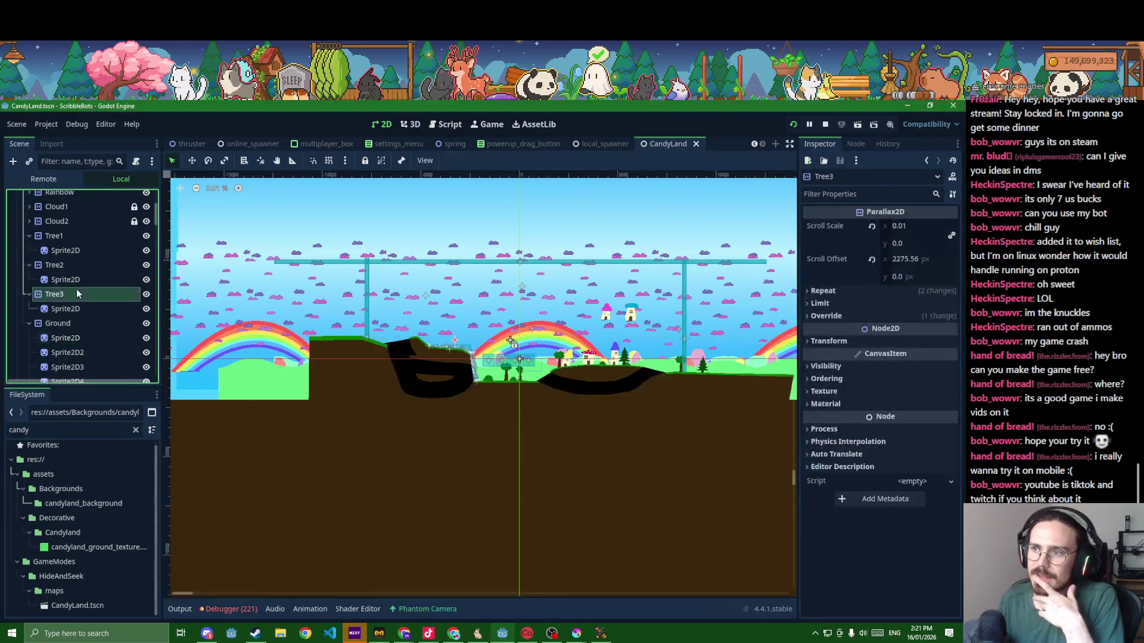
pyautogui.scroll(3, 77, 293)
pyautogui.scroll(2, 77, 294)
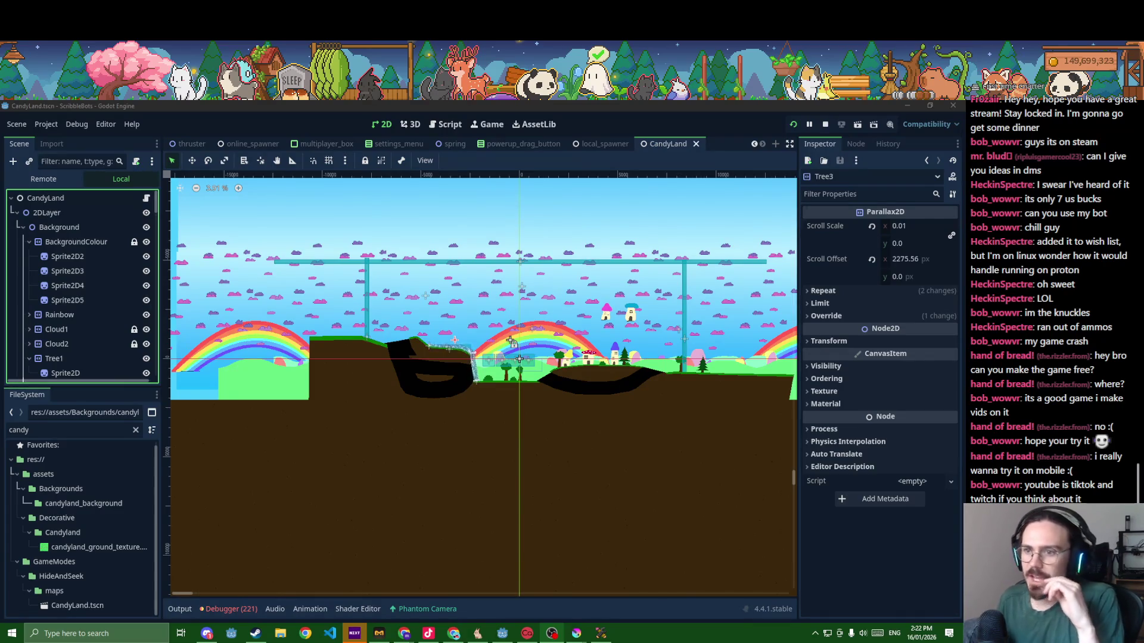
pyautogui.click(82, 257)
pyautogui.scroll(-3, 82, 258)
pyautogui.scroll(5, 81, 258)
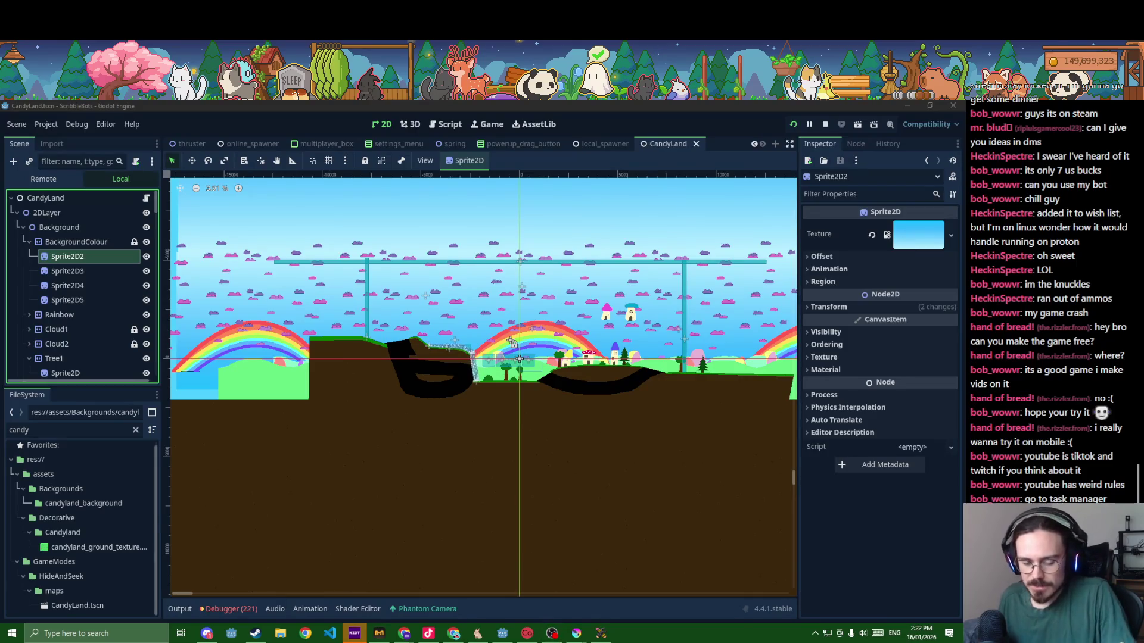
pyautogui.hotkey('ctrl', 'shift', 'Escape')
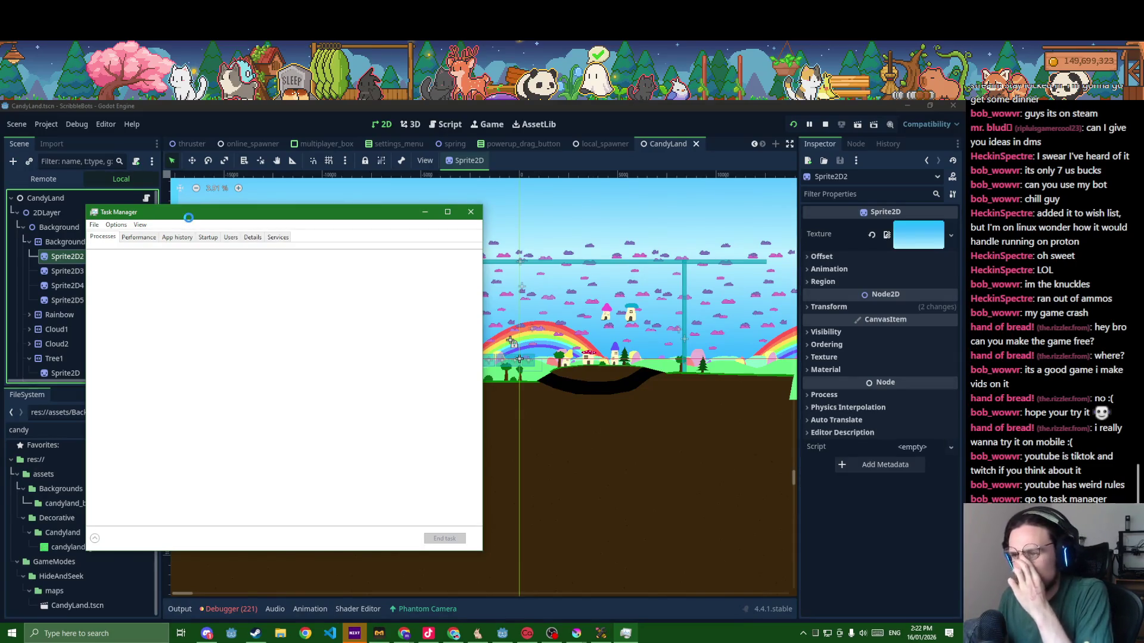
pyautogui.moveTo(216, 215); pyautogui.dragTo(239, 214)
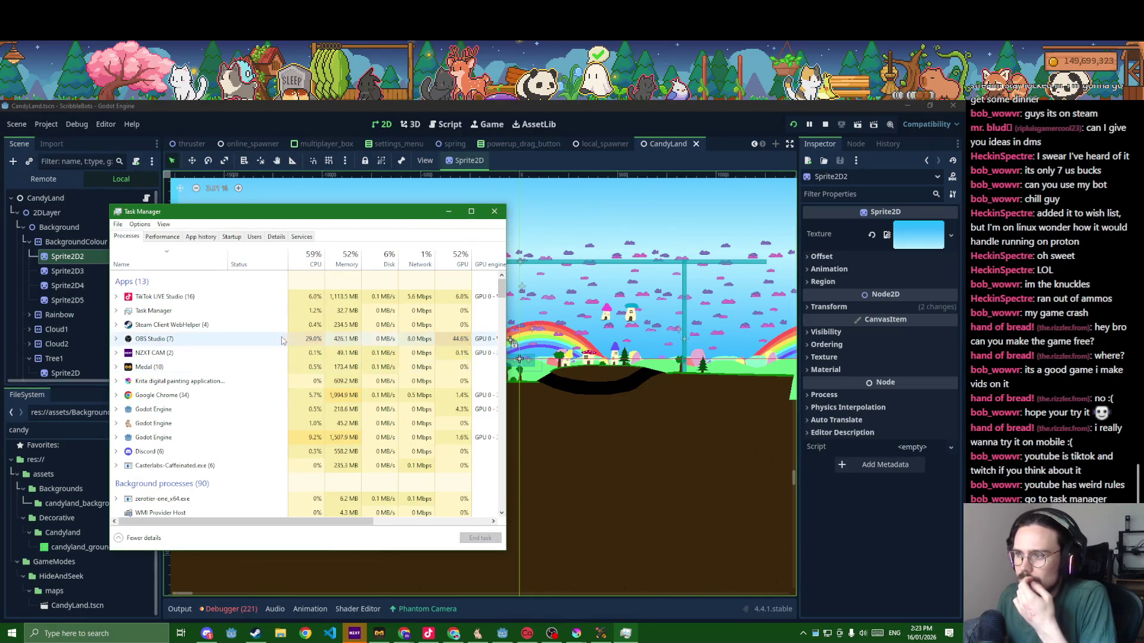
pyautogui.click(116, 340)
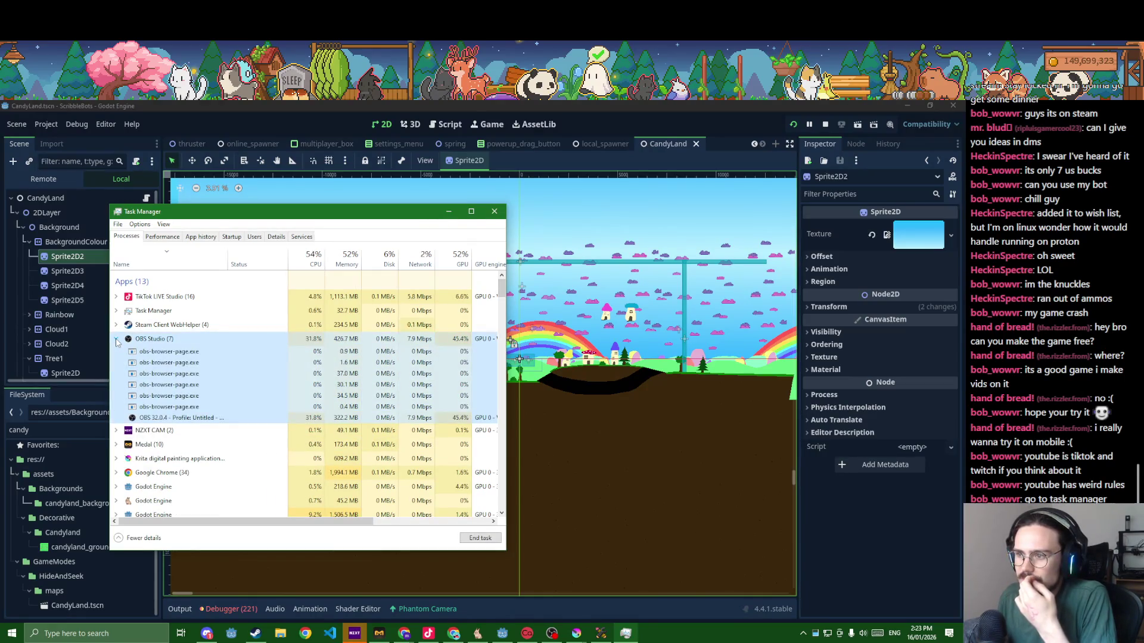
pyautogui.scroll(-3, 179, 353)
pyautogui.scroll(-2, 231, 362)
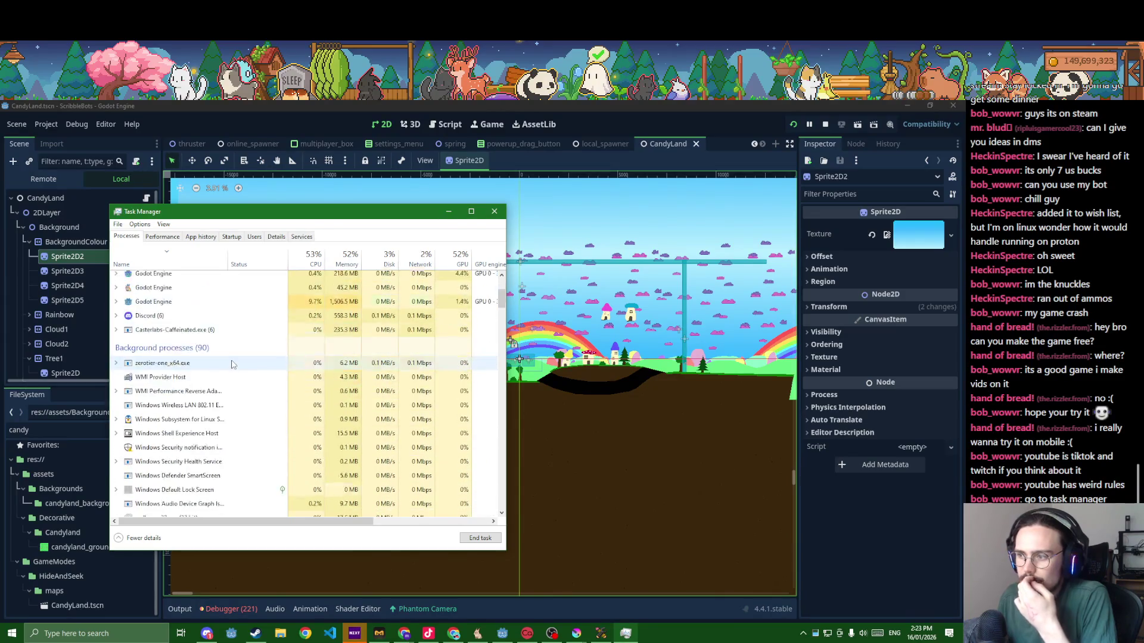
pyautogui.scroll(-2, 231, 362)
pyautogui.scroll(-3, 231, 362)
pyautogui.scroll(-3, 231, 362)
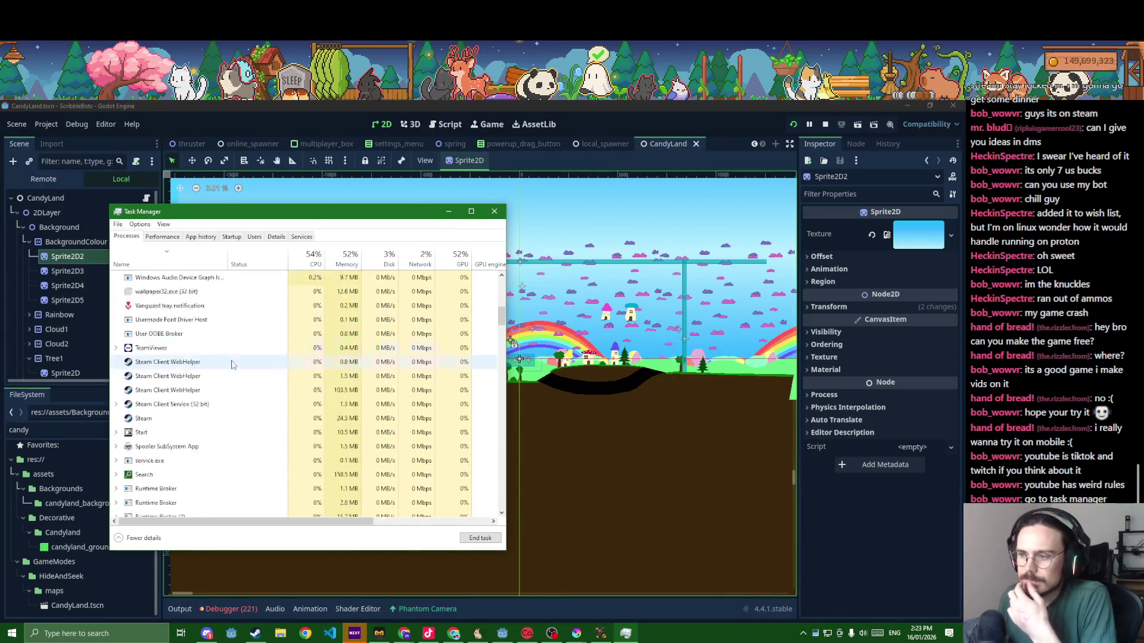
pyautogui.scroll(-3, 231, 362)
pyautogui.scroll(3, 291, 385)
pyautogui.scroll(3, 295, 393)
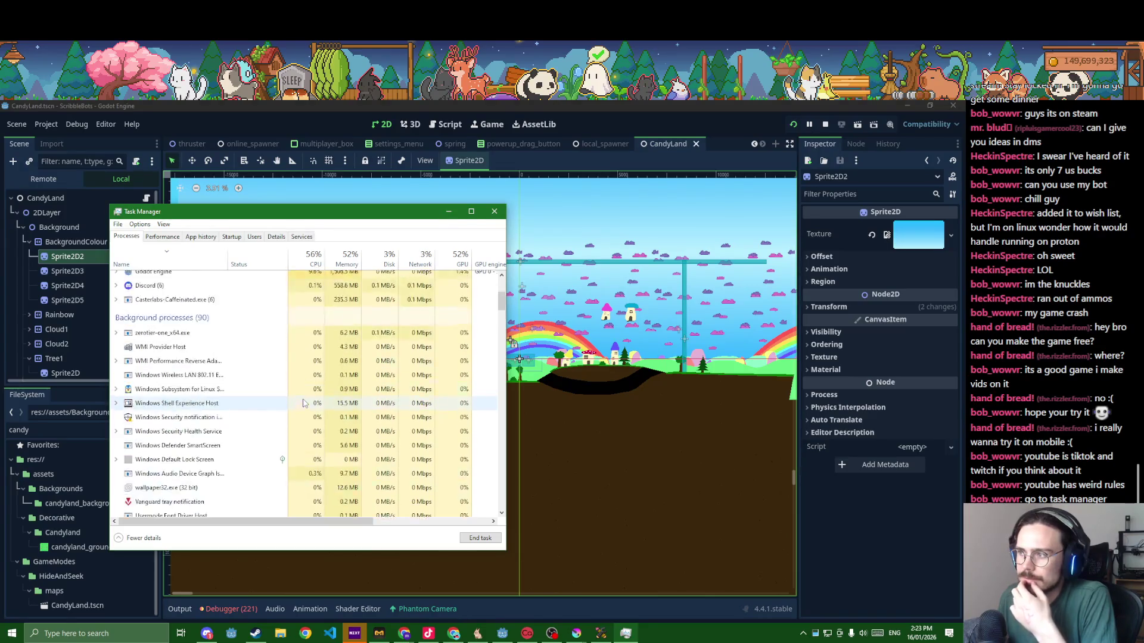
pyautogui.scroll(3, 299, 401)
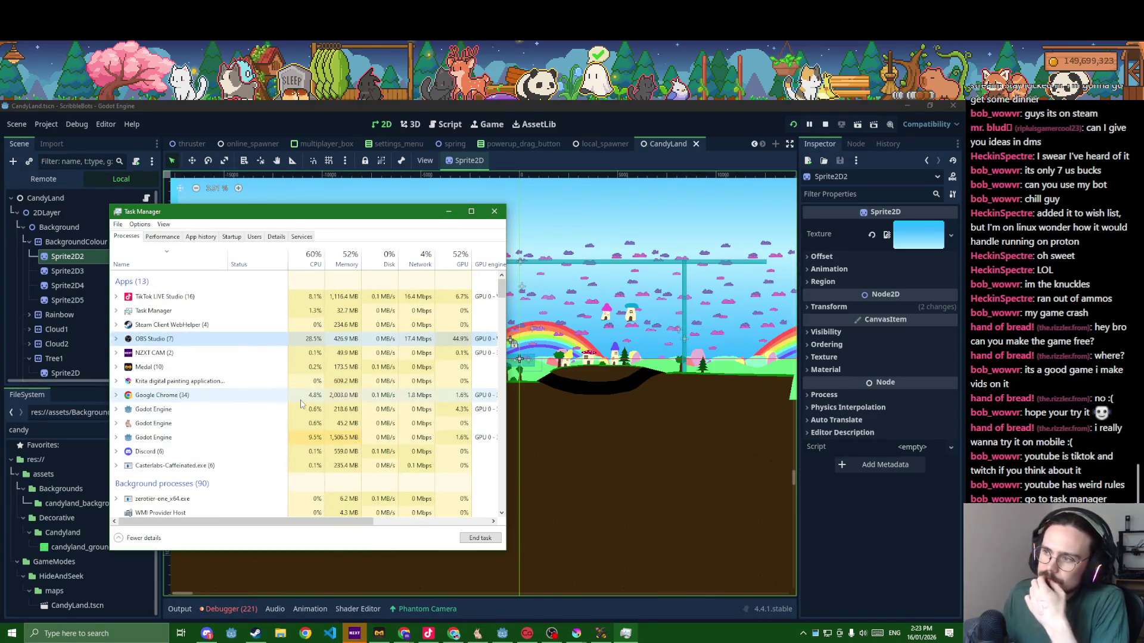
# - Assign candyland_ground_texture to the GroundPolygon's Texture slot
pyautogui.click(494, 212)
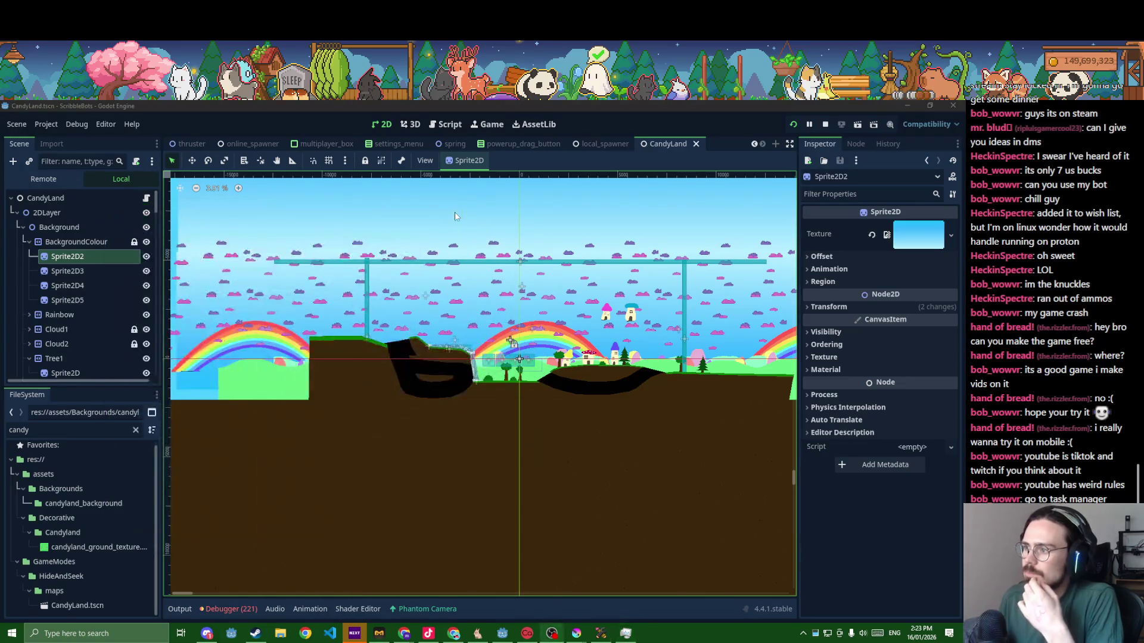
pyautogui.click(456, 326)
pyautogui.scroll(2, 455, 325)
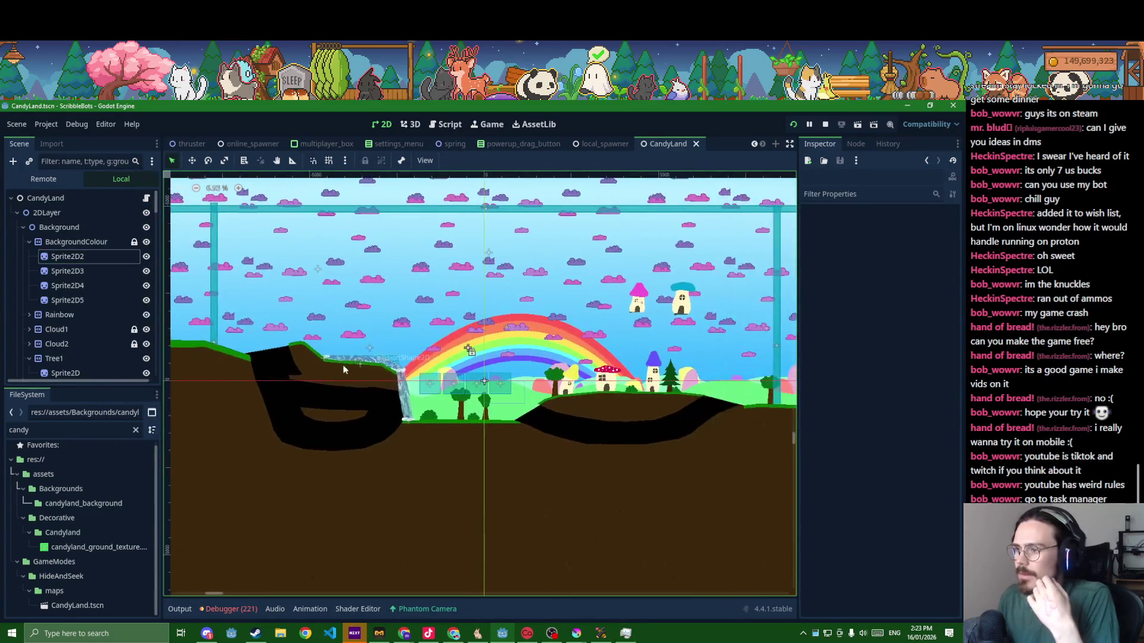
pyautogui.click(479, 460)
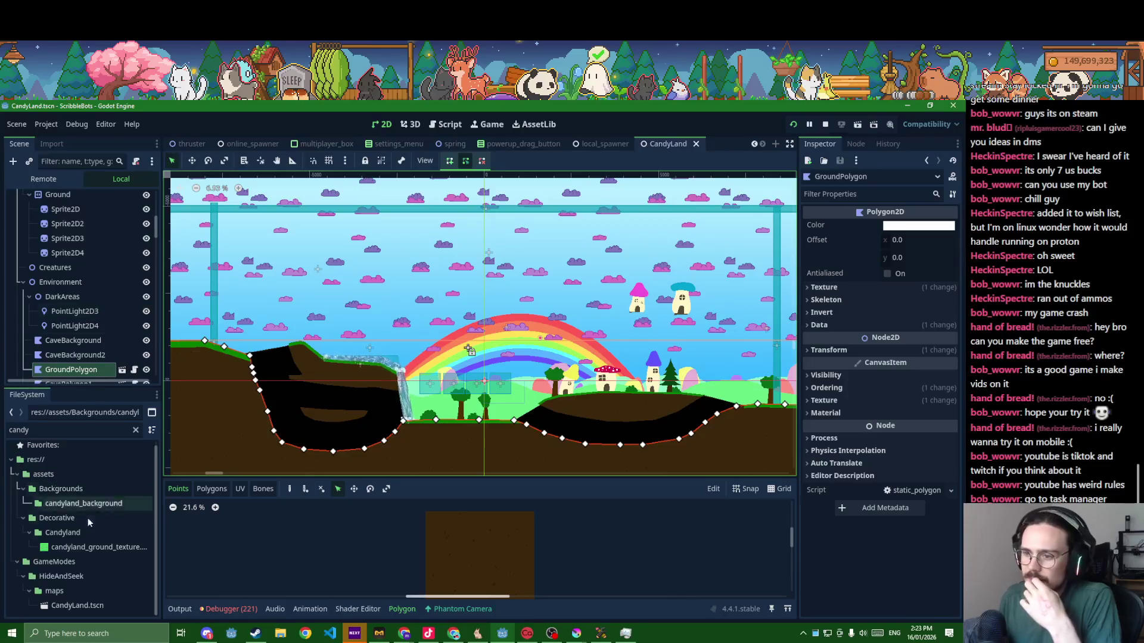
pyautogui.click(76, 547)
pyautogui.moveTo(70, 546); pyautogui.dragTo(912, 310)
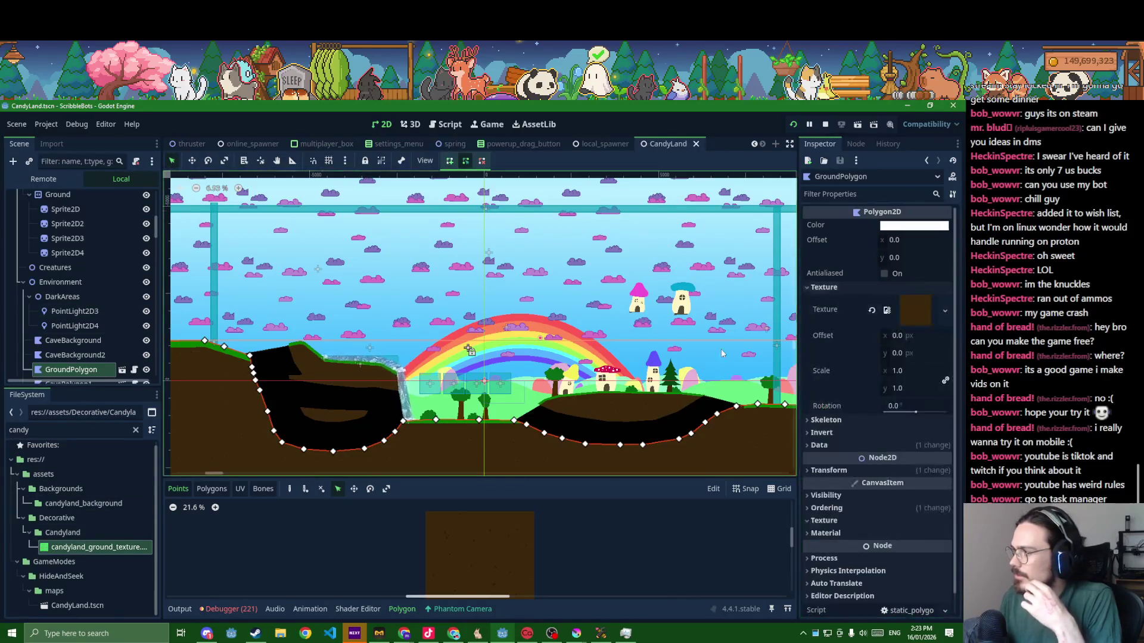
pyautogui.moveTo(76, 548)
pyautogui.mouseDown()
pyautogui.moveTo(592, 471)
pyautogui.moveTo(497, 439)
pyautogui.mouseUp()
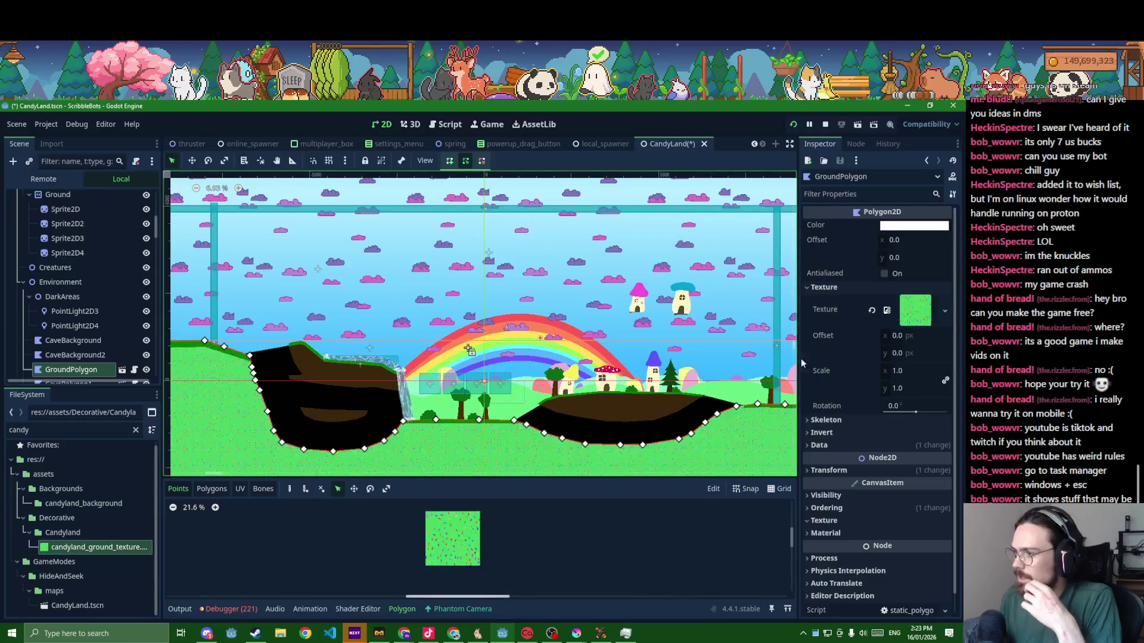
pyautogui.scroll(3, 496, 440)
pyautogui.scroll(5, 421, 432)
pyautogui.scroll(1, 447, 433)
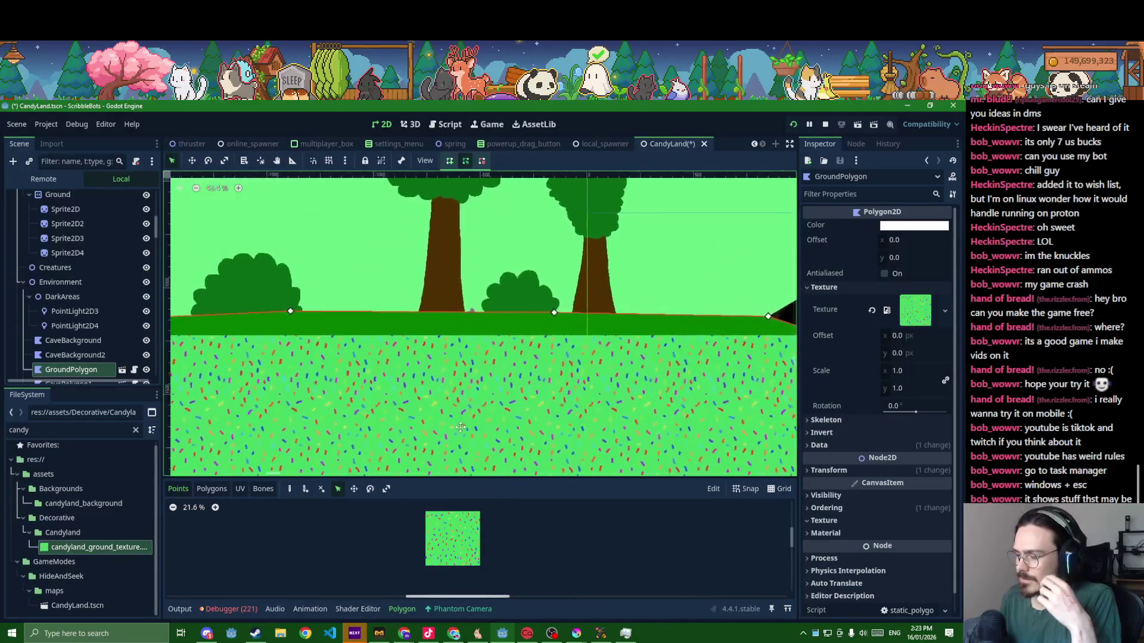
pyautogui.scroll(-3, 465, 433)
pyautogui.scroll(-3, 472, 433)
pyautogui.scroll(-2, 472, 433)
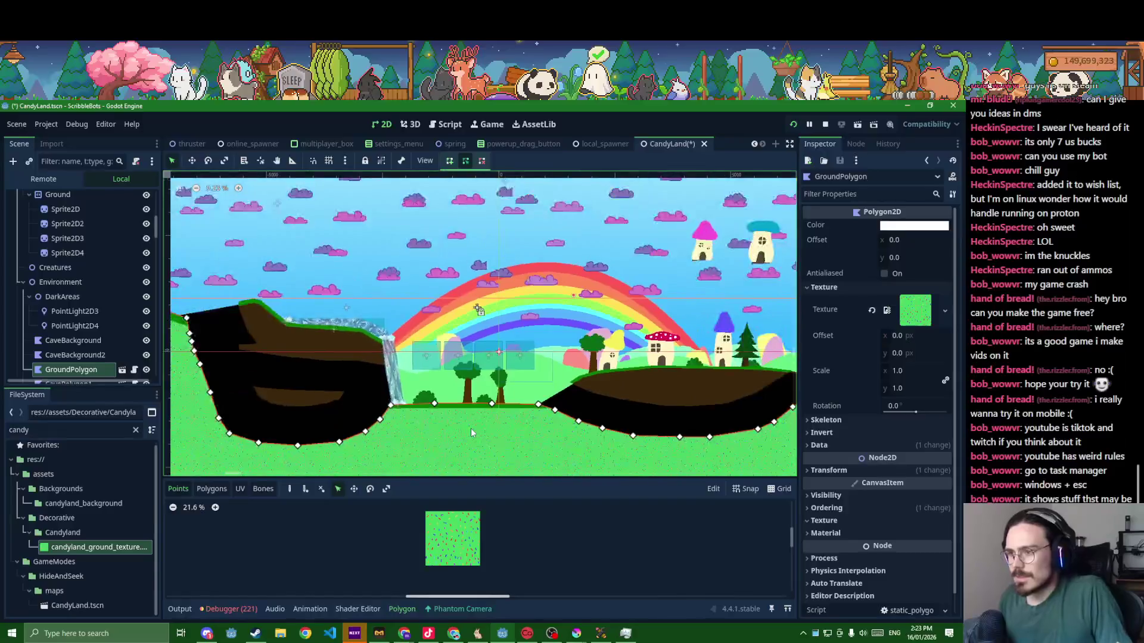
pyautogui.scroll(-2, 472, 432)
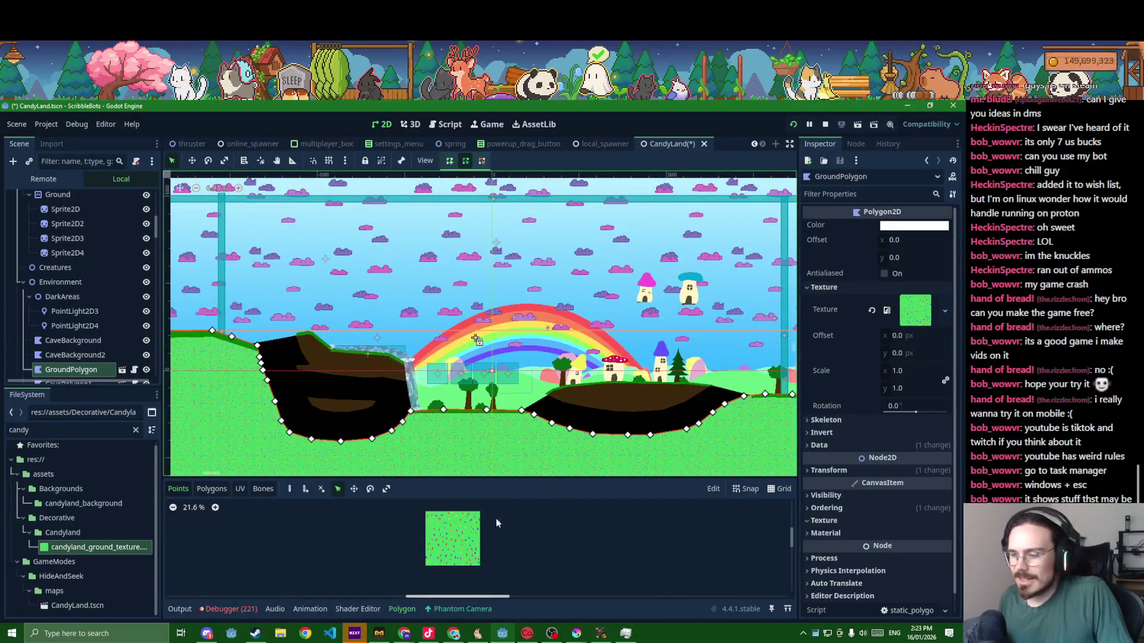
pyautogui.scroll(2, 580, 413)
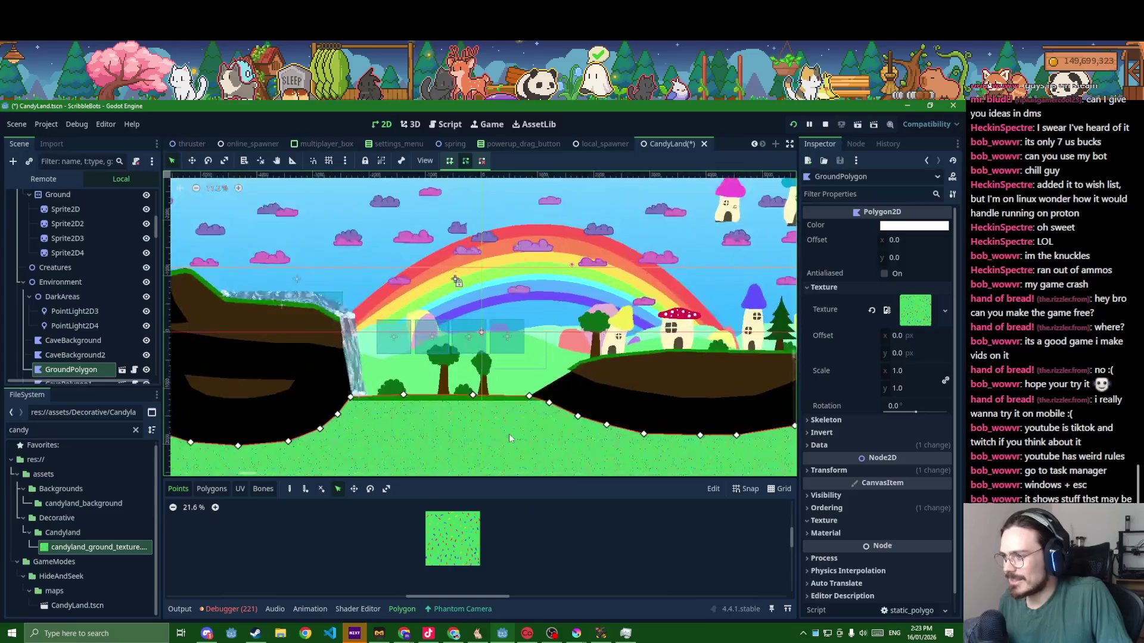
pyautogui.scroll(2, 580, 414)
pyautogui.scroll(2, 580, 413)
pyautogui.scroll(1, 580, 410)
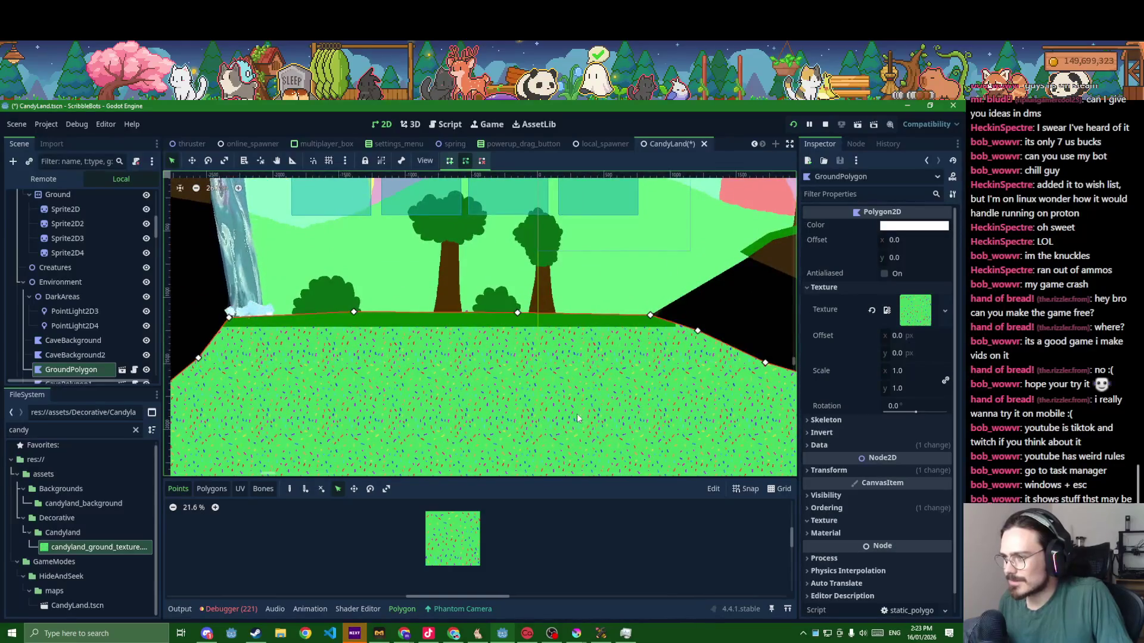
# - Run the game to check the green sprinkled ground, then return to the editor
pyautogui.press('F5')
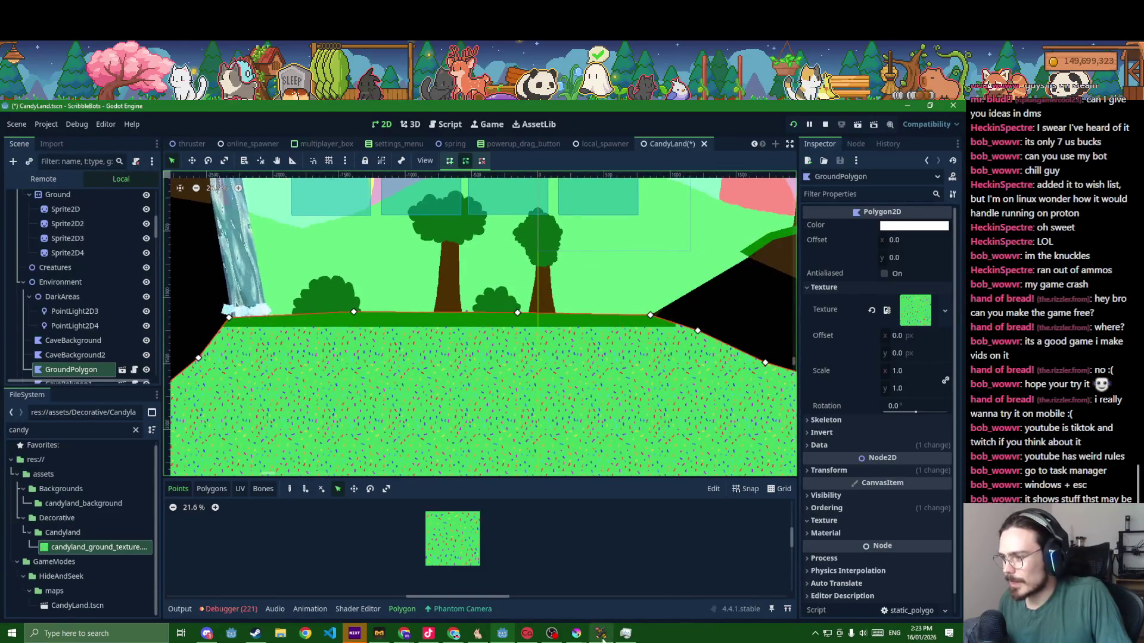
pyautogui.hotkey('alt', 'Tab')
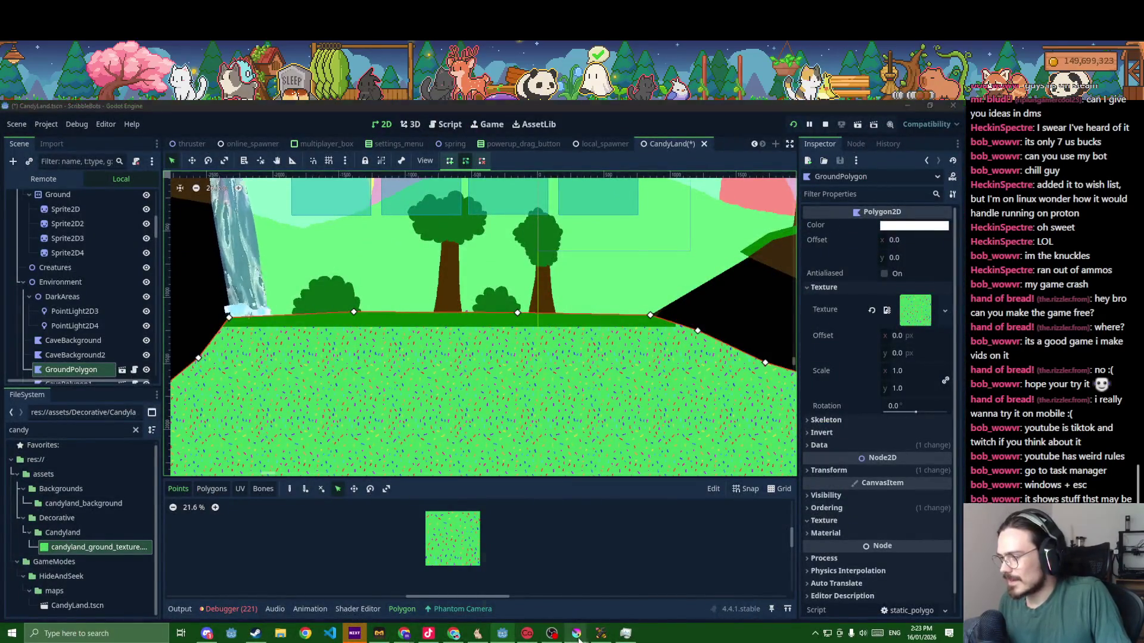
# - Back in Krita, undo the sprinkle strokes painted on the ground texture
pyautogui.moveTo(600, 633)
pyautogui.click(529, 586)
pyautogui.scroll(-3, 518, 525)
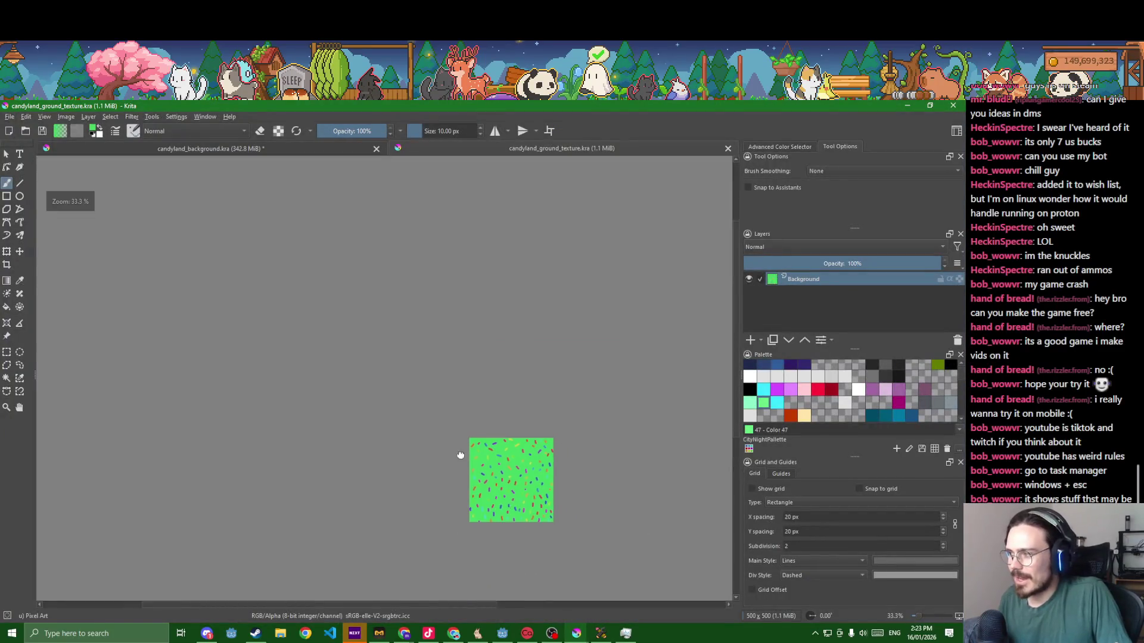
pyautogui.moveTo(462, 454); pyautogui.dragTo(427, 418)
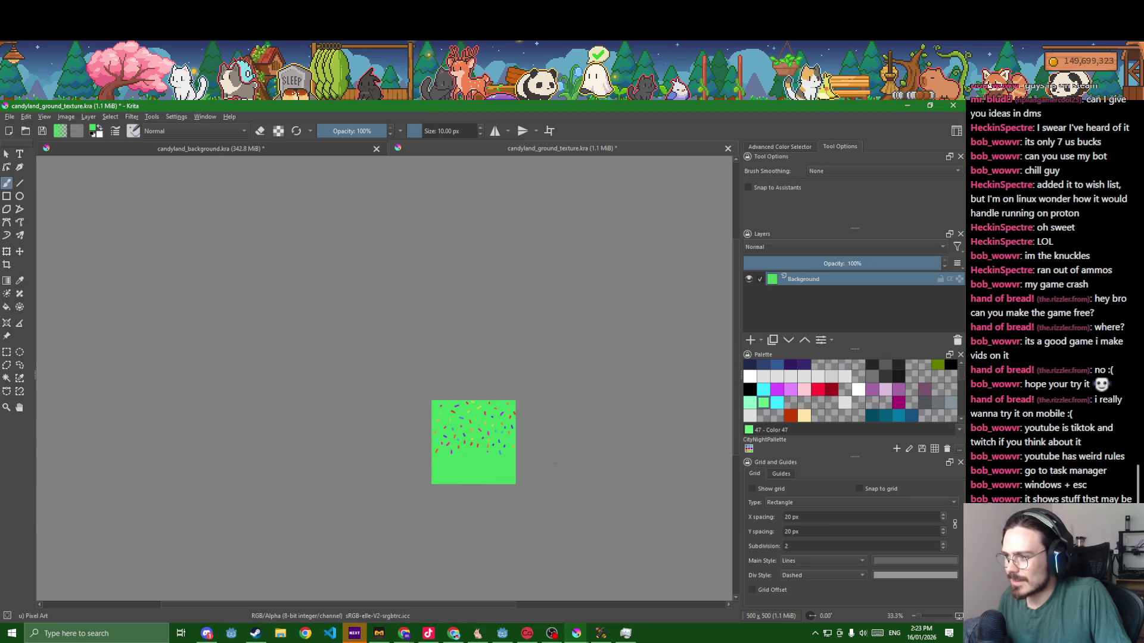
pyautogui.hotkey('ctrl', 'z')
pyautogui.hotkey('ctrl', 'z')
pyautogui.hotkey('ctrl', 'z')
pyautogui.hotkey('ctrl', 'z')
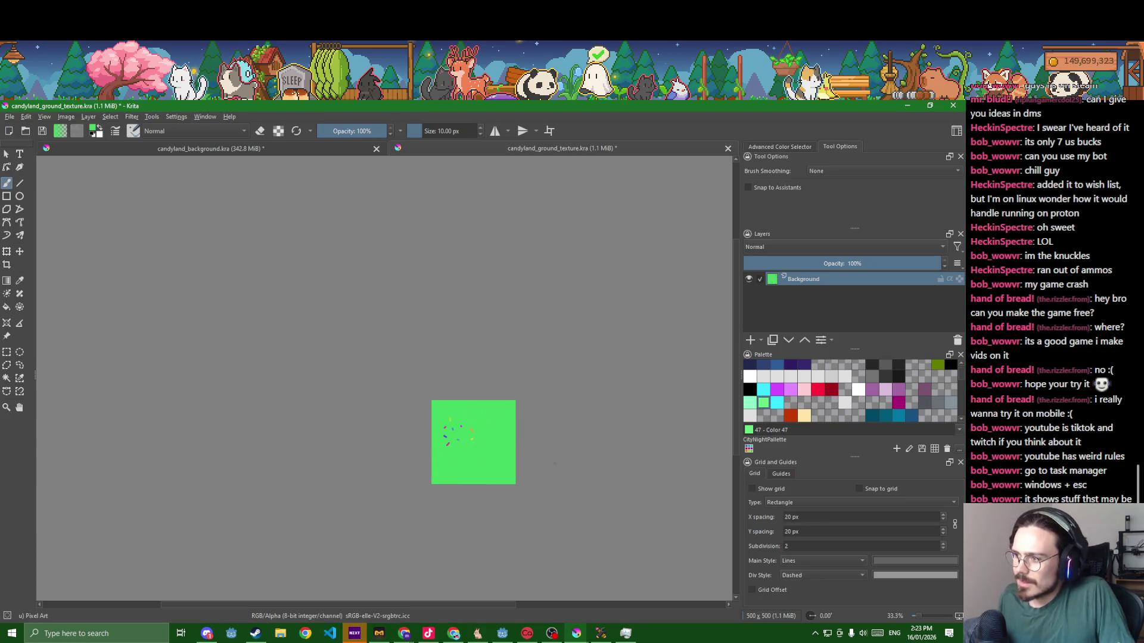
# - Resize the canvas to 1000×1000 and prepare to flood-fill the new white border green
pyautogui.click(66, 117)
pyautogui.click(88, 268)
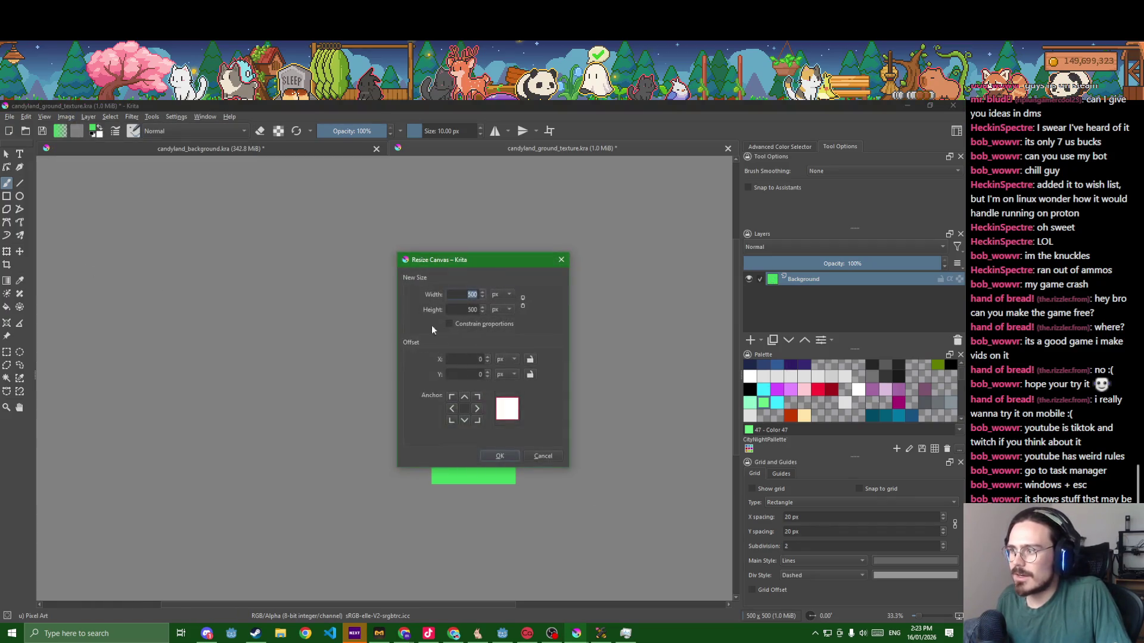
pyautogui.write('000')
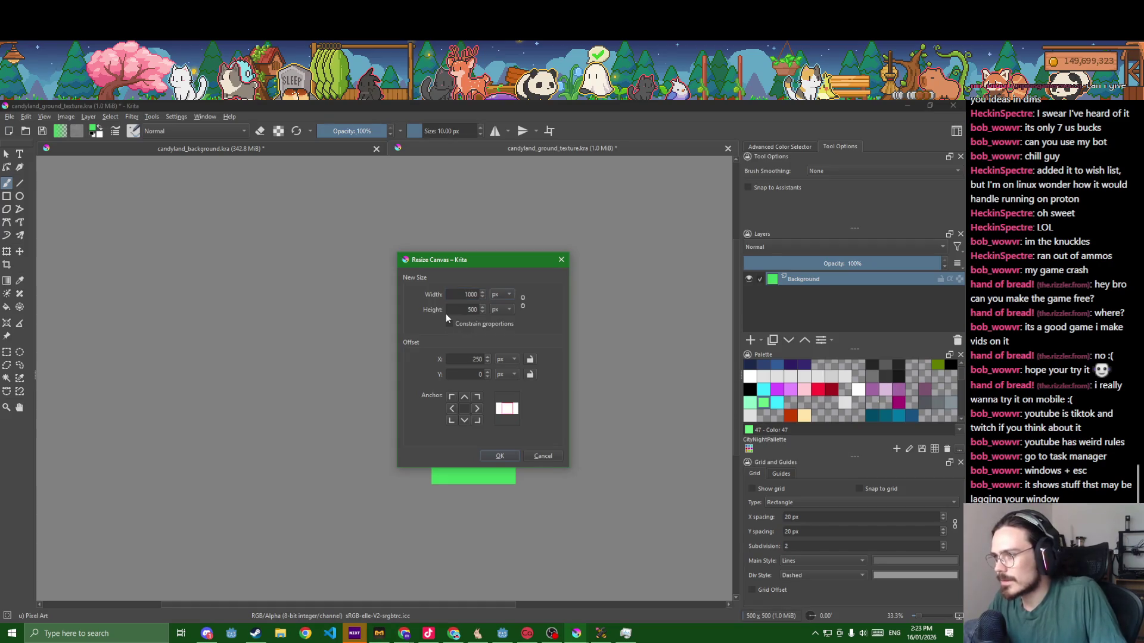
pyautogui.write('1000')
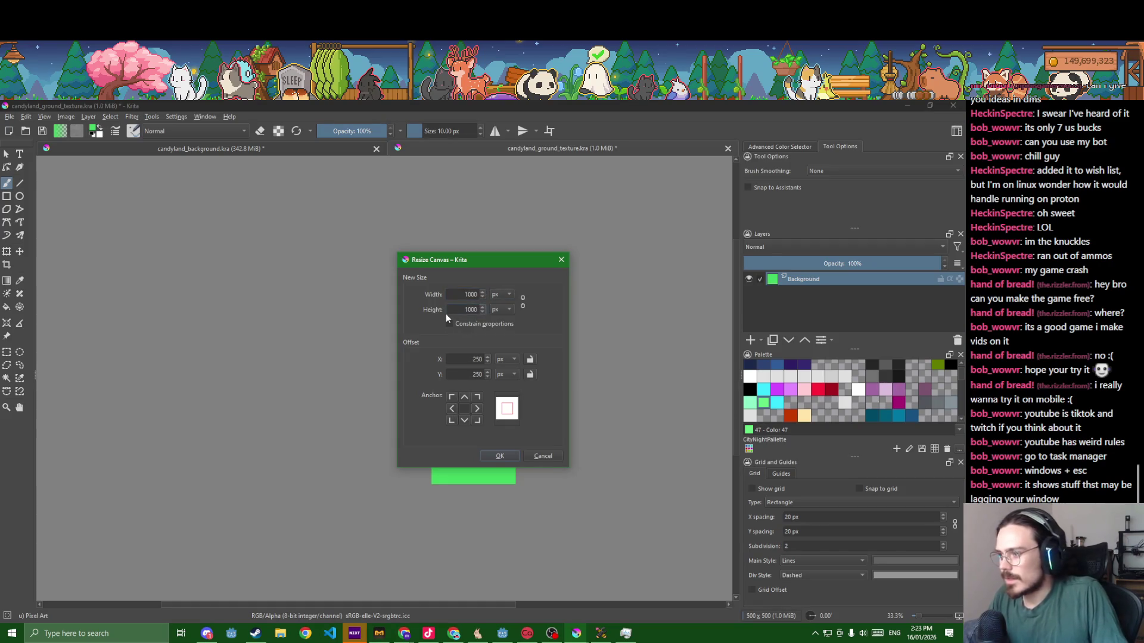
pyautogui.click(499, 456)
pyautogui.scroll(1, 478, 435)
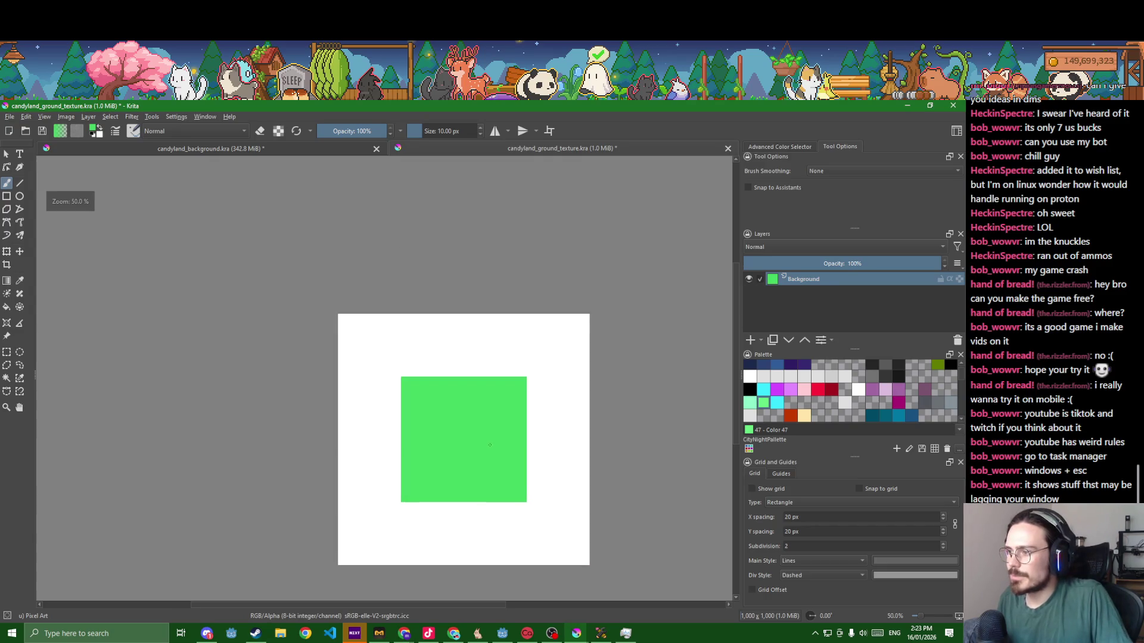
pyautogui.press('p')
pyautogui.press('f')
# - Fill the white border green and brush new orange and purple sprinkle strokes onto the texture
pyautogui.click(370, 407)
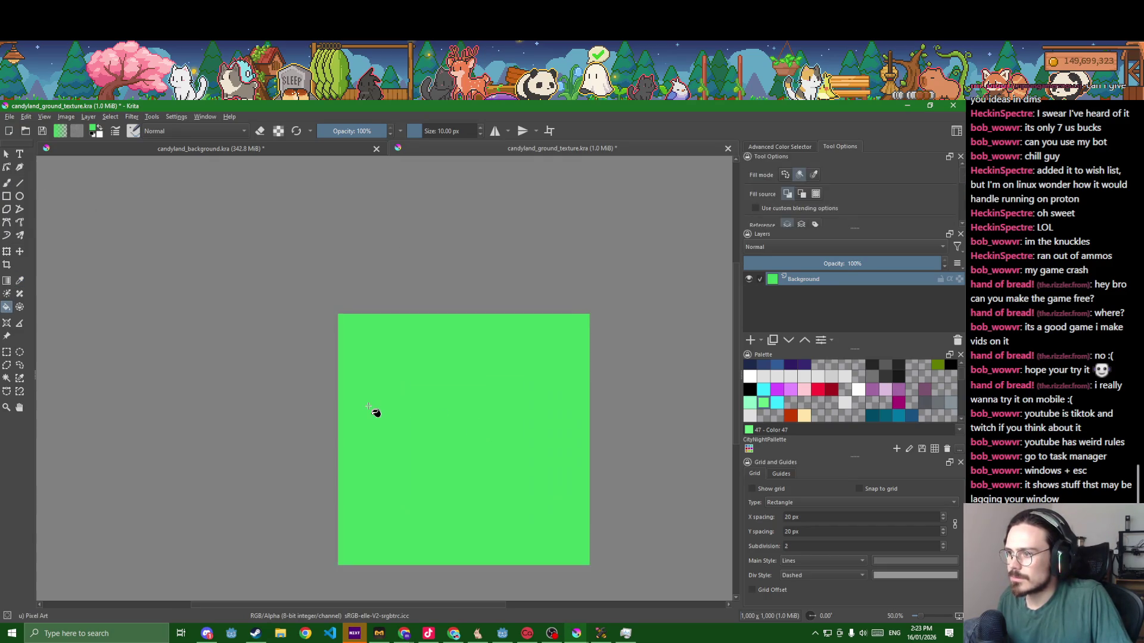
pyautogui.press('b')
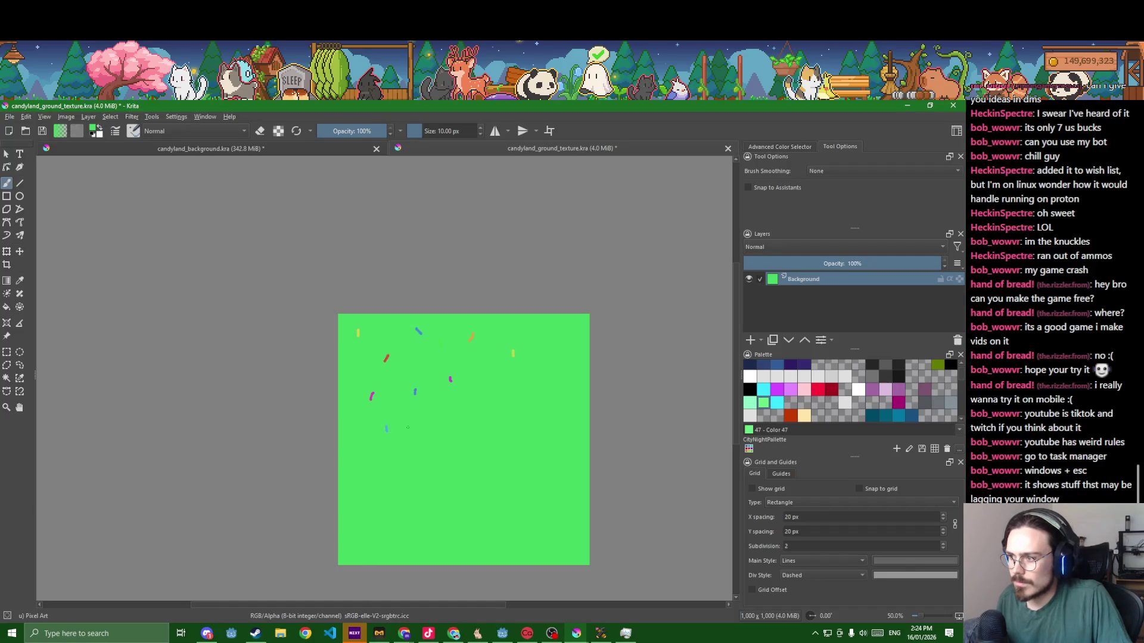
pyautogui.scroll(3, 477, 402)
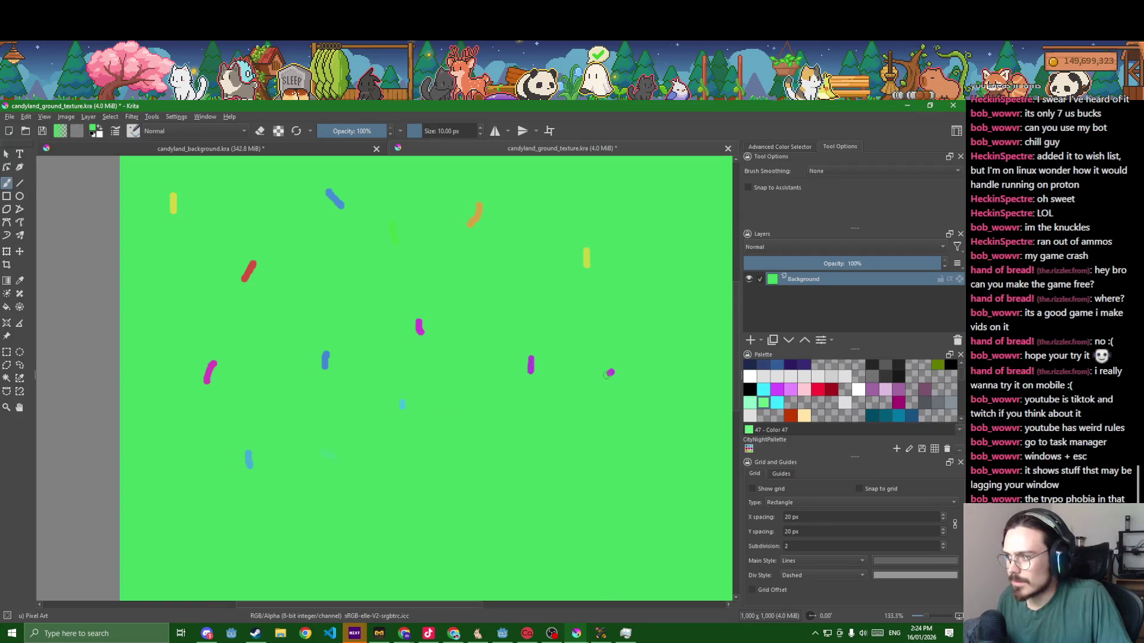
pyautogui.scroll(-2, 609, 392)
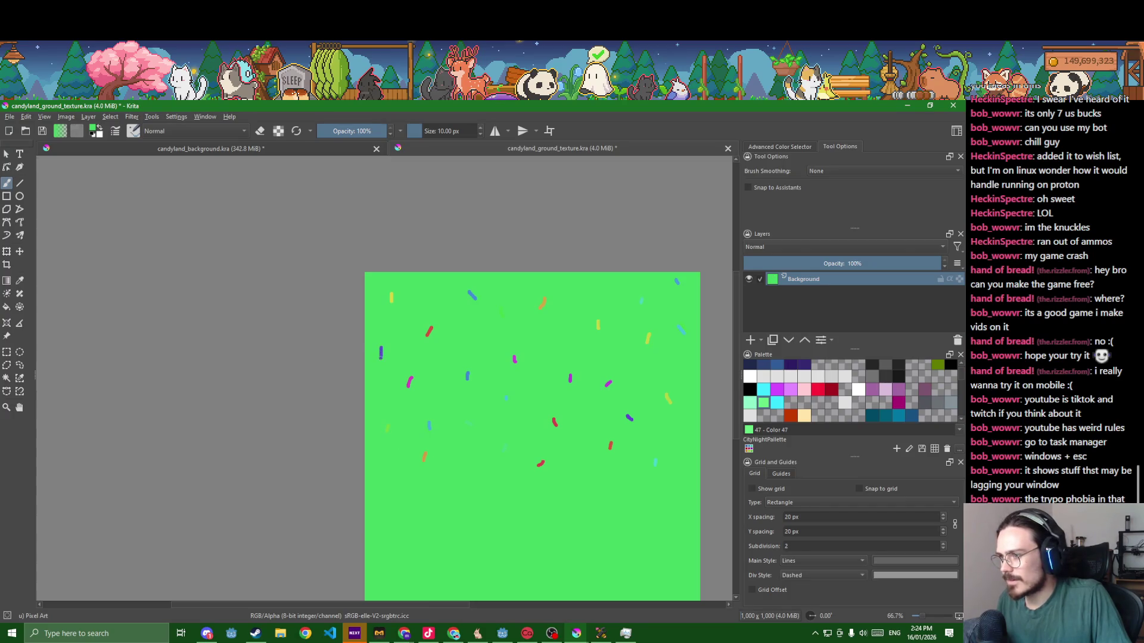
pyautogui.moveTo(477, 480); pyautogui.dragTo(481, 473)
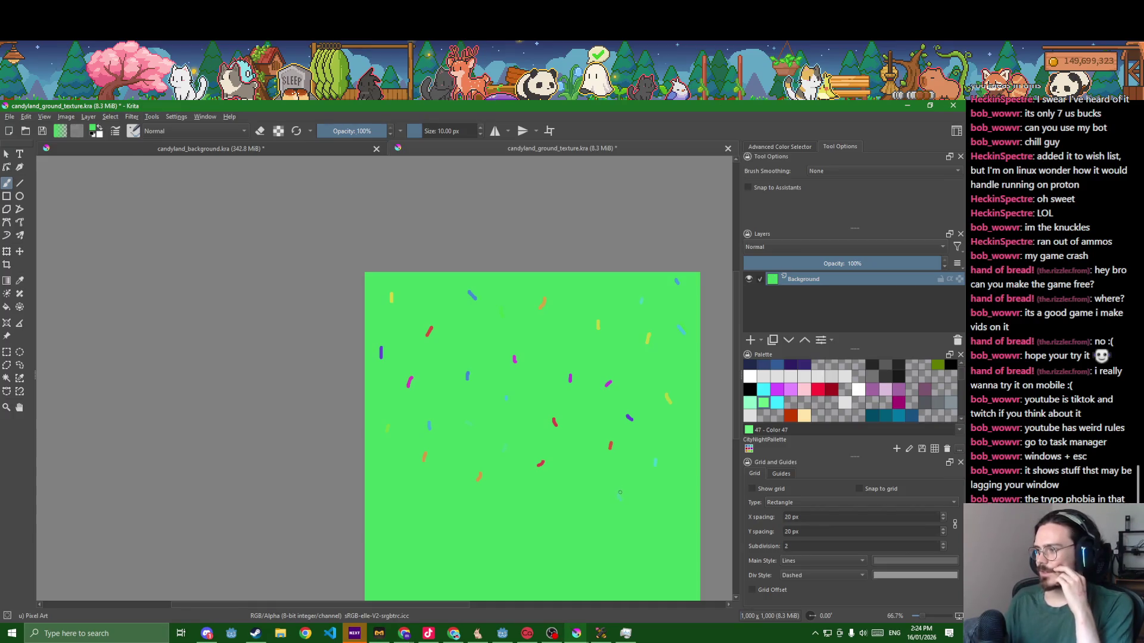
pyautogui.moveTo(664, 491); pyautogui.dragTo(668, 502)
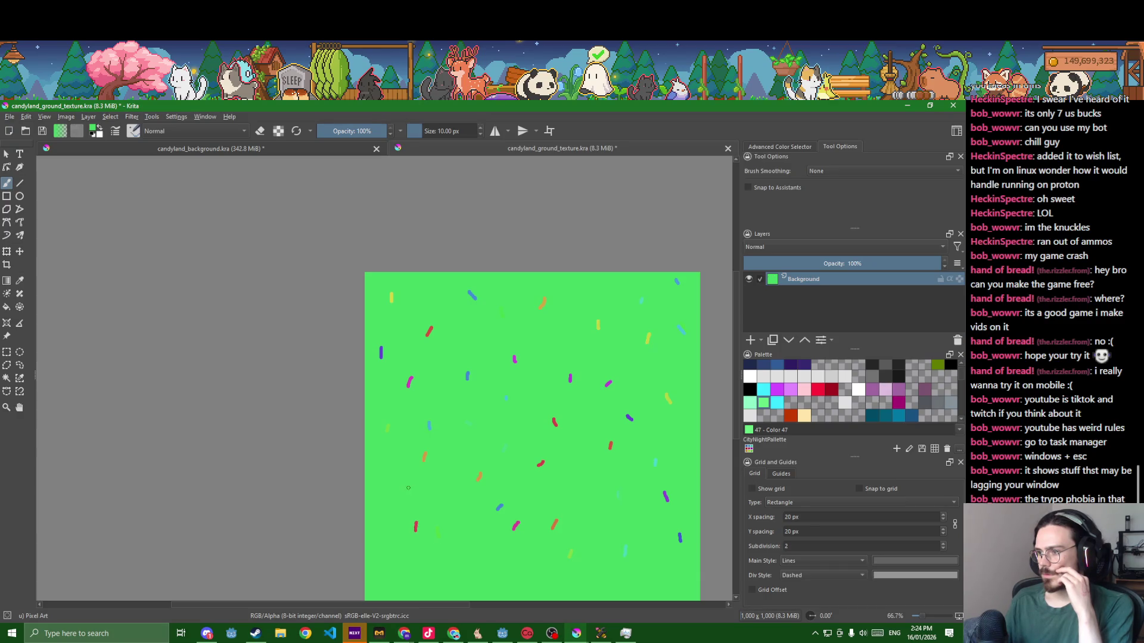
pyautogui.scroll(-2, 408, 486)
pyautogui.scroll(3, 357, 474)
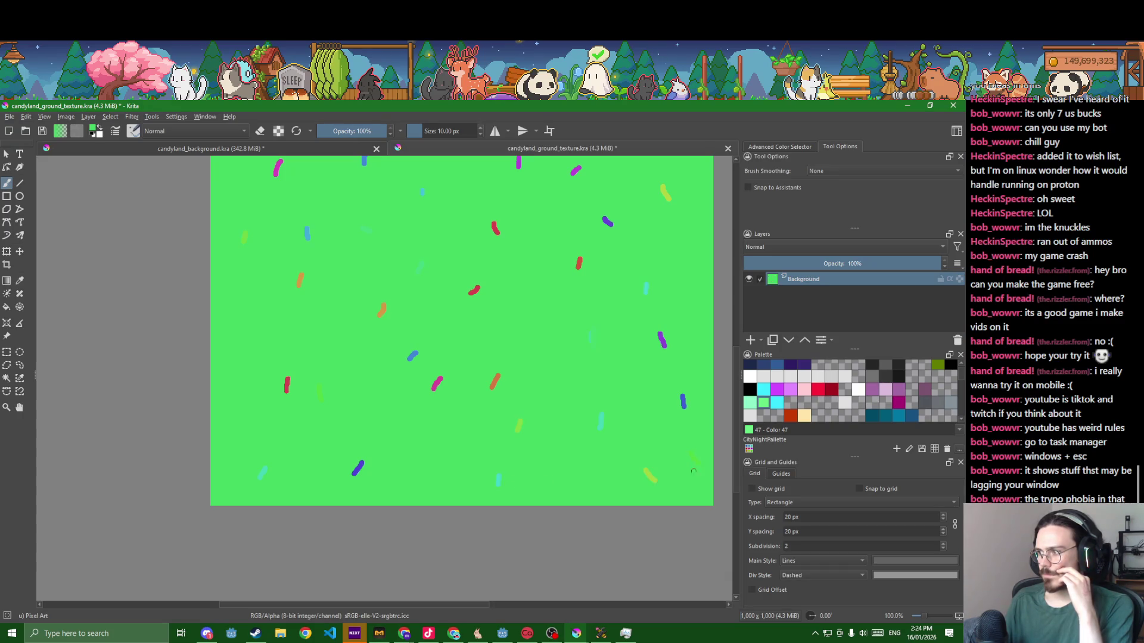
pyautogui.scroll(-2, 693, 472)
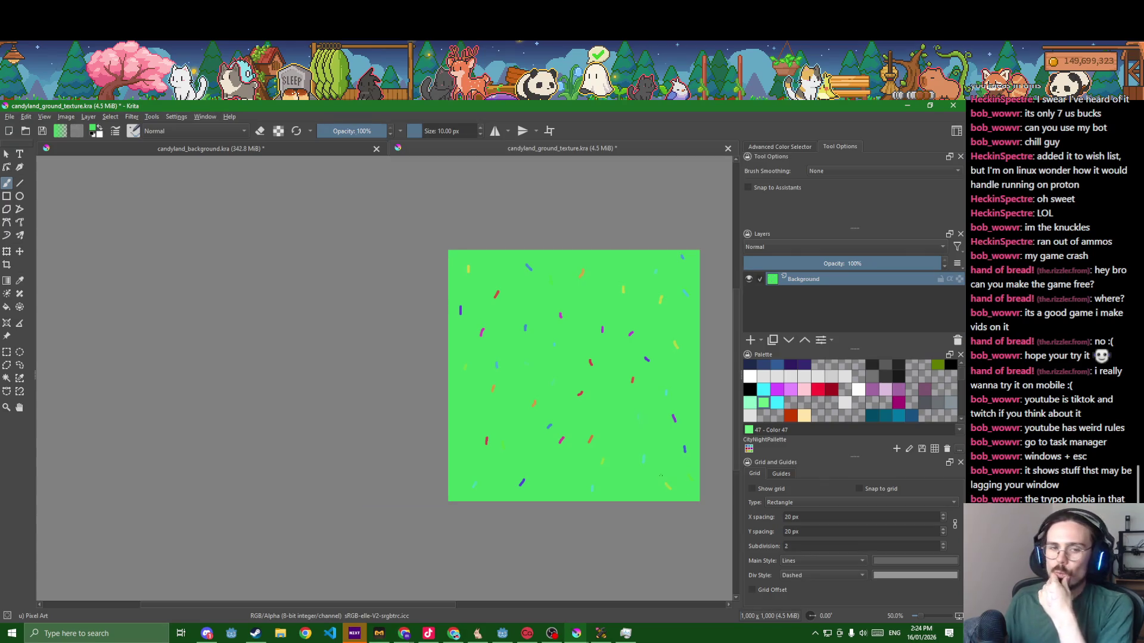
pyautogui.scroll(-3, 760, 383)
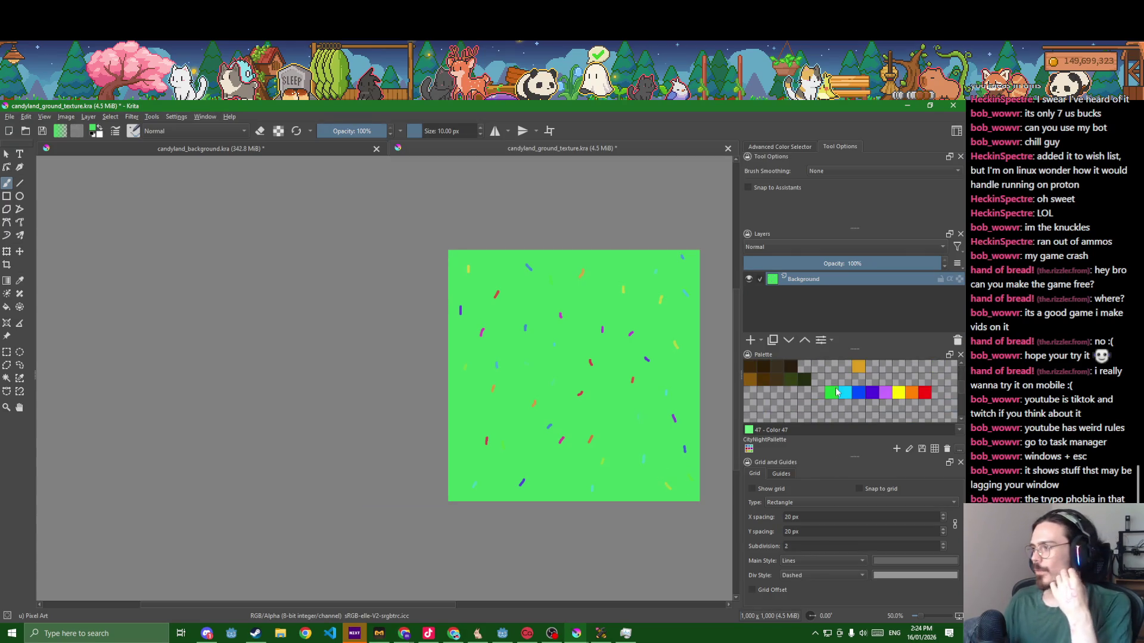
# - Flood-fill the green background and leftover green around a sprinkle with brown
pyautogui.click(760, 383)
pyautogui.press('f')
pyautogui.click(652, 410)
pyautogui.scroll(2, 650, 411)
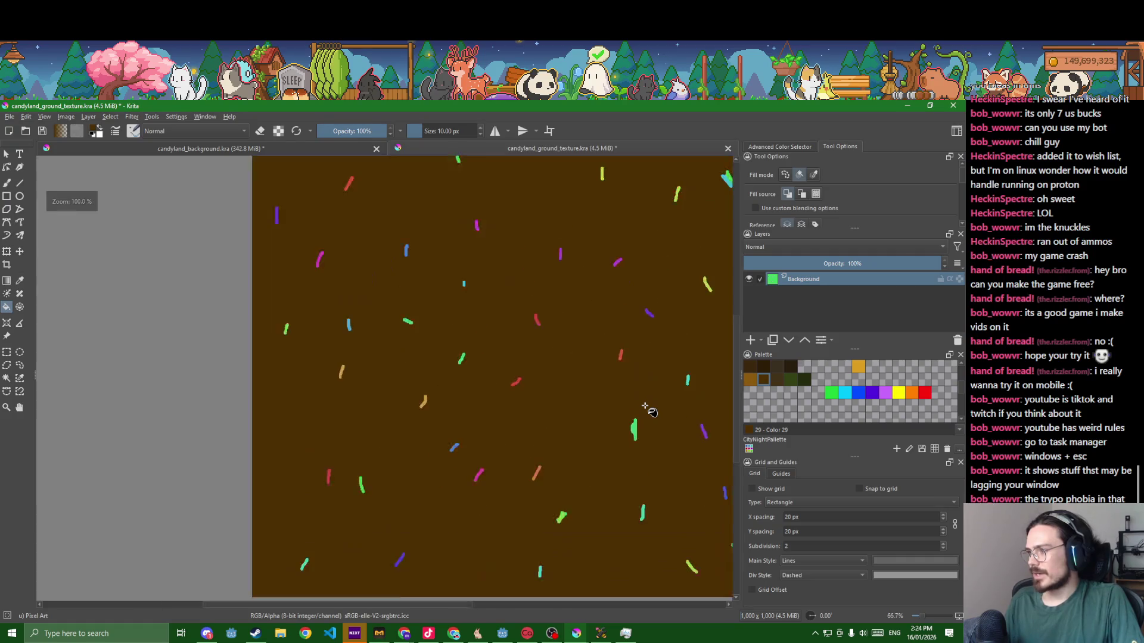
pyautogui.scroll(1, 650, 412)
pyautogui.scroll(-2, 650, 412)
pyautogui.scroll(-3, 650, 409)
pyautogui.scroll(1, 654, 416)
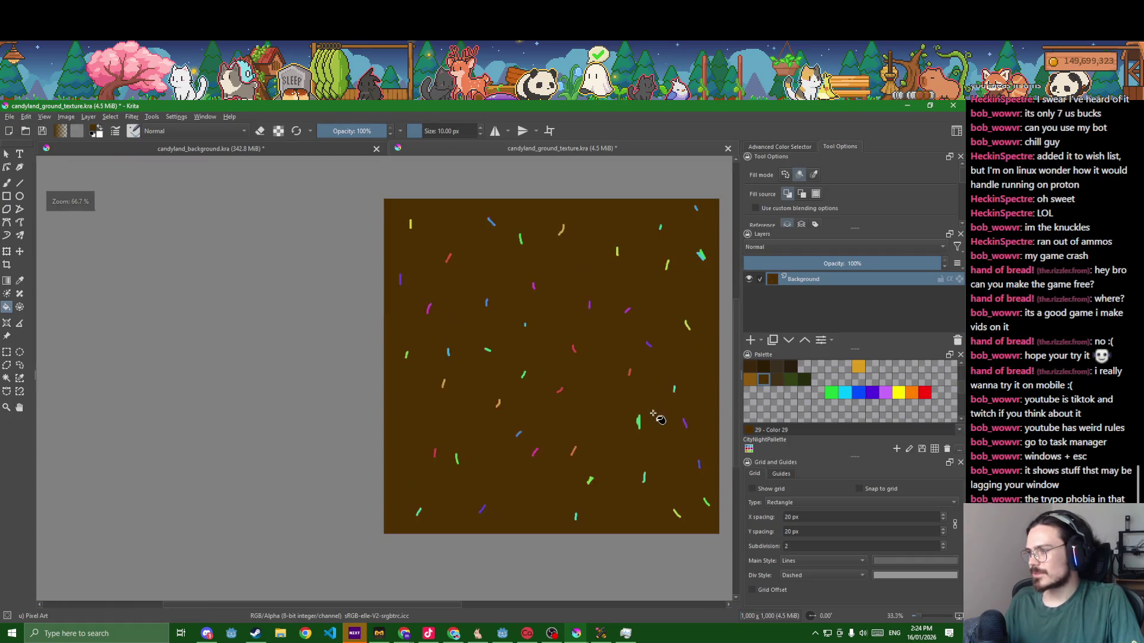
pyautogui.scroll(8, 654, 419)
pyautogui.press('b')
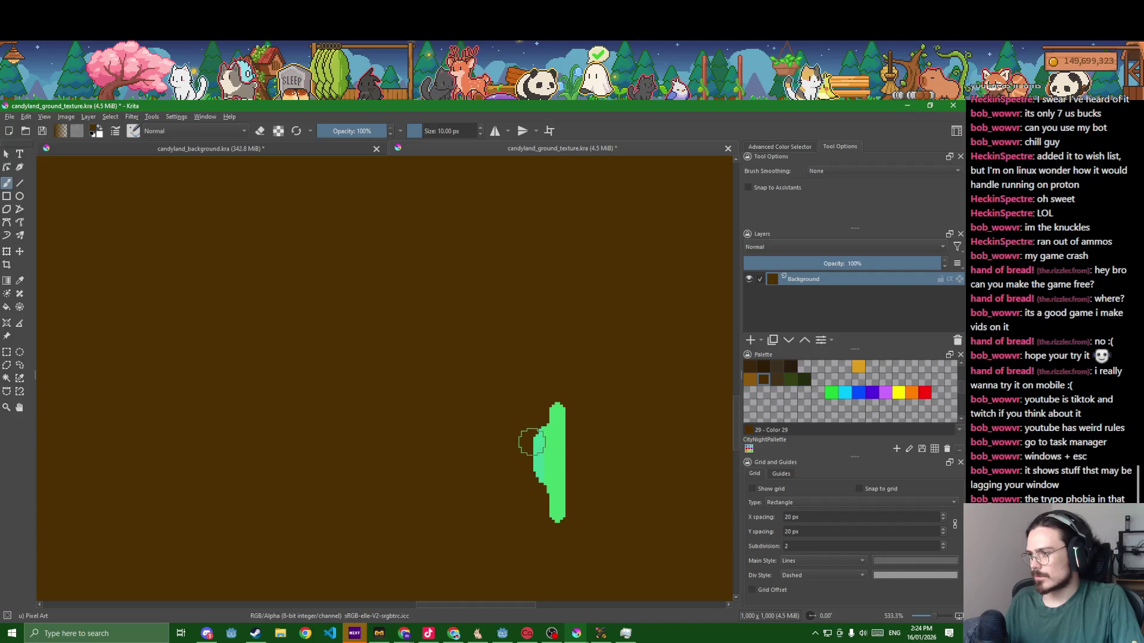
pyautogui.press('f')
pyautogui.click(542, 457)
pyautogui.scroll(-3, 543, 459)
pyautogui.scroll(-2, 545, 459)
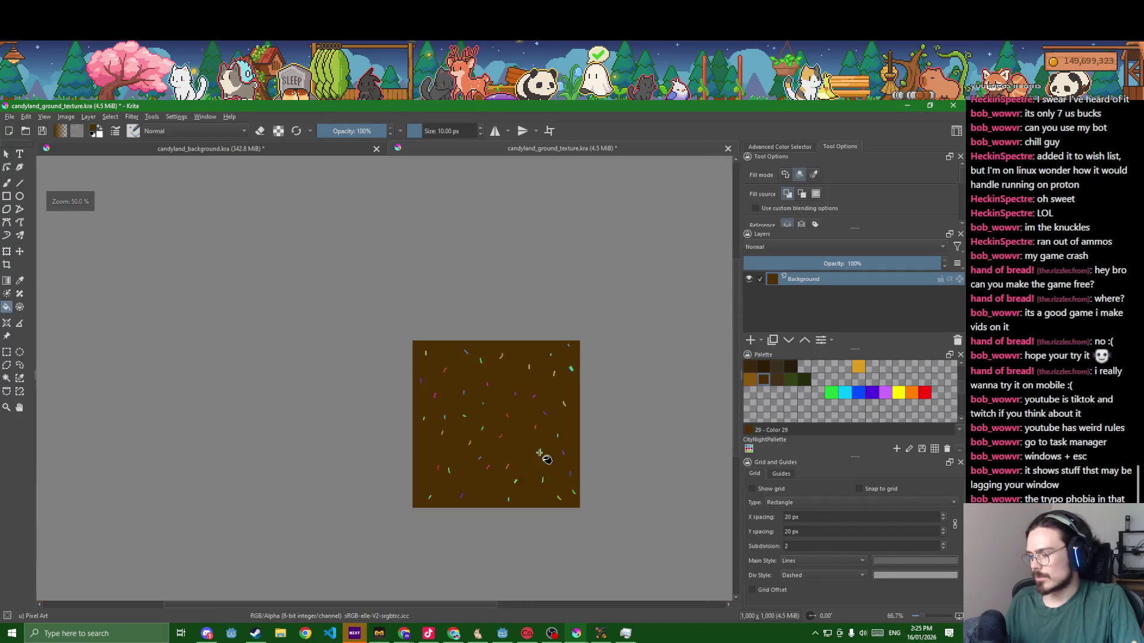
pyautogui.scroll(2, 570, 456)
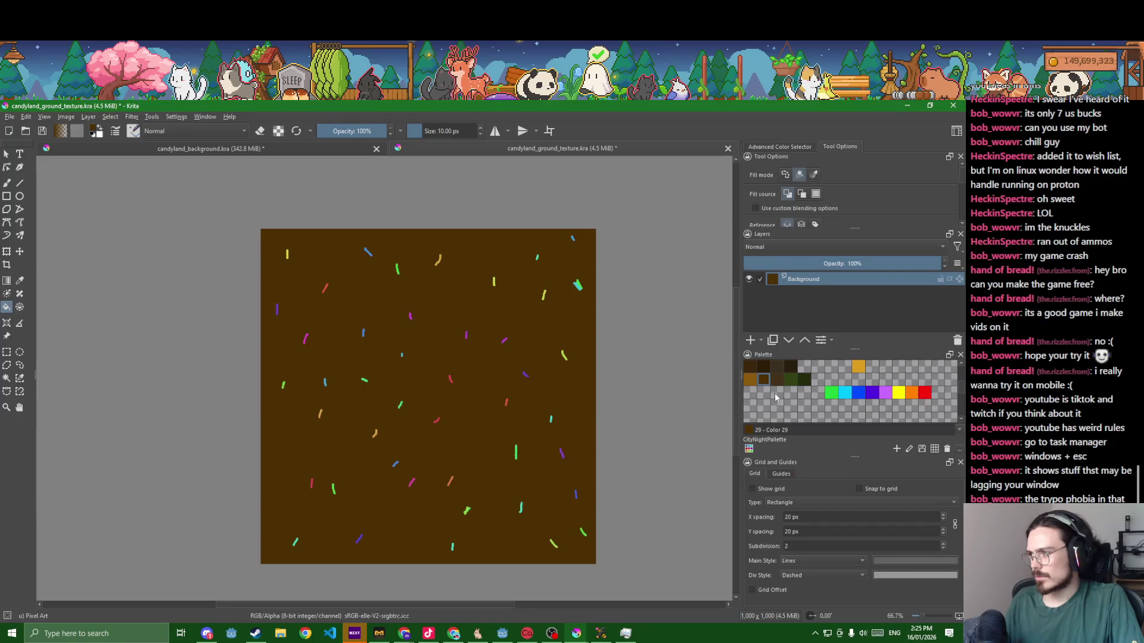
# - Compare darker and warmer browns via undo/redo and settle on a dark chocolate-brown base
pyautogui.click(585, 393)
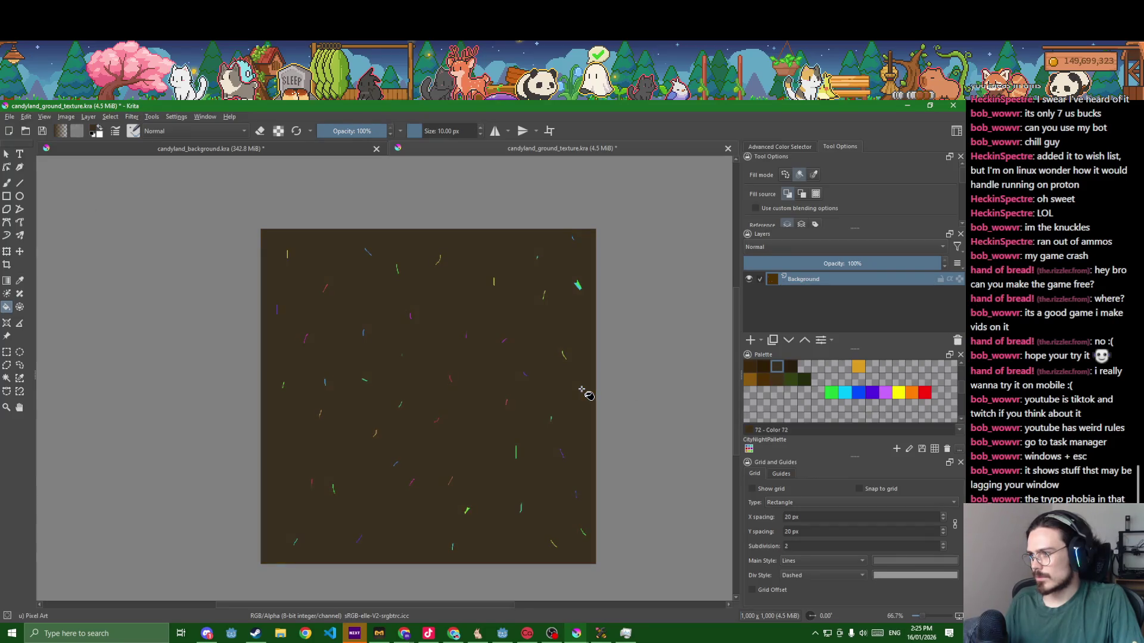
pyautogui.click(599, 393)
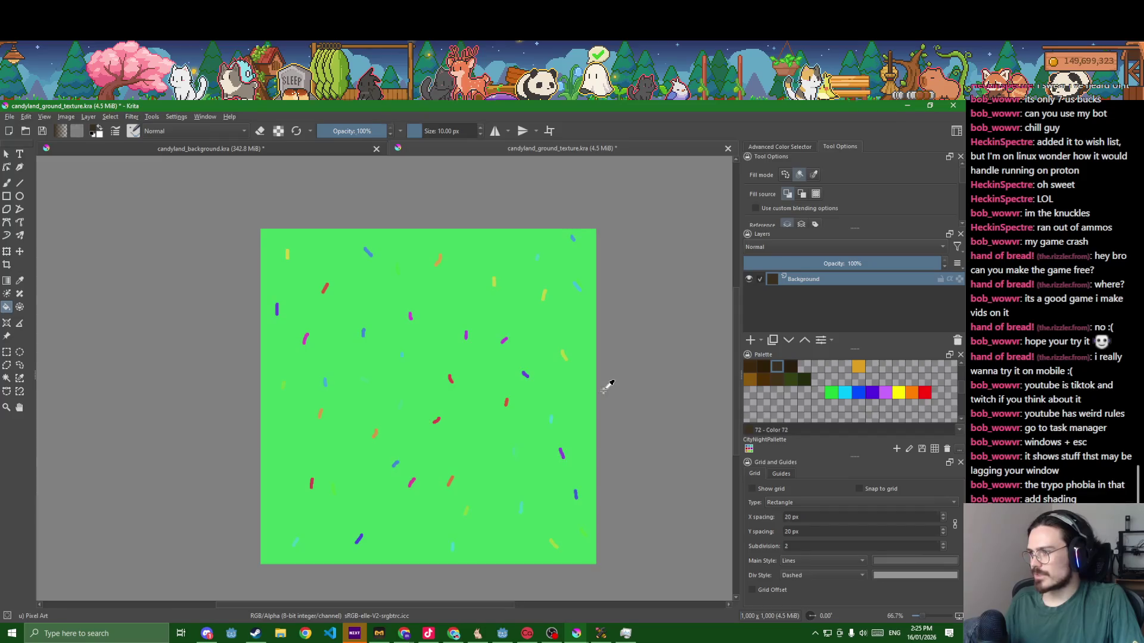
pyautogui.scroll(-2, 889, 194)
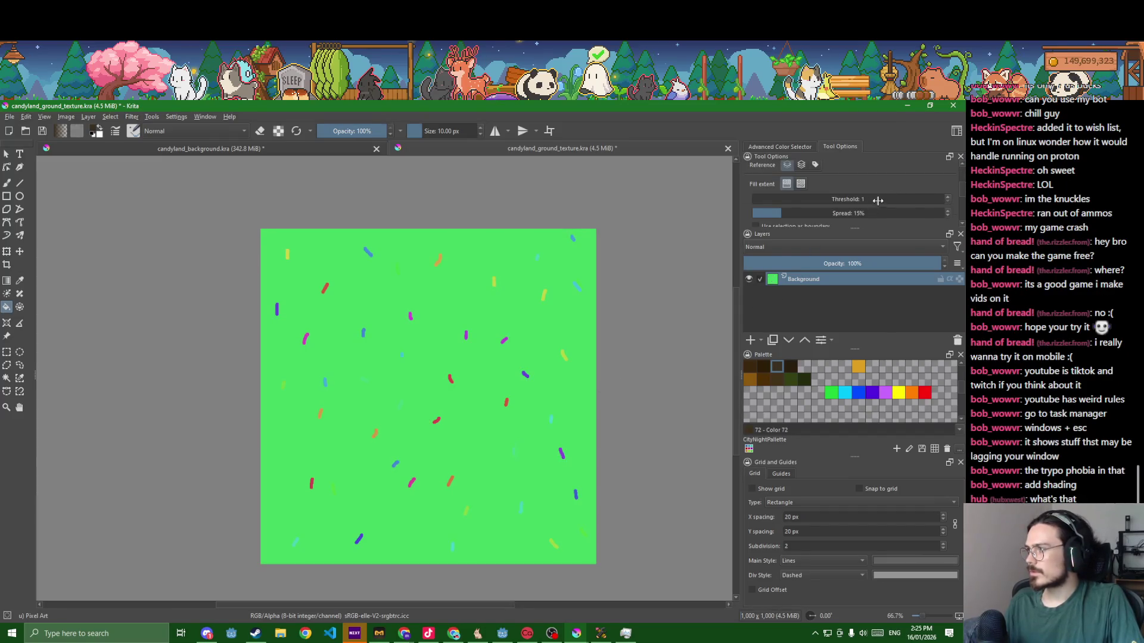
pyautogui.scroll(-2, 957, 204)
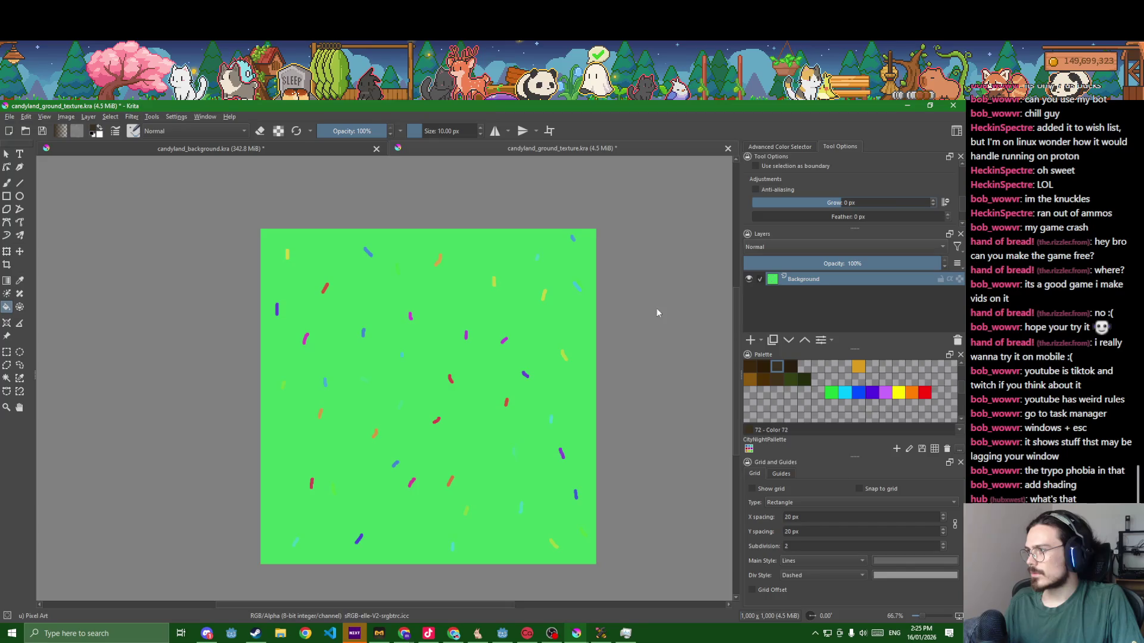
pyautogui.hotkey('ctrl', 'z')
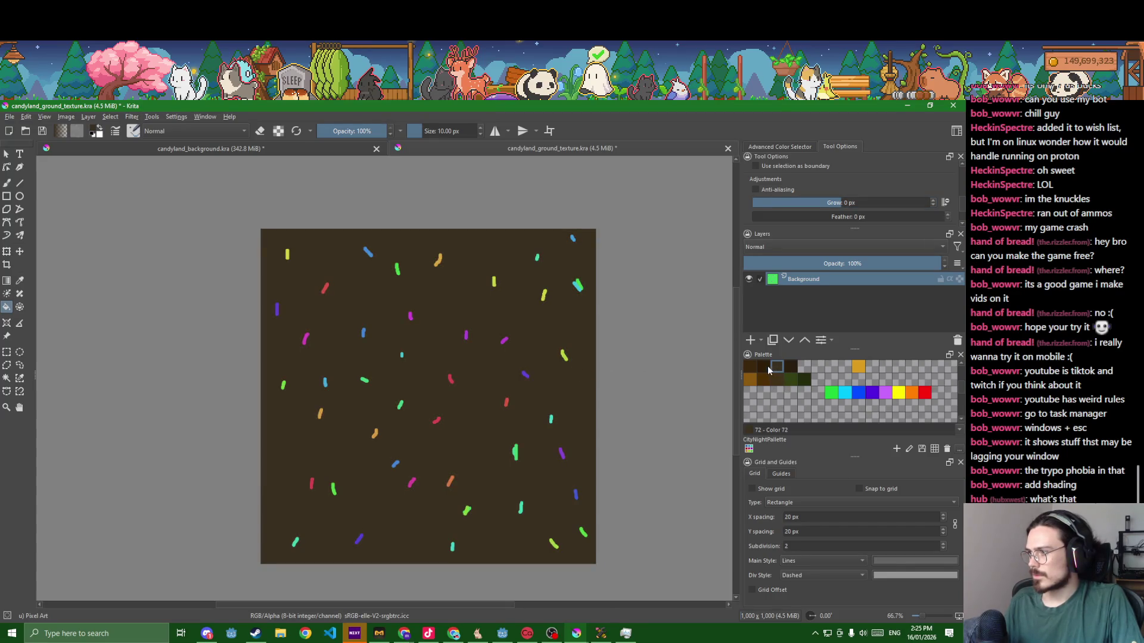
pyautogui.click(750, 367)
pyautogui.click(511, 378)
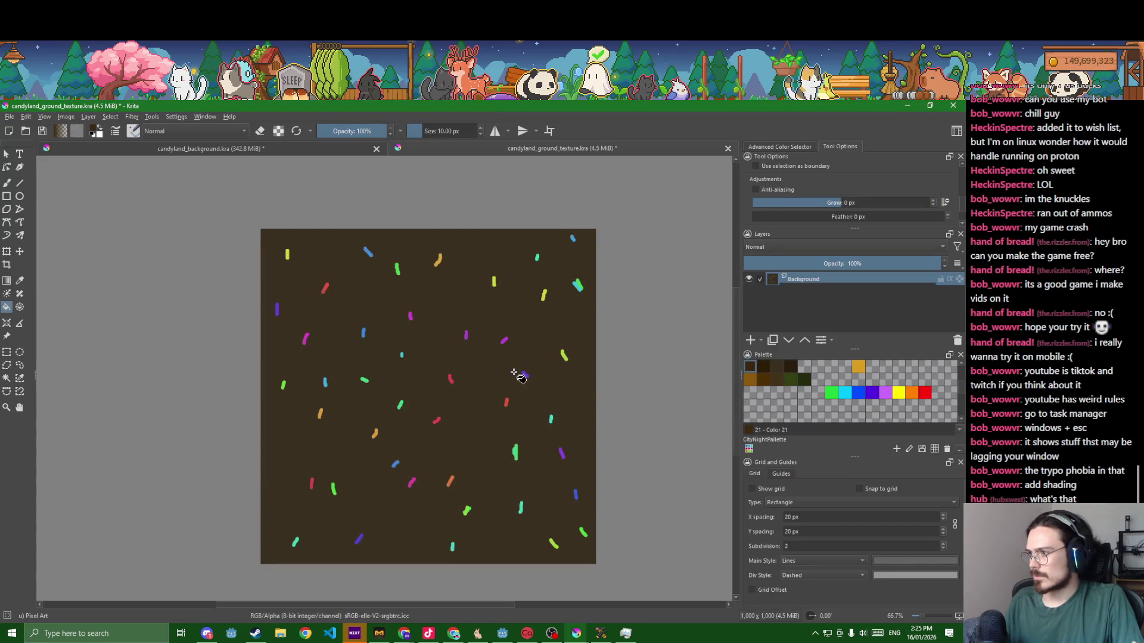
pyautogui.moveTo(592, 389); pyautogui.dragTo(640, 390)
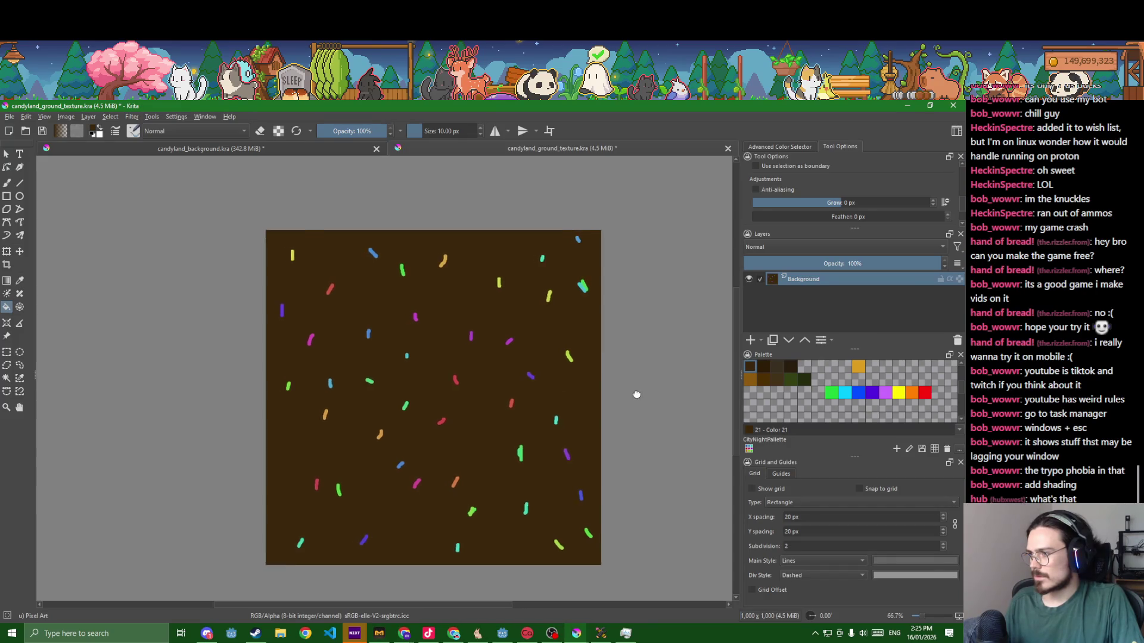
pyautogui.scroll(4, 647, 391)
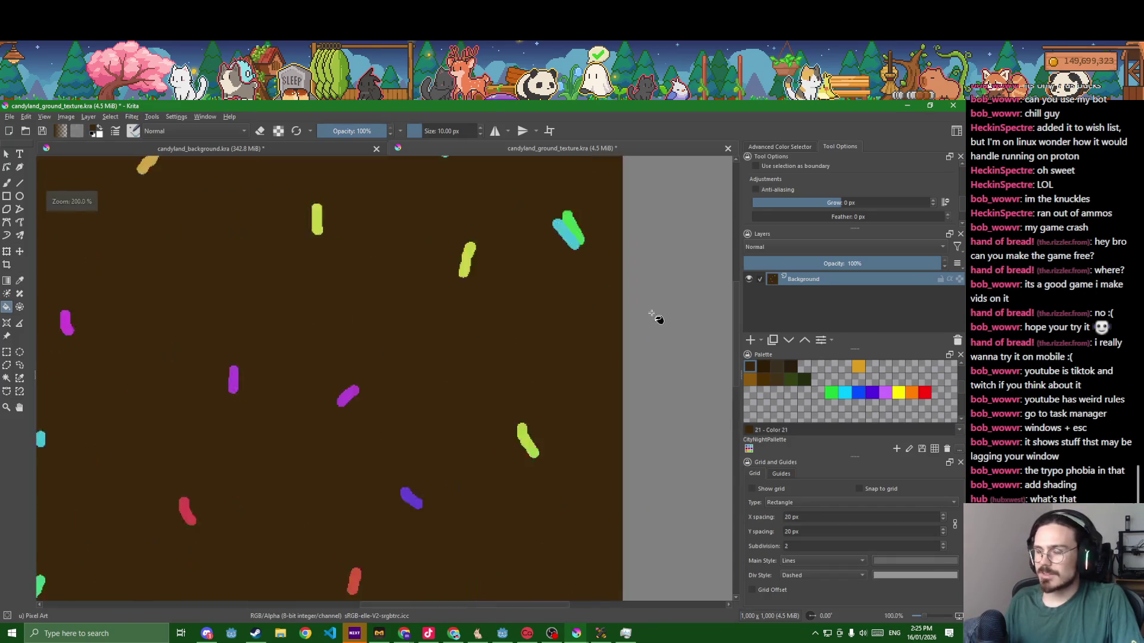
pyautogui.scroll(-4, 532, 357)
# - Save the texture document, glance at Godot's FileSystem, and return to Krita's File menu
pyautogui.hotkey('ctrl', 's')
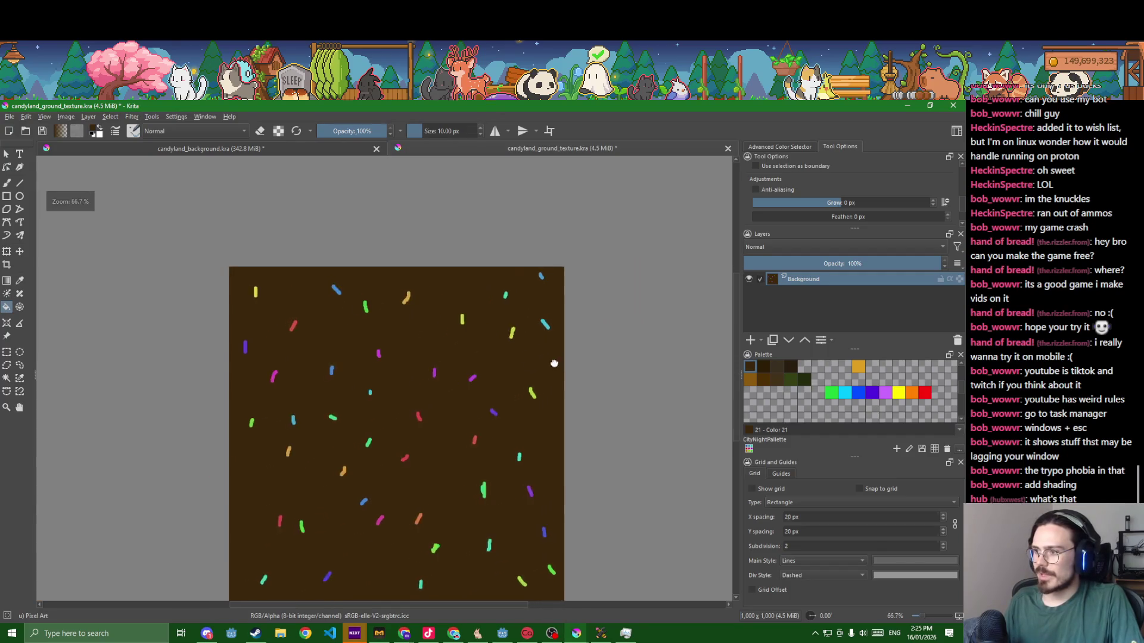
pyautogui.moveTo(530, 358); pyautogui.dragTo(620, 333)
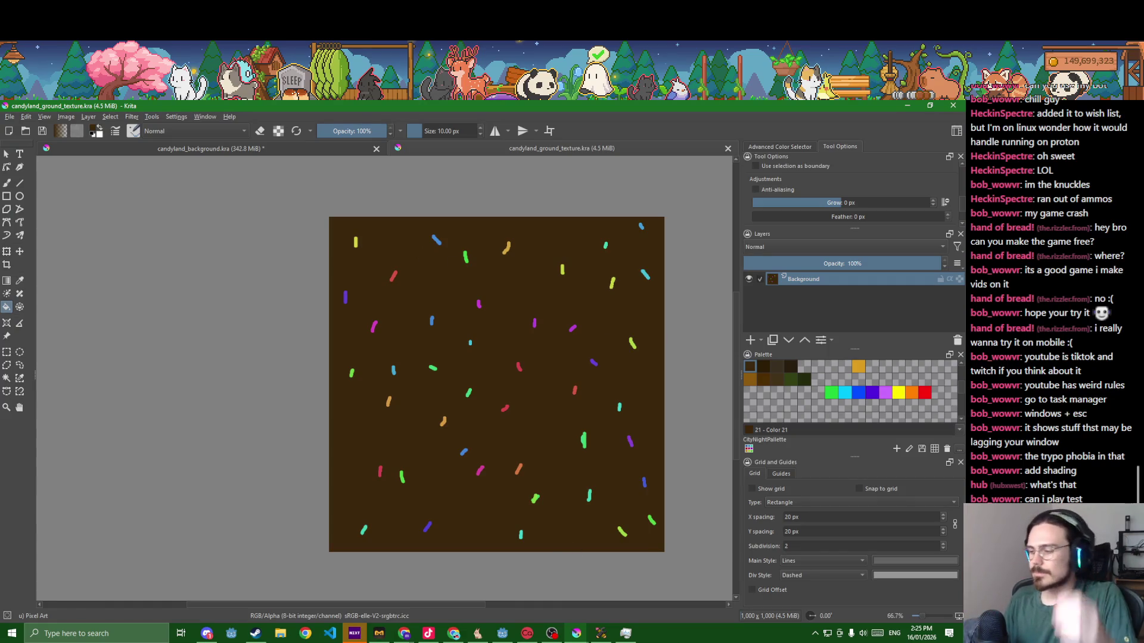
pyautogui.click(502, 634)
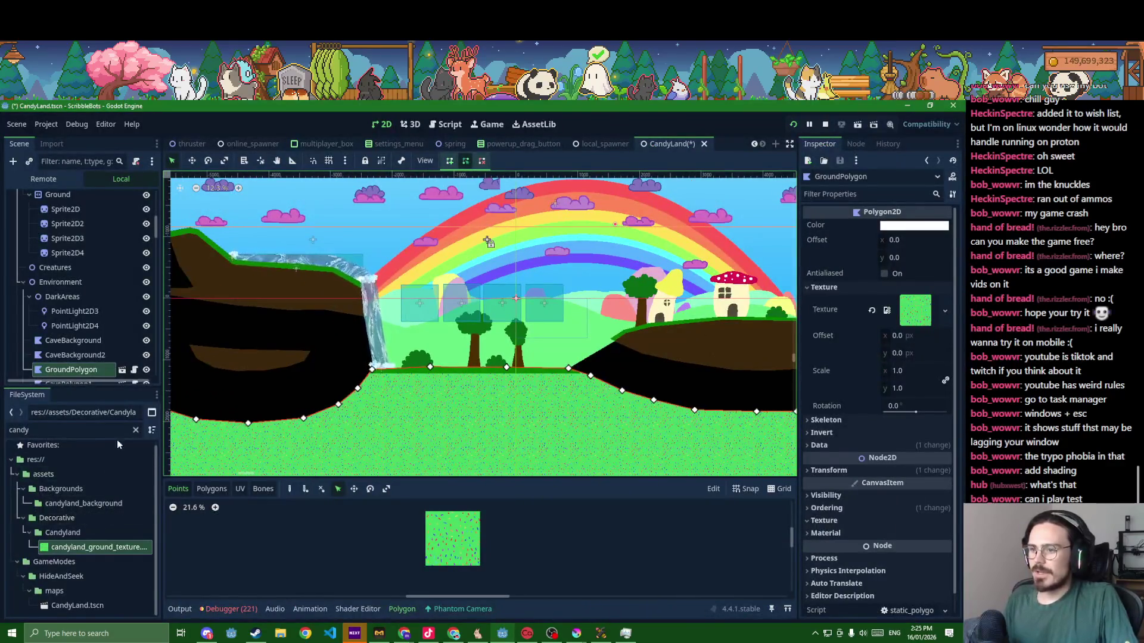
pyautogui.click(136, 430)
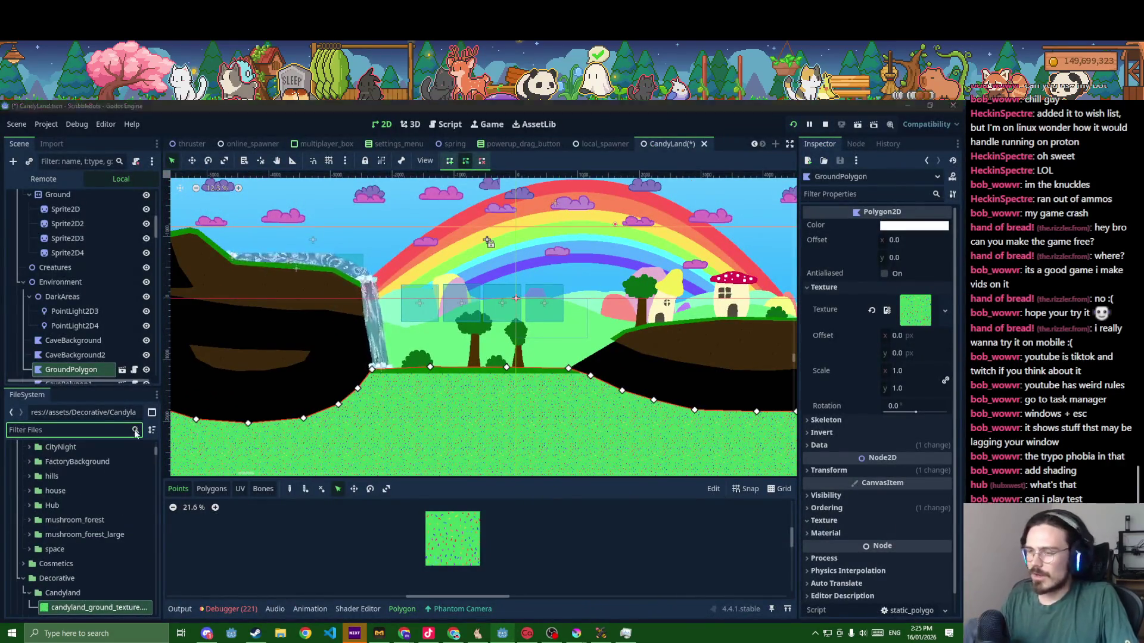
pyautogui.hotkey('alt', 'Tab')
pyautogui.click(14, 116)
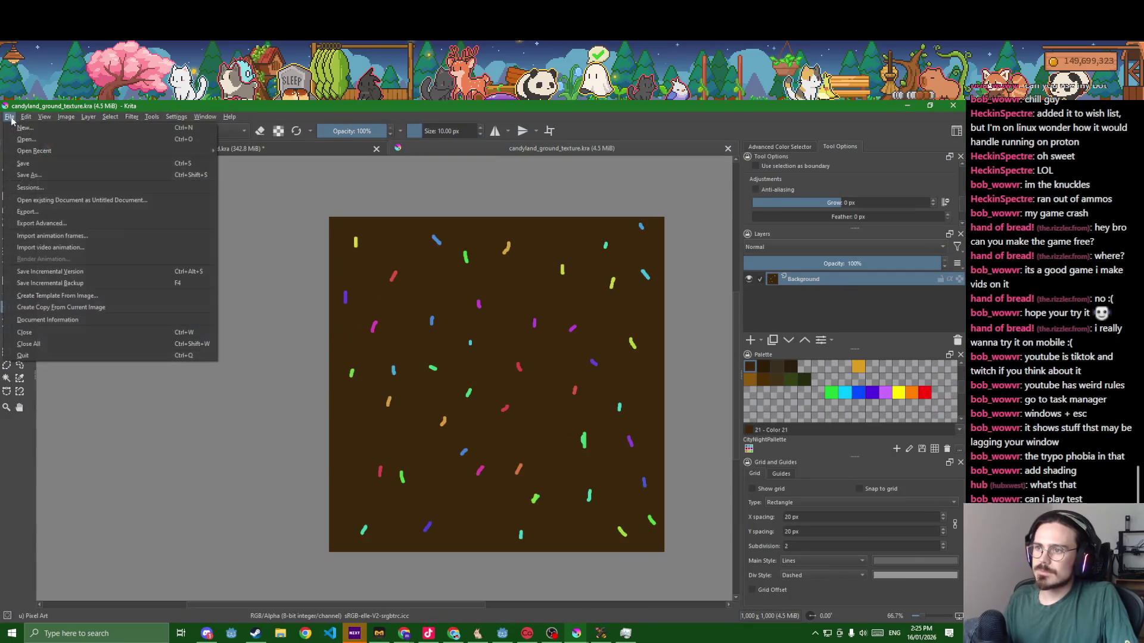
# - Export the texture as candyland_ground_texture_brown.png and check it in Godot
pyautogui.click(35, 211)
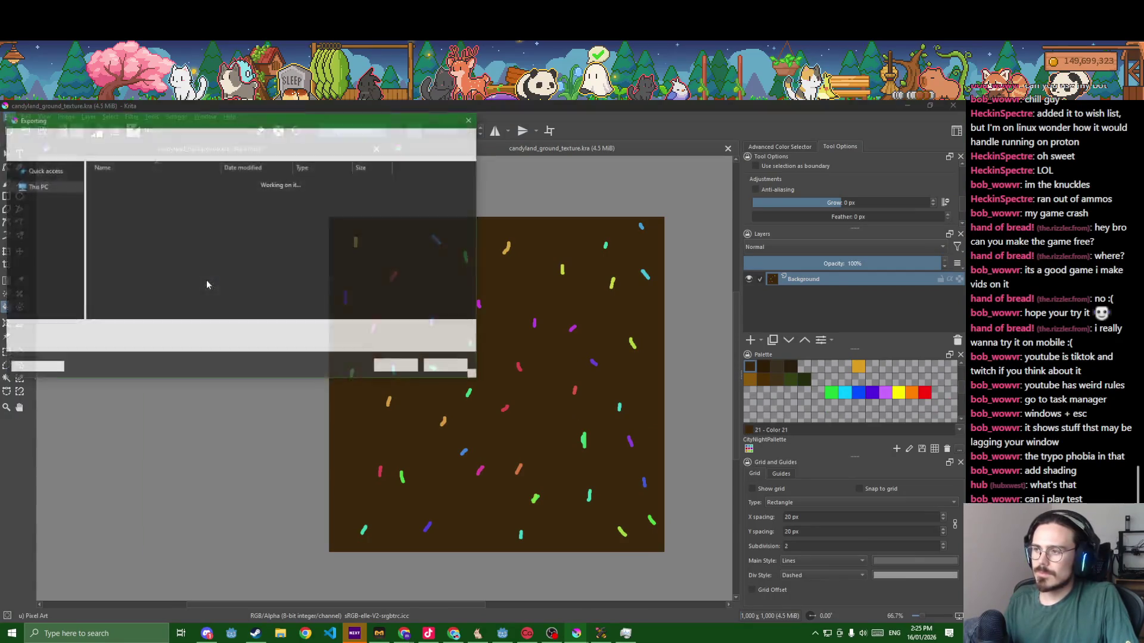
pyautogui.click(133, 332)
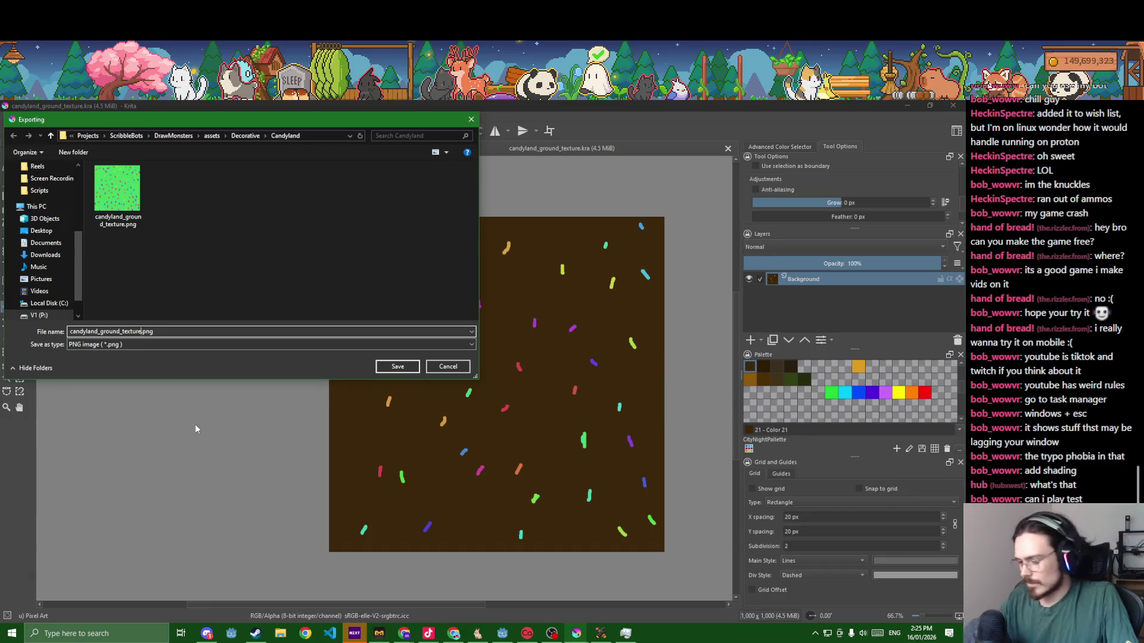
pyautogui.write('_brown')
pyautogui.press('Return')
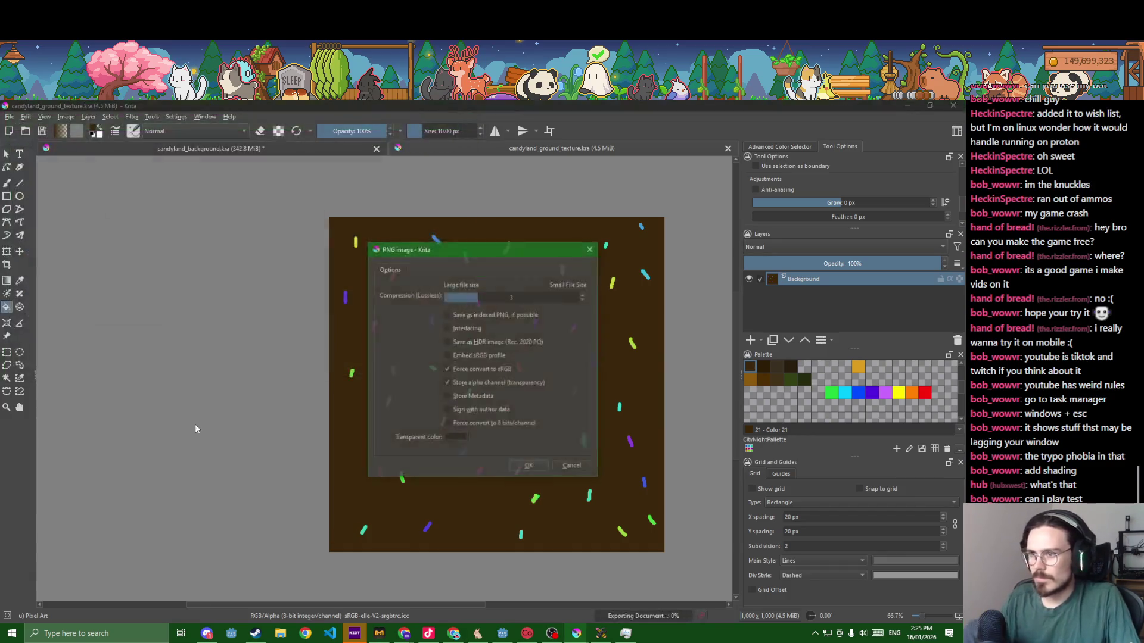
pyautogui.press('Return')
pyautogui.hotkey('alt', 'Tab')
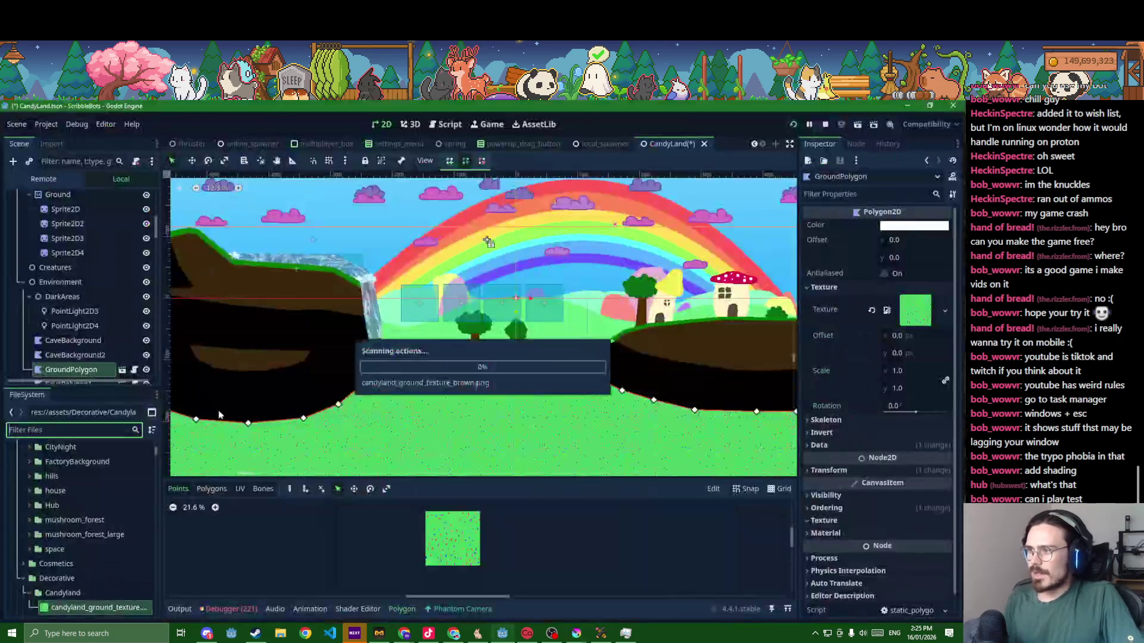
pyautogui.hotkey('alt', 'Tab')
pyautogui.scroll(4, 558, 482)
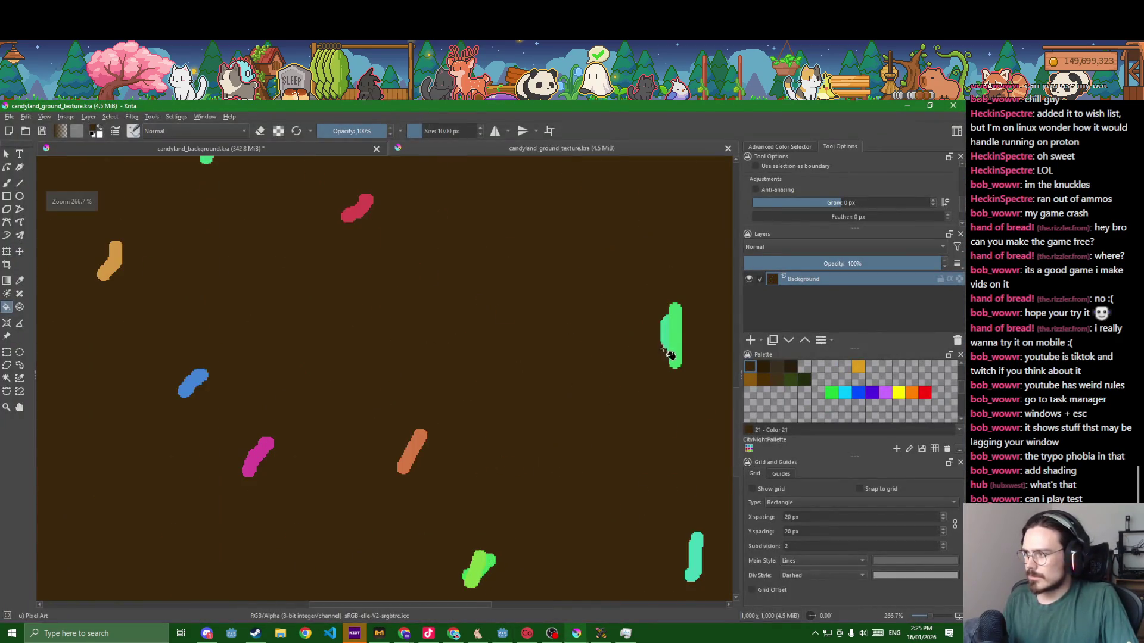
pyautogui.scroll(-8, 666, 337)
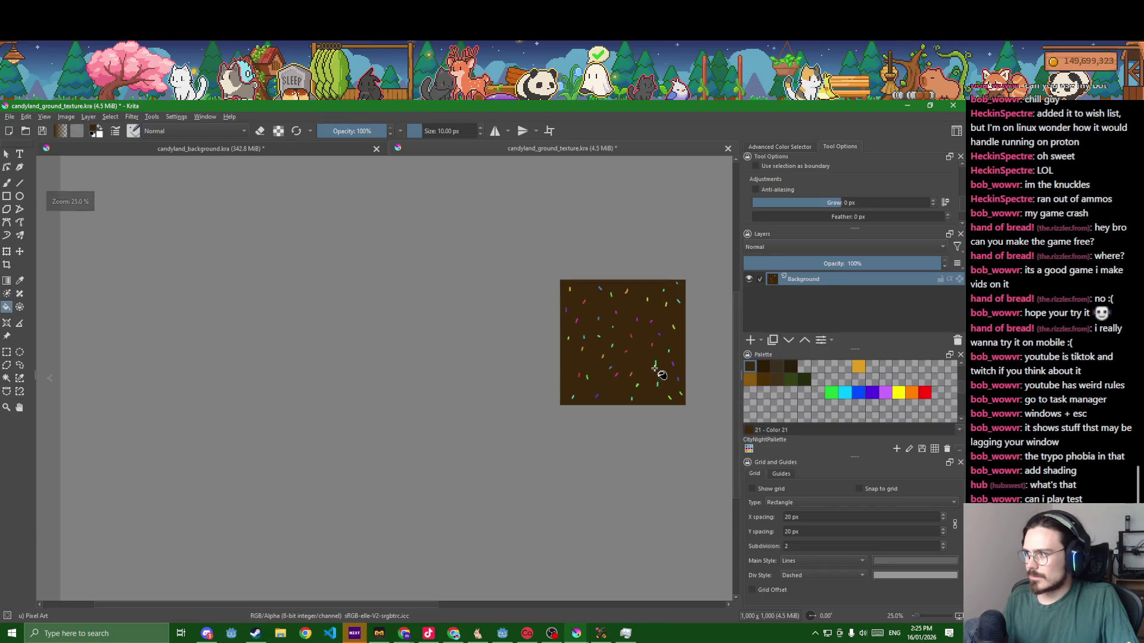
pyautogui.scroll(1, 651, 375)
pyautogui.scroll(2, 650, 391)
pyautogui.scroll(-2, 510, 393)
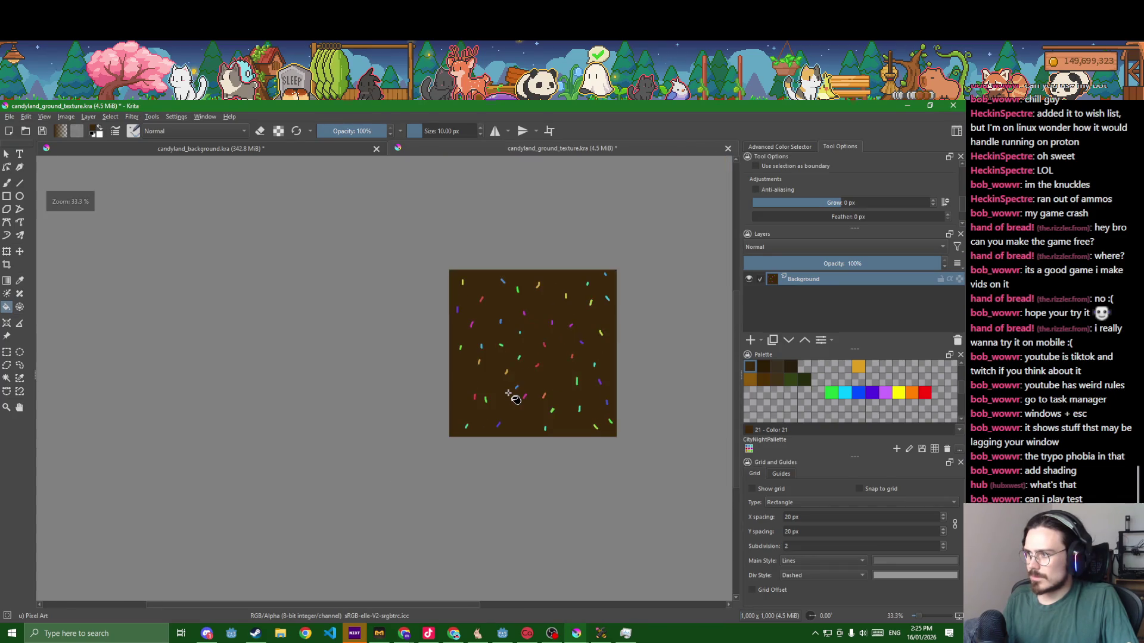
# - Save the document and re-export the brown PNG, overwriting the existing file
pyautogui.press('f')
pyautogui.hotkey('ctrl', 's')
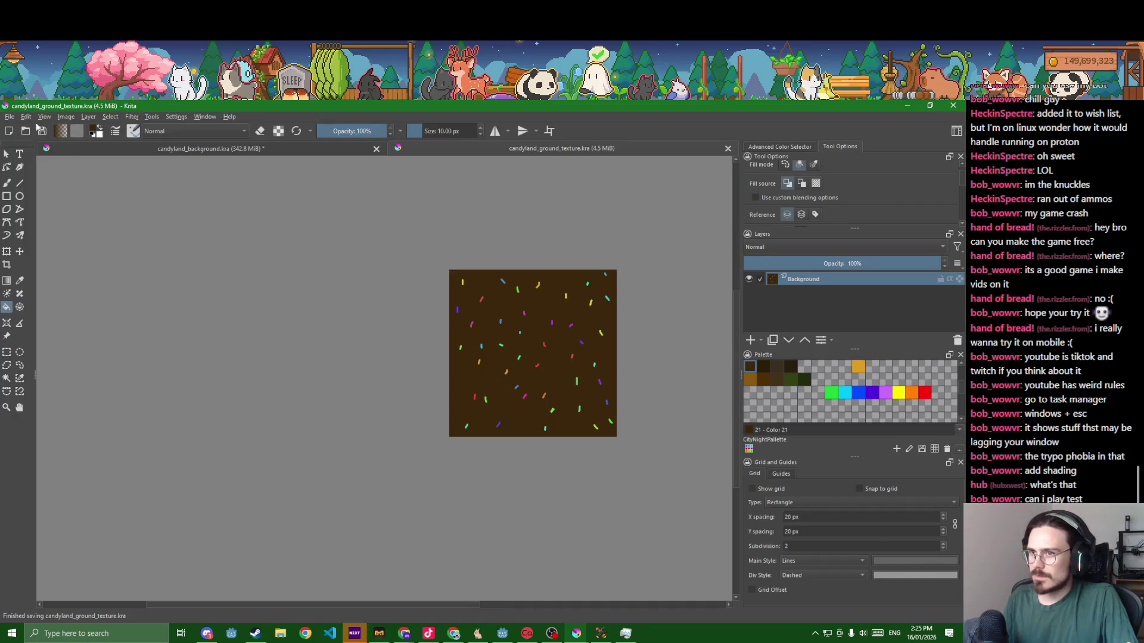
pyautogui.click(11, 116)
pyautogui.click(54, 206)
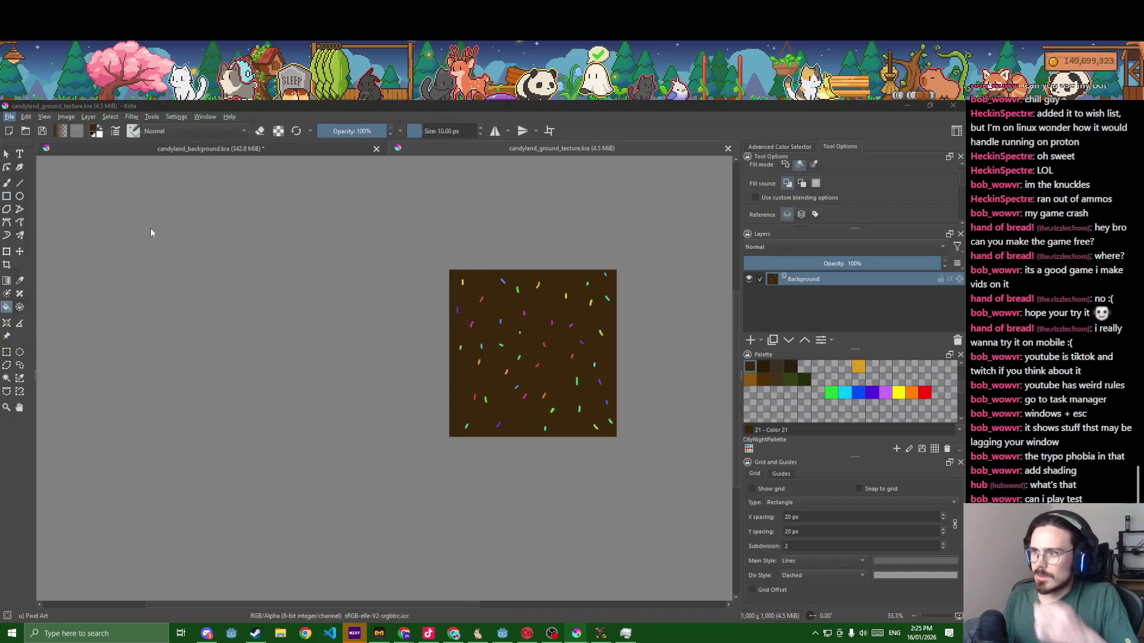
pyautogui.press('Return')
pyautogui.click(506, 367)
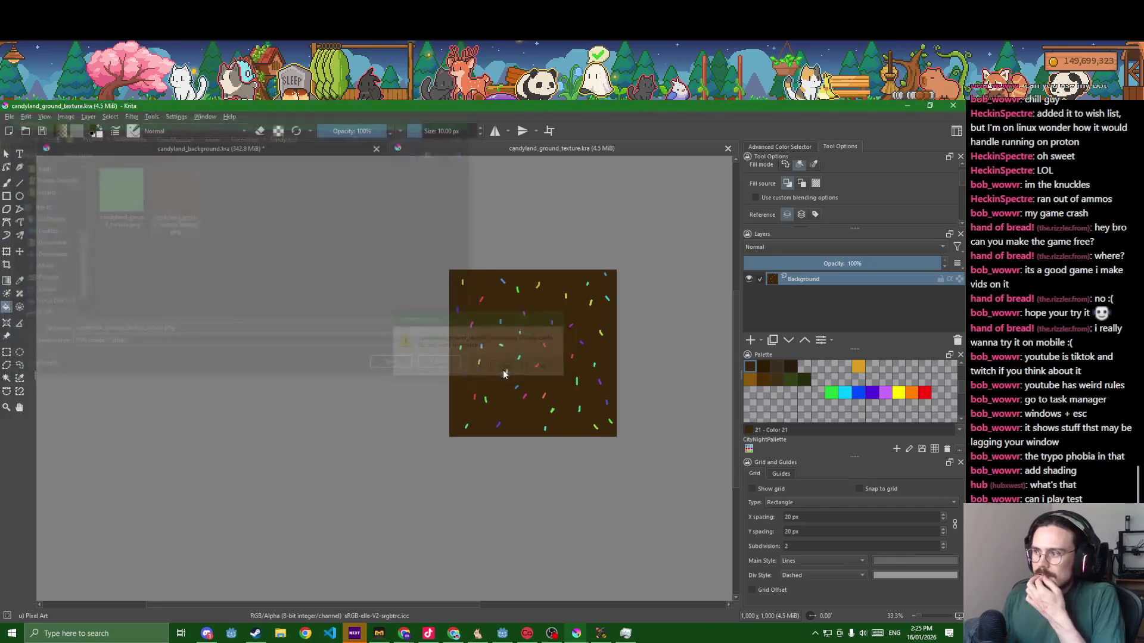
pyautogui.click(528, 466)
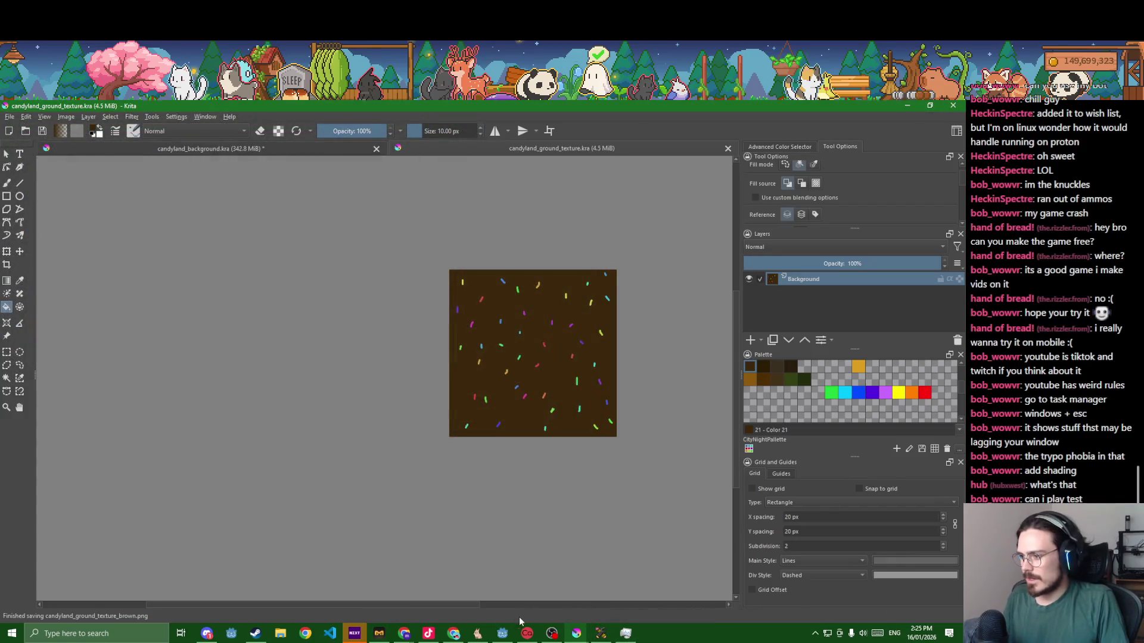
# - In Godot, assign the brown sprinkle texture to the GroundPolygon
pyautogui.click(503, 633)
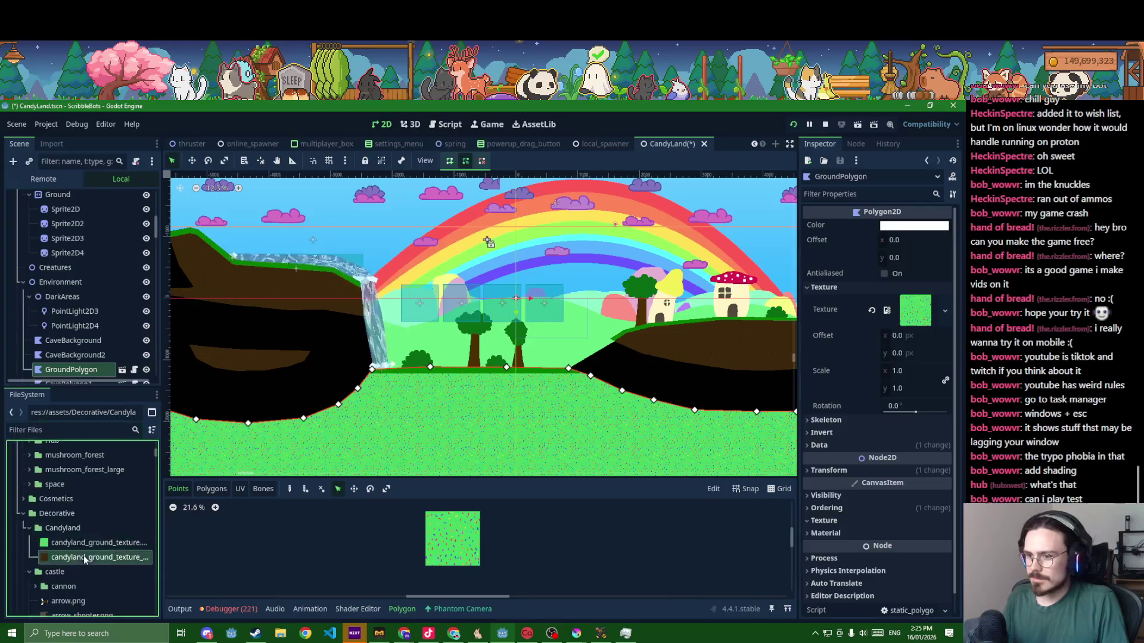
pyautogui.moveTo(85, 559); pyautogui.dragTo(914, 310)
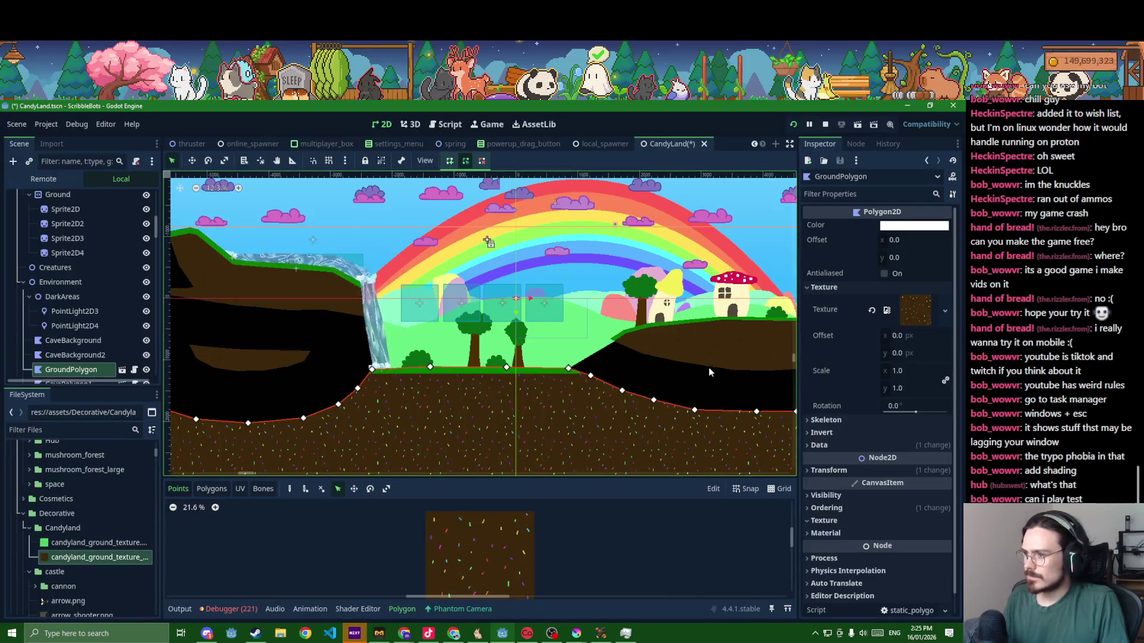
pyautogui.scroll(4, 511, 379)
pyautogui.scroll(4, 512, 378)
# - Give GrassLayer the green sprinkle texture with Color reset to white, and save the CandyLand scene
pyautogui.click(511, 363)
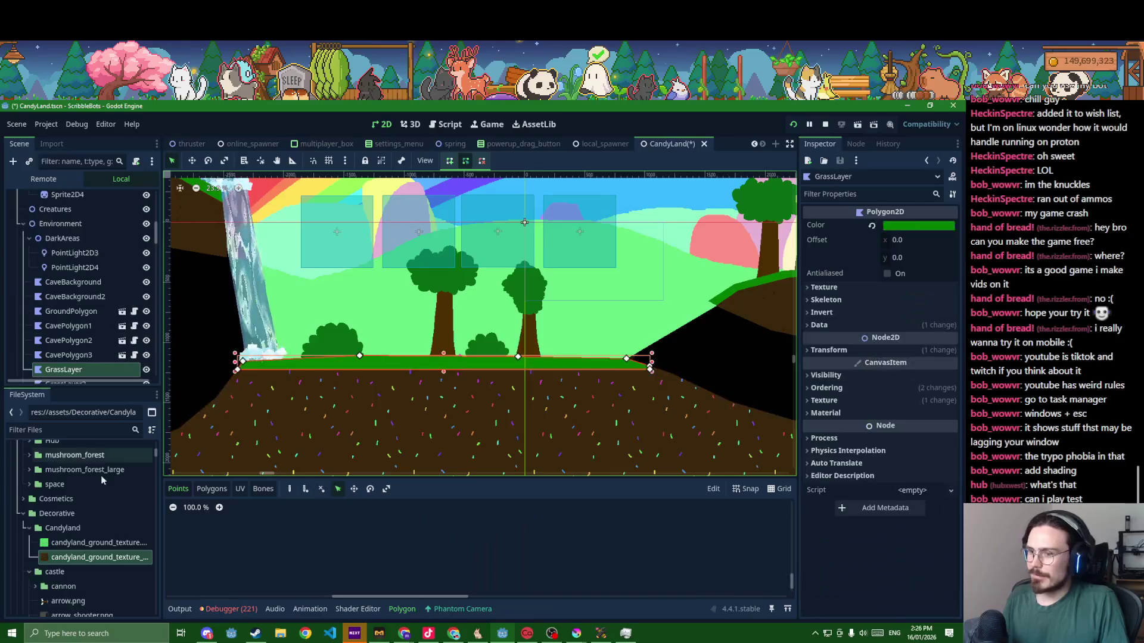
pyautogui.moveTo(90, 542); pyautogui.dragTo(913, 229)
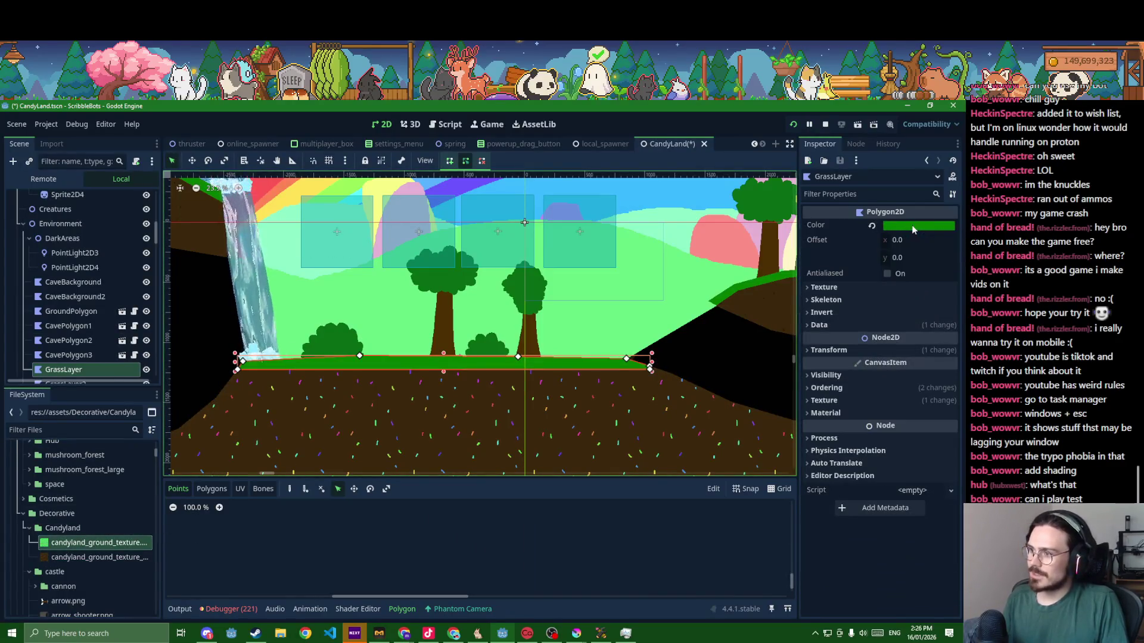
pyautogui.moveTo(912, 230)
pyautogui.mouseDown()
pyautogui.moveTo(58, 480)
pyautogui.moveTo(912, 309)
pyautogui.mouseUp()
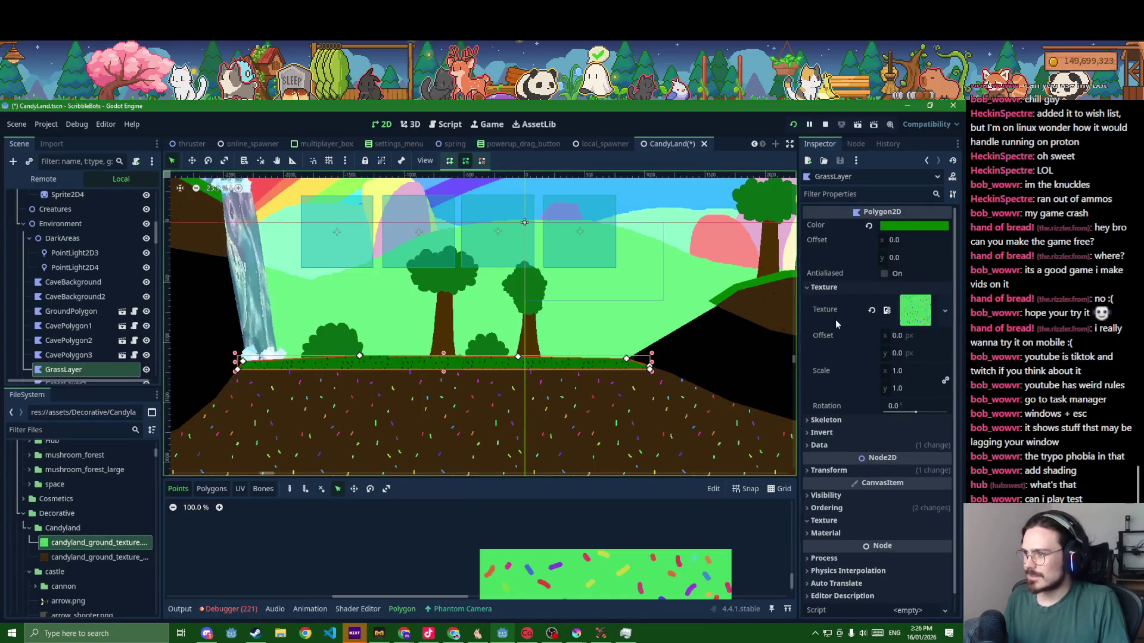
pyautogui.click(867, 225)
pyautogui.scroll(2, 615, 343)
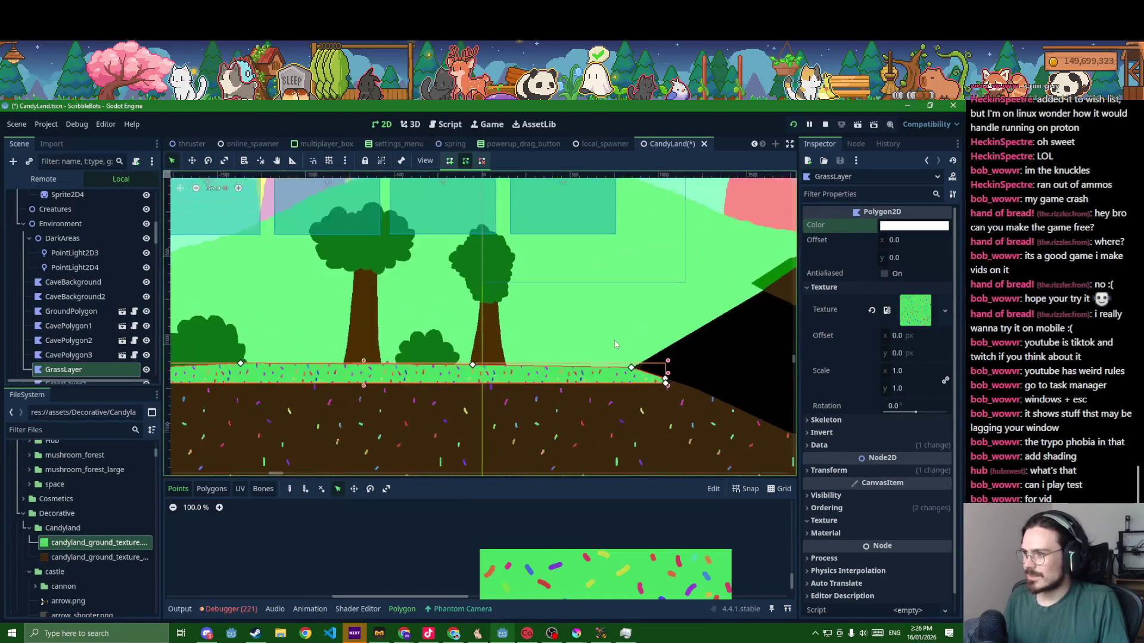
pyautogui.hotkey('ctrl', 's')
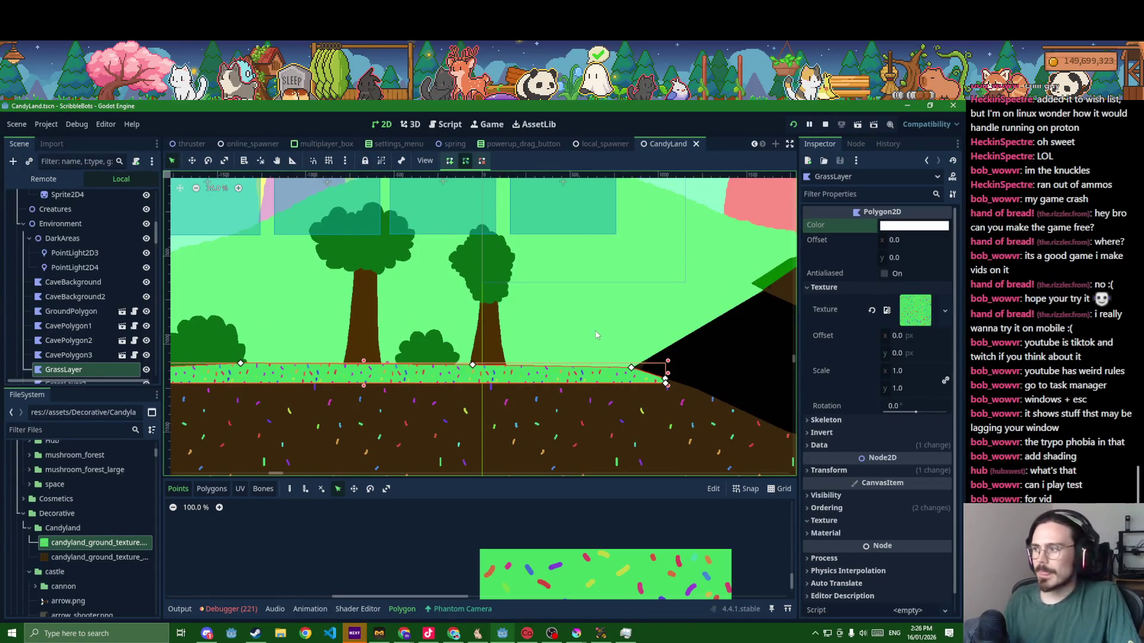
pyautogui.scroll(-5, 610, 291)
pyautogui.click(604, 352)
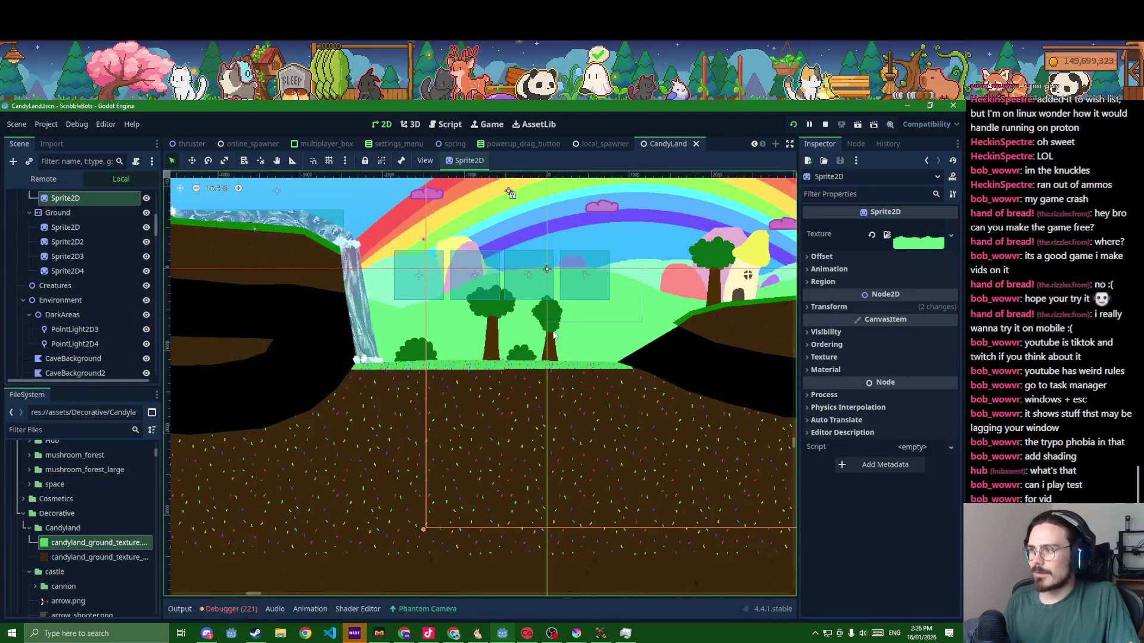
pyautogui.scroll(3, 75, 313)
pyautogui.scroll(3, 71, 298)
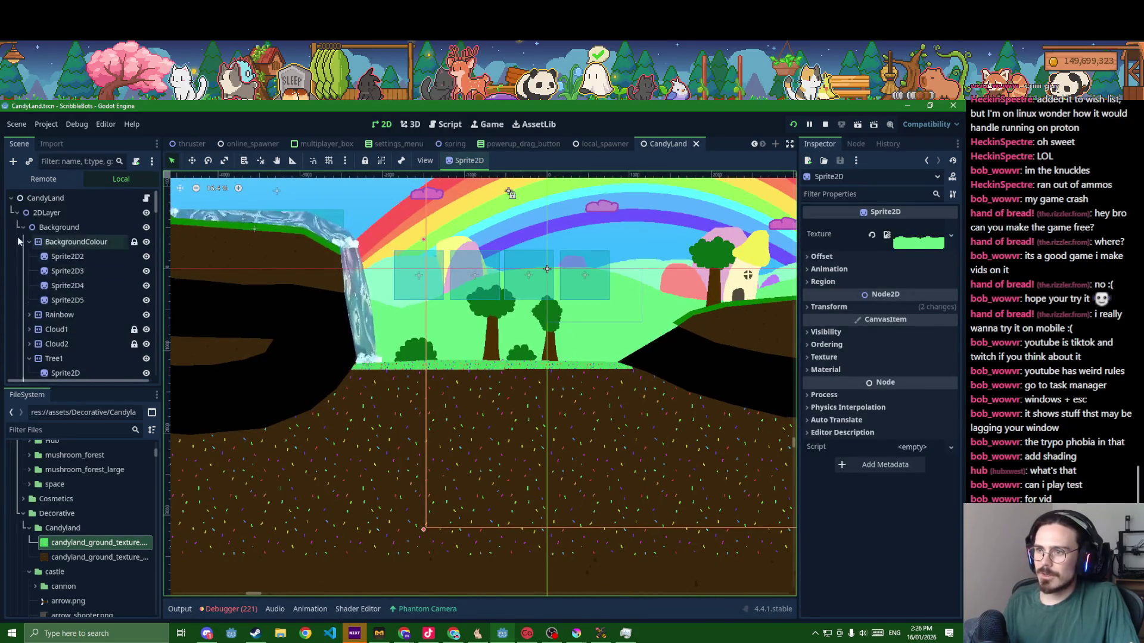
pyautogui.scroll(-3, 24, 230)
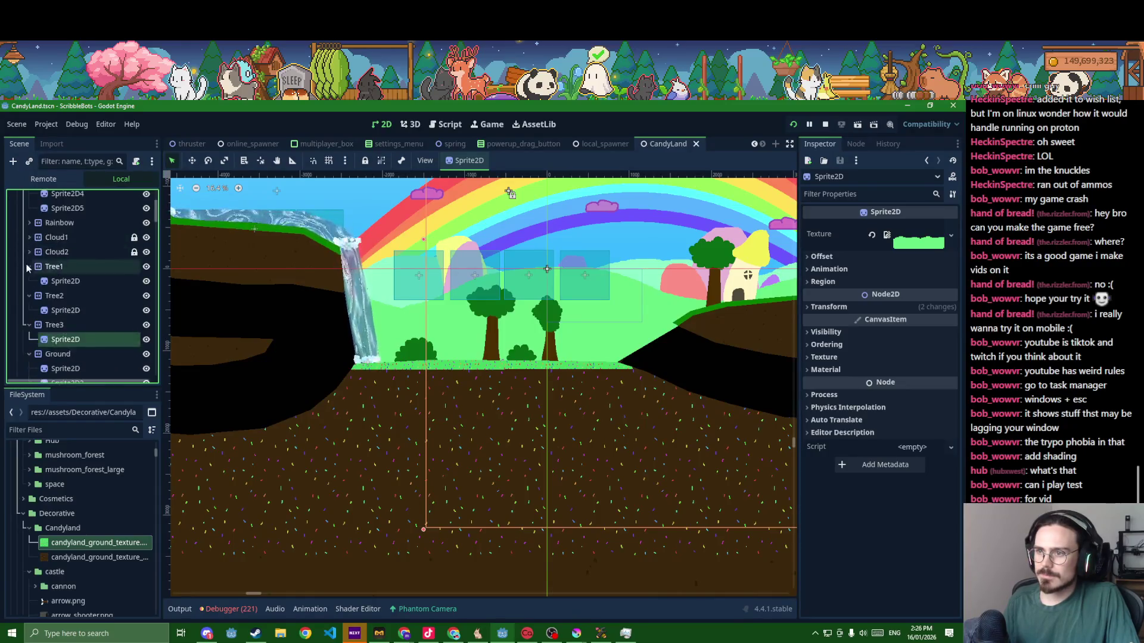
# - Rename the Tree1, Tree2 and Tree3 parallax layers to Hill1, Hill2 and Hill3
pyautogui.click(46, 295)
pyautogui.click(50, 267)
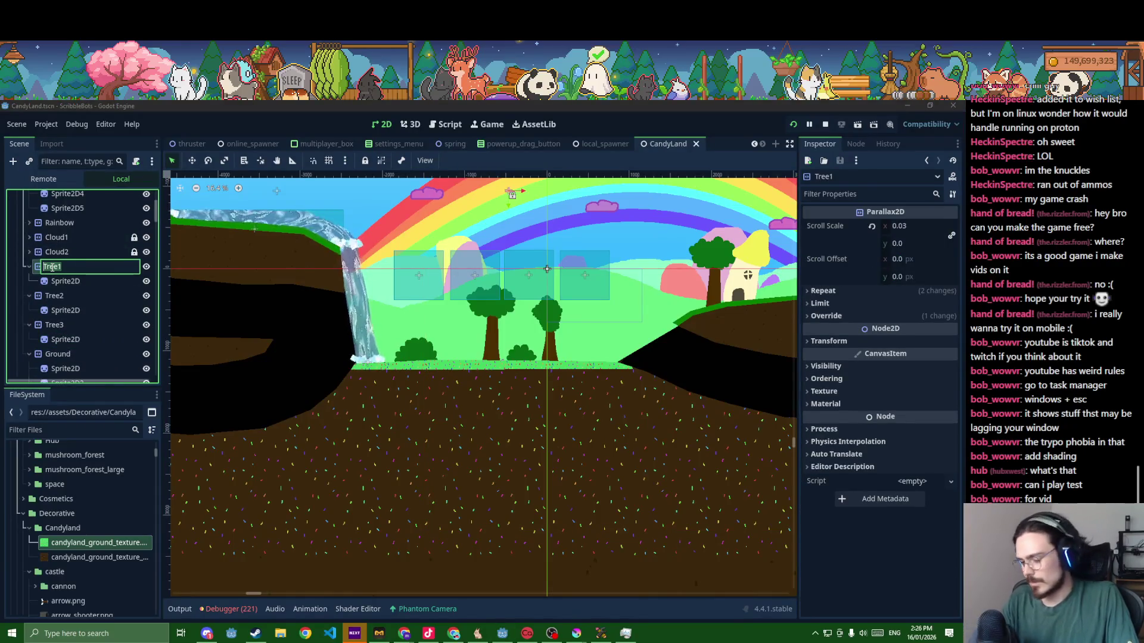
pyautogui.write('Hi')
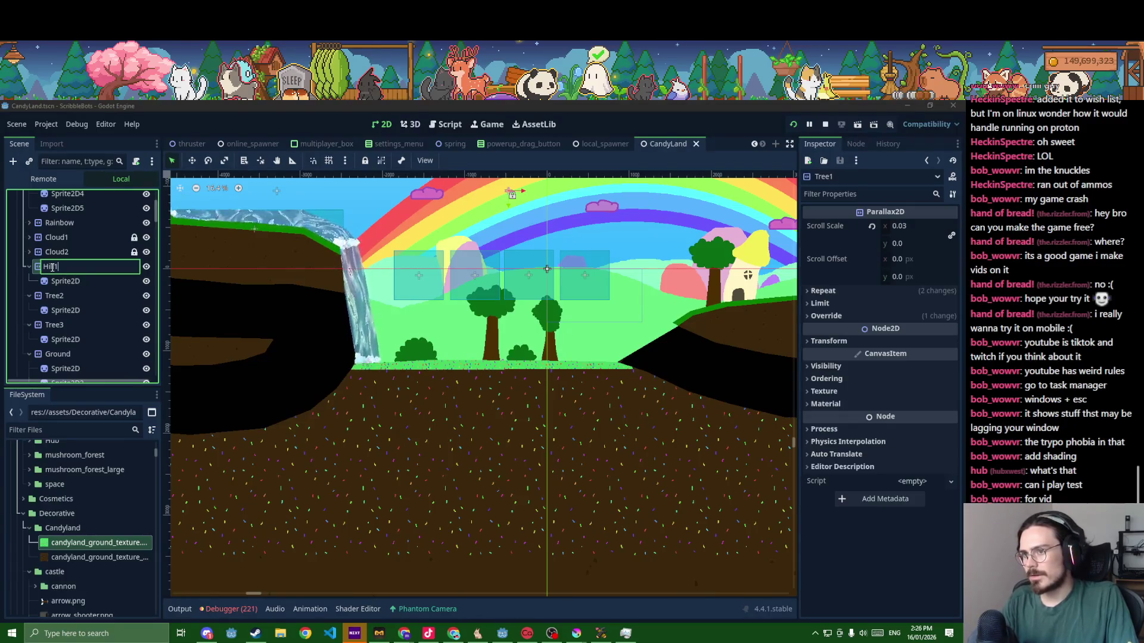
pyautogui.write('l')
pyautogui.press('Return')
pyautogui.press('Down')
pyautogui.press('F2')
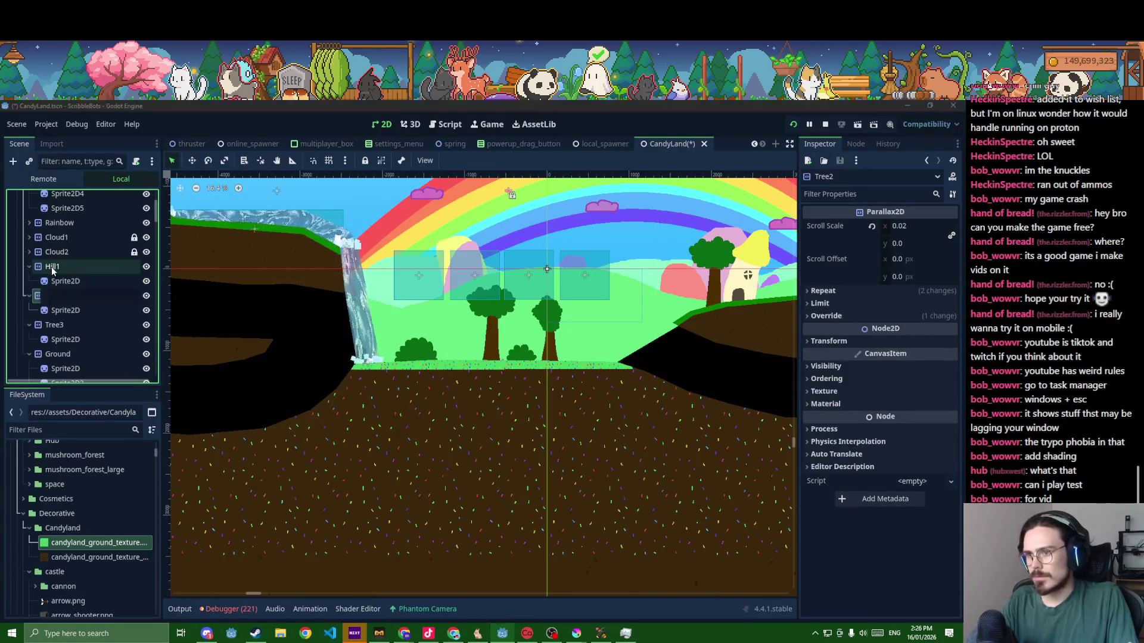
pyautogui.write('Hill')
pyautogui.press('Return')
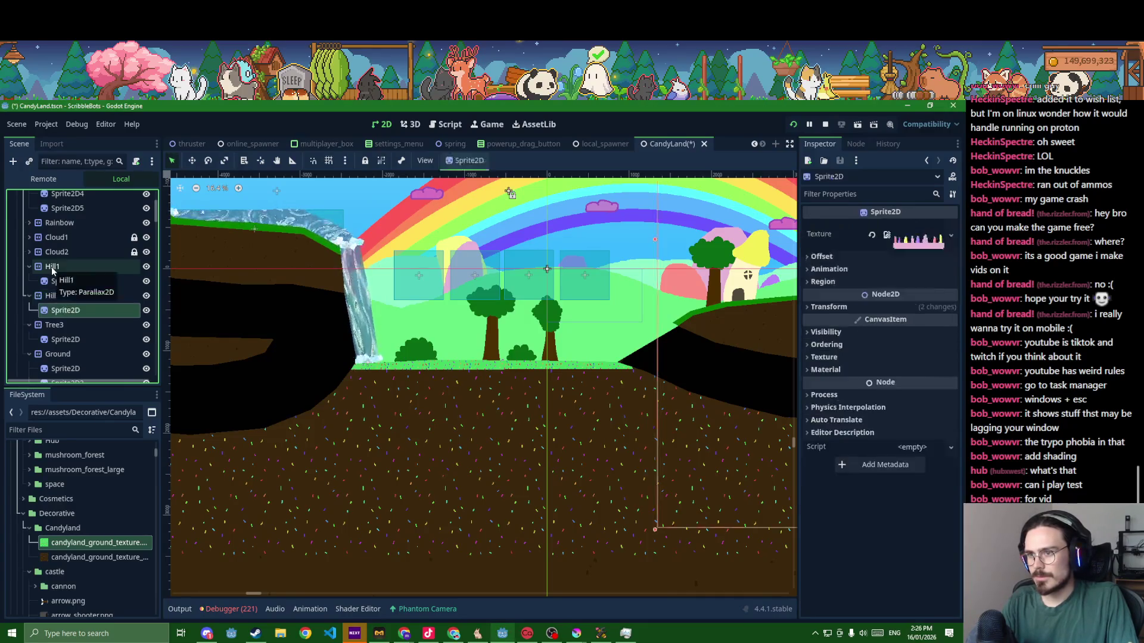
pyautogui.press('Down')
pyautogui.press('F2')
pyautogui.write('Hill3')
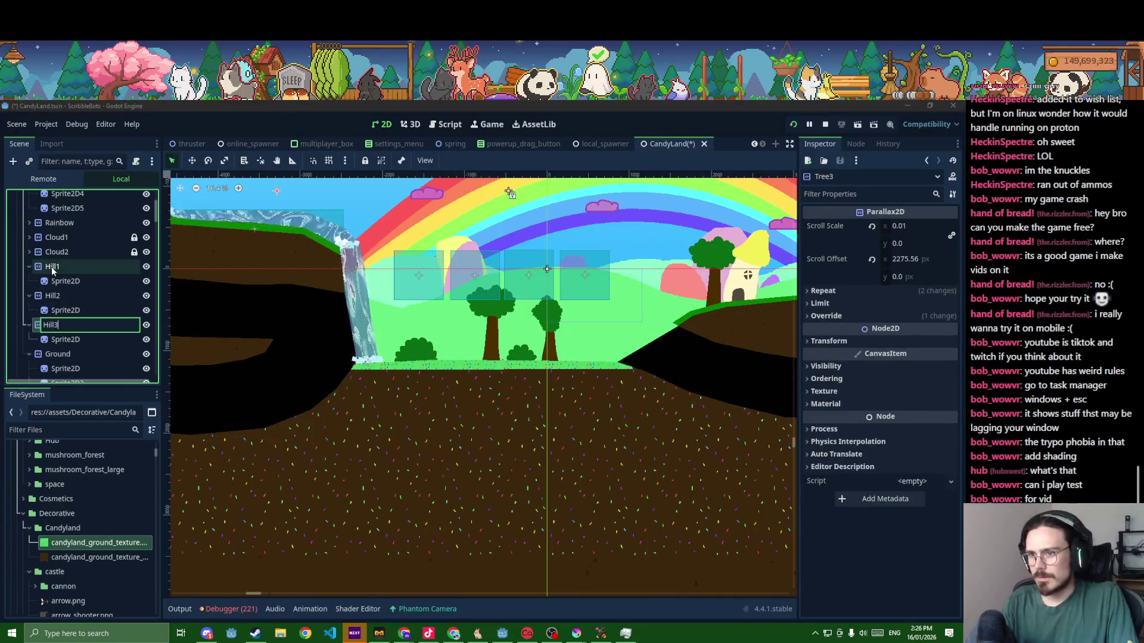
pyautogui.press('Return')
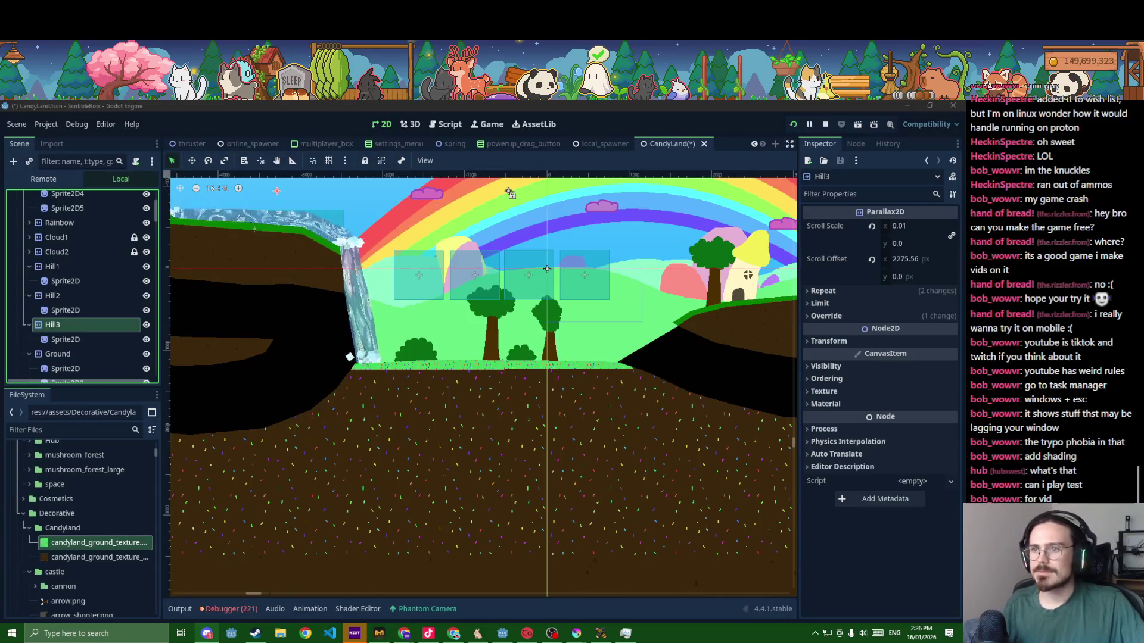
# - Select the waterfall sprite, expand Material > waterfall_mat and enlarge the shader editor showing its code
pyautogui.click(359, 309)
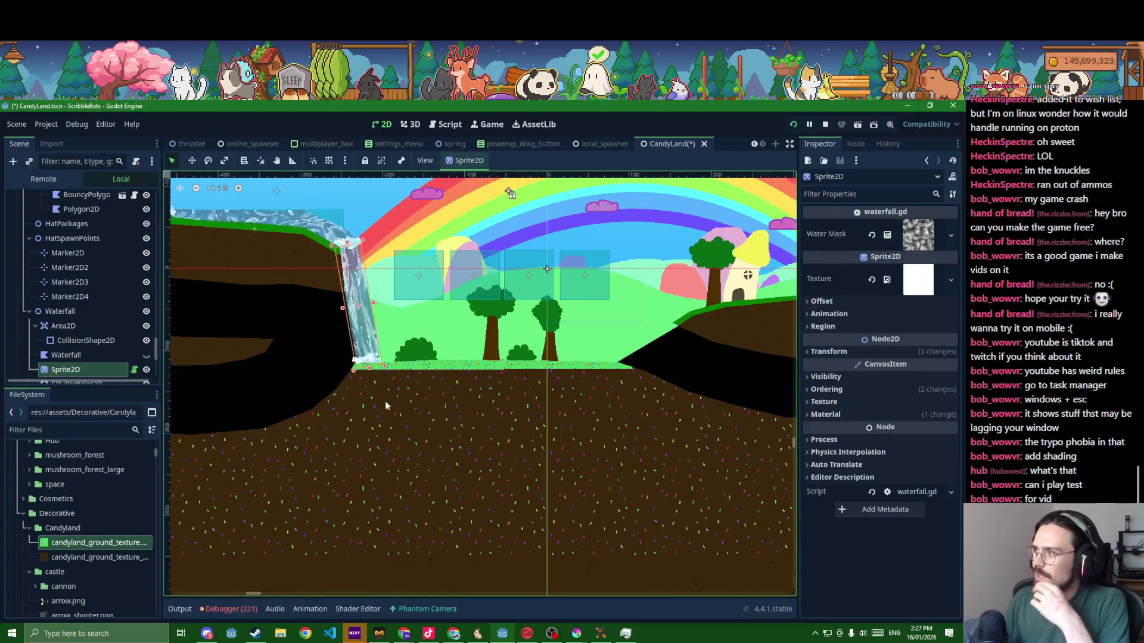
pyautogui.scroll(2, 386, 406)
pyautogui.scroll(-2, 512, 435)
pyautogui.scroll(2, 448, 322)
pyautogui.scroll(1, 454, 291)
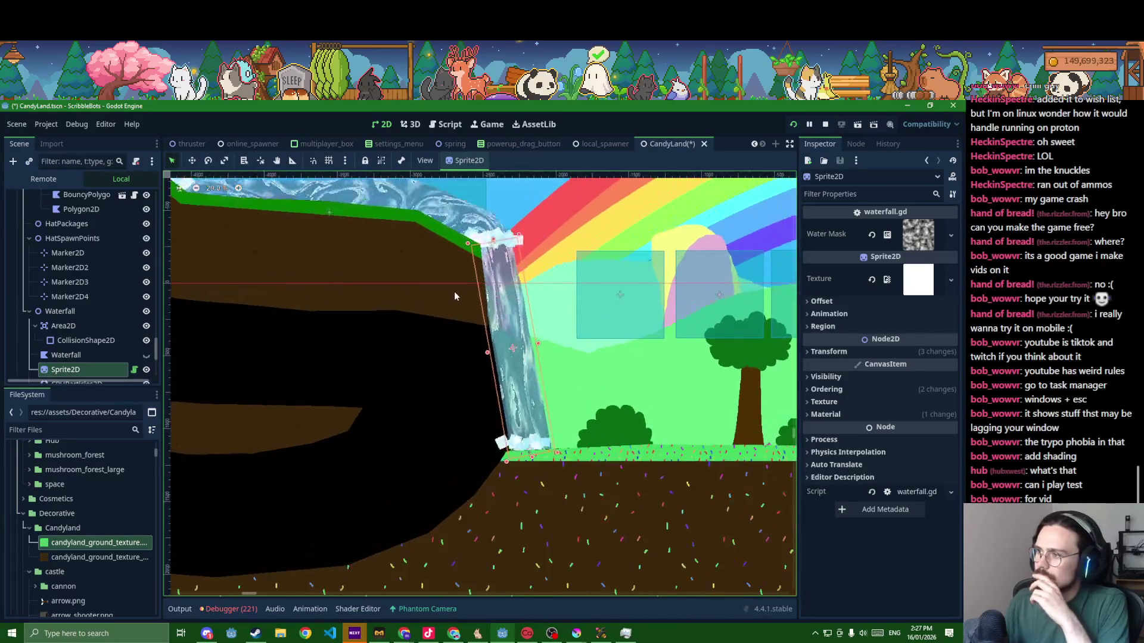
pyautogui.scroll(1, 454, 291)
pyautogui.moveTo(454, 292); pyautogui.dragTo(459, 350)
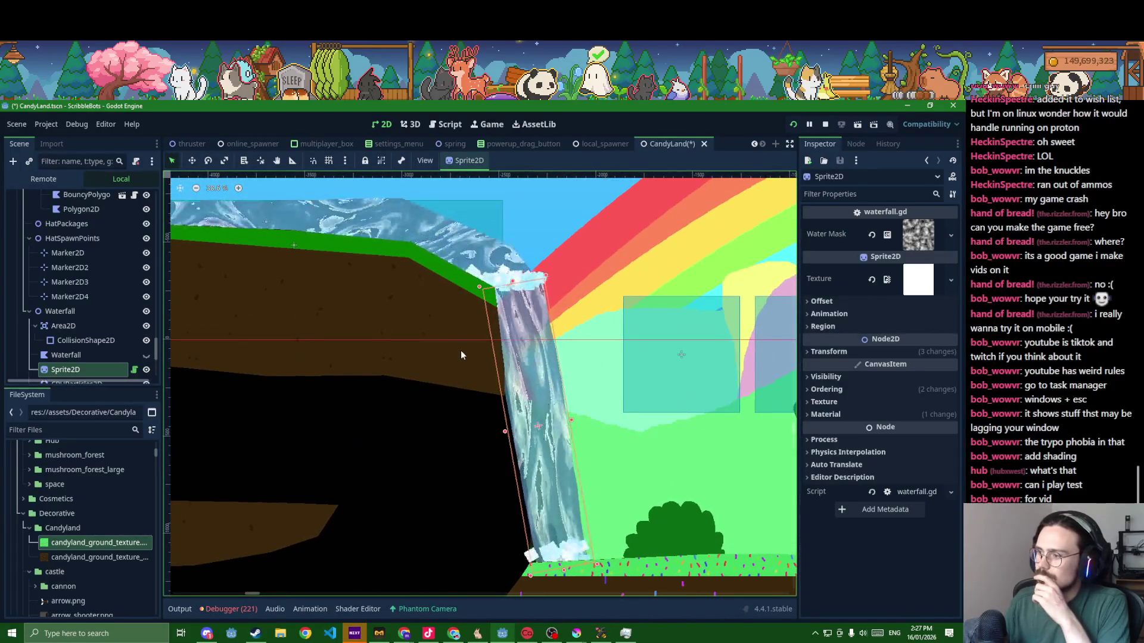
pyautogui.click(826, 414)
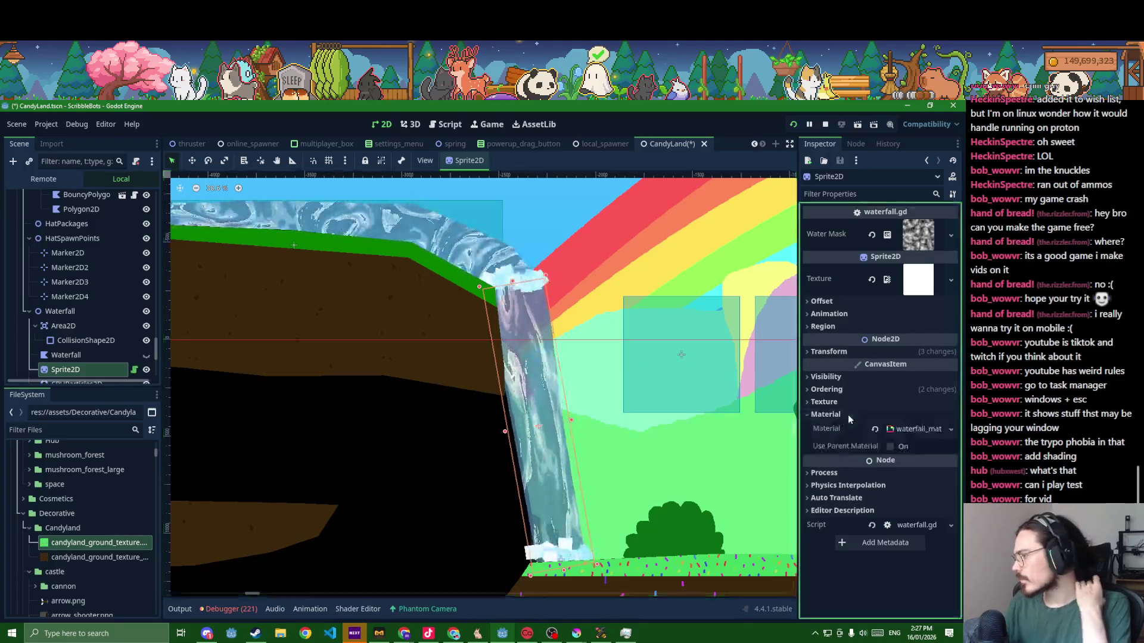
pyautogui.click(897, 427)
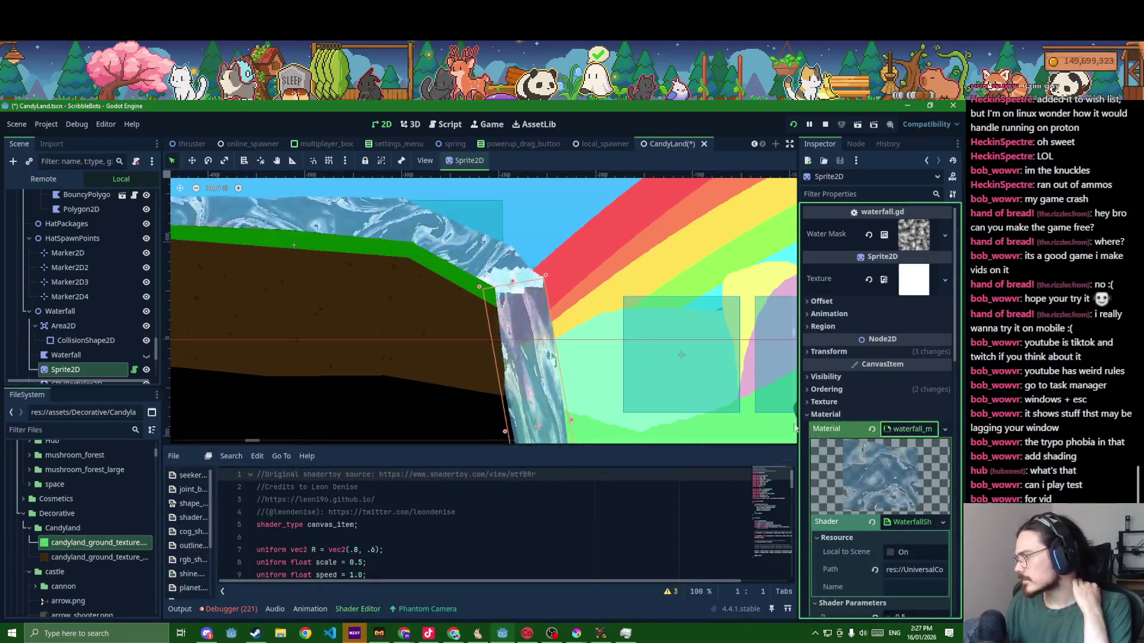
pyautogui.scroll(-5, 833, 449)
pyautogui.scroll(-5, 834, 449)
pyautogui.scroll(-3, 835, 446)
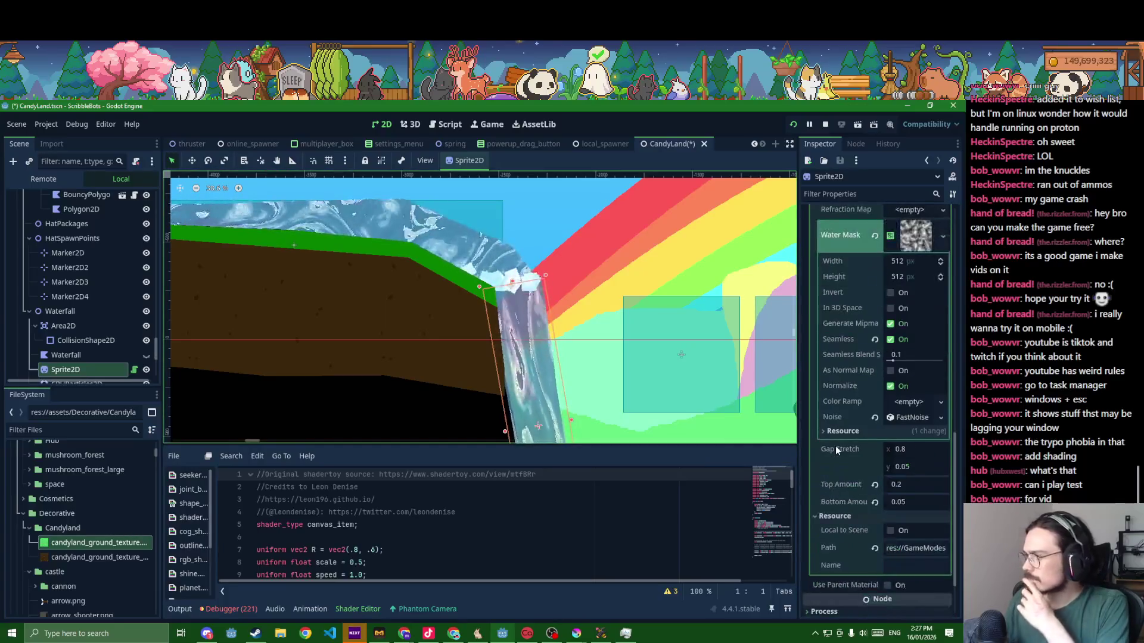
pyautogui.moveTo(483, 445); pyautogui.dragTo(479, 234)
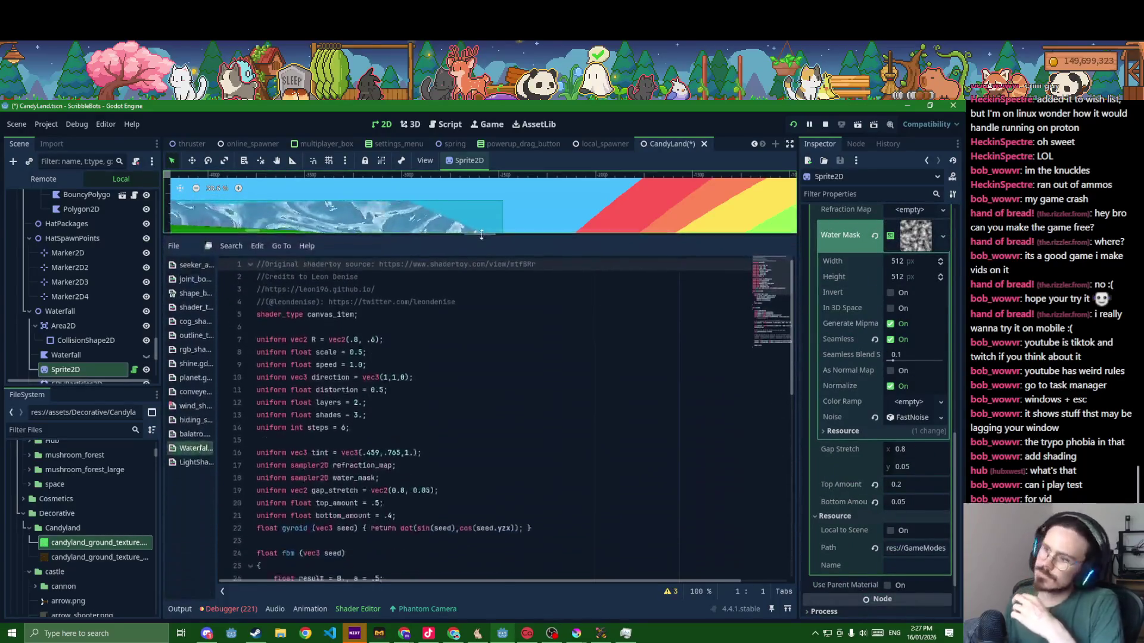
pyautogui.scroll(-4, 458, 352)
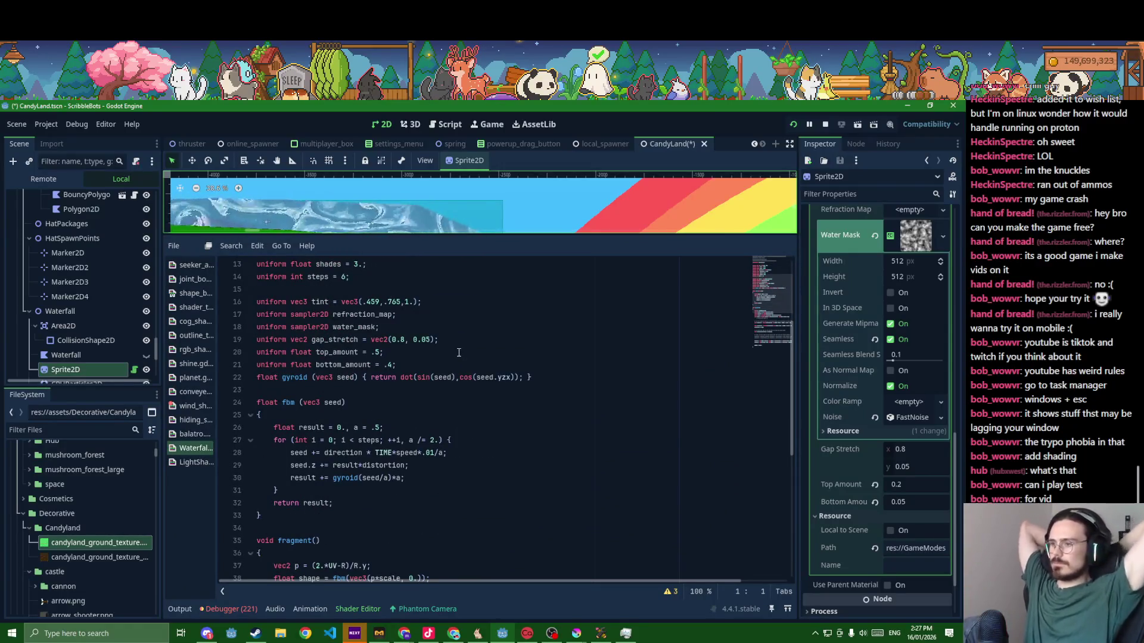
pyautogui.scroll(-1, 433, 360)
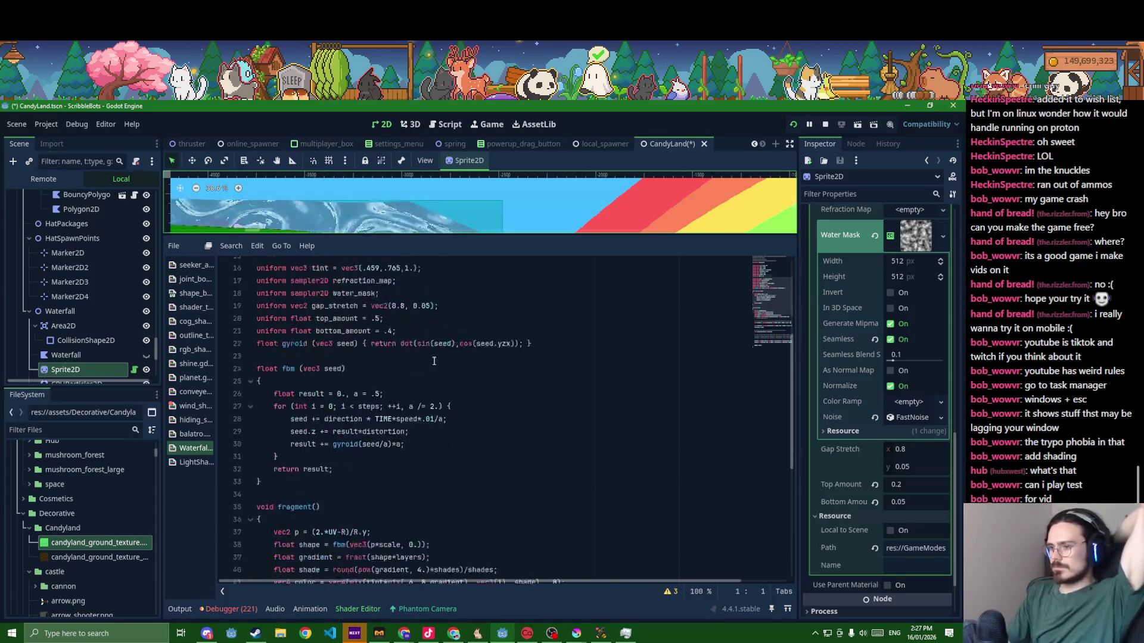
pyautogui.scroll(-4, 433, 360)
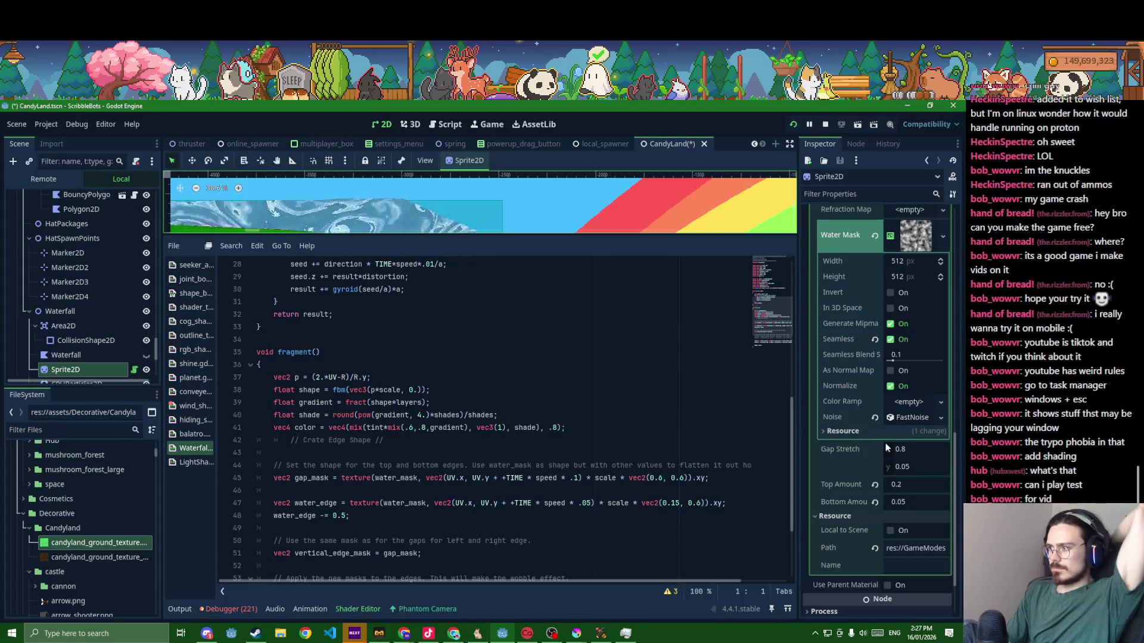
# - Create a new gradient for the waterfall's Color Ramp and set its left stop to dark pink
pyautogui.click(904, 398)
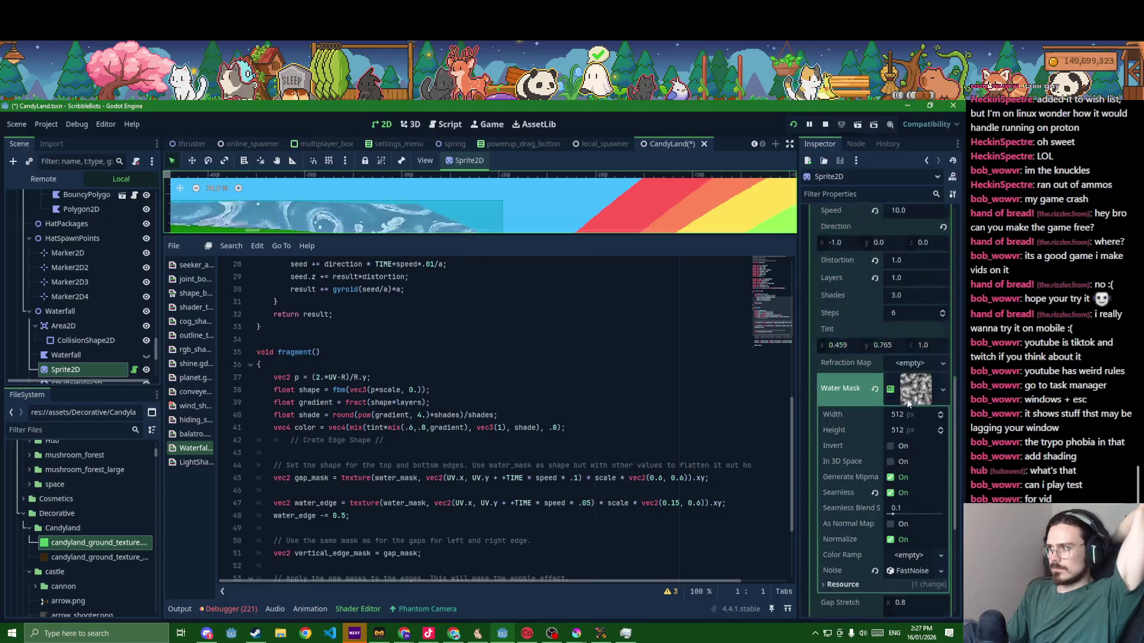
pyautogui.scroll(1, 907, 400)
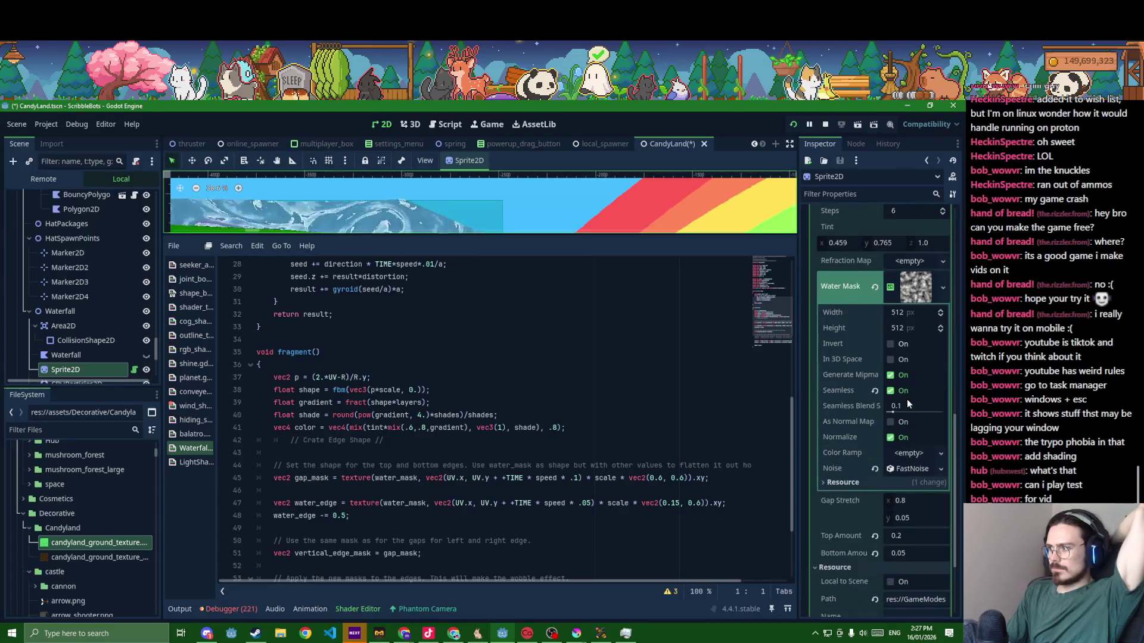
pyautogui.click(915, 454)
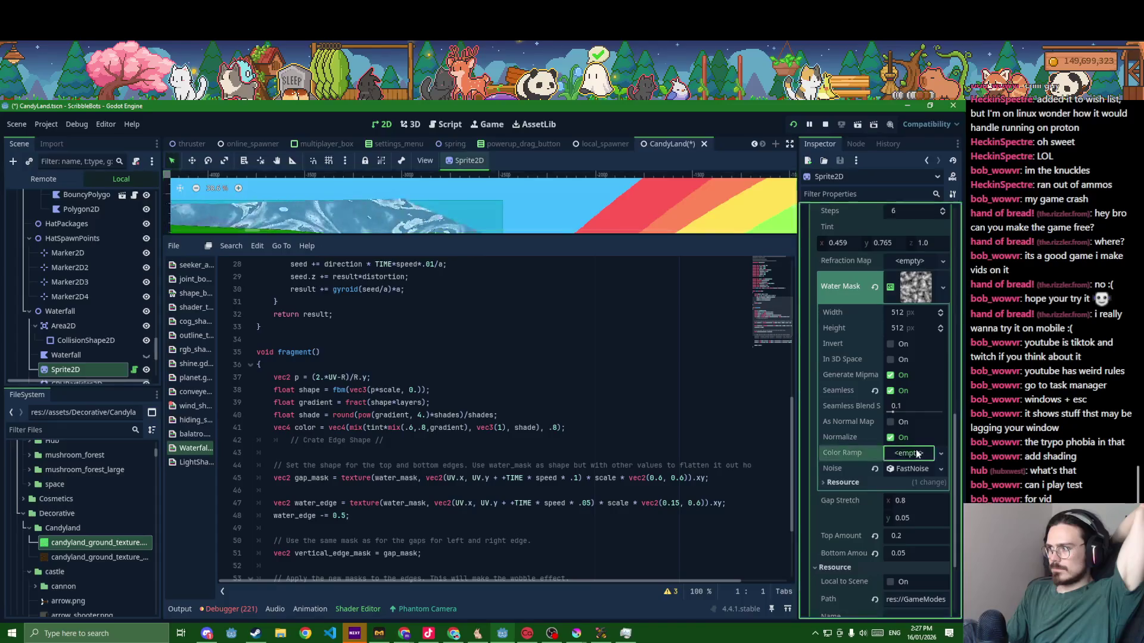
pyautogui.click(913, 467)
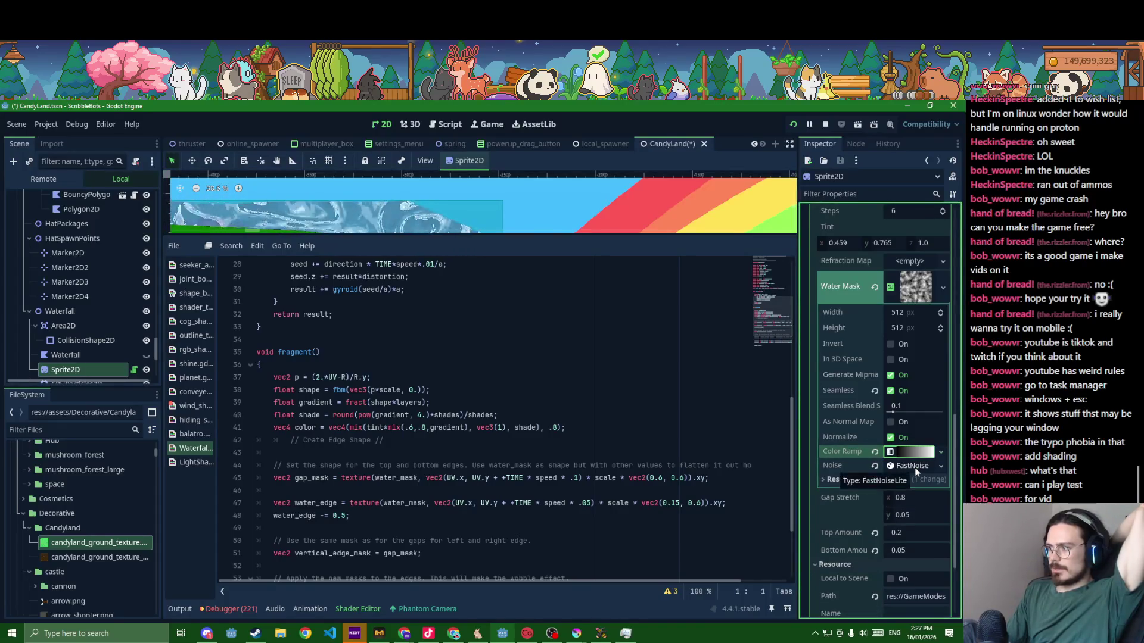
pyautogui.click(910, 452)
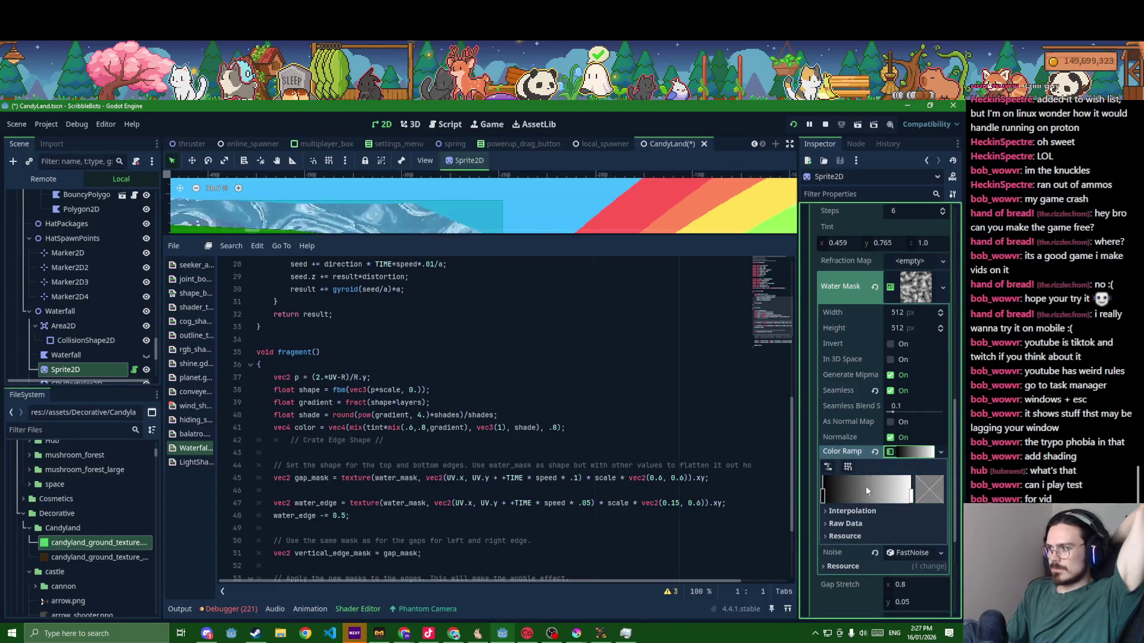
pyautogui.click(822, 494)
pyautogui.click(927, 488)
pyautogui.moveTo(872, 390)
pyautogui.mouseDown()
pyautogui.moveTo(922, 390)
pyautogui.moveTo(908, 359)
pyautogui.mouseUp()
pyautogui.click(889, 374)
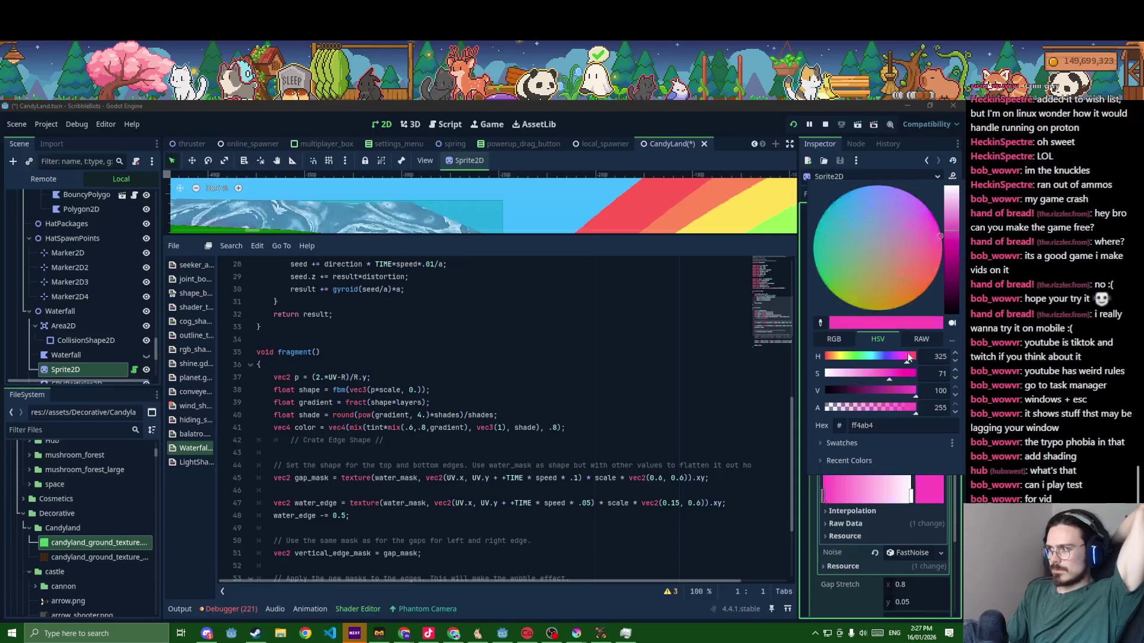
pyautogui.click(857, 391)
pyautogui.click(929, 495)
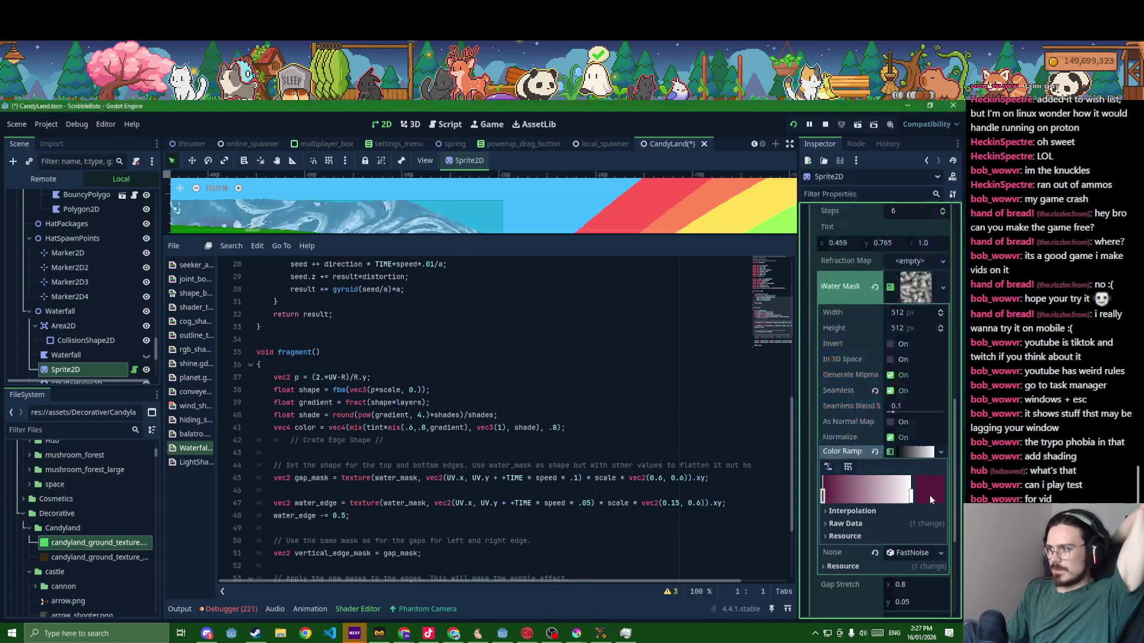
pyautogui.scroll(-1, 531, 215)
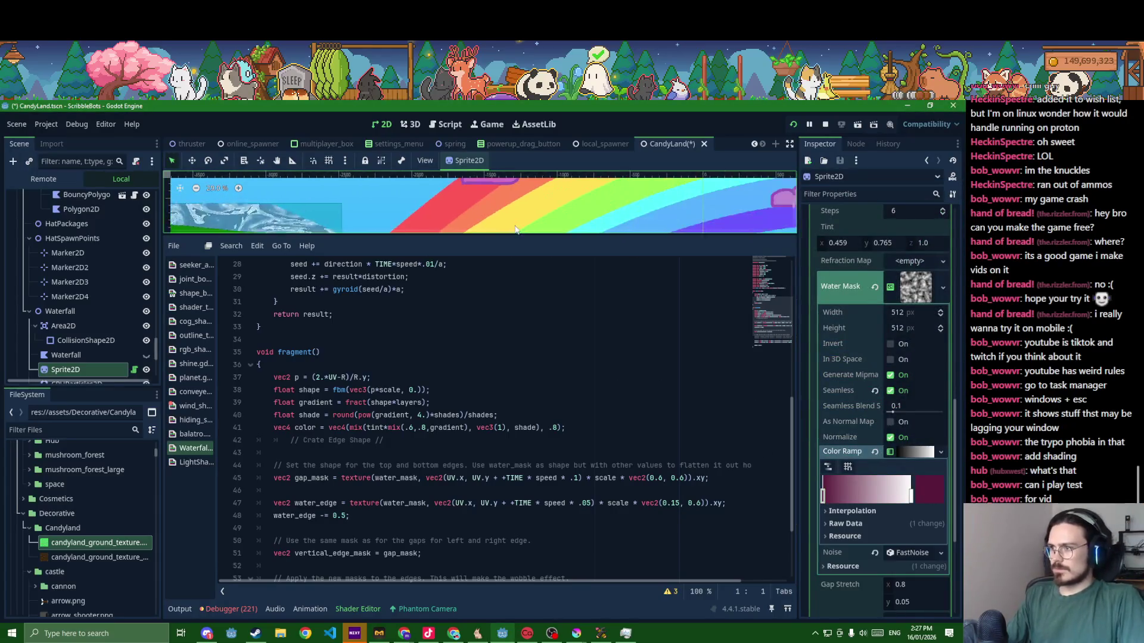
pyautogui.scroll(-1, 522, 223)
pyautogui.scroll(-1, 500, 240)
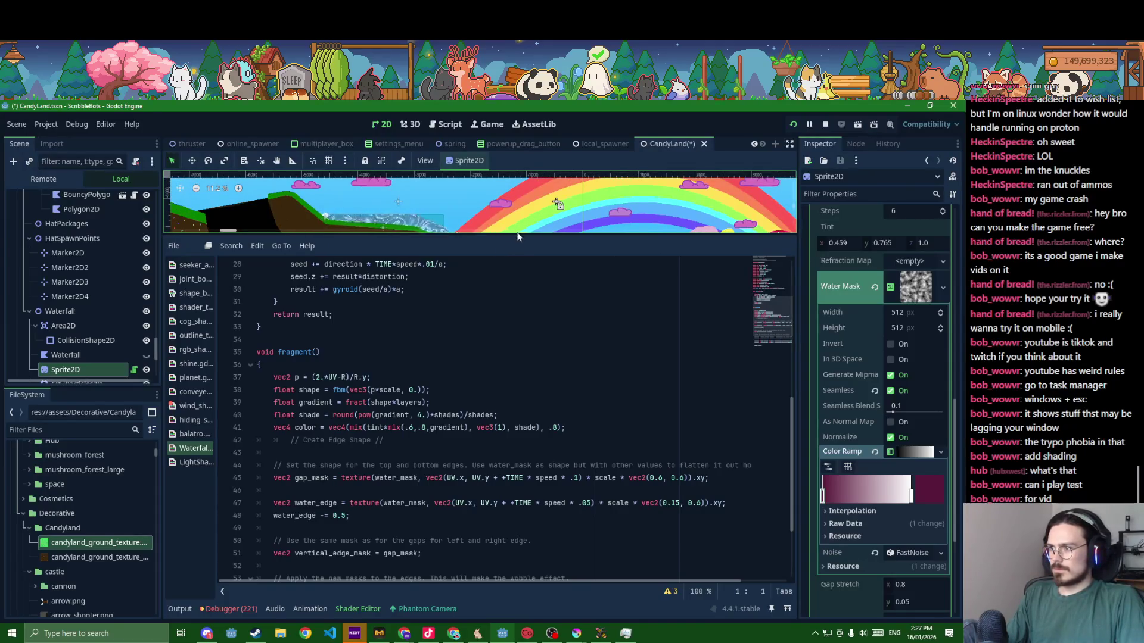
# - Clear the Color Ramp back to empty and save the CandyLand scene
pyautogui.moveTo(513, 236); pyautogui.dragTo(492, 369)
pyautogui.scroll(1, 447, 331)
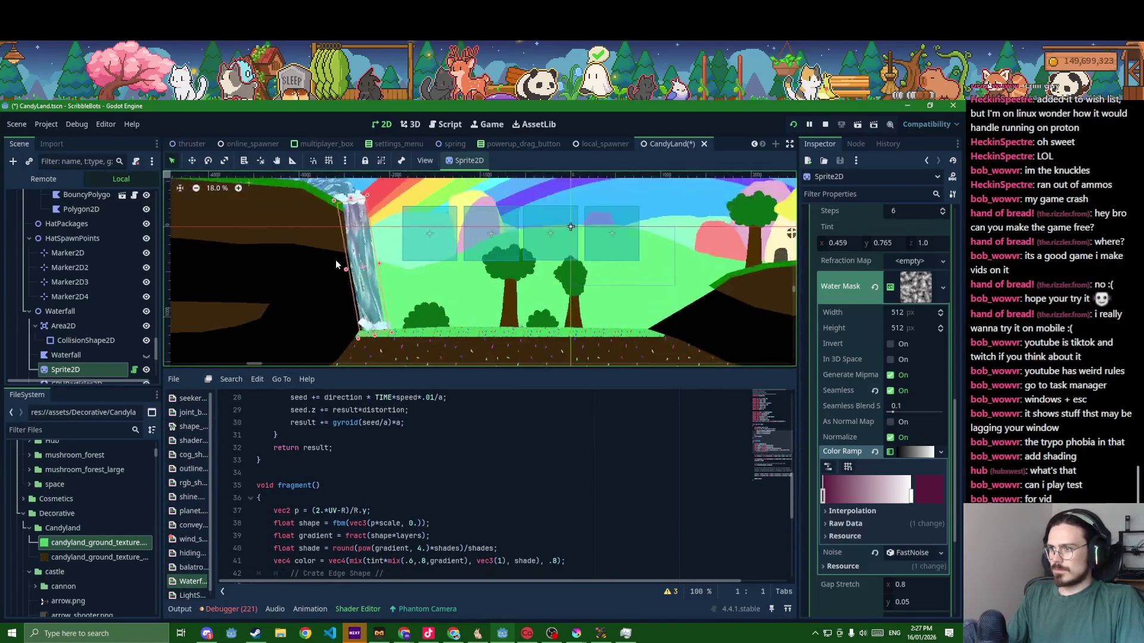
pyautogui.scroll(1, 429, 329)
pyautogui.scroll(1, 424, 327)
pyautogui.scroll(1, 421, 327)
pyautogui.scroll(-1, 420, 326)
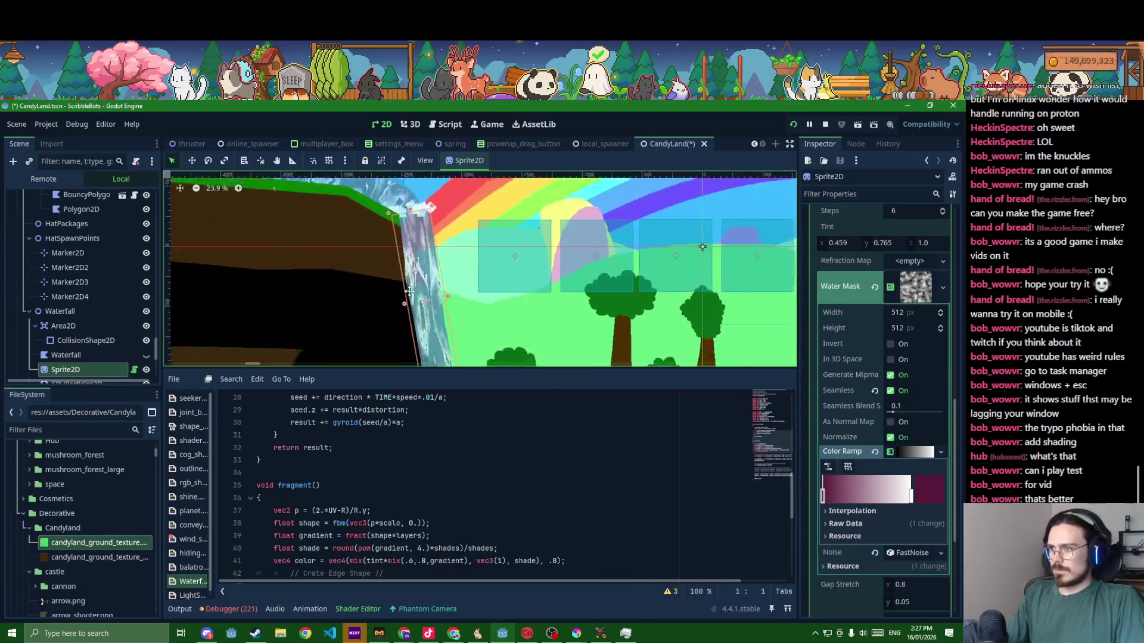
pyautogui.scroll(-1, 420, 326)
pyautogui.hotkey('ctrl', 's')
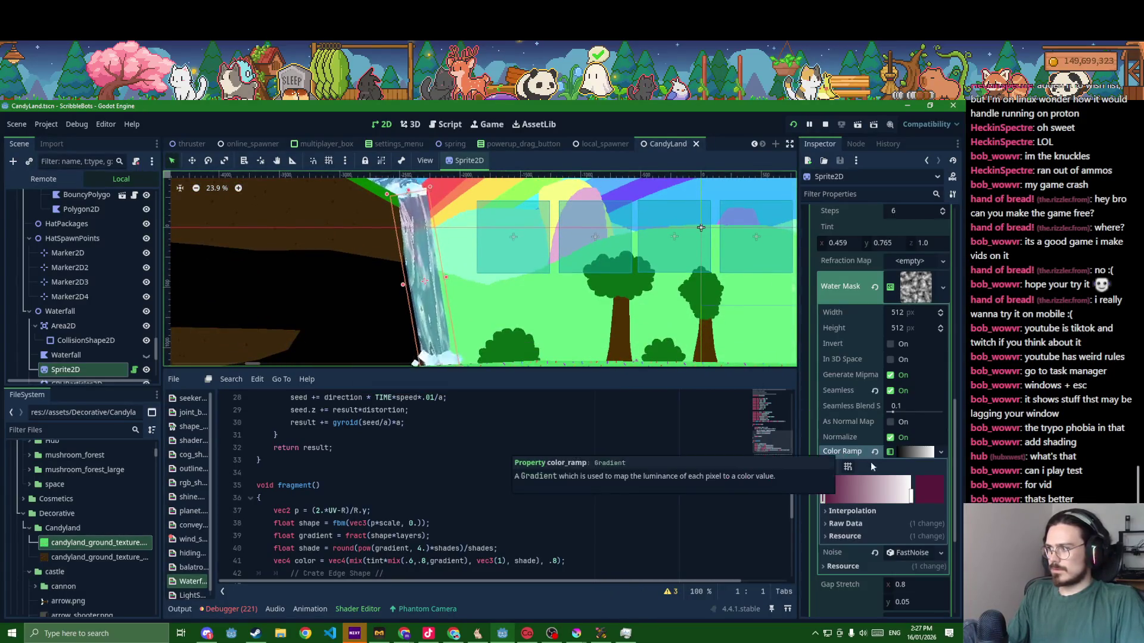
pyautogui.click(875, 452)
pyautogui.hotkey('ctrl', 's')
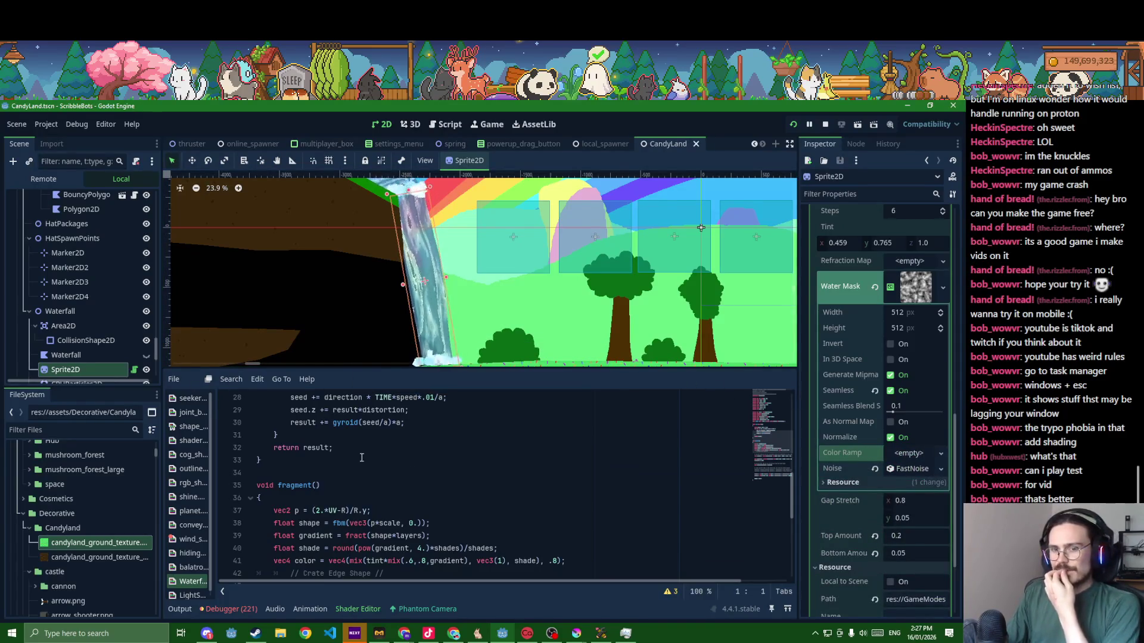
pyautogui.scroll(4, 483, 501)
pyautogui.scroll(-3, 483, 501)
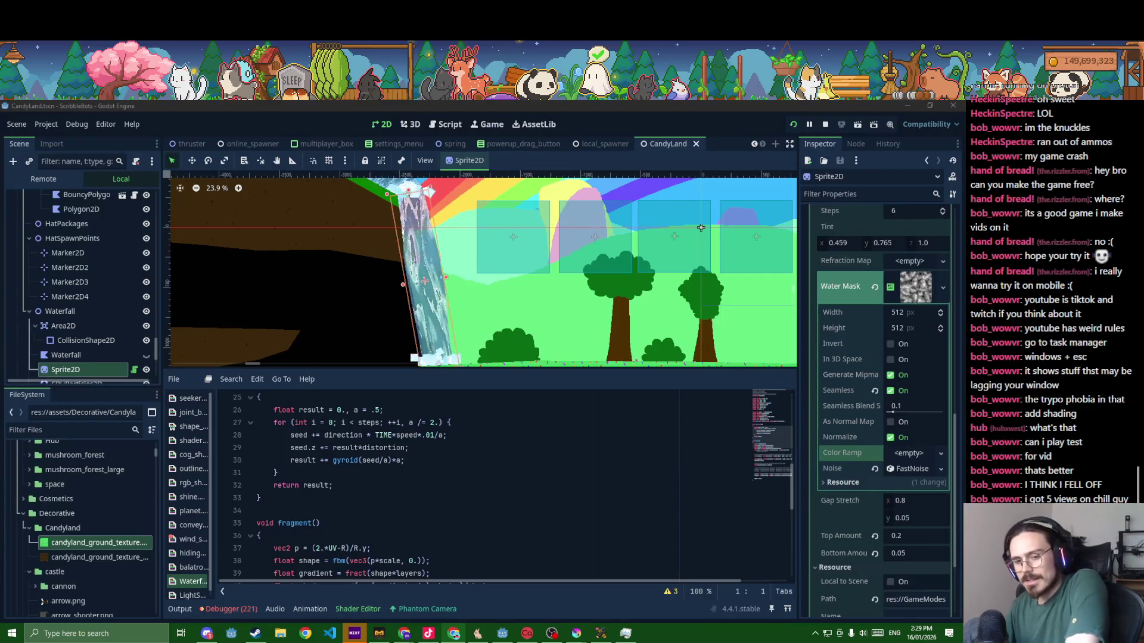
pyautogui.scroll(-1, 499, 306)
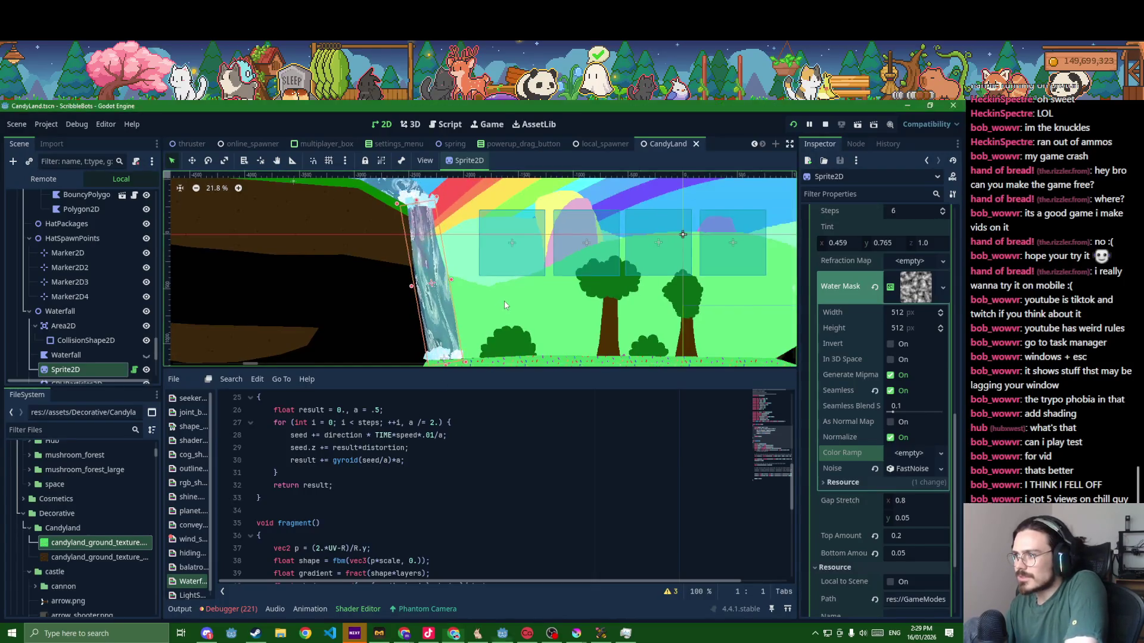
pyautogui.scroll(-3, 504, 300)
# - Inspect the Hill2 sprite's transform, then show Hill2's Repeat settings (size 3840, repeated 4 times)
pyautogui.click(504, 300)
pyautogui.scroll(2, 474, 311)
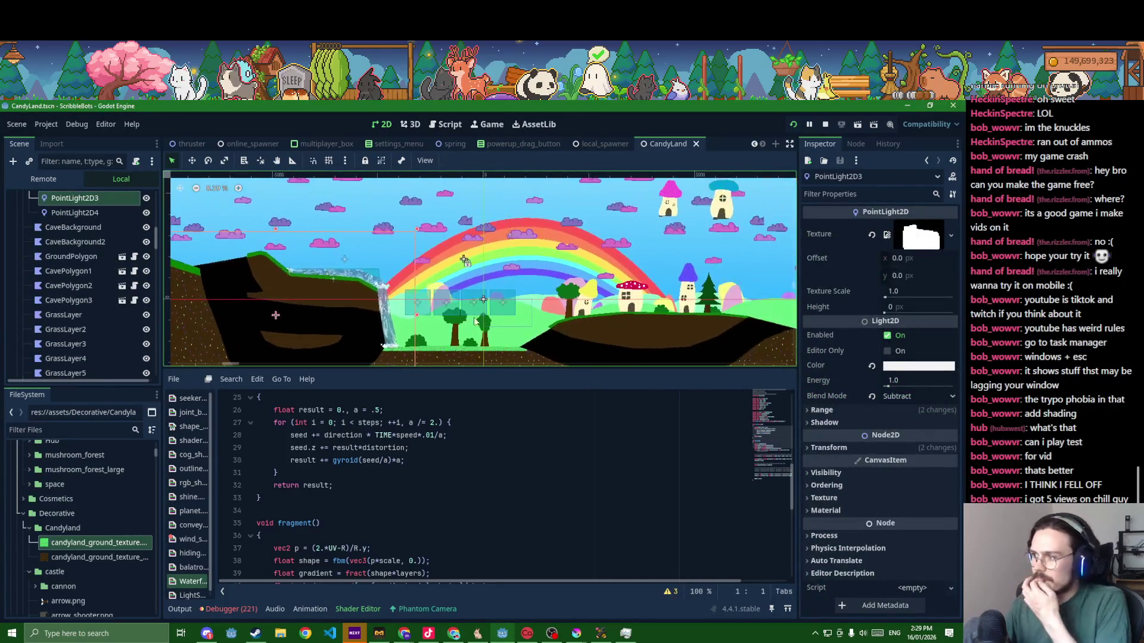
pyautogui.scroll(2, 551, 311)
pyautogui.scroll(2, 550, 310)
pyautogui.scroll(-1, 552, 309)
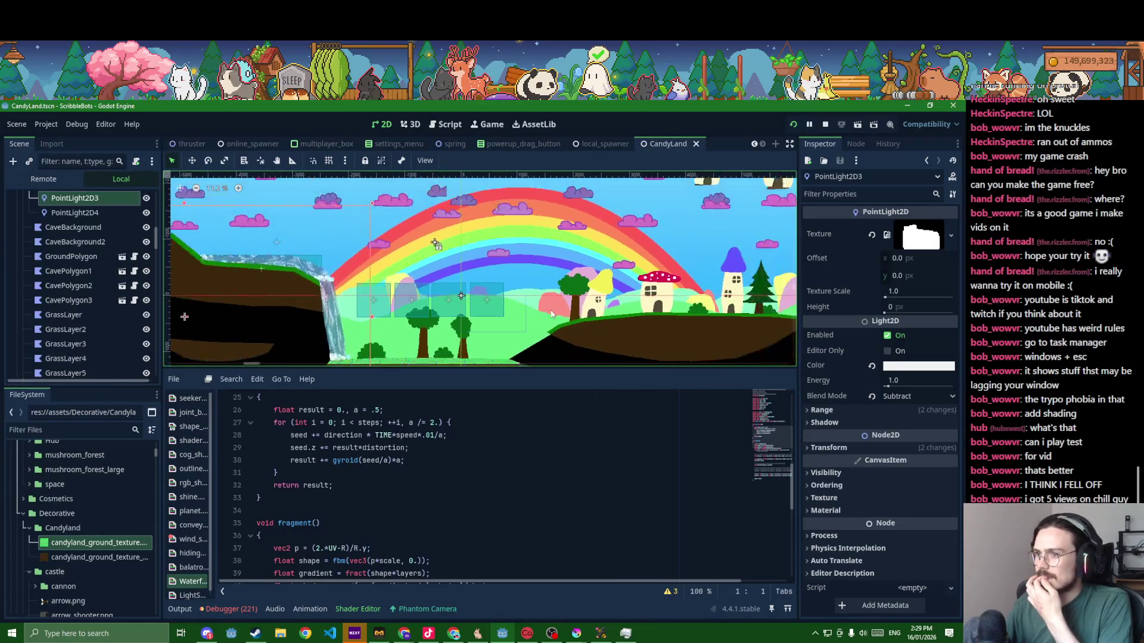
pyautogui.scroll(-5, 38, 282)
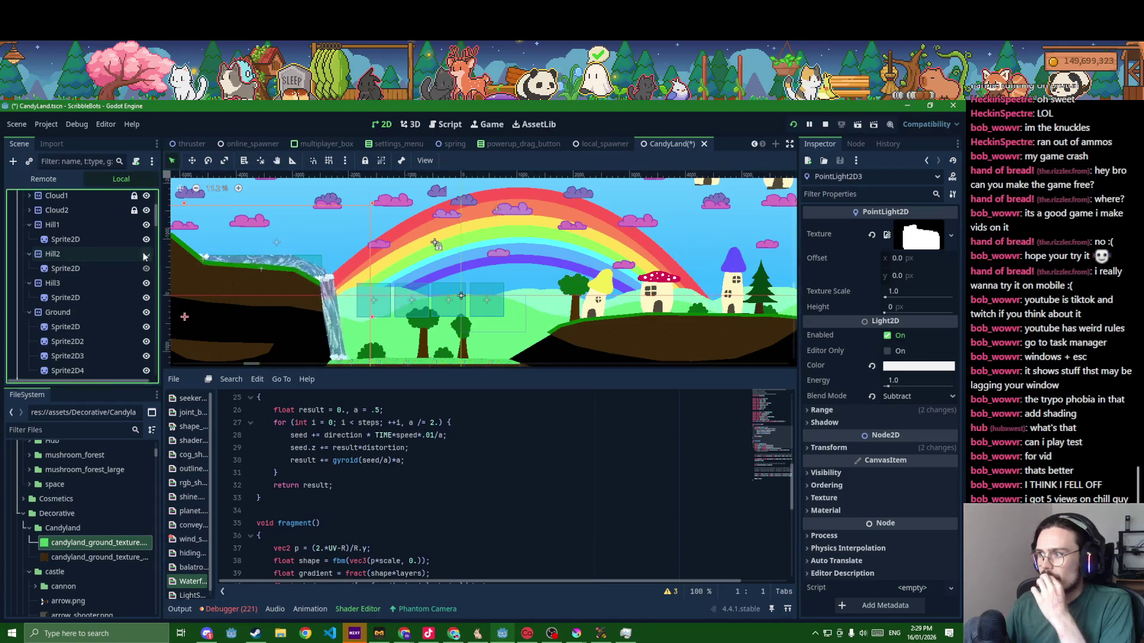
pyautogui.click(92, 256)
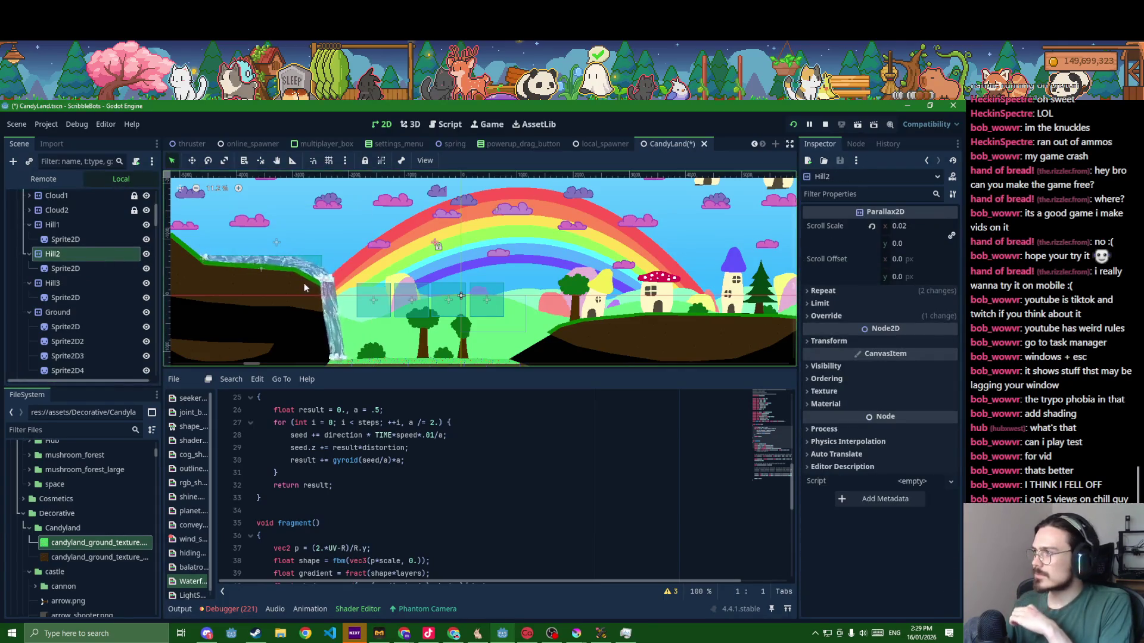
pyautogui.click(90, 269)
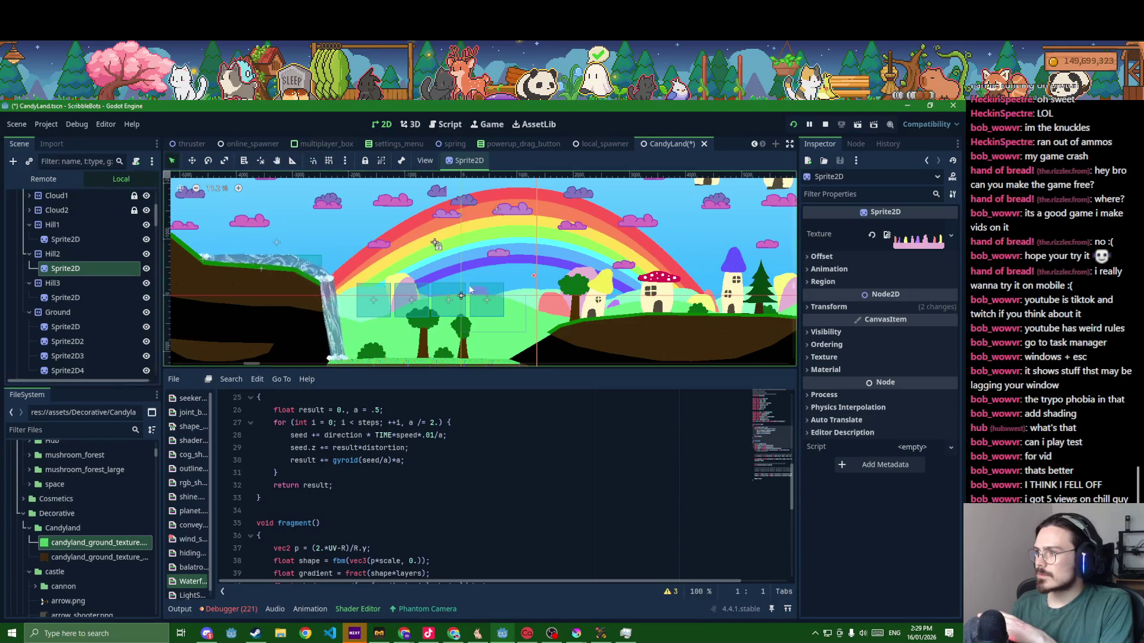
pyautogui.scroll(2, 504, 268)
pyautogui.scroll(1, 504, 268)
pyautogui.click(856, 308)
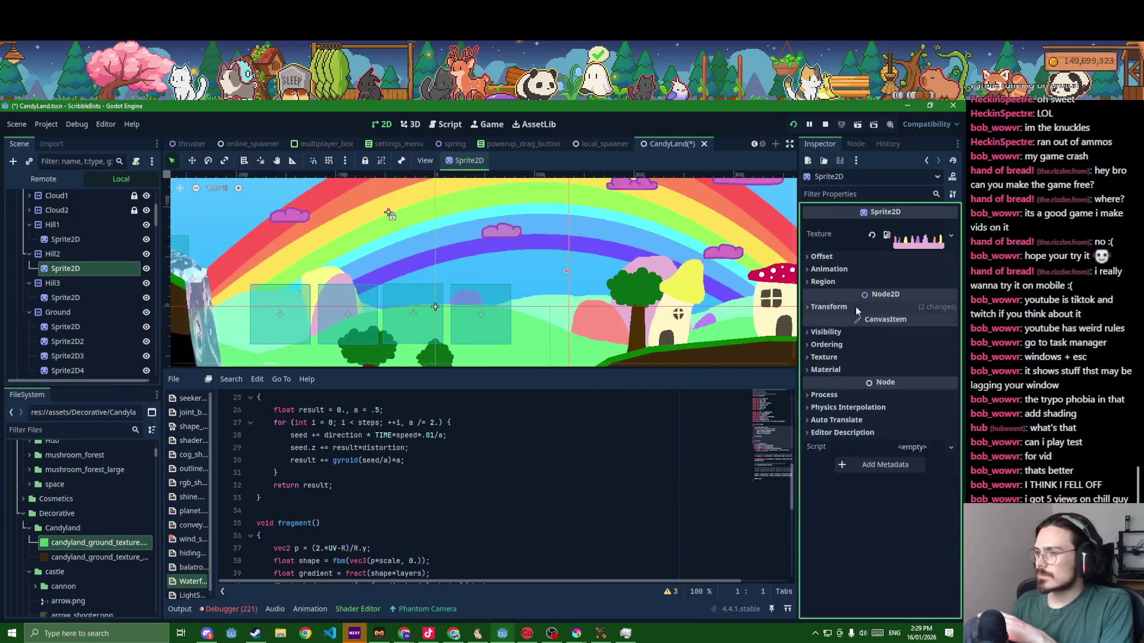
pyautogui.click(54, 255)
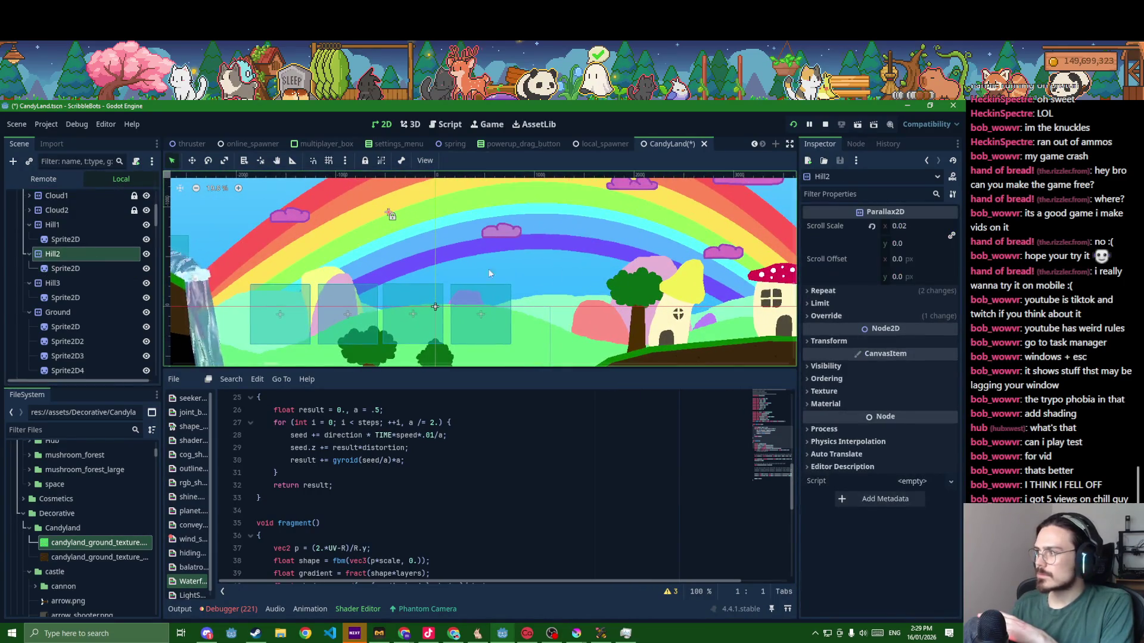
pyautogui.click(877, 290)
pyautogui.scroll(-2, 669, 337)
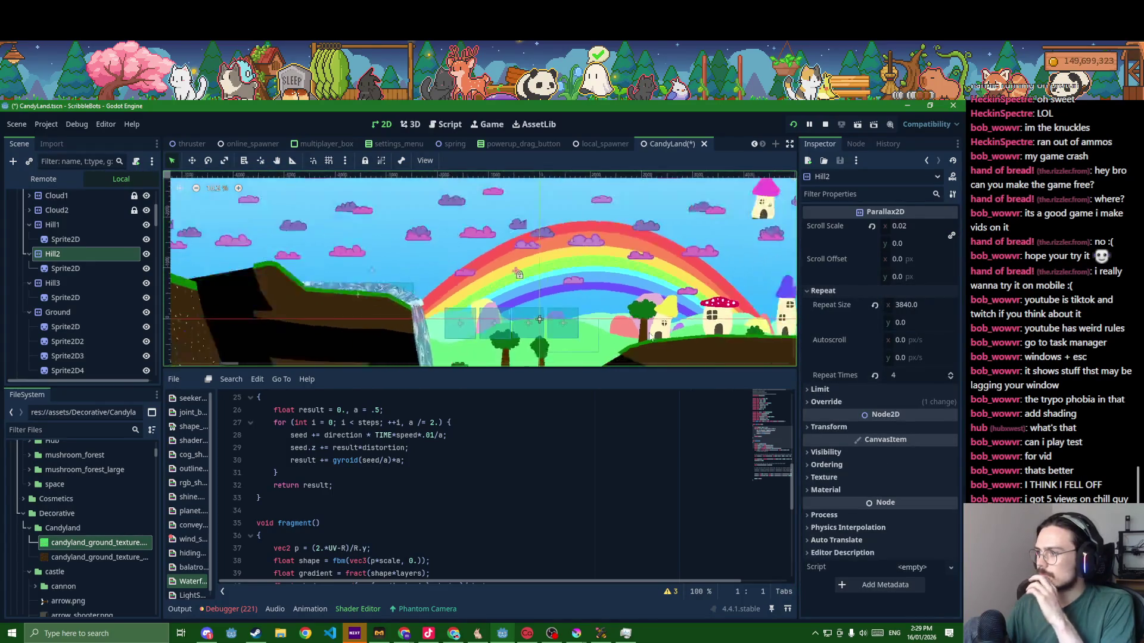
pyautogui.scroll(-2, 665, 337)
pyautogui.scroll(-1, 662, 336)
pyautogui.scroll(-1, 650, 336)
pyautogui.scroll(1, 649, 335)
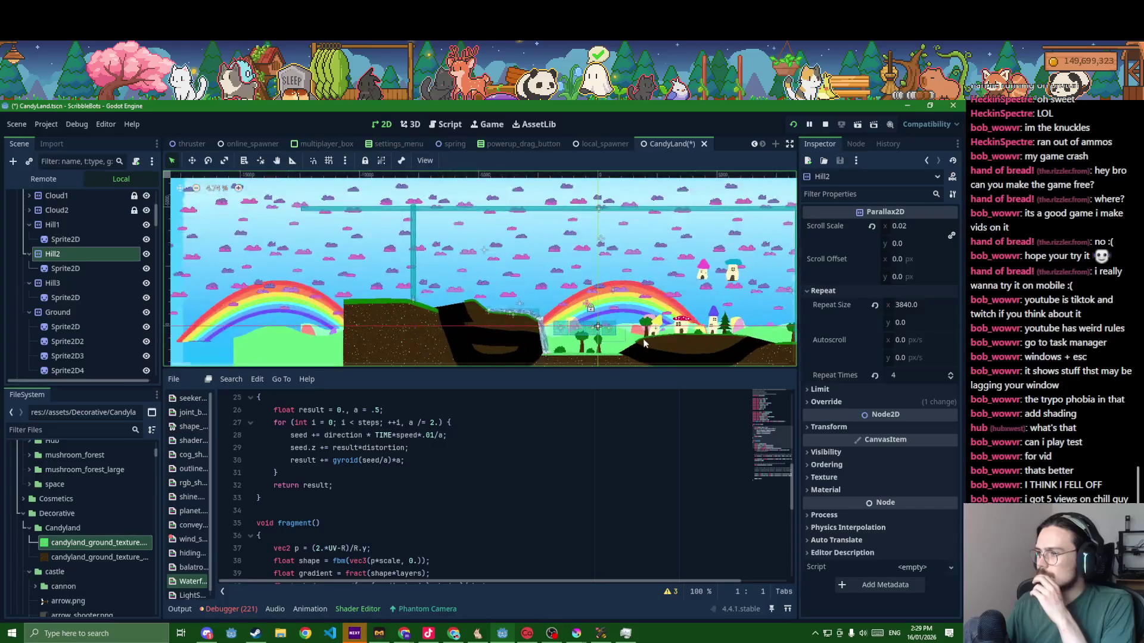
pyautogui.scroll(2, 617, 322)
pyautogui.scroll(2, 572, 309)
pyautogui.scroll(1, 517, 294)
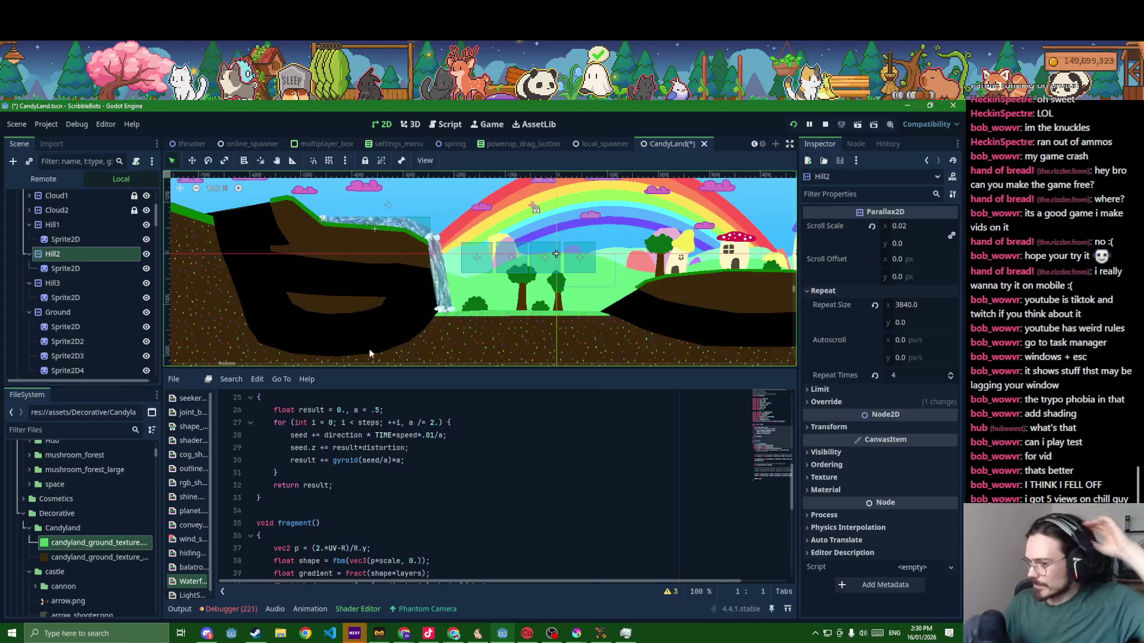
# - Launch Paint from the Start search and pick brown as the drawing colour
pyautogui.click(48, 633)
pyautogui.write('spaint')
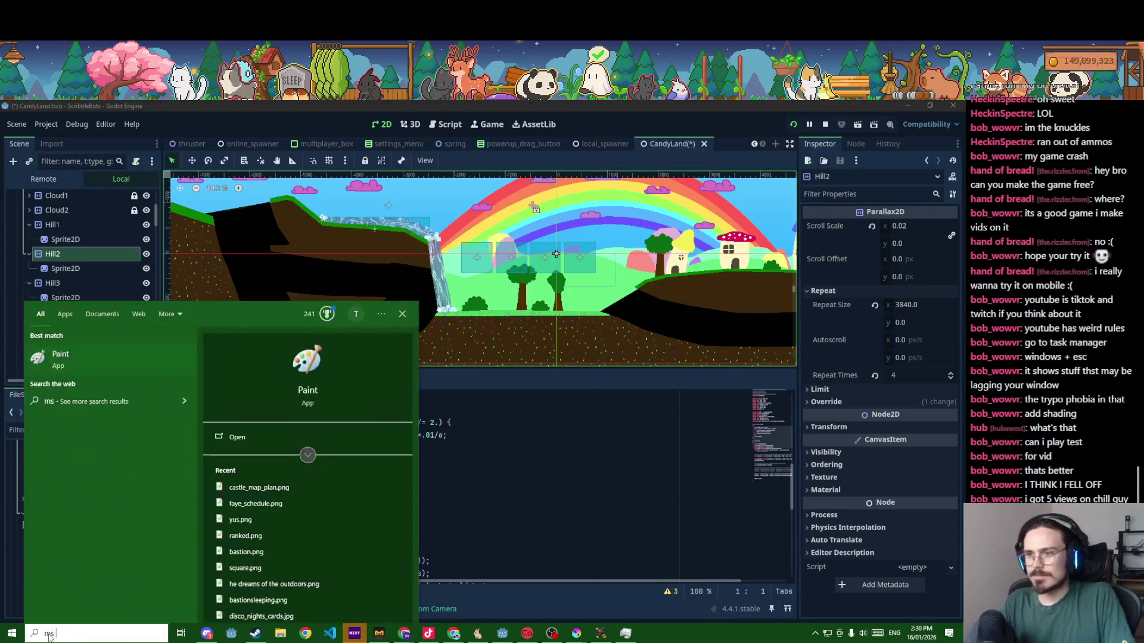
pyautogui.press('Return')
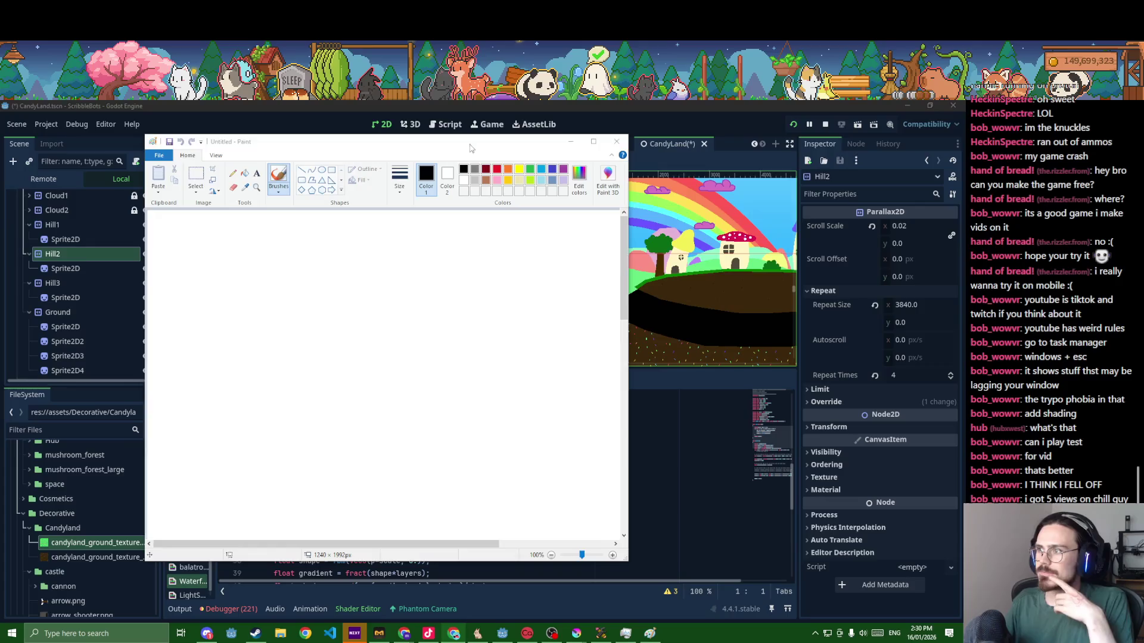
pyautogui.moveTo(469, 143); pyautogui.dragTo(514, 149)
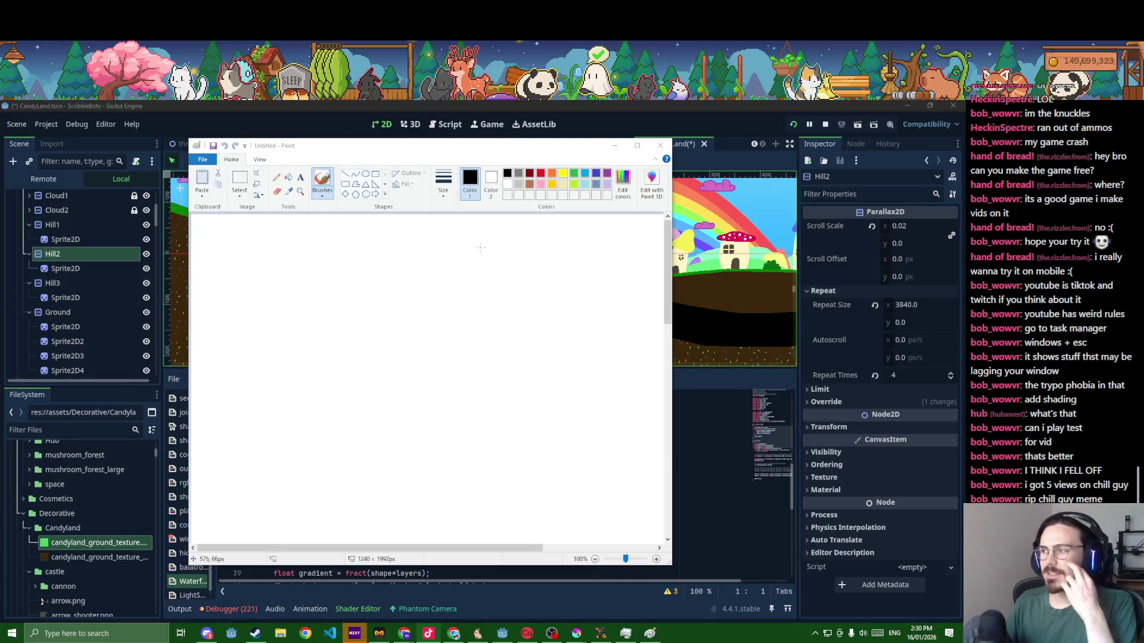
pyautogui.click(542, 185)
pyautogui.click(529, 184)
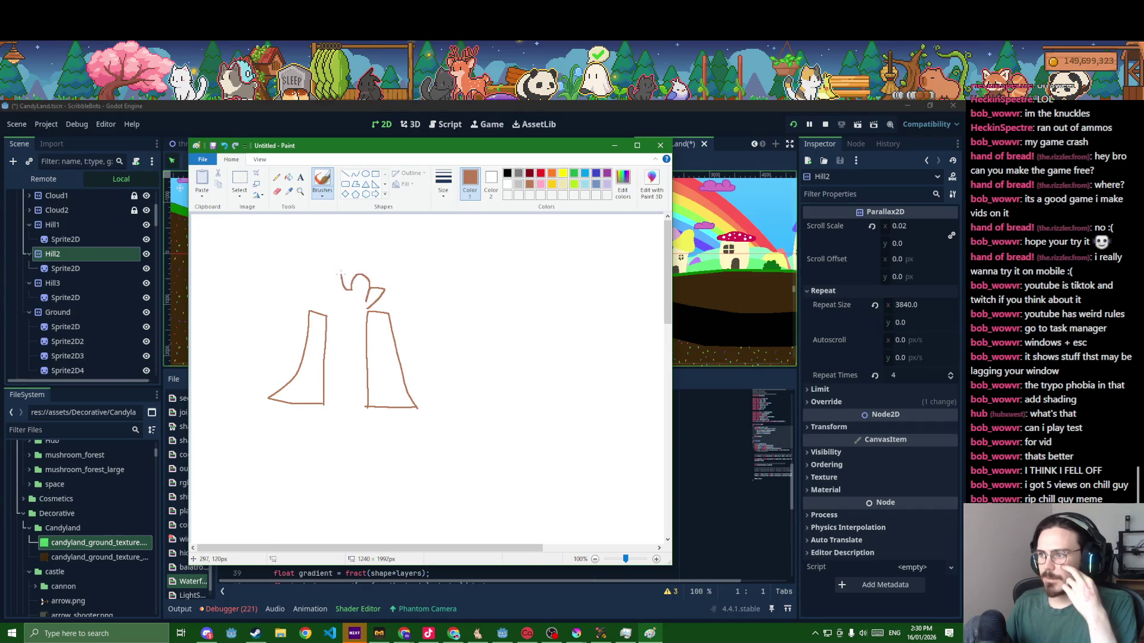
# - Sketch the cliff top, a falling line of water and streams spreading along the base
pyautogui.moveTo(321, 298); pyautogui.dragTo(349, 303)
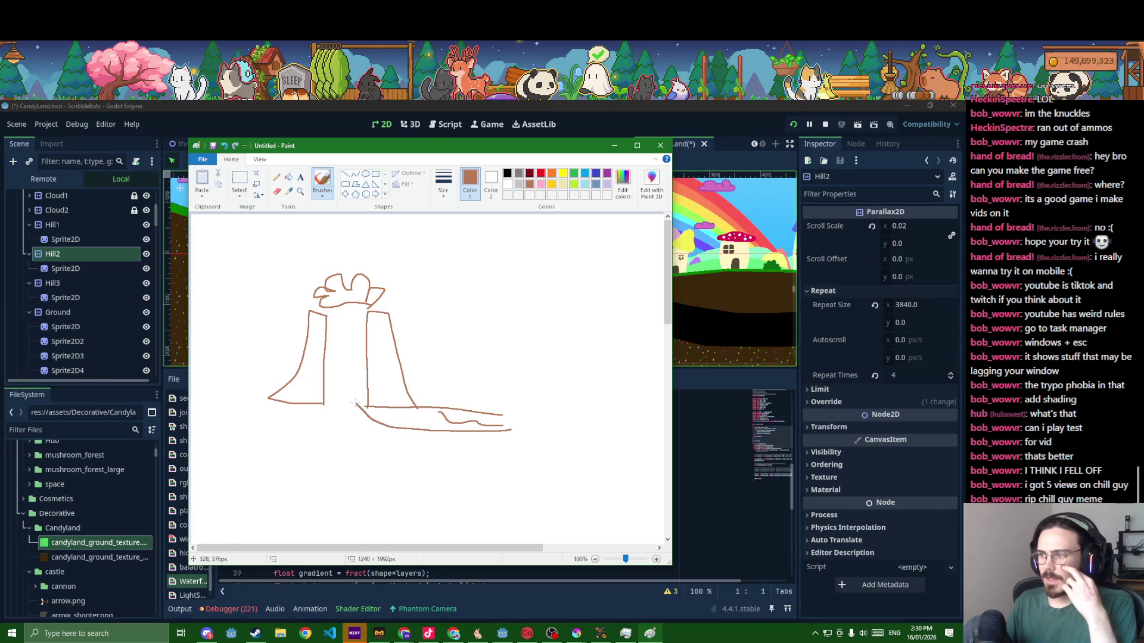
pyautogui.moveTo(355, 404); pyautogui.dragTo(341, 319)
pyautogui.moveTo(334, 363)
pyautogui.mouseDown()
pyautogui.moveTo(389, 432)
pyautogui.moveTo(486, 425)
pyautogui.mouseUp()
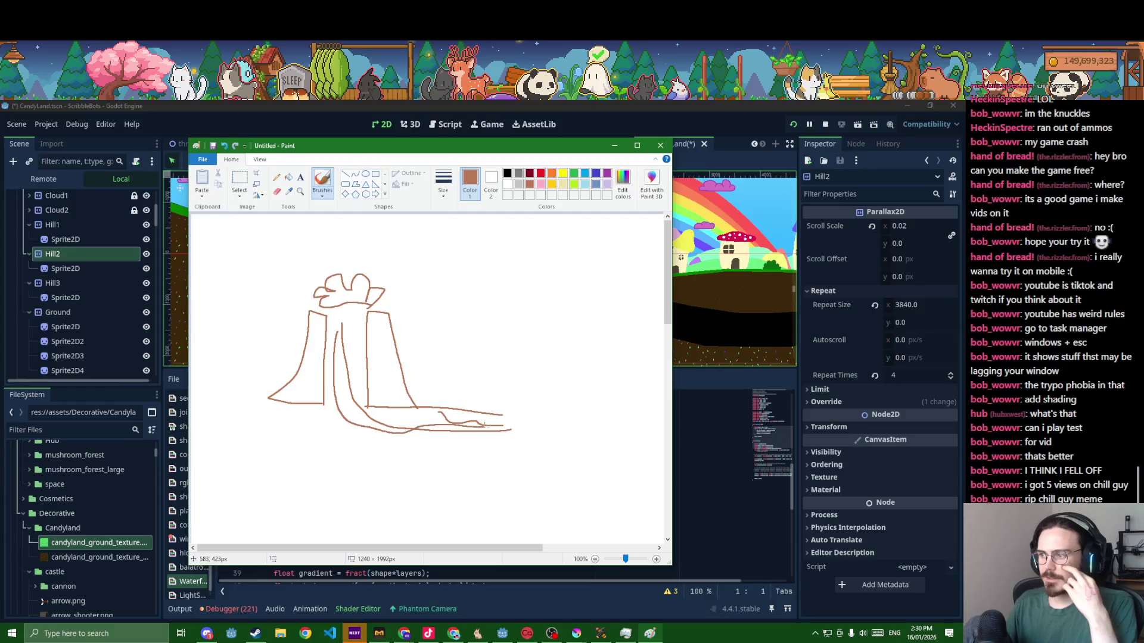
pyautogui.moveTo(331, 417); pyautogui.dragTo(417, 439)
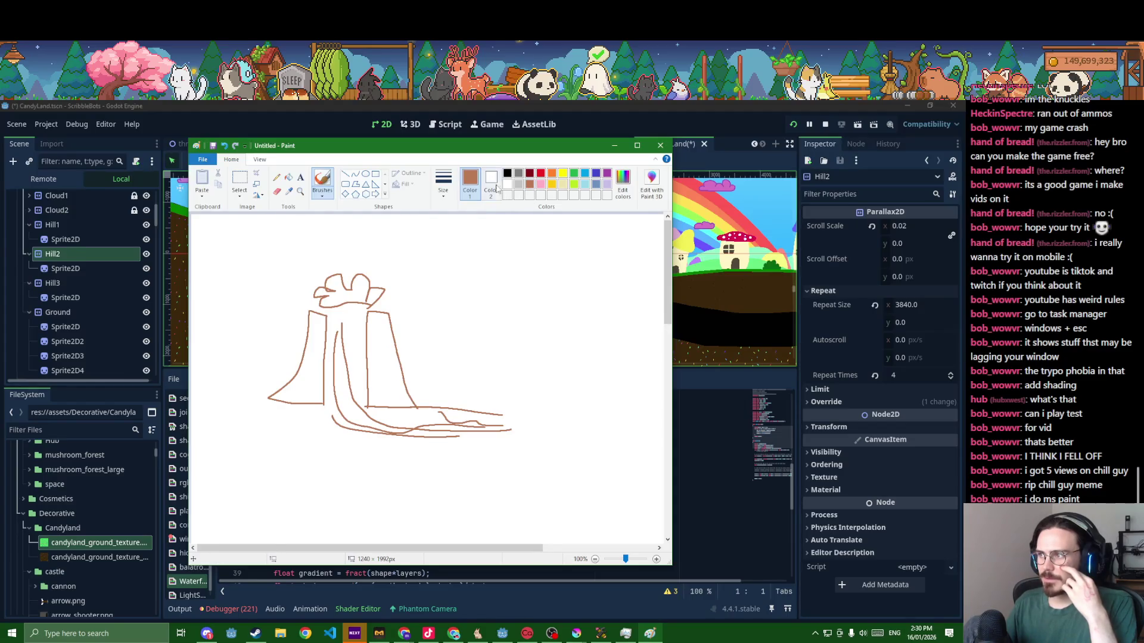
# - Darken the custom brown and fill both cliff shapes with it
pyautogui.click(623, 183)
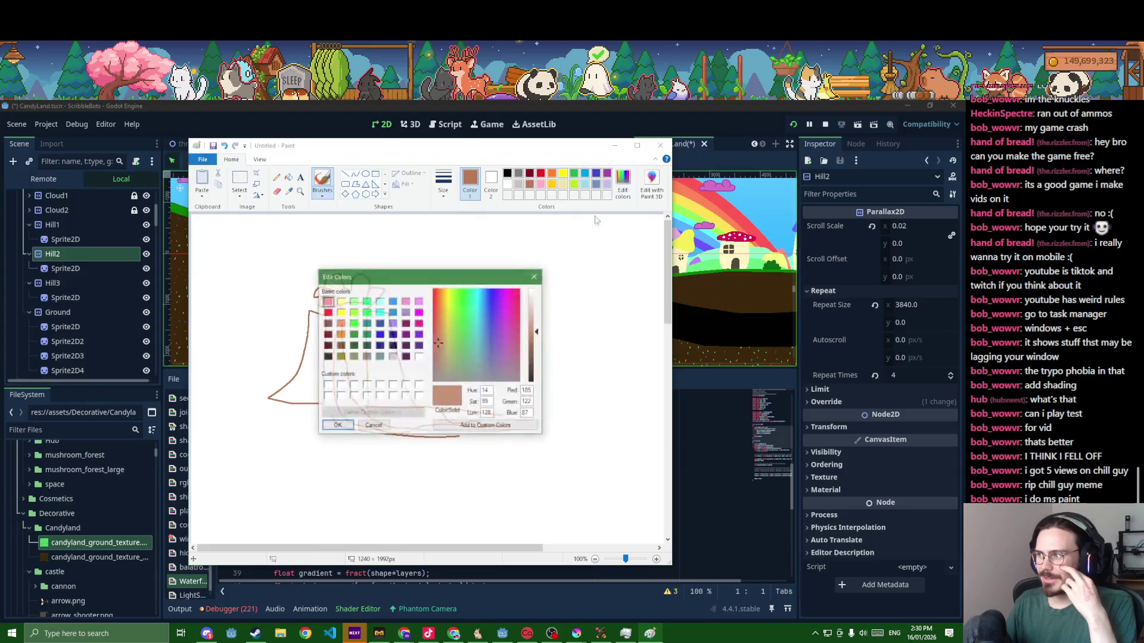
pyautogui.click(536, 368)
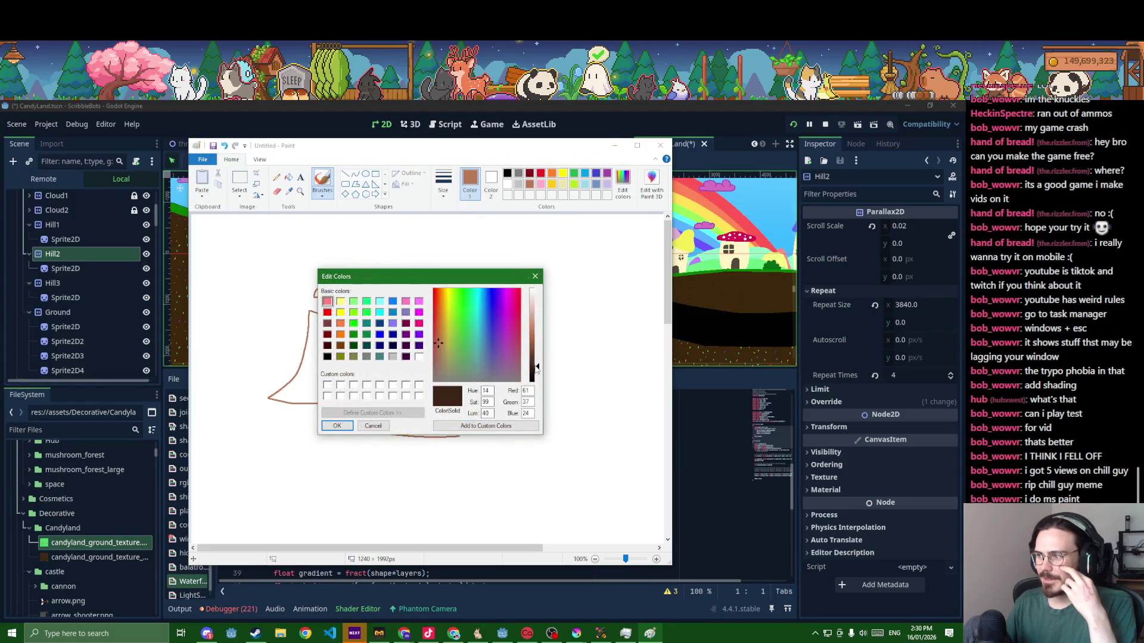
pyautogui.click(535, 276)
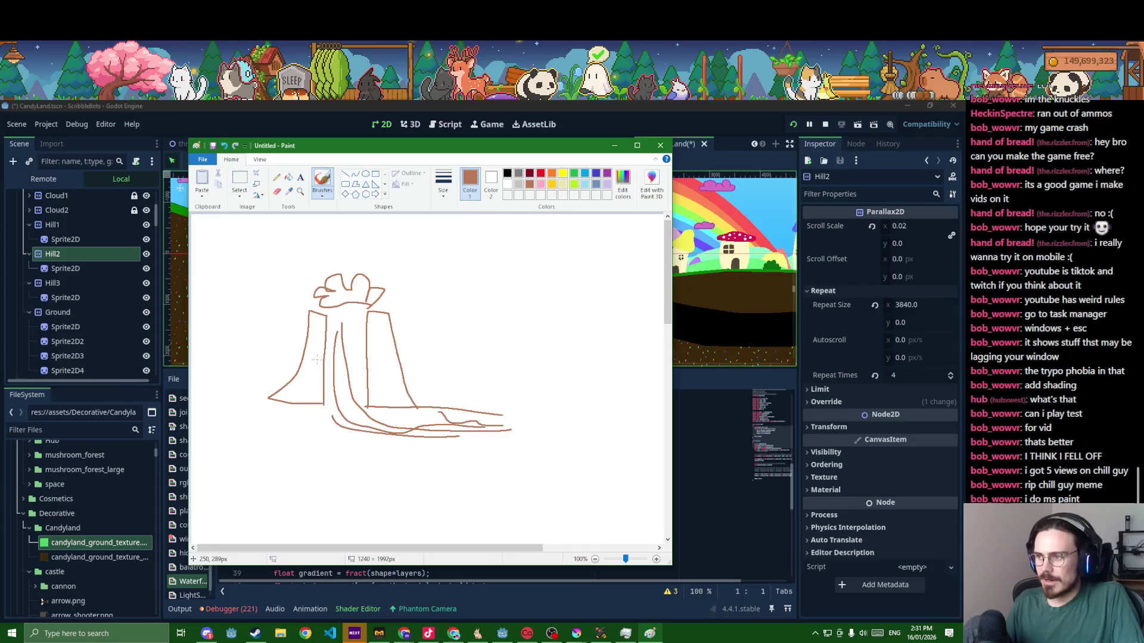
pyautogui.click(289, 177)
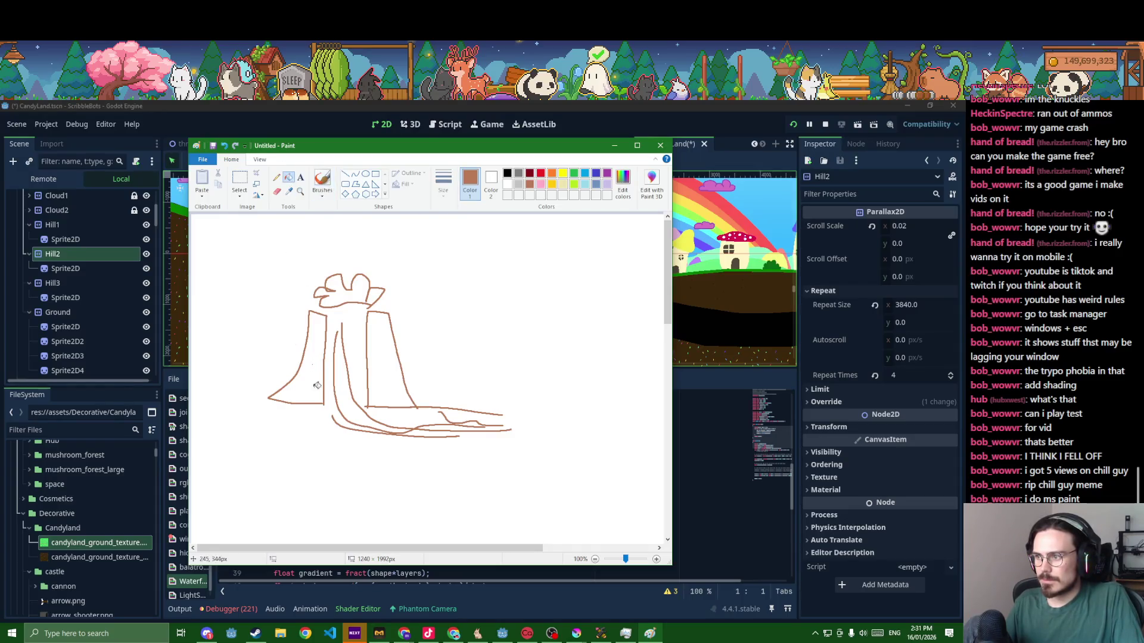
pyautogui.click(317, 386)
pyautogui.click(394, 373)
# - Make the brown darker still and refill both cliffs, undoing the accidental background fill
pyautogui.click(623, 184)
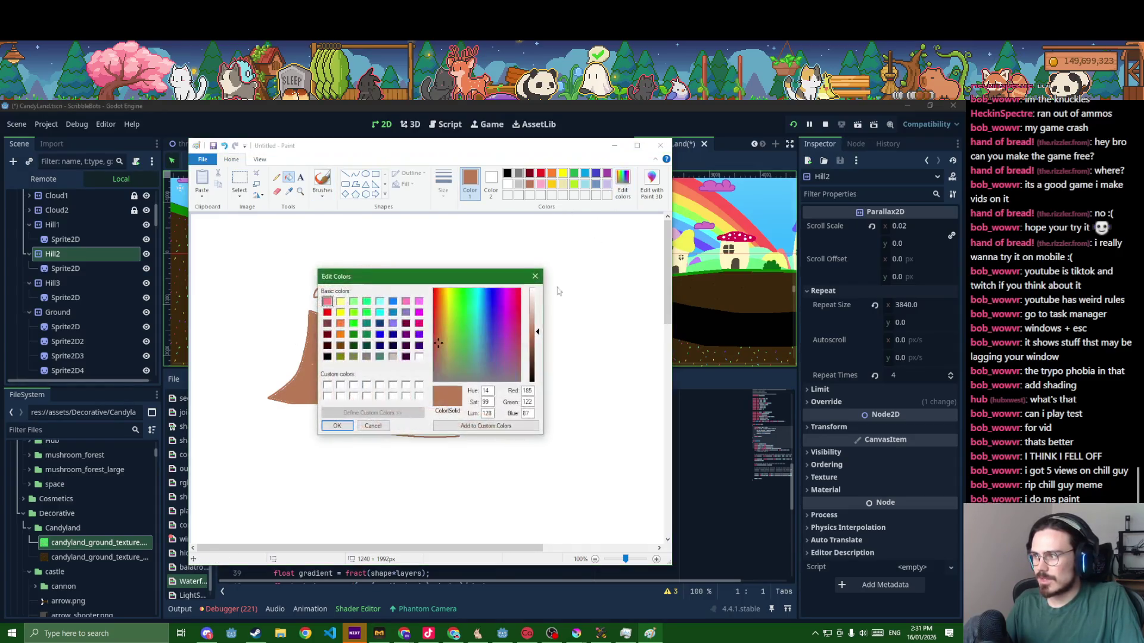
pyautogui.moveTo(536, 332); pyautogui.dragTo(538, 351)
pyautogui.click(339, 426)
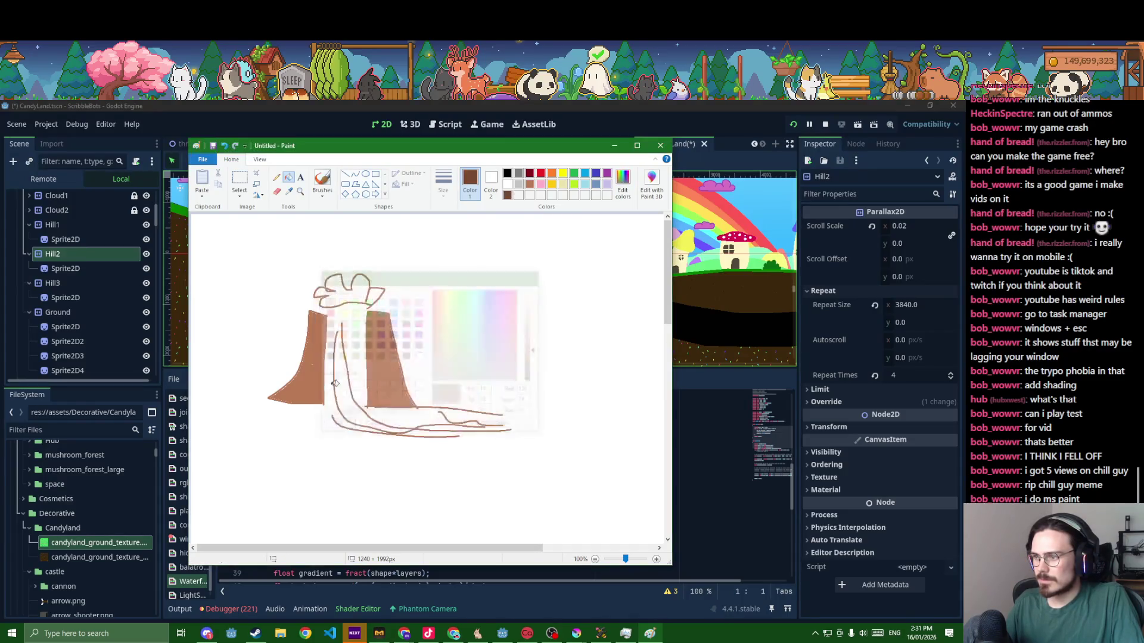
pyautogui.click(326, 377)
pyautogui.hotkey('ctrl', 'z')
pyautogui.click(319, 378)
pyautogui.click(394, 383)
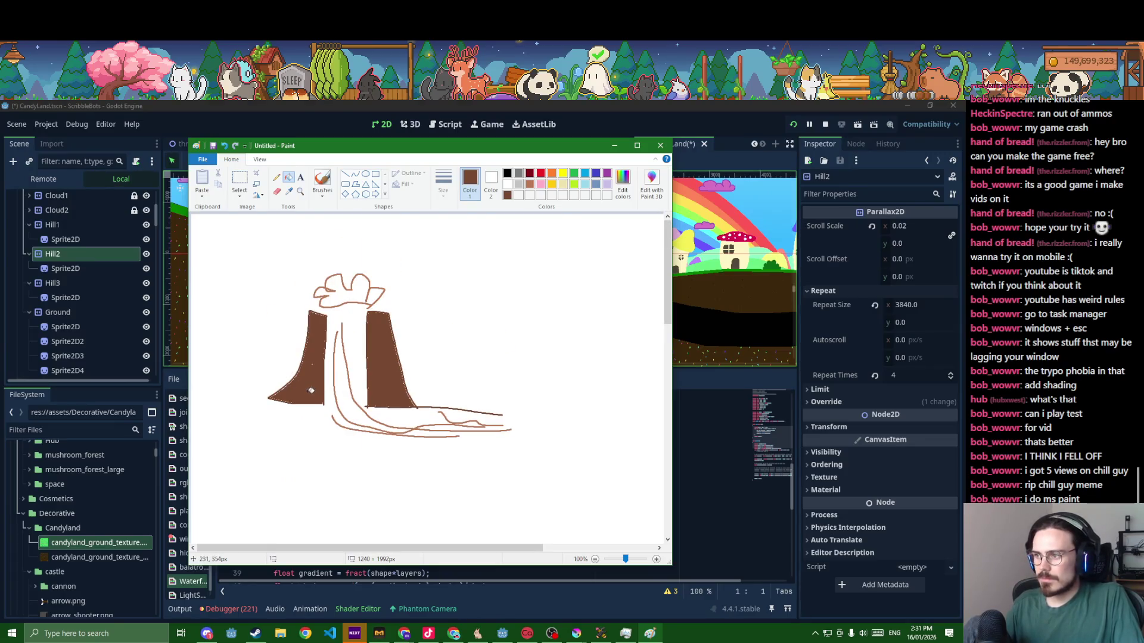
# - Draw a thick pencil outline for the ground base beneath the hill and fill it solid brown
pyautogui.click(276, 177)
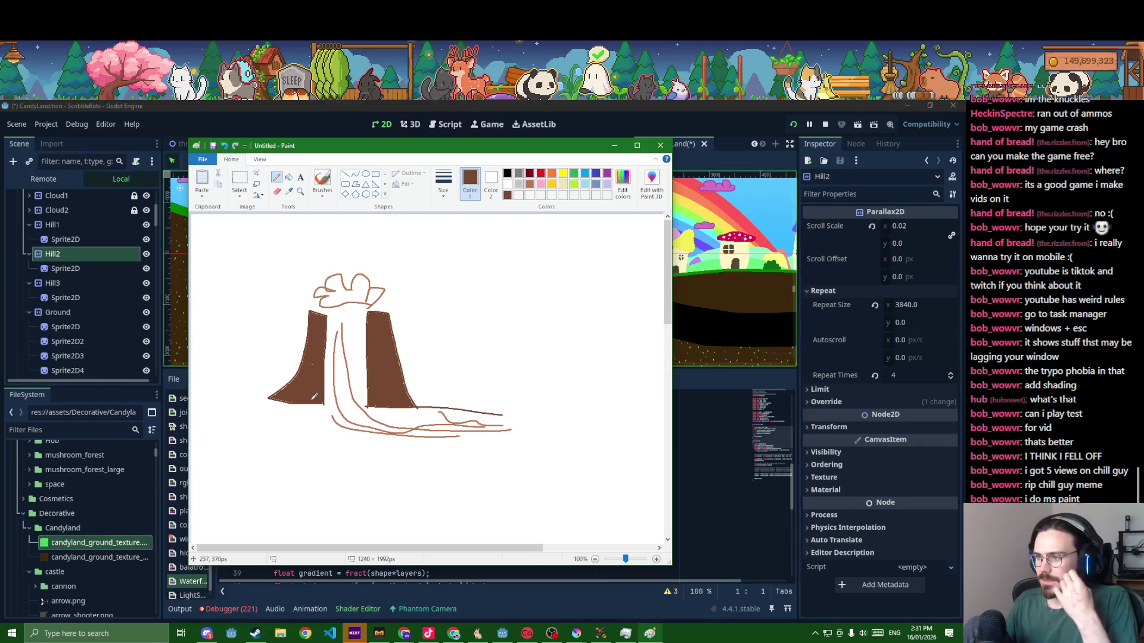
pyautogui.moveTo(319, 440); pyautogui.dragTo(491, 463)
pyautogui.click(444, 181)
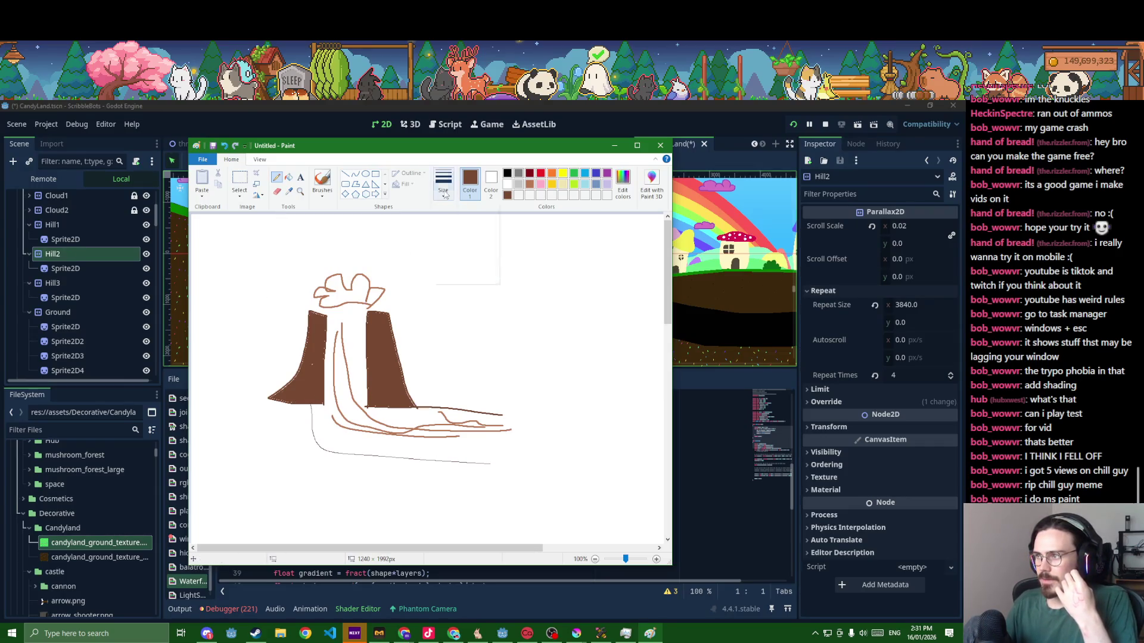
pyautogui.click(451, 272)
pyautogui.moveTo(318, 412)
pyautogui.mouseDown()
pyautogui.moveTo(368, 451)
pyautogui.moveTo(498, 455)
pyautogui.moveTo(234, 467)
pyautogui.moveTo(235, 402)
pyautogui.mouseUp()
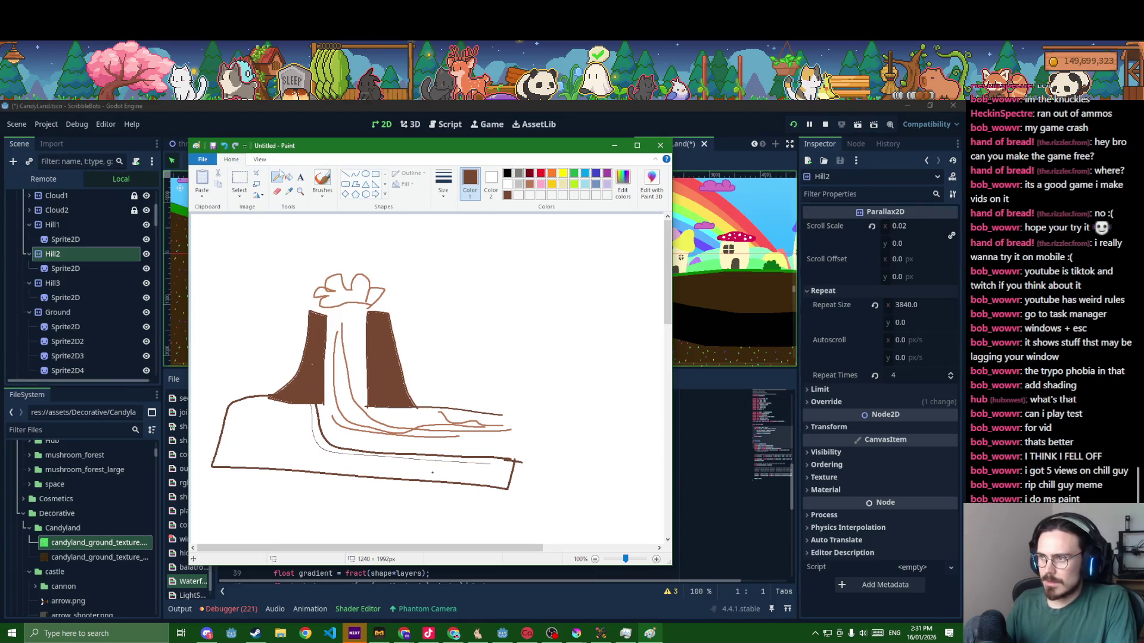
pyautogui.click(287, 176)
pyautogui.click(277, 426)
pyautogui.click(276, 176)
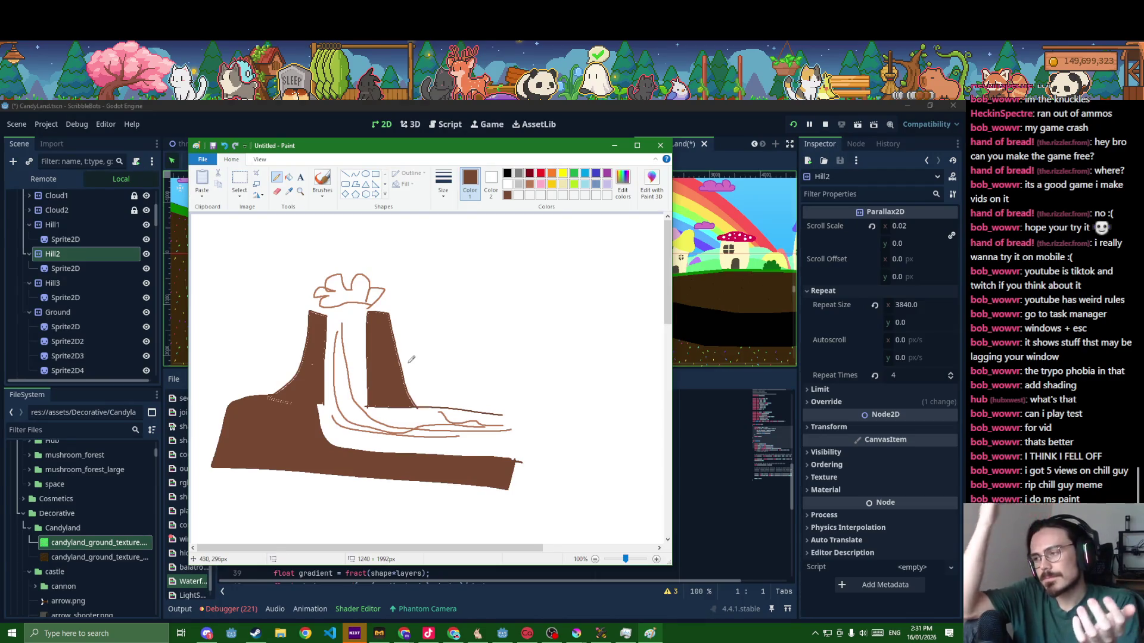
# - Draw a green grassy slope right of the cliff, vines on the cliff and a loop atop the flower stem
pyautogui.click(573, 176)
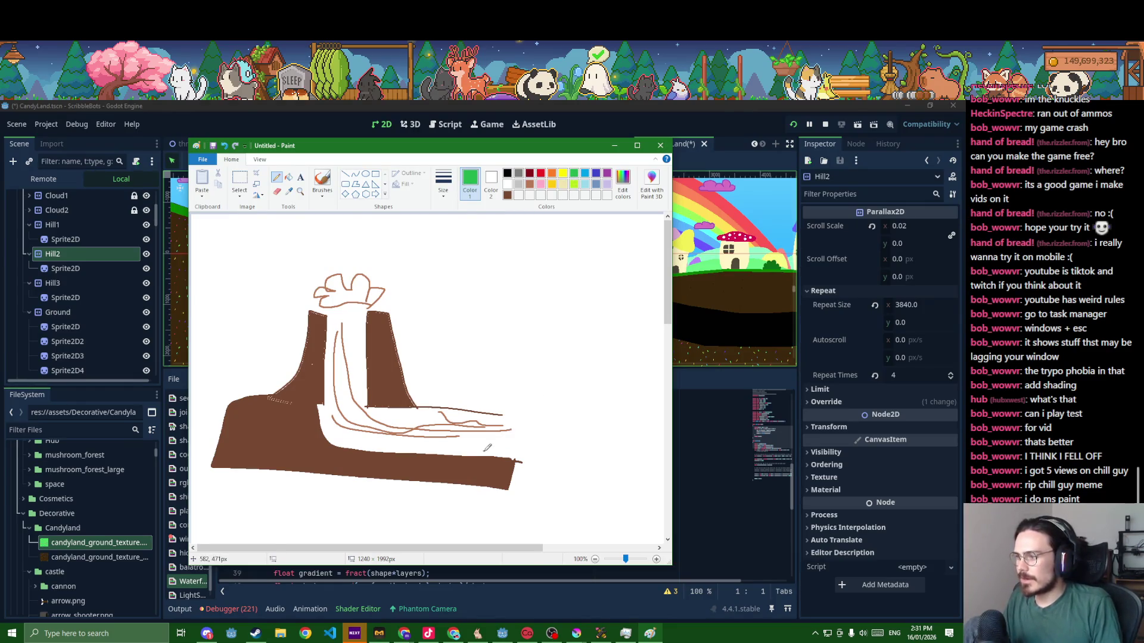
pyautogui.moveTo(483, 451); pyautogui.dragTo(689, 391)
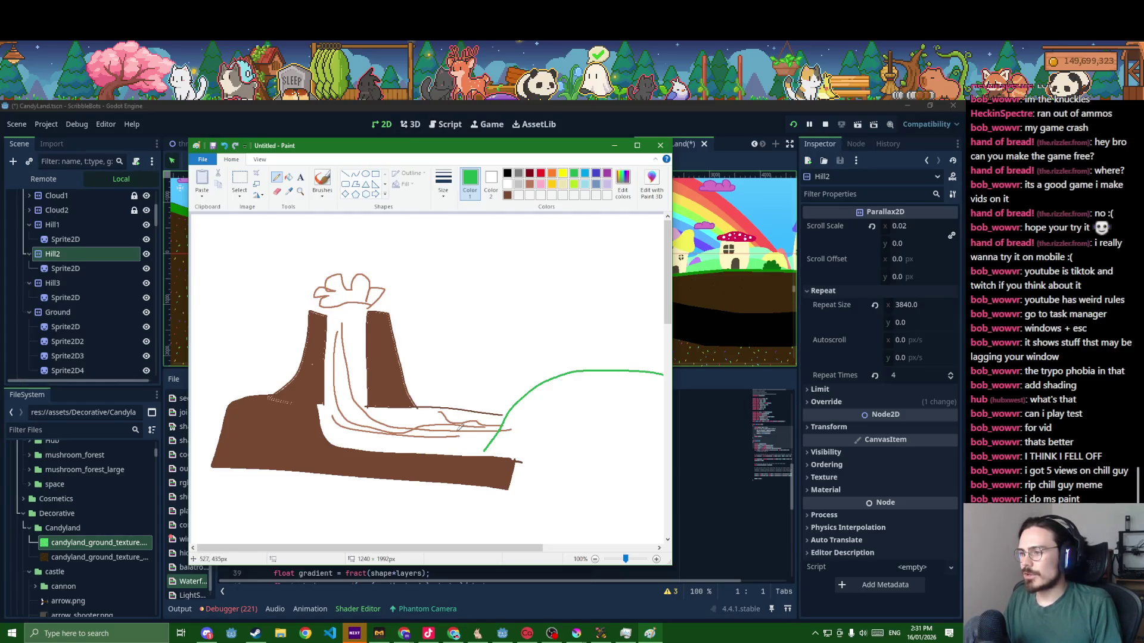
pyautogui.moveTo(444, 404); pyautogui.dragTo(415, 372)
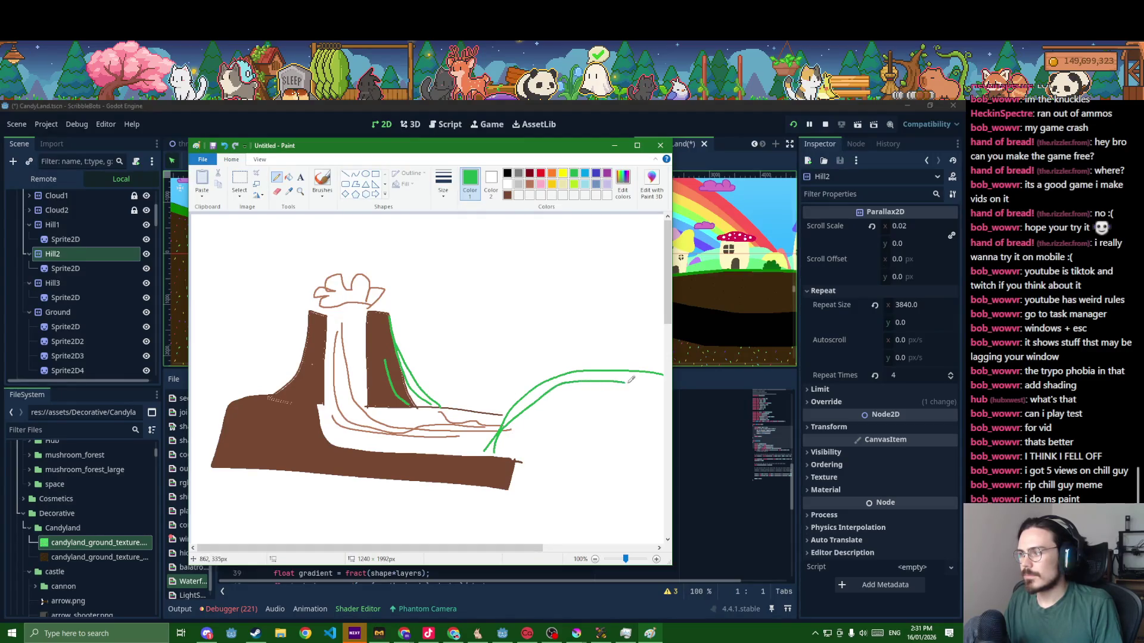
pyautogui.moveTo(629, 381); pyautogui.dragTo(646, 384)
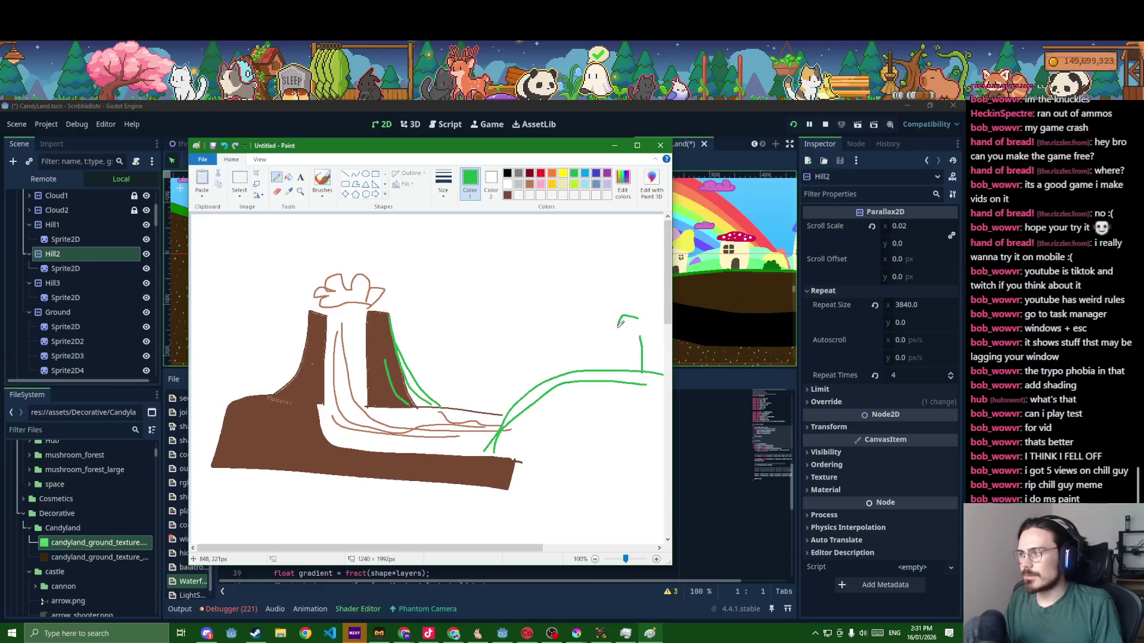
pyautogui.moveTo(619, 323); pyautogui.dragTo(642, 311)
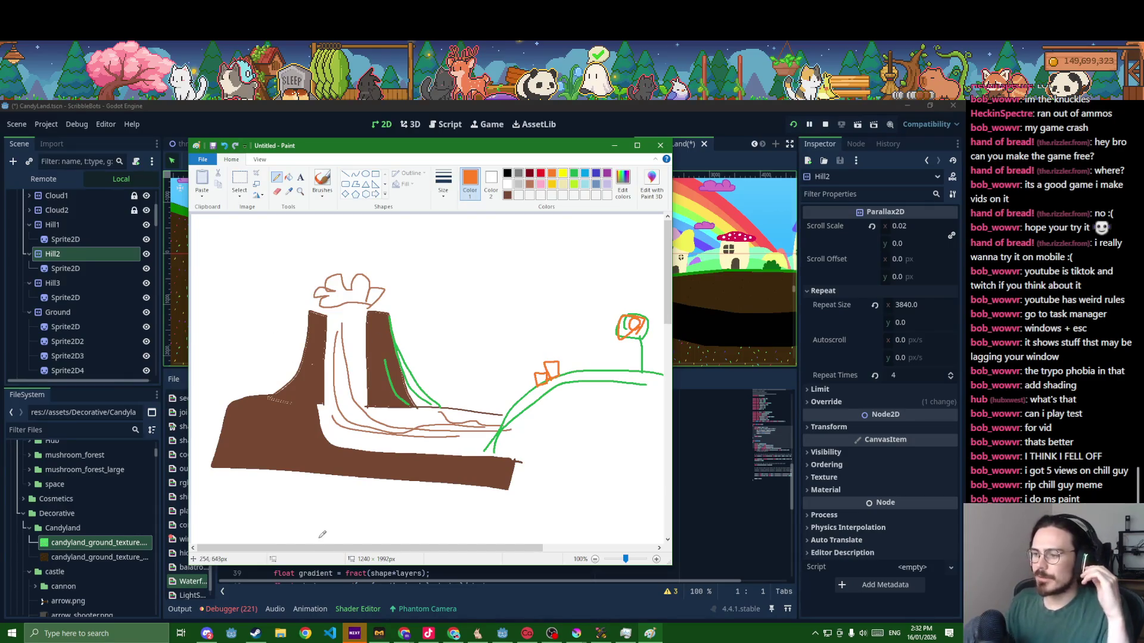
# - Select the whole drawing, shrink it by a corner handle and move it right
pyautogui.click(240, 178)
pyautogui.moveTo(204, 243)
pyautogui.mouseDown()
pyautogui.moveTo(599, 538)
pyautogui.moveTo(583, 489)
pyautogui.mouseUp()
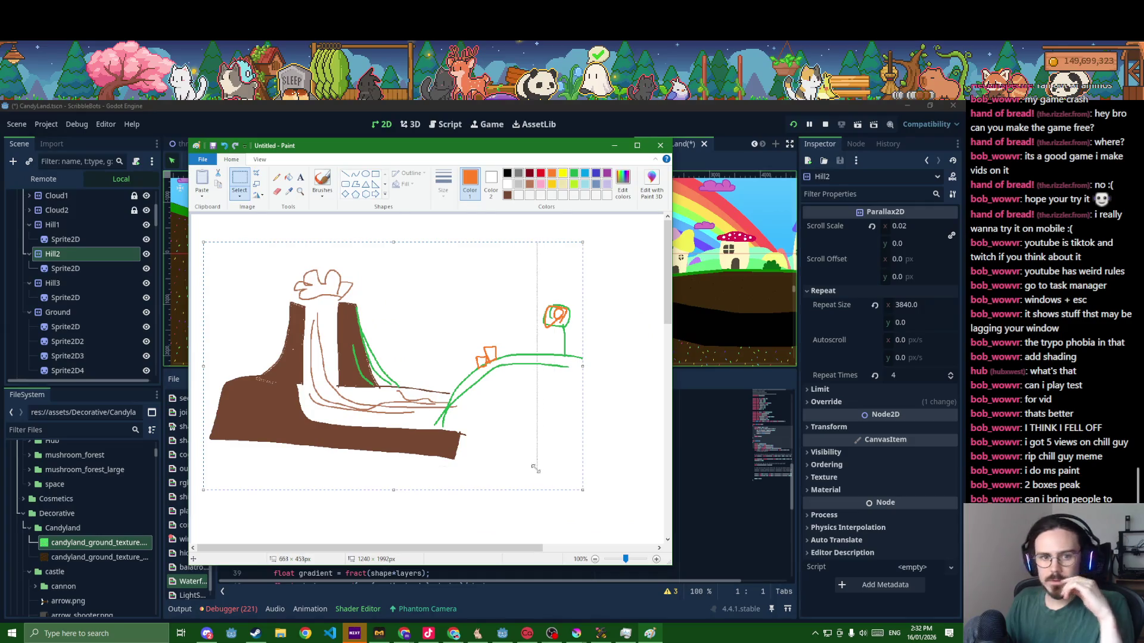
pyautogui.moveTo(580, 490); pyautogui.dragTo(515, 445)
pyautogui.moveTo(414, 411); pyautogui.dragTo(564, 430)
pyautogui.click(557, 472)
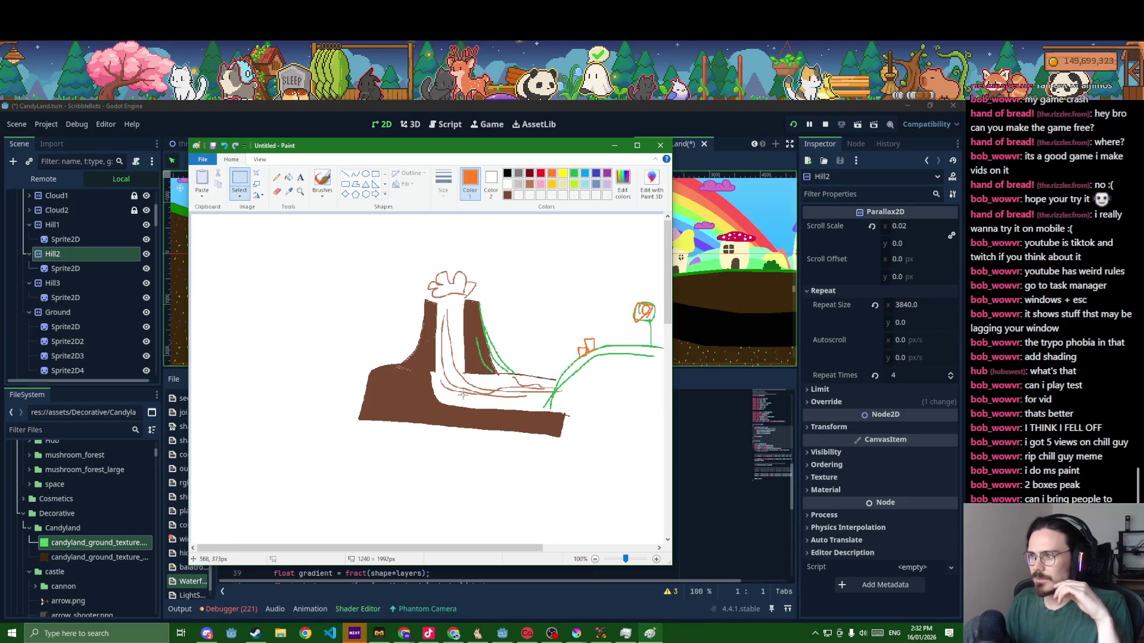
# - Reselect the drawing, nudge it slightly left and deselect
pyautogui.moveTo(321, 242); pyautogui.dragTo(634, 430)
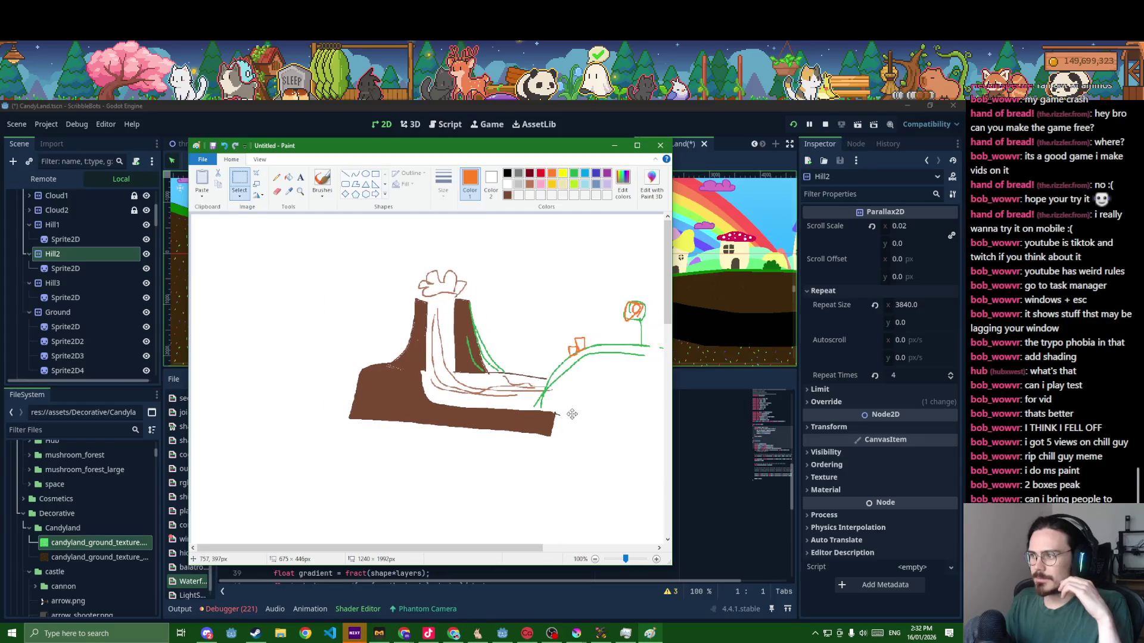
pyautogui.moveTo(634, 451); pyautogui.dragTo(625, 450)
pyautogui.click(567, 483)
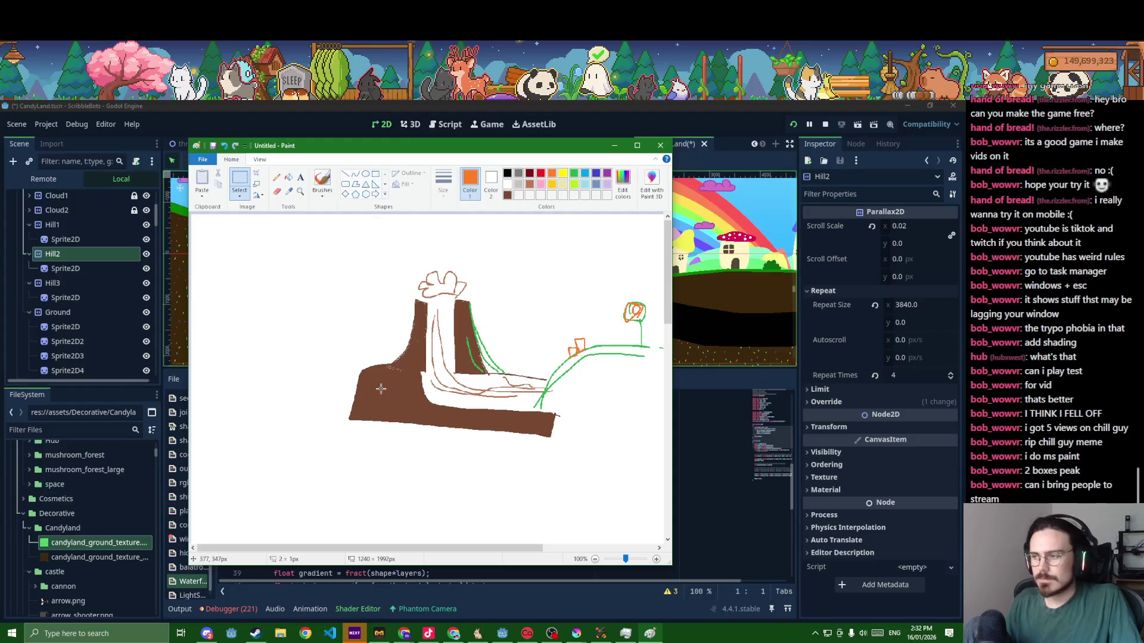
pyautogui.moveTo(372, 380); pyautogui.dragTo(375, 381)
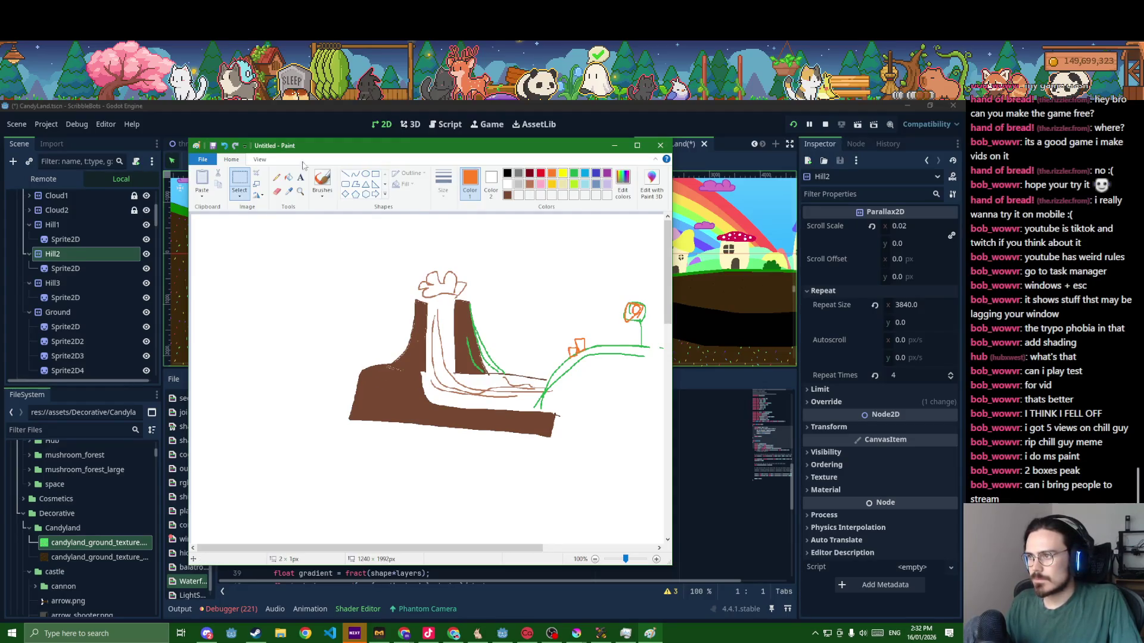
# - Sample the hill's brown with the colour picker and draw a thin ledge line leftward from the hill
pyautogui.click(276, 179)
pyautogui.moveTo(389, 363); pyautogui.dragTo(321, 362)
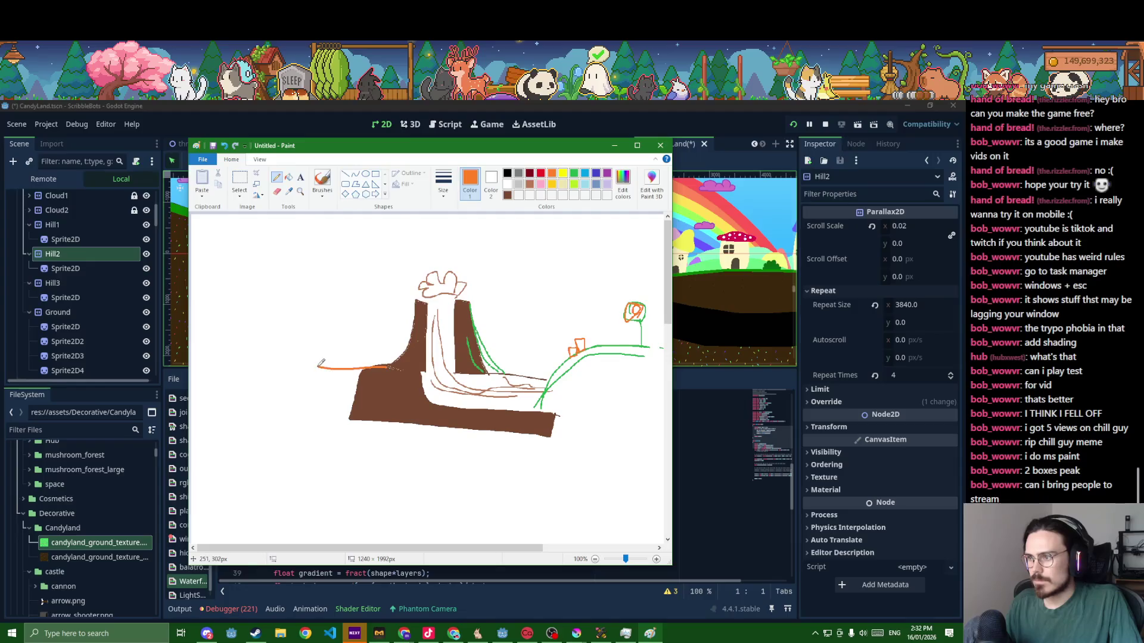
pyautogui.hotkey('ctrl', 'z')
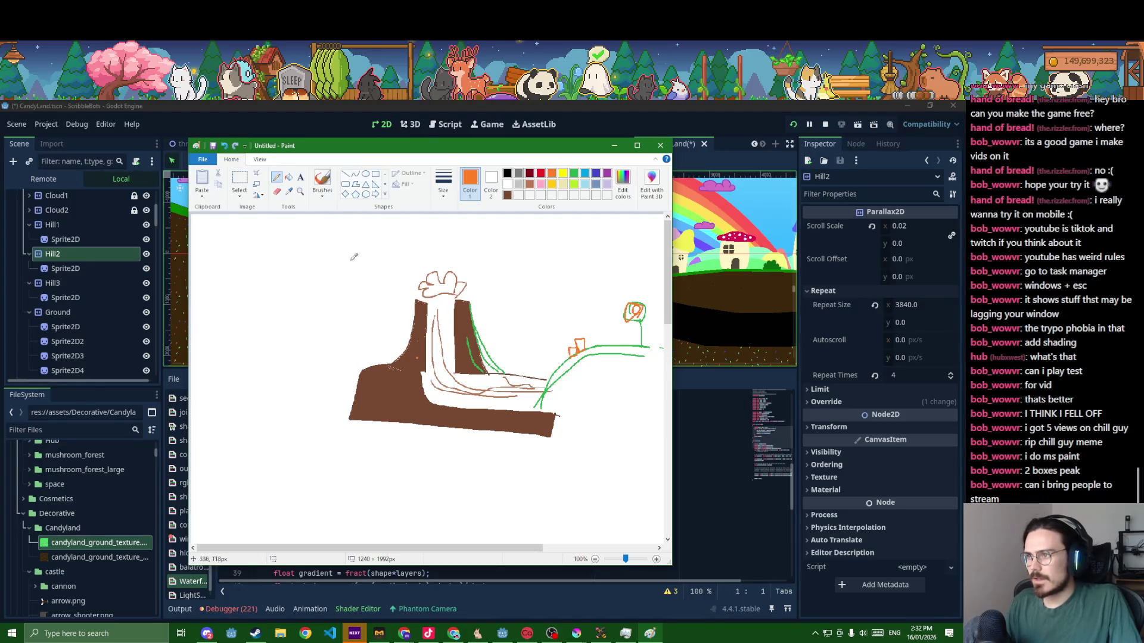
pyautogui.click(288, 191)
pyautogui.click(362, 372)
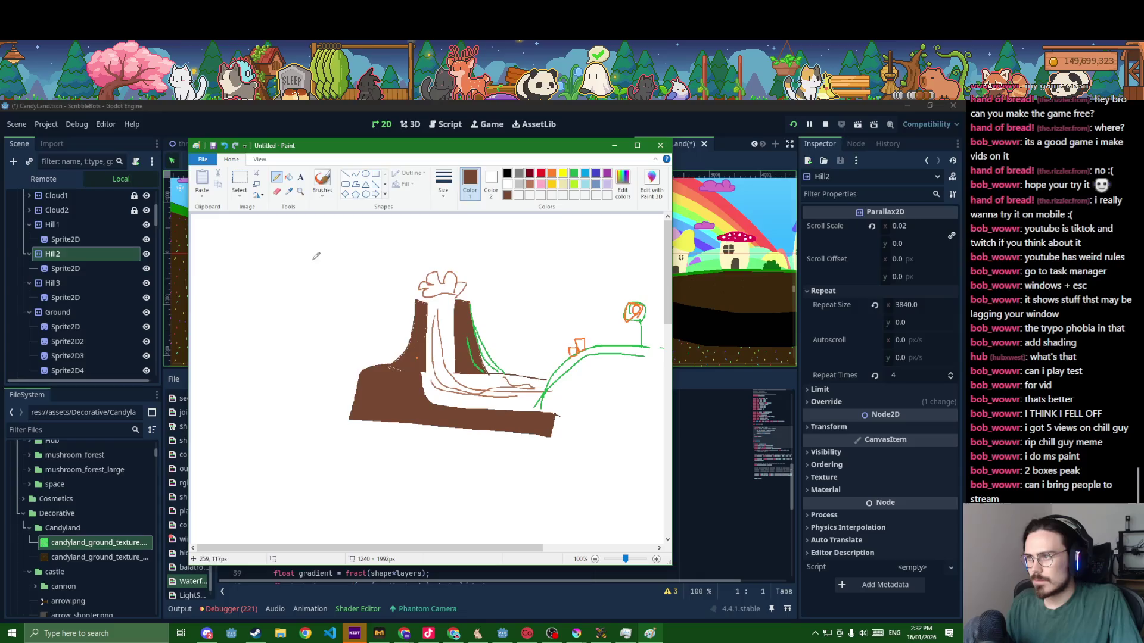
pyautogui.moveTo(376, 365); pyautogui.dragTo(308, 366)
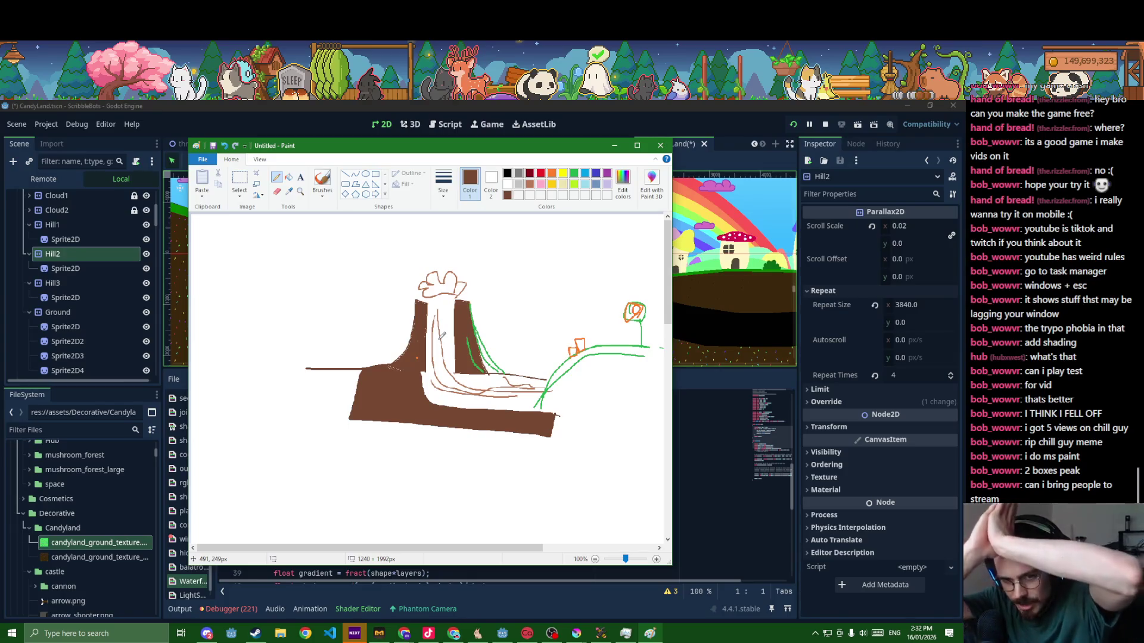
# - Sketch a pink two-towered castle with walls and window line left of the cliff
pyautogui.click(529, 184)
pyautogui.moveTo(366, 365)
pyautogui.mouseDown()
pyautogui.moveTo(373, 344)
pyautogui.moveTo(327, 345)
pyautogui.moveTo(325, 308)
pyautogui.moveTo(366, 315)
pyautogui.moveTo(300, 344)
pyautogui.moveTo(287, 291)
pyautogui.moveTo(355, 281)
pyautogui.moveTo(364, 244)
pyautogui.moveTo(355, 221)
pyautogui.moveTo(377, 235)
pyautogui.mouseUp()
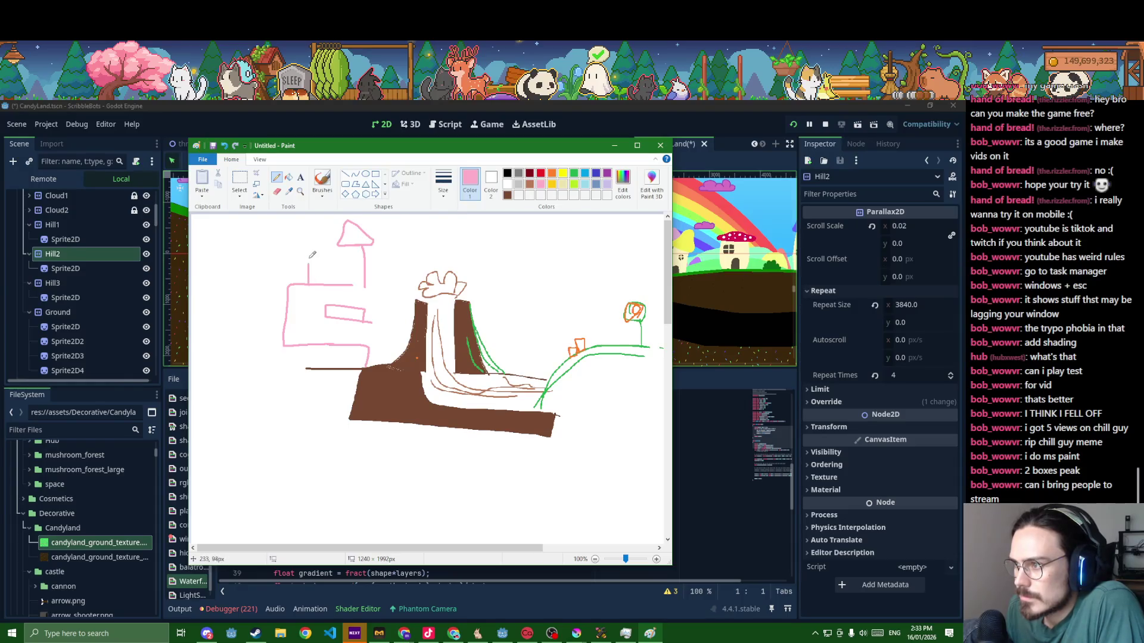
pyautogui.moveTo(291, 287)
pyautogui.mouseDown()
pyautogui.moveTo(292, 245)
pyautogui.moveTo(324, 234)
pyautogui.moveTo(301, 218)
pyautogui.moveTo(283, 250)
pyautogui.moveTo(279, 386)
pyautogui.moveTo(363, 371)
pyautogui.mouseUp()
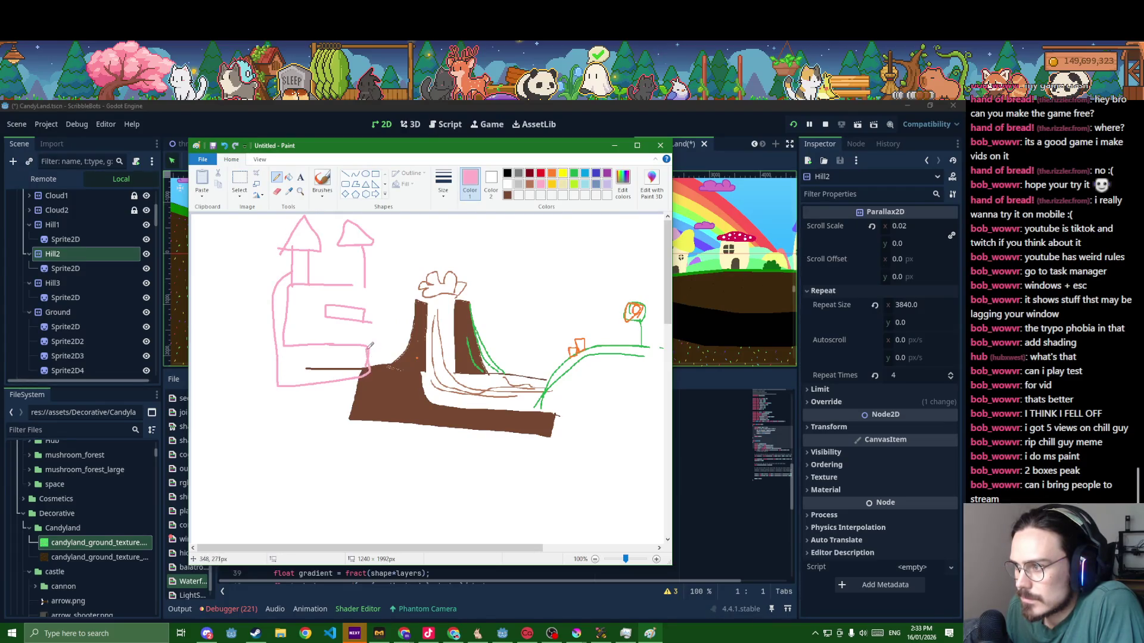
pyautogui.moveTo(329, 309); pyautogui.dragTo(281, 308)
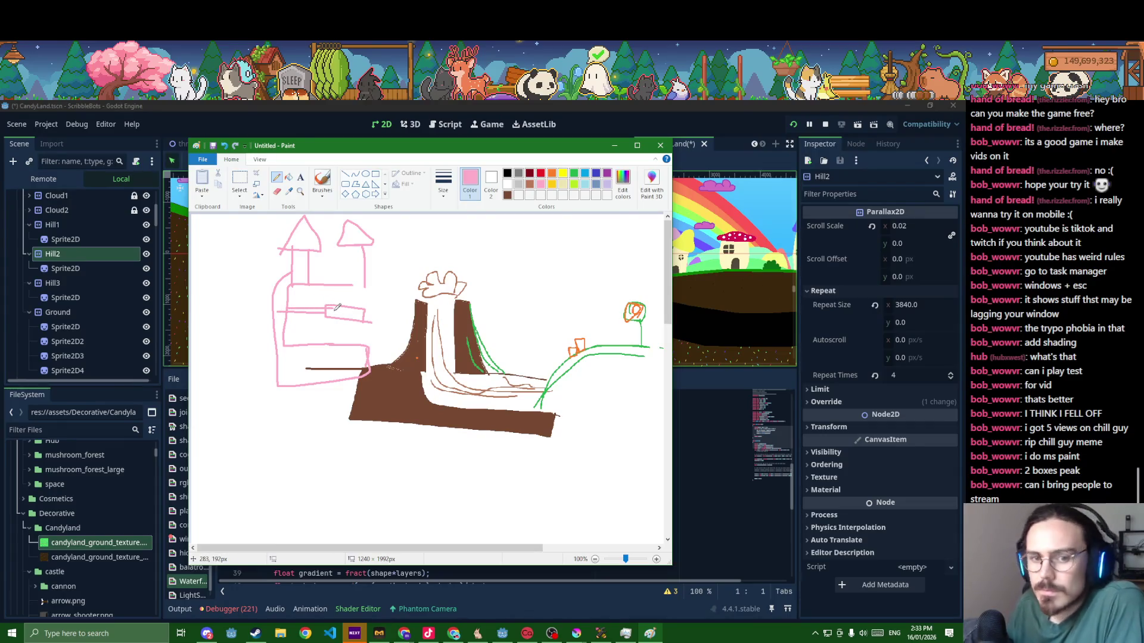
pyautogui.scroll(-3, 336, 304)
pyautogui.scroll(3, 337, 306)
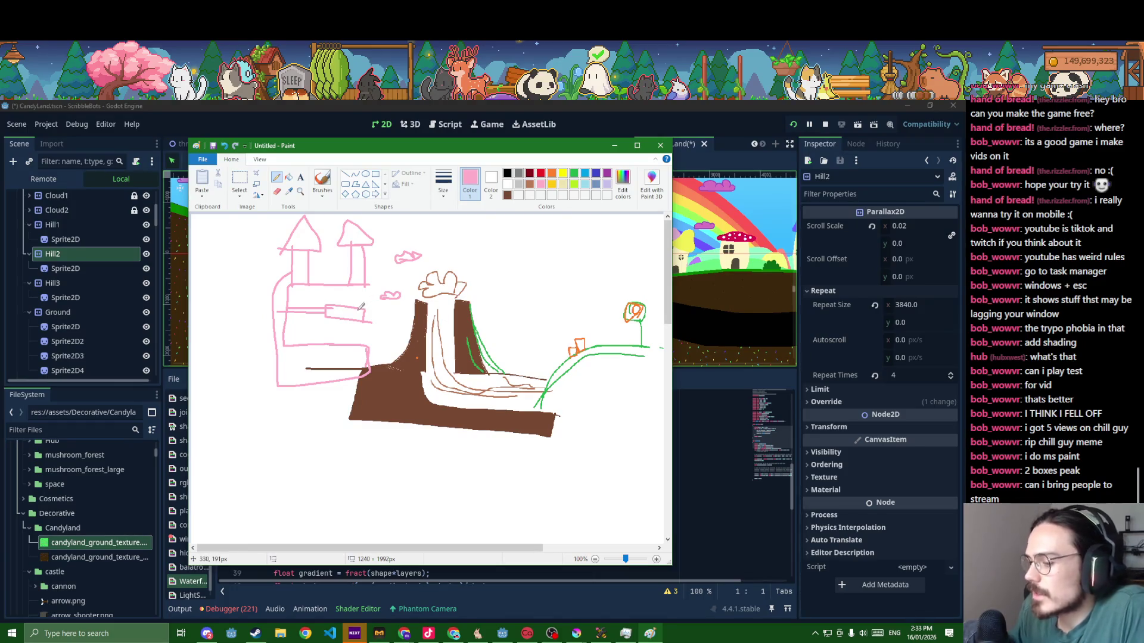
# - Switch to the Chrome candyland landscape window and open a new tab
pyautogui.click(455, 632)
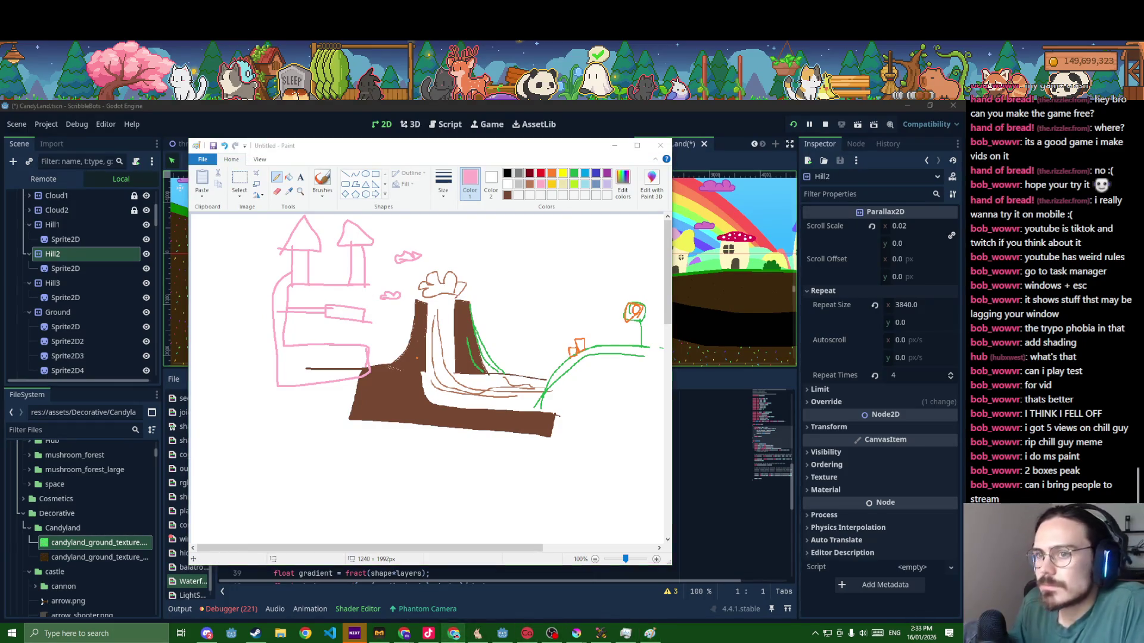
pyautogui.click(452, 633)
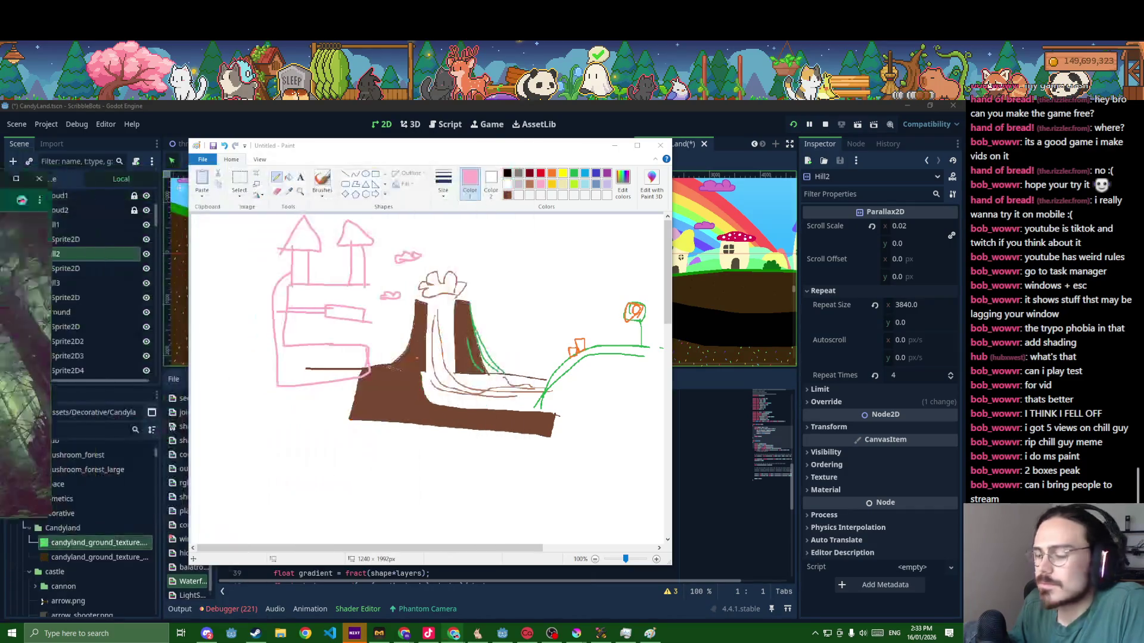
pyautogui.click(403, 632)
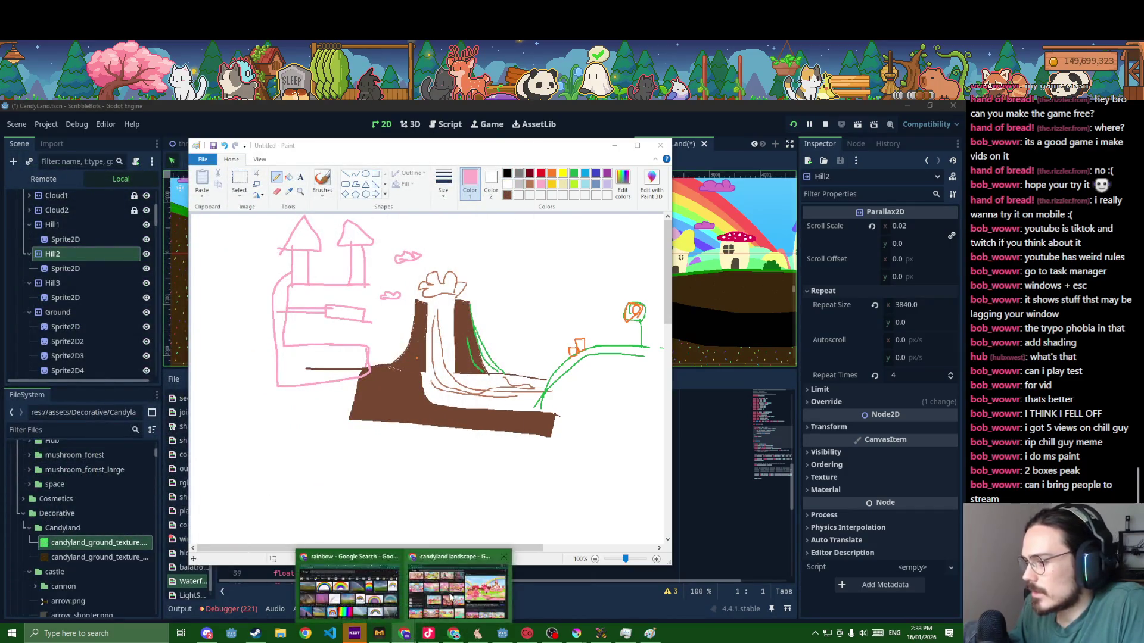
pyautogui.click(407, 581)
pyautogui.click(146, 108)
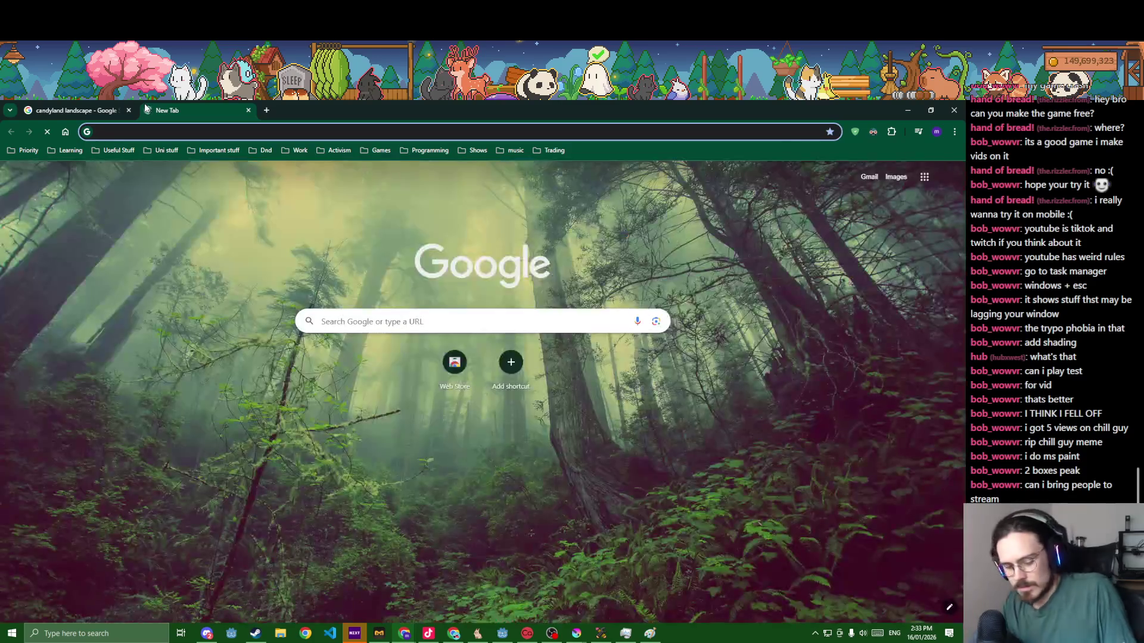
pyautogui.write('cotton candy ')
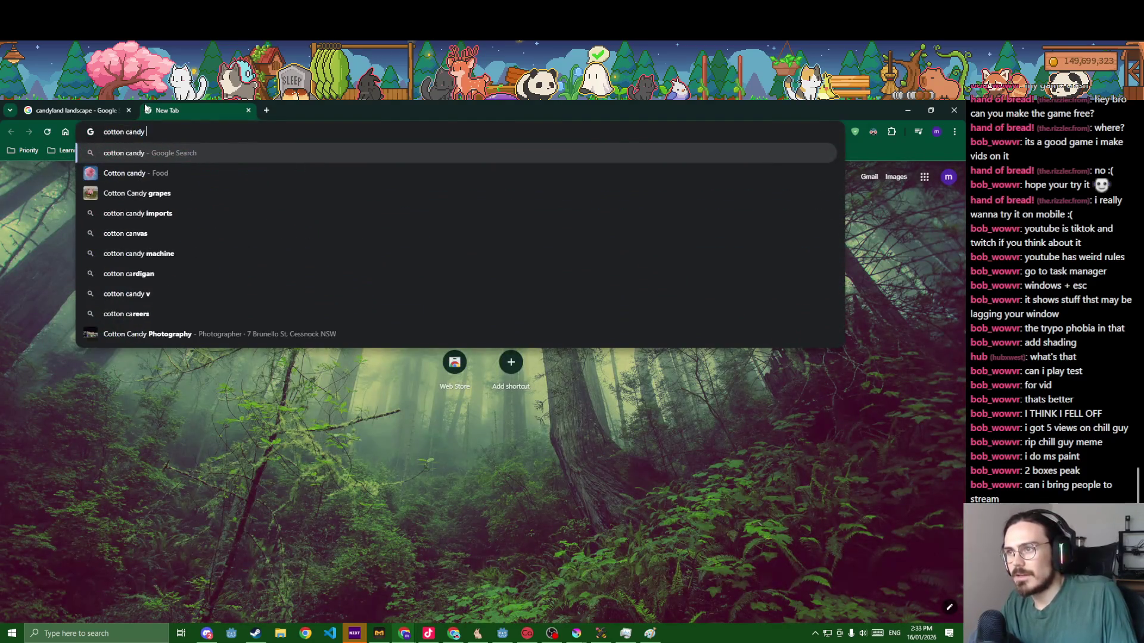
pyautogui.write('castlye')
# - Search cotton candy castle, view the image results, then close the browser to return to Paint
pyautogui.press('Return')
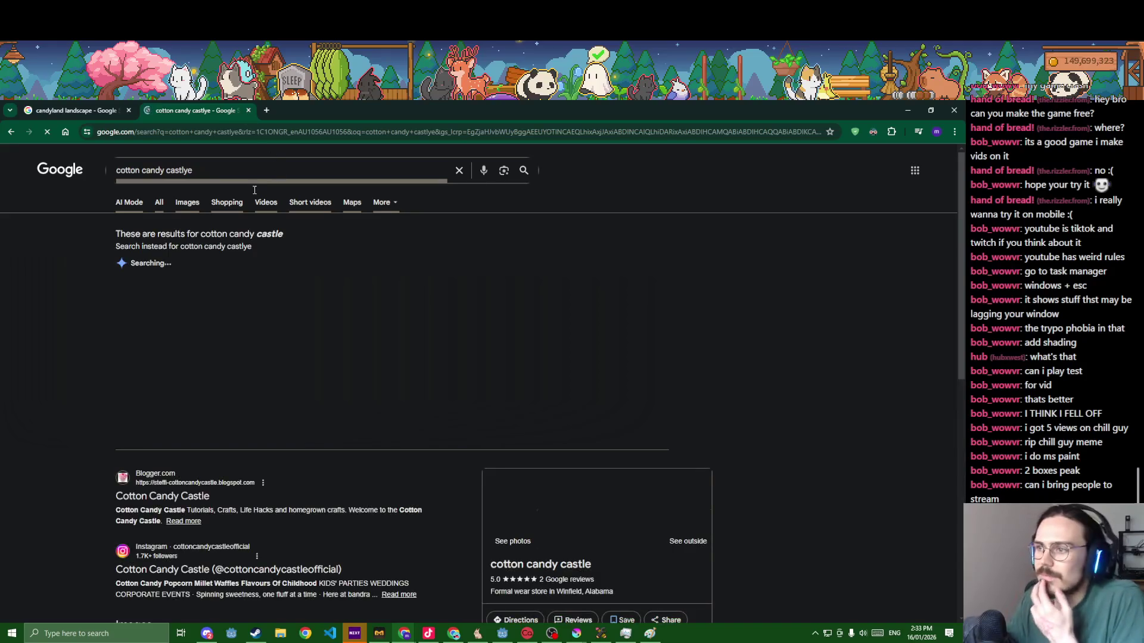
pyautogui.click(179, 208)
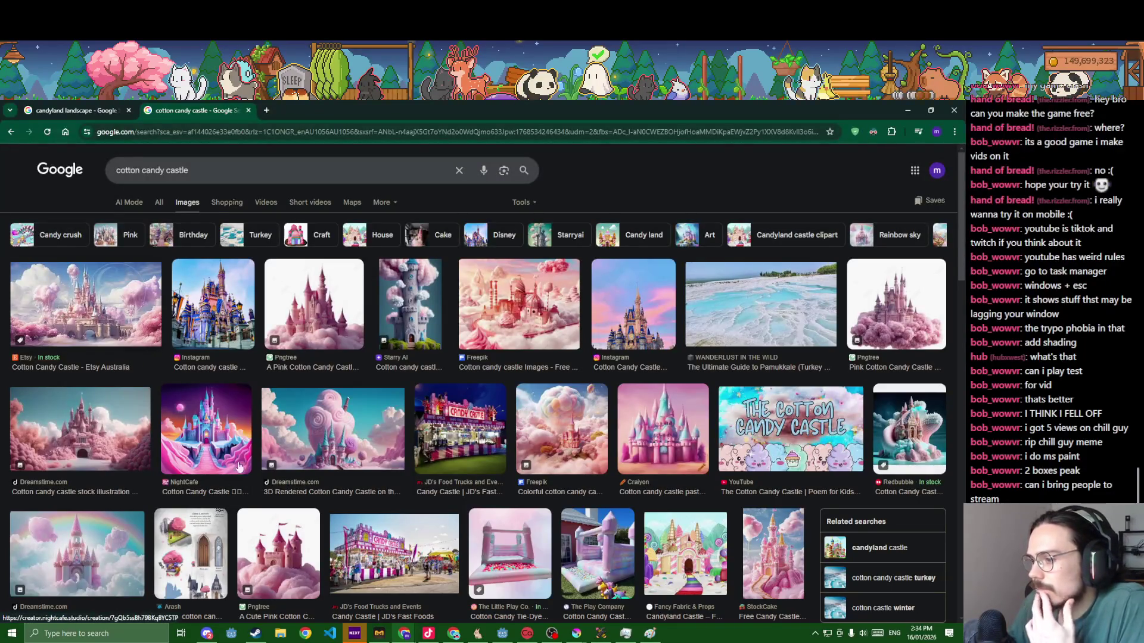
pyautogui.scroll(-3, 268, 385)
pyautogui.scroll(-3, 358, 402)
pyautogui.scroll(-3, 376, 408)
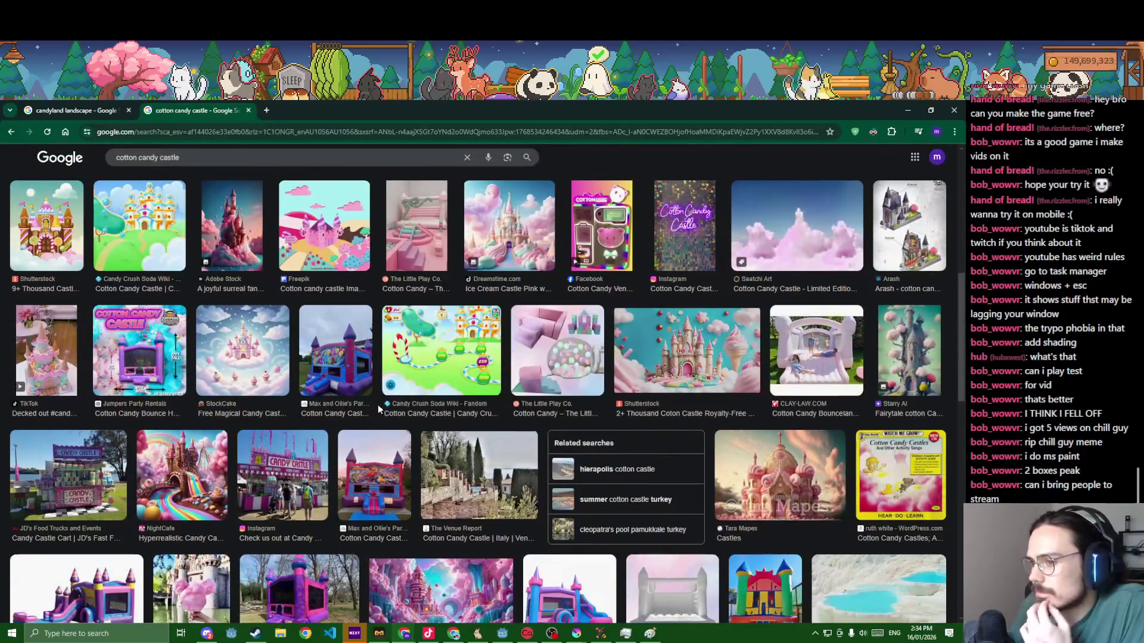
pyautogui.scroll(1, 376, 408)
pyautogui.click(953, 109)
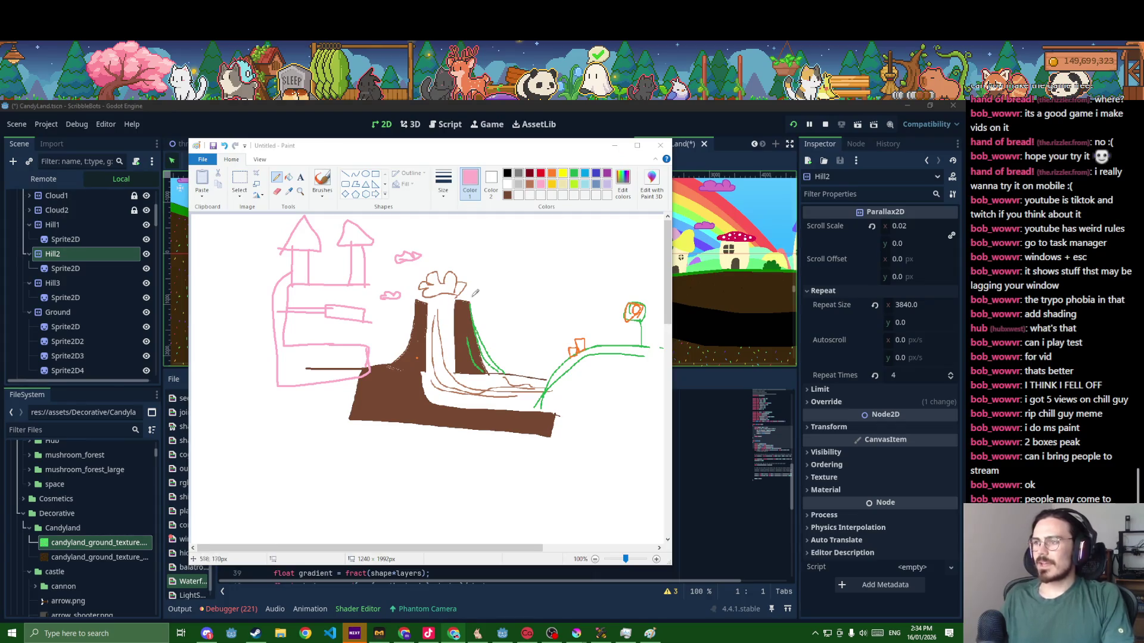
# - Shrink the pink castle with a selection resize and commit it in place
pyautogui.click(250, 242)
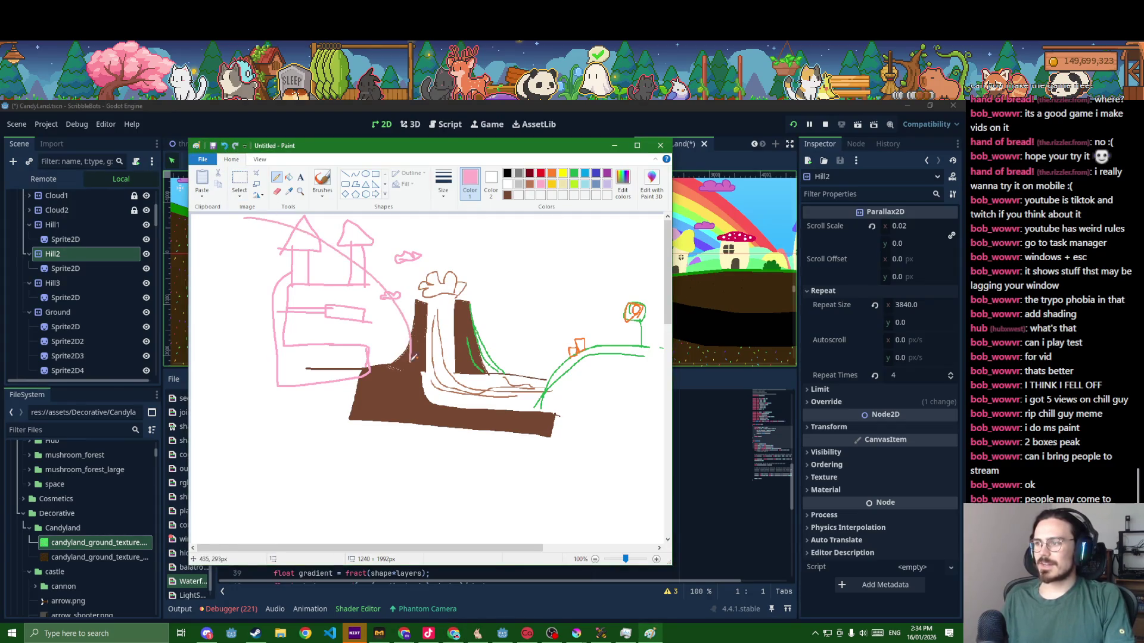
pyautogui.click(239, 180)
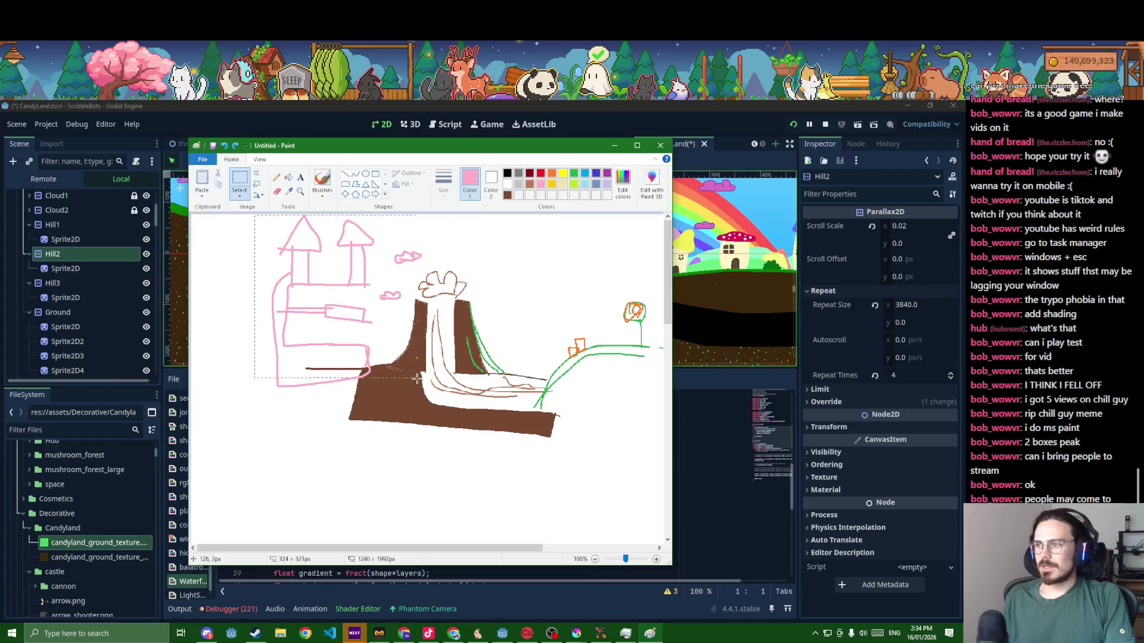
pyautogui.moveTo(254, 216)
pyautogui.mouseDown()
pyautogui.moveTo(375, 398)
pyautogui.moveTo(374, 315)
pyautogui.mouseUp()
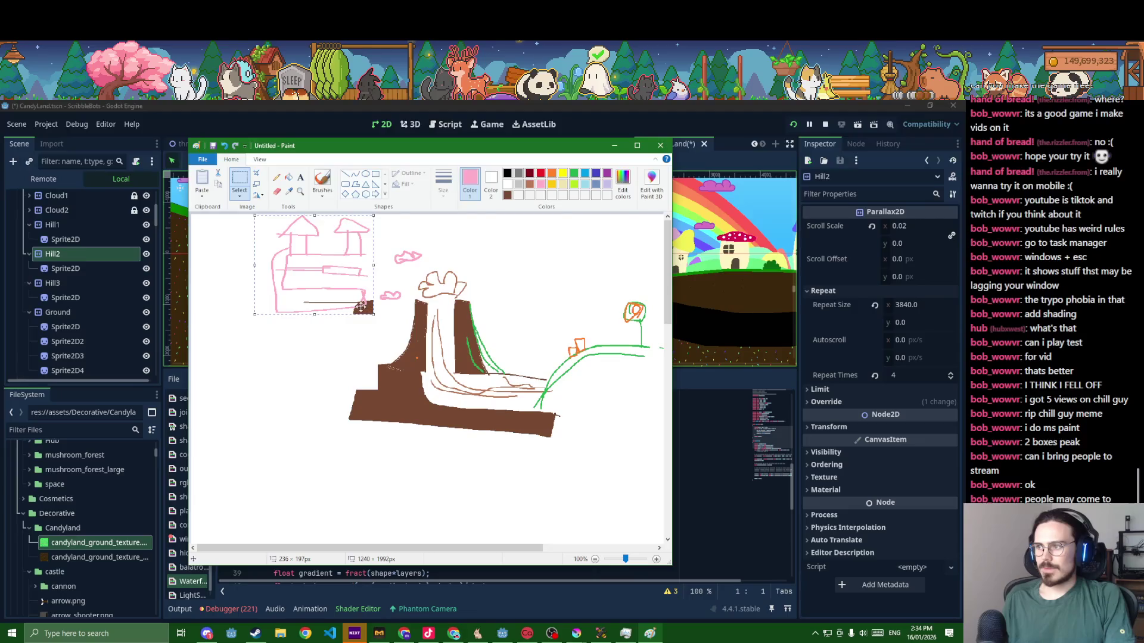
pyautogui.click(377, 298)
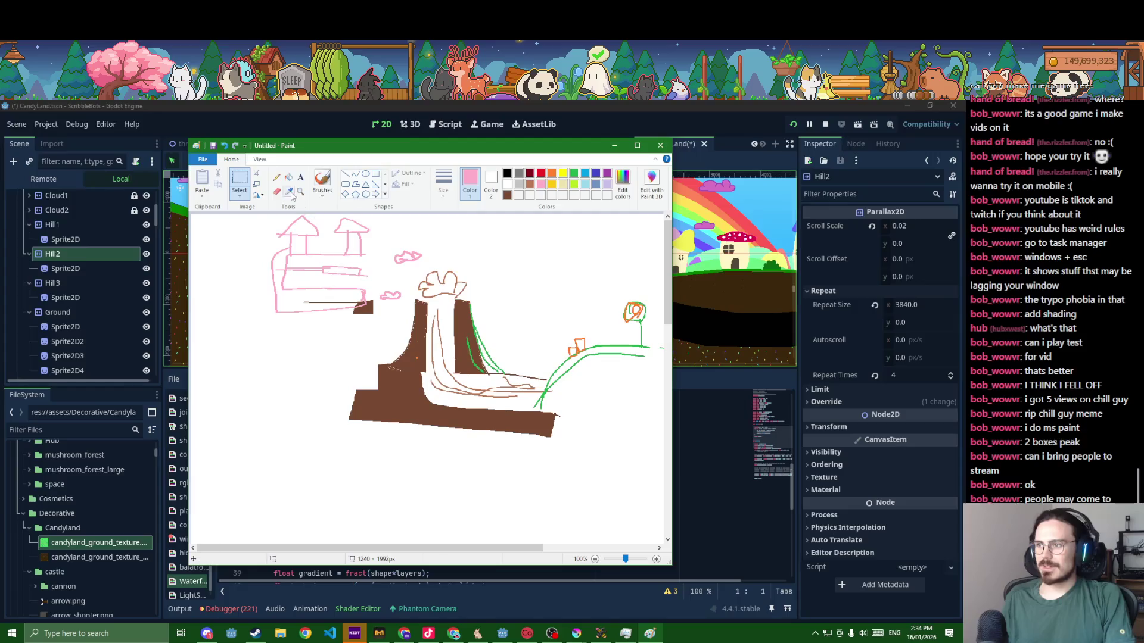
# - Pencil a wavy pink base under the castle and a pink ground line along the lower left
pyautogui.click(276, 176)
pyautogui.moveTo(281, 309); pyautogui.dragTo(363, 325)
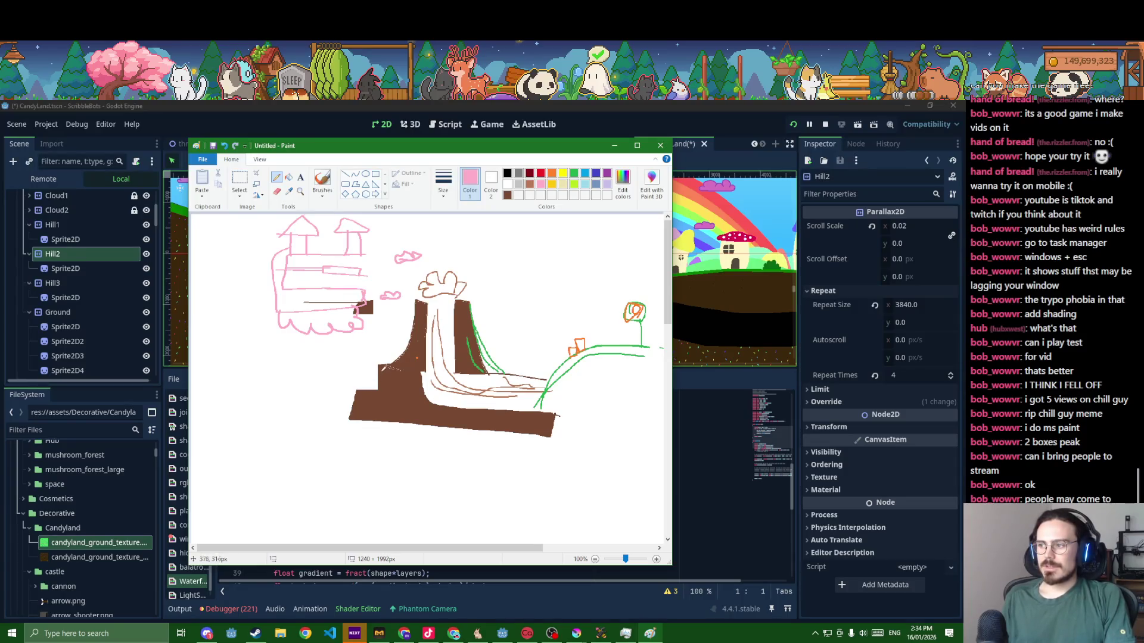
pyautogui.moveTo(379, 368); pyautogui.dragTo(307, 377)
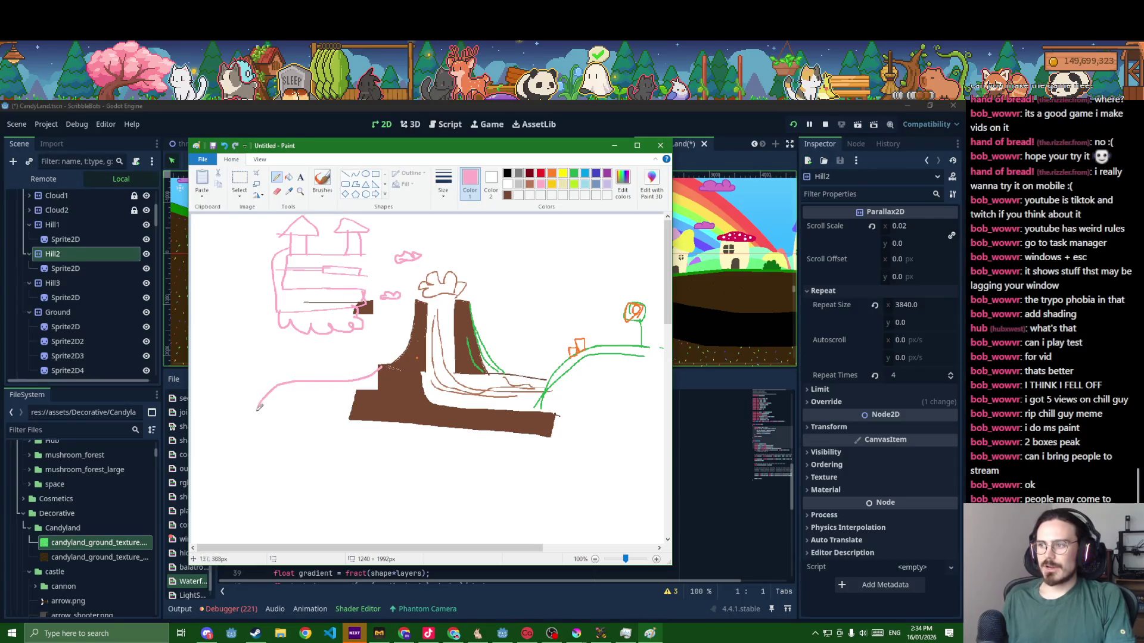
pyautogui.moveTo(259, 408); pyautogui.dragTo(345, 420)
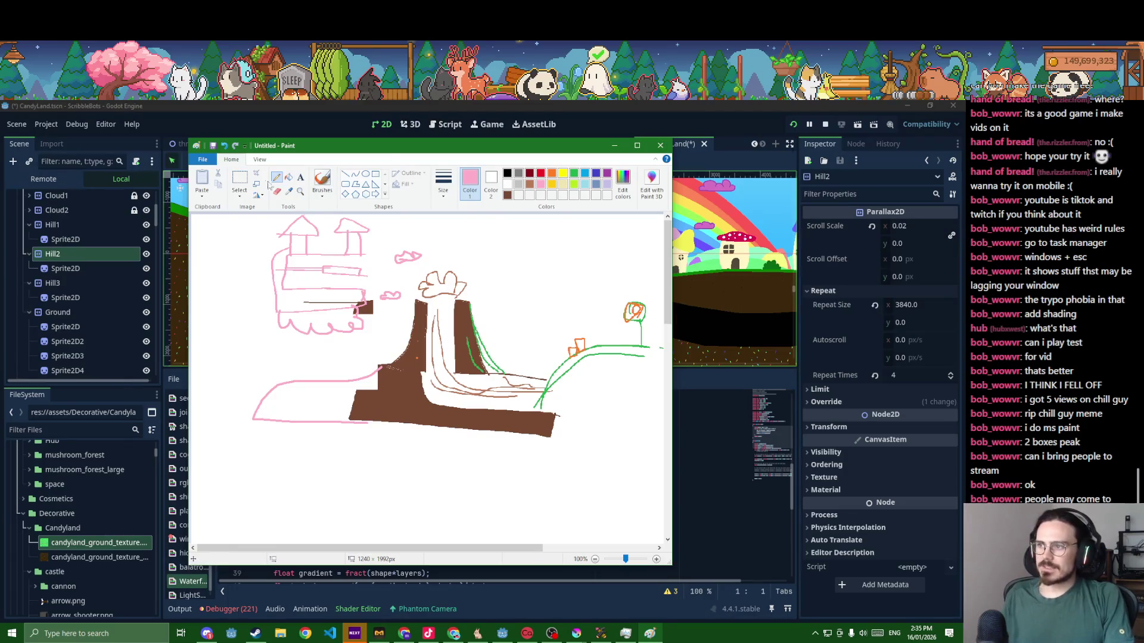
# - Select the pink castle and drag it further left, then select a small area at its lower left
pyautogui.click(240, 182)
pyautogui.moveTo(260, 215); pyautogui.dragTo(390, 336)
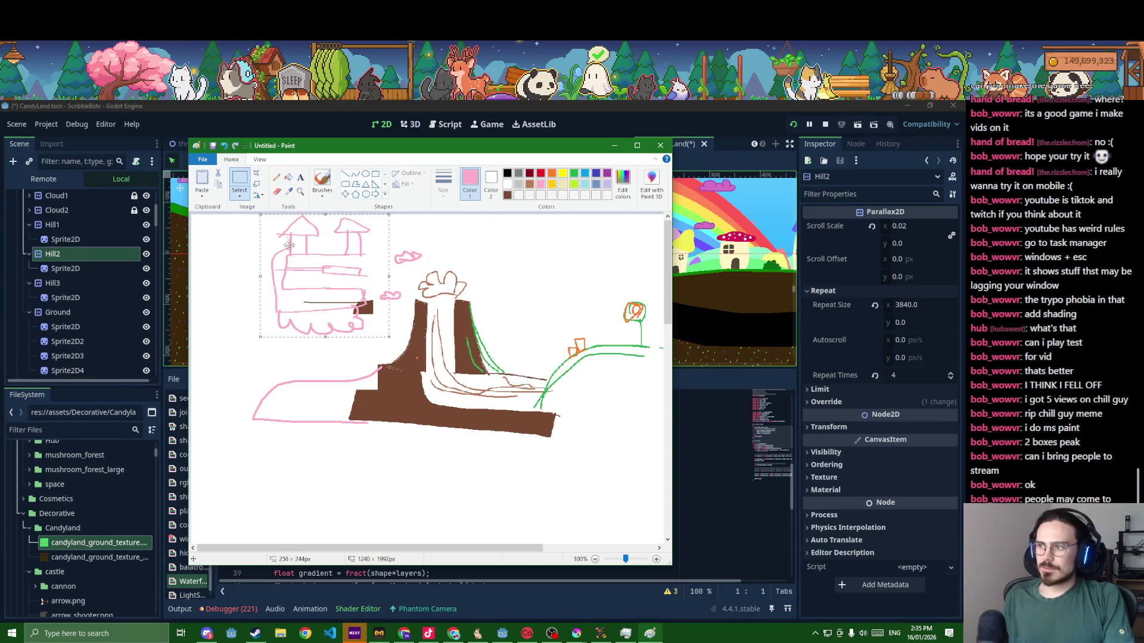
pyautogui.moveTo(288, 246); pyautogui.dragTo(262, 277)
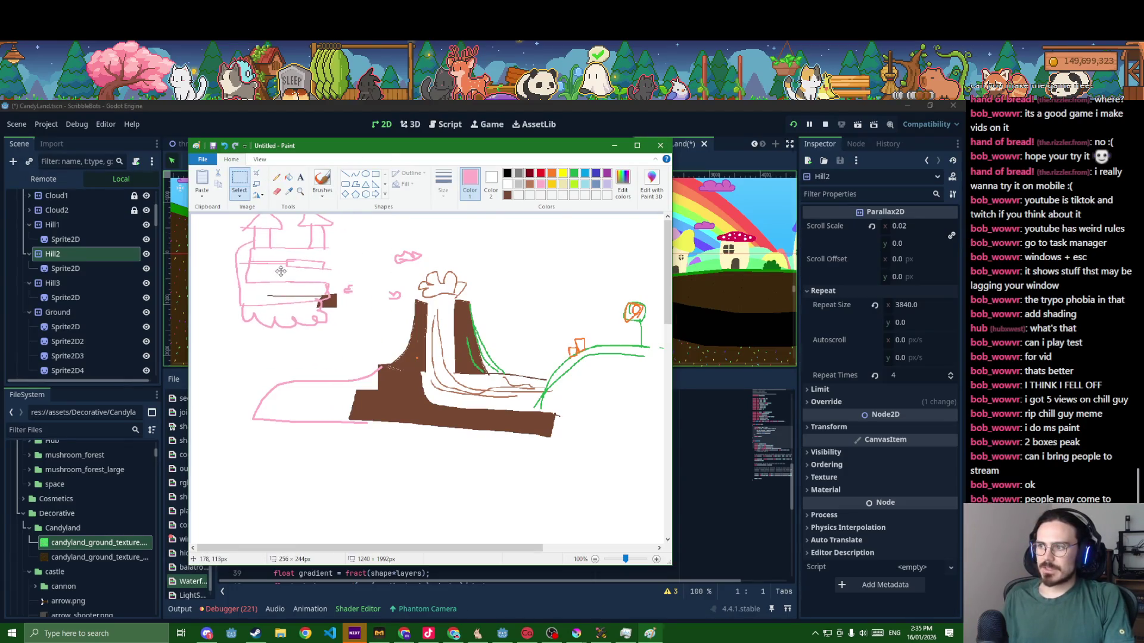
pyautogui.click(350, 316)
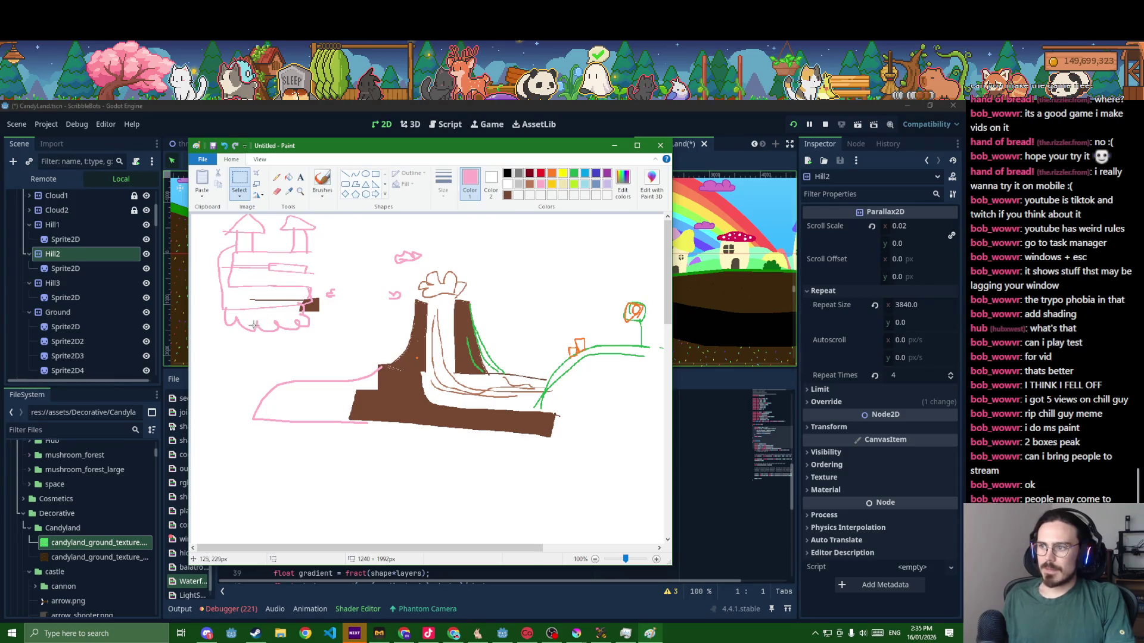
pyautogui.moveTo(256, 325); pyautogui.dragTo(231, 302)
# - Undo and redo the castle's move, then pick dark grey for freehand drawing
pyautogui.hotkey('ctrl', 'z')
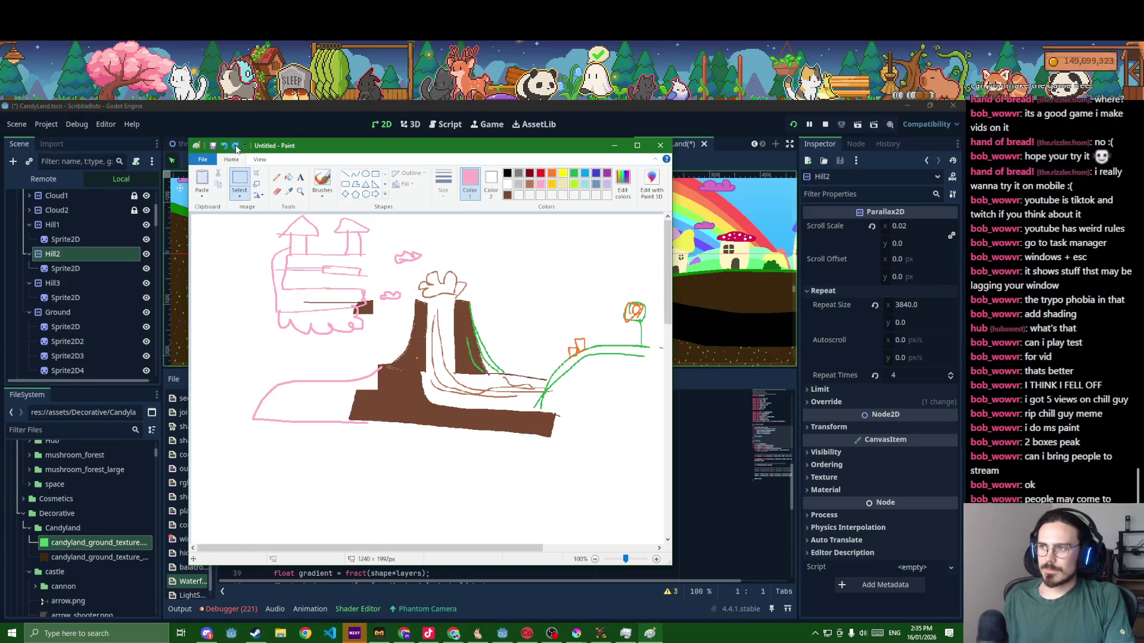
pyautogui.click(235, 146)
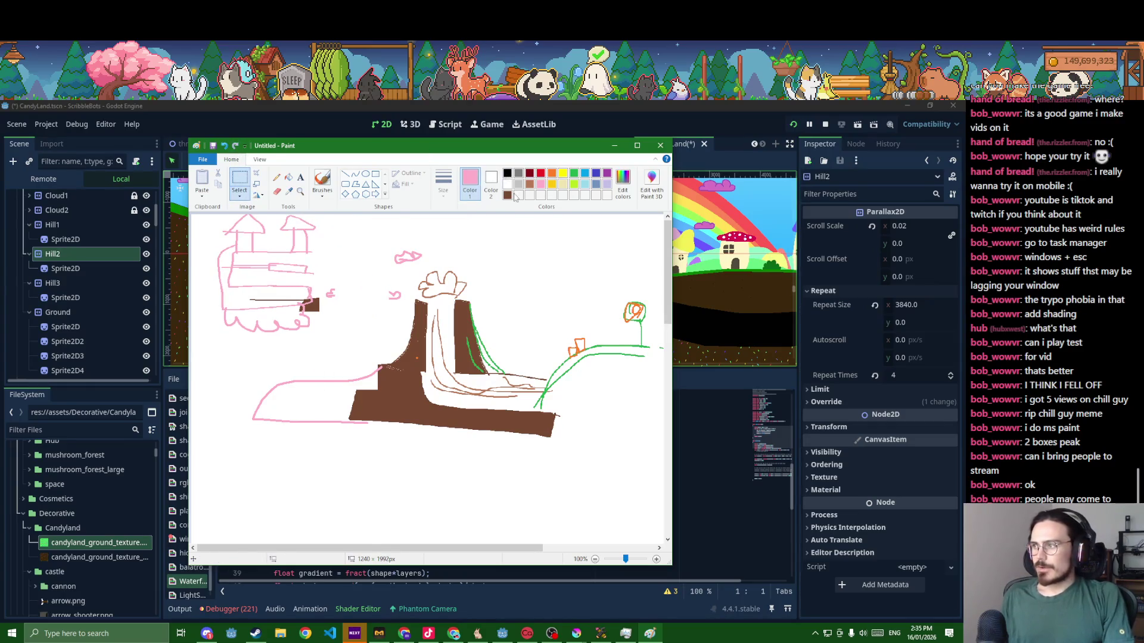
pyautogui.click(507, 184)
pyautogui.click(518, 173)
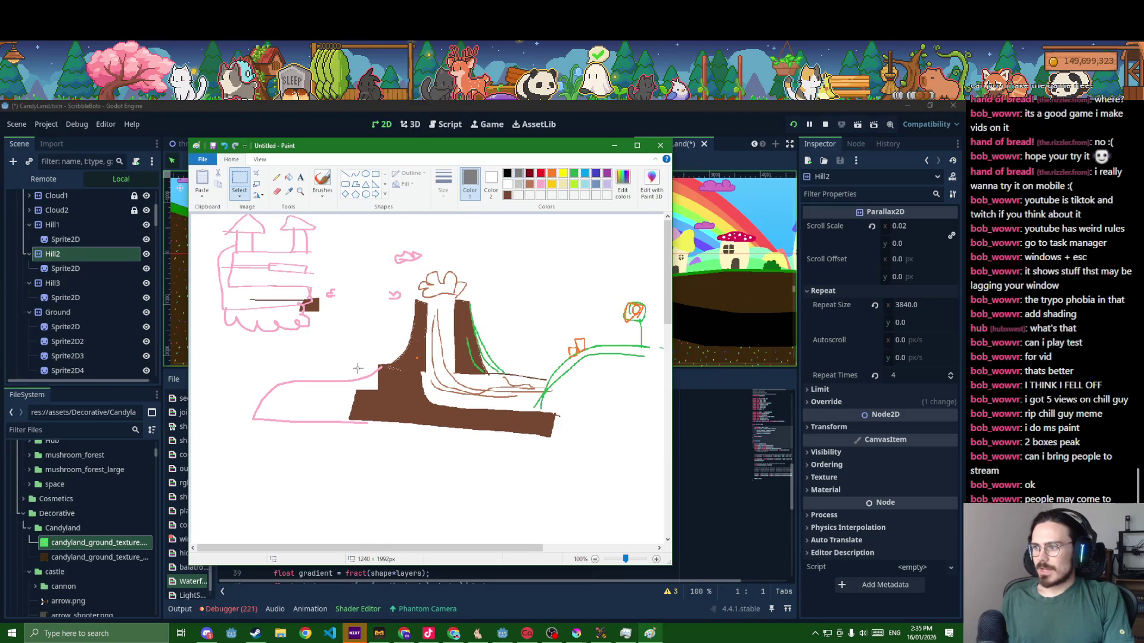
pyautogui.click(277, 178)
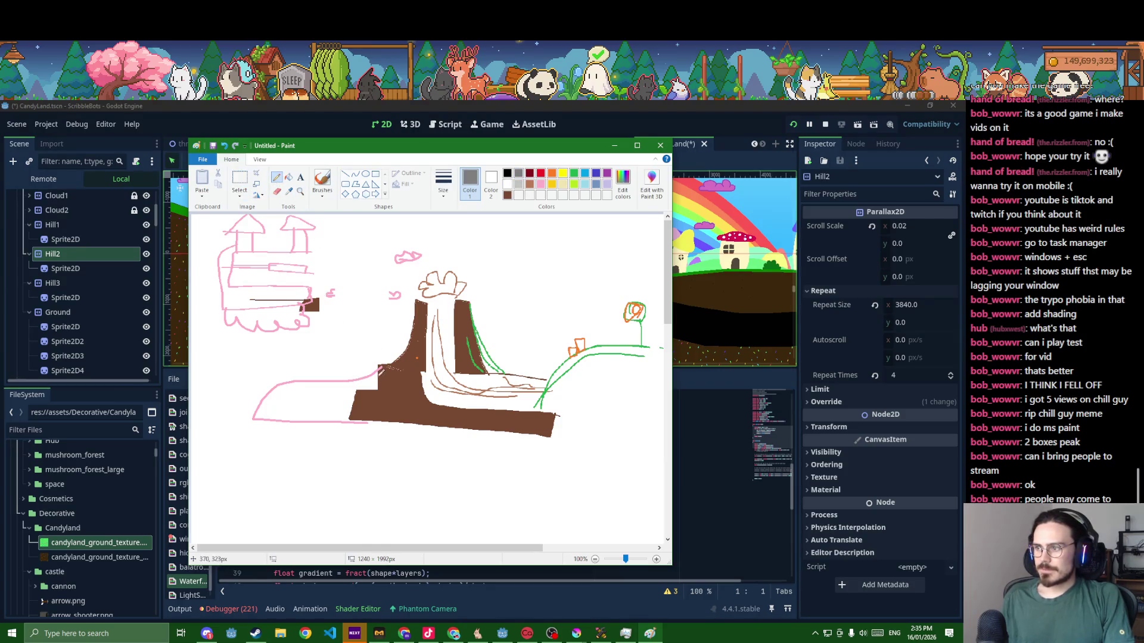
# - Draw dark grey box outlines by the cliff and over the pink ground line, then a pink stroke out from the brown block
pyautogui.moveTo(361, 364); pyautogui.dragTo(376, 374)
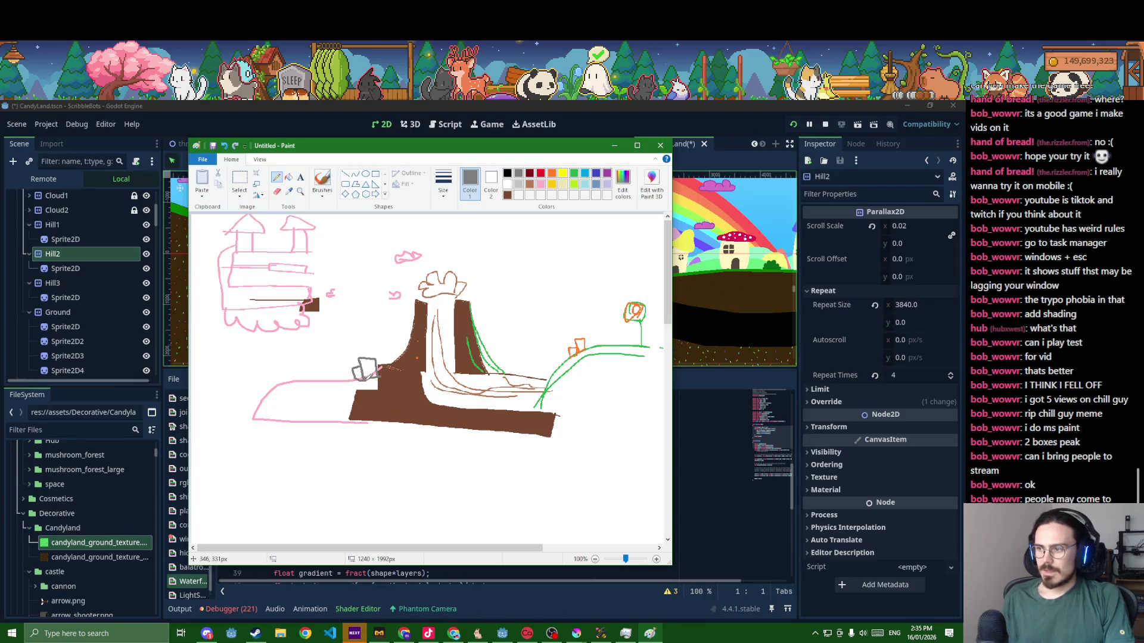
pyautogui.moveTo(304, 413)
pyautogui.mouseDown()
pyautogui.moveTo(322, 358)
pyautogui.moveTo(240, 360)
pyautogui.moveTo(259, 428)
pyautogui.moveTo(320, 421)
pyautogui.mouseUp()
pyautogui.moveTo(303, 349)
pyautogui.mouseDown()
pyautogui.moveTo(275, 349)
pyautogui.moveTo(285, 323)
pyautogui.moveTo(279, 351)
pyautogui.moveTo(311, 354)
pyautogui.mouseUp()
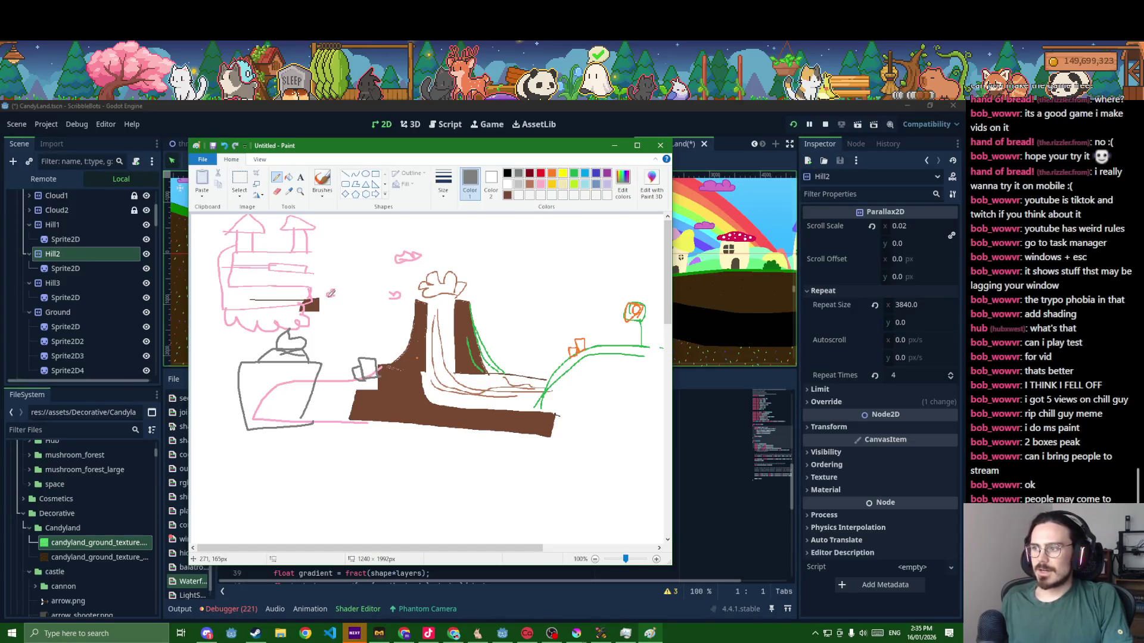
pyautogui.click(539, 184)
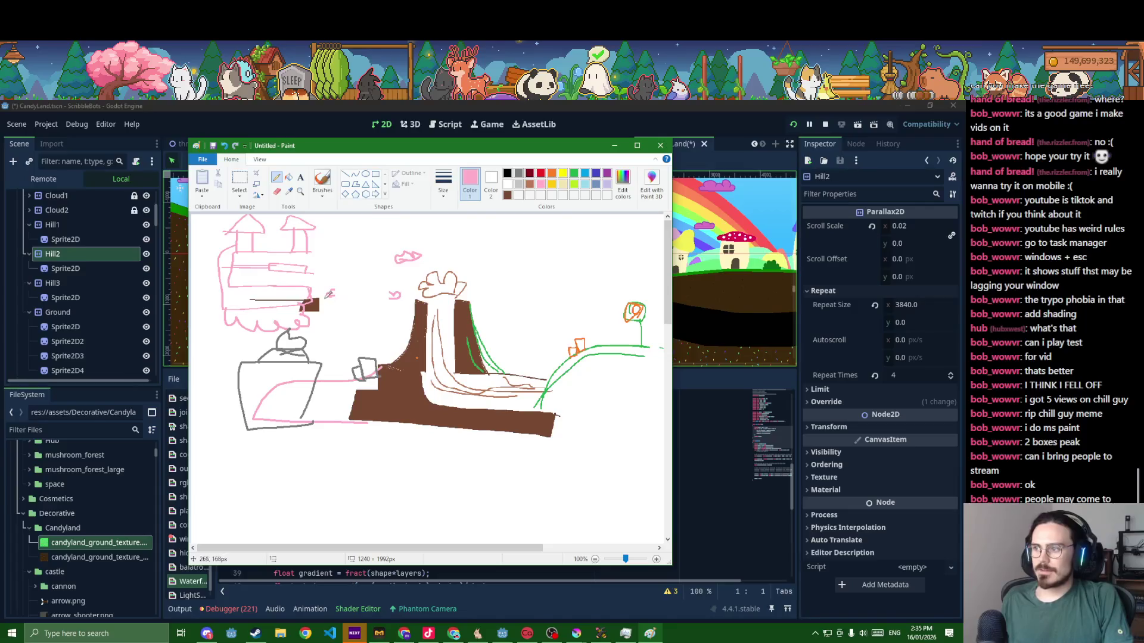
pyautogui.moveTo(319, 296)
pyautogui.mouseDown()
pyautogui.moveTo(349, 316)
pyautogui.moveTo(309, 292)
pyautogui.moveTo(340, 321)
pyautogui.mouseUp()
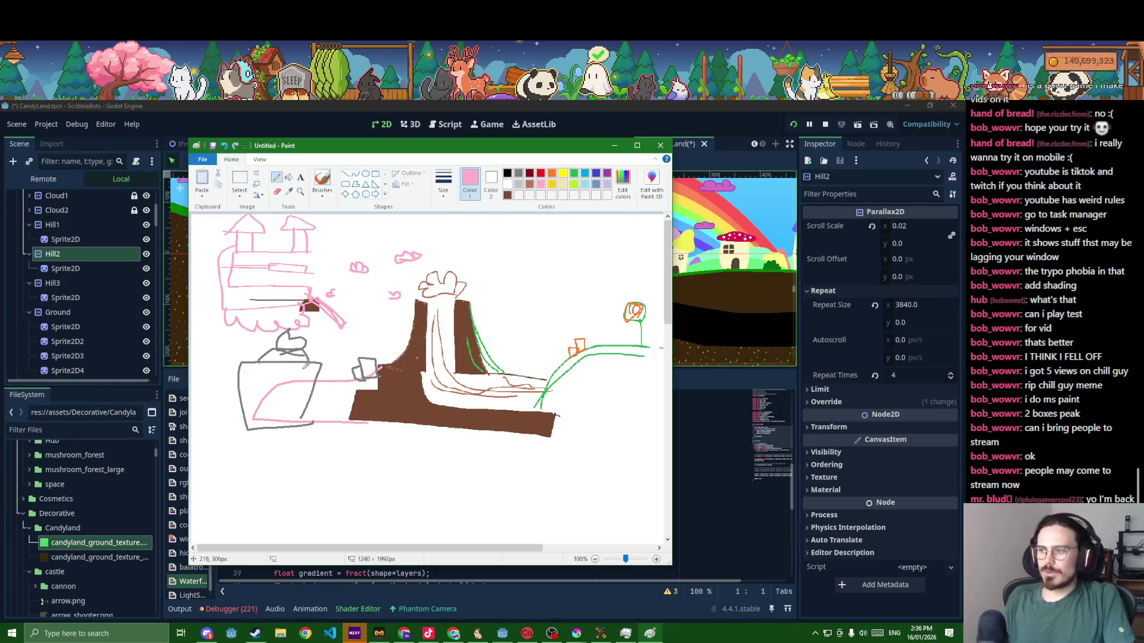
# - Undo a stray stroke, then outline a pink tiered tower on the right hilltop and a small pink loop near the orange boxes
pyautogui.moveTo(598, 343); pyautogui.dragTo(581, 308)
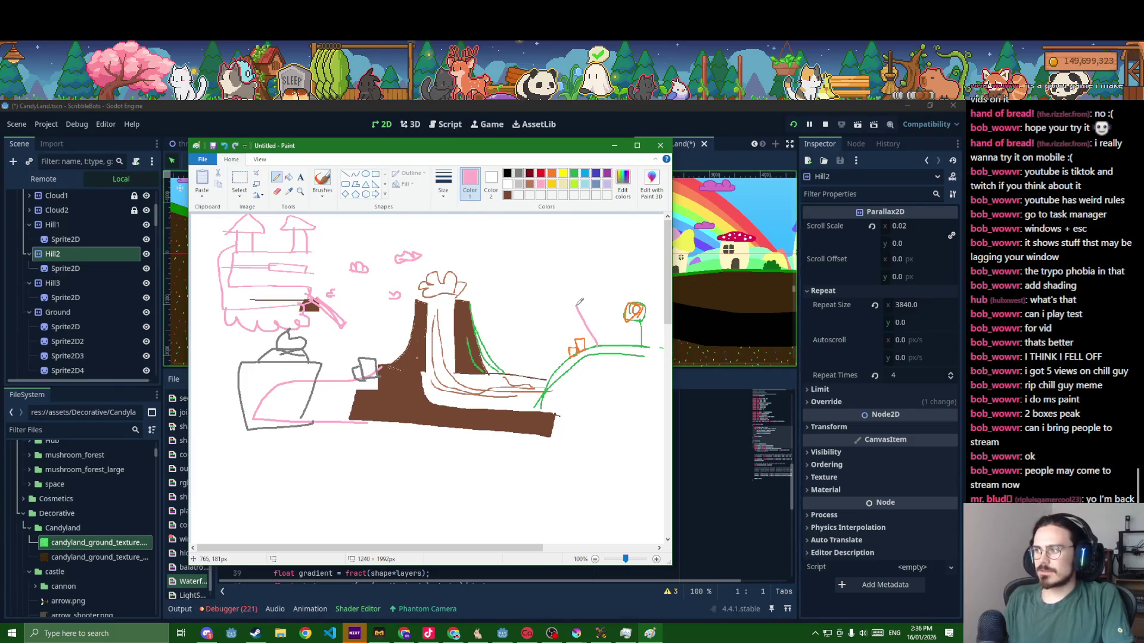
pyautogui.hotkey('ctrl', 'z')
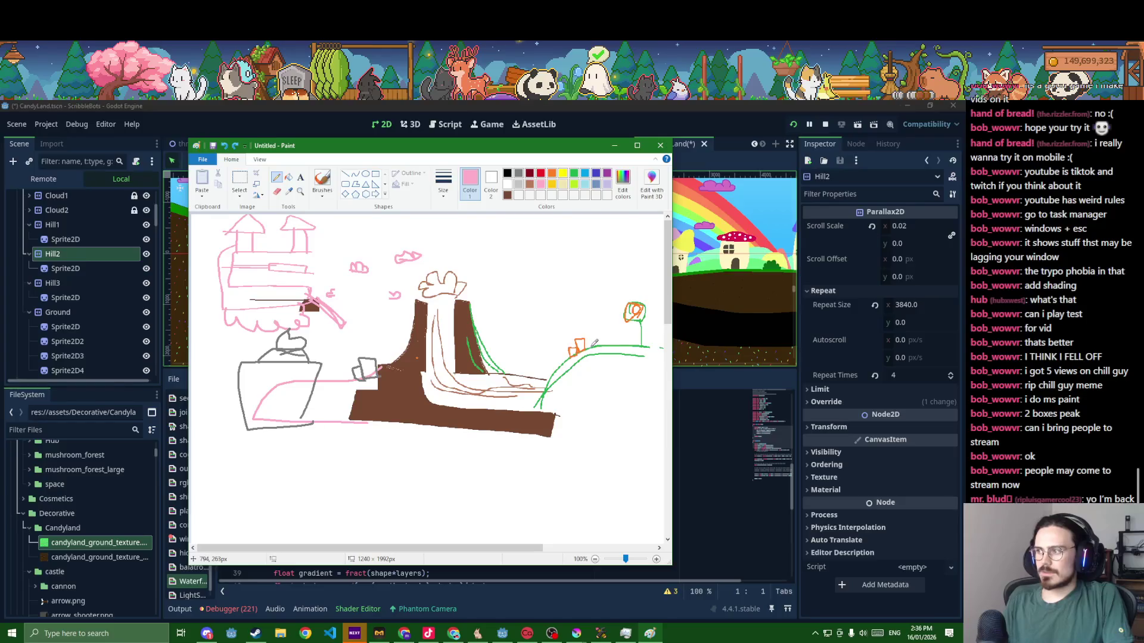
pyautogui.moveTo(591, 320); pyautogui.dragTo(660, 319)
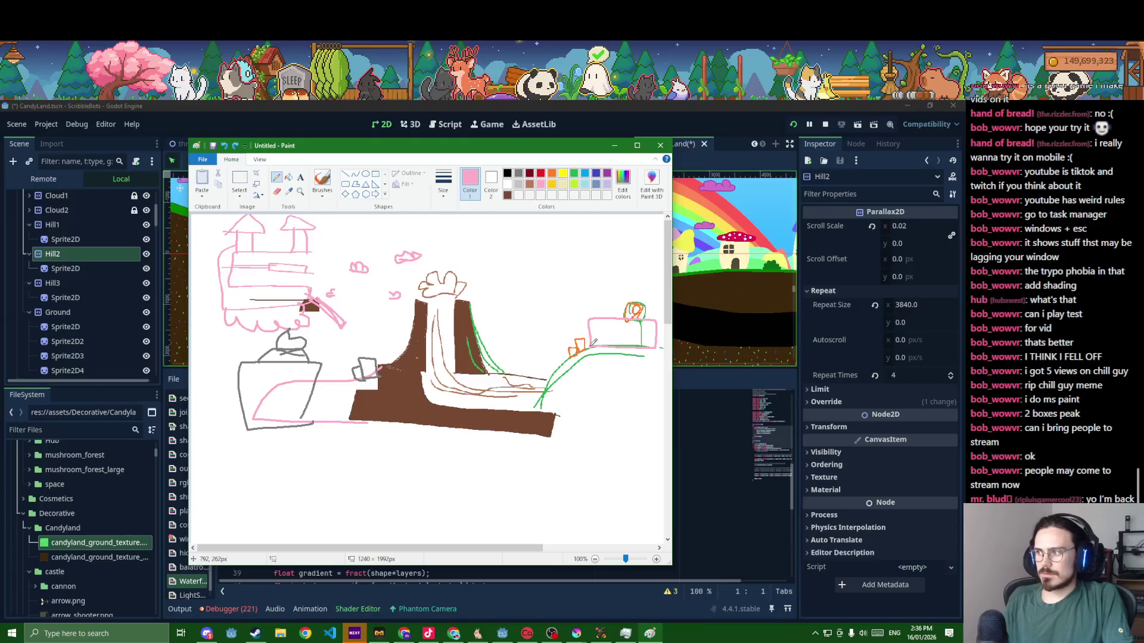
pyautogui.moveTo(593, 297)
pyautogui.mouseDown()
pyautogui.moveTo(657, 305)
pyautogui.moveTo(610, 268)
pyautogui.mouseUp()
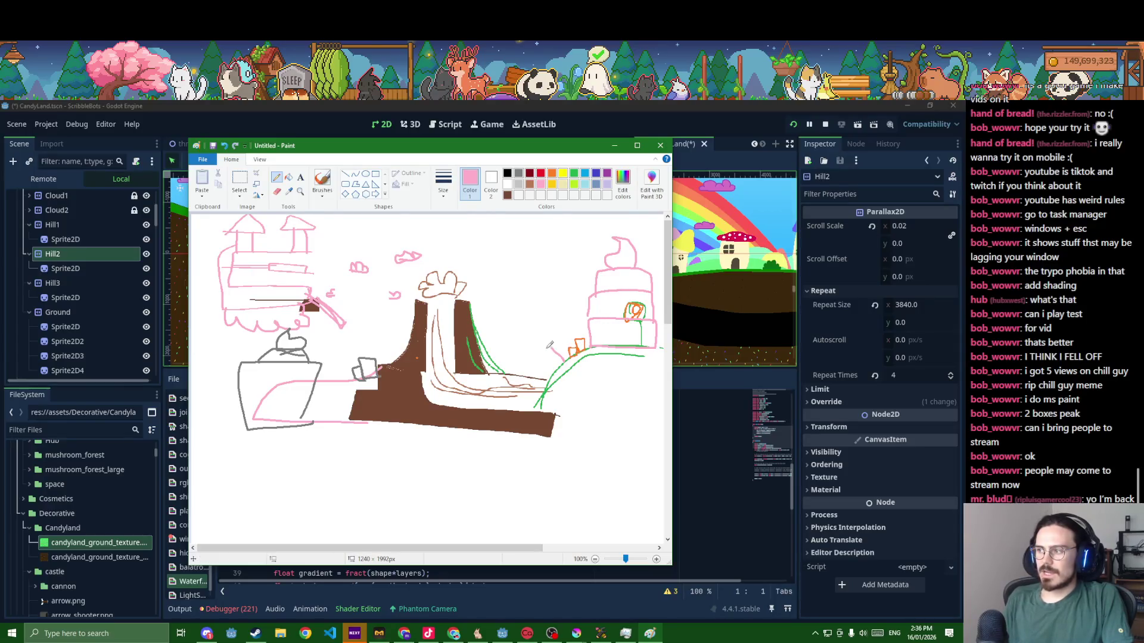
pyautogui.moveTo(557, 323); pyautogui.dragTo(550, 335)
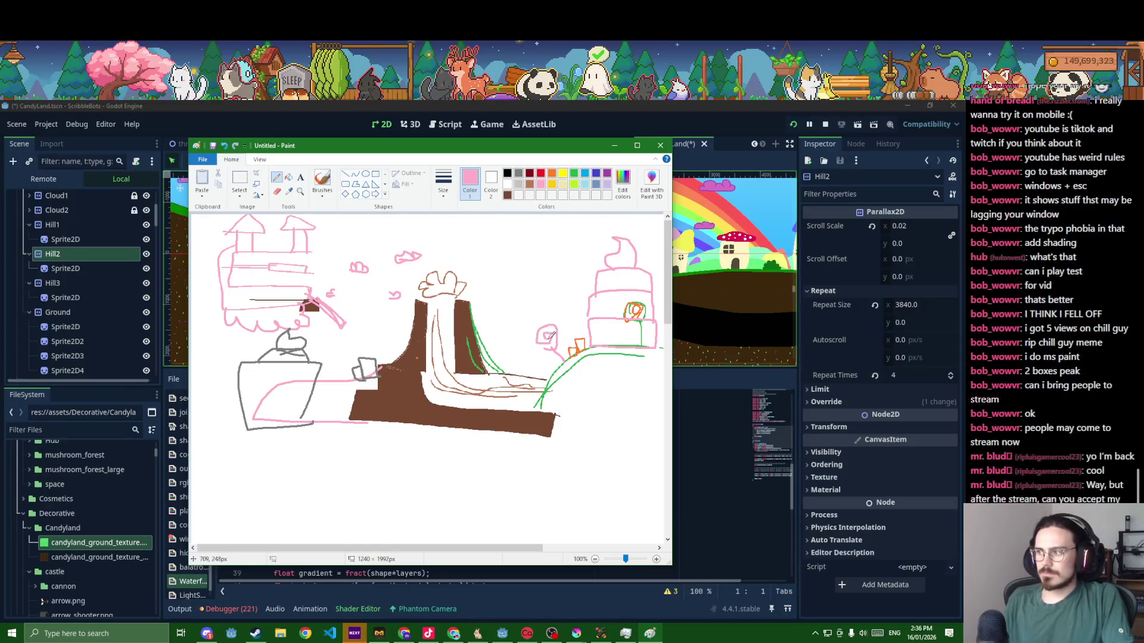
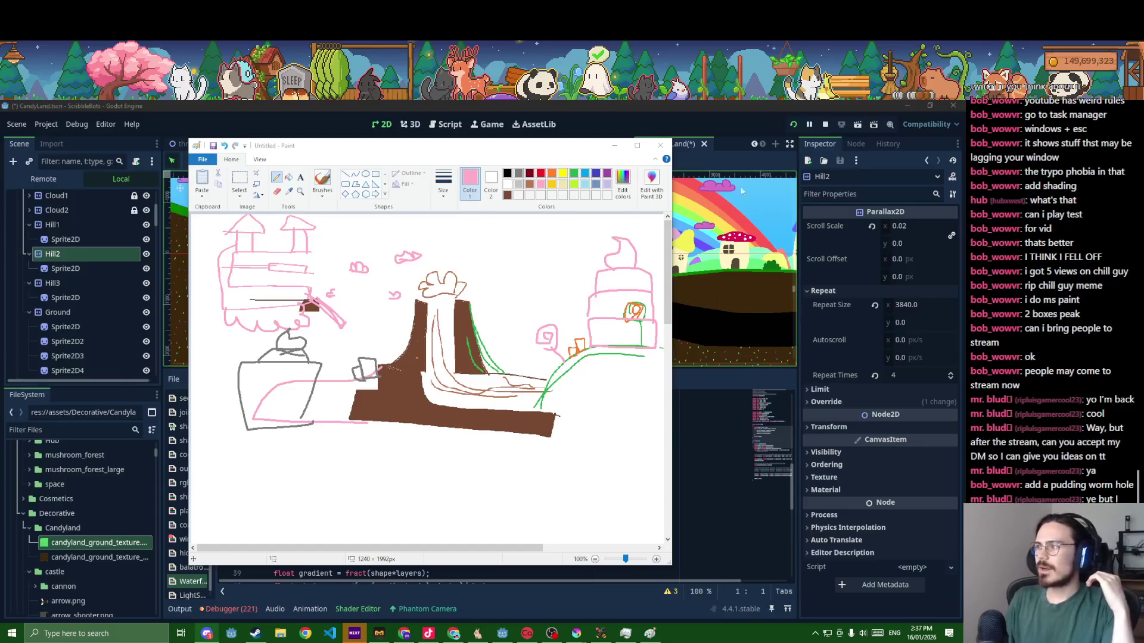
# - Minimize the Paint sketch window to reveal the Godot CandyLand editor
pyautogui.click(613, 144)
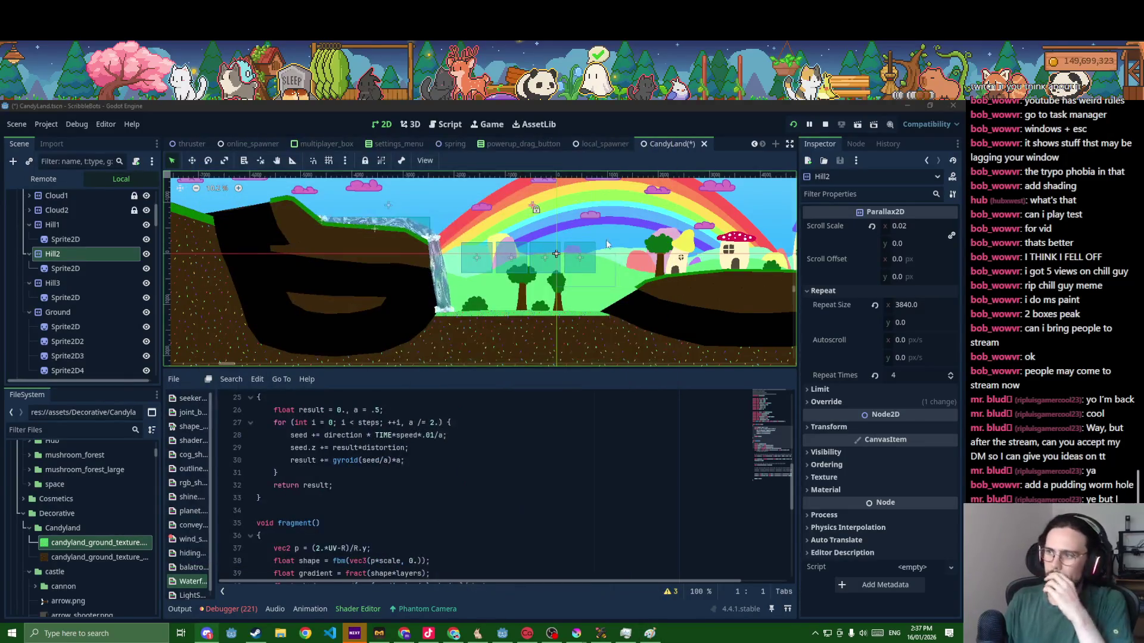
pyautogui.scroll(-3, 582, 288)
# - Delete the CaveBackground and CaveBackground2 nodes from the scene
pyautogui.click(585, 318)
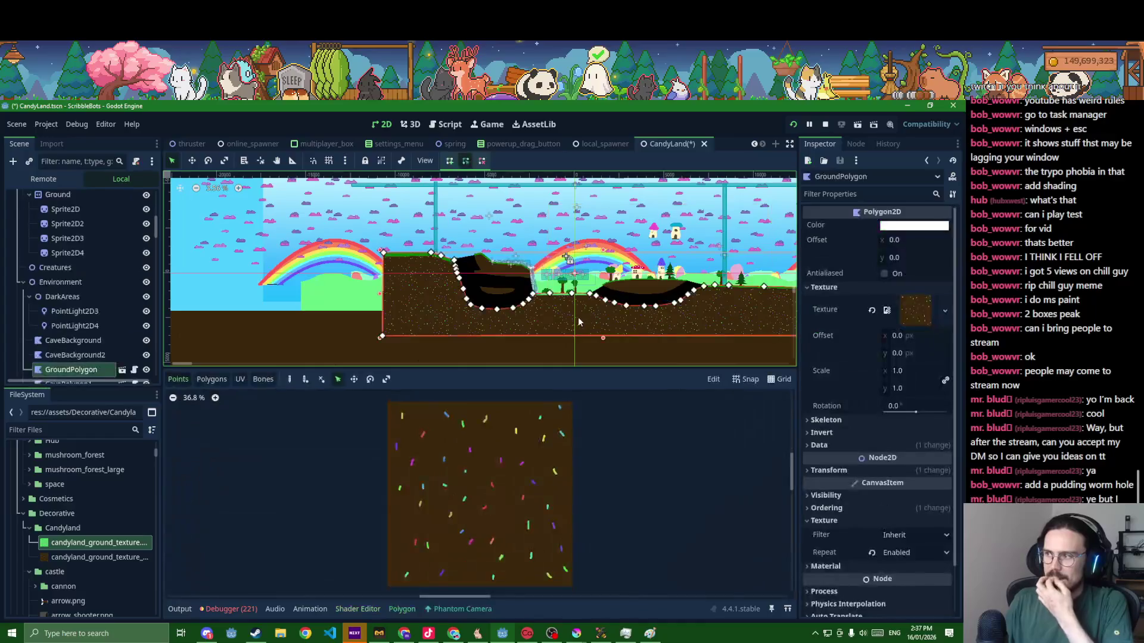
pyautogui.scroll(4, 585, 318)
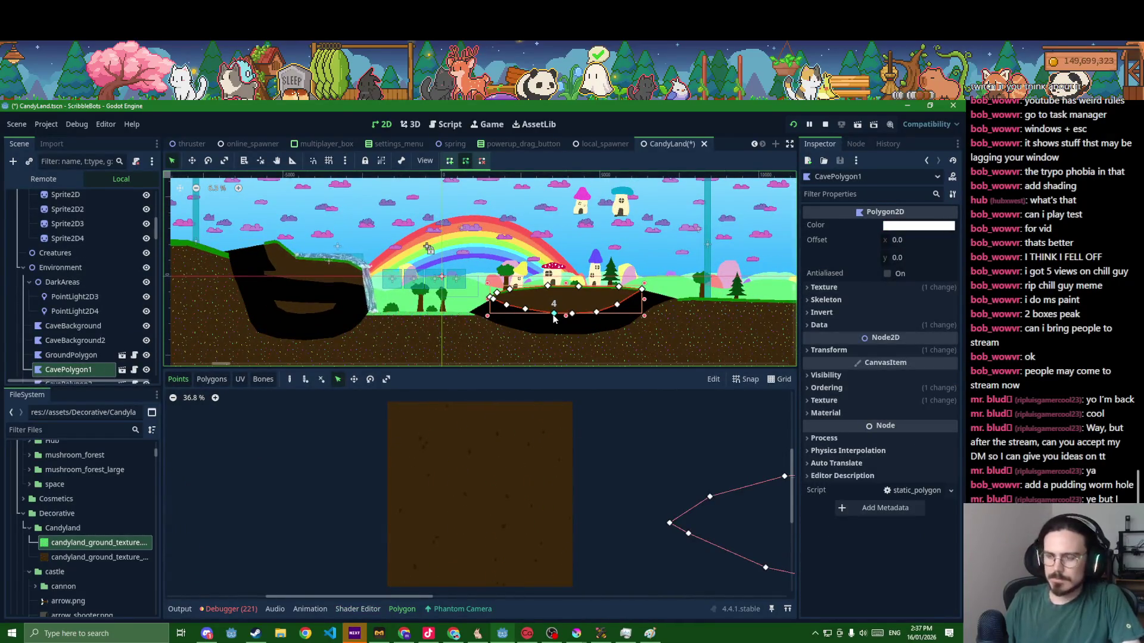
pyautogui.click(159, 315)
pyautogui.scroll(-1, 89, 322)
pyautogui.click(80, 292)
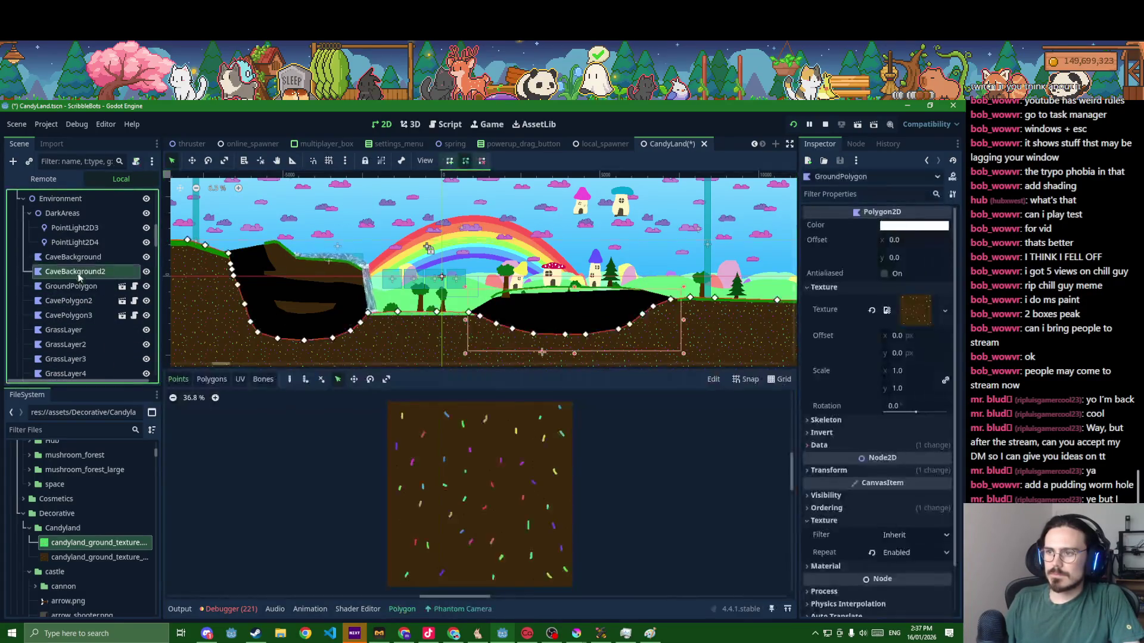
pyautogui.scroll(1, 79, 279)
pyautogui.click(71, 259)
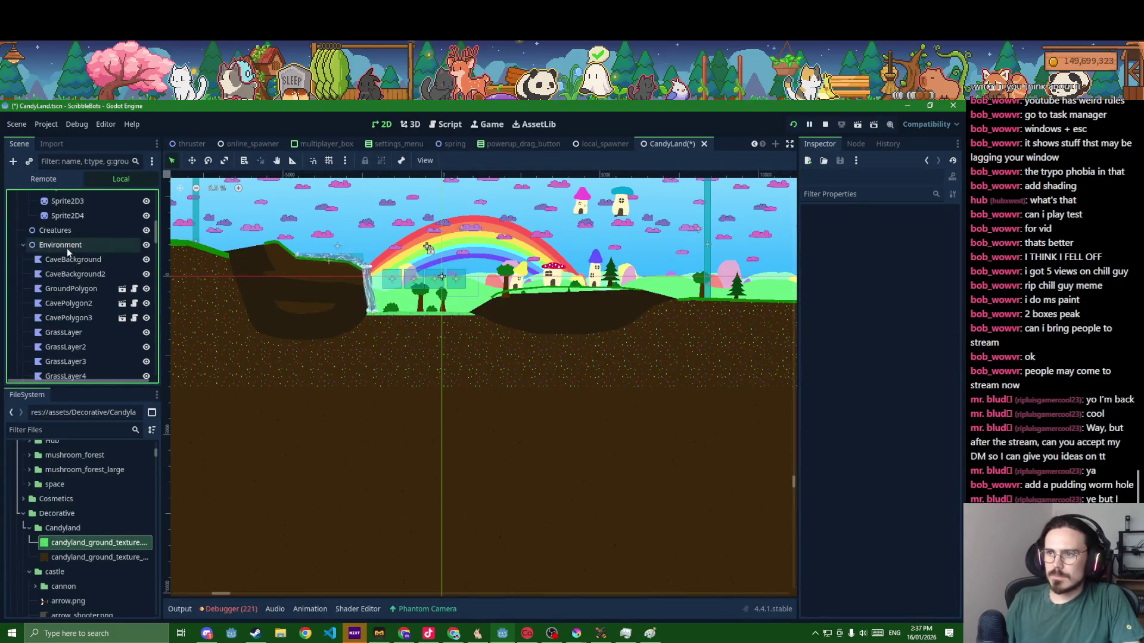
pyautogui.press('Delete')
pyautogui.press('Delete')
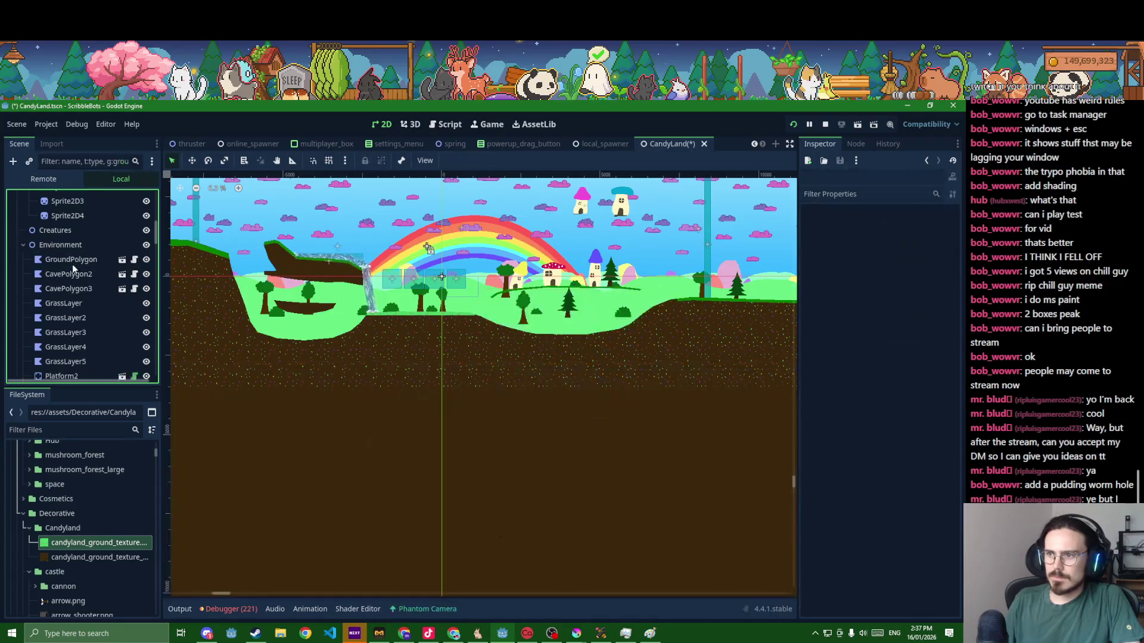
# - Delete CavePolygon2, CavePolygon3, GrassLayer2 and GrassLayer3 from the level
pyautogui.click(73, 273)
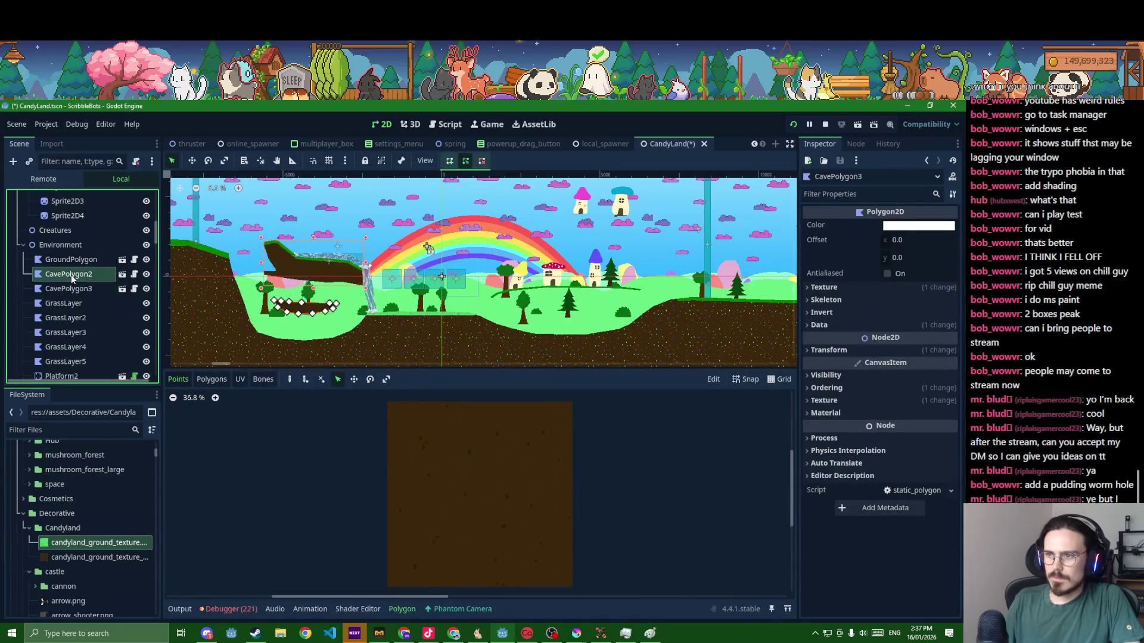
pyautogui.press('Delete')
pyautogui.click(71, 276)
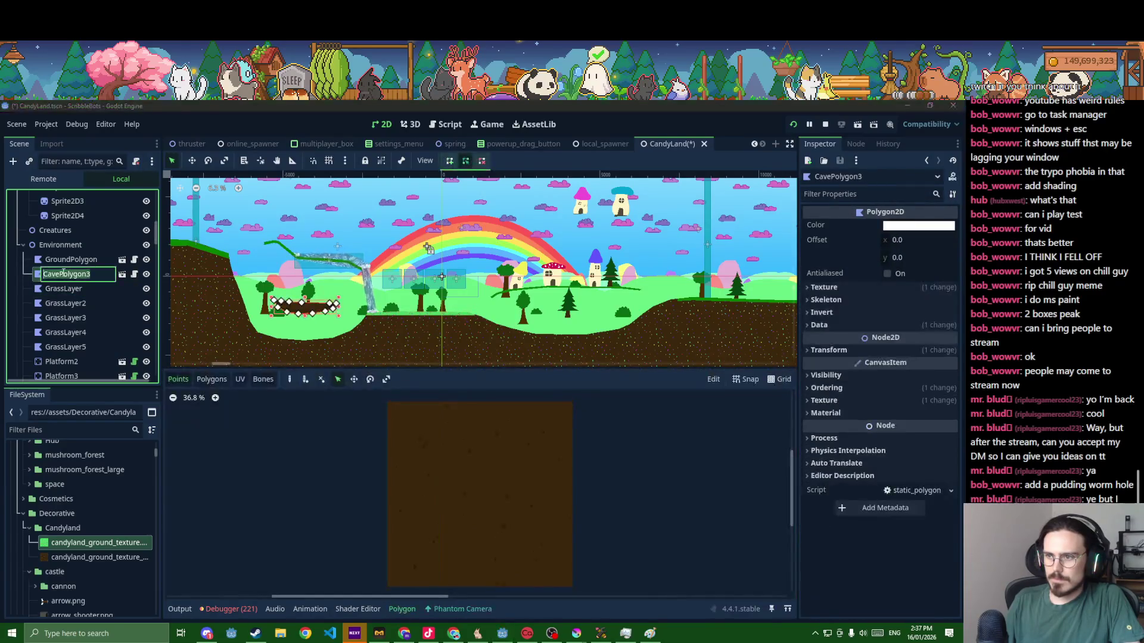
pyautogui.press('Delete')
pyautogui.click(47, 277)
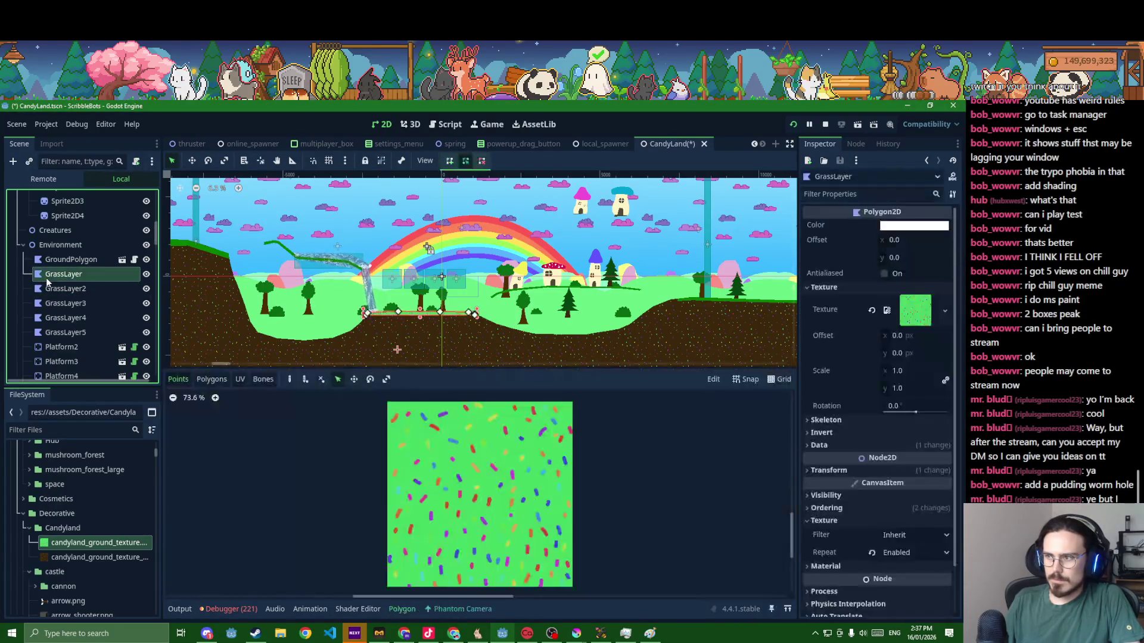
pyautogui.press('Delete')
pyautogui.click(59, 295)
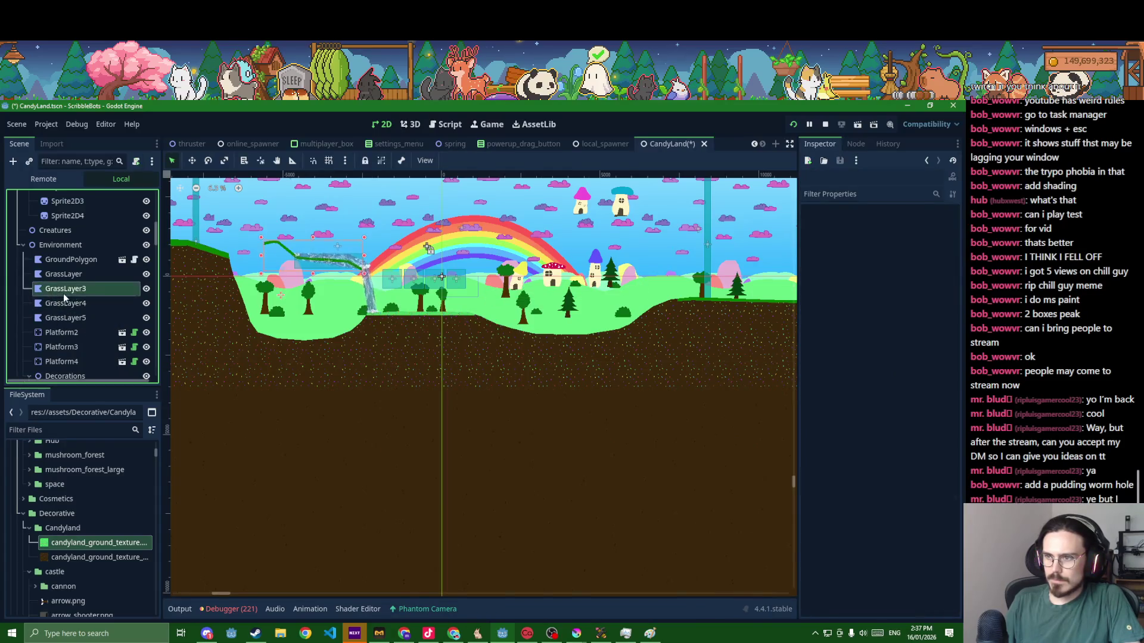
pyautogui.press('Delete')
# - Review GrassLayer4 and the platforms, collapse the Decorations groups, and save the scene
pyautogui.click(64, 291)
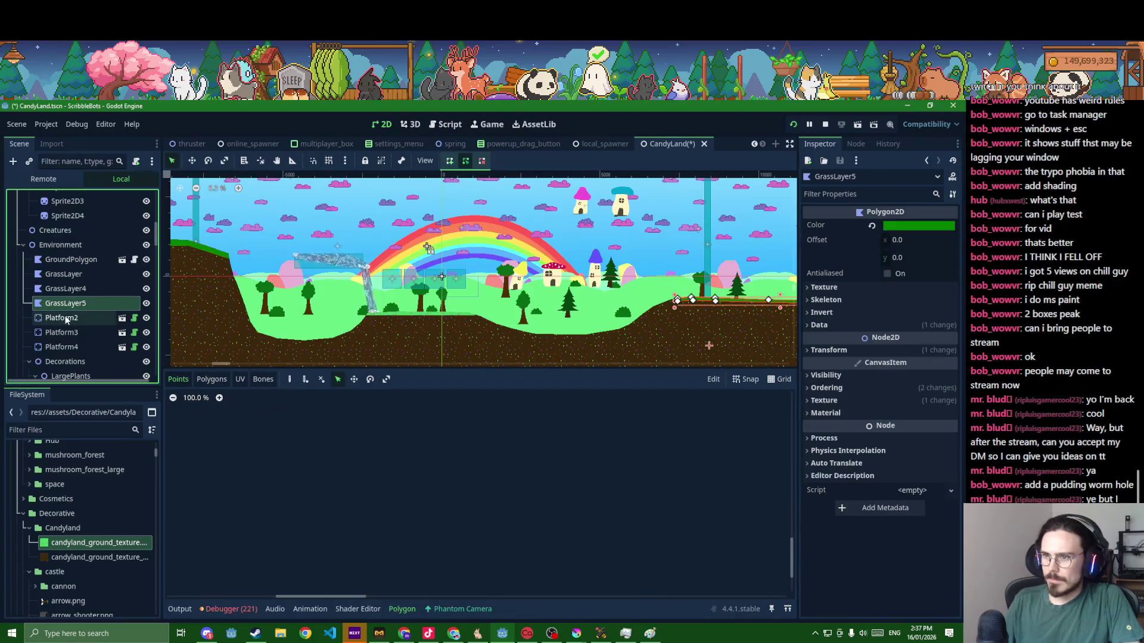
pyautogui.click(64, 318)
pyautogui.click(64, 332)
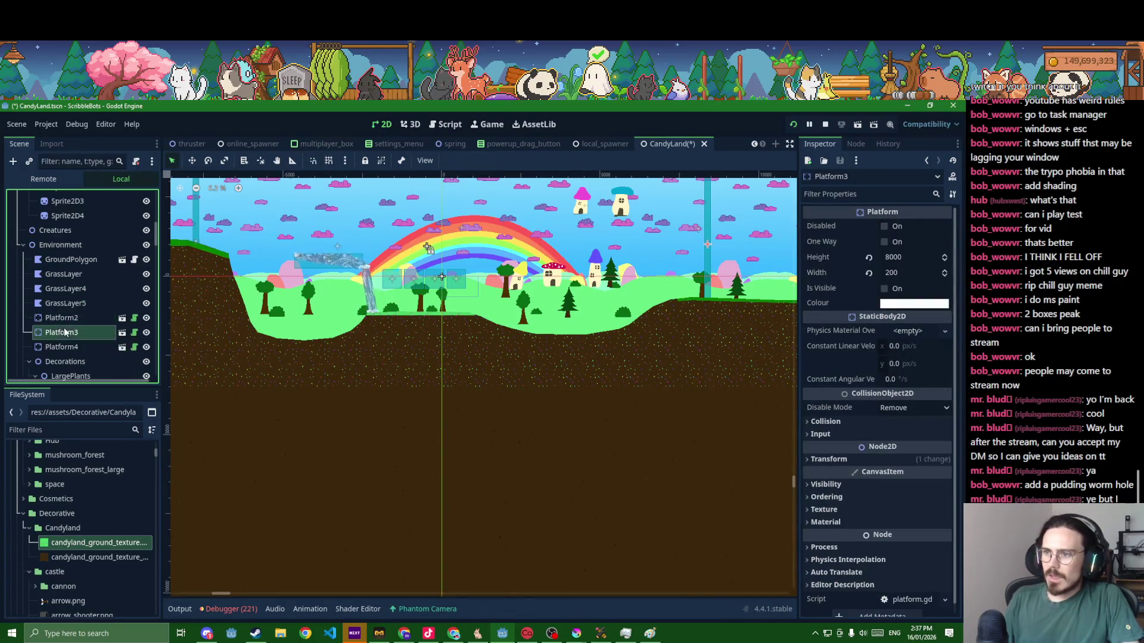
pyautogui.scroll(-2, 65, 344)
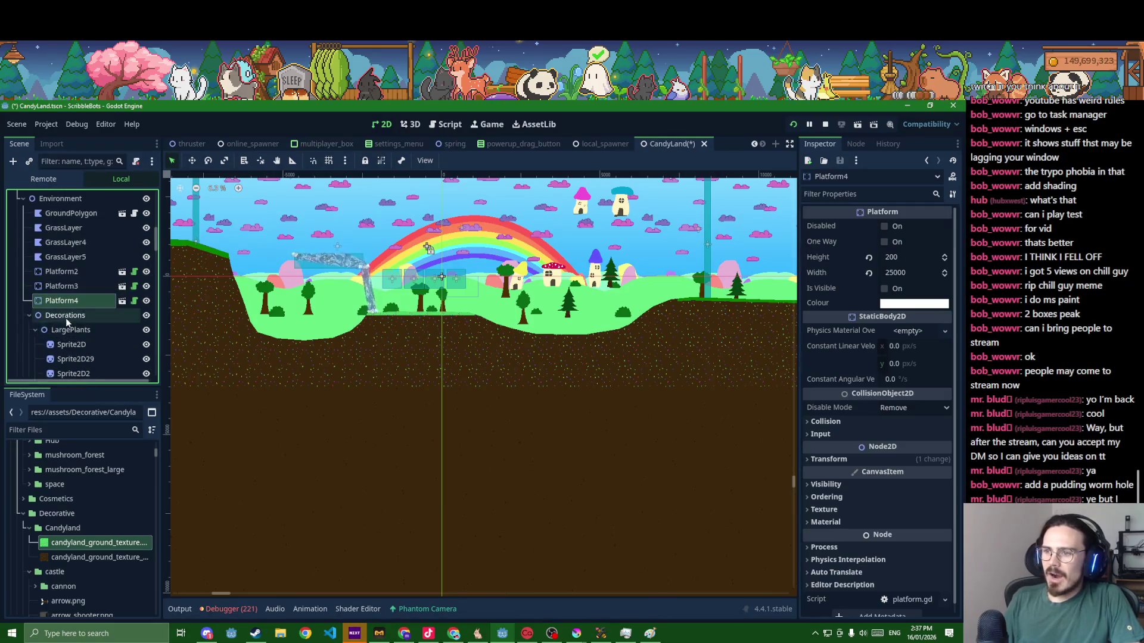
pyautogui.click(61, 328)
pyautogui.click(44, 329)
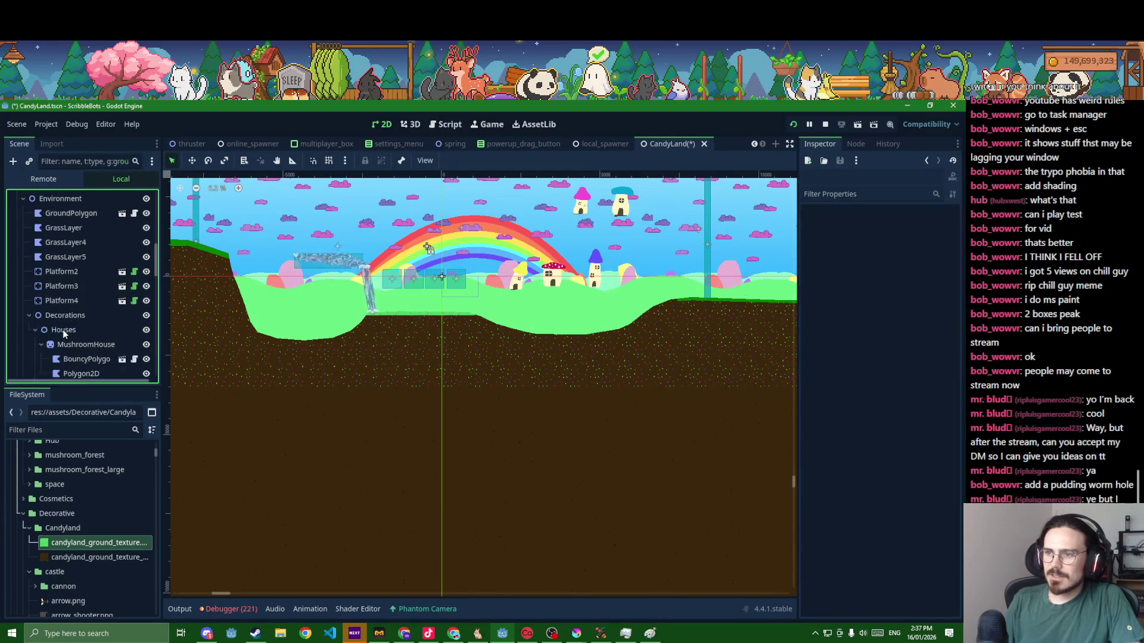
pyautogui.click(28, 315)
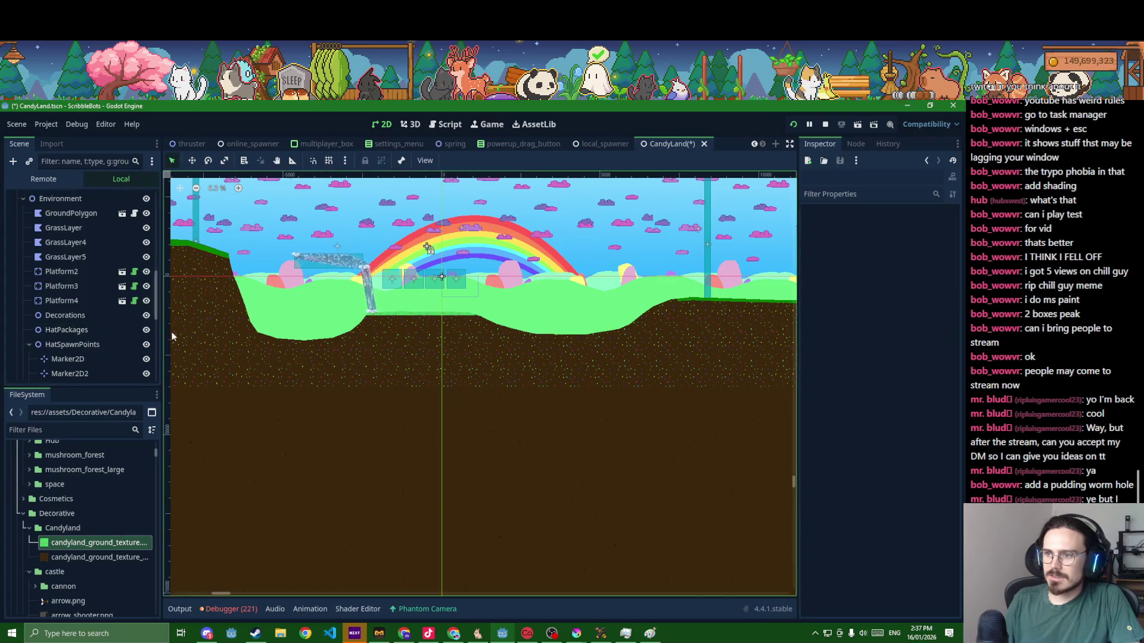
pyautogui.hotkey('ctrl', 's')
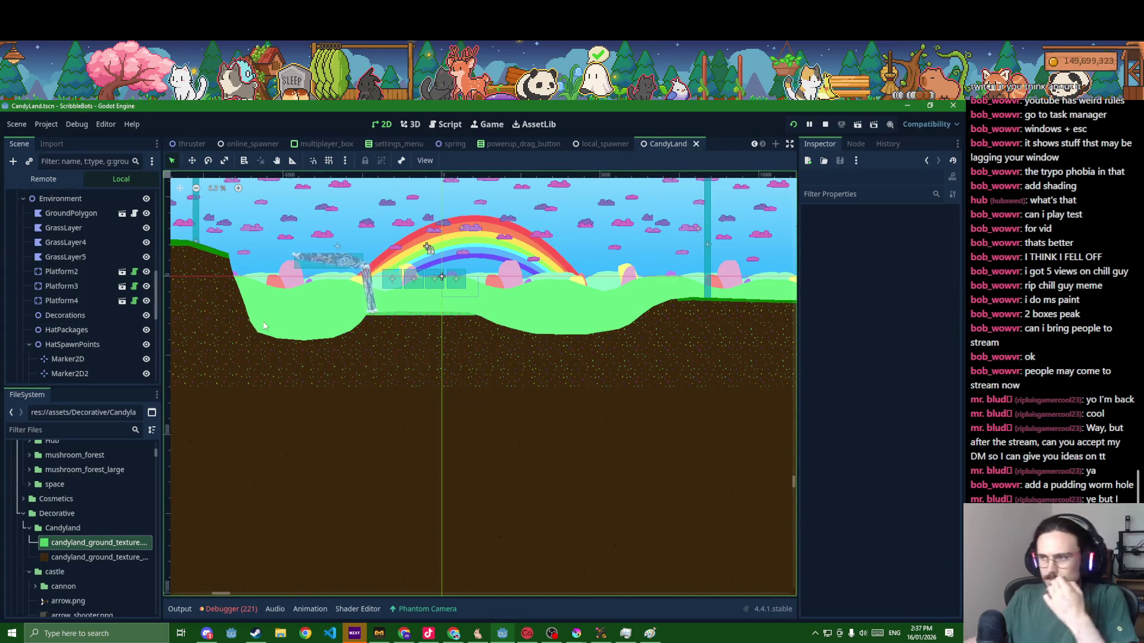
pyautogui.scroll(3, 366, 291)
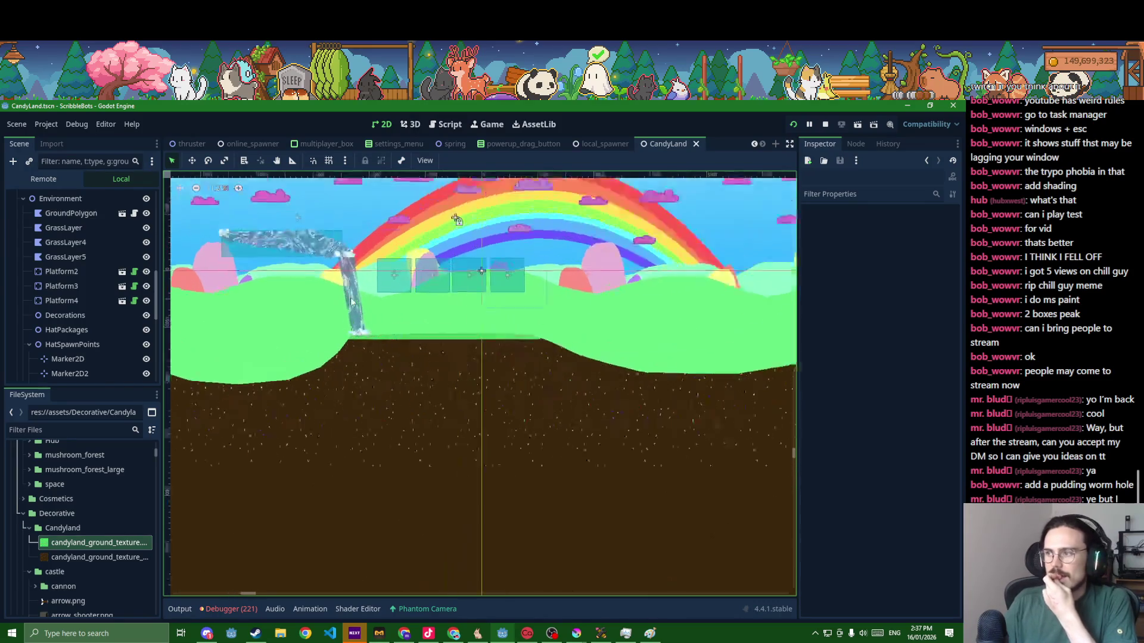
pyautogui.scroll(2, 366, 290)
# - Select the waterfall sprite and highlight the shape, layers and tint variables in its shader
pyautogui.click(353, 296)
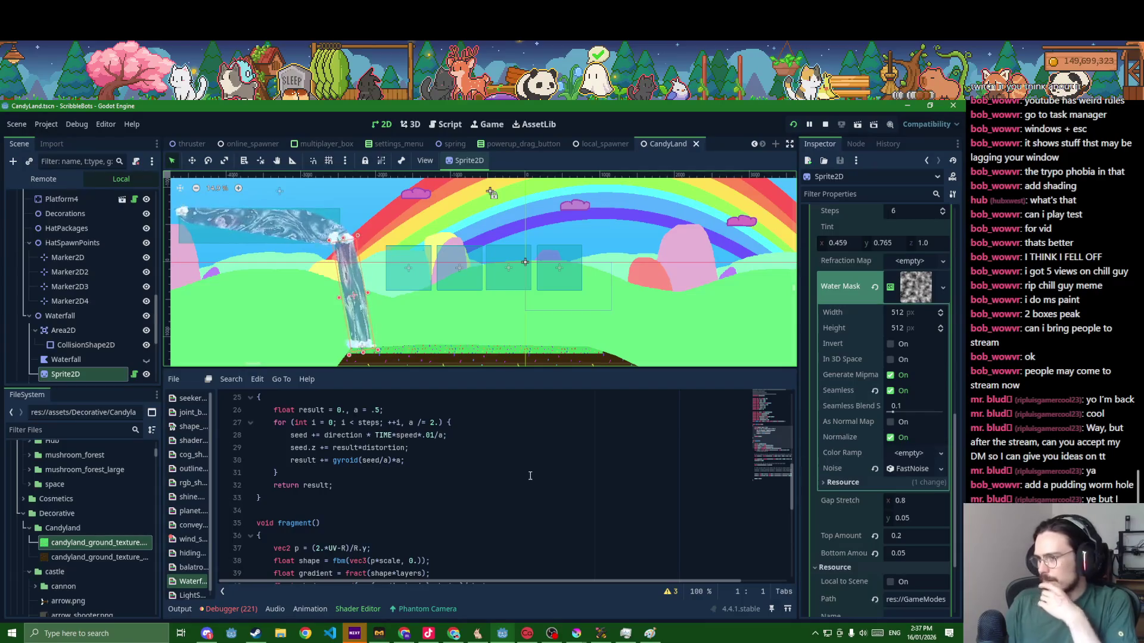
pyautogui.scroll(6, 528, 437)
pyautogui.scroll(2, 529, 475)
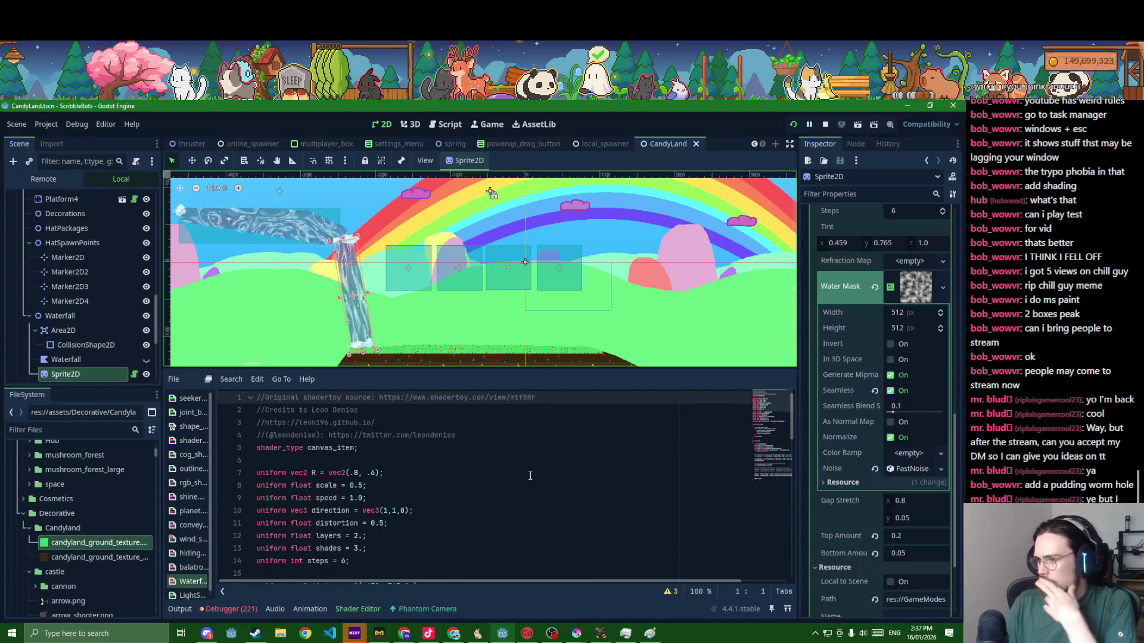
pyautogui.scroll(-2, 528, 475)
pyautogui.scroll(-1, 531, 473)
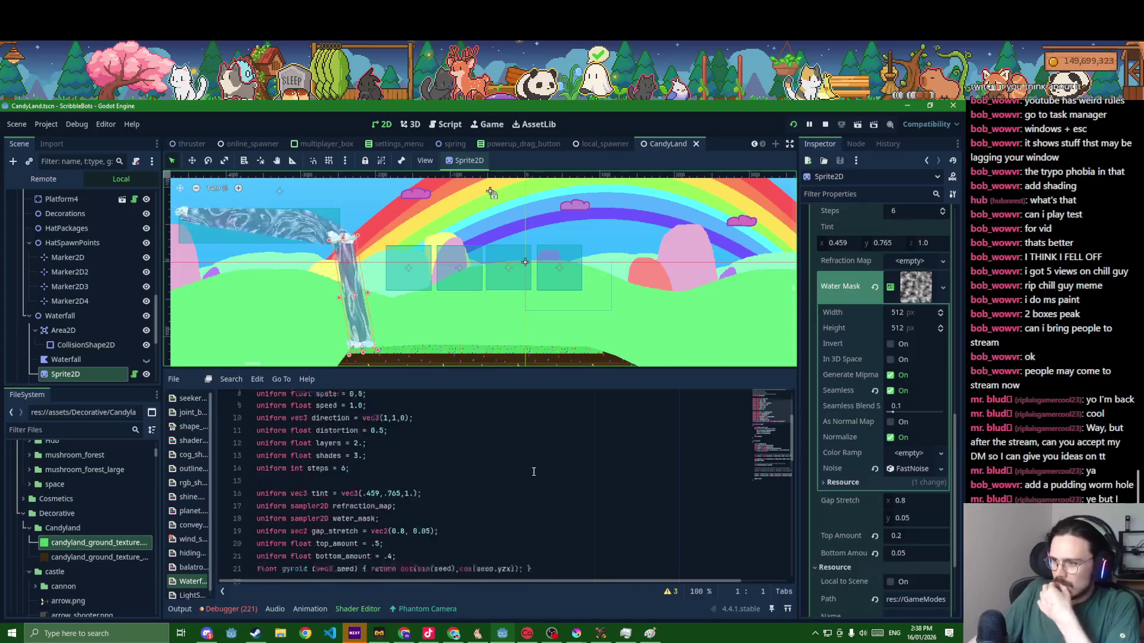
pyautogui.scroll(-1, 532, 473)
pyautogui.scroll(-1, 533, 472)
pyautogui.scroll(-2, 531, 473)
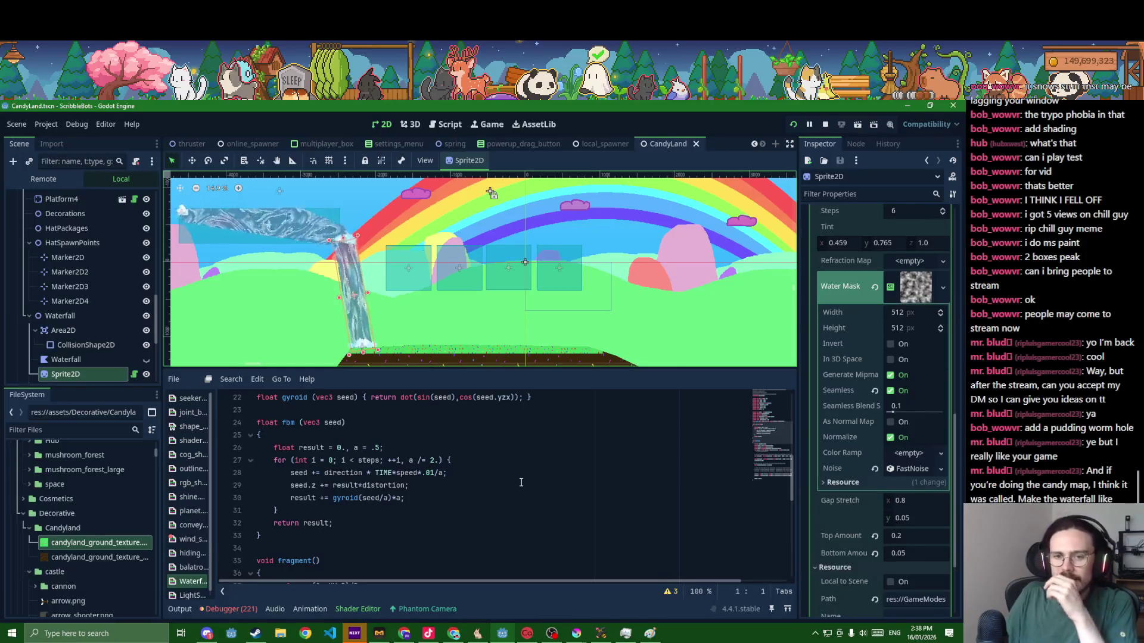
pyautogui.scroll(-2, 512, 484)
pyautogui.scroll(-3, 512, 484)
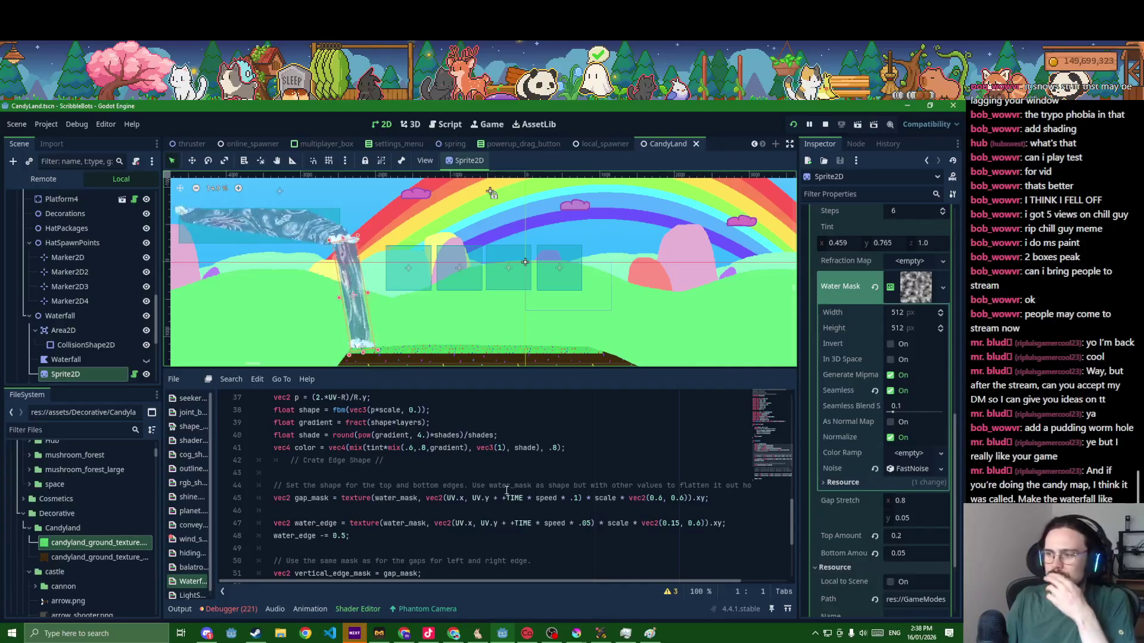
pyautogui.scroll(-4, 506, 492)
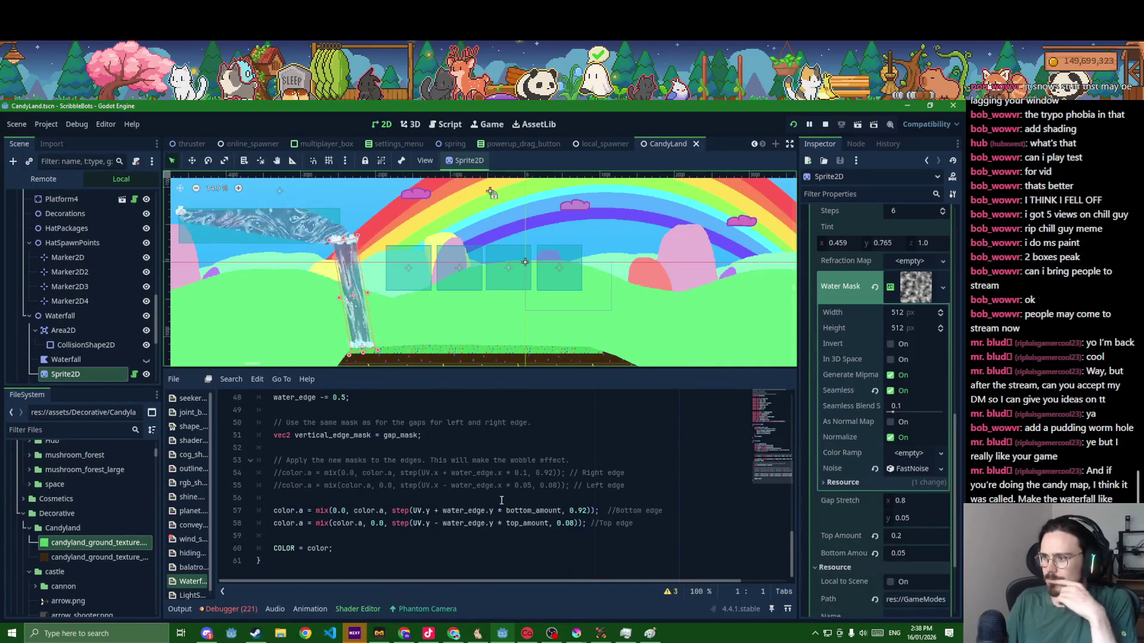
pyautogui.scroll(2, 501, 501)
pyautogui.scroll(2, 502, 500)
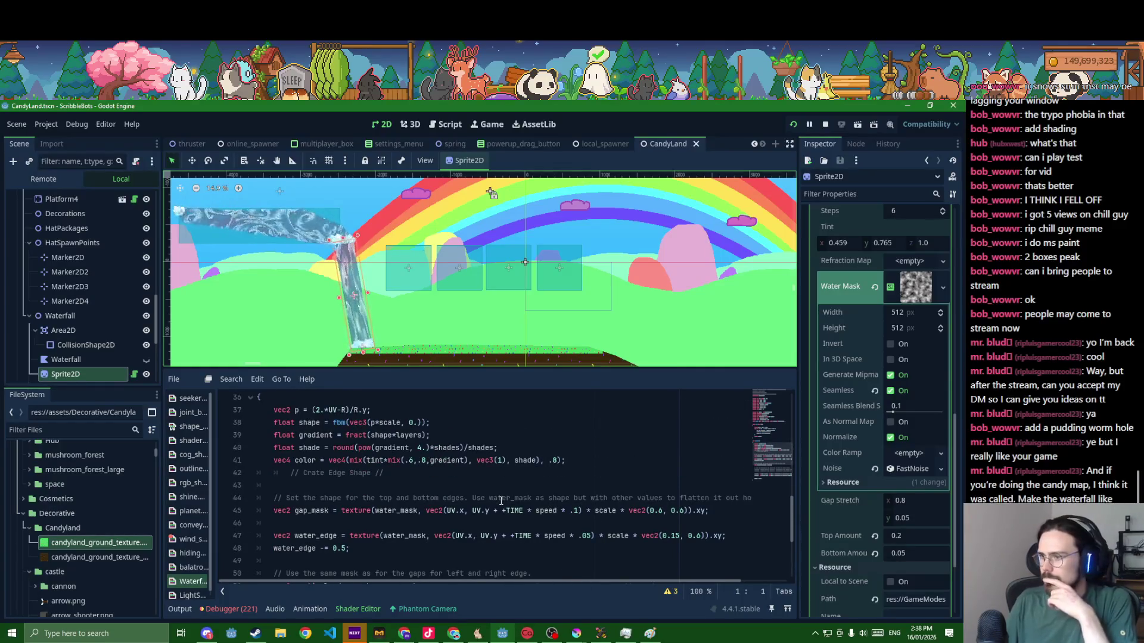
pyautogui.scroll(2, 502, 500)
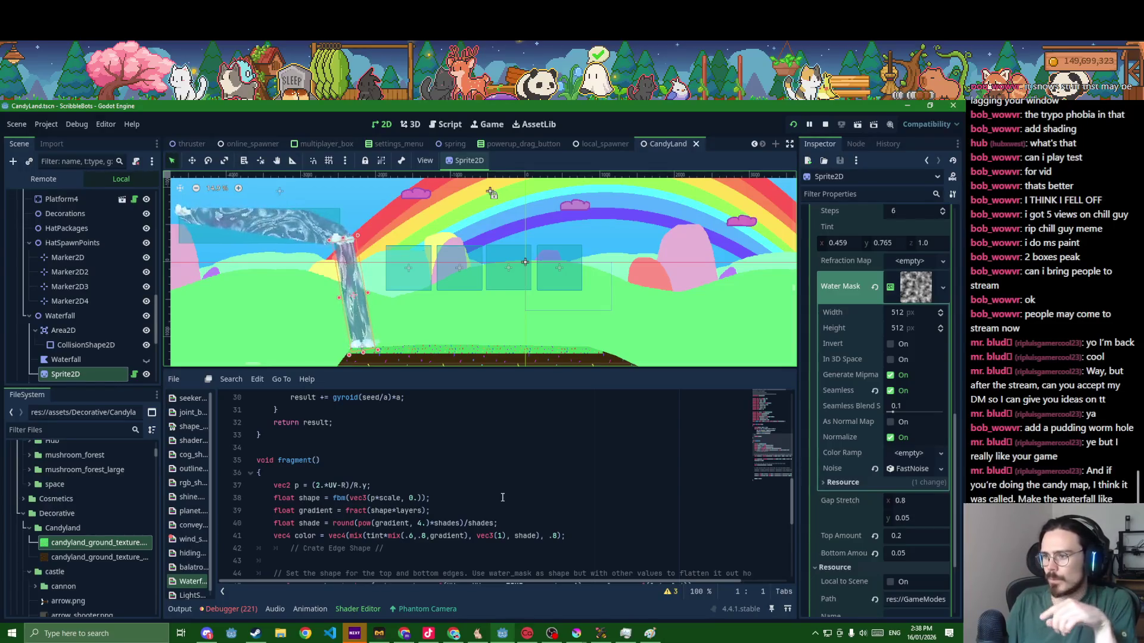
pyautogui.doubleClick(389, 511)
pyautogui.doubleClick(408, 511)
pyautogui.scroll(2, 408, 509)
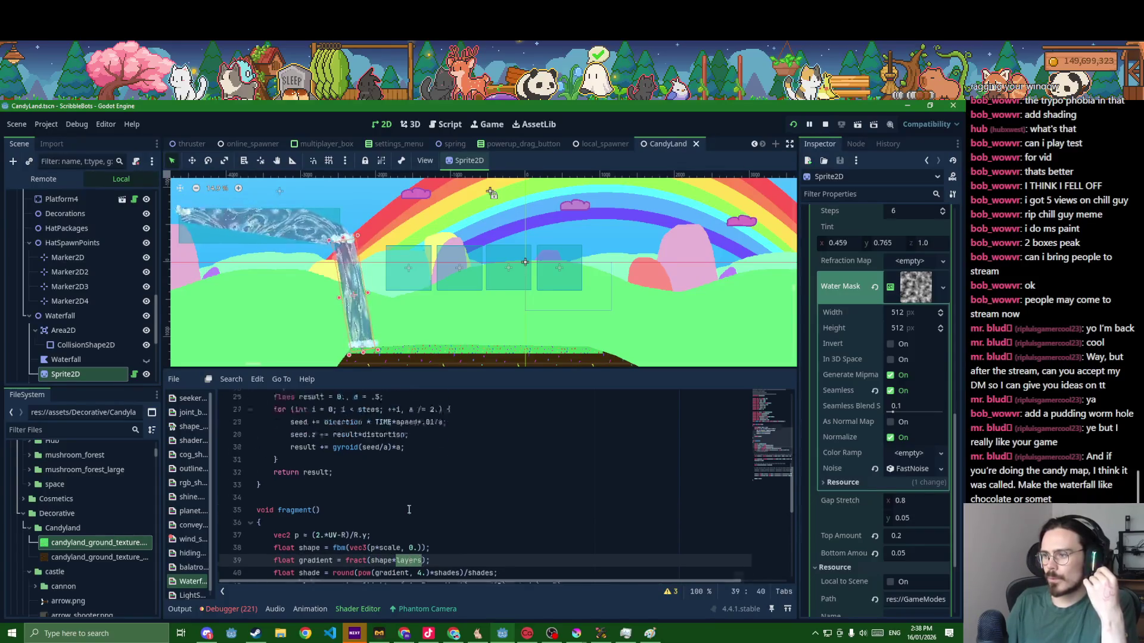
pyautogui.scroll(5, 408, 511)
pyautogui.scroll(3, 408, 511)
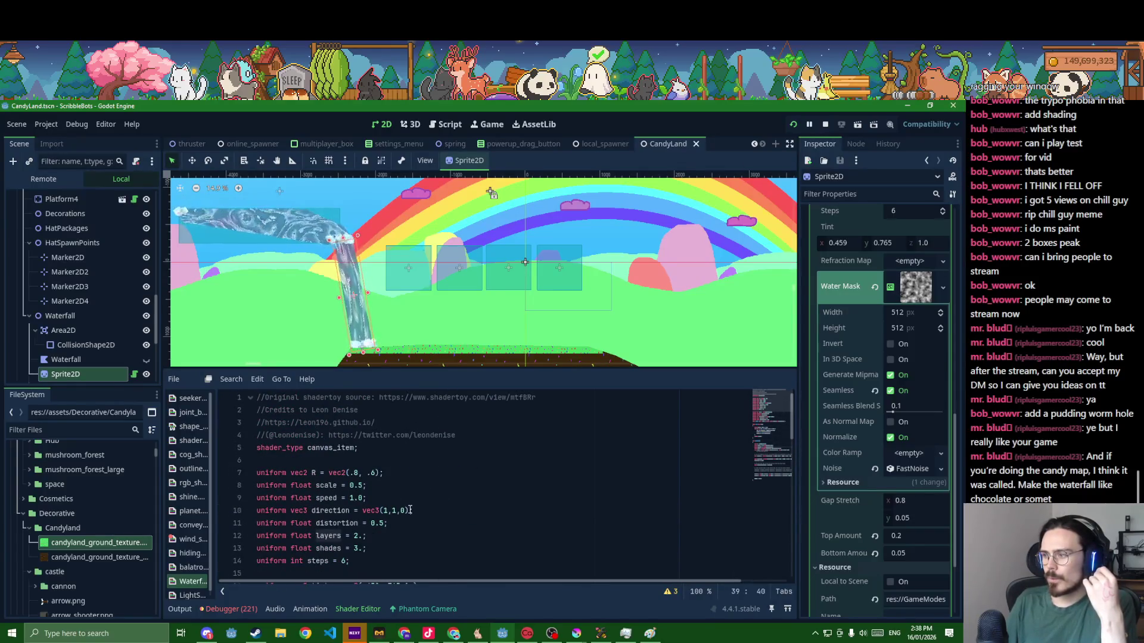
pyautogui.scroll(-3, 577, 492)
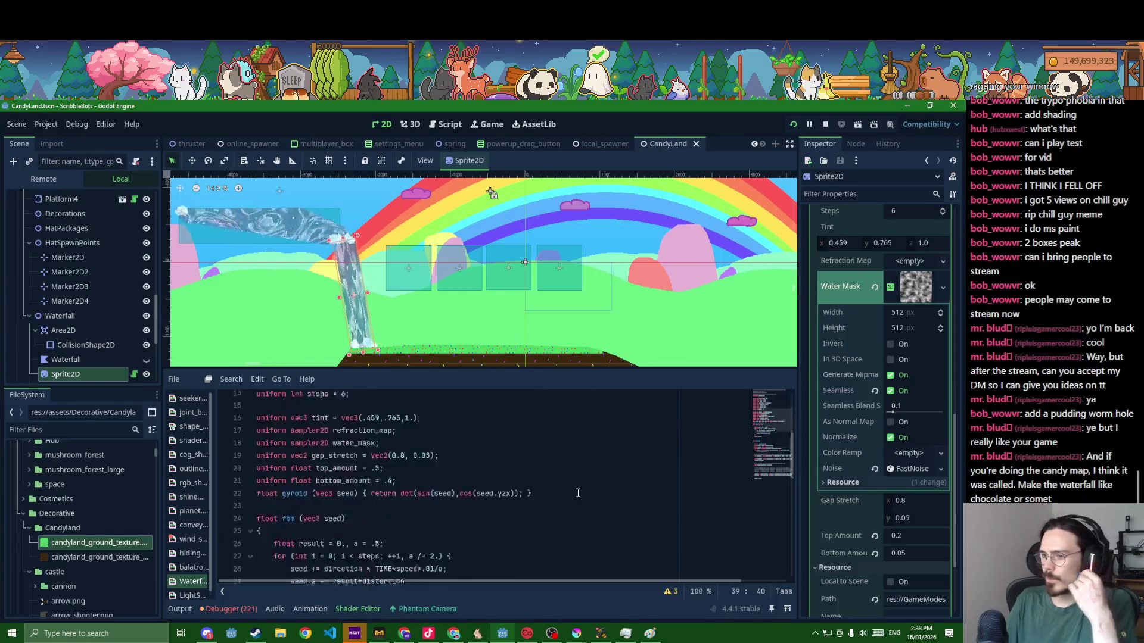
pyautogui.scroll(-2, 578, 493)
pyautogui.scroll(-3, 578, 493)
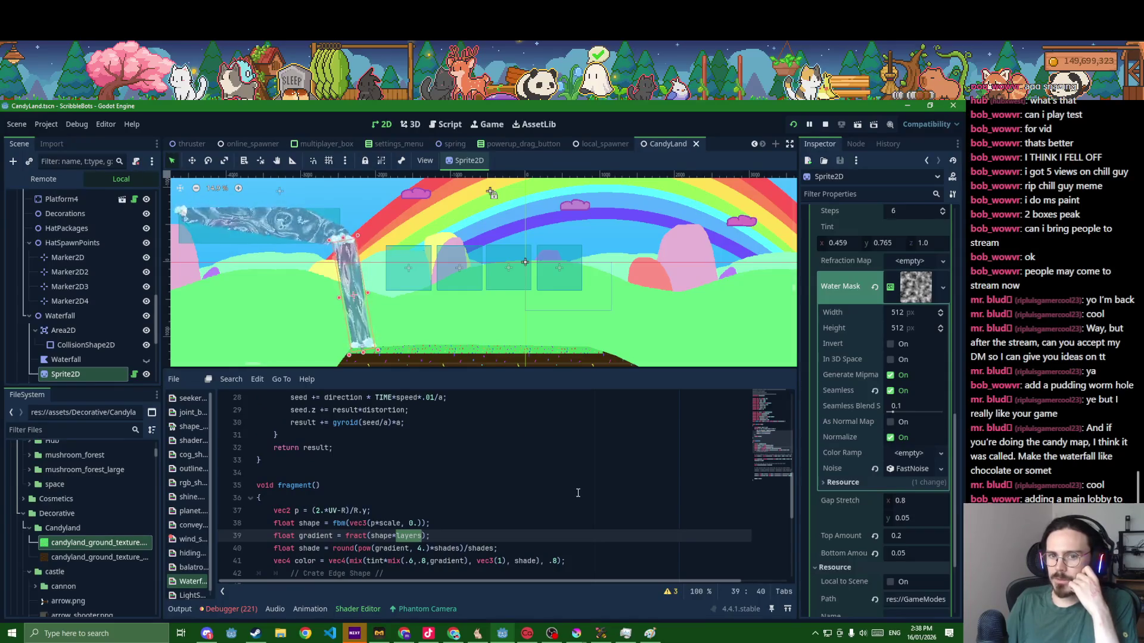
pyautogui.scroll(-3, 577, 492)
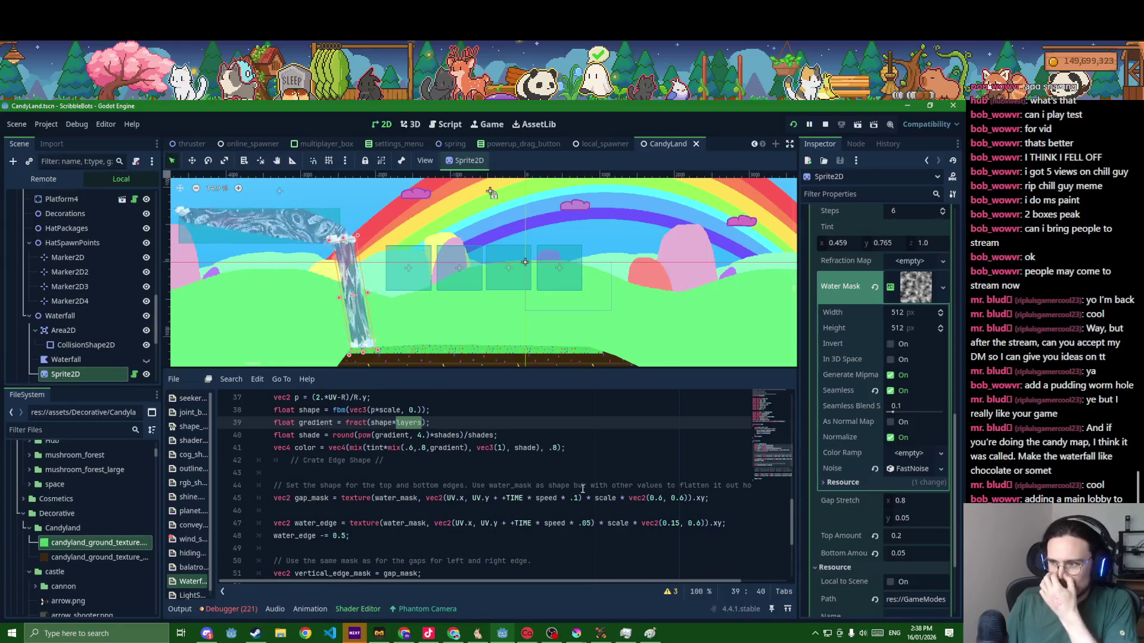
pyautogui.doubleClick(375, 447)
pyautogui.scroll(1, 393, 457)
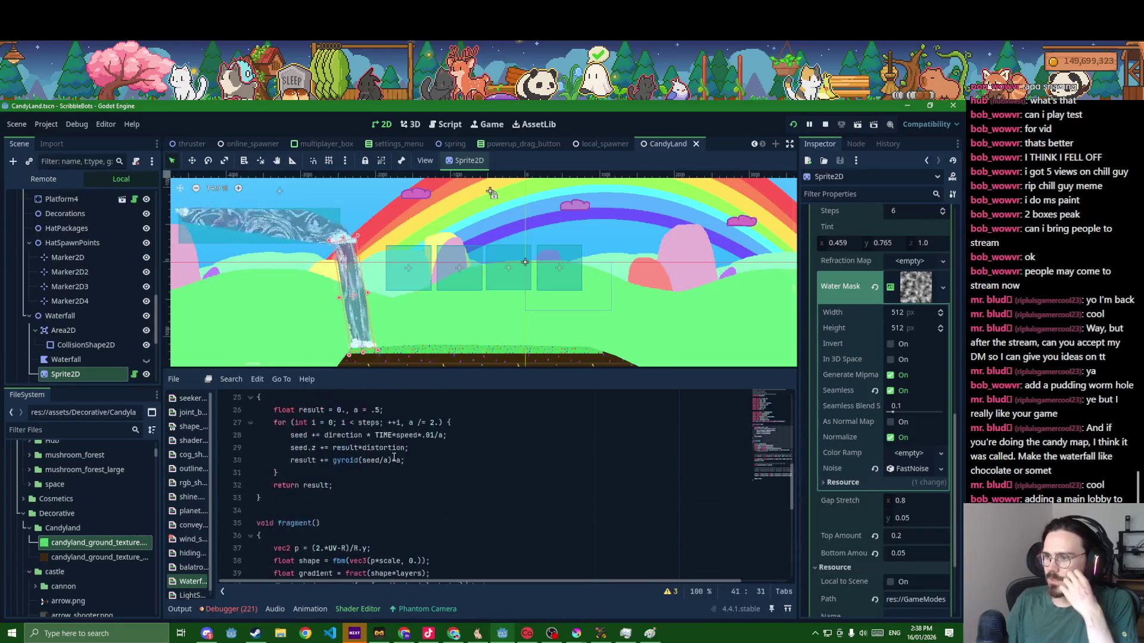
pyautogui.scroll(3, 393, 457)
pyautogui.scroll(3, 393, 457)
pyautogui.scroll(3, 393, 459)
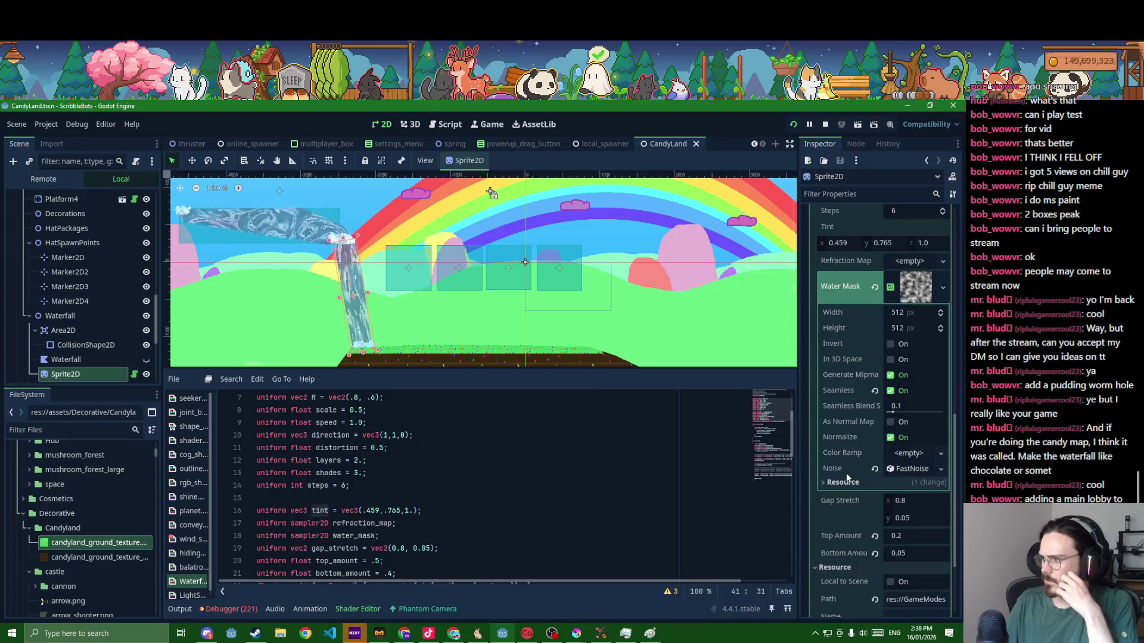
pyautogui.scroll(-1, 847, 473)
pyautogui.scroll(4, 845, 472)
pyautogui.scroll(1, 844, 471)
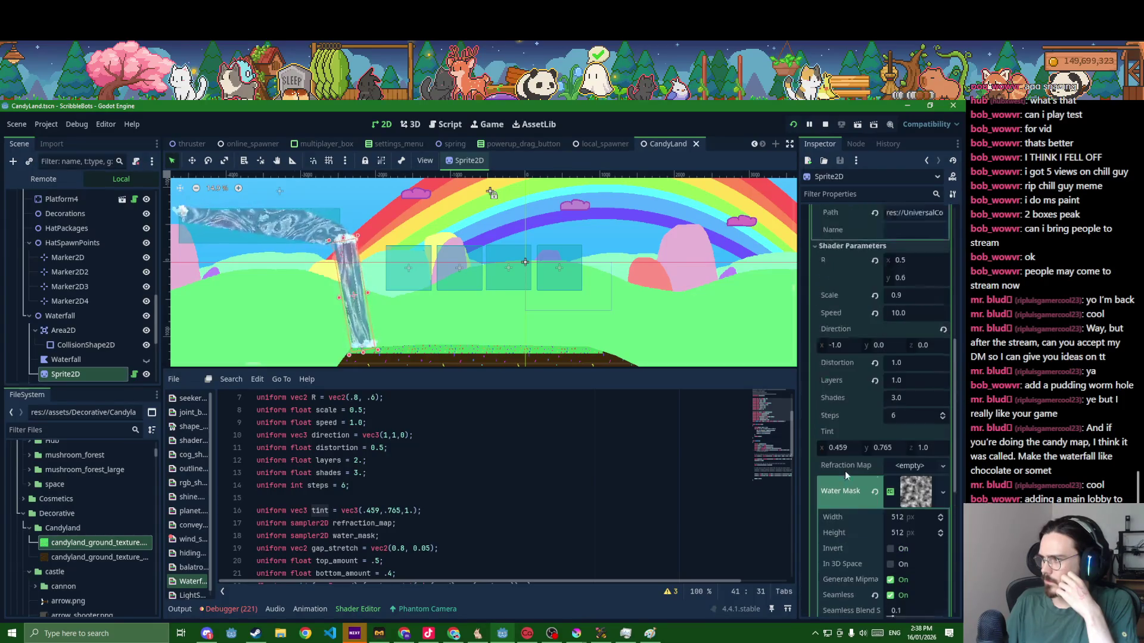
# - Test the Tint x value, then select the tint uniform's default vec3 value for replacement
pyautogui.moveTo(842, 452)
pyautogui.mouseDown()
pyautogui.moveTo(804, 451)
pyautogui.moveTo(881, 447)
pyautogui.mouseUp()
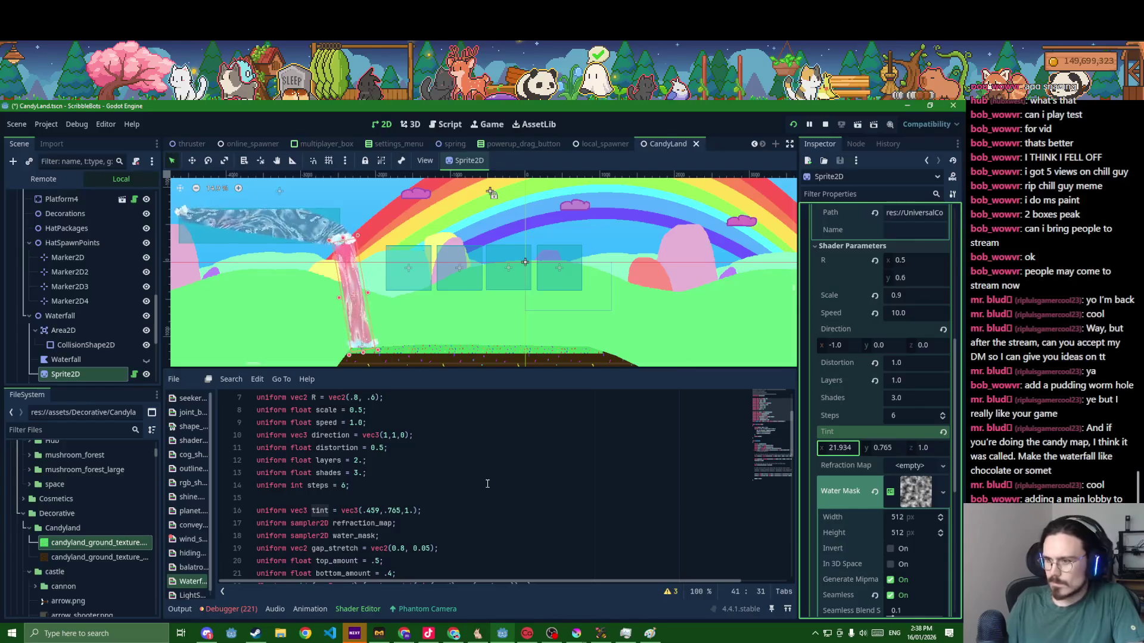
pyautogui.doubleClick(320, 510)
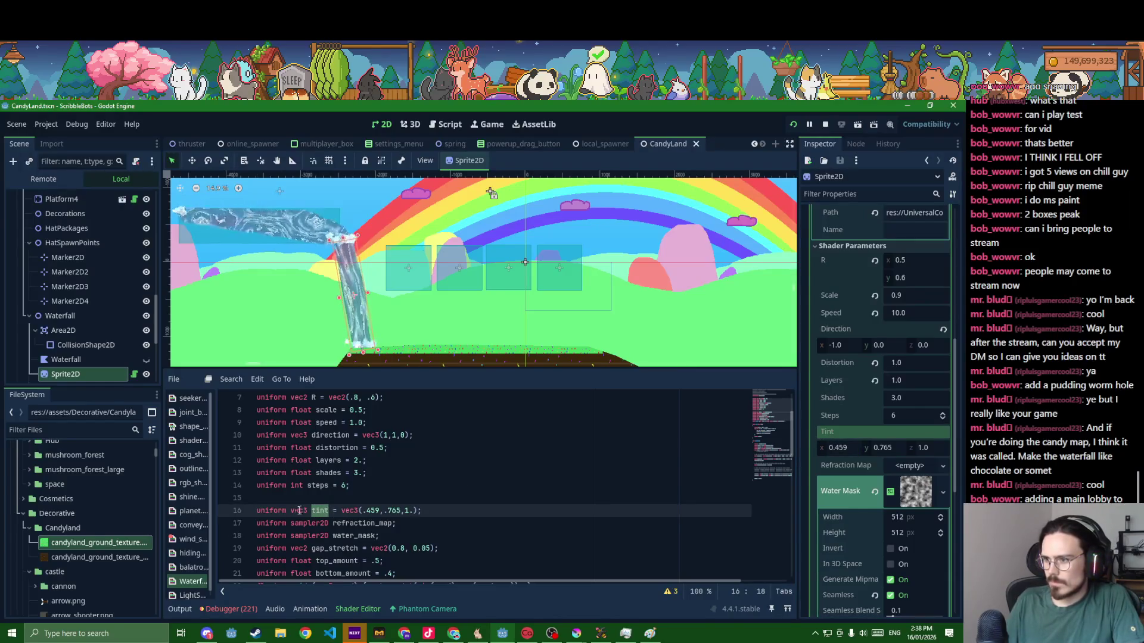
pyautogui.moveTo(340, 510); pyautogui.dragTo(484, 511)
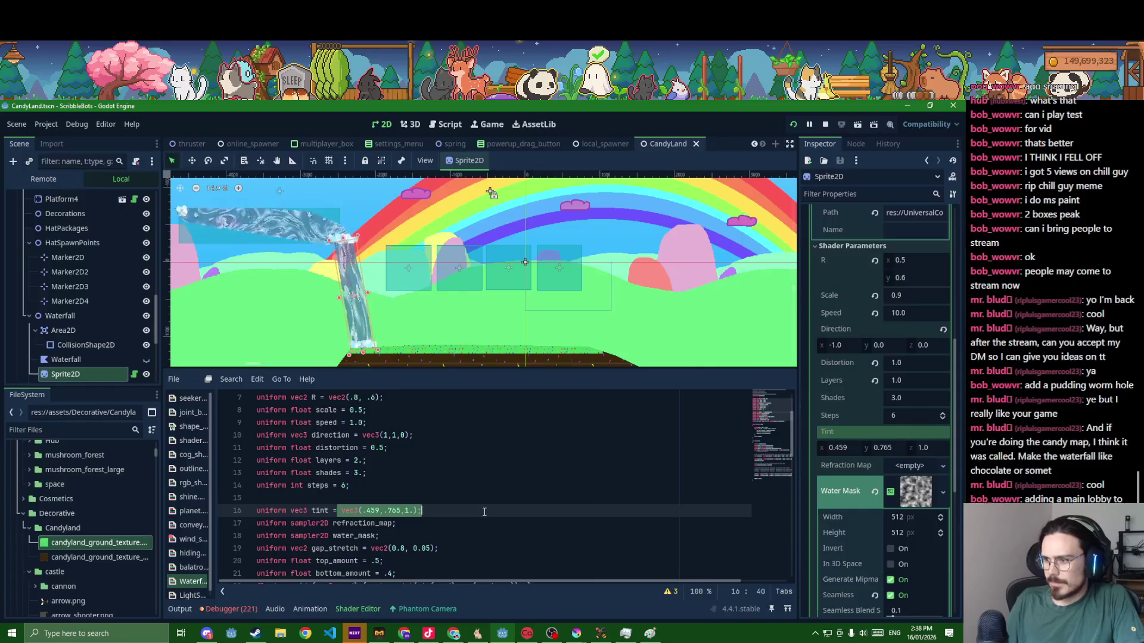
pyautogui.write('hi')
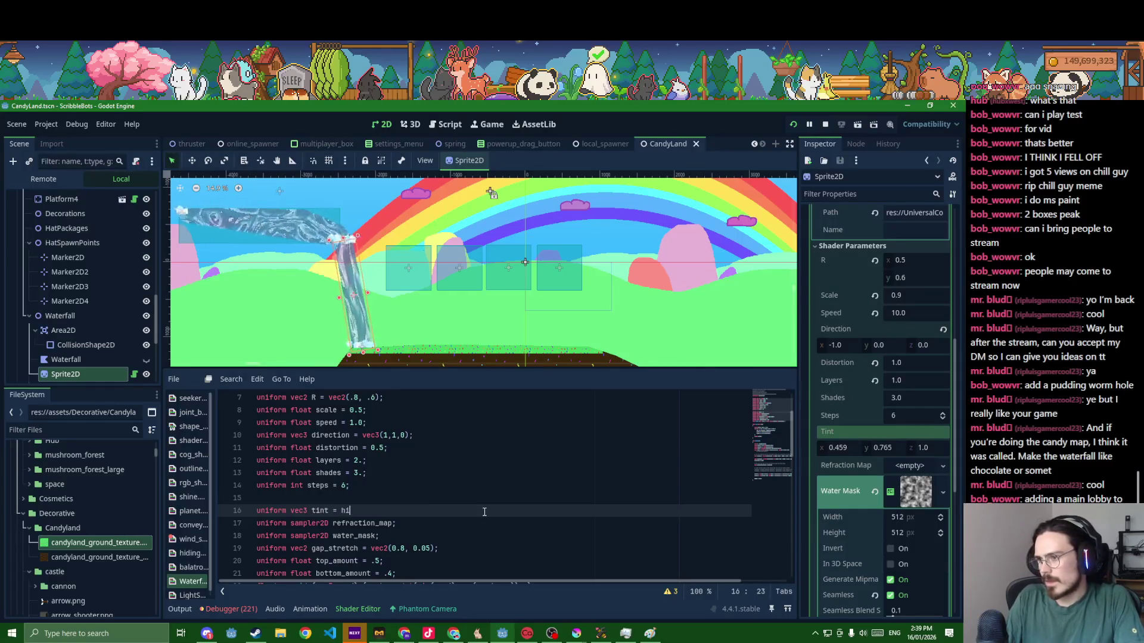
pyautogui.write('nt_color();')
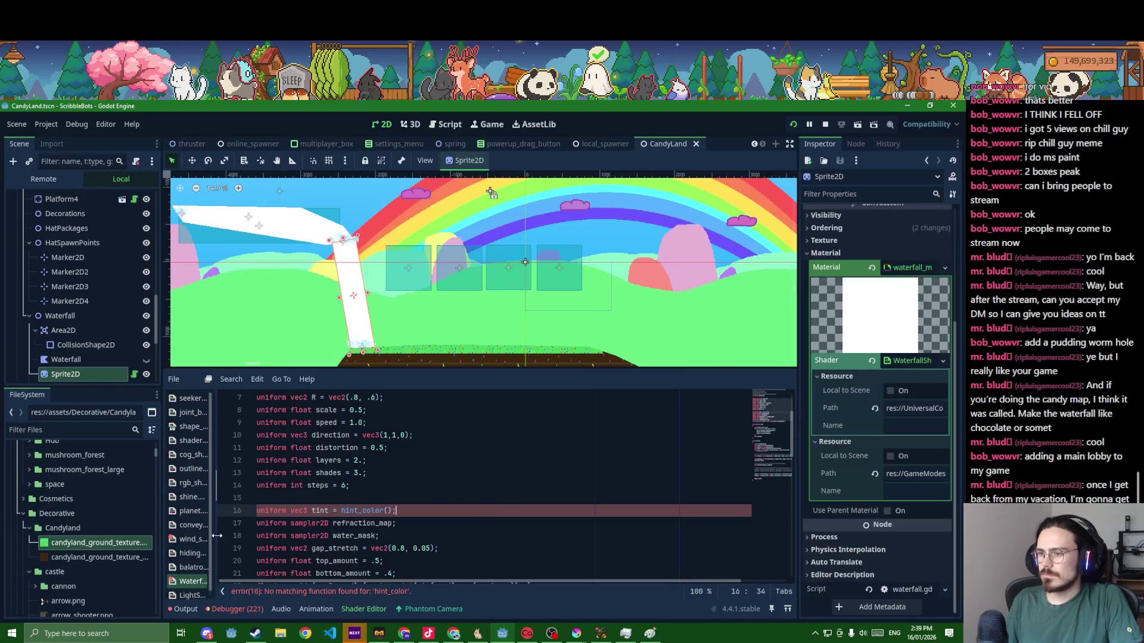
# - Copy the colour_1 uniform line from balatro.gdshader into WaterfallShader above tint
pyautogui.moveTo(217, 536); pyautogui.dragTo(302, 532)
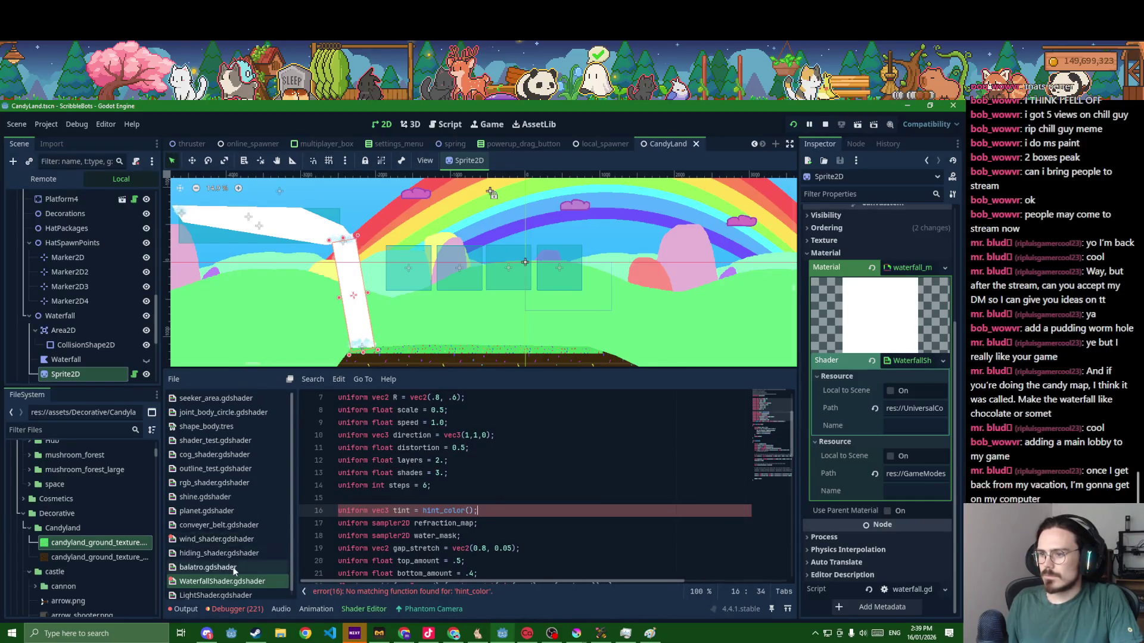
pyautogui.click(236, 567)
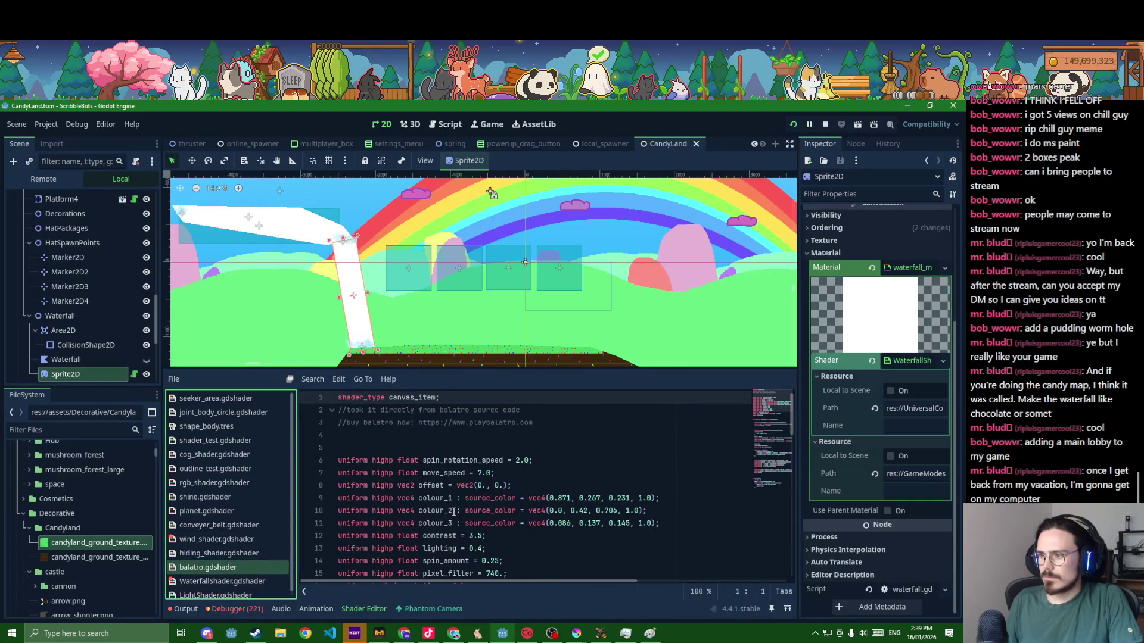
pyautogui.click(576, 499)
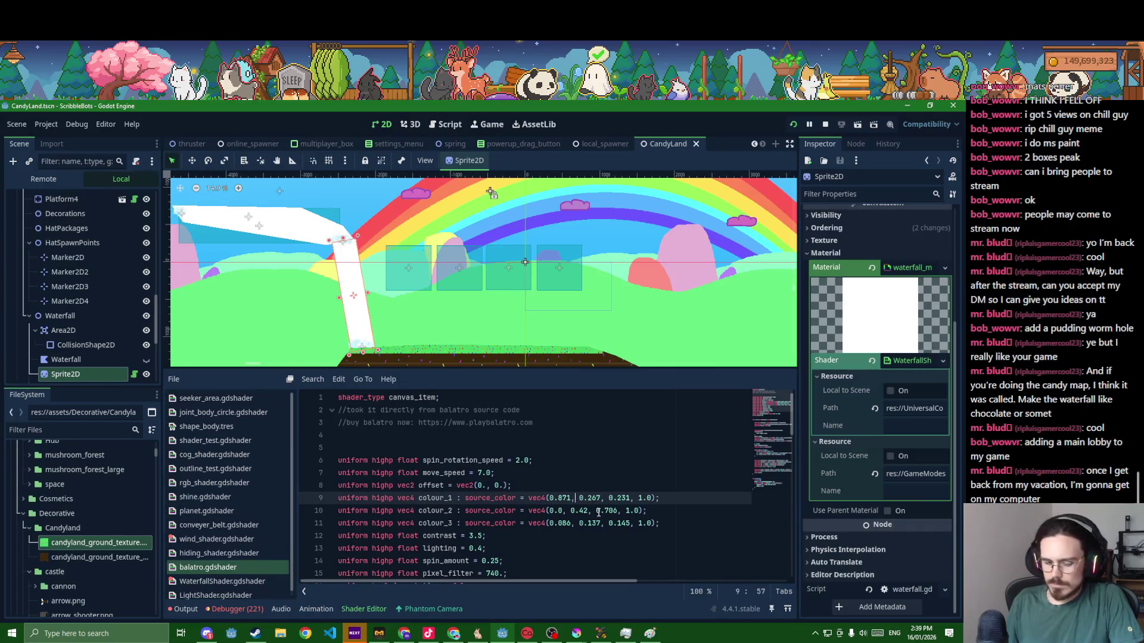
pyautogui.click(215, 582)
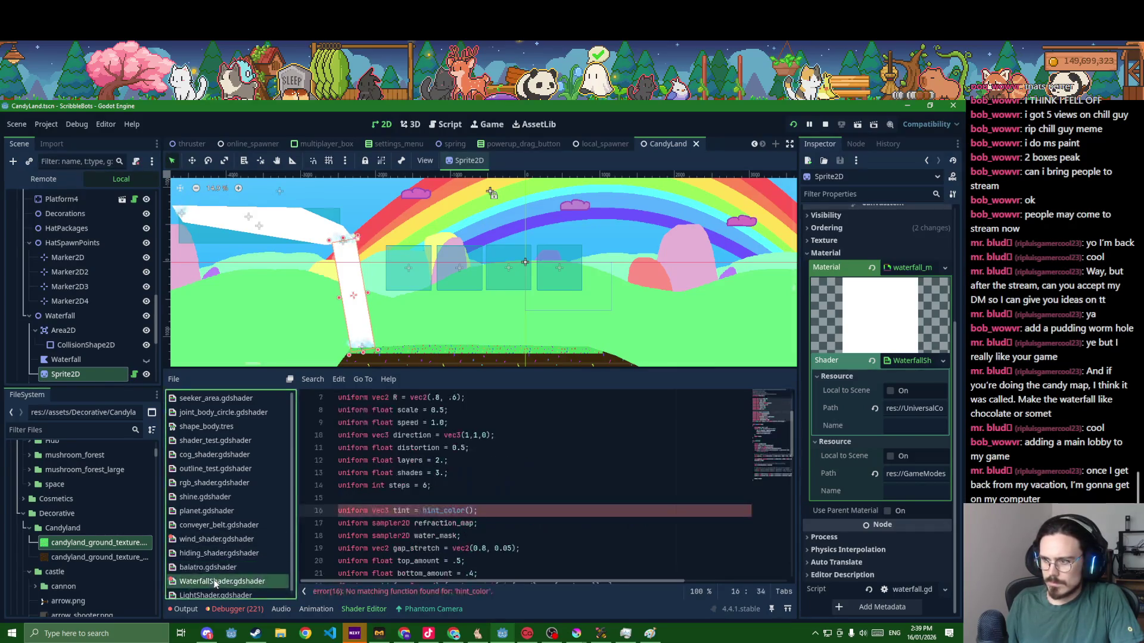
pyautogui.click(513, 504)
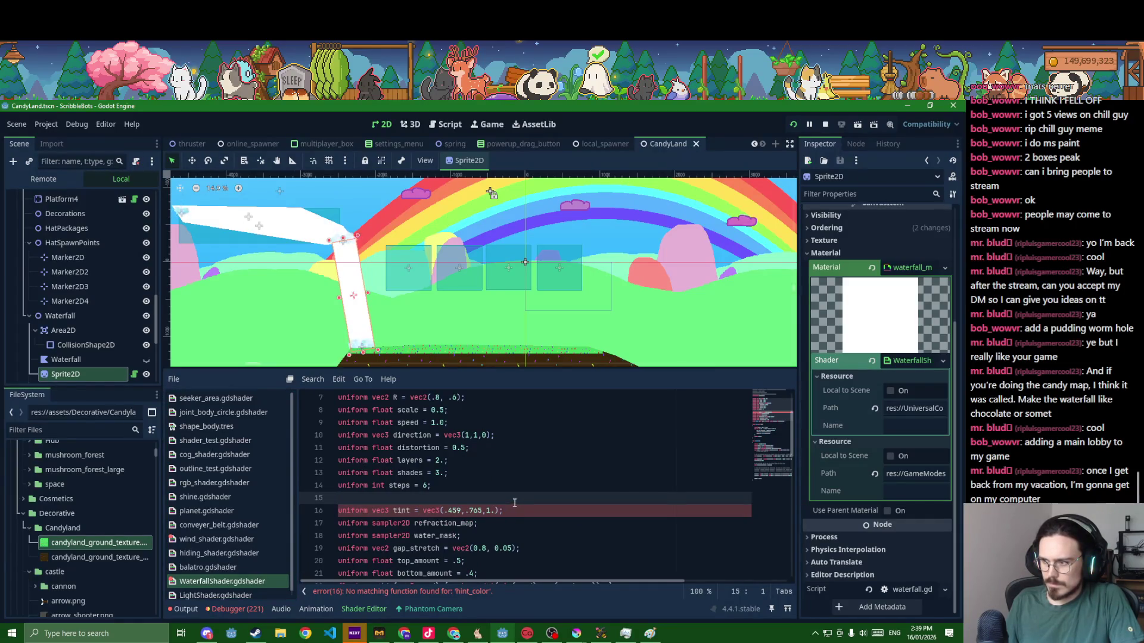
pyautogui.write('uniform highp vec4 colour_1 : source_color = vec4(0.871, 0.267, 0.231, 1.0);')
pyautogui.press('BackSpace')
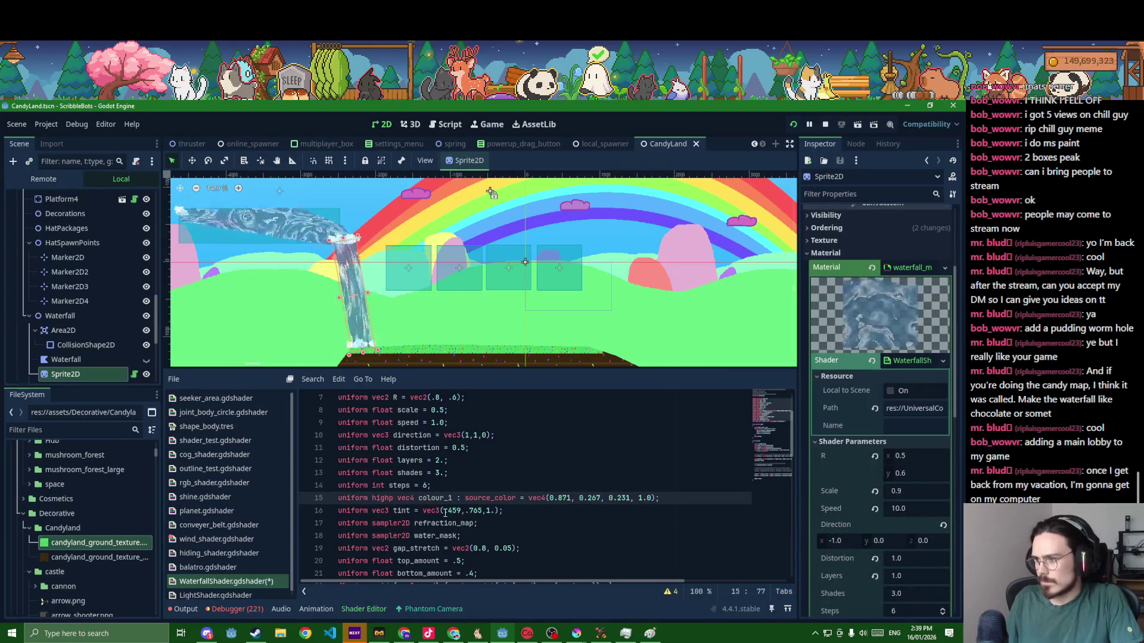
# - Move the tint colour values out of vec3, remove the old tint line and start renaming colour_1
pyautogui.moveTo(444, 511); pyautogui.dragTo(637, 499)
pyautogui.press('BackSpace')
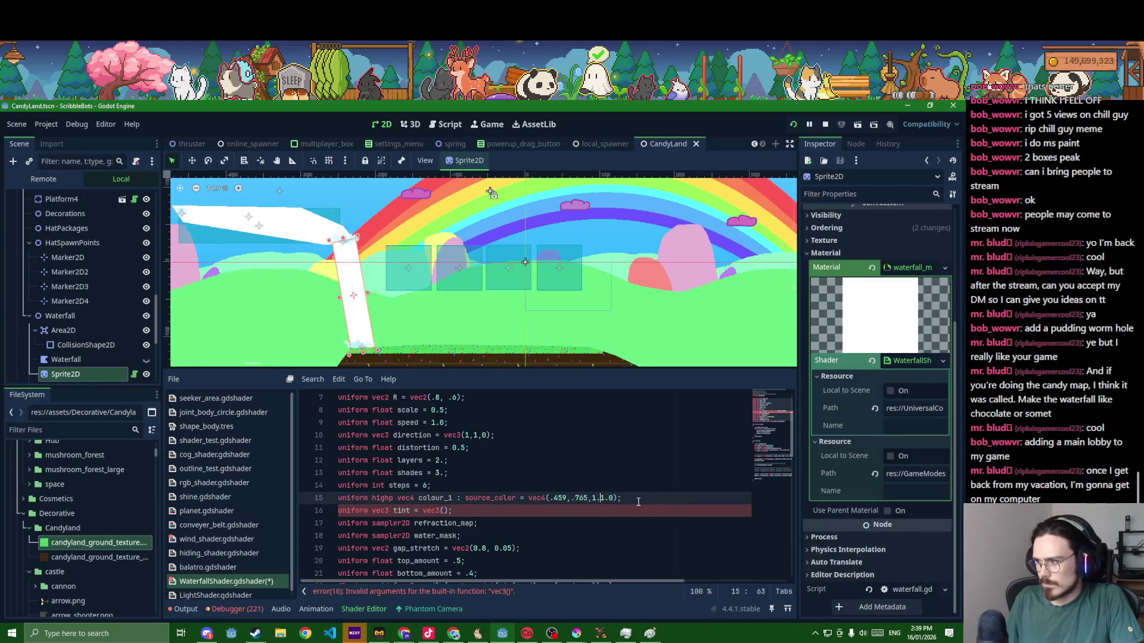
pyautogui.write(',')
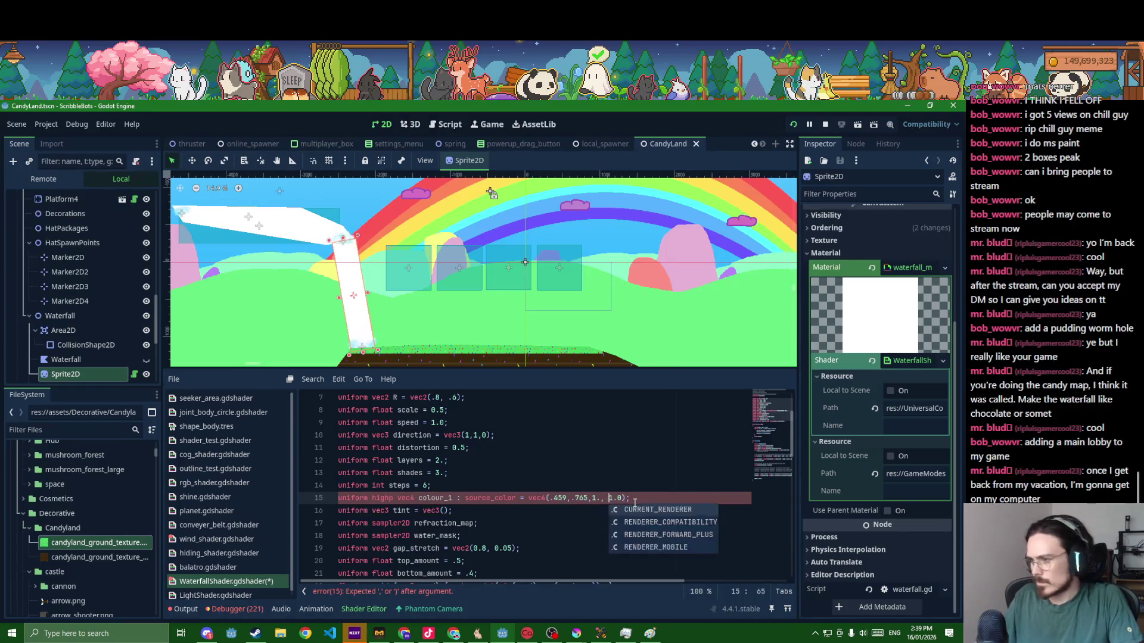
pyautogui.click(464, 512)
pyautogui.hotkey('ctrl', 'shift', 'k')
pyautogui.doubleClick(445, 498)
pyautogui.write('tint')
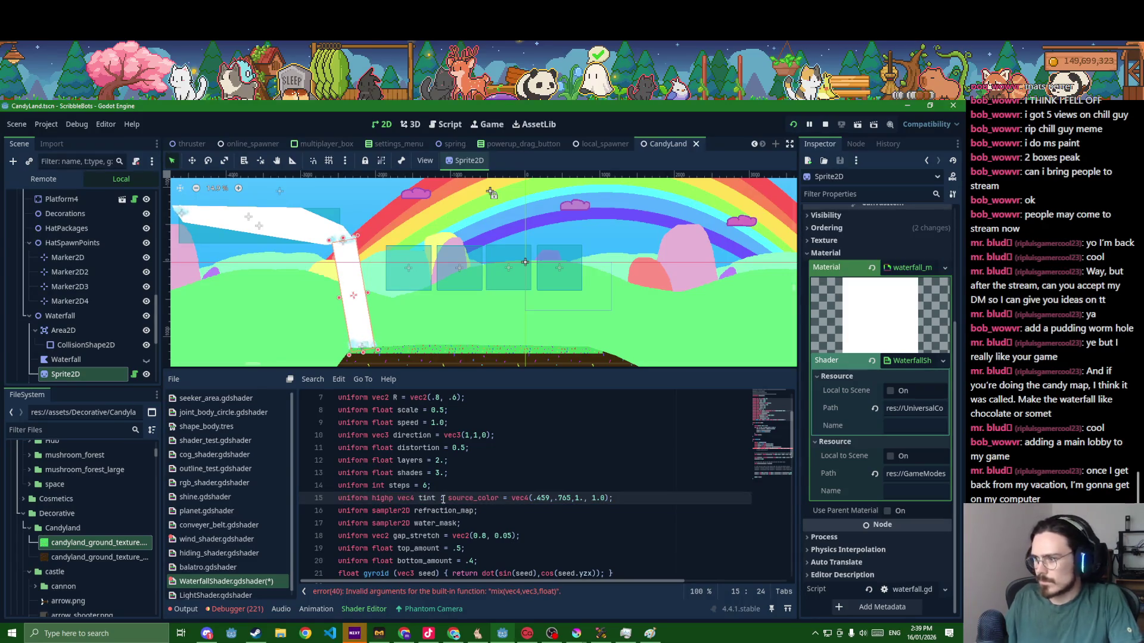
pyautogui.scroll(-3, 441, 497)
pyautogui.scroll(-3, 451, 498)
pyautogui.scroll(-3, 471, 498)
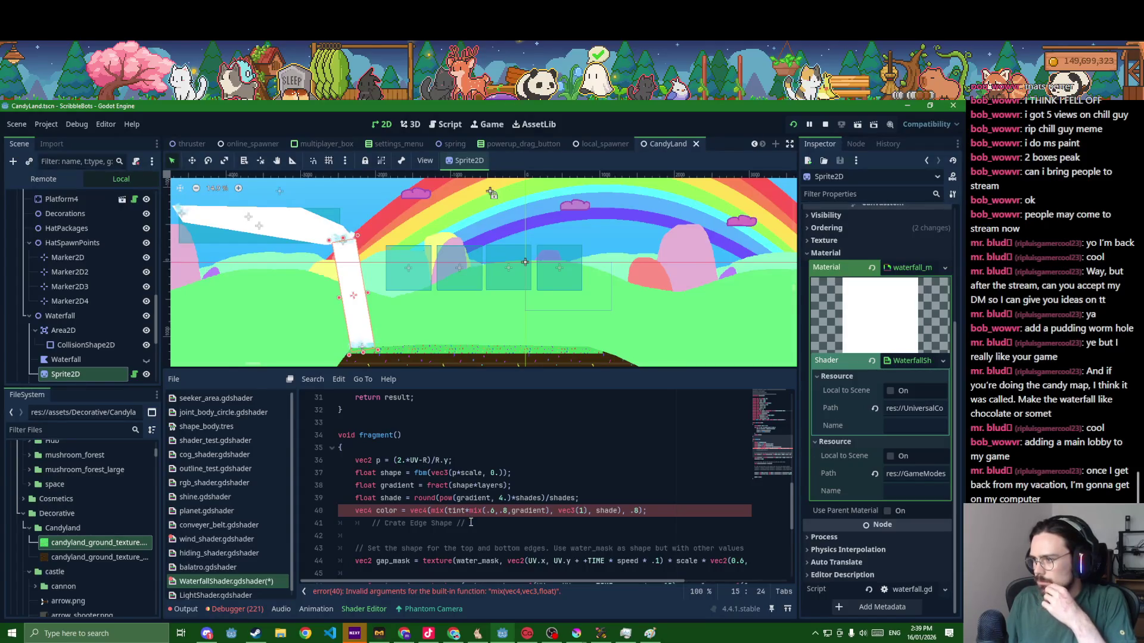
pyautogui.scroll(3, 475, 529)
pyautogui.scroll(5, 478, 535)
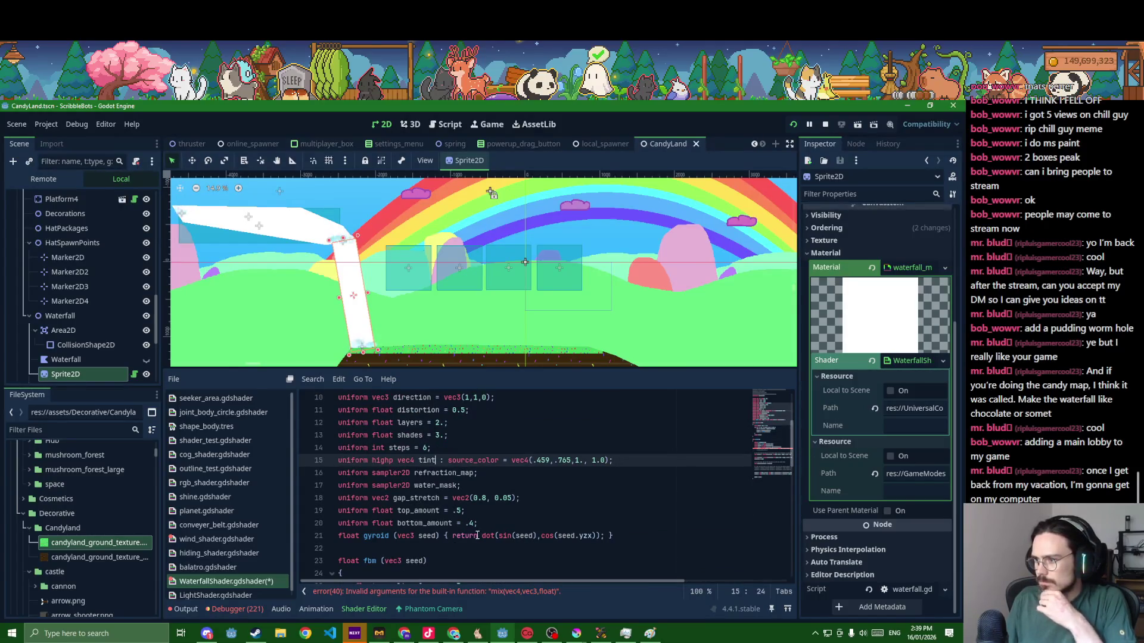
pyautogui.scroll(-3, 478, 535)
pyautogui.scroll(-3, 478, 535)
pyautogui.scroll(-3, 478, 535)
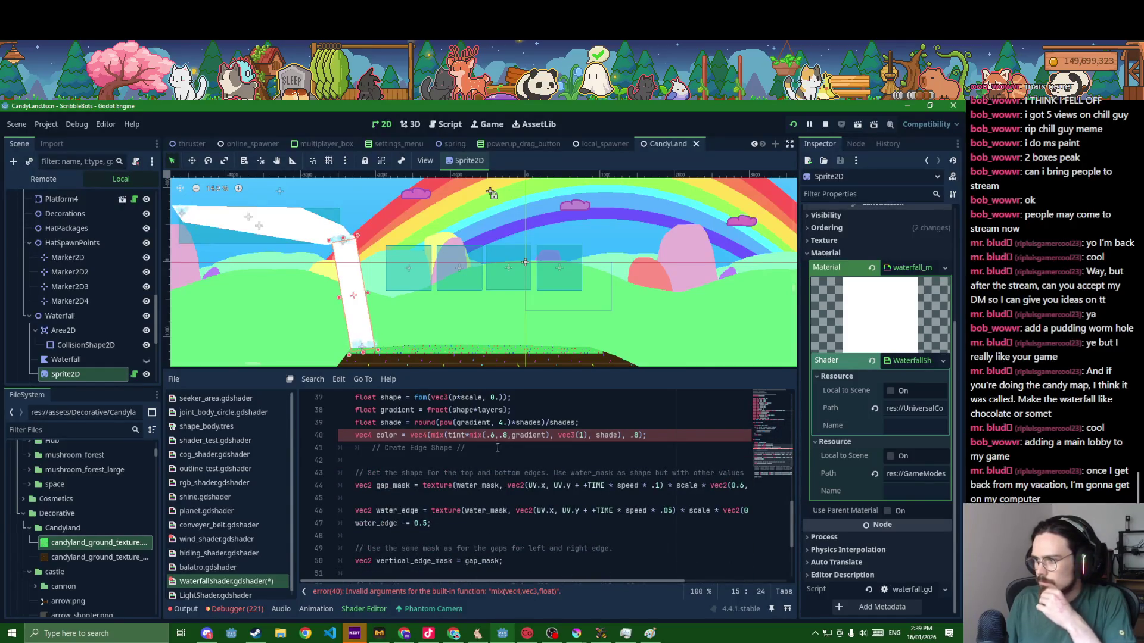
pyautogui.click(465, 435)
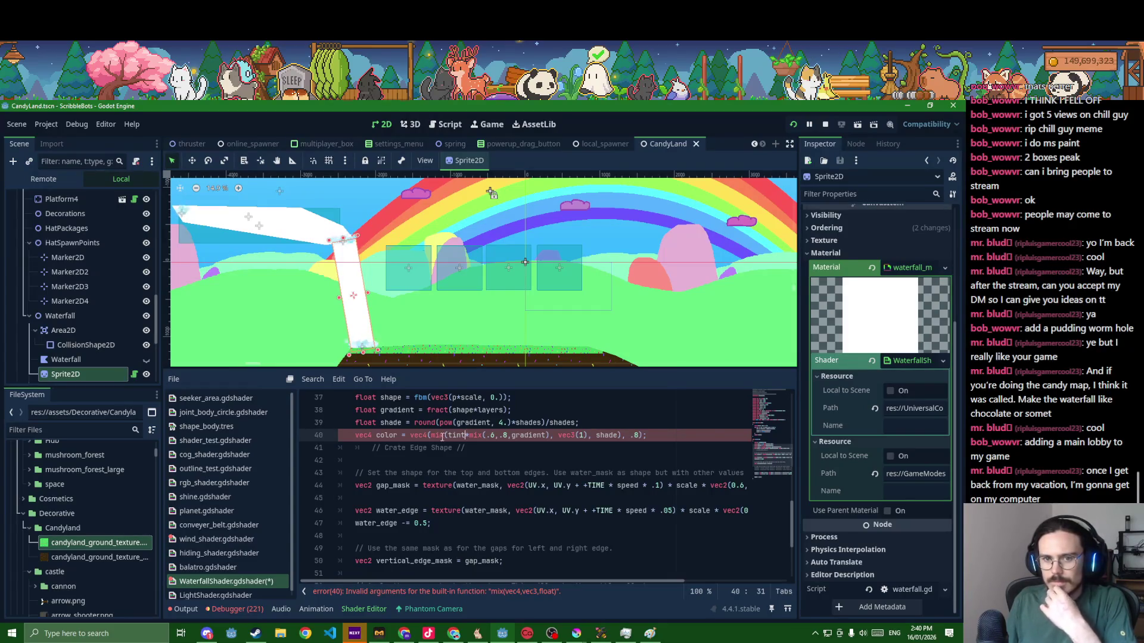
pyautogui.scroll(2, 608, 457)
pyautogui.scroll(2, 594, 463)
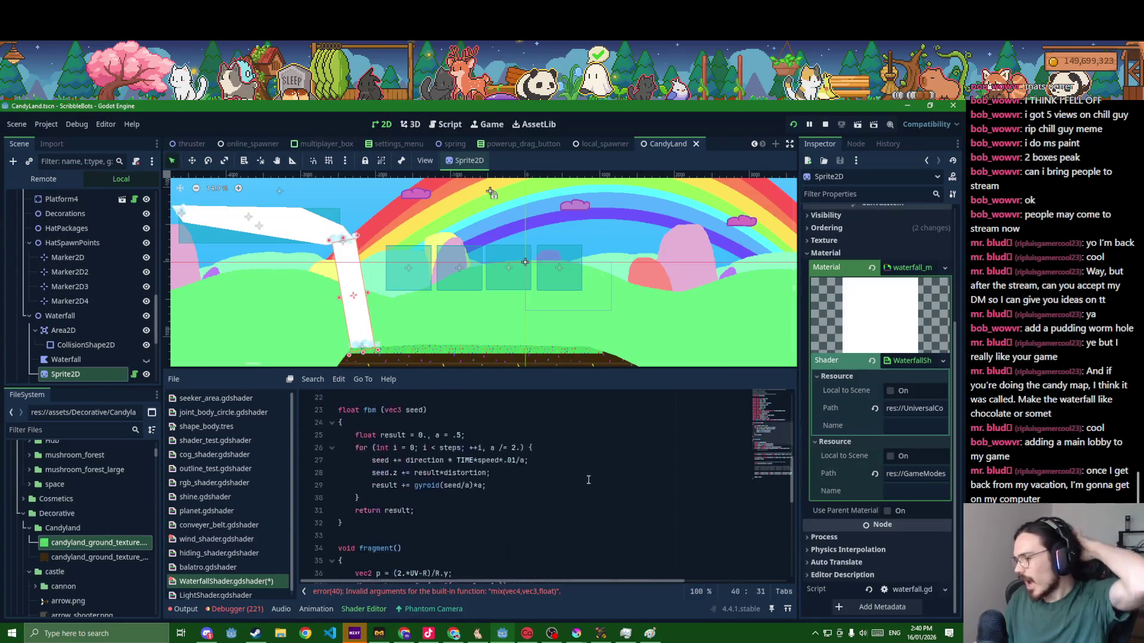
pyautogui.scroll(2, 581, 469)
pyautogui.scroll(2, 557, 482)
pyautogui.scroll(4, 558, 481)
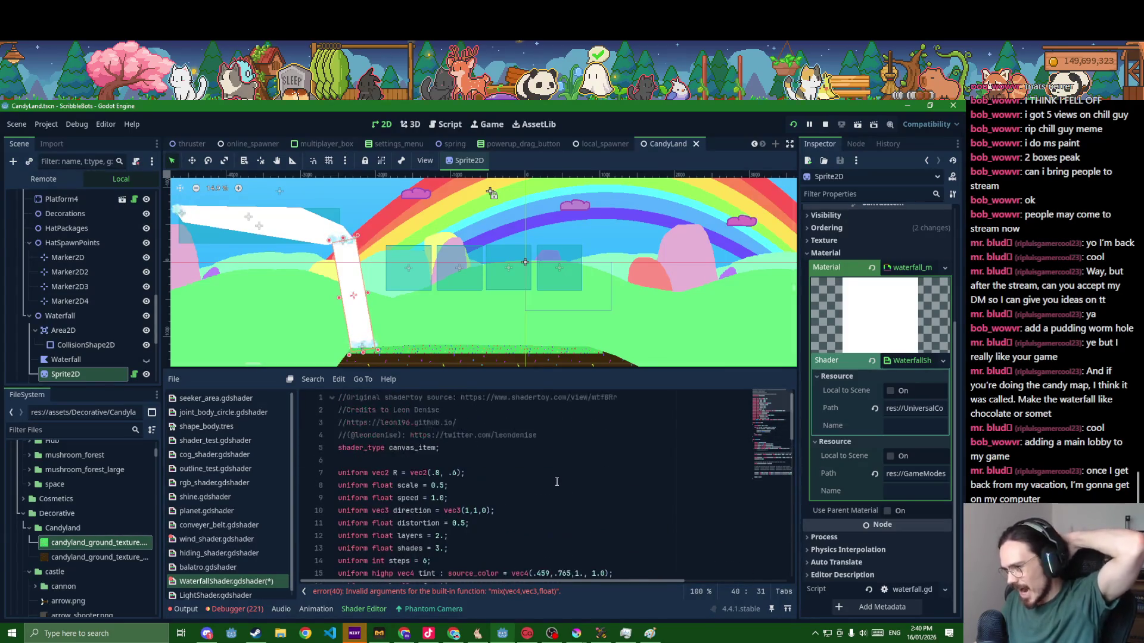
pyautogui.scroll(-4, 555, 482)
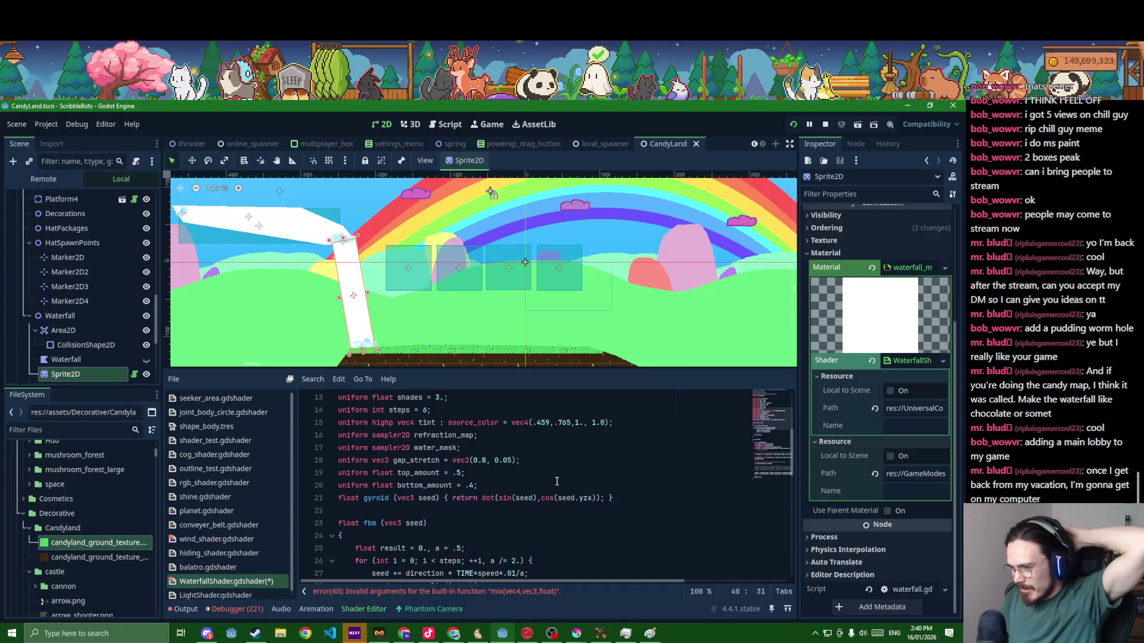
pyautogui.click(556, 482)
# - Undo the rework, restore colour_1, then remove its declaration line and save
pyautogui.hotkey('ctrl', 'z')
pyautogui.hotkey('ctrl', 'z')
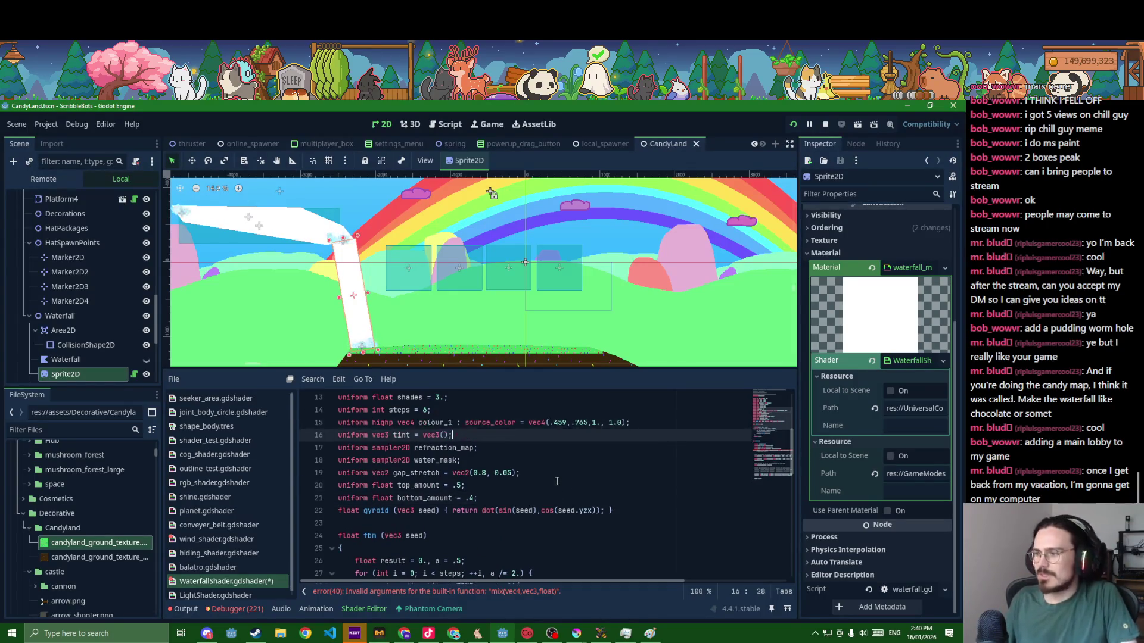
pyautogui.hotkey('ctrl', 'z')
pyautogui.hotkey('ctrl', 'z')
pyautogui.hotkey('ctrl', 'z')
pyautogui.hotkey('ctrl', 'z')
pyautogui.write('uniform highp vec4 colour_1 : source_color = vec4(0.871, 0.267, 0.231, 1.0);')
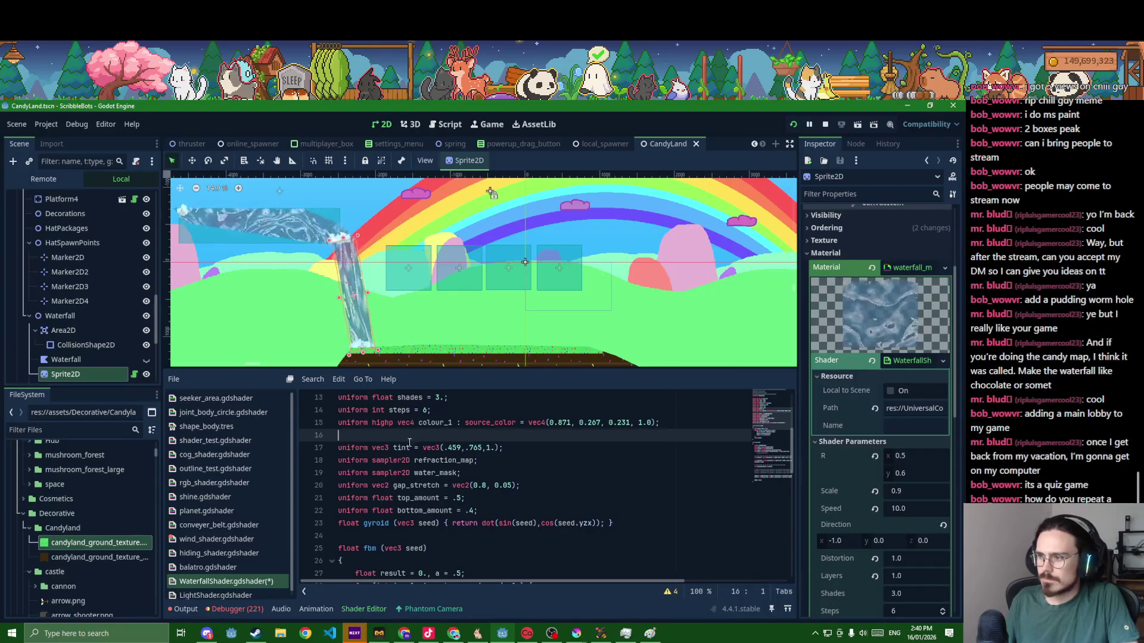
pyautogui.click(411, 448)
pyautogui.write('P: sour')
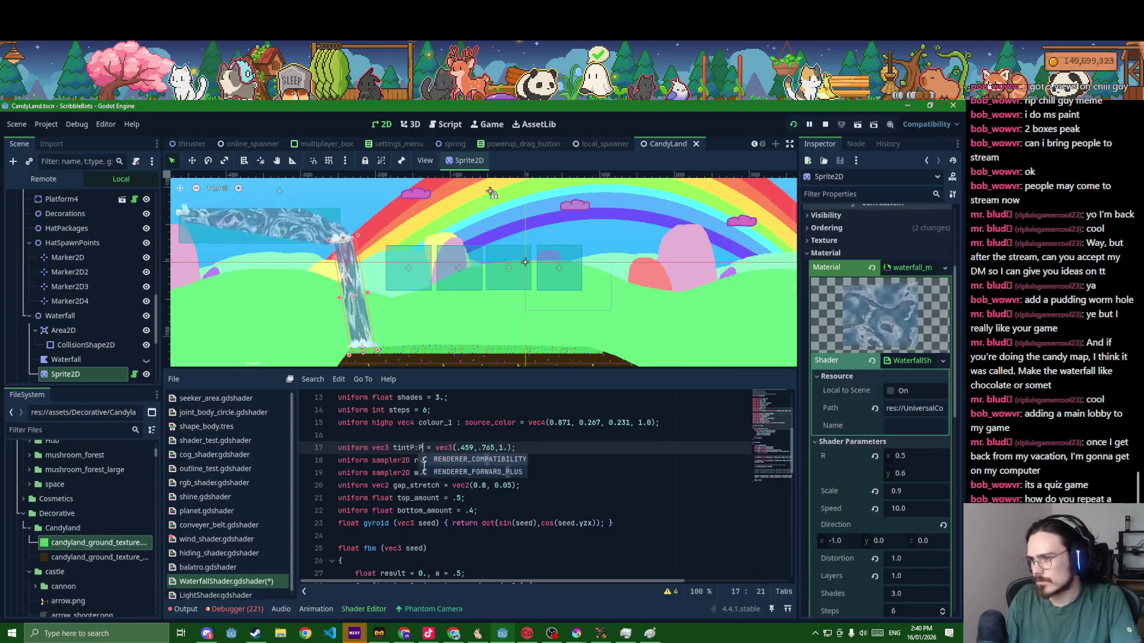
pyautogui.write('ce_color')
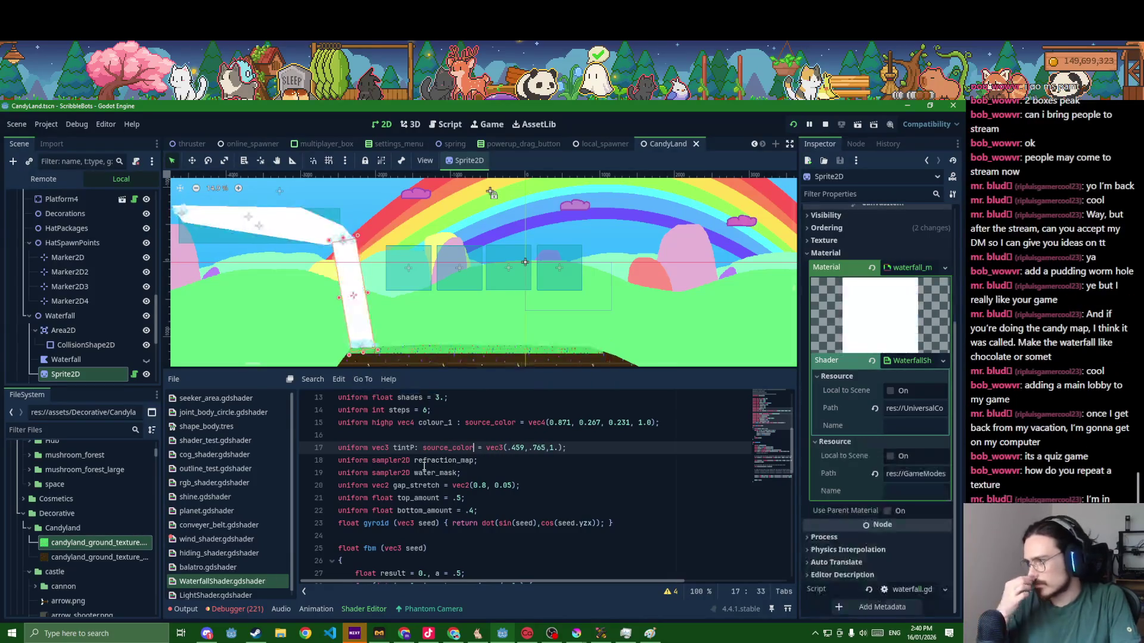
pyautogui.tripleClick(588, 428)
pyautogui.press('BackSpace')
pyautogui.hotkey('ctrl', 's')
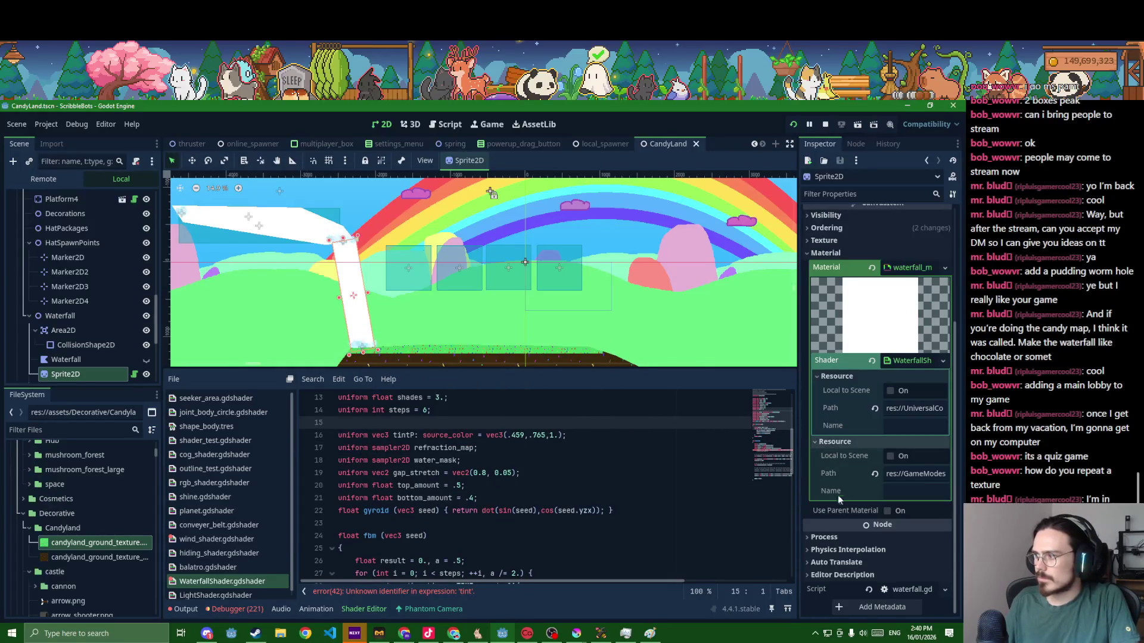
# - Redeclare tint with the source_color hint on line 16 and save the shader
pyautogui.click(911, 366)
pyautogui.click(894, 428)
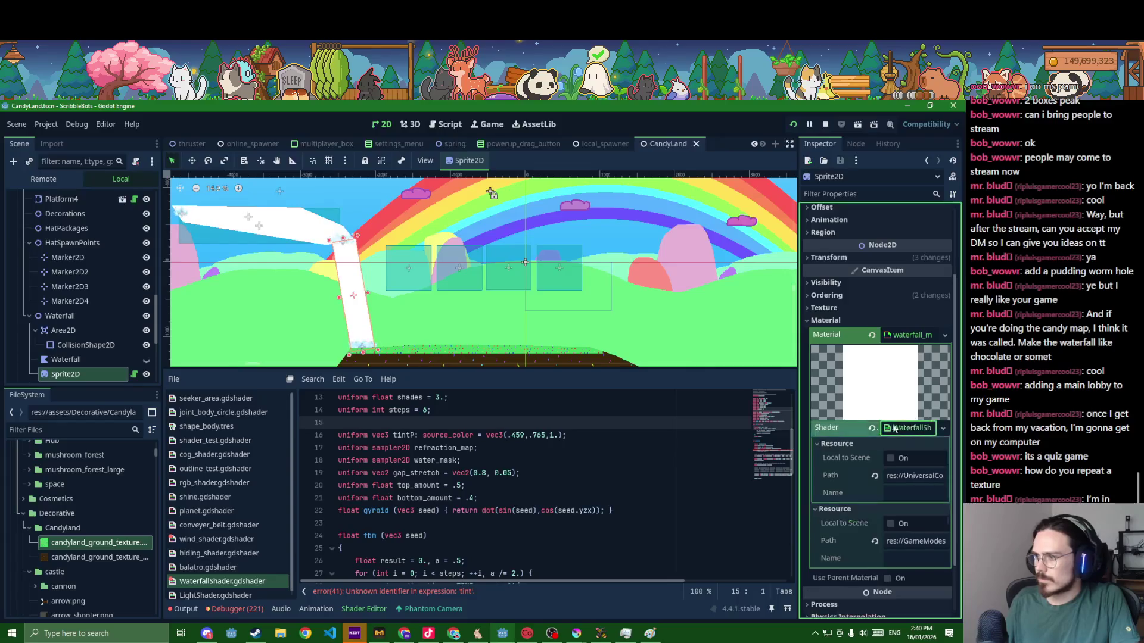
pyautogui.hotkey('ctrl', 'z')
pyautogui.hotkey('ctrl', 'z')
pyautogui.hotkey('ctrl', 'z')
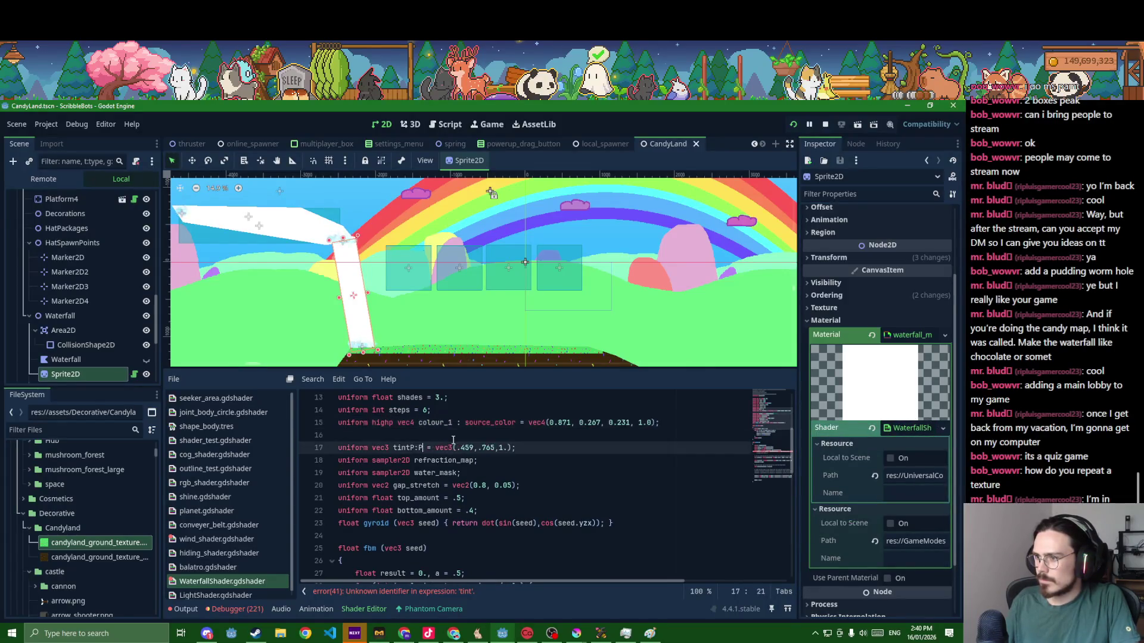
pyautogui.hotkey('ctrl', 'z')
pyautogui.hotkey('ctrl', 's')
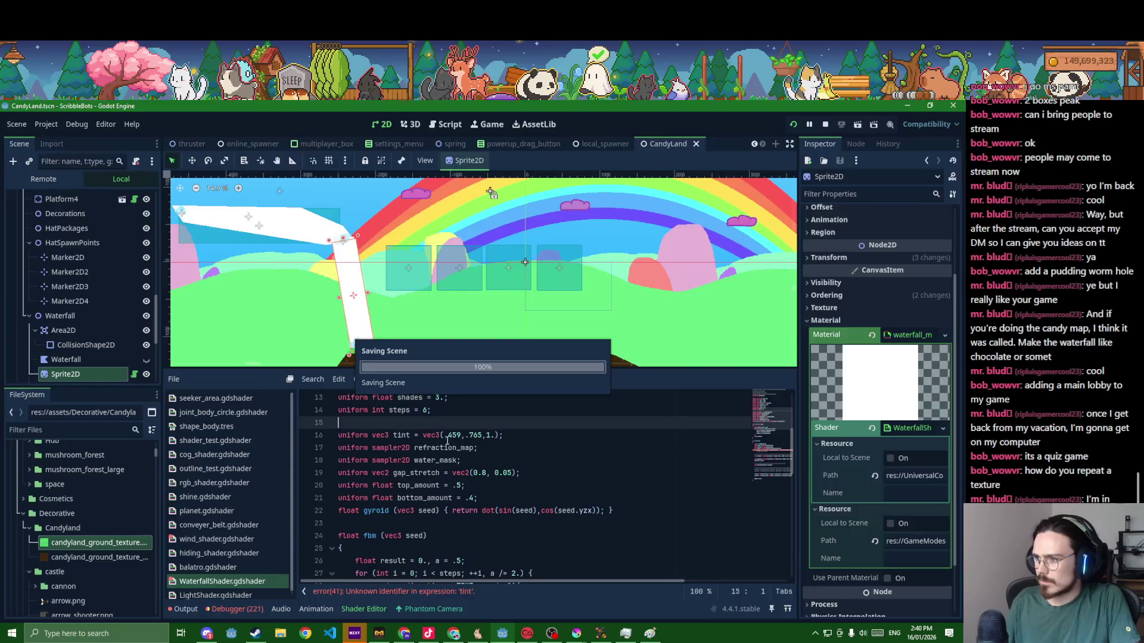
pyautogui.click(414, 434)
pyautogui.write(': S')
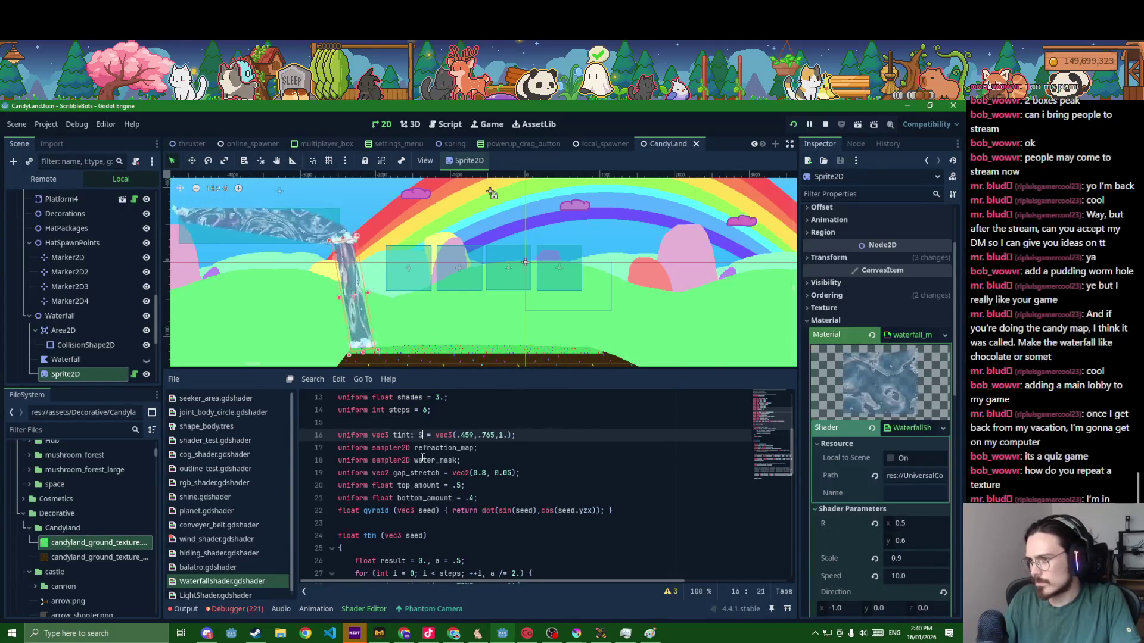
pyautogui.write('ourc')
pyautogui.press('Return')
pyautogui.hotkey('ctrl', 's')
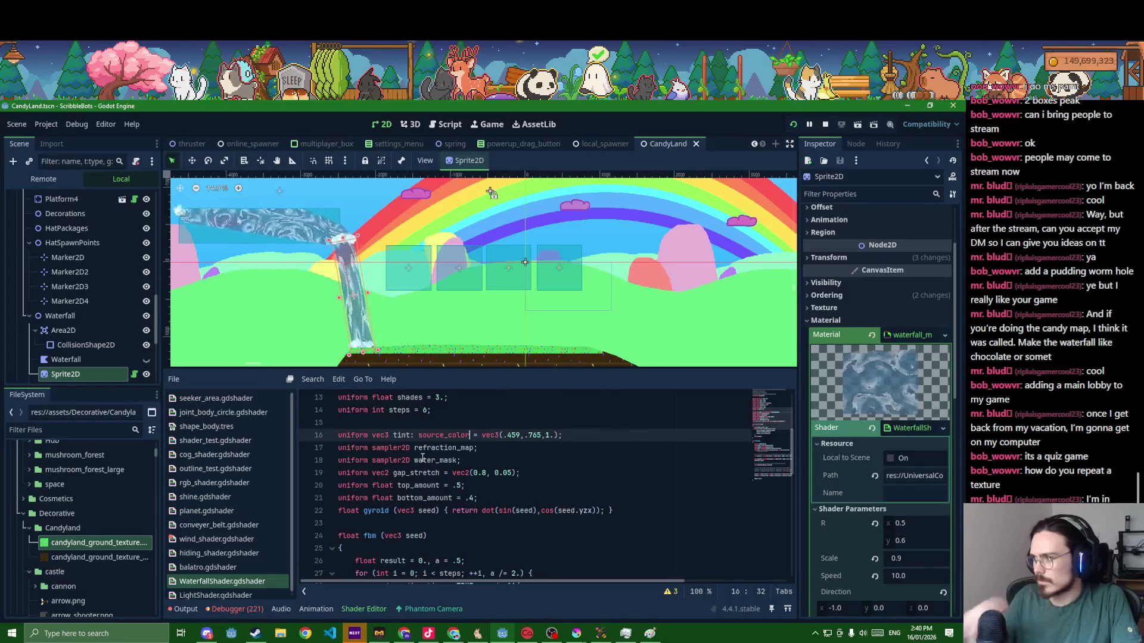
pyautogui.scroll(-4, 422, 457)
pyautogui.scroll(-3, 833, 542)
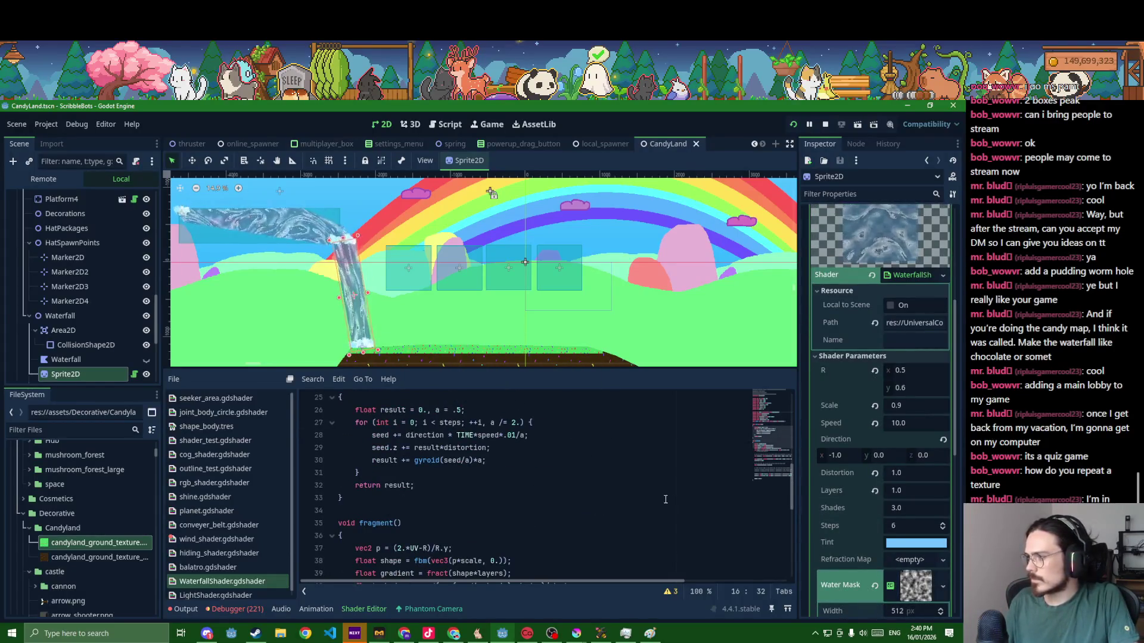
pyautogui.scroll(3, 551, 474)
# - Set the Tint shader parameter to a dark chocolate brown via the colour picker
pyautogui.click(916, 543)
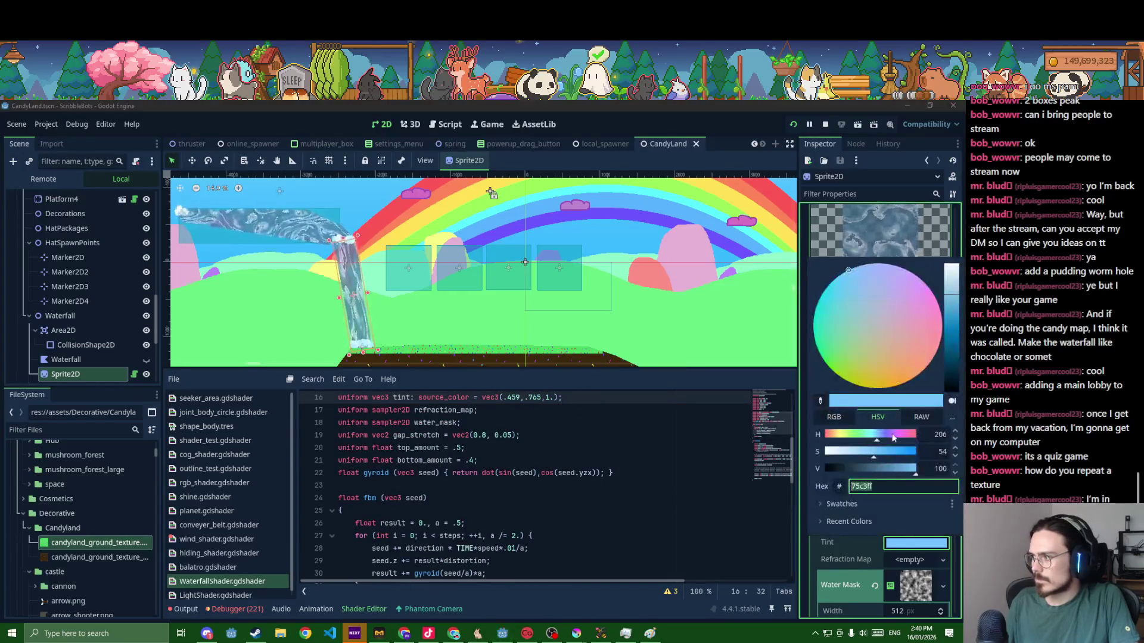
pyautogui.moveTo(873, 438); pyautogui.dragTo(909, 440)
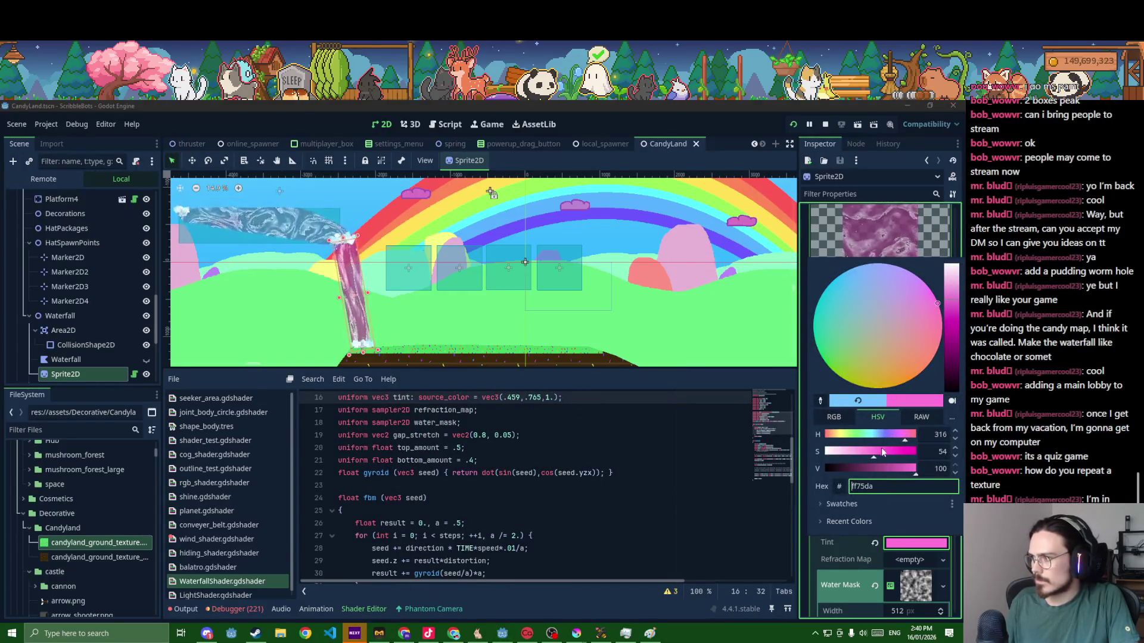
pyautogui.click(854, 466)
pyautogui.click(832, 439)
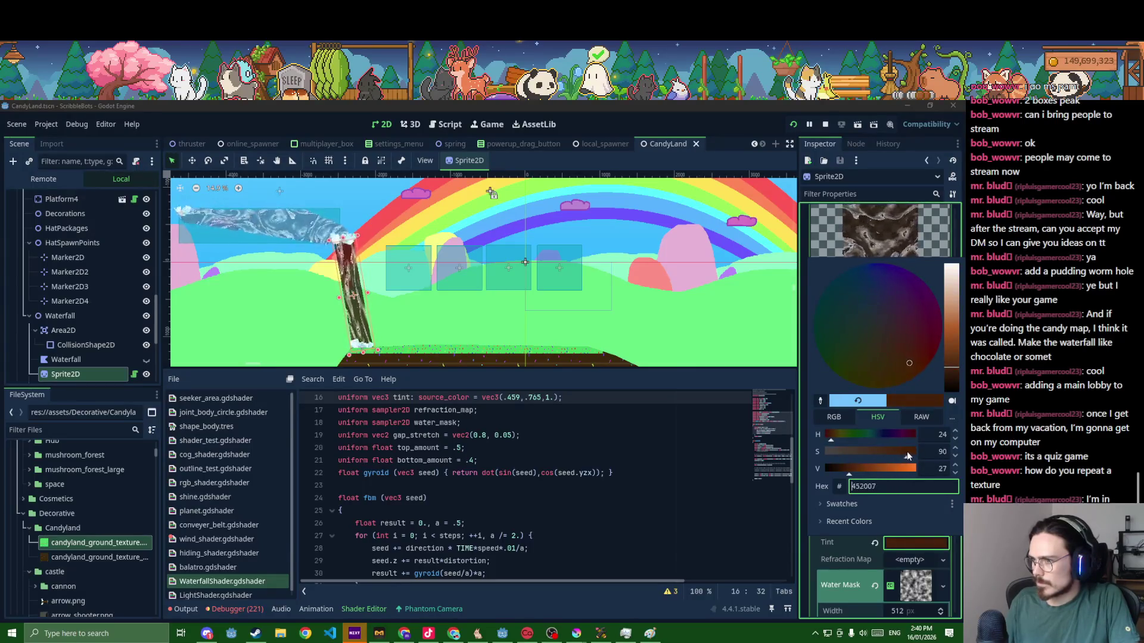
pyautogui.click(880, 458)
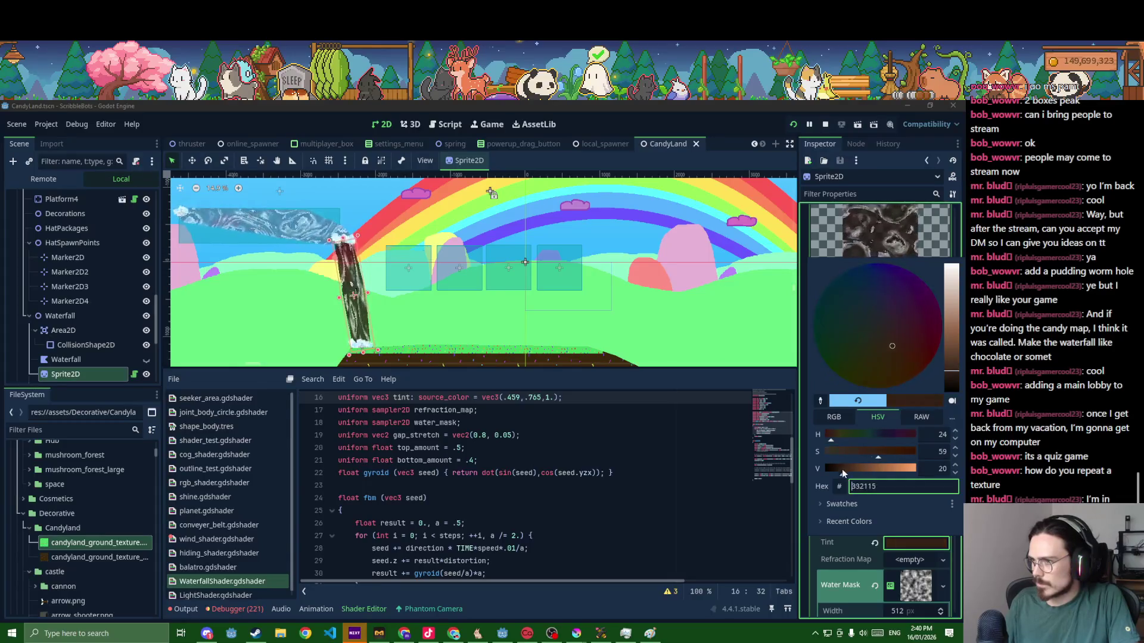
pyautogui.moveTo(841, 469); pyautogui.dragTo(912, 456)
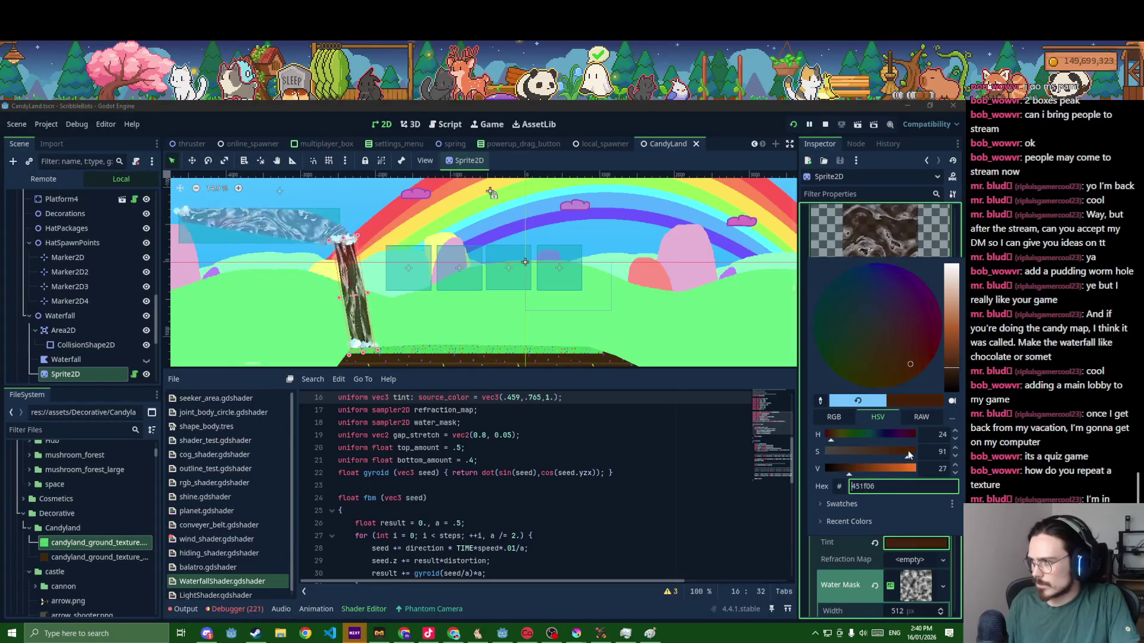
pyautogui.scroll(3, 298, 297)
pyautogui.scroll(2, 298, 297)
pyautogui.click(297, 298)
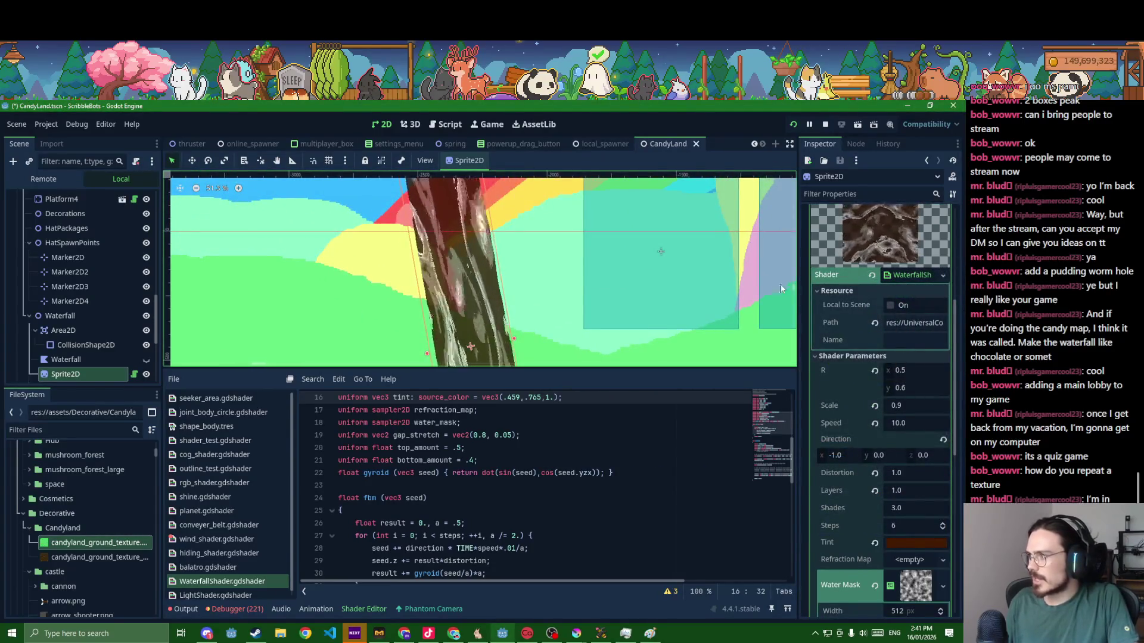
pyautogui.scroll(-2, 686, 280)
pyautogui.scroll(-2, 686, 280)
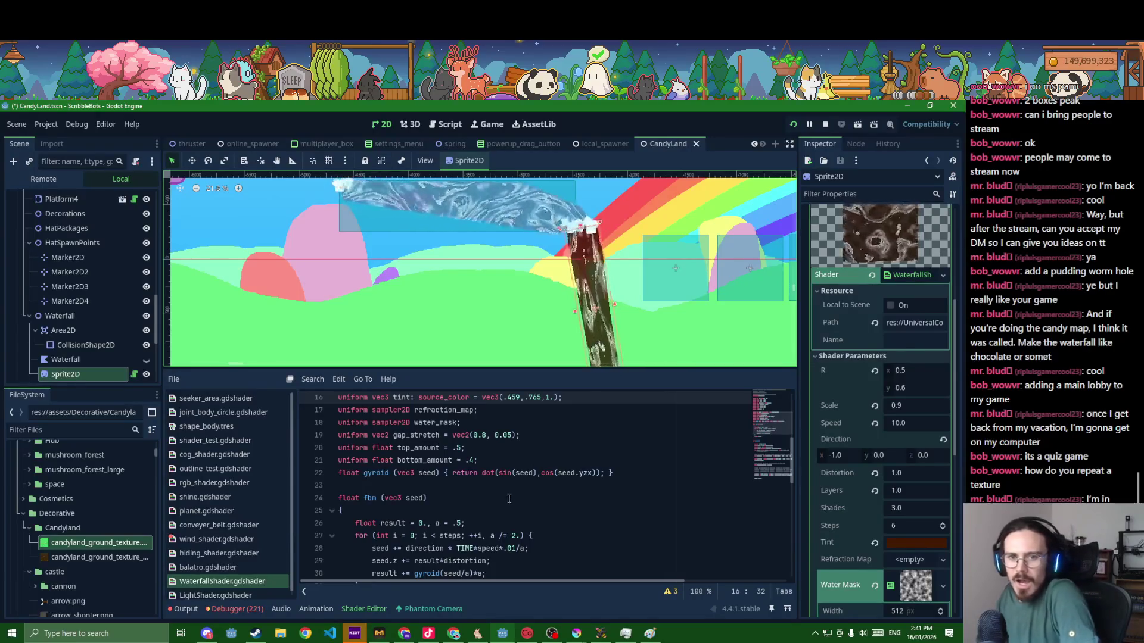
pyautogui.scroll(-3, 547, 511)
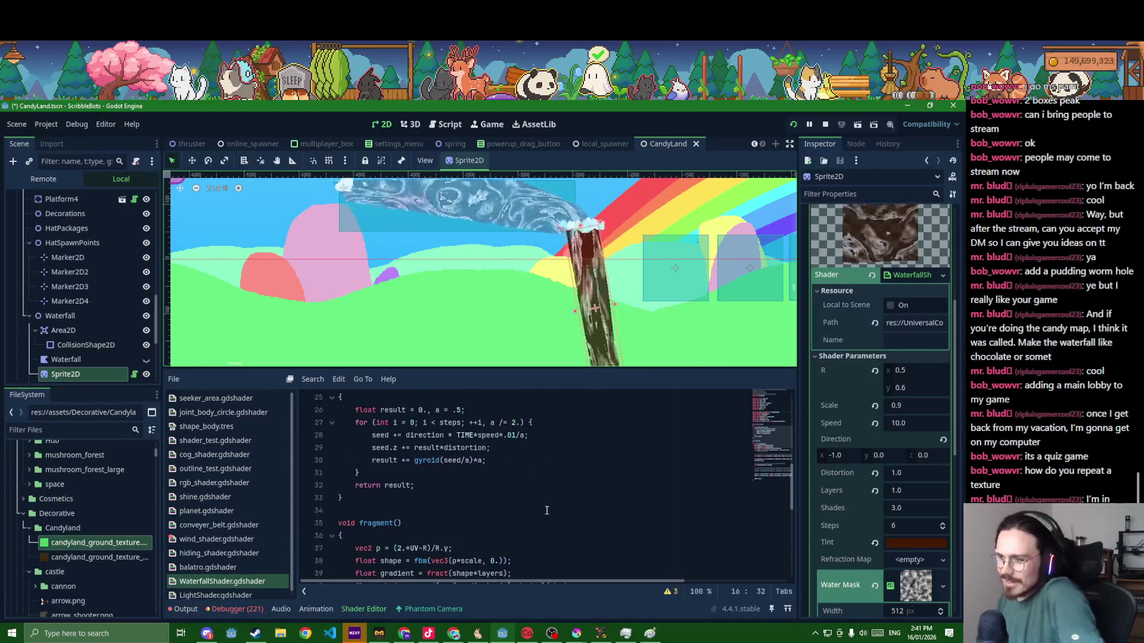
# - Enlarge the shader code editor and highlight the gradient and shades variables in fragment()
pyautogui.click(547, 514)
pyautogui.scroll(-3, 563, 487)
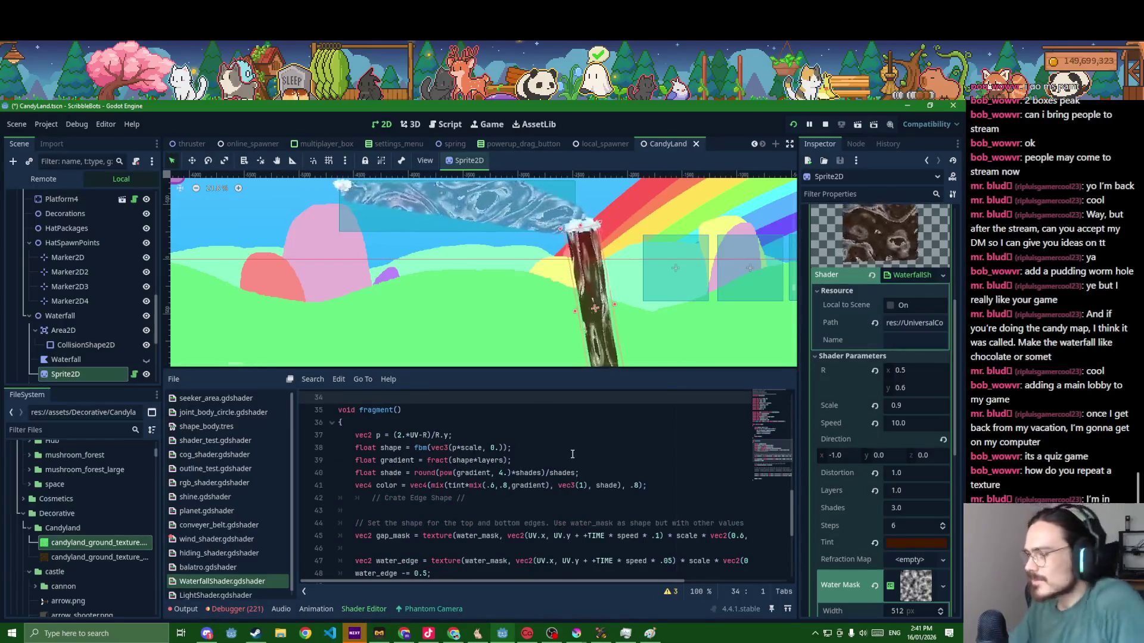
pyautogui.click(426, 515)
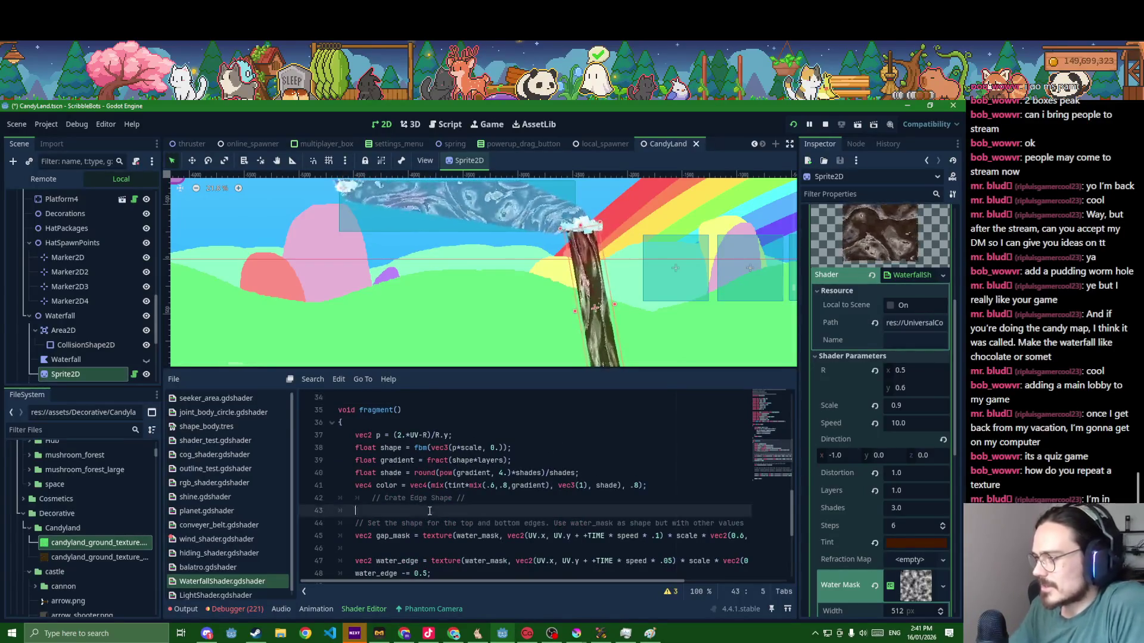
pyautogui.scroll(-3, 428, 517)
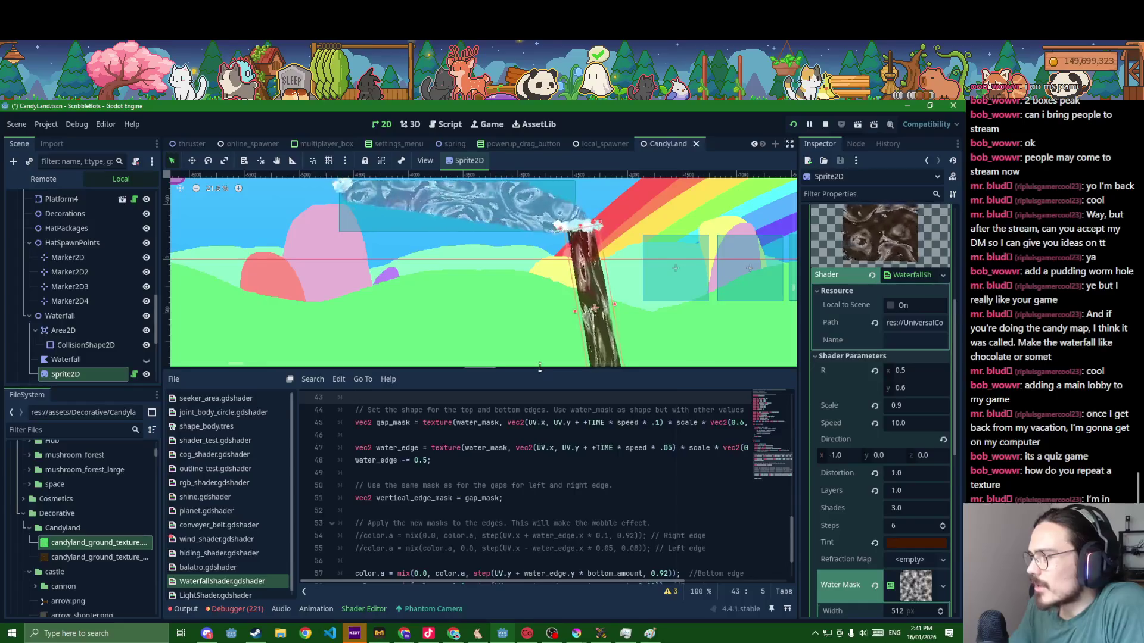
pyautogui.moveTo(539, 369); pyautogui.dragTo(547, 337)
pyautogui.scroll(-2, 422, 572)
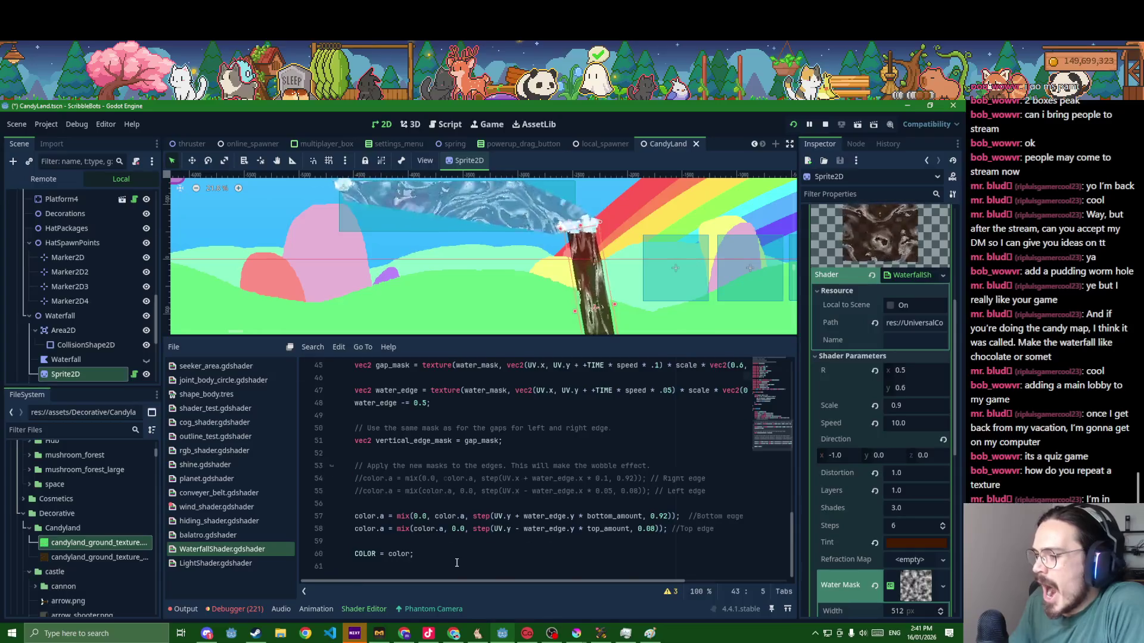
pyautogui.scroll(5, 456, 562)
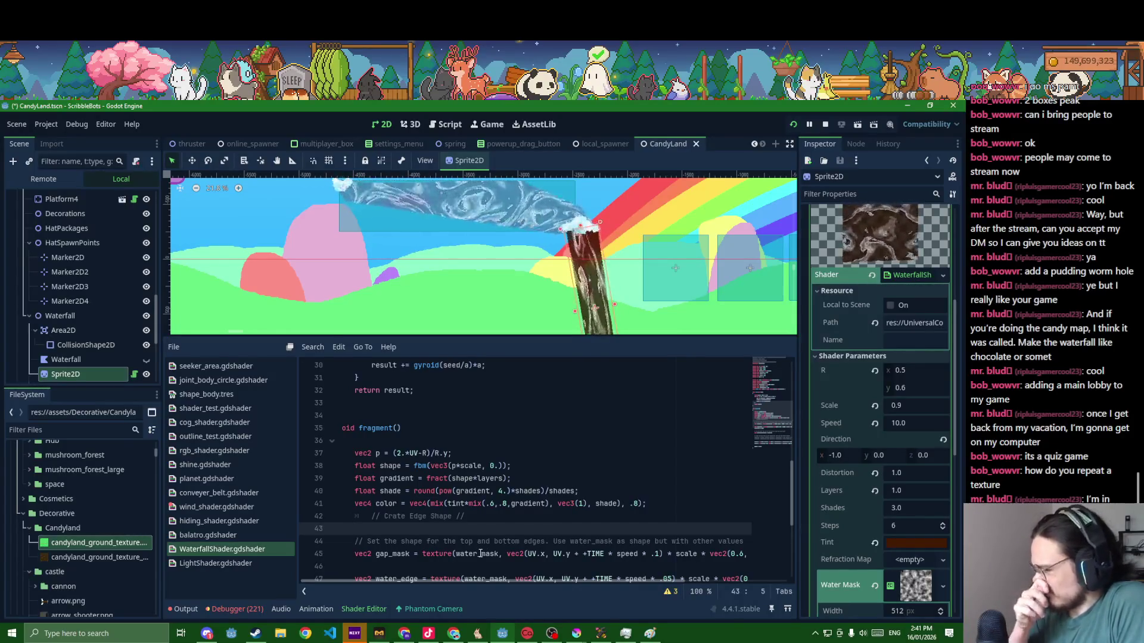
pyautogui.doubleClick(527, 503)
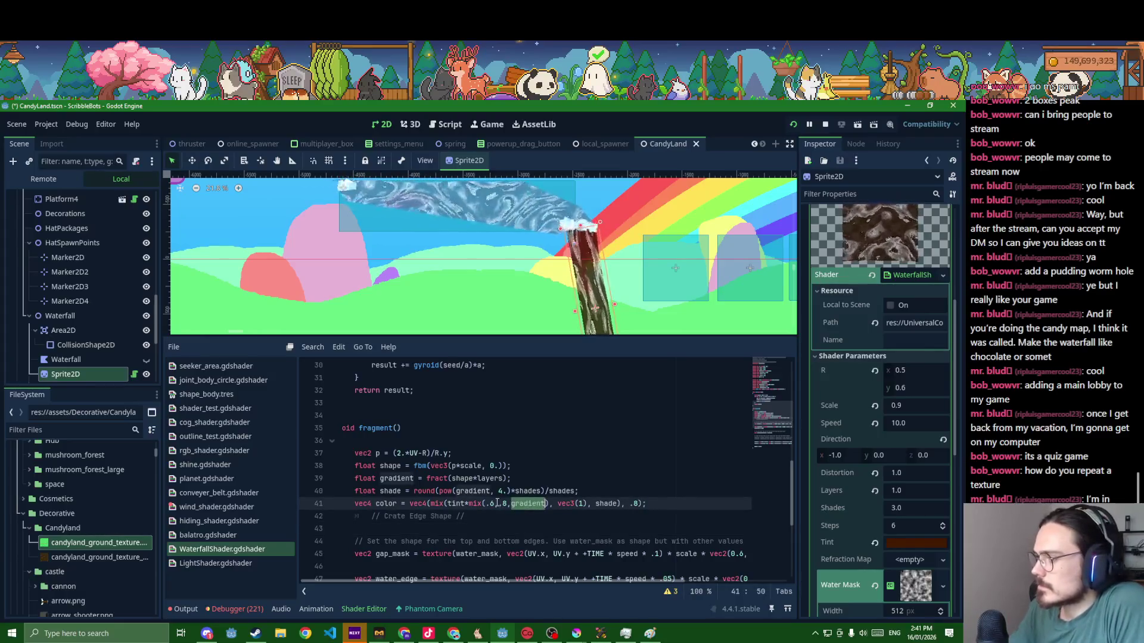
pyautogui.doubleClick(523, 490)
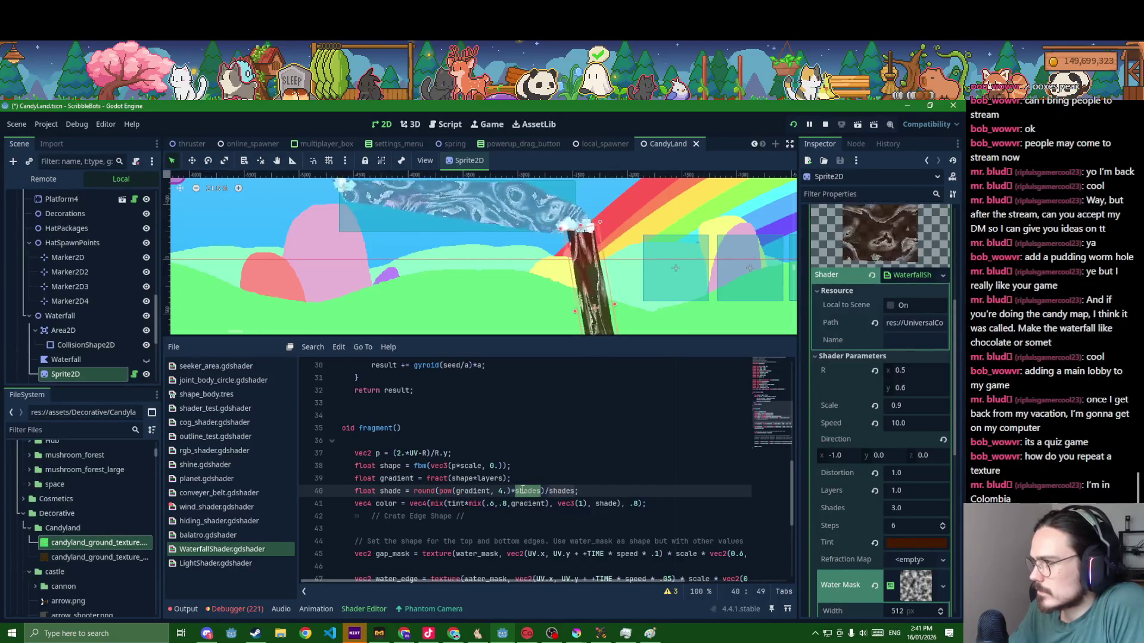
# - Open BaseHideAndSeekMap.tscn via quick open and select its waterfall sprite
pyautogui.click(407, 294)
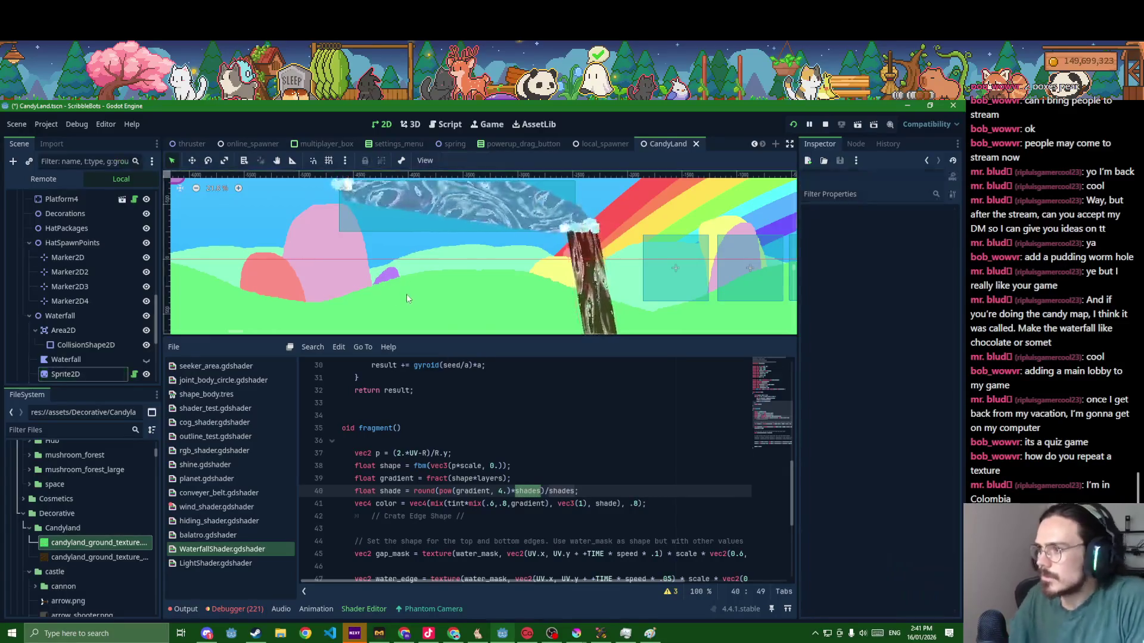
pyautogui.hotkey('shift', 'alt', 'o')
pyautogui.write('hide')
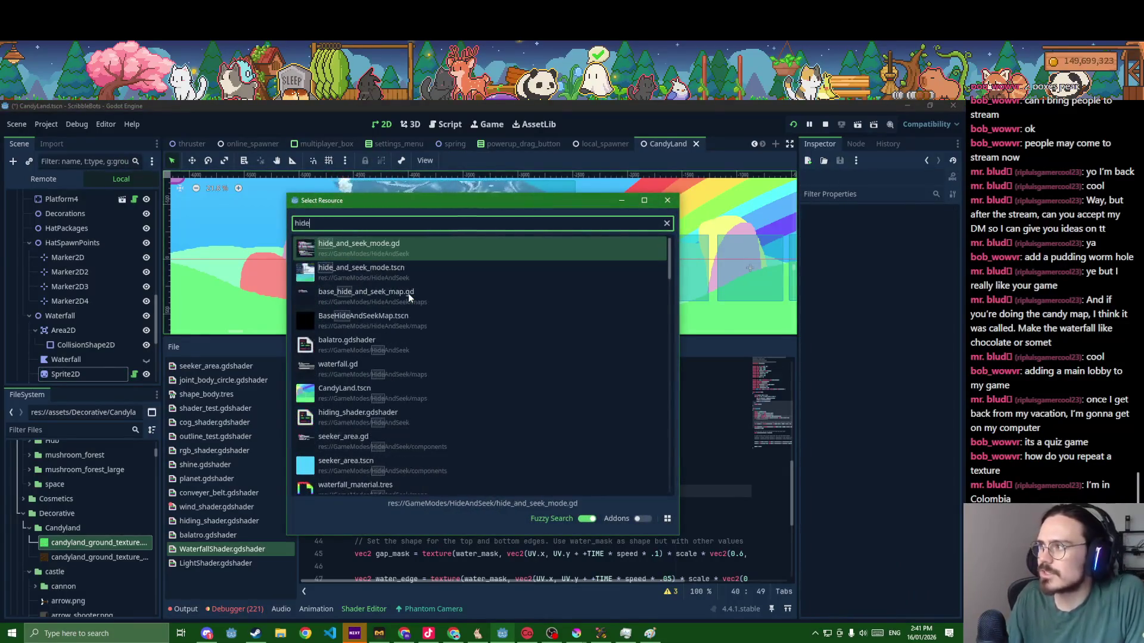
pyautogui.press('Down')
pyautogui.press('Down')
pyautogui.press('Down')
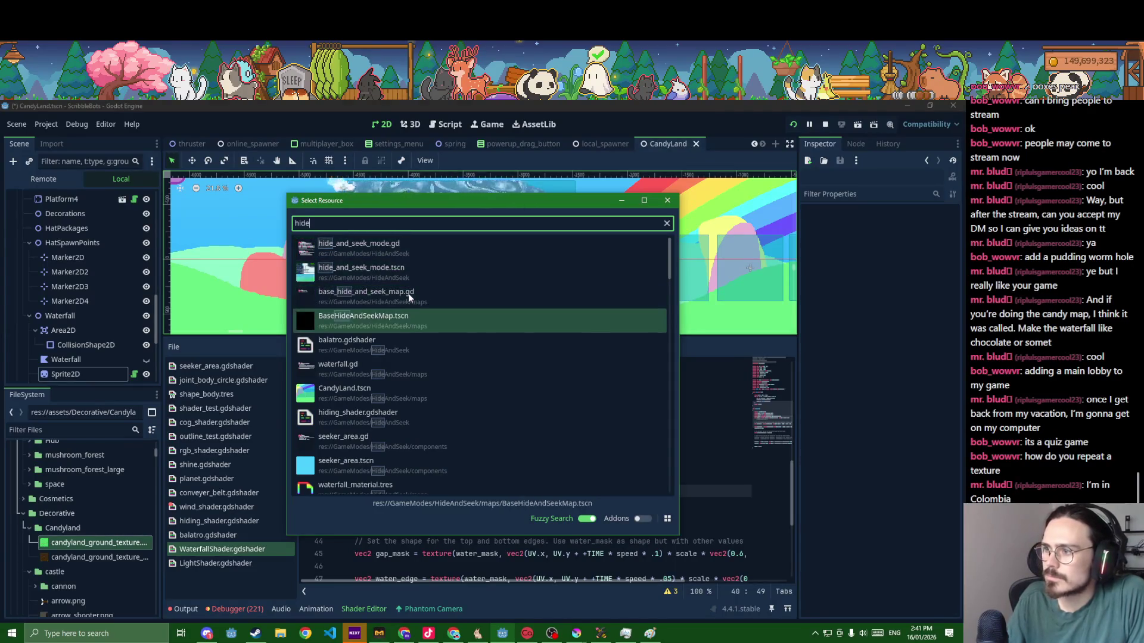
pyautogui.press('Return')
pyautogui.scroll(-5, 409, 298)
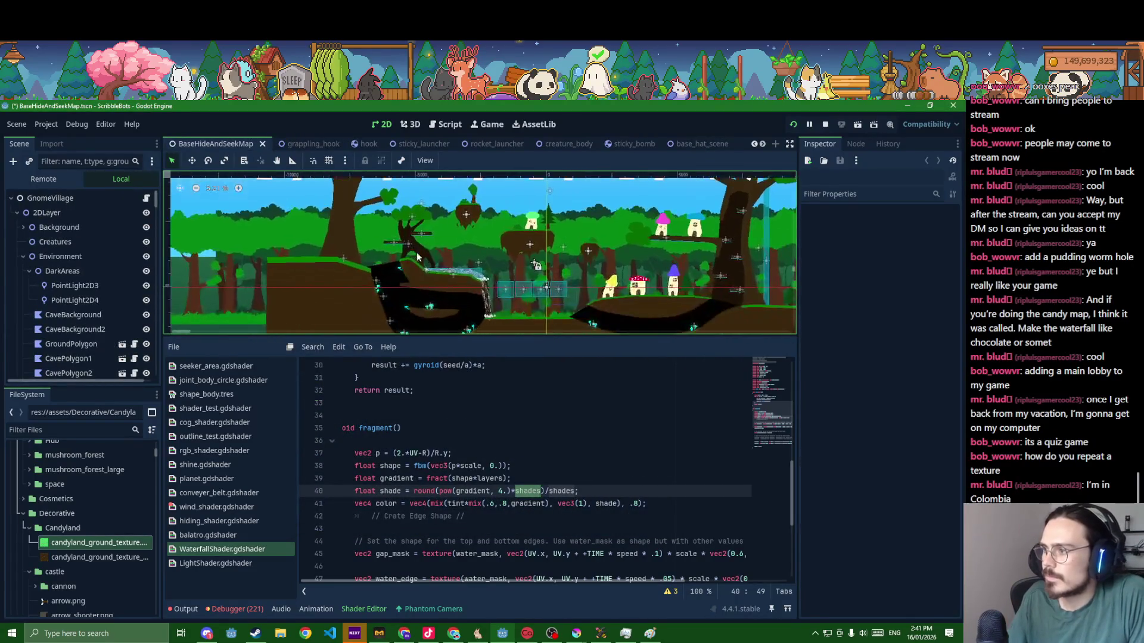
pyautogui.click(498, 308)
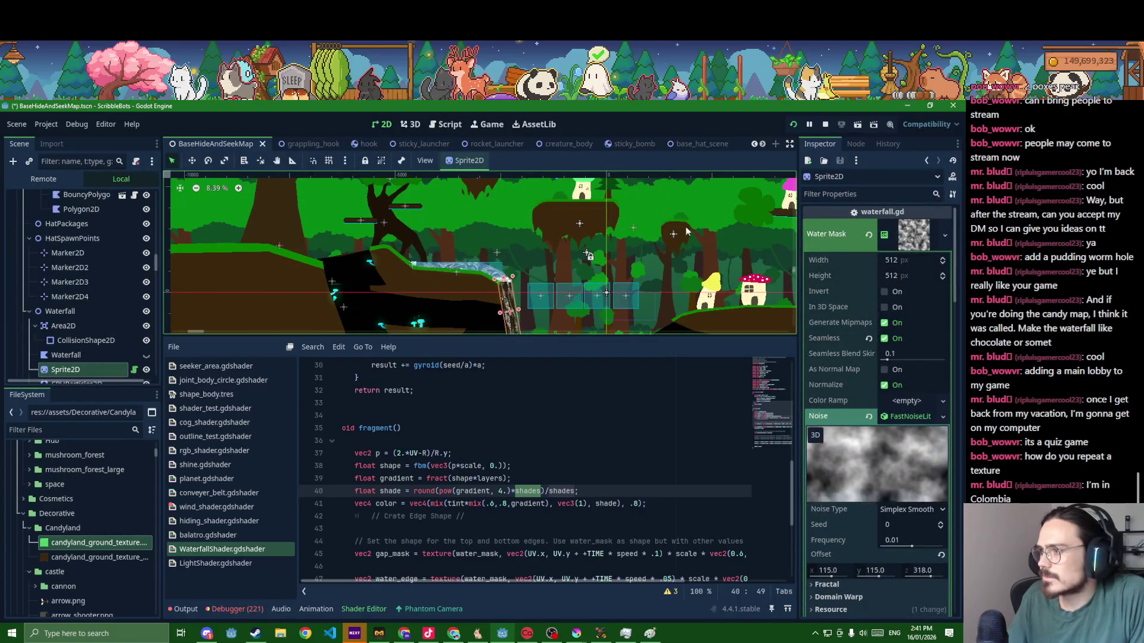
pyautogui.scroll(-8, 656, 146)
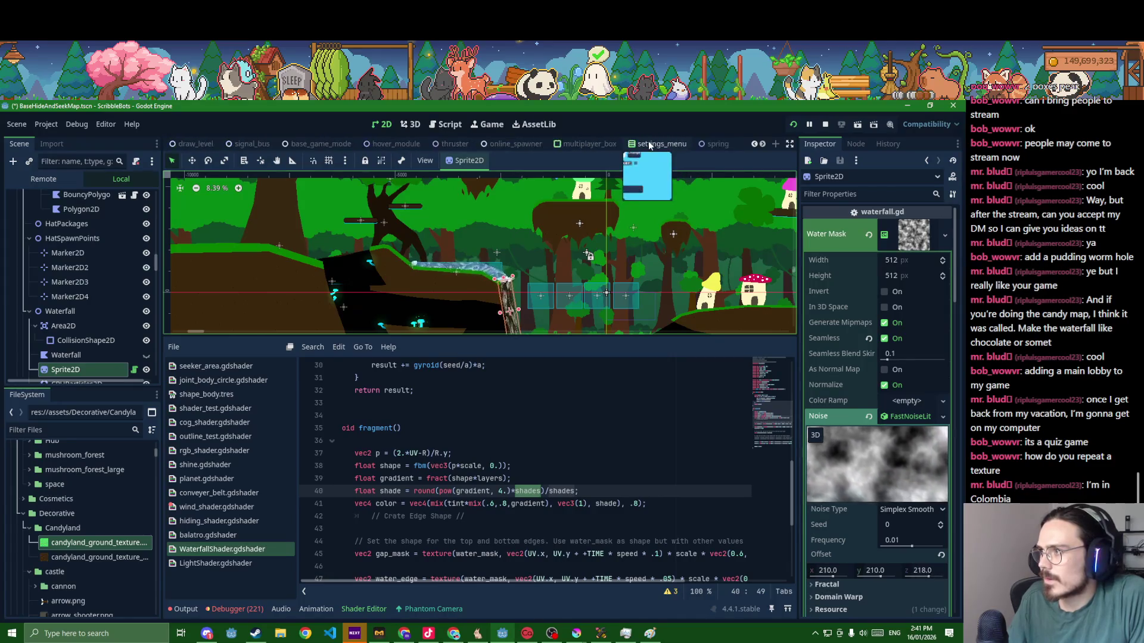
pyautogui.scroll(-4, 648, 144)
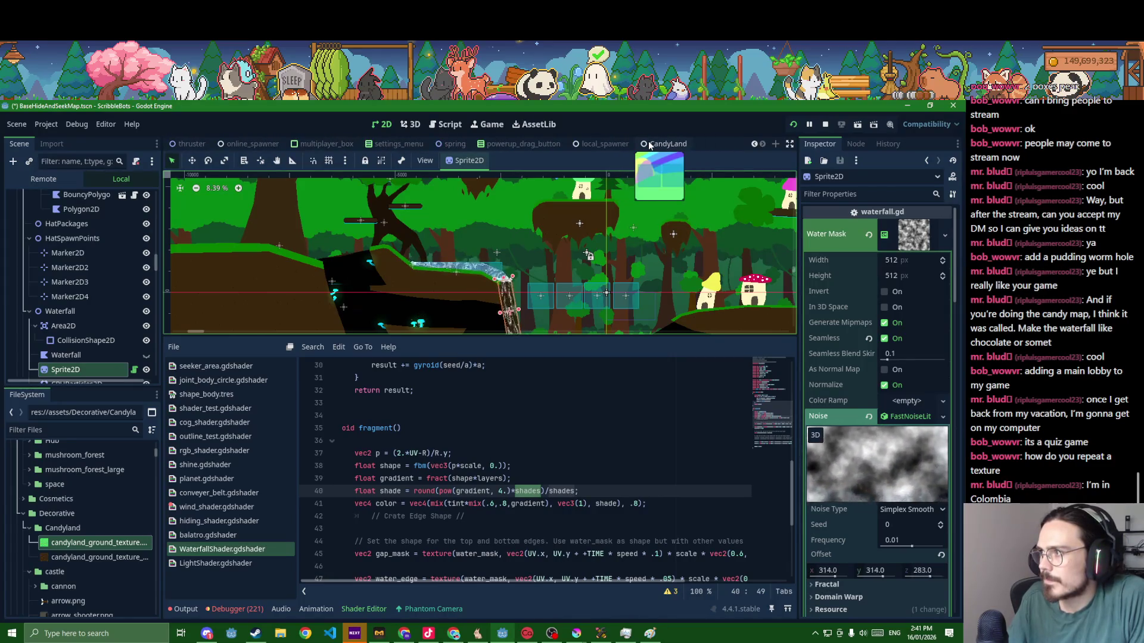
# - Return to the CandyLand scene and undo the tint's source-colour hint
pyautogui.click(648, 143)
pyautogui.press('Up')
pyautogui.press('Up')
pyautogui.press('Up')
pyautogui.press('Up')
pyautogui.press('Up')
pyautogui.press('Up')
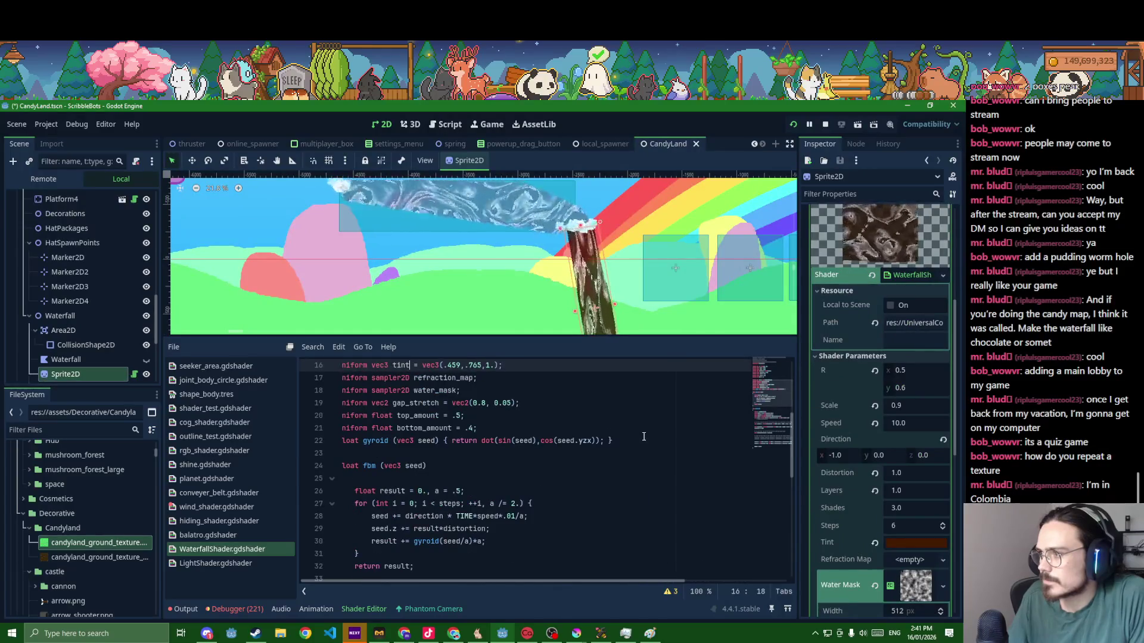
pyautogui.write(': Sourc')
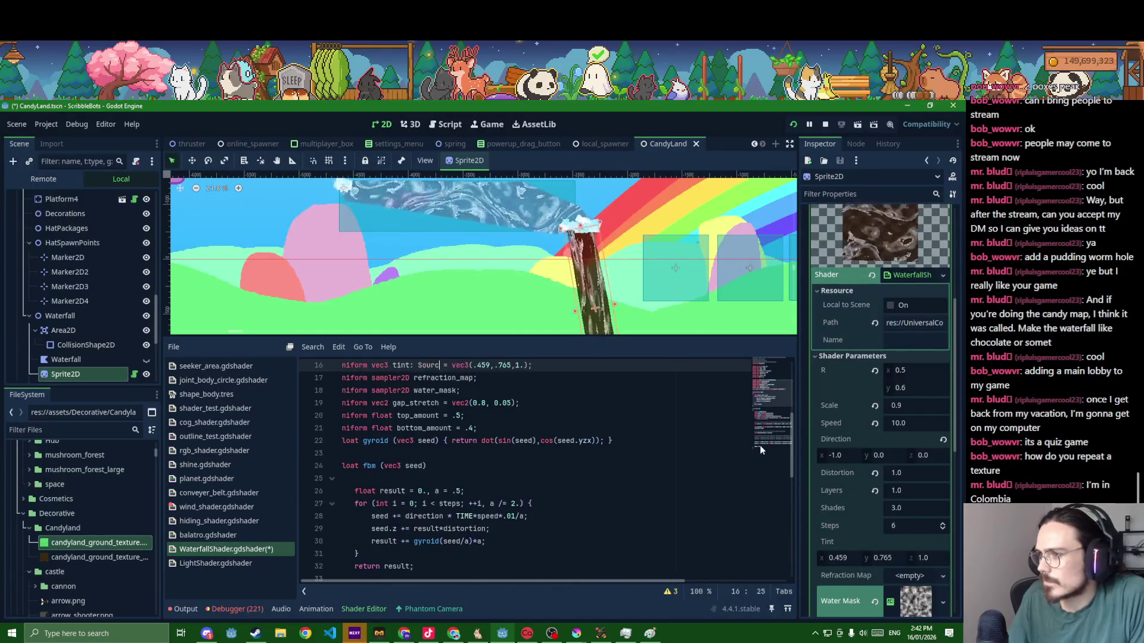
pyautogui.write('e_color')
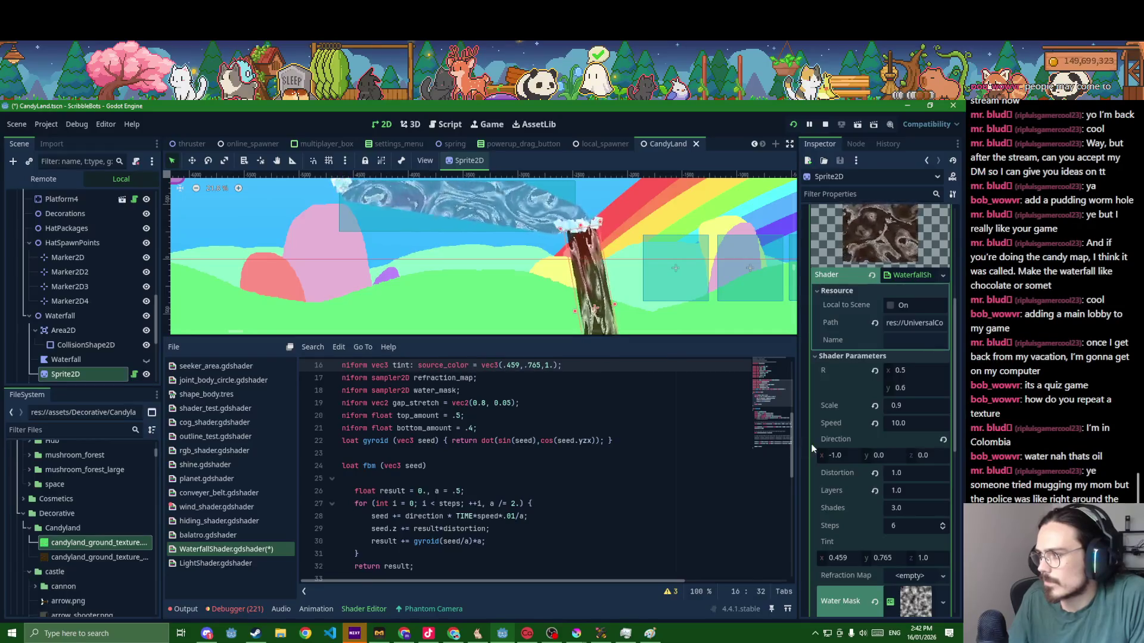
# - Save the restored source_color tint and open the Shader resource dropdown
pyautogui.hotkey('ctrl', 's')
pyautogui.click(823, 442)
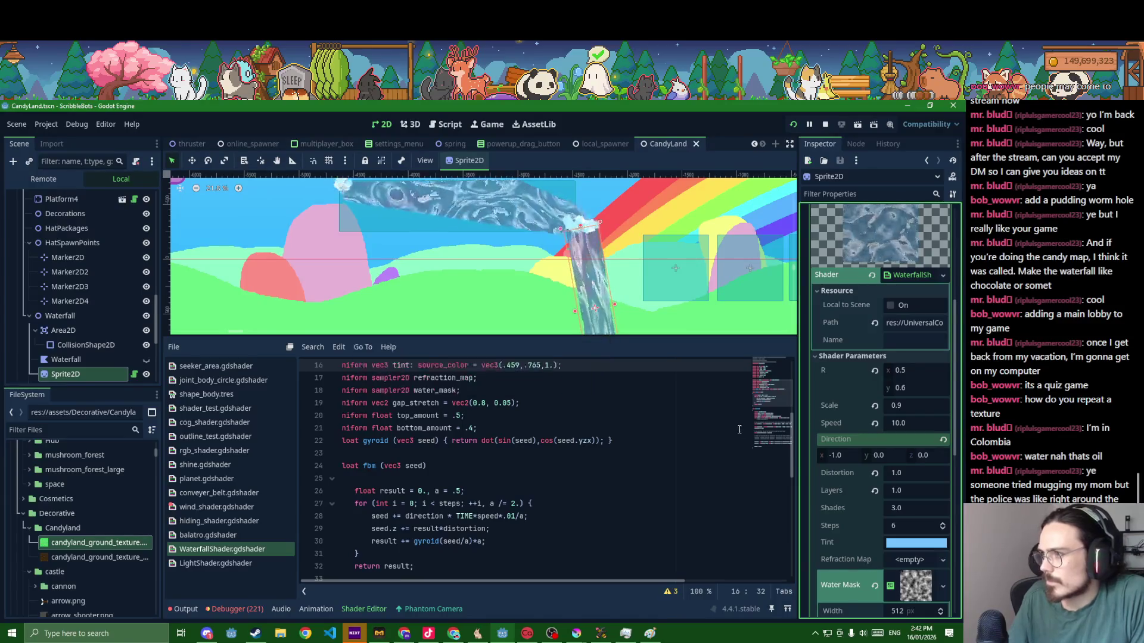
pyautogui.scroll(-4, 737, 427)
pyautogui.scroll(4, 737, 427)
# - Make the waterfall shader unique and set its Tint to a fully saturated dark chocolate brown
pyautogui.click(942, 276)
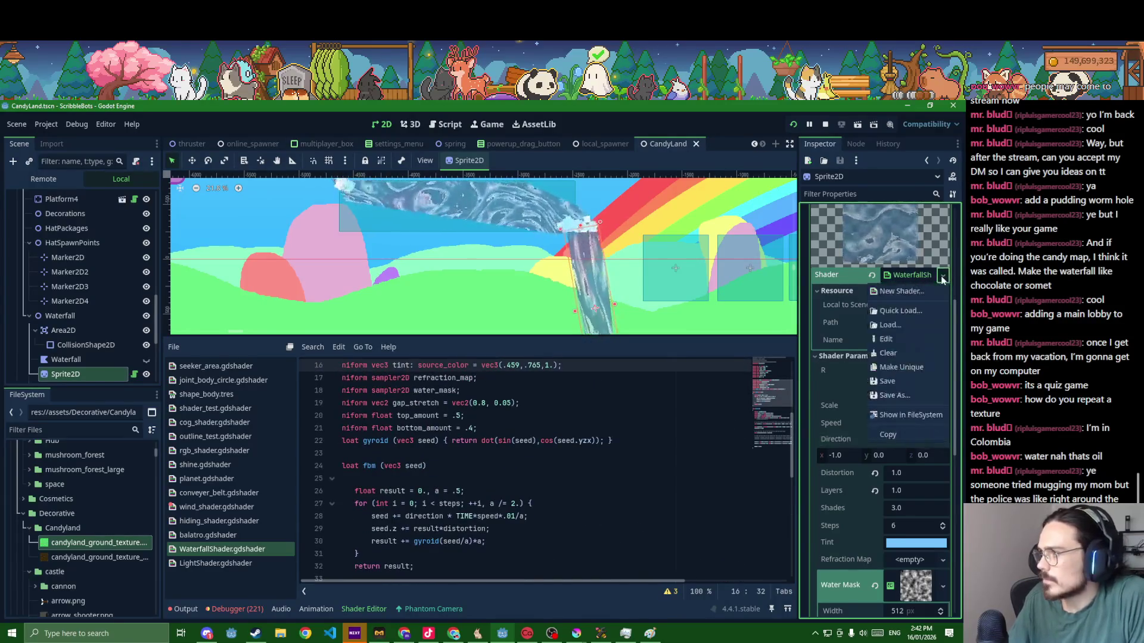
pyautogui.click(915, 366)
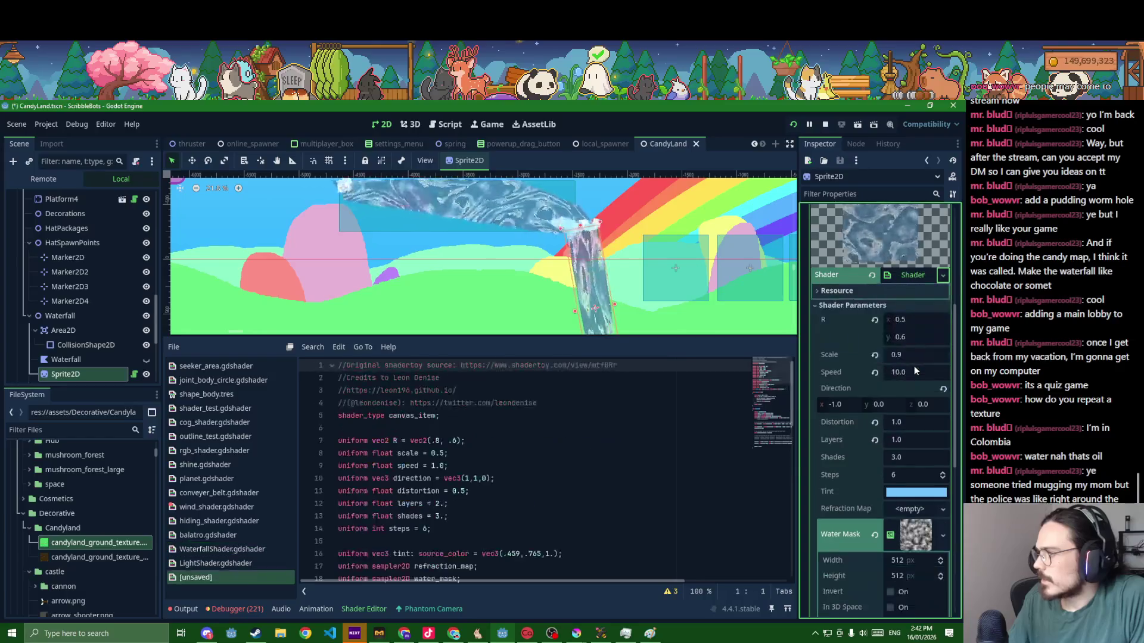
pyautogui.click(912, 496)
pyautogui.click(875, 419)
pyautogui.click(833, 382)
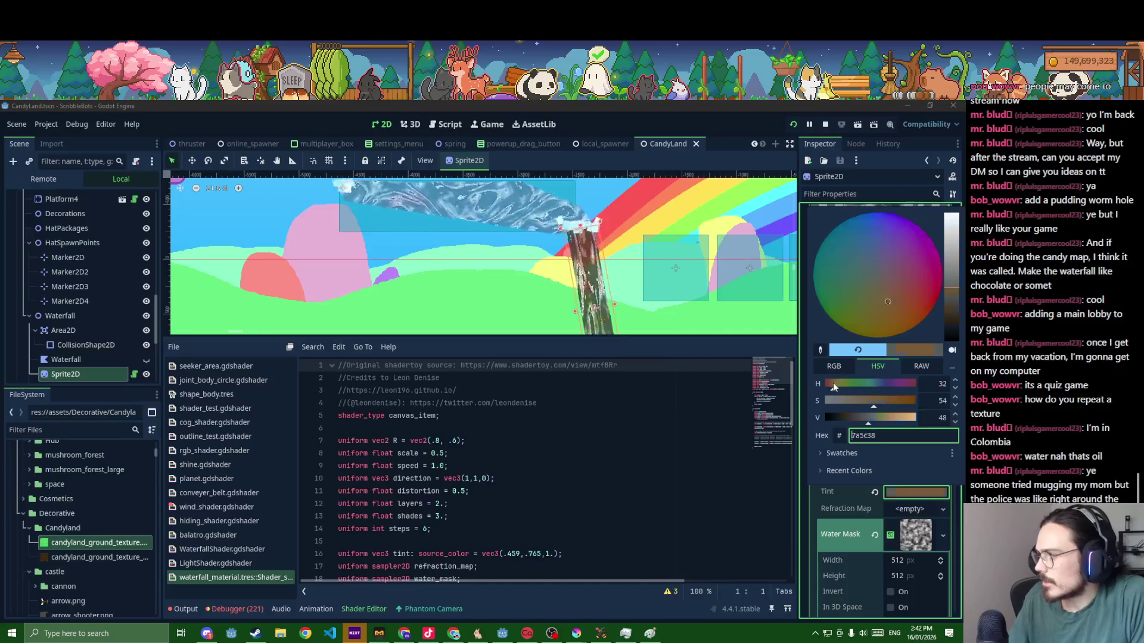
pyautogui.moveTo(846, 417); pyautogui.dragTo(839, 419)
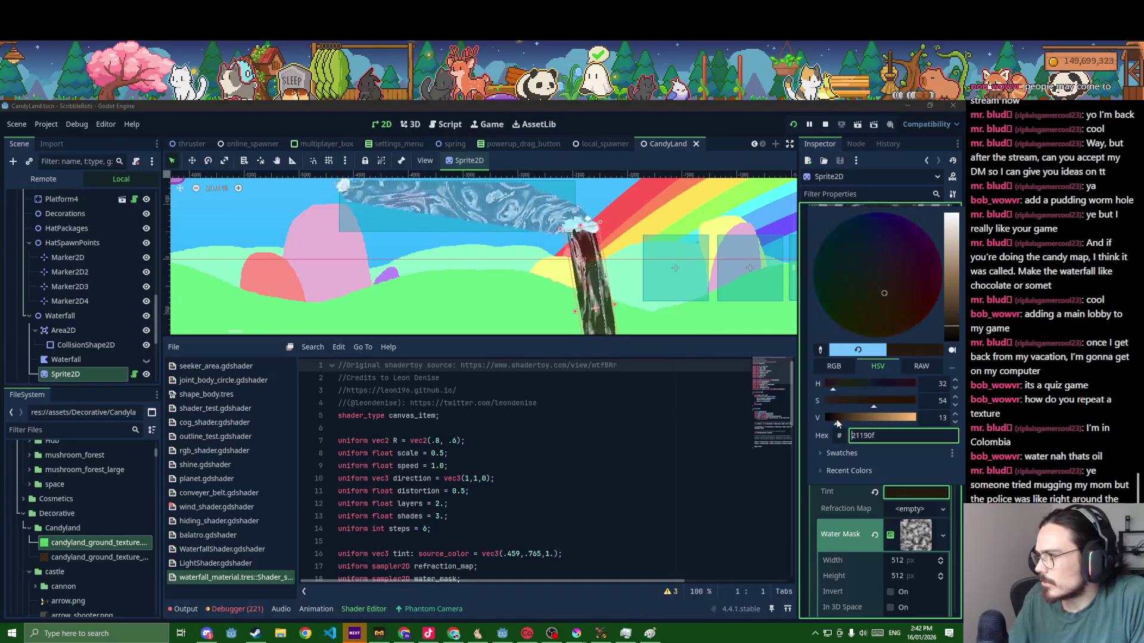
pyautogui.moveTo(885, 295); pyautogui.dragTo(965, 407)
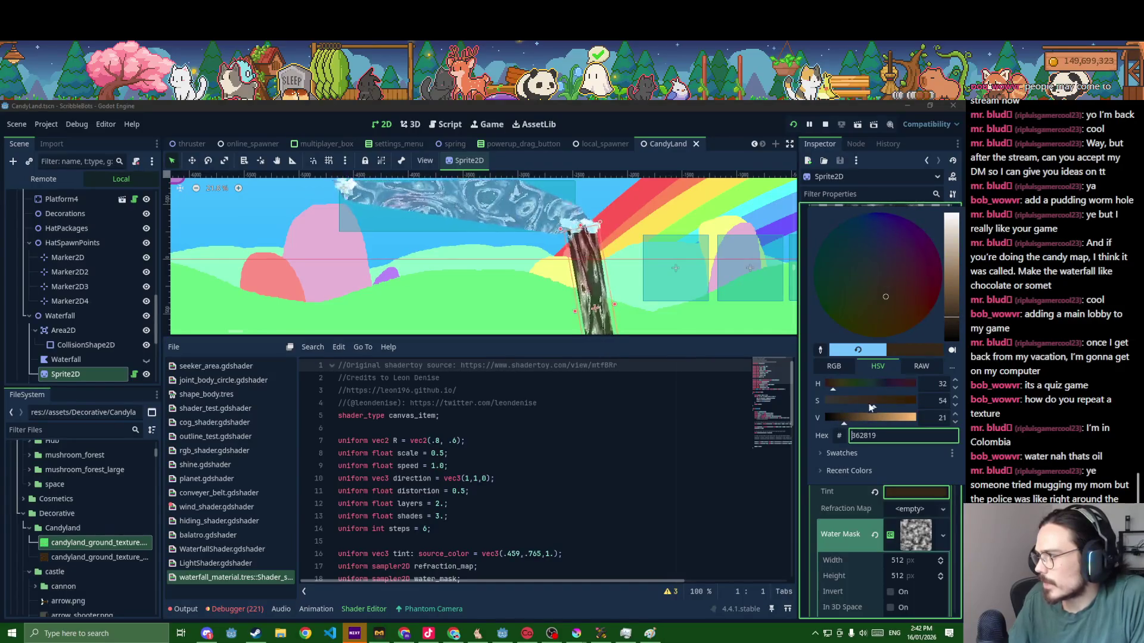
pyautogui.click(700, 444)
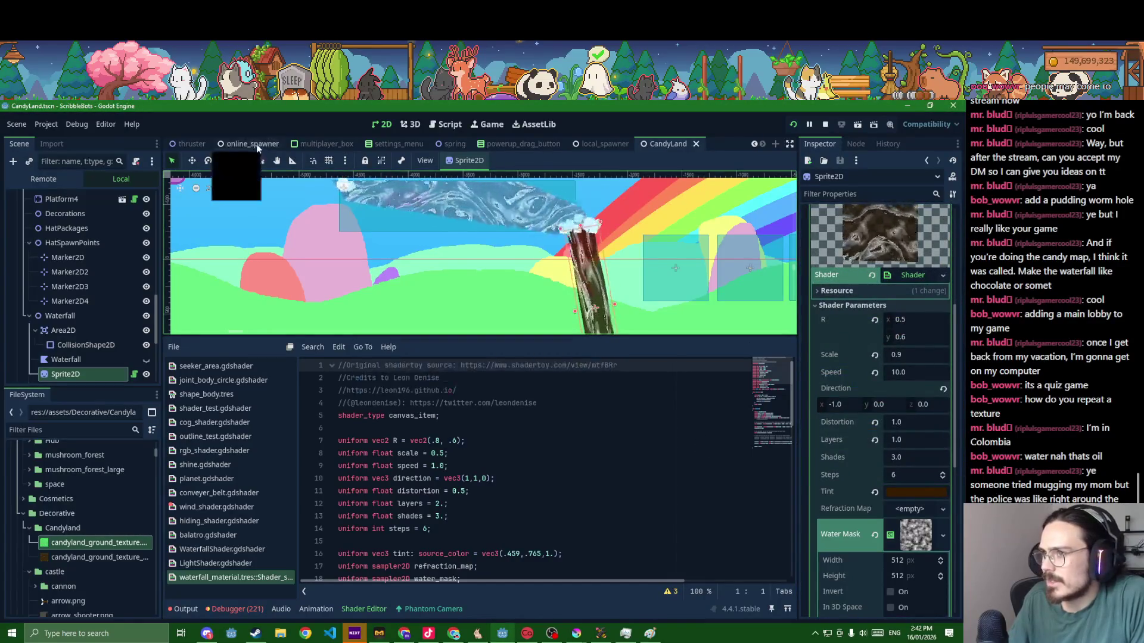
pyautogui.scroll(2, 258, 150)
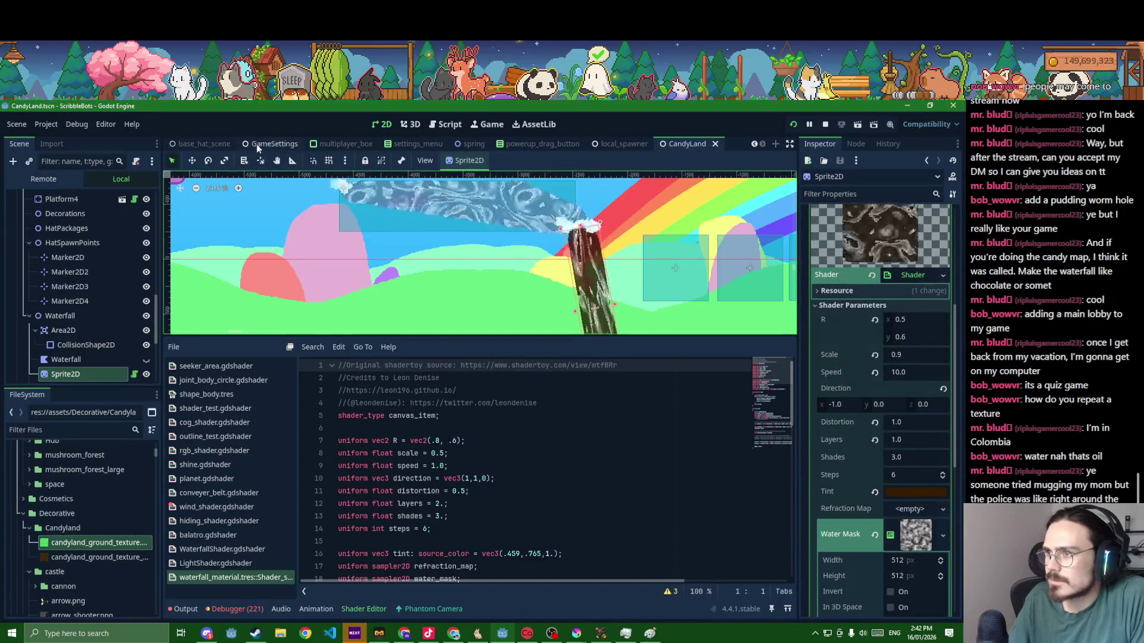
pyautogui.scroll(2, 256, 144)
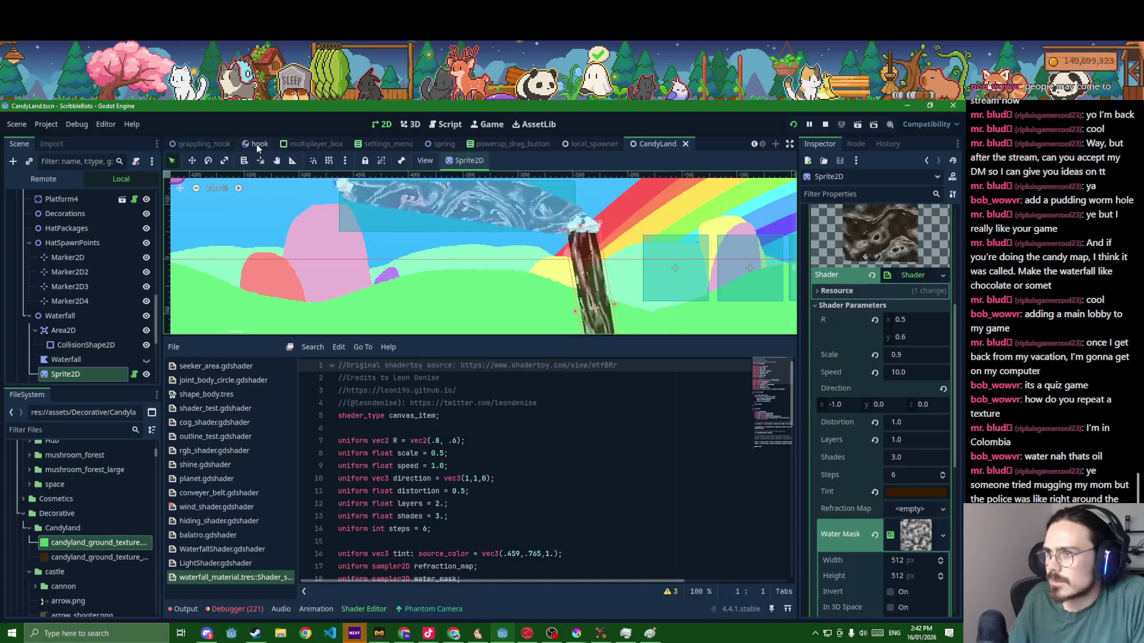
pyautogui.scroll(2, 256, 144)
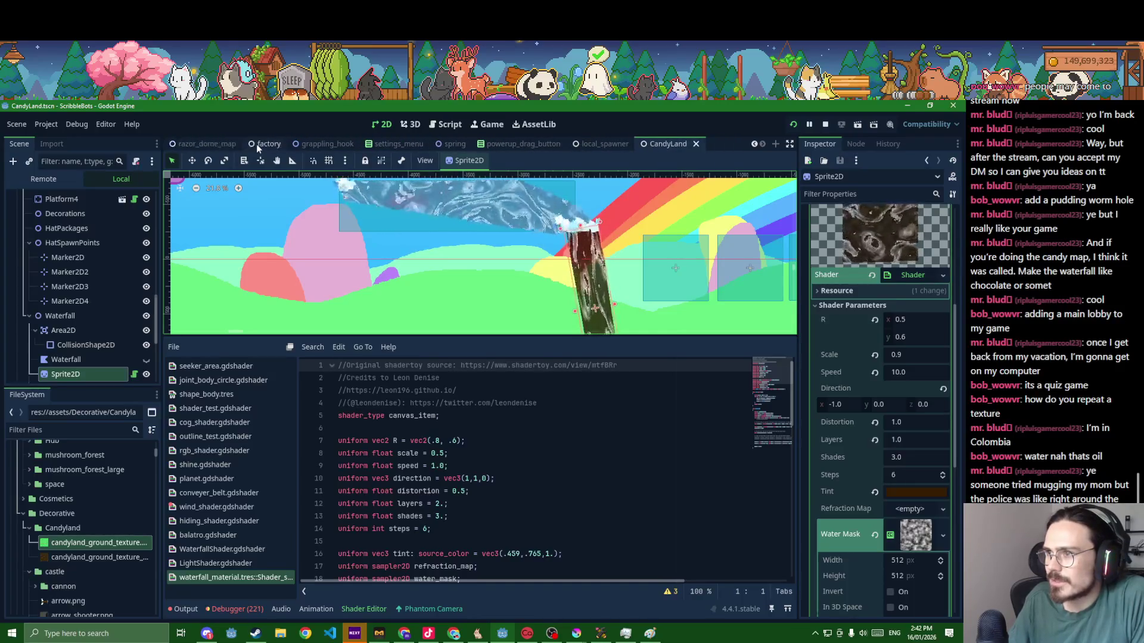
pyautogui.scroll(1, 256, 143)
pyautogui.scroll(1, 257, 144)
pyautogui.scroll(1, 257, 144)
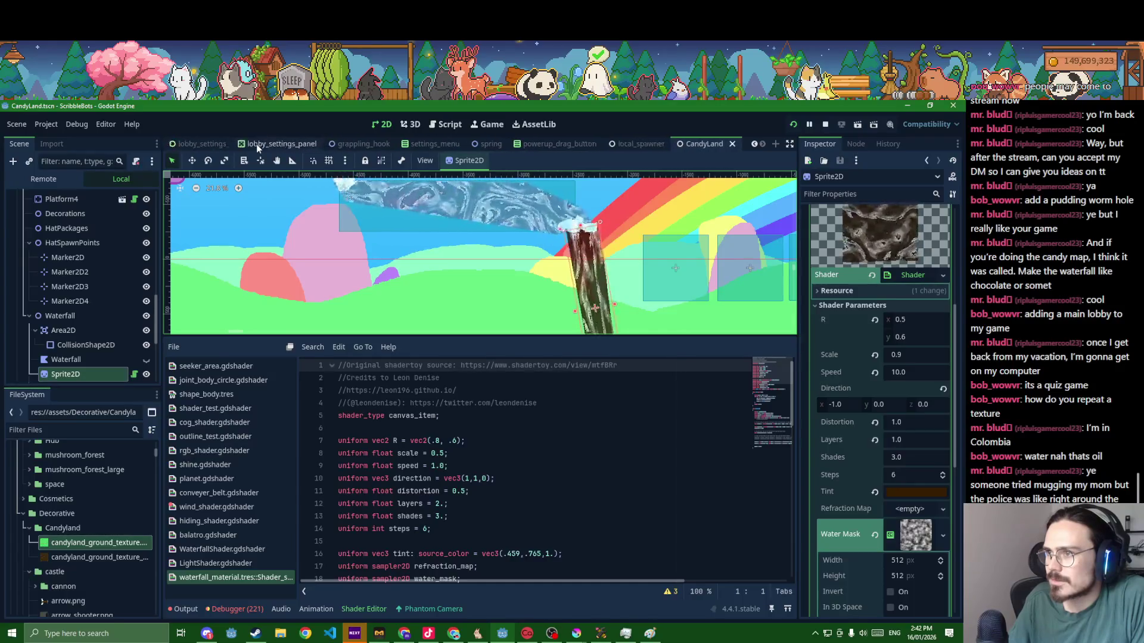
# - Close the lobby-settings and grappling-hook scene tabs, switch to hide_and_seek_mode and save it
pyautogui.middleClick(256, 144)
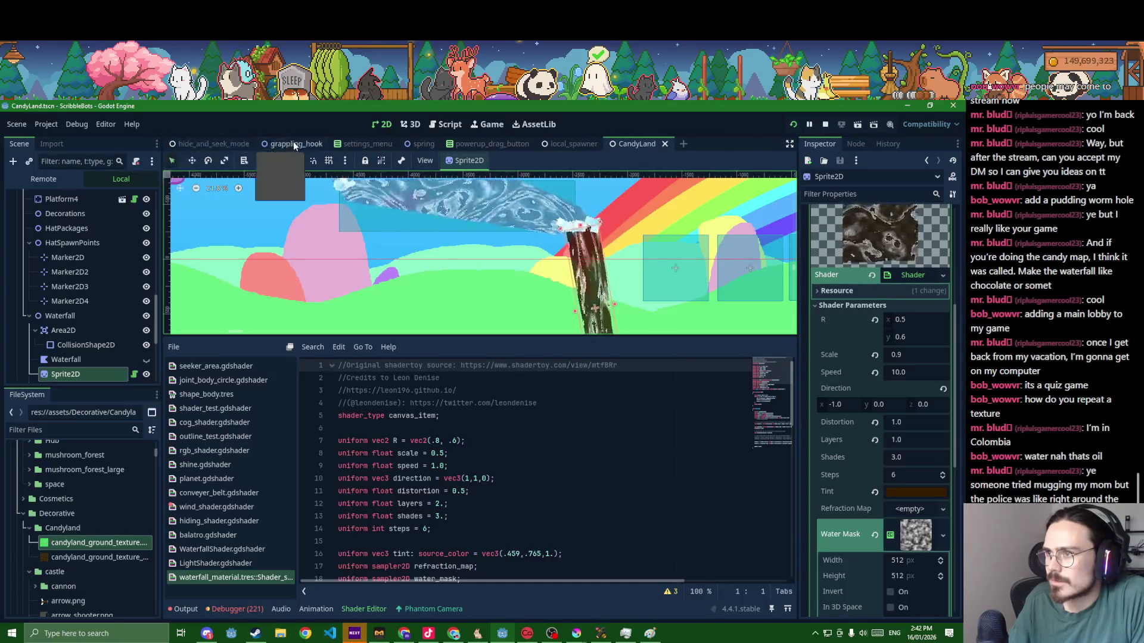
pyautogui.middleClick(294, 145)
pyautogui.middleClick(295, 145)
pyautogui.click(228, 143)
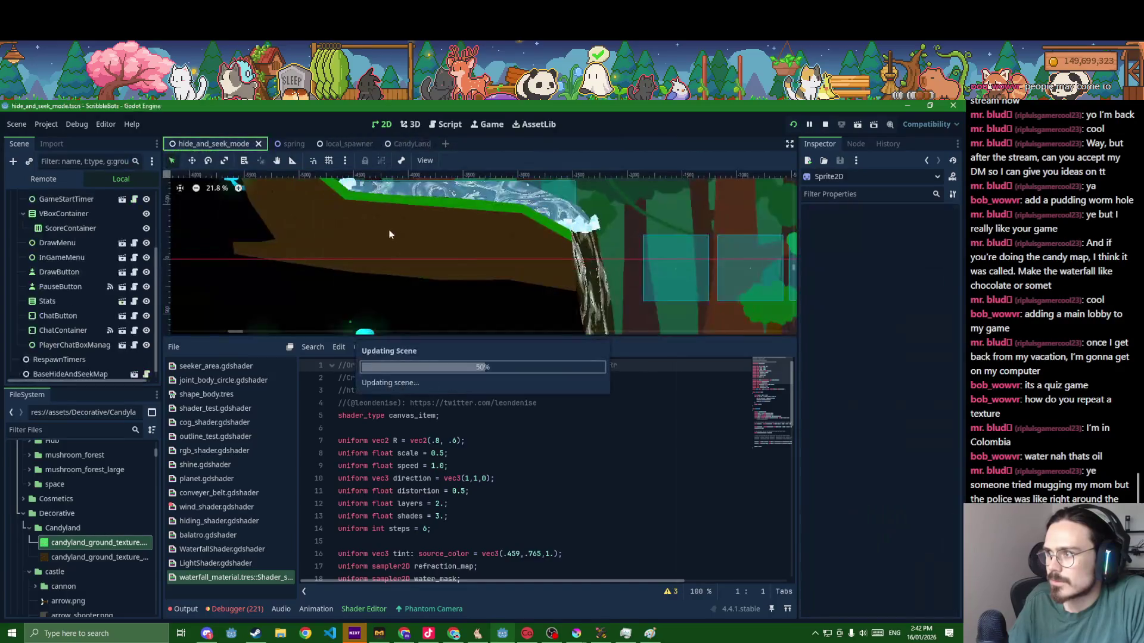
pyautogui.scroll(-3, 528, 257)
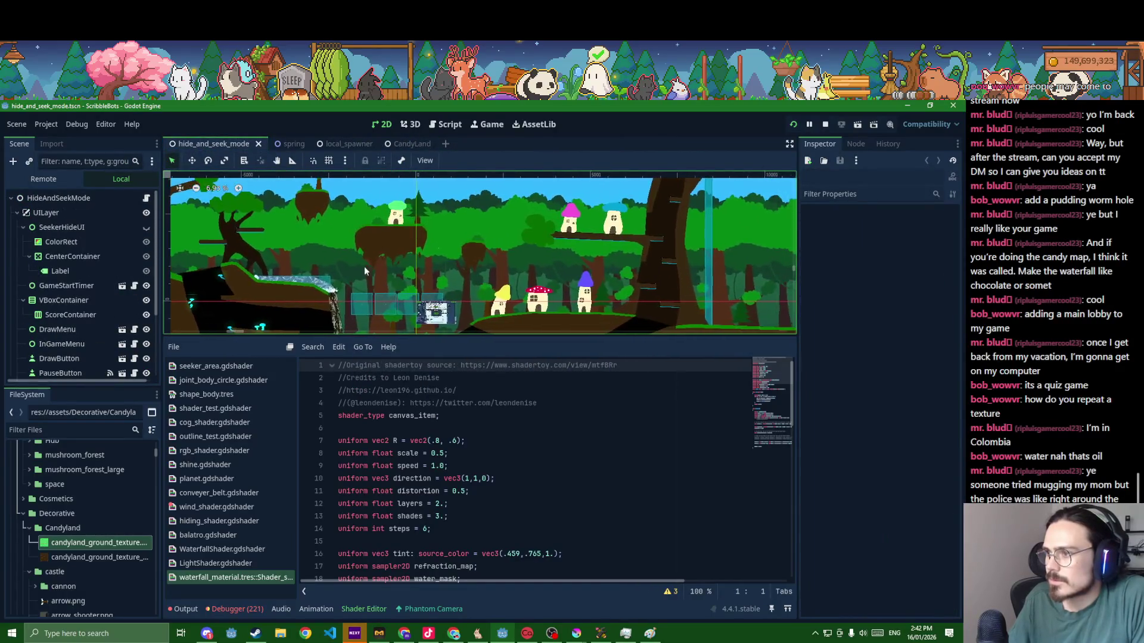
pyautogui.scroll(-3, 363, 267)
pyautogui.moveTo(322, 317); pyautogui.dragTo(401, 241)
pyautogui.hotkey('ctrl', 's')
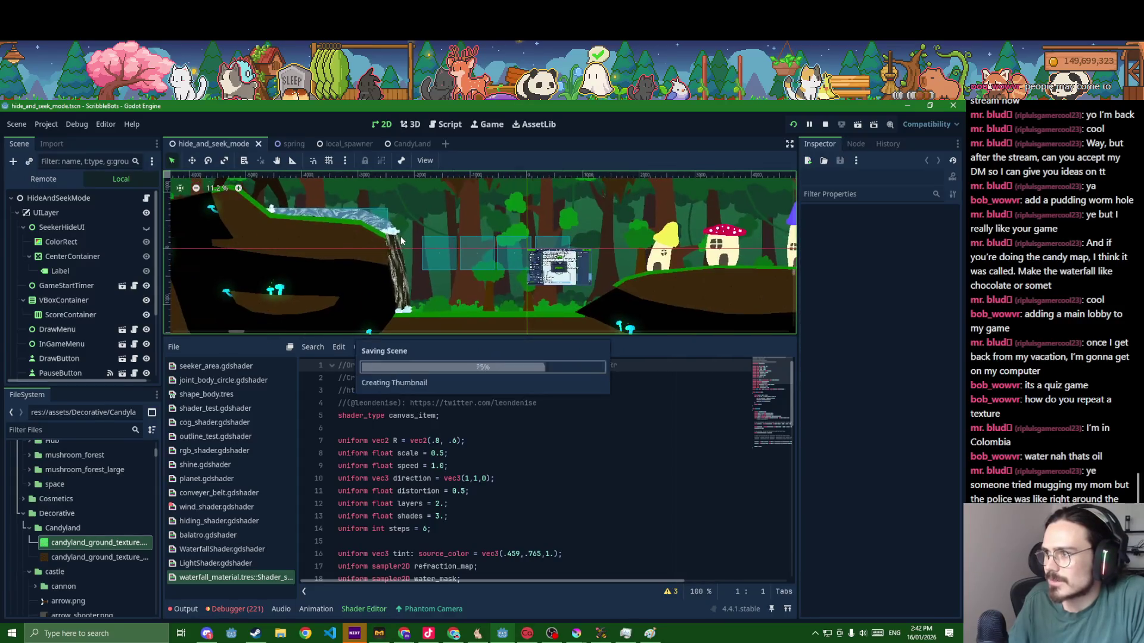
# - Open BaseHideAndSeekMap, select its cave waterfall sprite, then return to the CandyLand scene
pyautogui.click(399, 143)
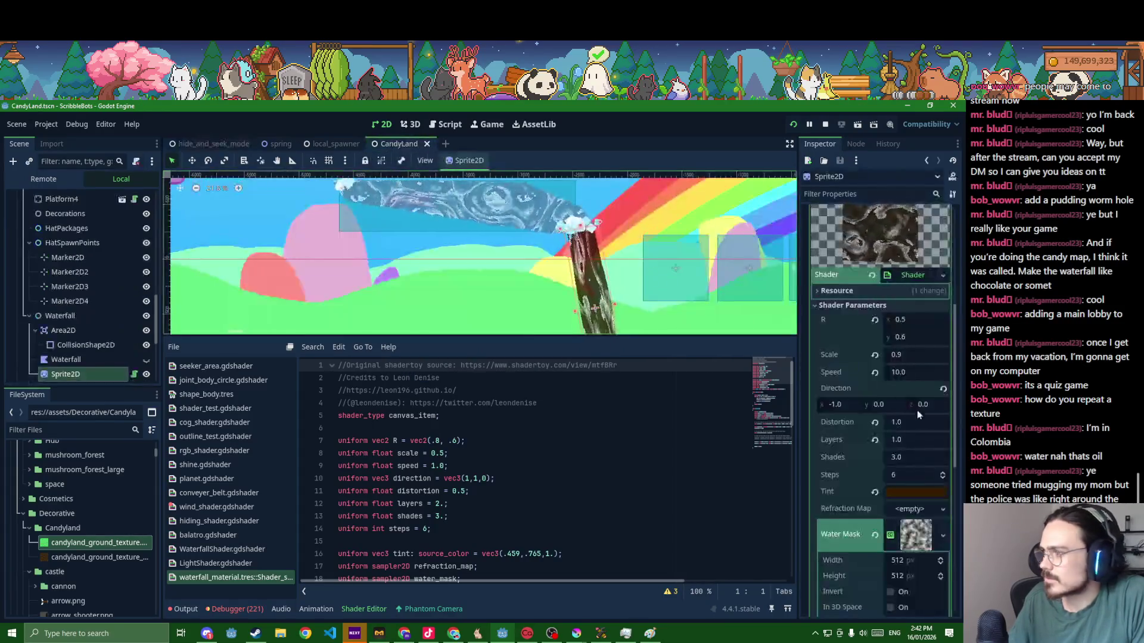
pyautogui.hotkey('ctrl', 'Tab')
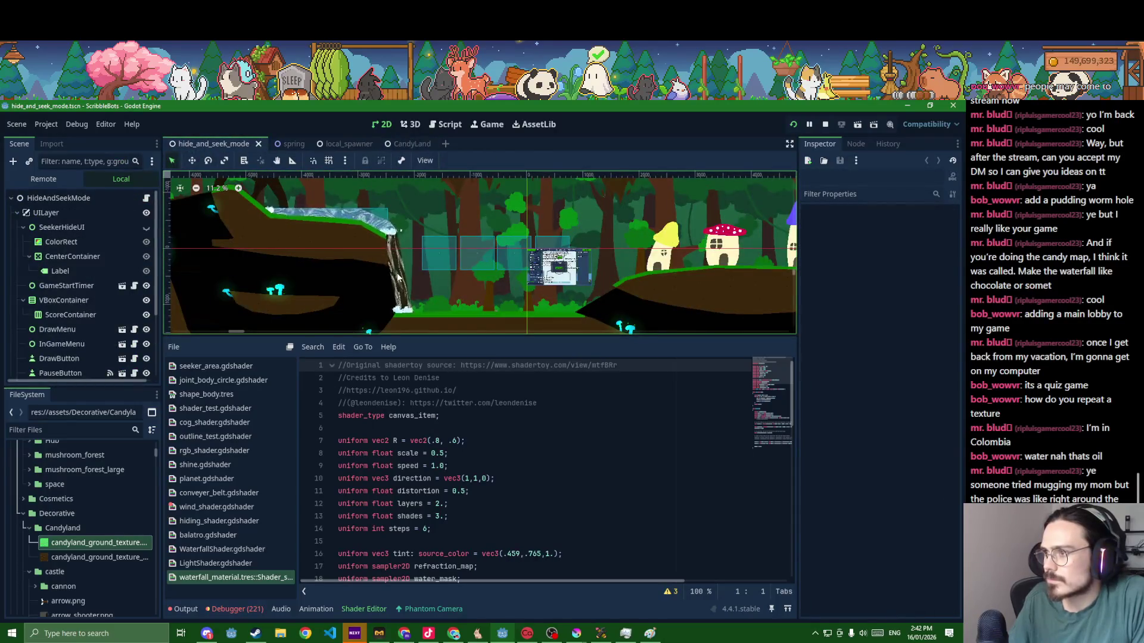
pyautogui.scroll(-3, 120, 261)
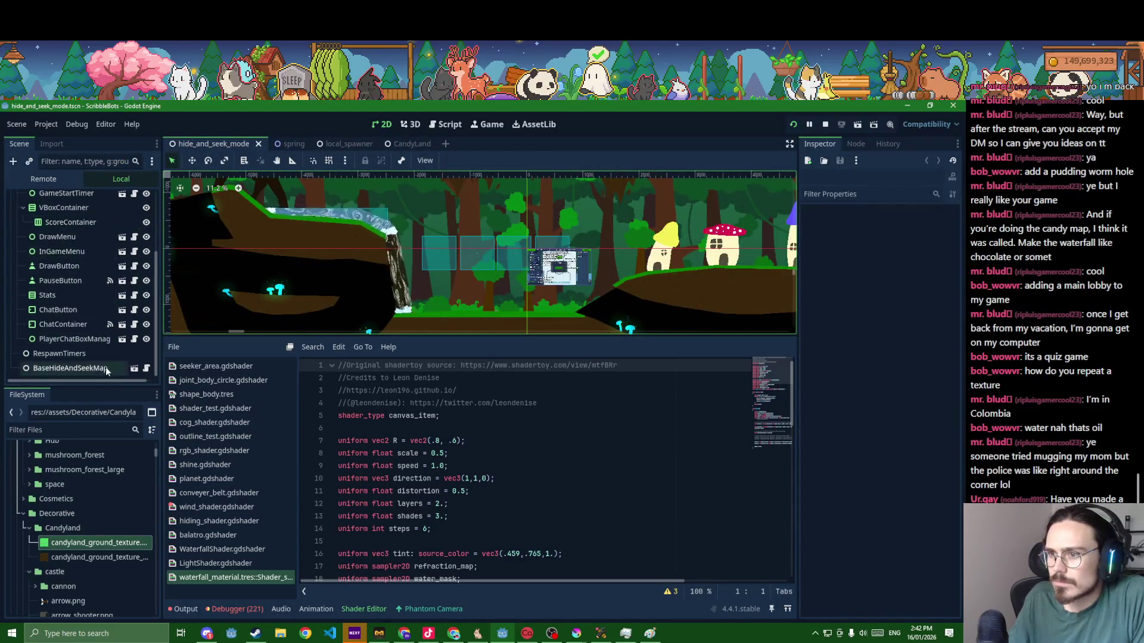
pyautogui.click(134, 370)
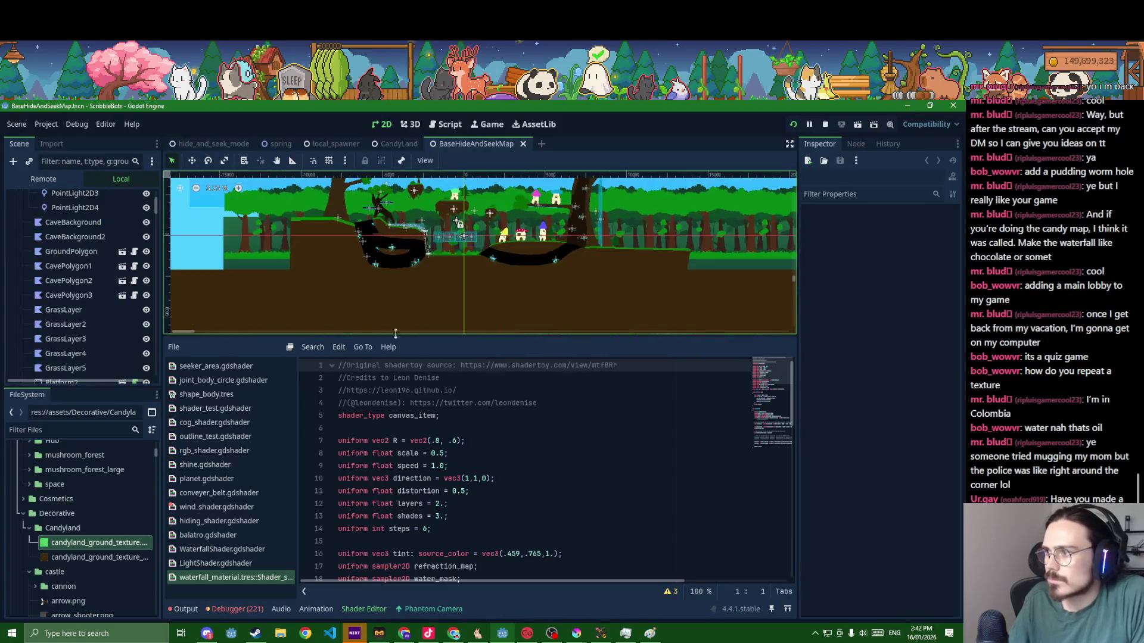
pyautogui.click(426, 253)
pyautogui.scroll(5, 447, 260)
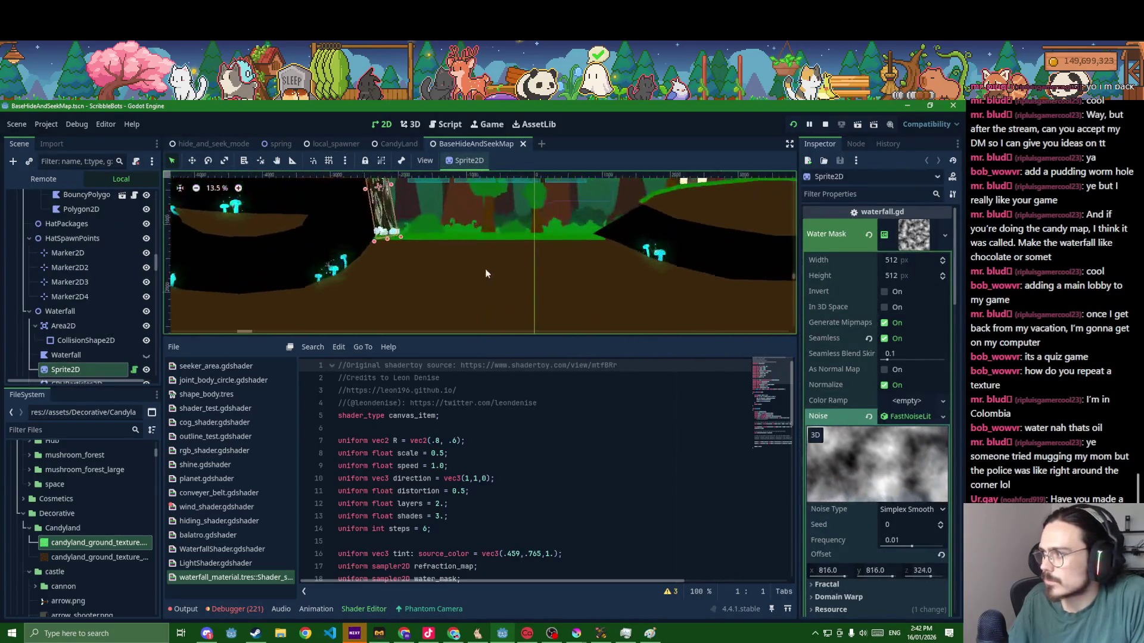
pyautogui.scroll(5, 870, 514)
pyautogui.scroll(5, 852, 455)
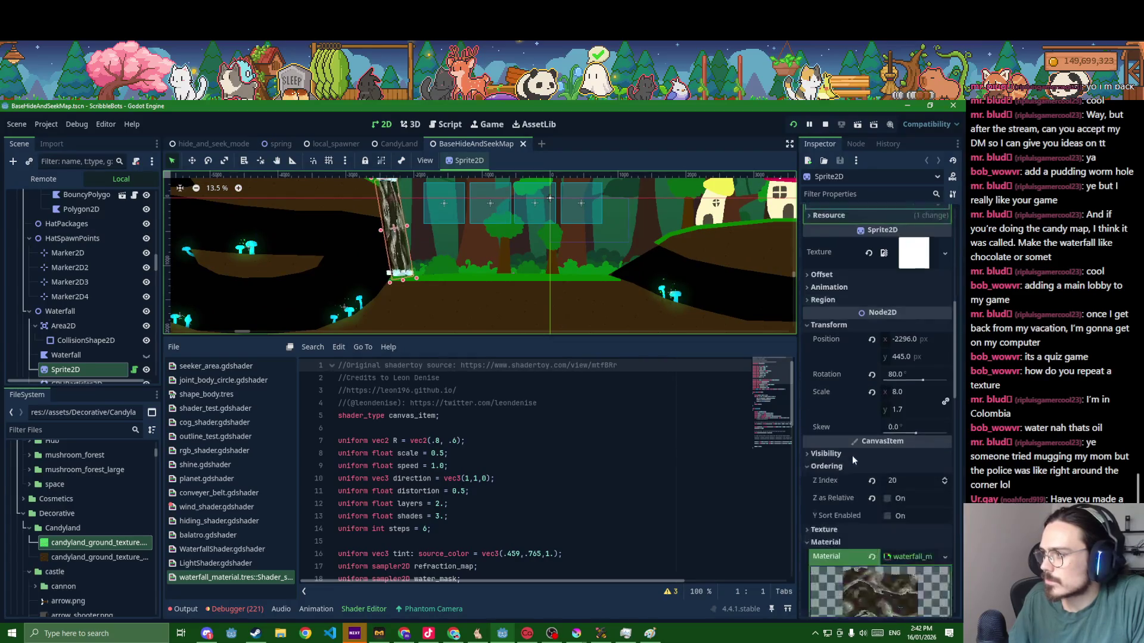
pyautogui.scroll(-4, 851, 432)
pyautogui.scroll(-4, 854, 474)
pyautogui.scroll(-3, 853, 472)
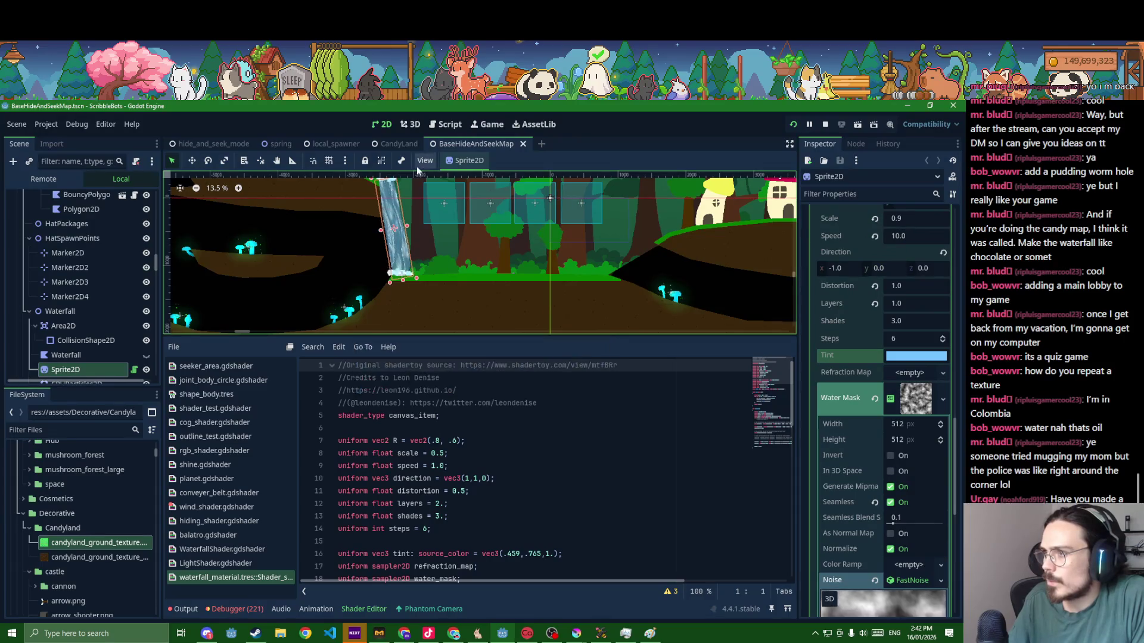
pyautogui.click(401, 143)
pyautogui.scroll(-1, 492, 269)
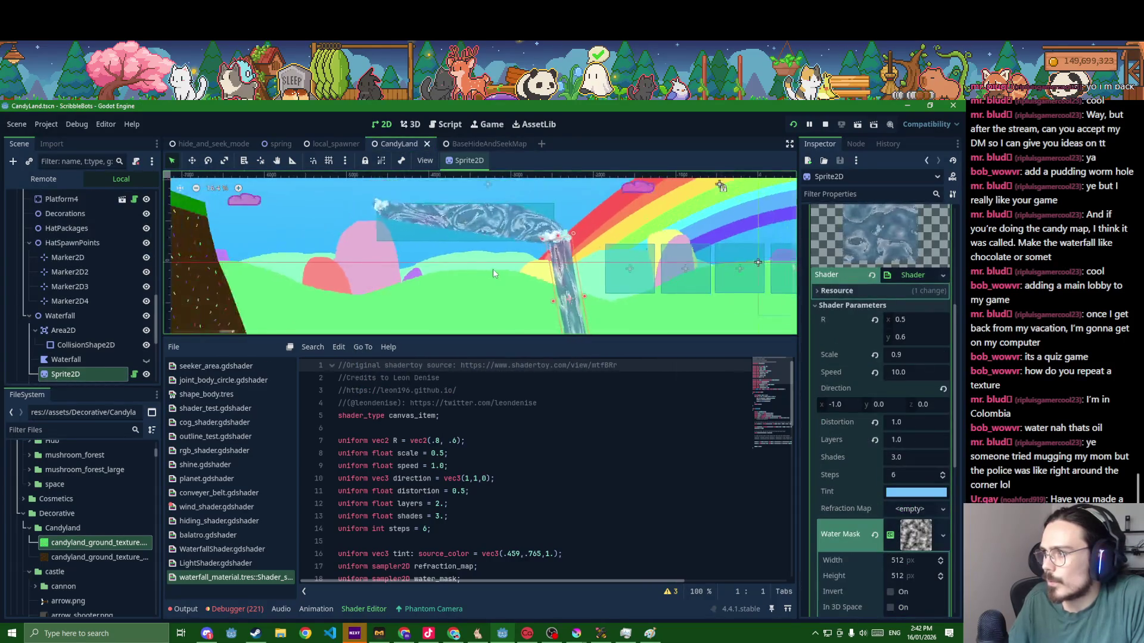
pyautogui.scroll(-1, 493, 269)
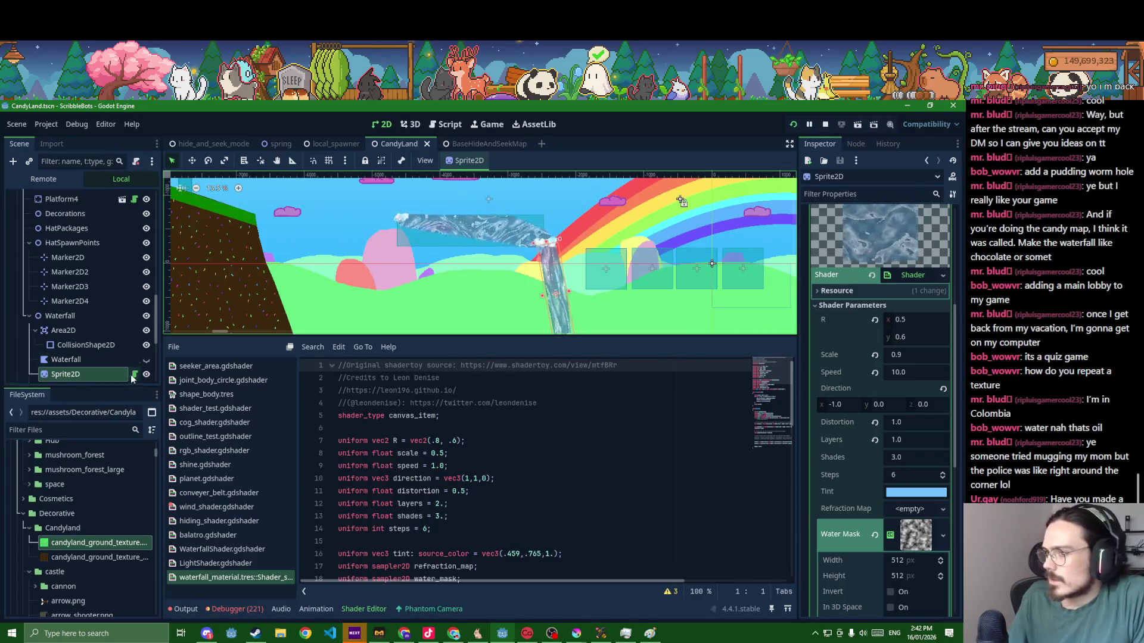
pyautogui.scroll(3, 893, 296)
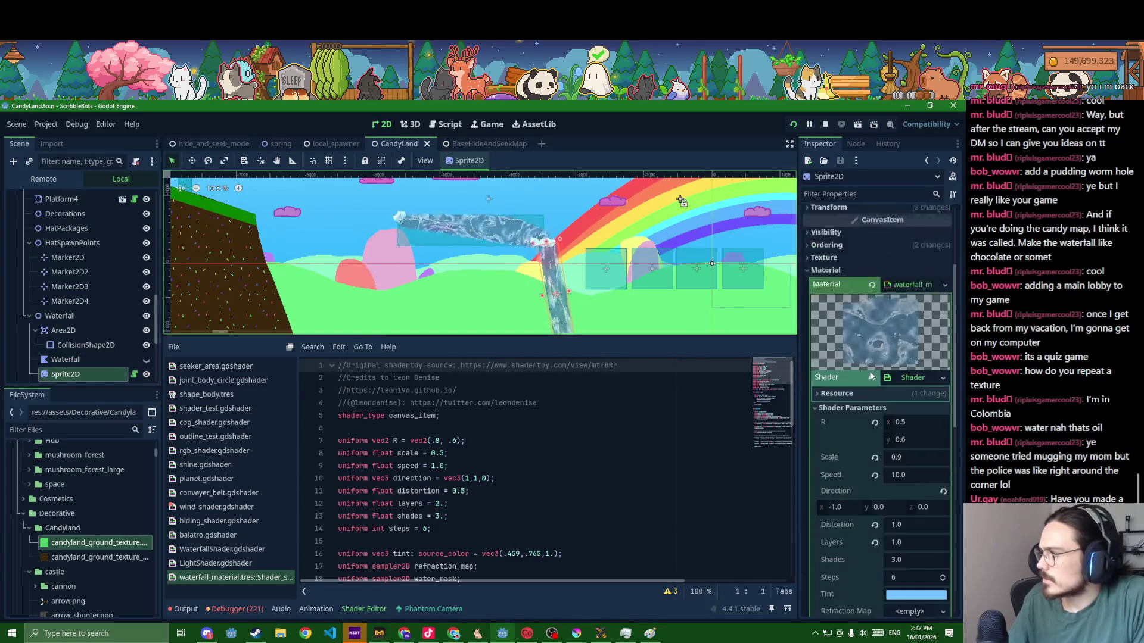
# - Make the waterfall's material unique recursively and save the CandyLand scene
pyautogui.click(944, 286)
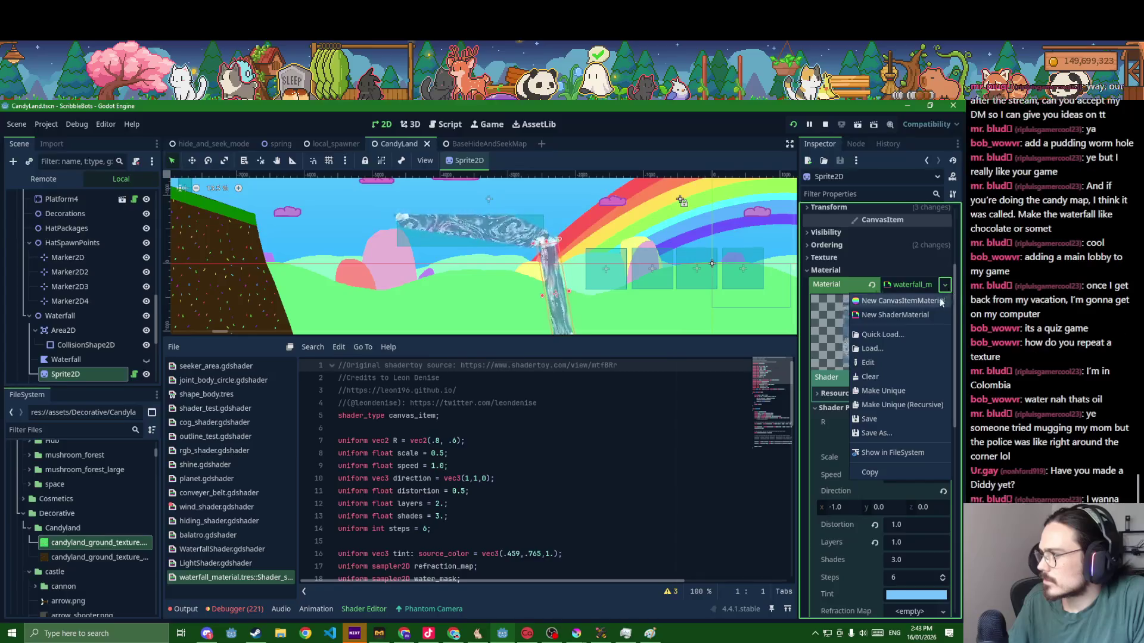
pyautogui.click(903, 405)
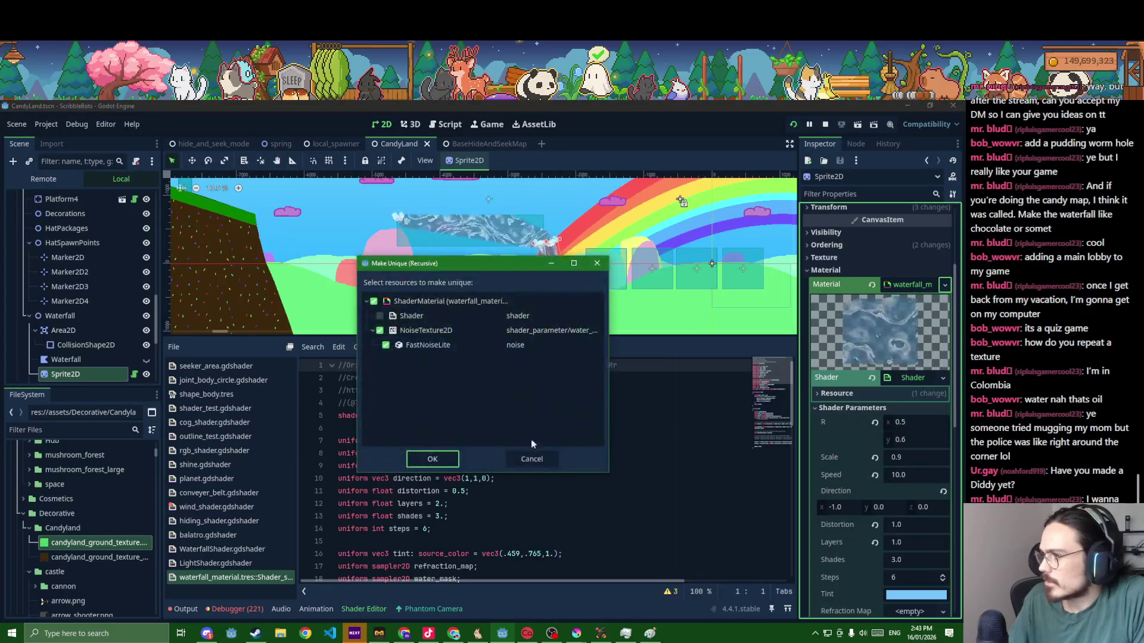
pyautogui.click(432, 458)
pyautogui.hotkey('ctrl', 's')
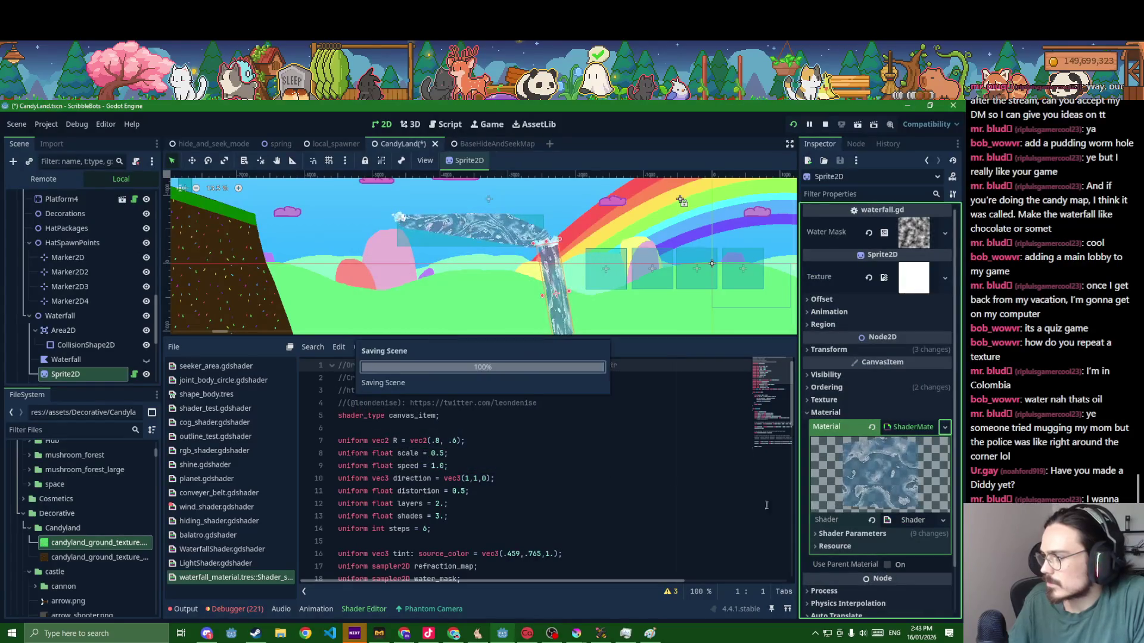
pyautogui.scroll(-2, 859, 491)
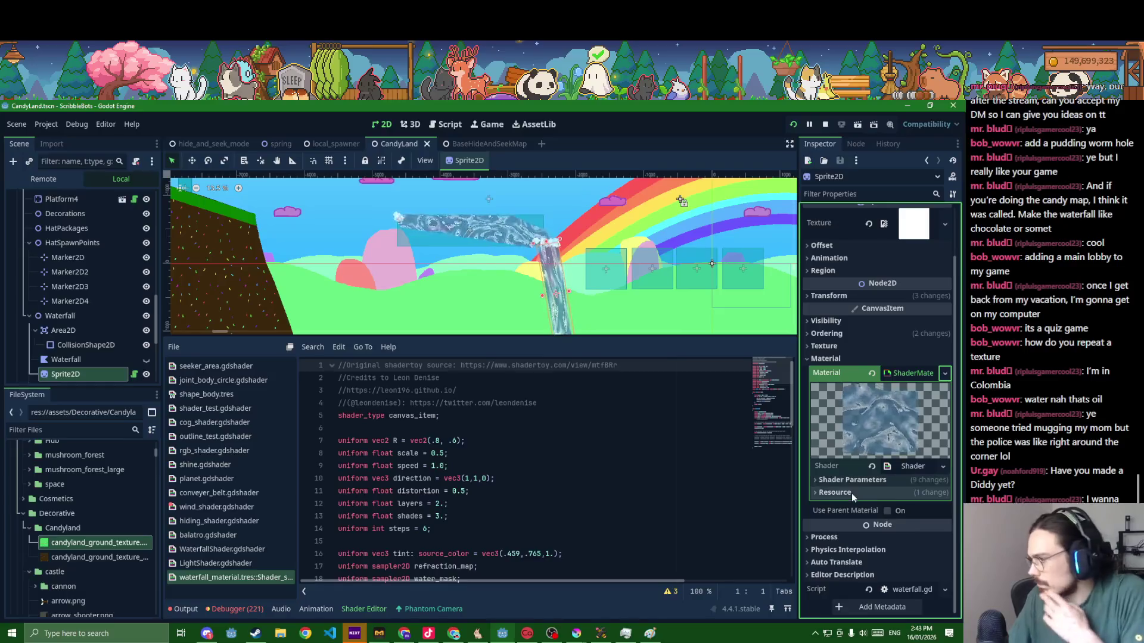
# - Set the unique material's Tint shader parameter to dark brown, save, and check BaseHideAndSeekMap
pyautogui.click(852, 494)
pyautogui.scroll(-3, 857, 487)
pyautogui.click(913, 462)
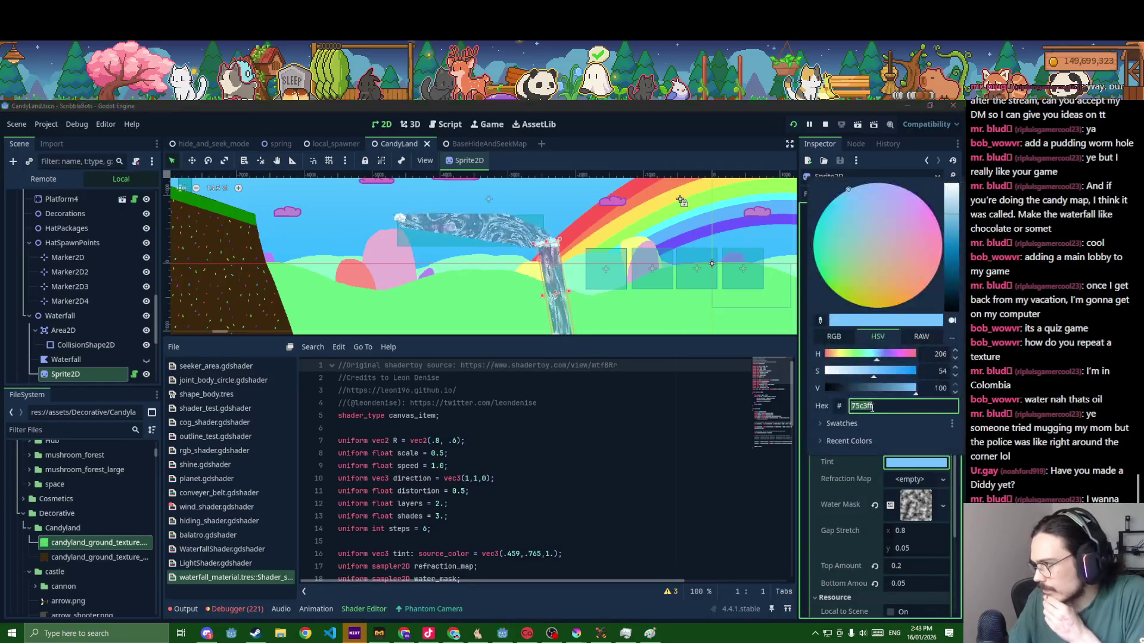
pyautogui.click(854, 388)
pyautogui.moveTo(838, 357); pyautogui.dragTo(834, 357)
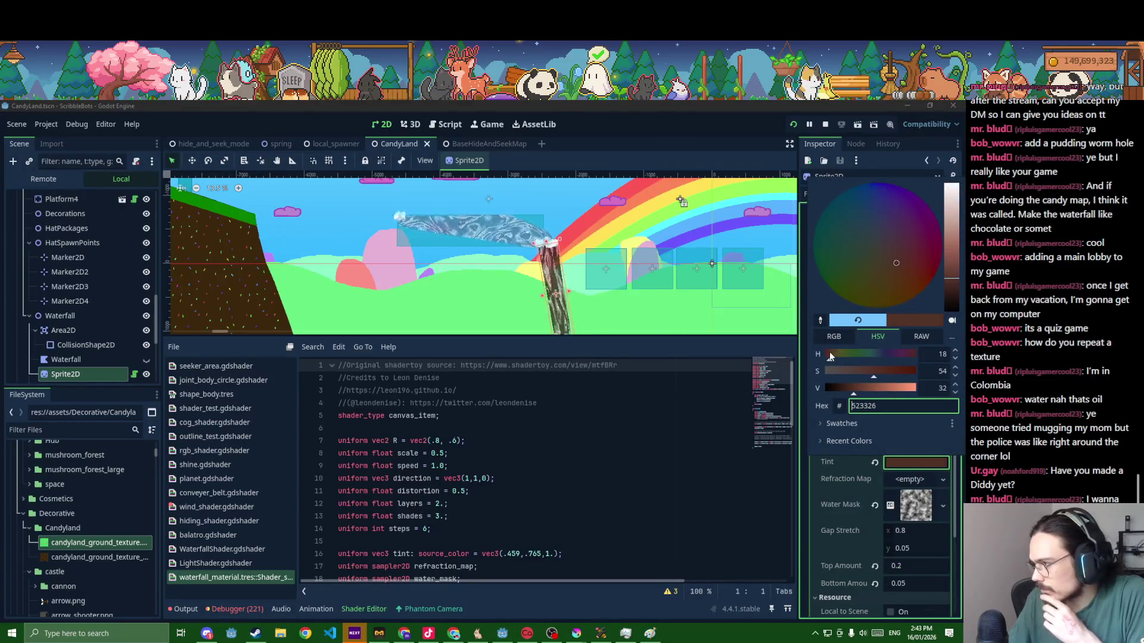
pyautogui.click(622, 430)
pyautogui.hotkey('ctrl', 's')
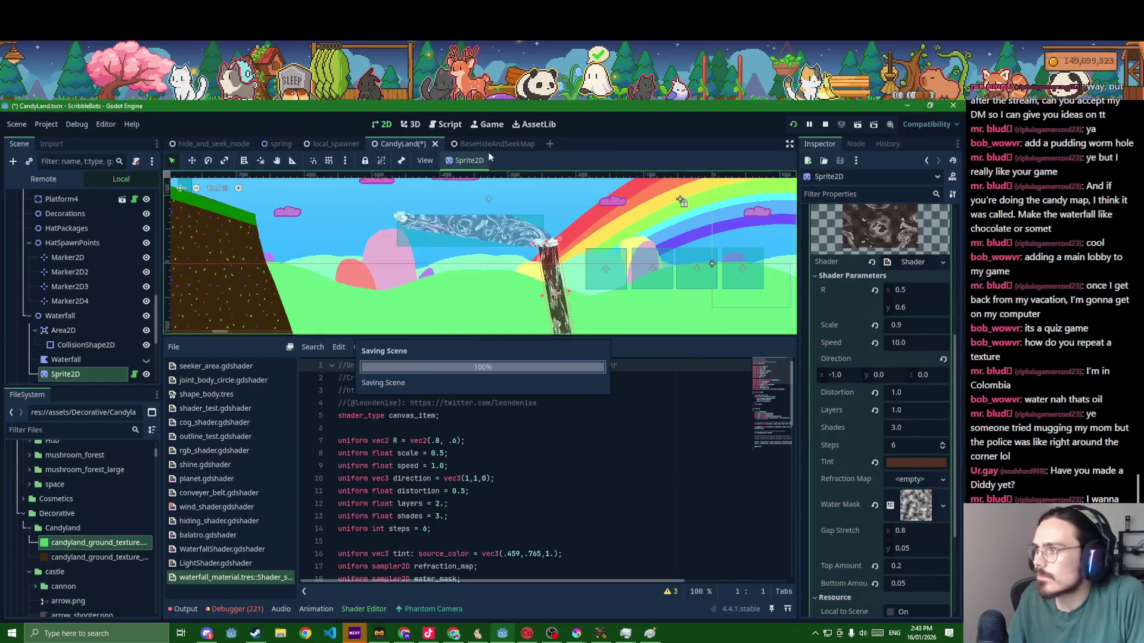
pyautogui.click(475, 146)
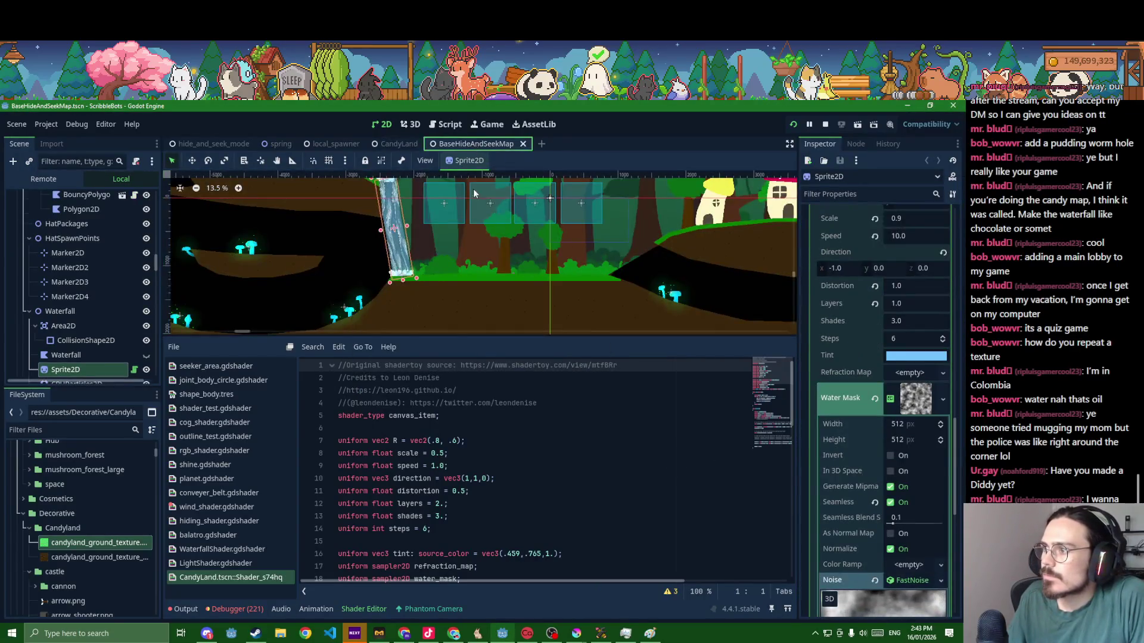
# - Return to CandyLand and reselect the waterfall Sprite2D to show its shader parameters up close
pyautogui.click(400, 145)
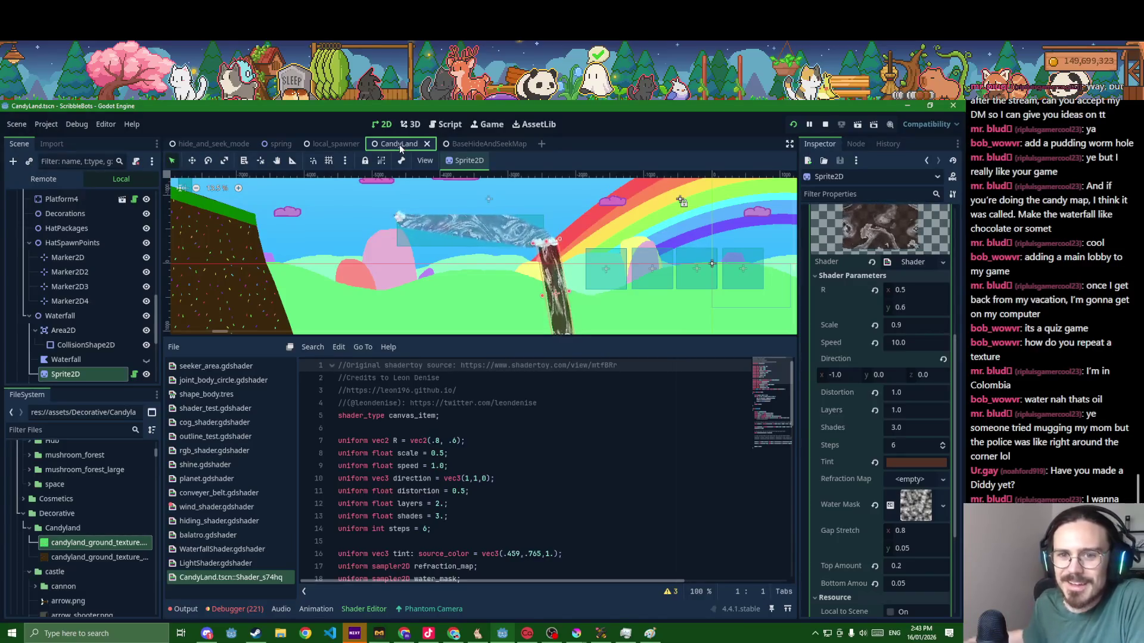
pyautogui.scroll(2, 493, 241)
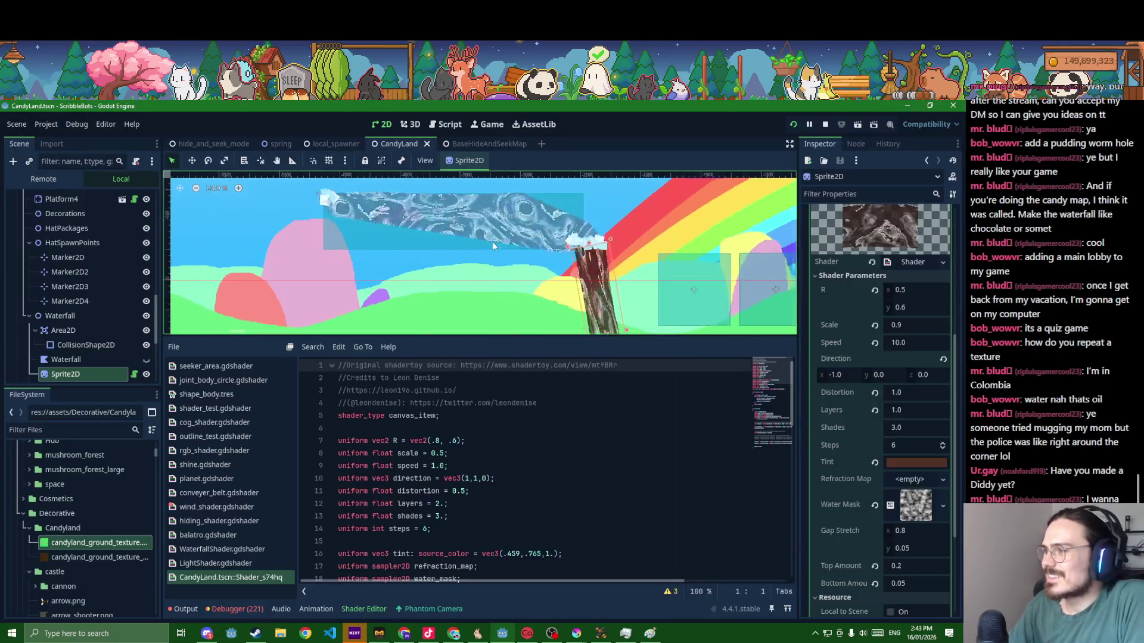
pyautogui.click(535, 309)
pyautogui.scroll(2, 535, 311)
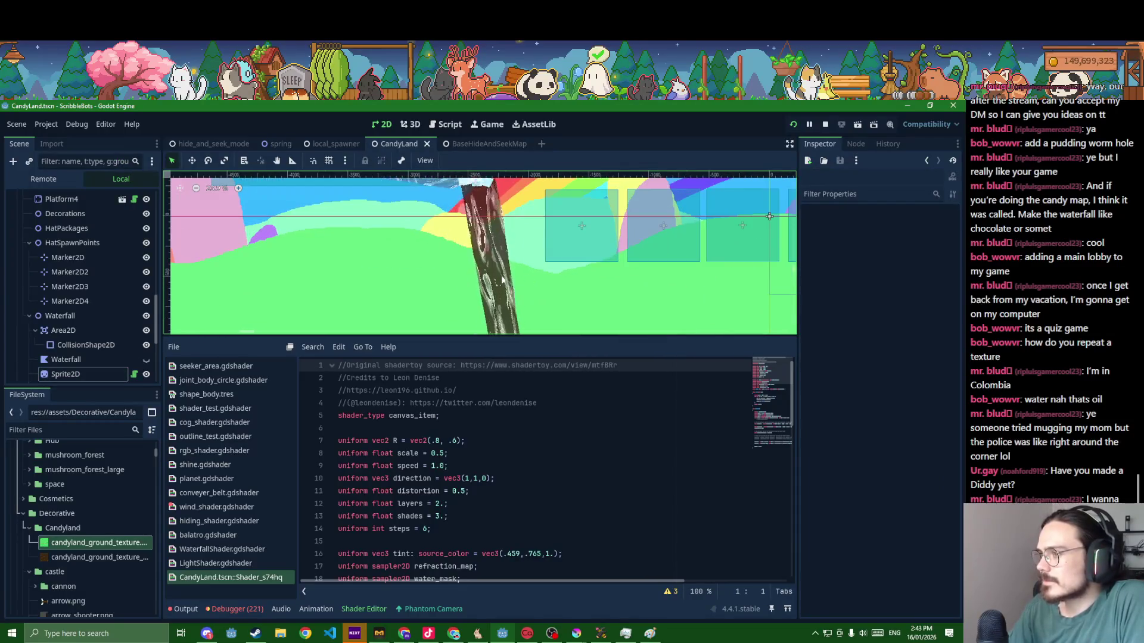
pyautogui.click(465, 304)
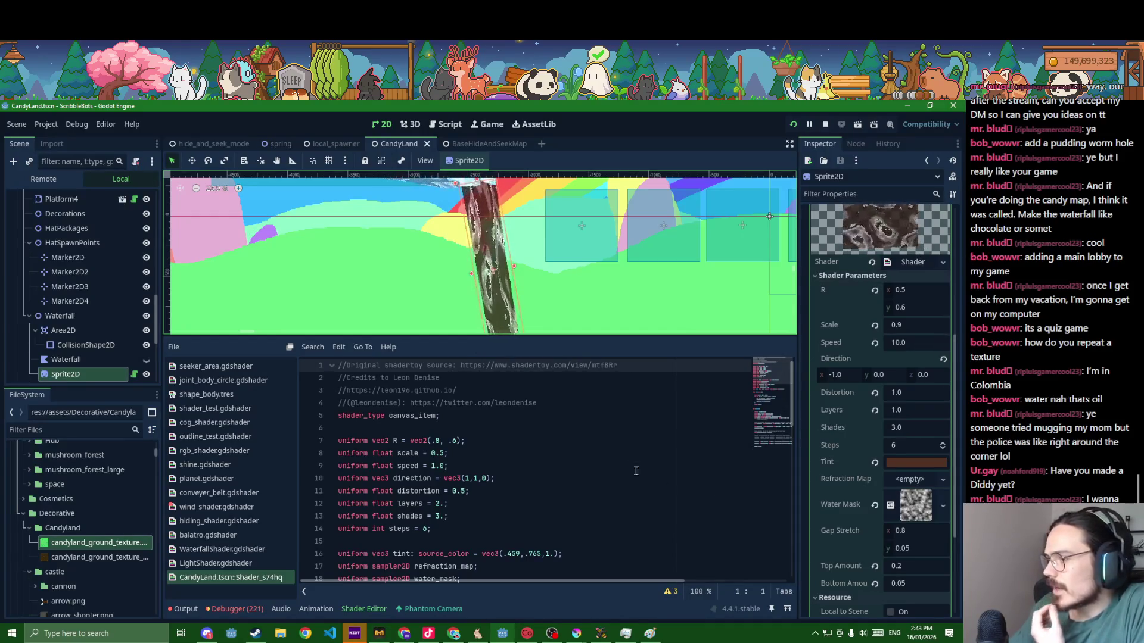
pyautogui.scroll(-2, 628, 456)
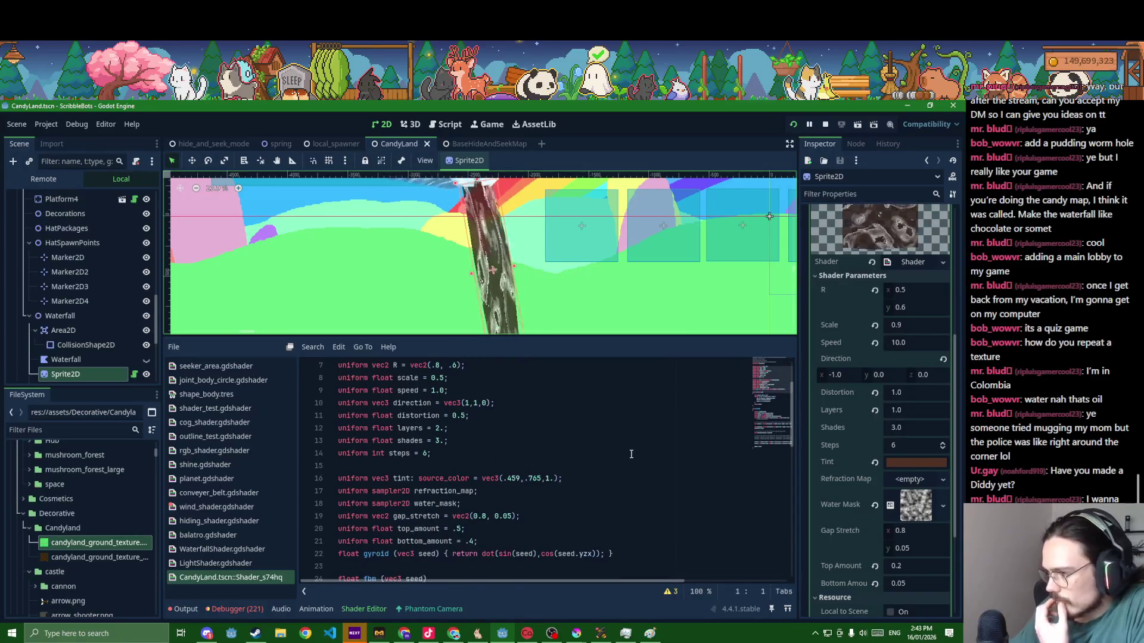
pyautogui.scroll(-3, 629, 455)
pyautogui.scroll(-3, 629, 455)
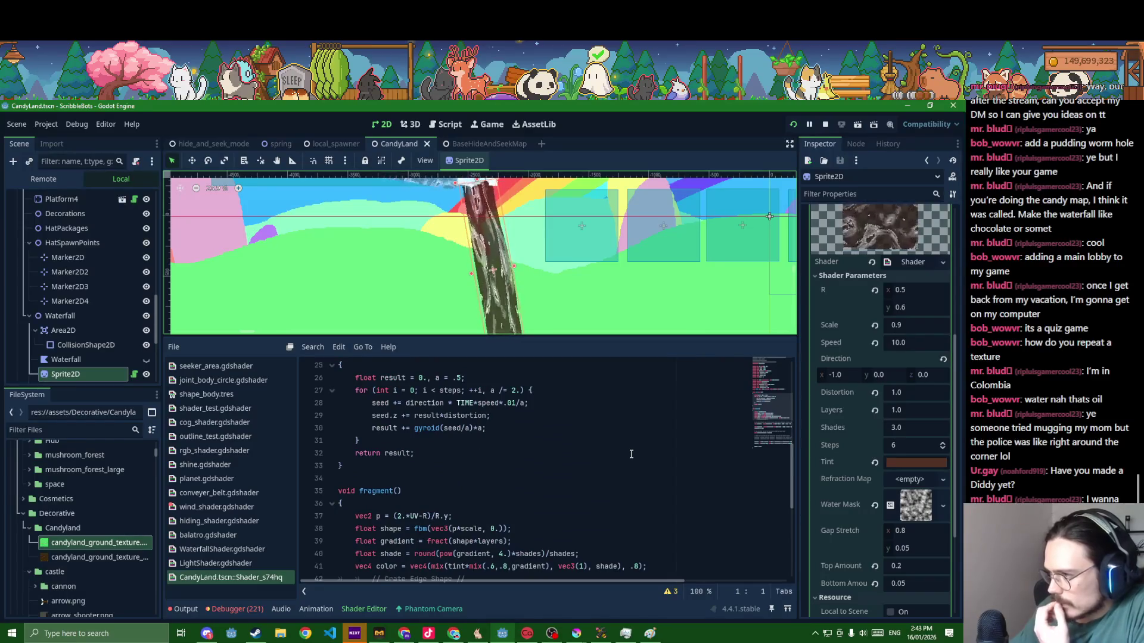
pyautogui.scroll(-1, 630, 455)
pyautogui.scroll(-1, 630, 454)
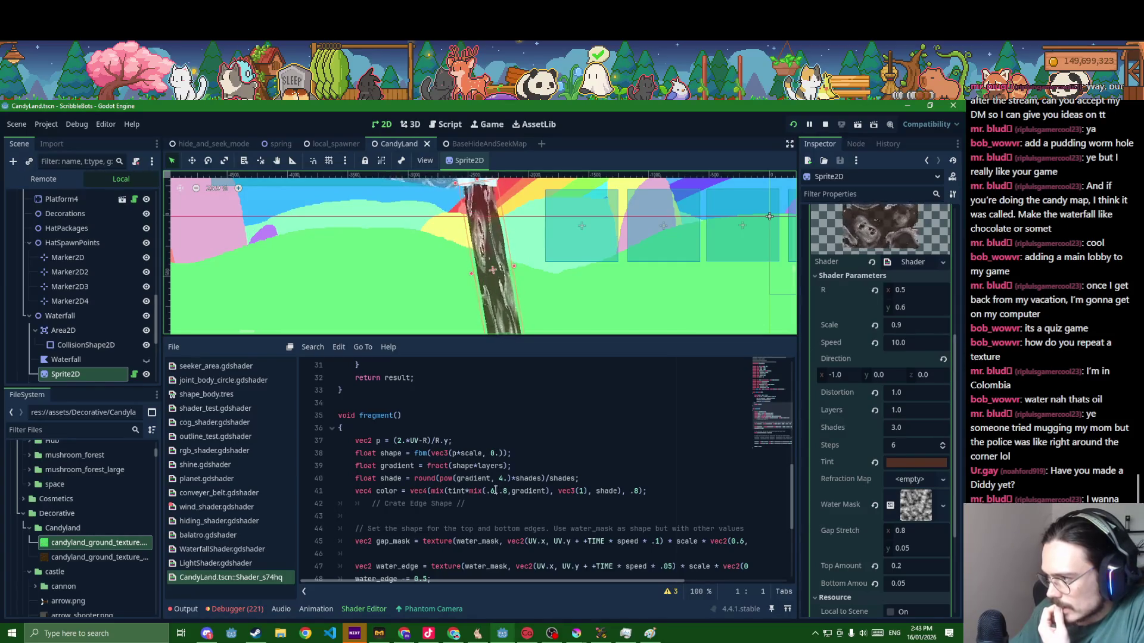
# - Highlight 'gradient' in the shader's colour-mix line and save the CandyLand scene
pyautogui.doubleClick(529, 491)
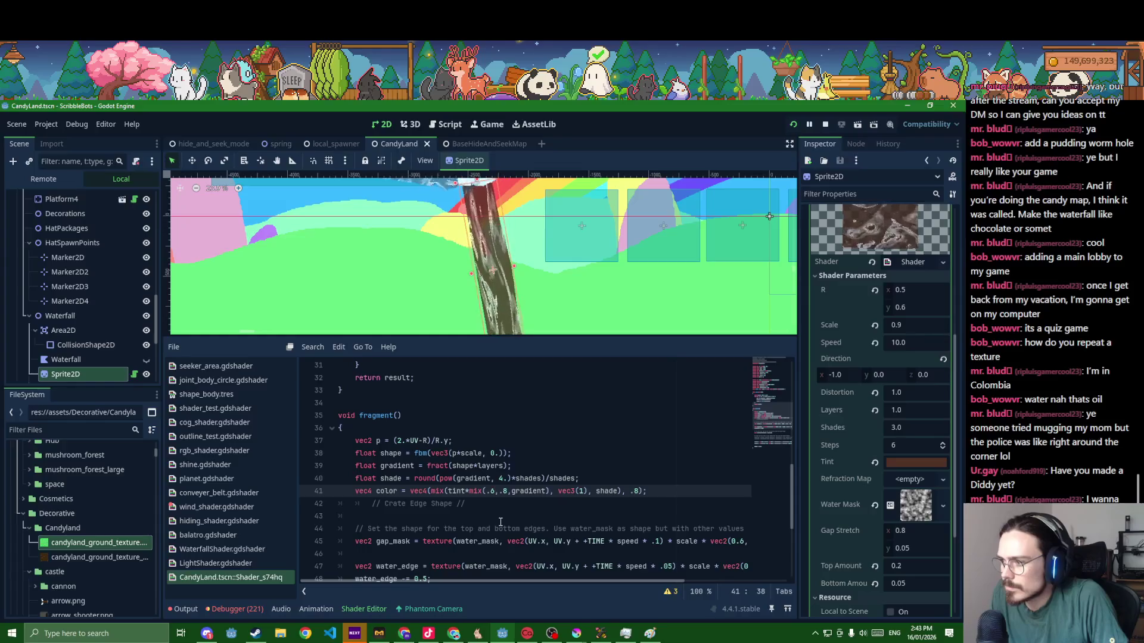
pyautogui.hotkey('ctrl', 's')
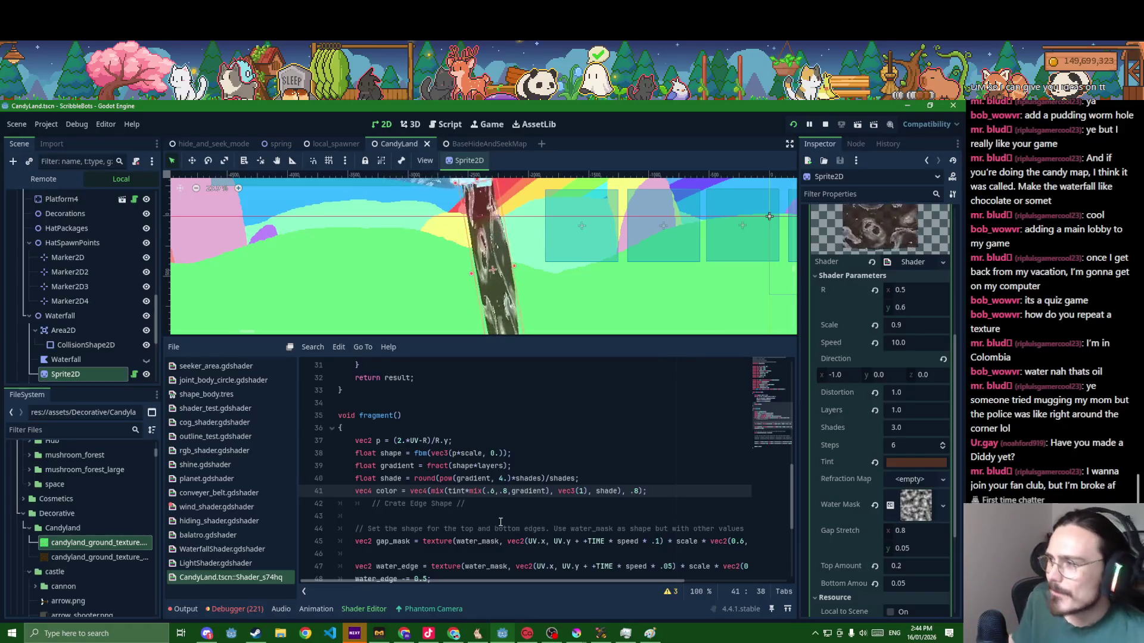
pyautogui.scroll(-3, 582, 275)
pyautogui.scroll(-2, 572, 232)
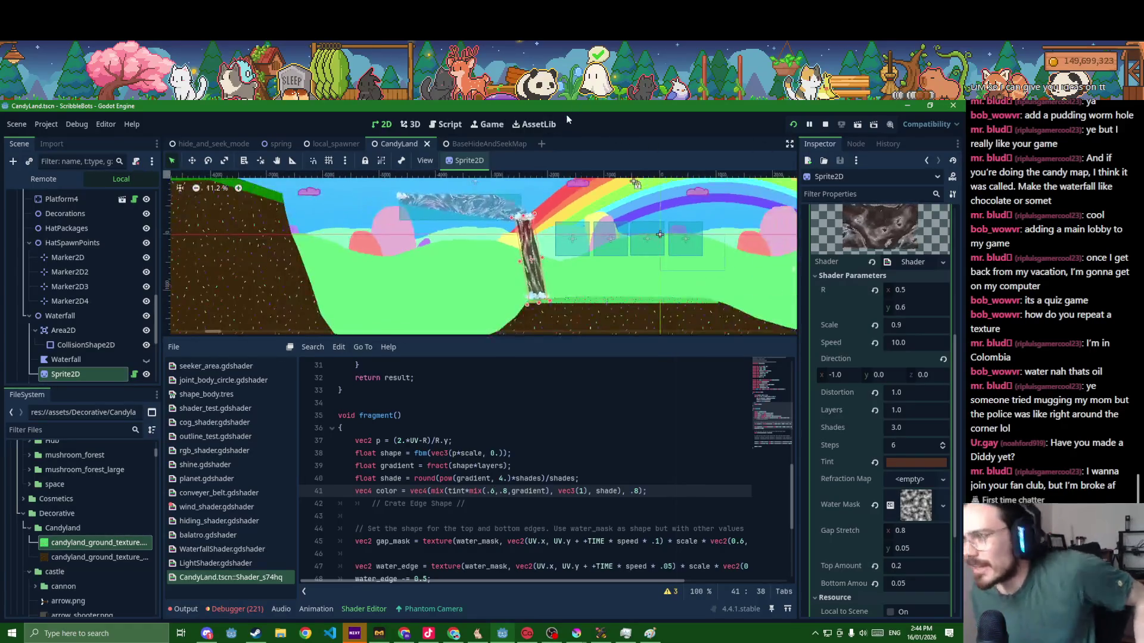
pyautogui.scroll(-2, 564, 200)
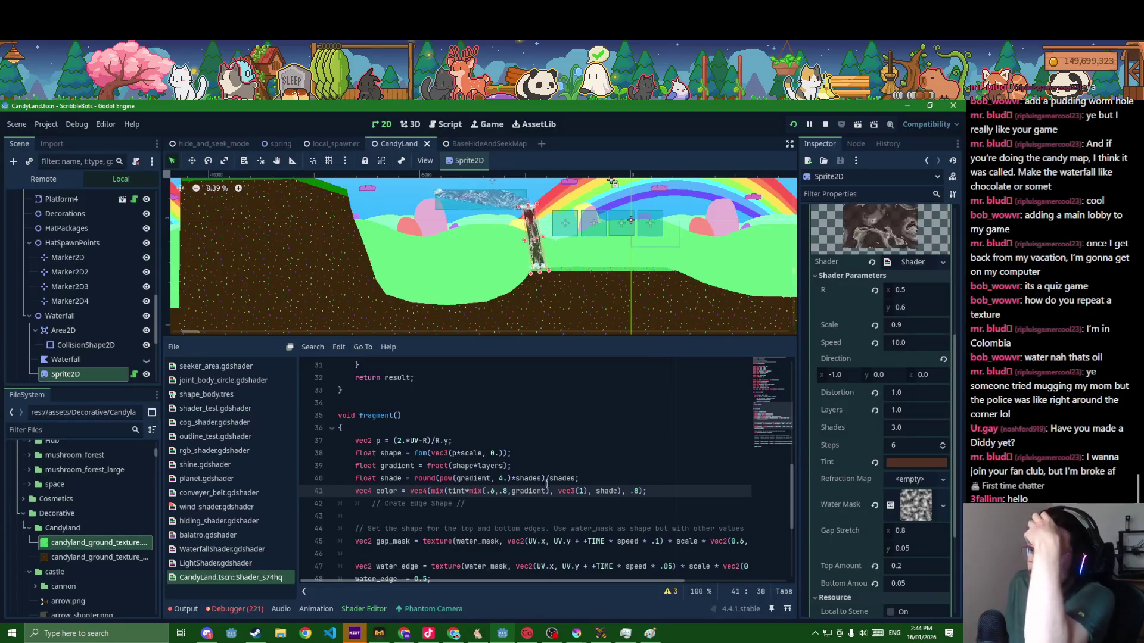
# - Try different Shades values on the waterfall shader and settle it back at 3.0
pyautogui.click(585, 478)
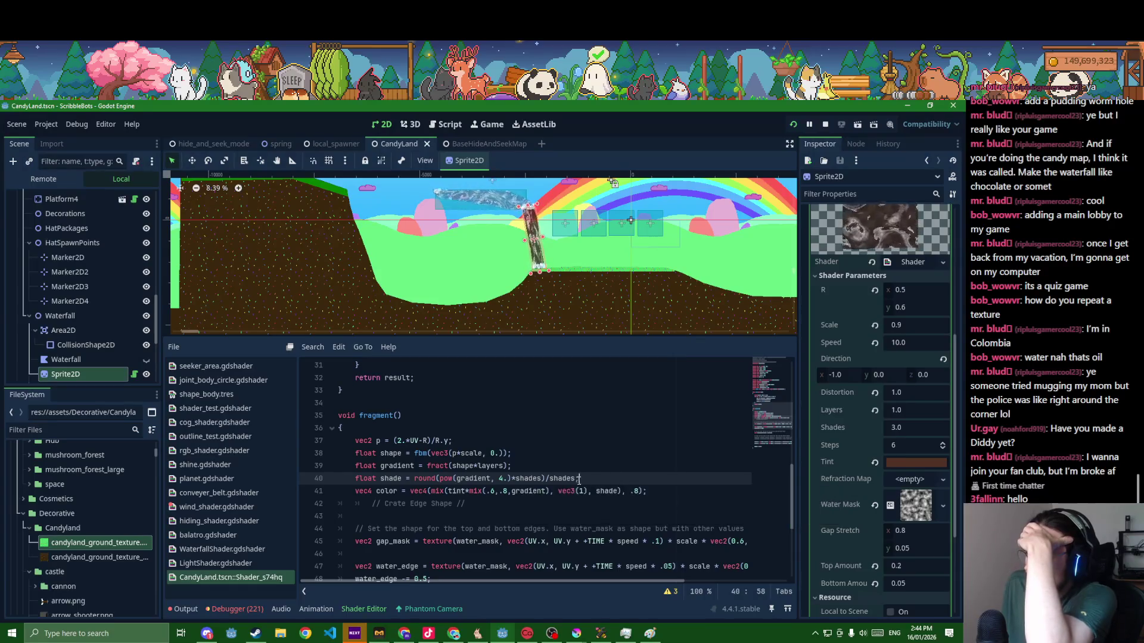
pyautogui.scroll(2, 560, 482)
pyautogui.scroll(3, 561, 482)
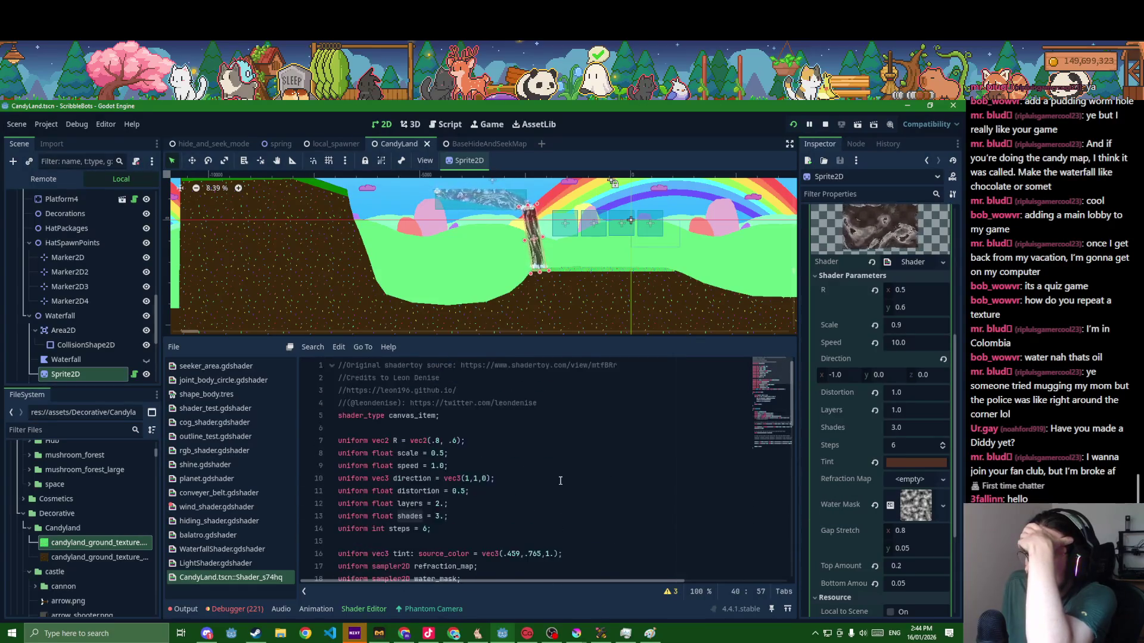
pyautogui.moveTo(891, 425); pyautogui.dragTo(921, 426)
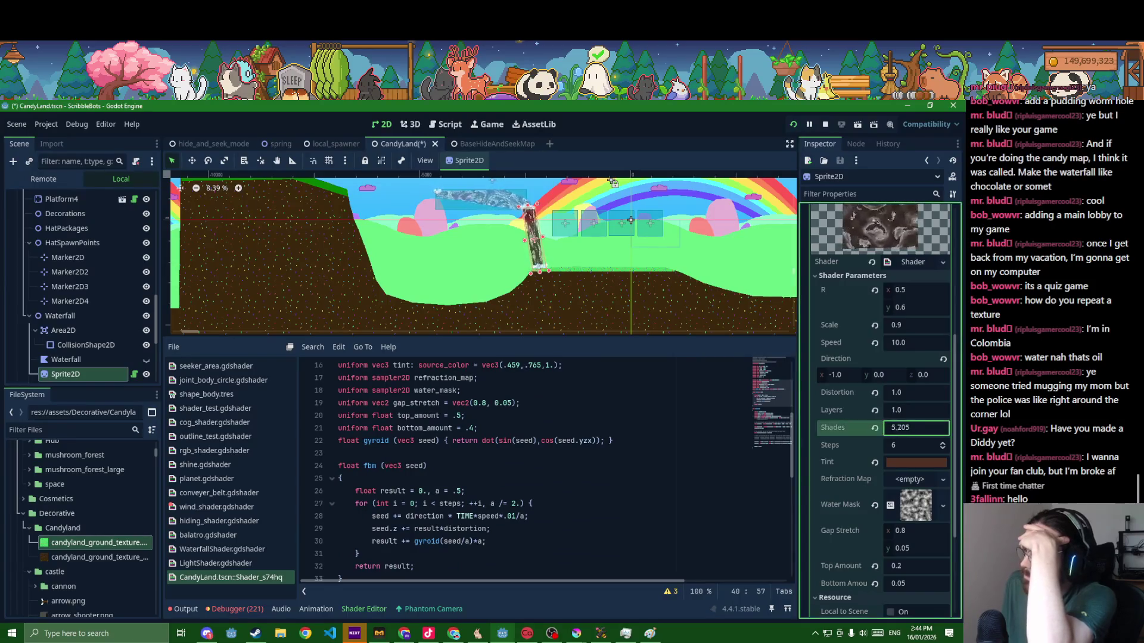
pyautogui.scroll(3, 545, 228)
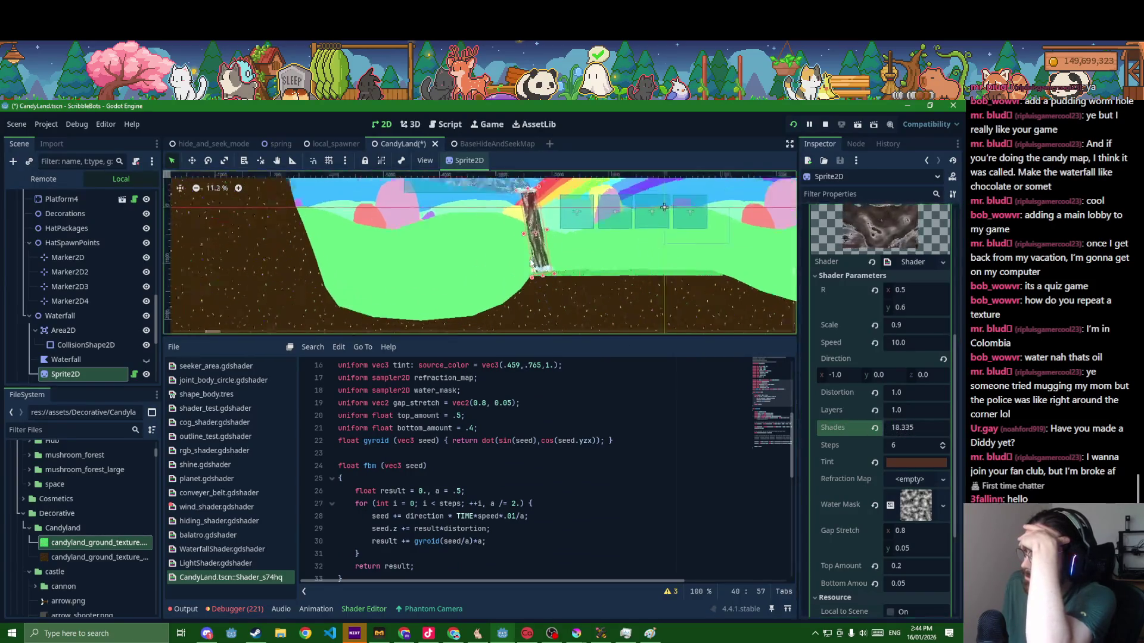
pyautogui.moveTo(901, 427); pyautogui.dragTo(880, 427)
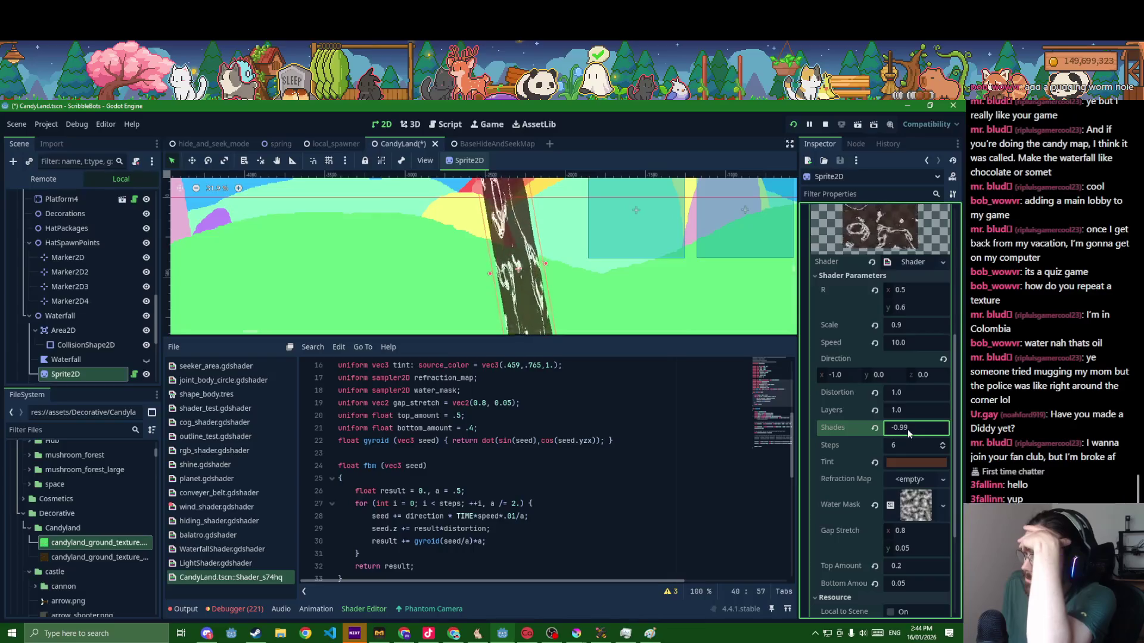
pyautogui.press('BackSpace')
pyautogui.press('BackSpace')
pyautogui.press('BackSpace')
pyautogui.write('3')
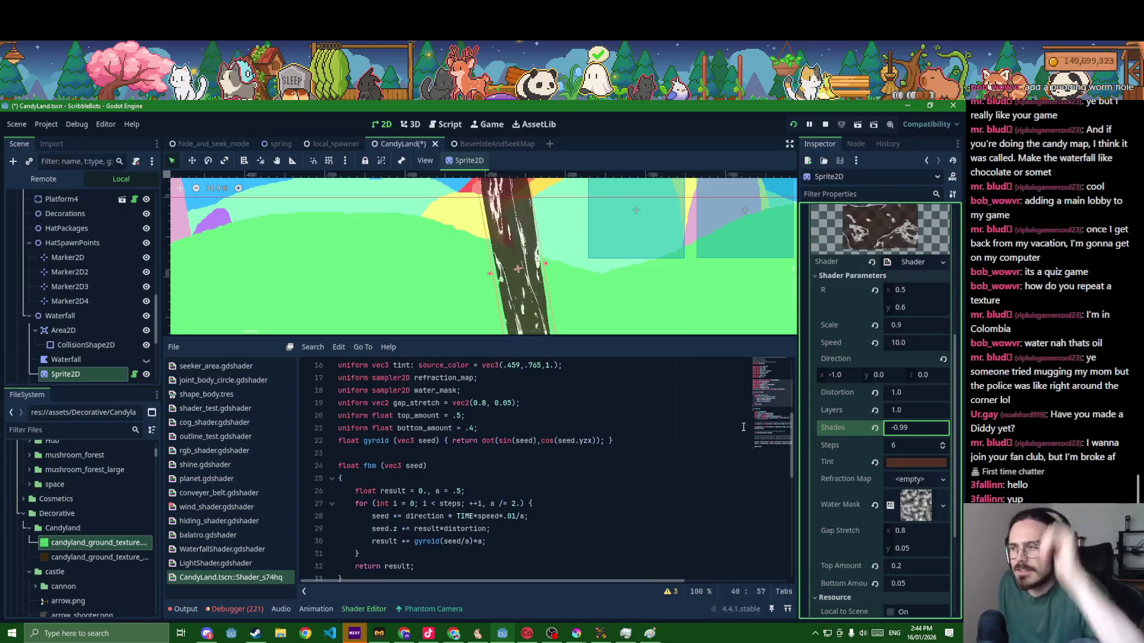
pyautogui.press('Return')
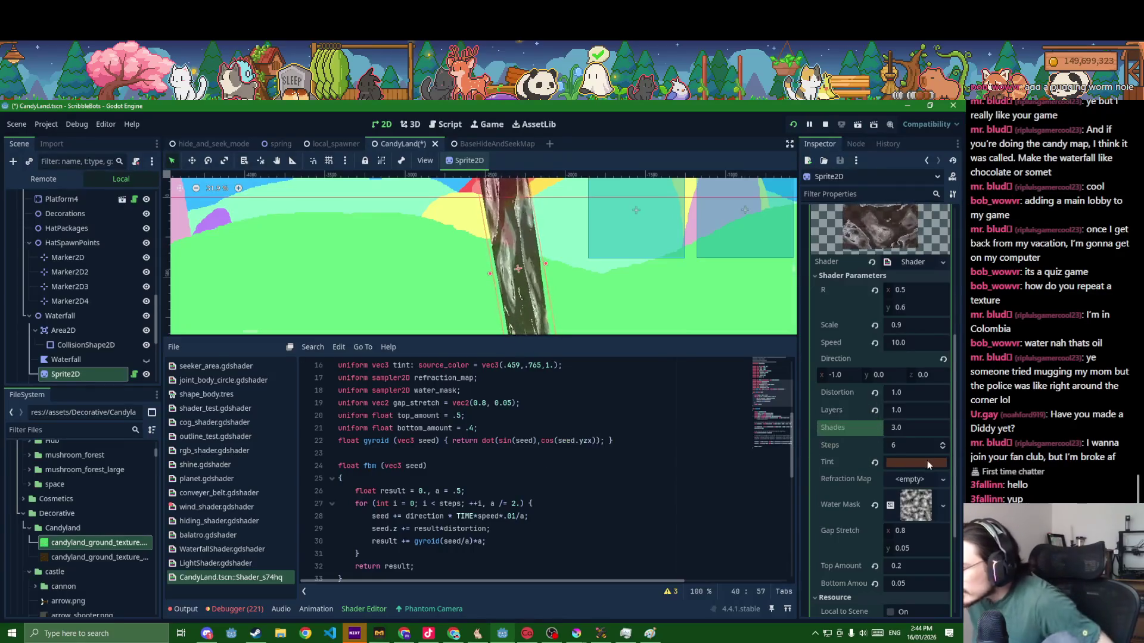
# - Try different Layers values, undo back to 1.0, and save the CandyLand scene
pyautogui.moveTo(902, 414); pyautogui.dragTo(1072, 413)
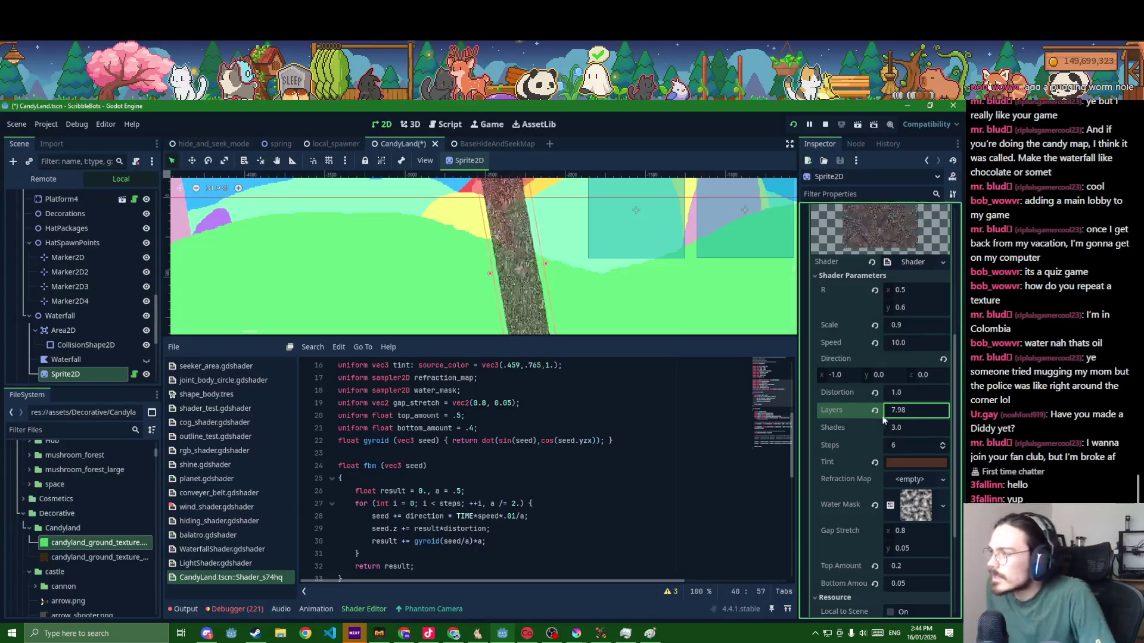
pyautogui.moveTo(883, 420); pyautogui.dragTo(804, 420)
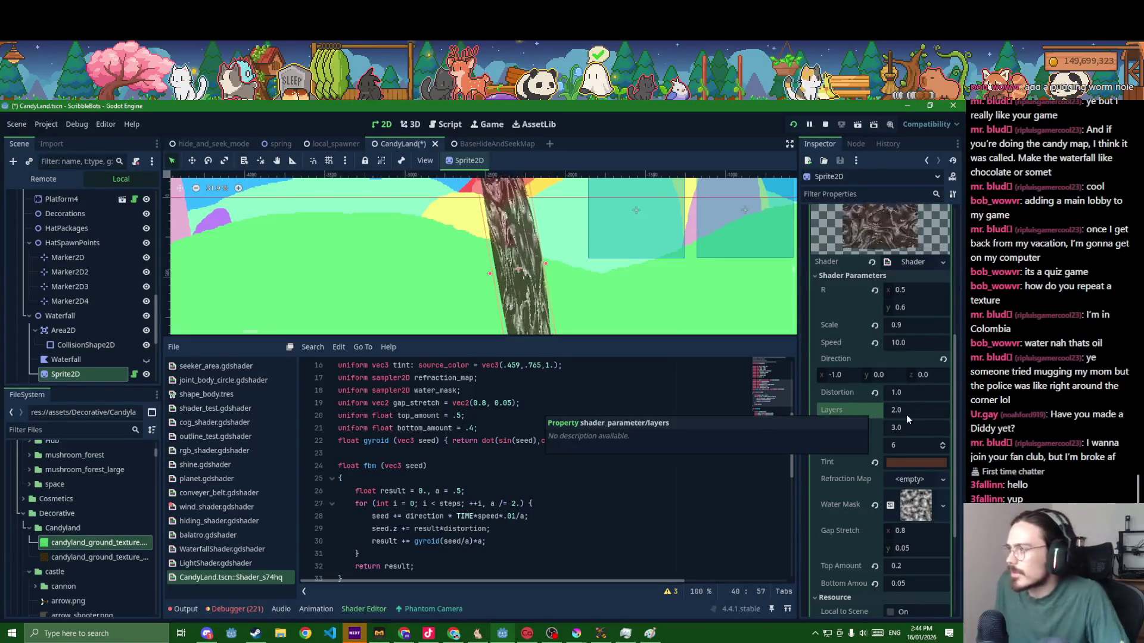
pyautogui.hotkey('ctrl', 'z')
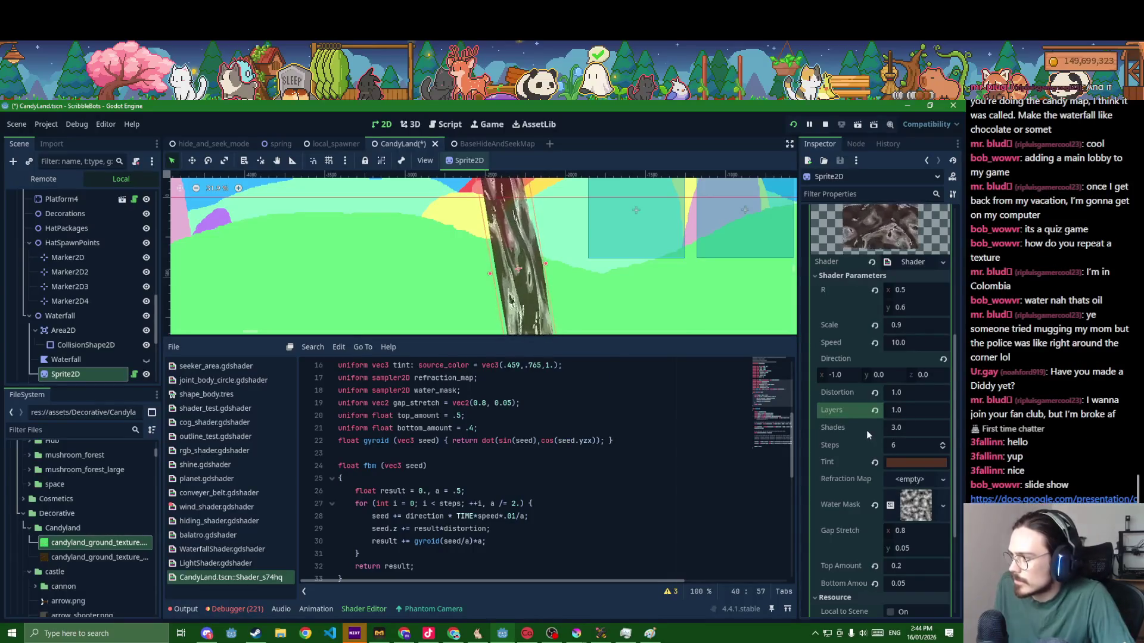
pyautogui.hotkey('ctrl', 's')
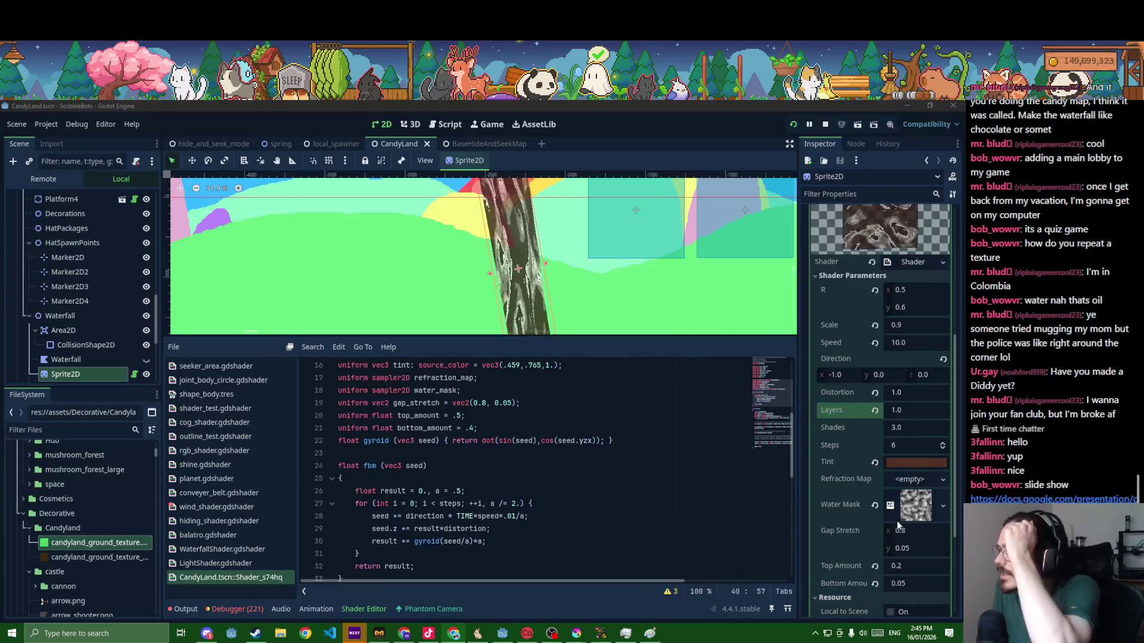
# - Browse the shader's fbm function, tint uniform and gradient line
pyautogui.click(643, 527)
pyautogui.scroll(-1, 644, 527)
pyautogui.scroll(5, 643, 527)
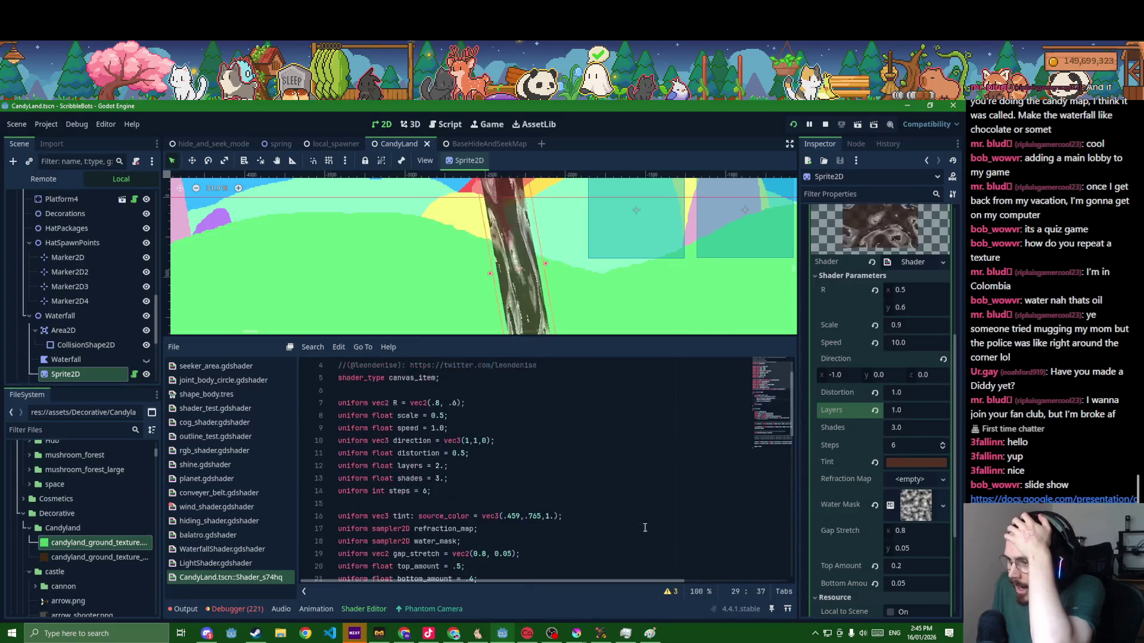
pyautogui.scroll(-2, 643, 527)
pyautogui.scroll(-1, 820, 550)
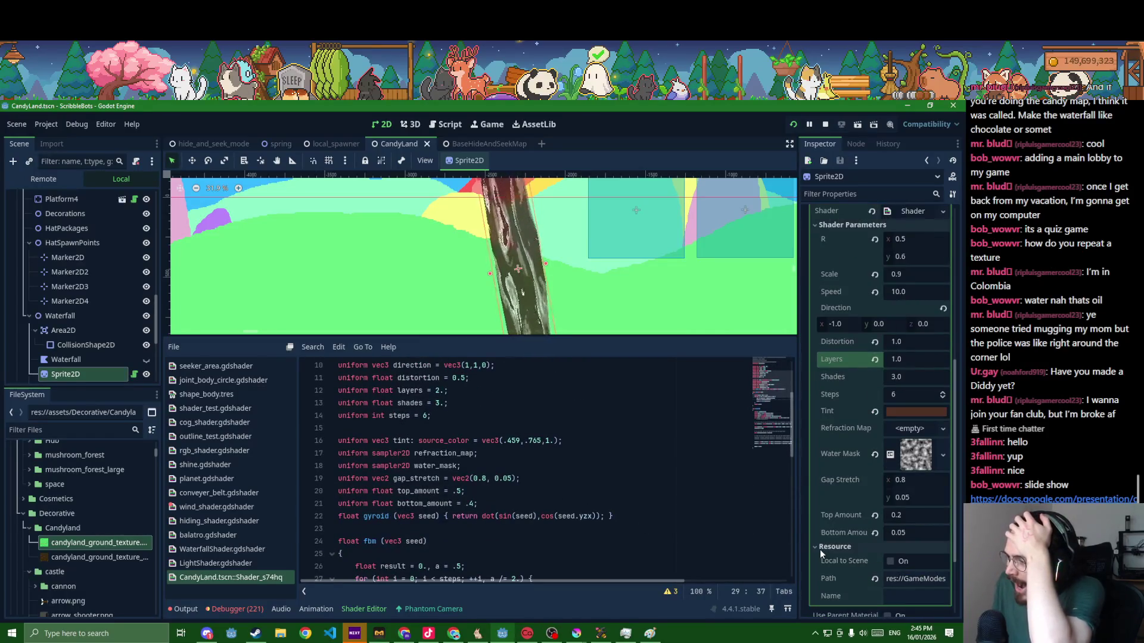
pyautogui.click(657, 527)
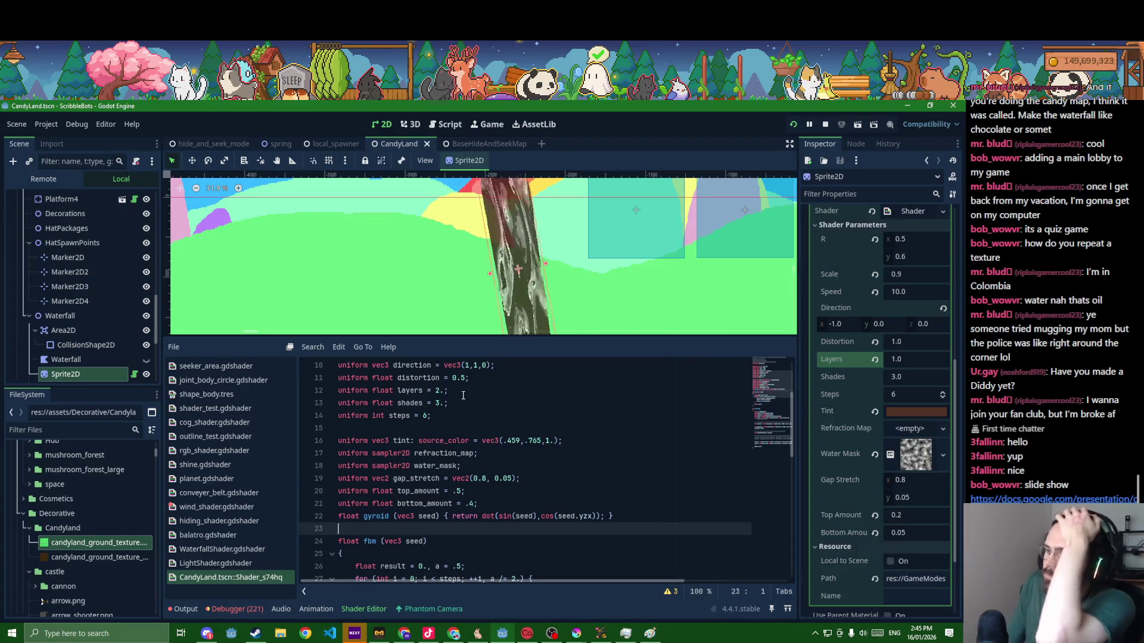
pyautogui.doubleClick(402, 441)
pyautogui.scroll(-2, 437, 448)
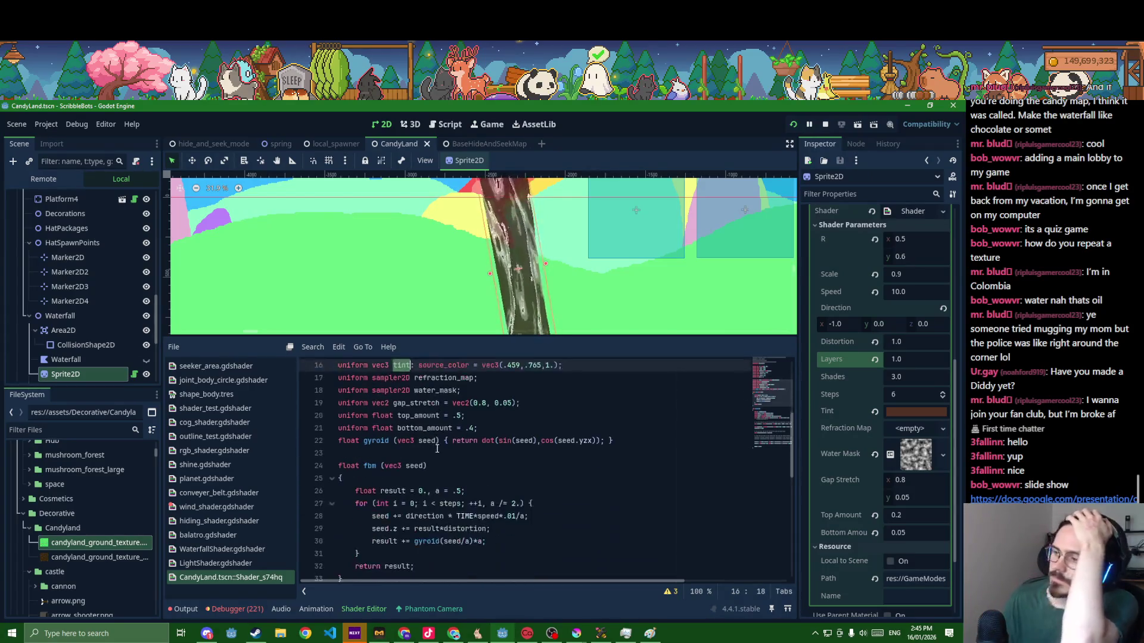
pyautogui.scroll(-3, 437, 447)
pyautogui.scroll(-2, 452, 483)
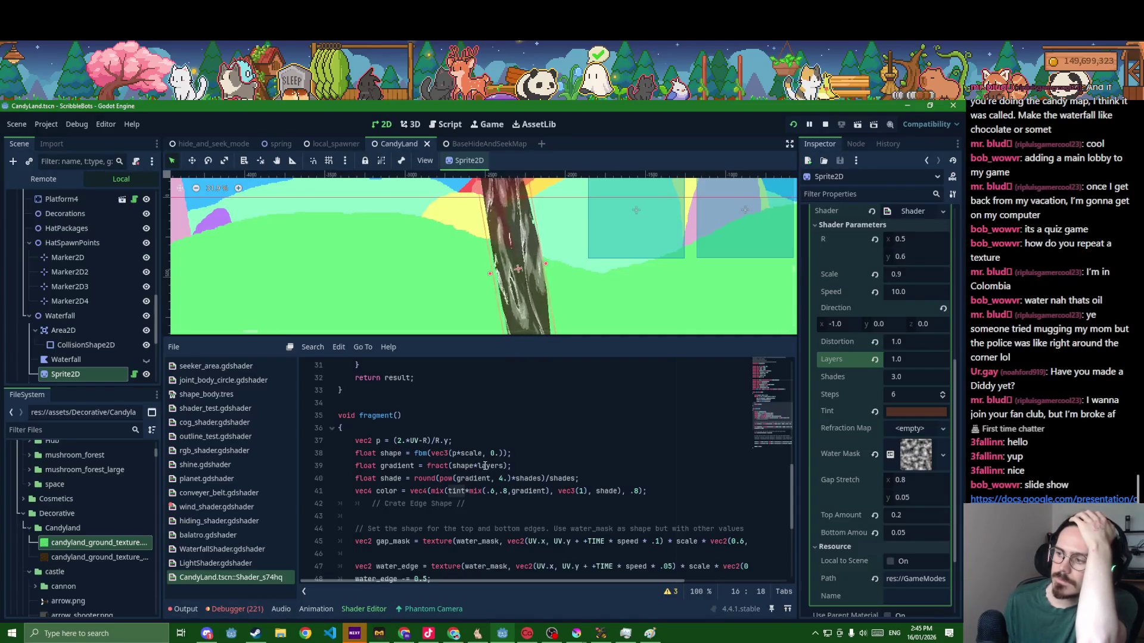
pyautogui.doubleClick(389, 465)
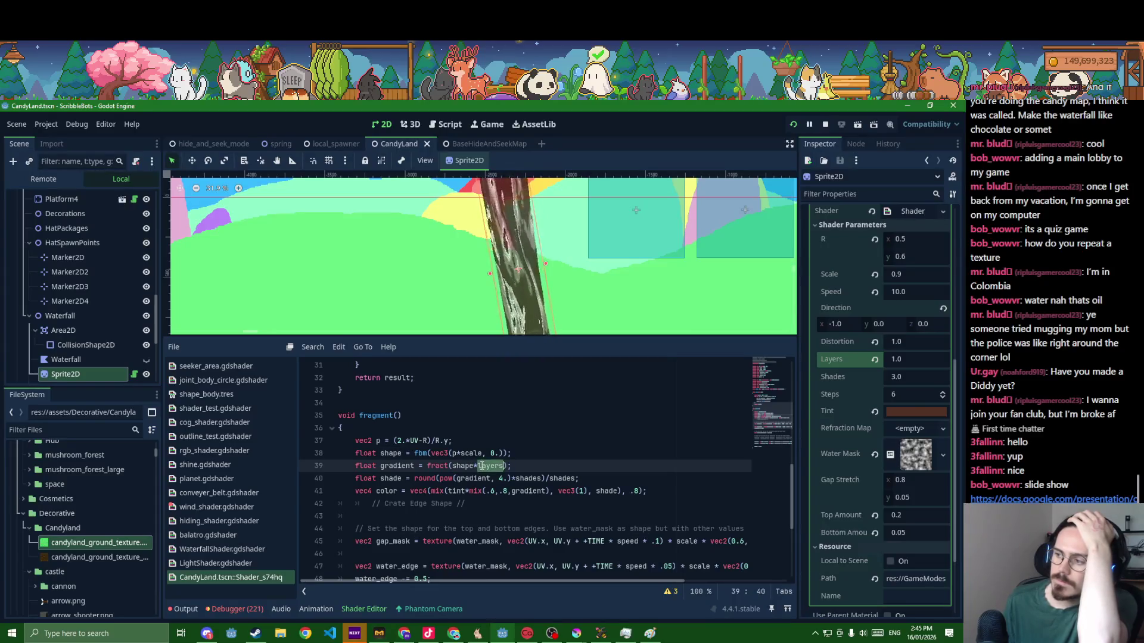
# - Change line 41's mix() so tint scales 0.6 to 0.8 by gradient, save, and switch to the slides
pyautogui.click(490, 491)
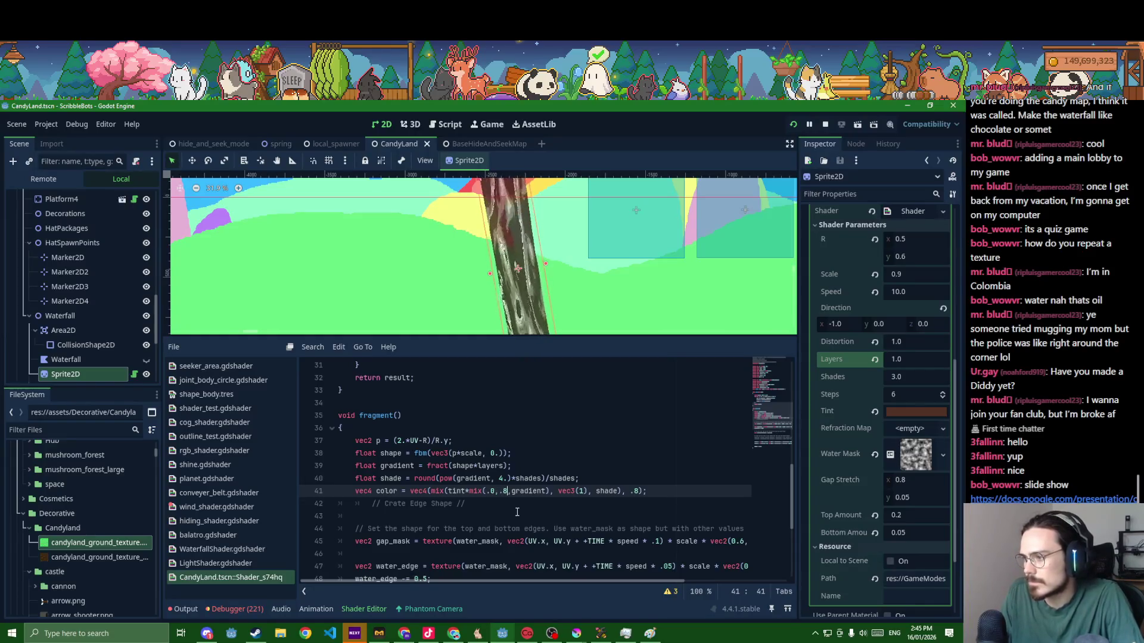
pyautogui.press('BackSpace')
pyautogui.write('6')
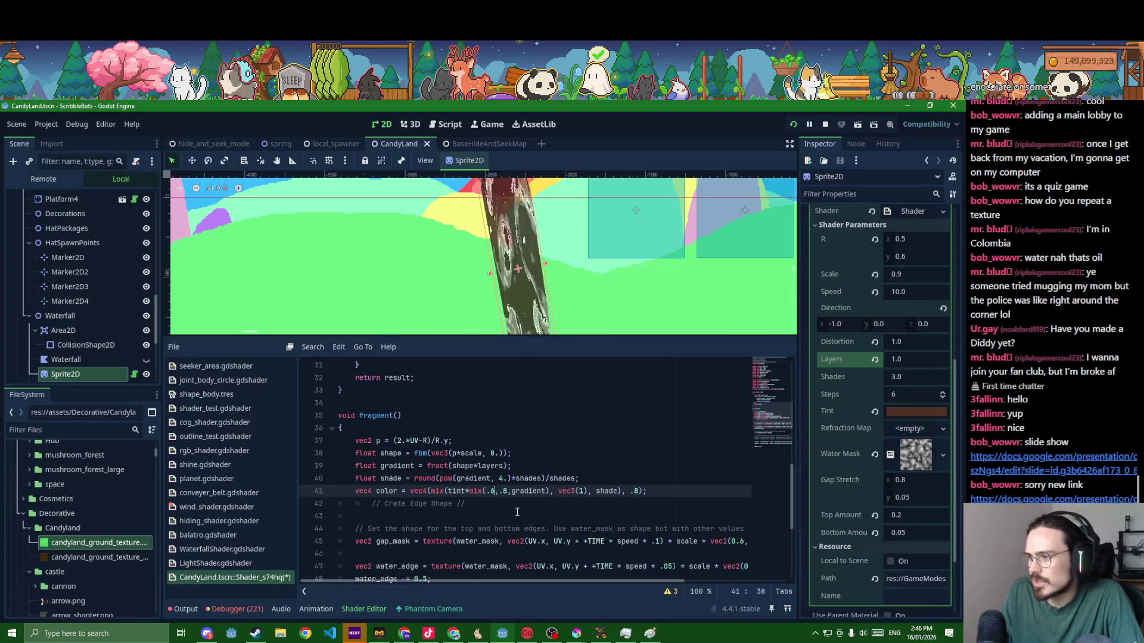
pyautogui.hotkey('ctrl', 's')
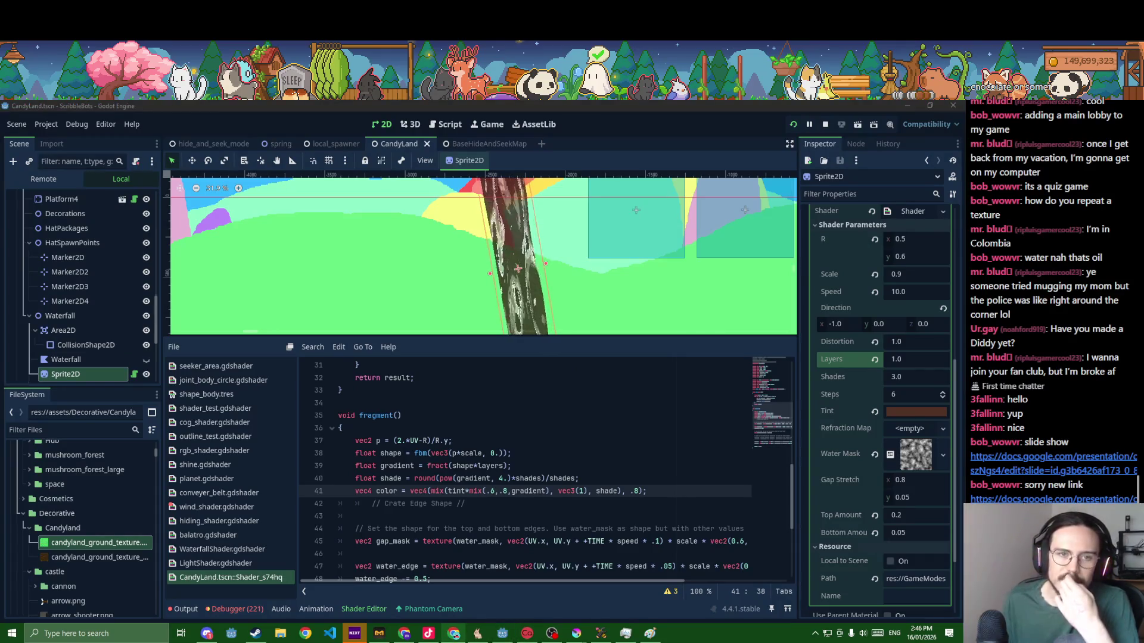
pyautogui.click(206, 633)
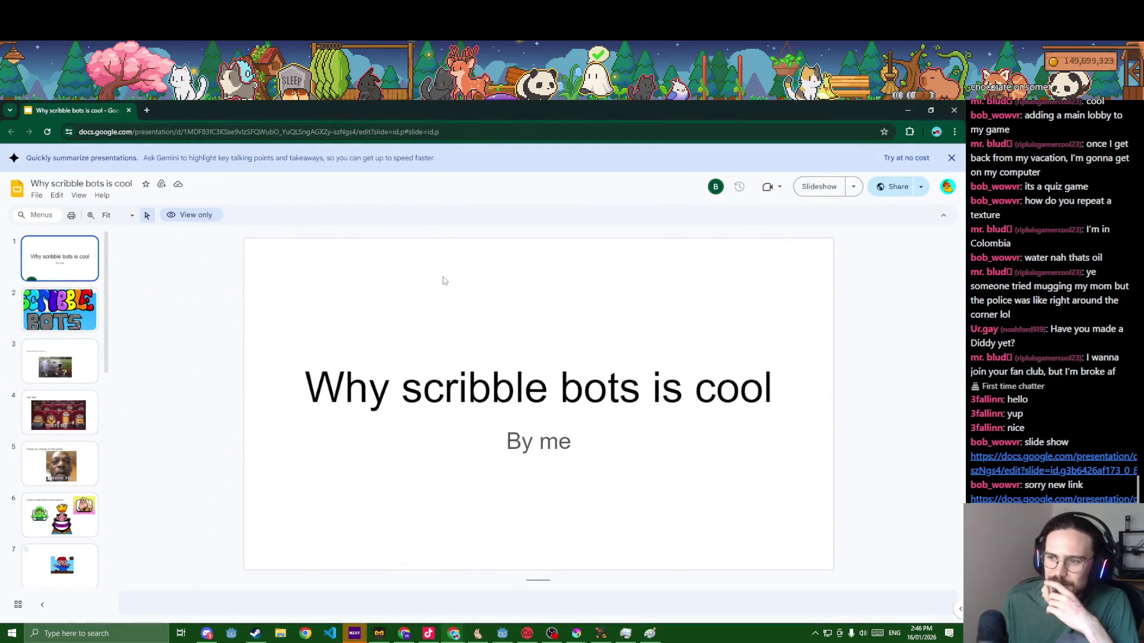
# - Page through slides 2 to 9 of the Why scribble bots is cool deck
pyautogui.press('Down')
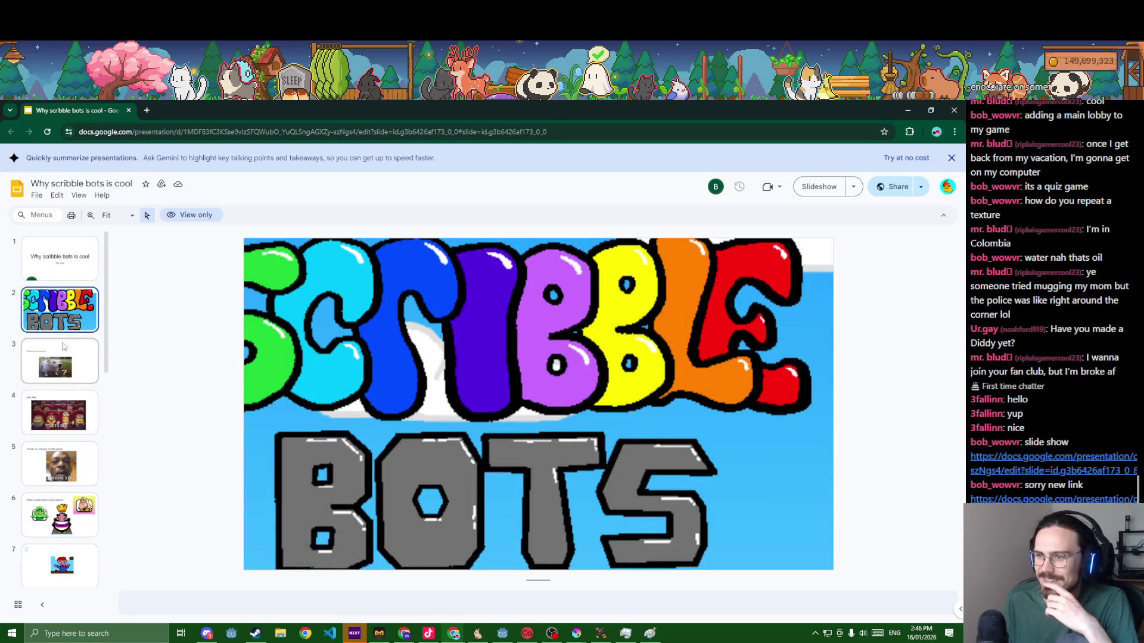
pyautogui.click(60, 358)
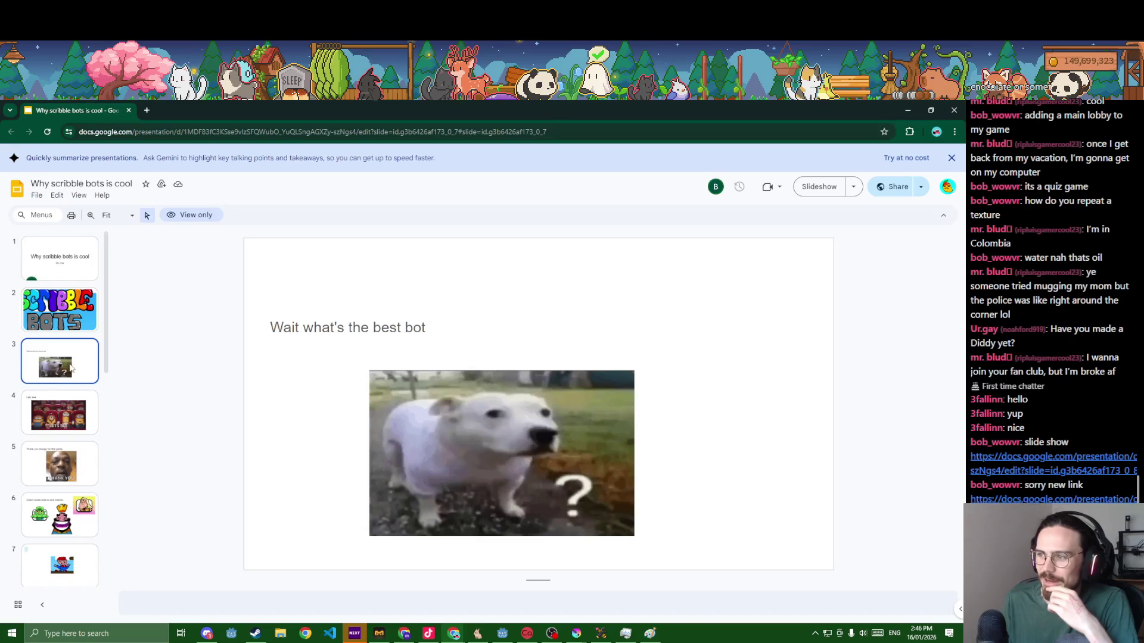
pyautogui.click(67, 413)
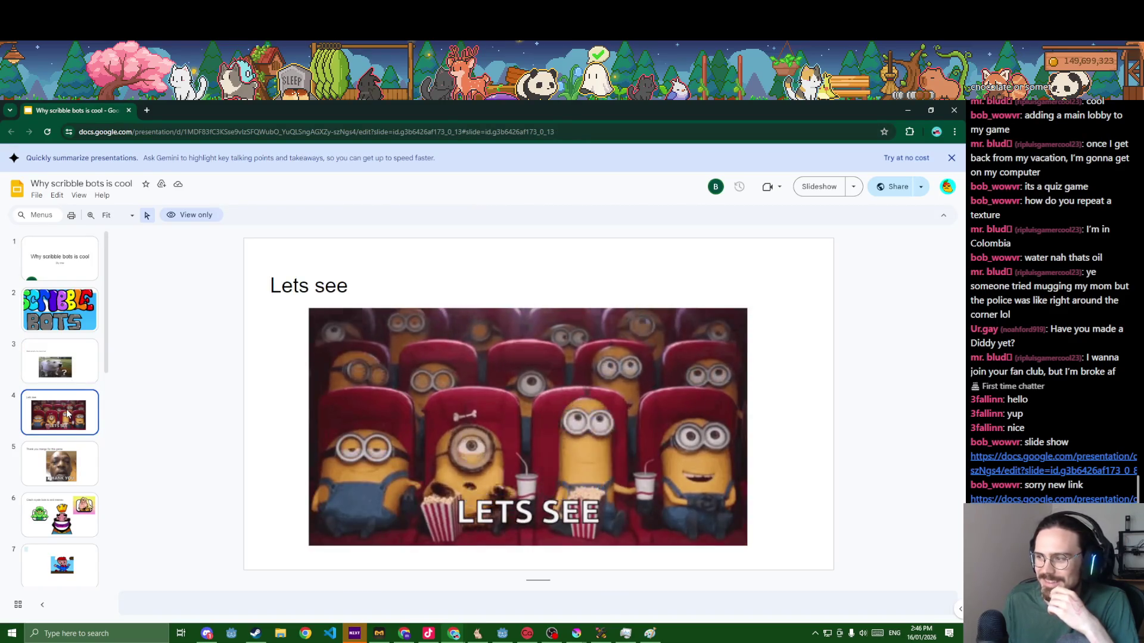
pyautogui.click(64, 462)
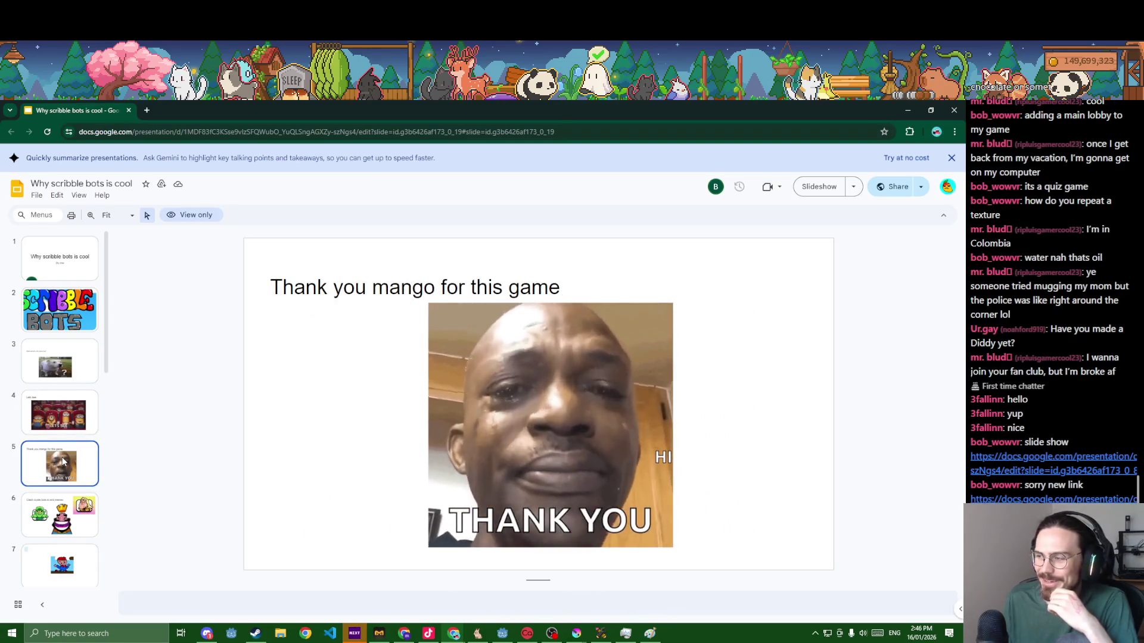
pyautogui.click(59, 515)
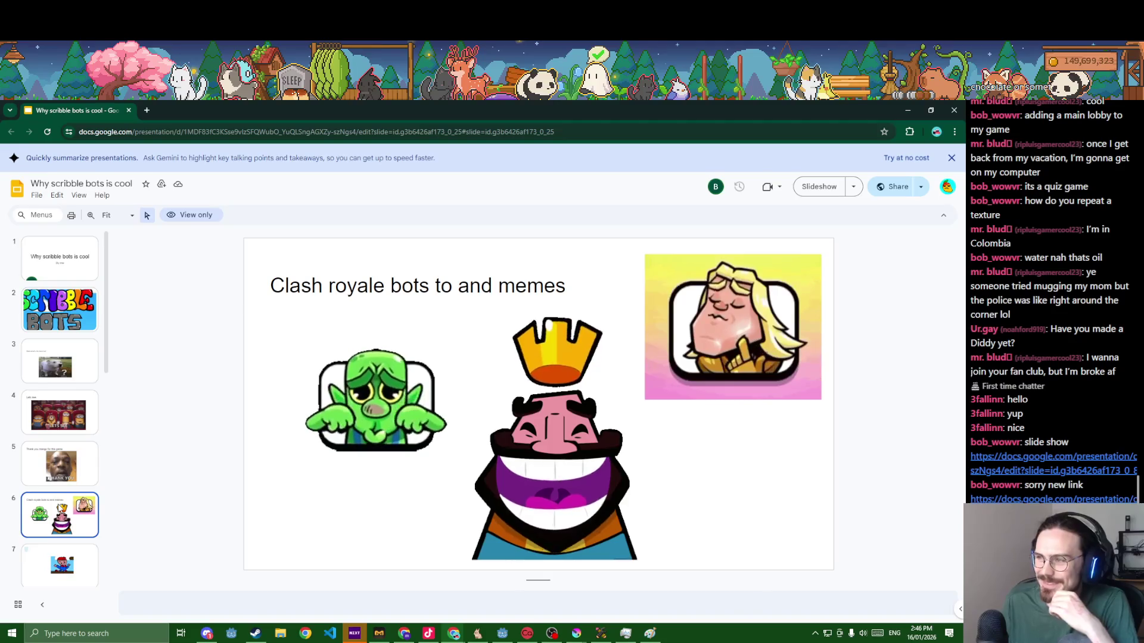
pyautogui.scroll(-3, 59, 515)
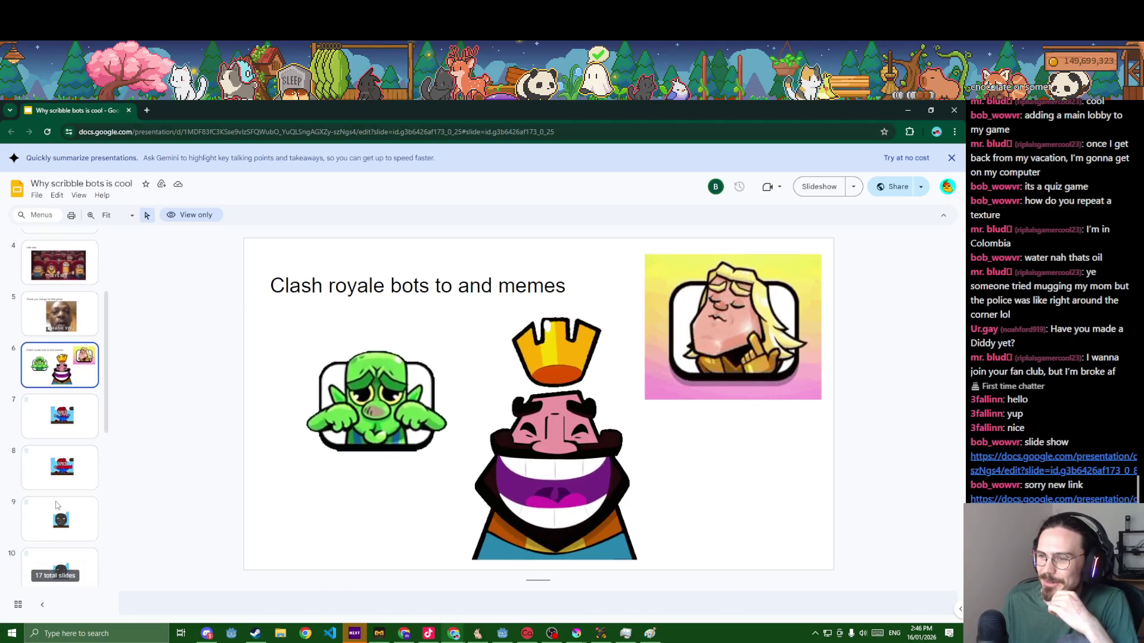
pyautogui.click(58, 422)
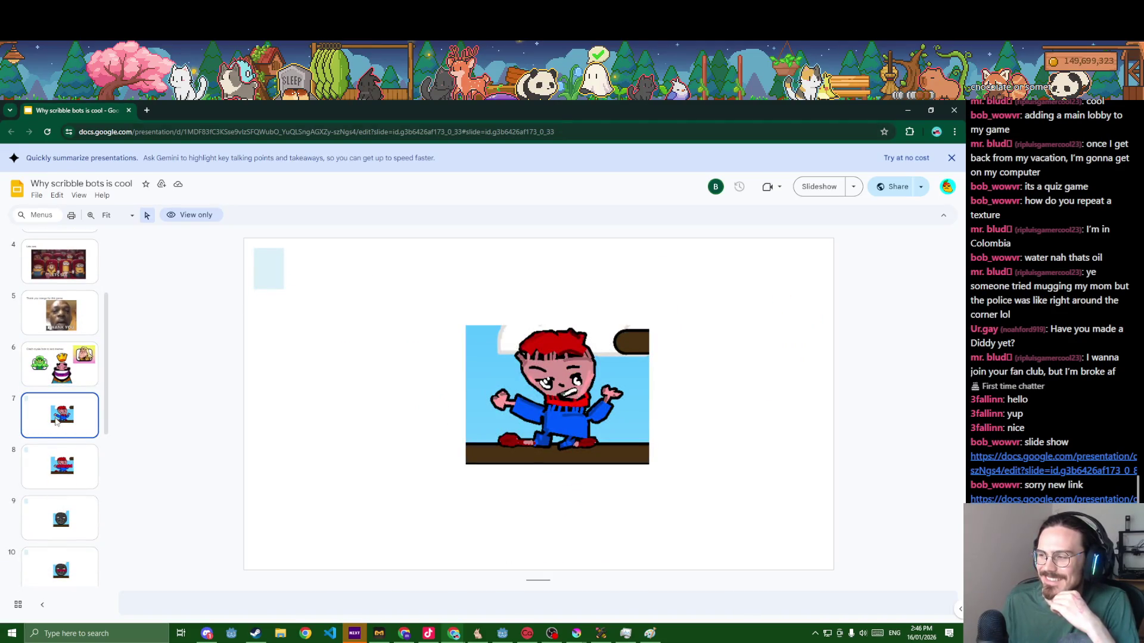
pyautogui.click(54, 457)
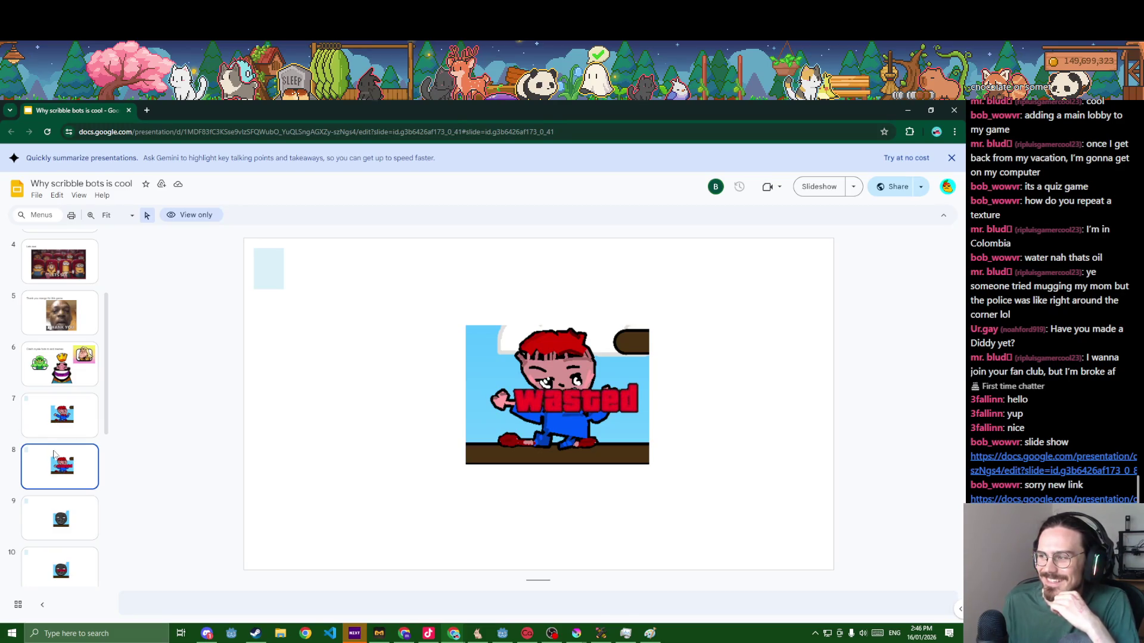
pyautogui.click(41, 520)
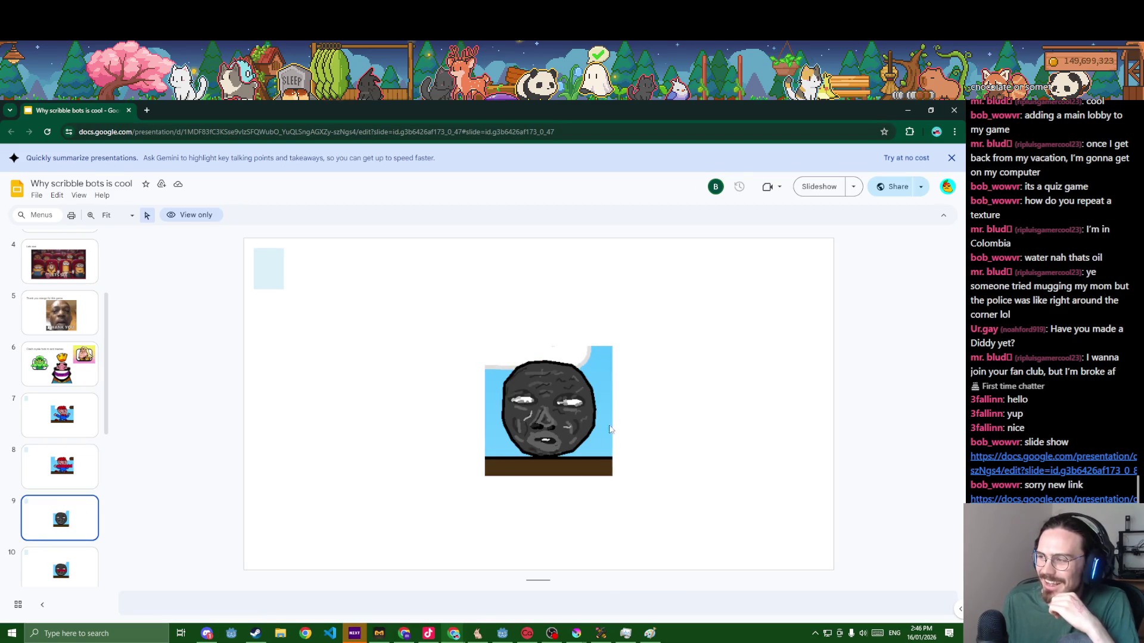
pyautogui.scroll(-2, 74, 484)
# - Continue through slides 10 to the final 'bye' slide, revisit slide 15, and close the browser to return to Godot
pyautogui.click(73, 484)
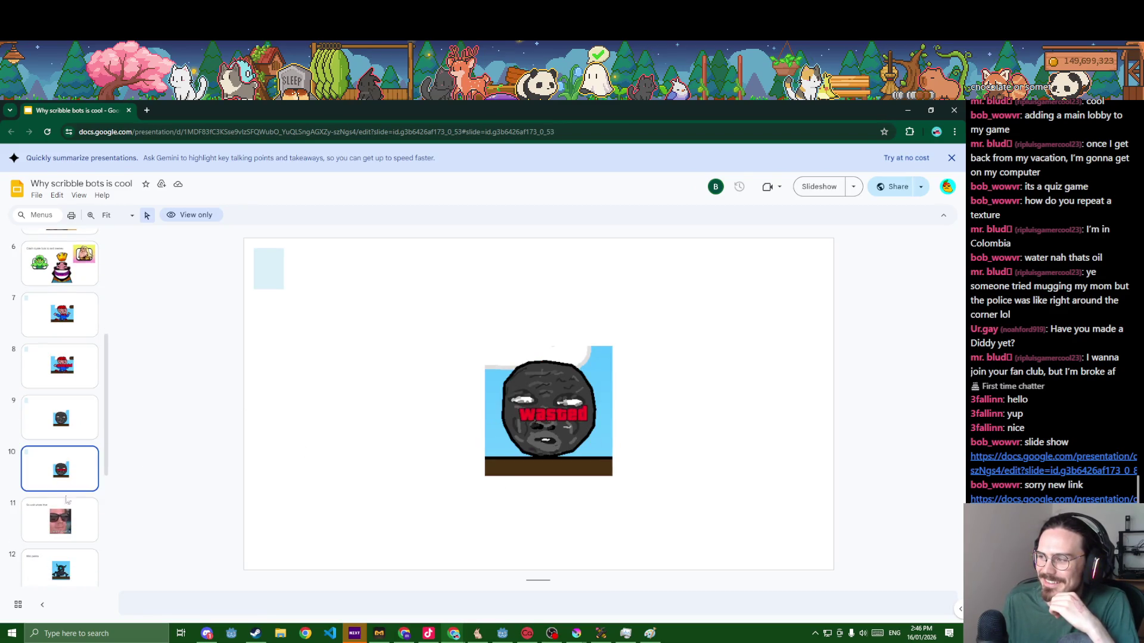
pyautogui.click(60, 525)
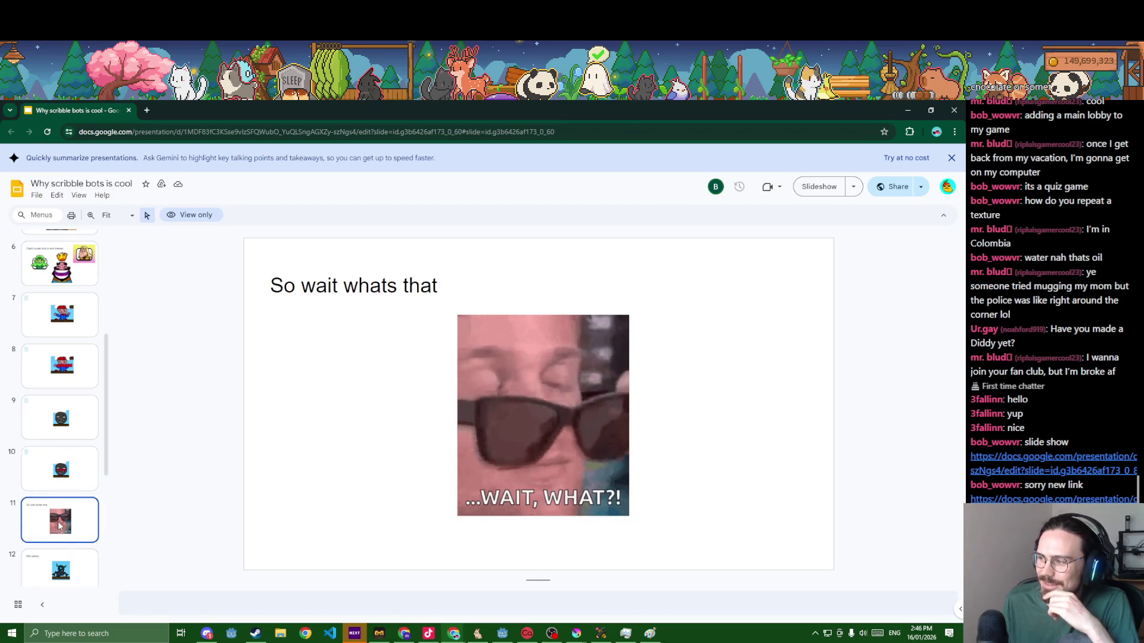
pyautogui.scroll(-2, 59, 525)
pyautogui.click(71, 470)
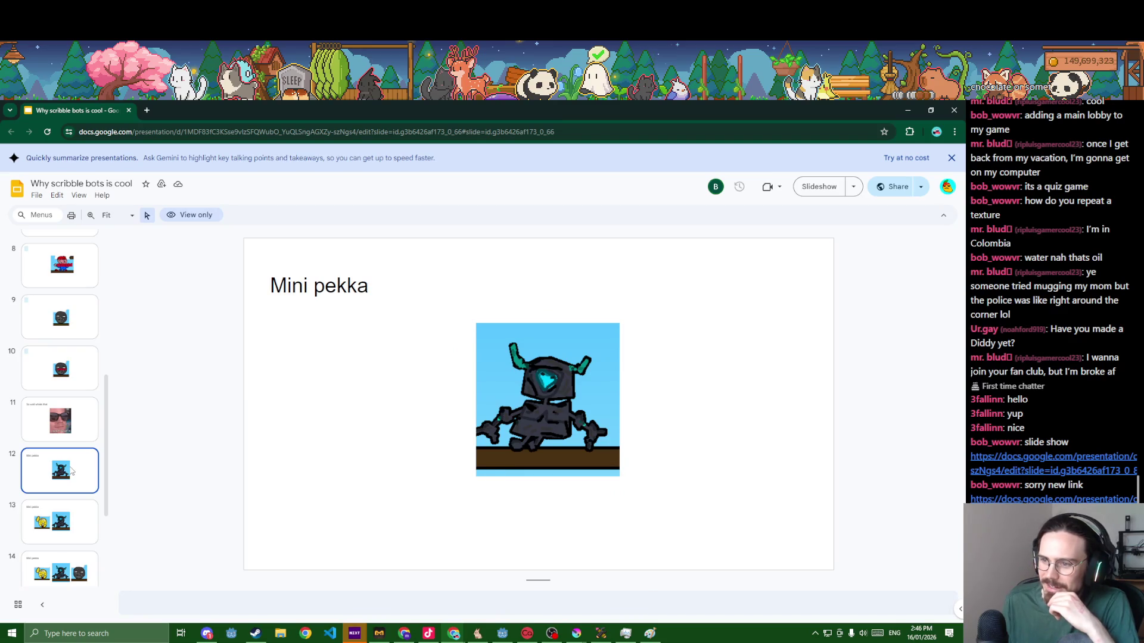
pyautogui.click(65, 526)
pyautogui.scroll(-2, 66, 525)
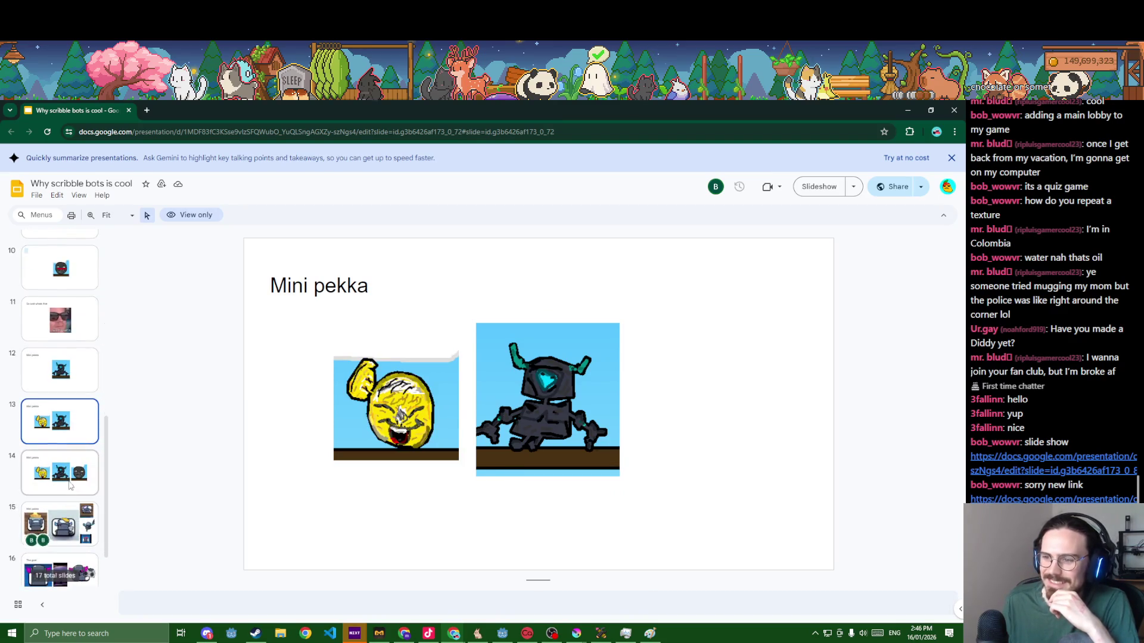
pyautogui.click(69, 482)
pyautogui.click(56, 512)
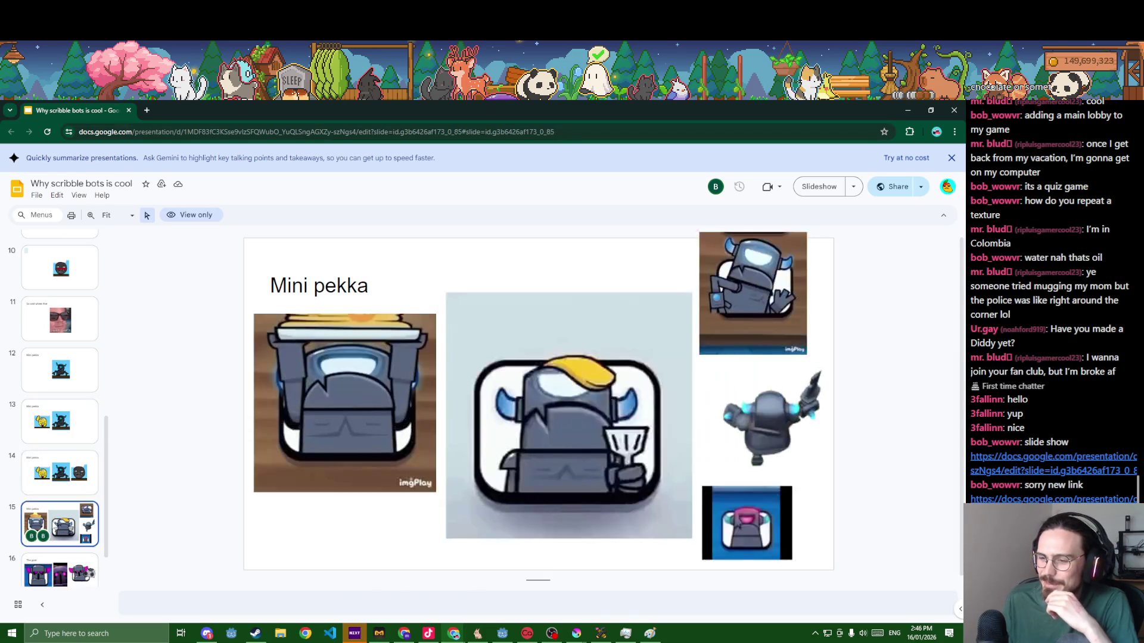
pyautogui.scroll(-1, 56, 519)
pyautogui.click(56, 527)
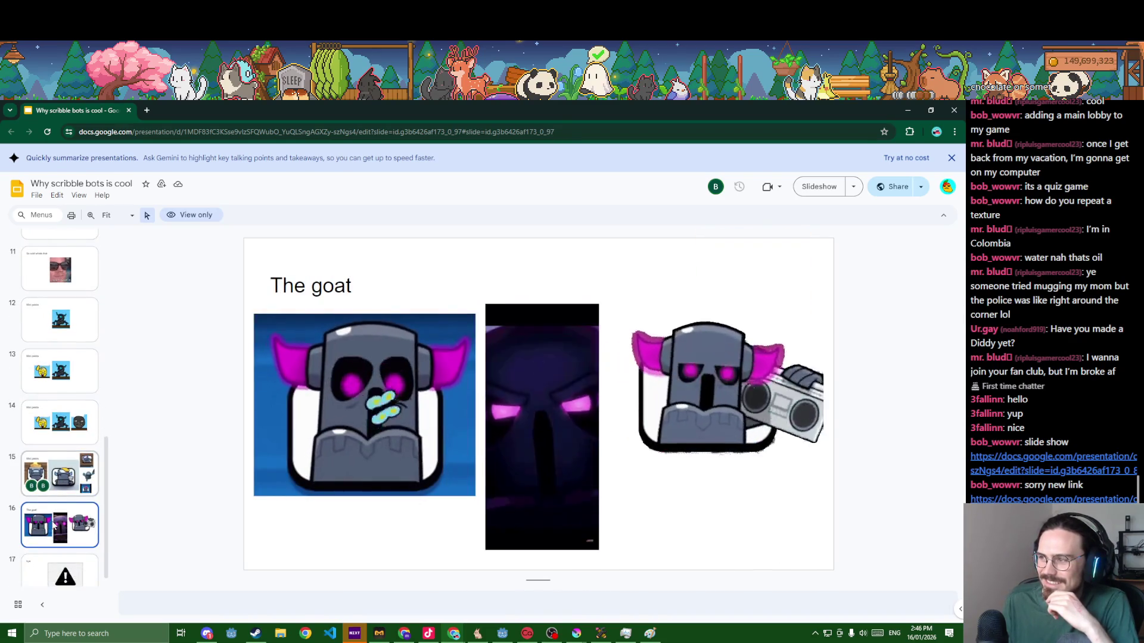
pyautogui.scroll(-1, 63, 572)
pyautogui.click(58, 567)
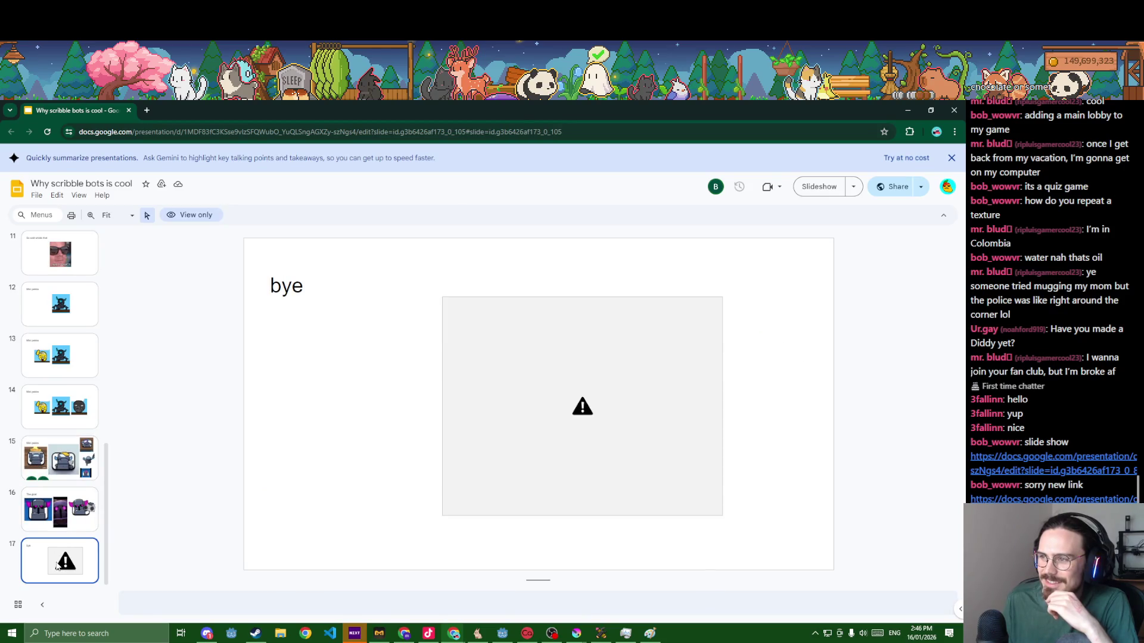
pyautogui.click(60, 460)
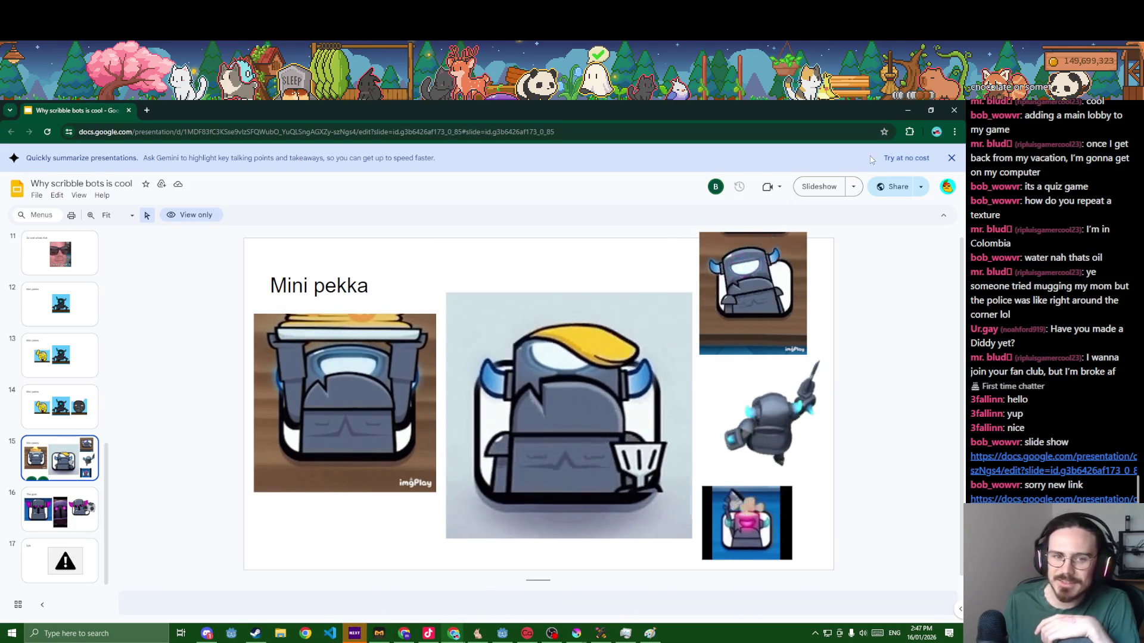
pyautogui.click(954, 109)
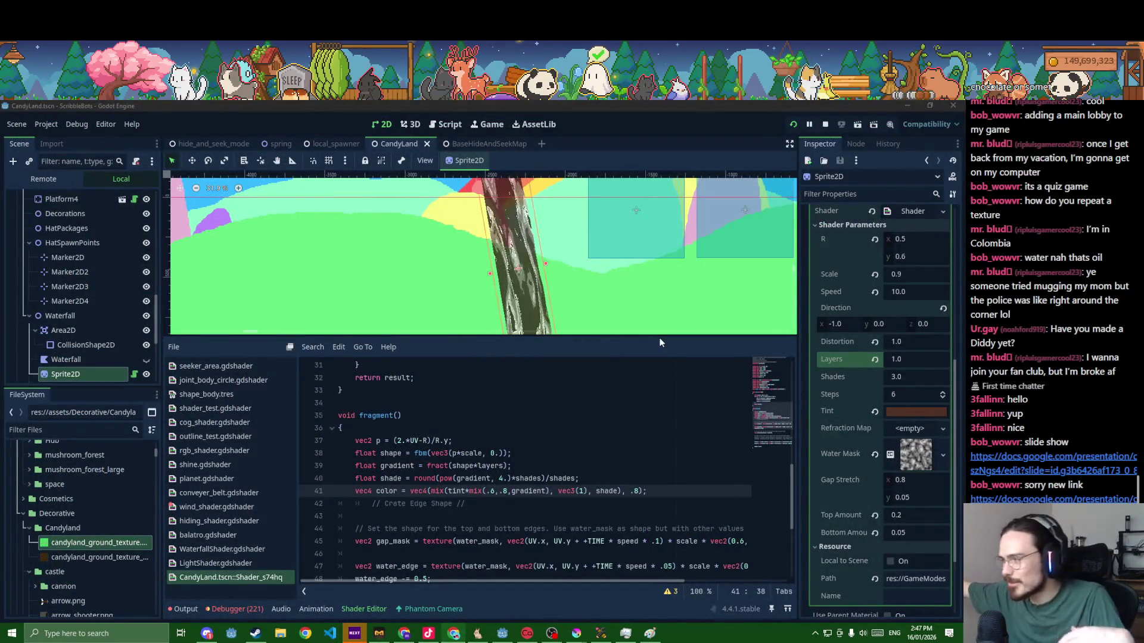
# - Duplicate the tint uniform as highlight_colour with vec3(.9,.9,.9) and save
pyautogui.click(582, 480)
pyautogui.scroll(3, 582, 479)
pyautogui.scroll(4, 541, 493)
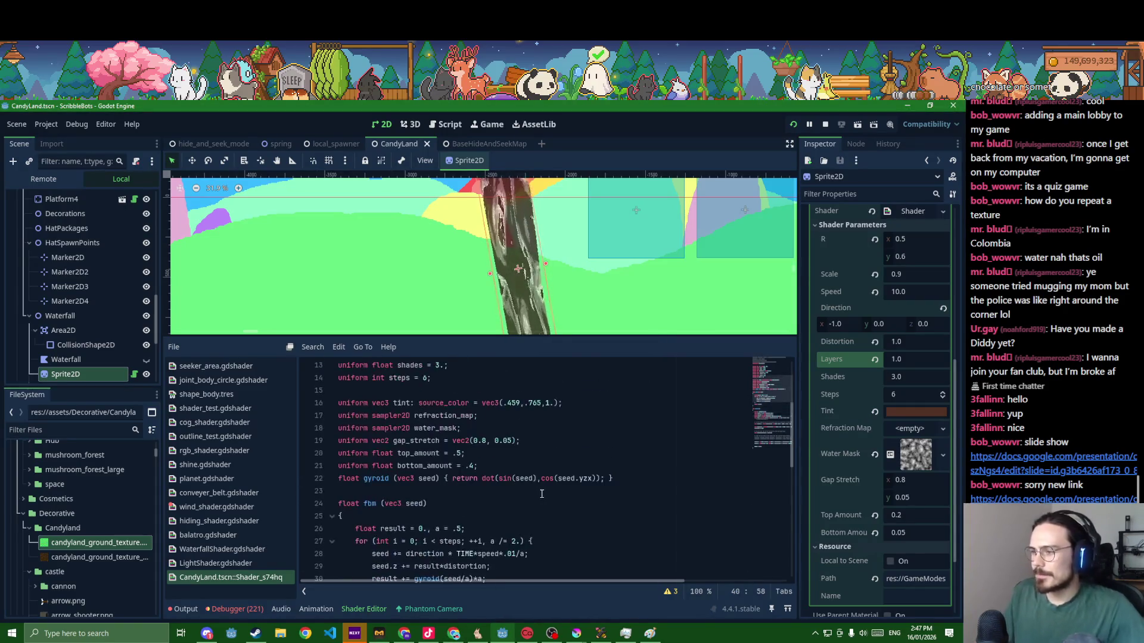
pyautogui.click(583, 403)
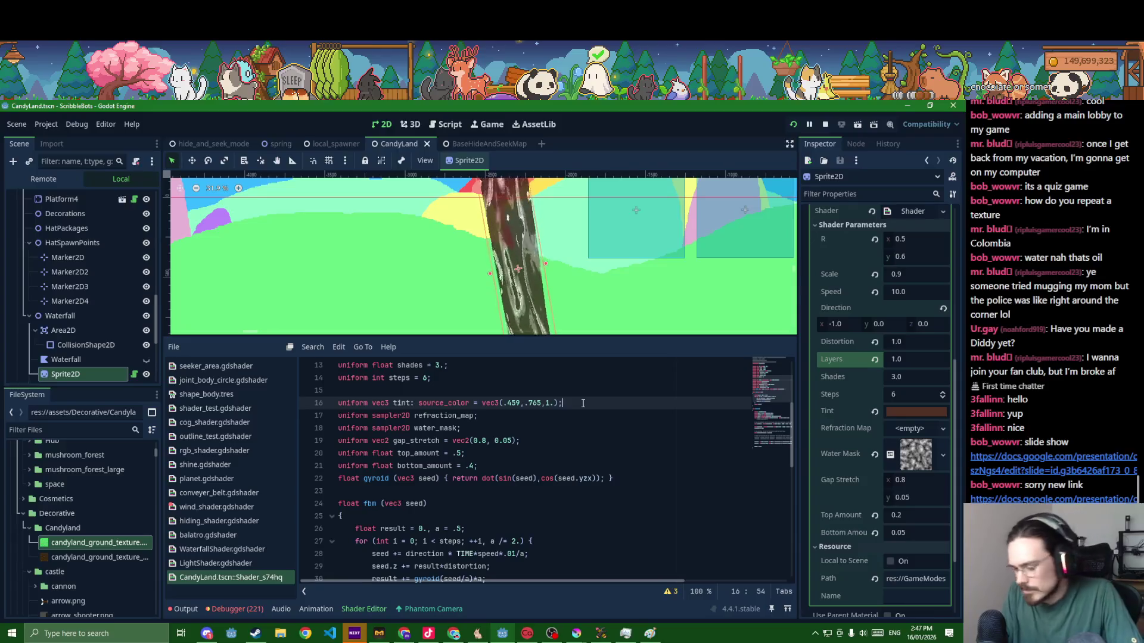
pyautogui.hotkey('ctrl', 'shift', 'd')
pyautogui.hotkey('ctrl', 'Left')
pyautogui.hotkey('ctrl', 'Left')
pyautogui.hotkey('ctrl', 'Left')
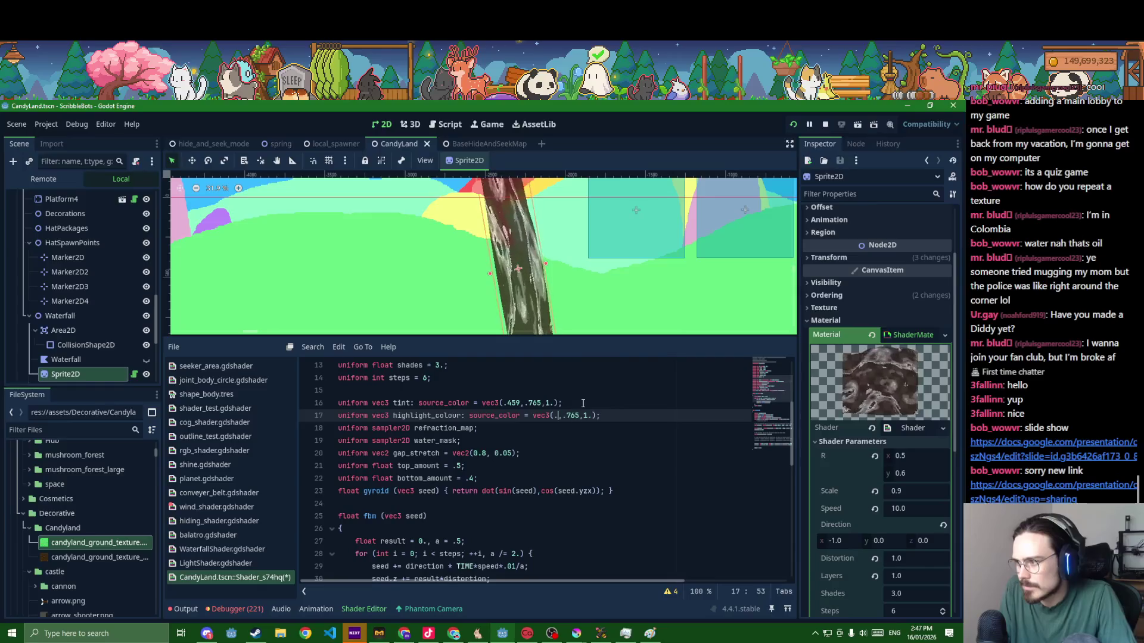
pyautogui.press('BackSpace')
pyautogui.press('BackSpace')
pyautogui.press('BackSpace')
pyautogui.write('9')
pyautogui.press('Right')
pyautogui.press('Right')
pyautogui.press('BackSpace')
pyautogui.press('BackSpace')
pyautogui.press('BackSpace')
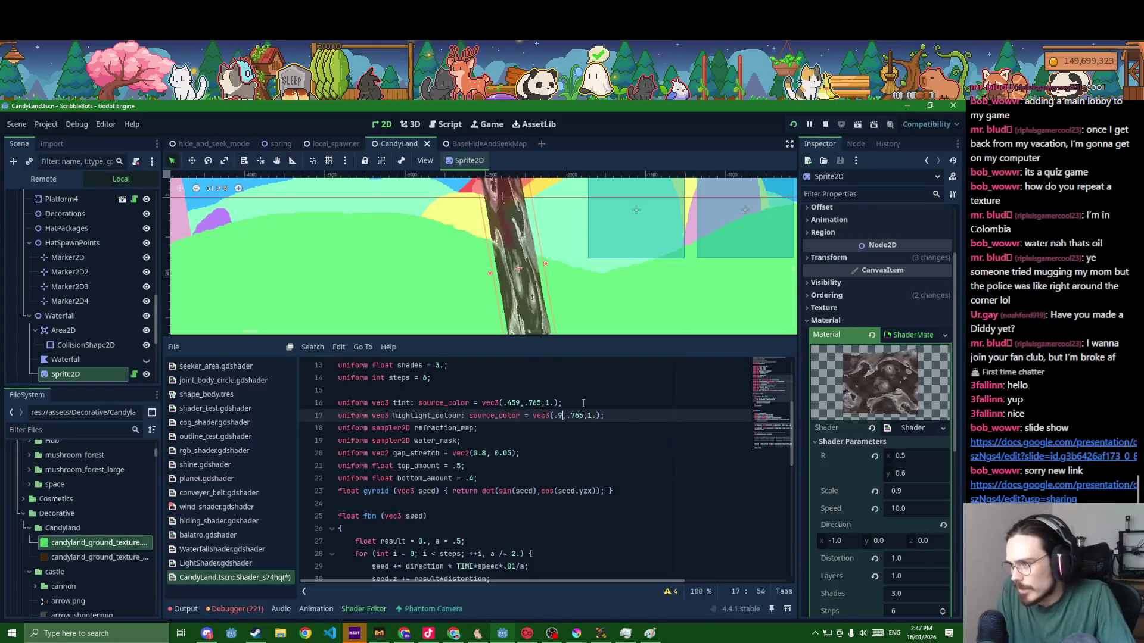
pyautogui.write('9')
pyautogui.press('Right')
pyautogui.press('Right')
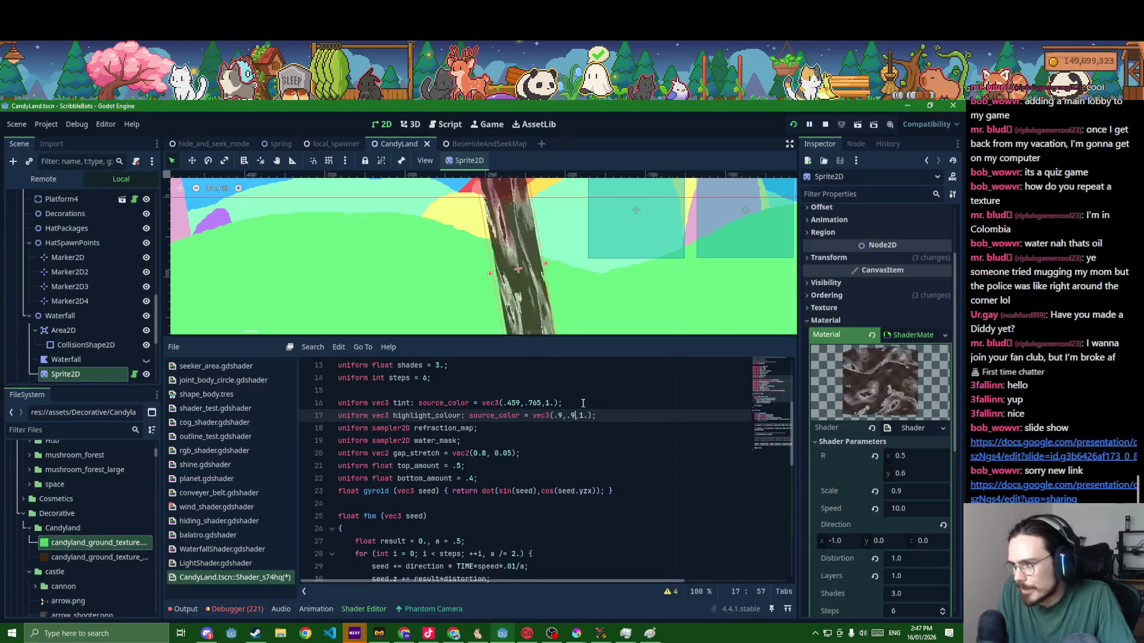
pyautogui.press('BackSpace')
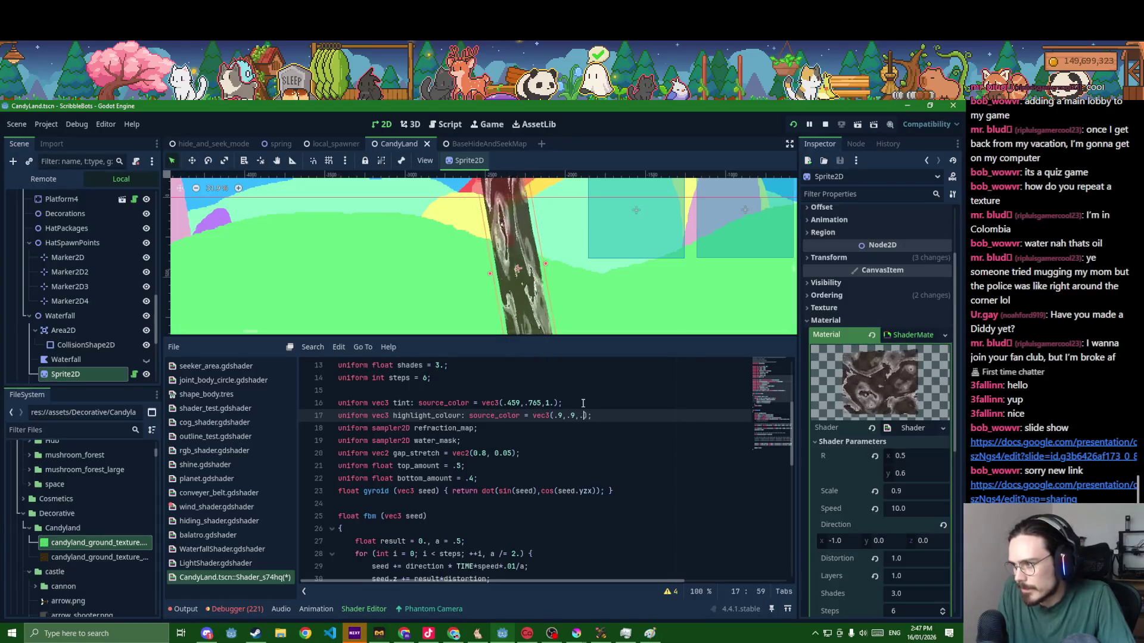
pyautogui.write('.9')
pyautogui.hotkey('ctrl', 's')
pyautogui.scroll(-5, 870, 522)
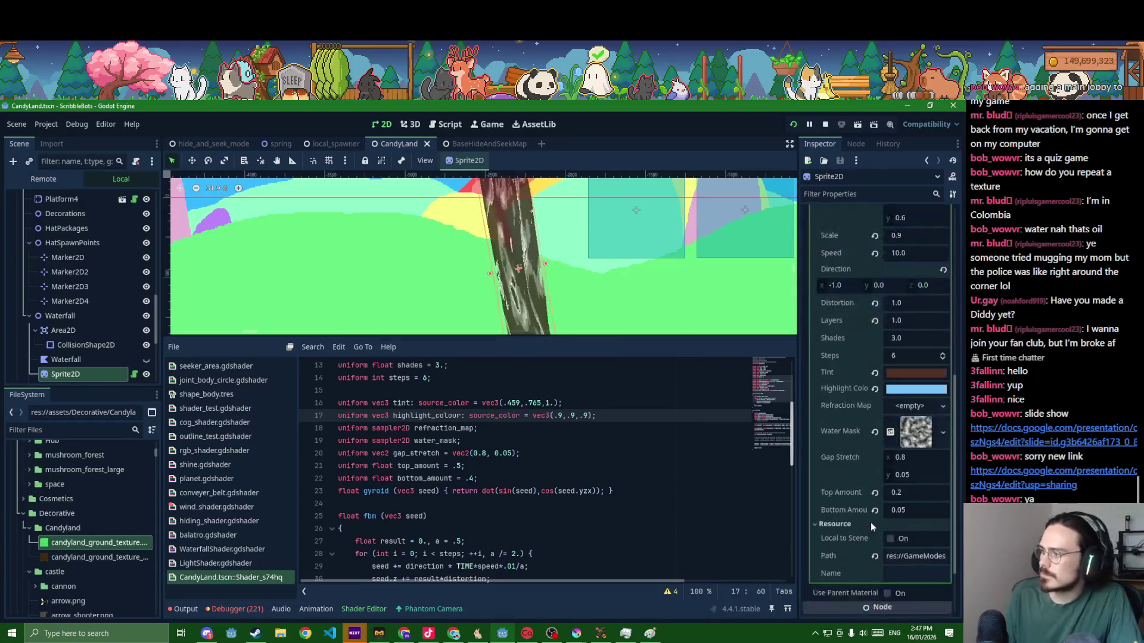
# - Reset Highlight Colour to its default in the Inspector, save, and place the cursor in line 42's mix values
pyautogui.click(874, 389)
pyautogui.hotkey('ctrl', 's')
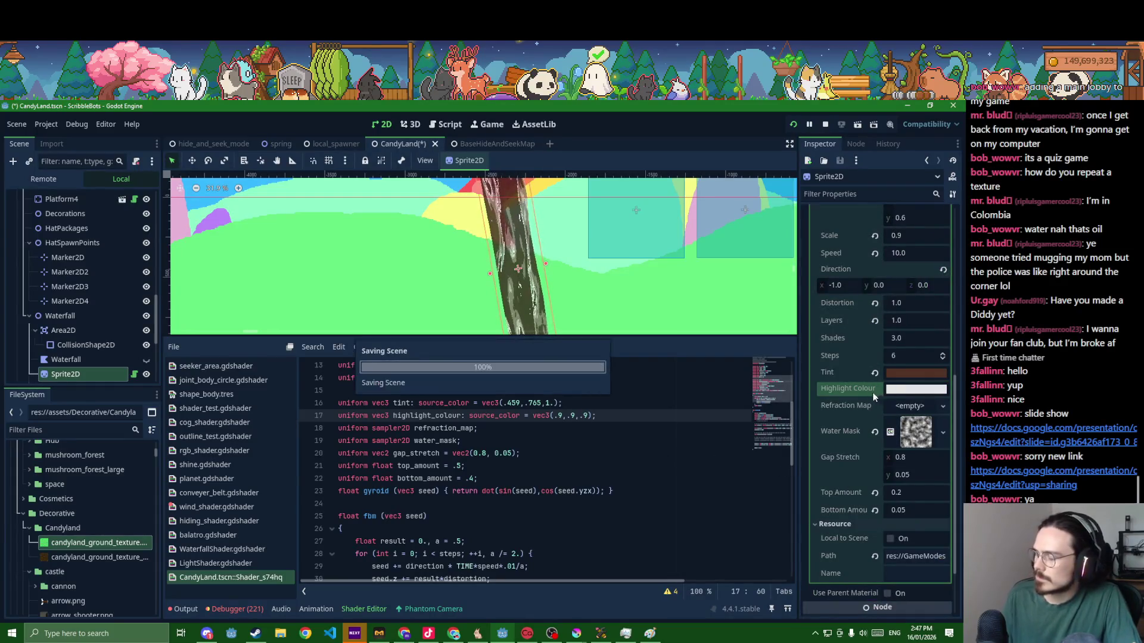
pyautogui.scroll(-3, 660, 447)
pyautogui.scroll(-3, 660, 445)
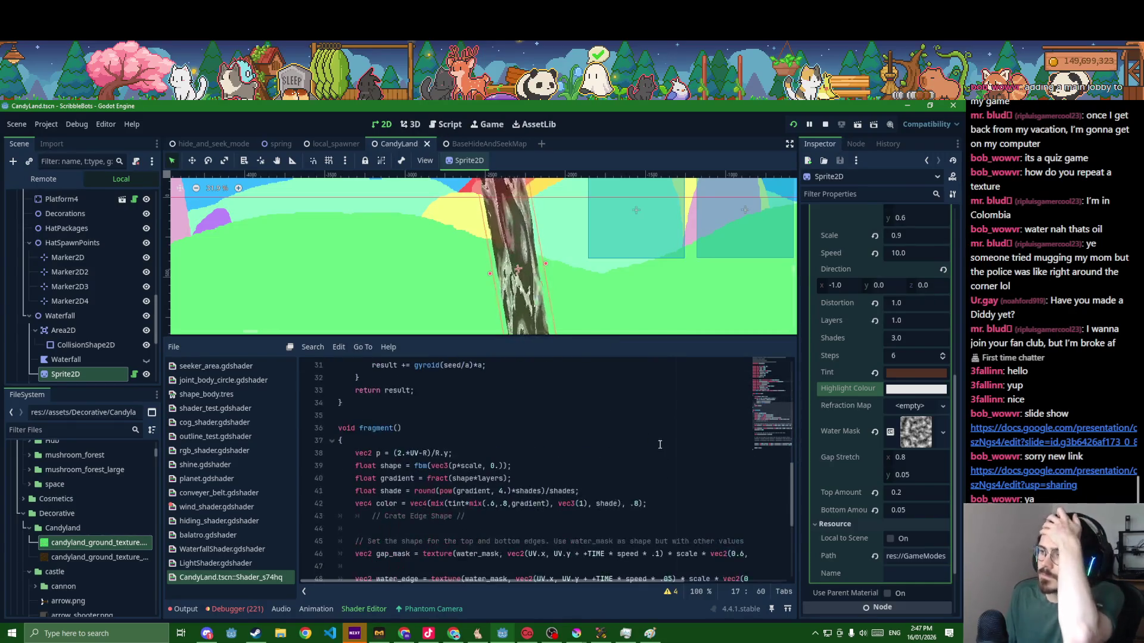
pyautogui.click(484, 505)
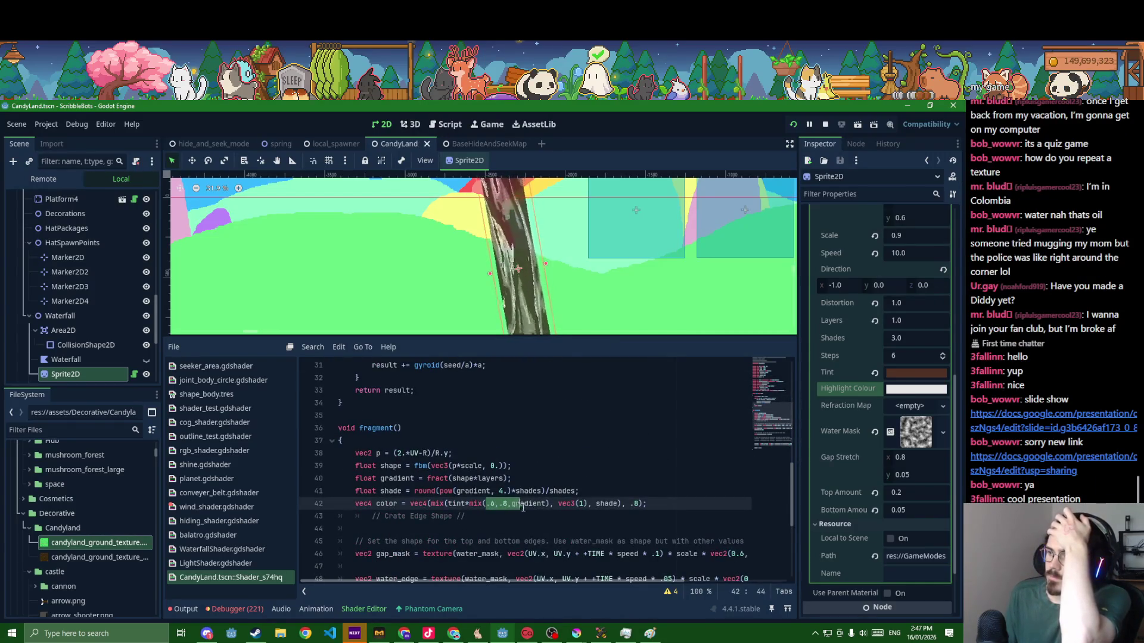
pyautogui.write('hi')
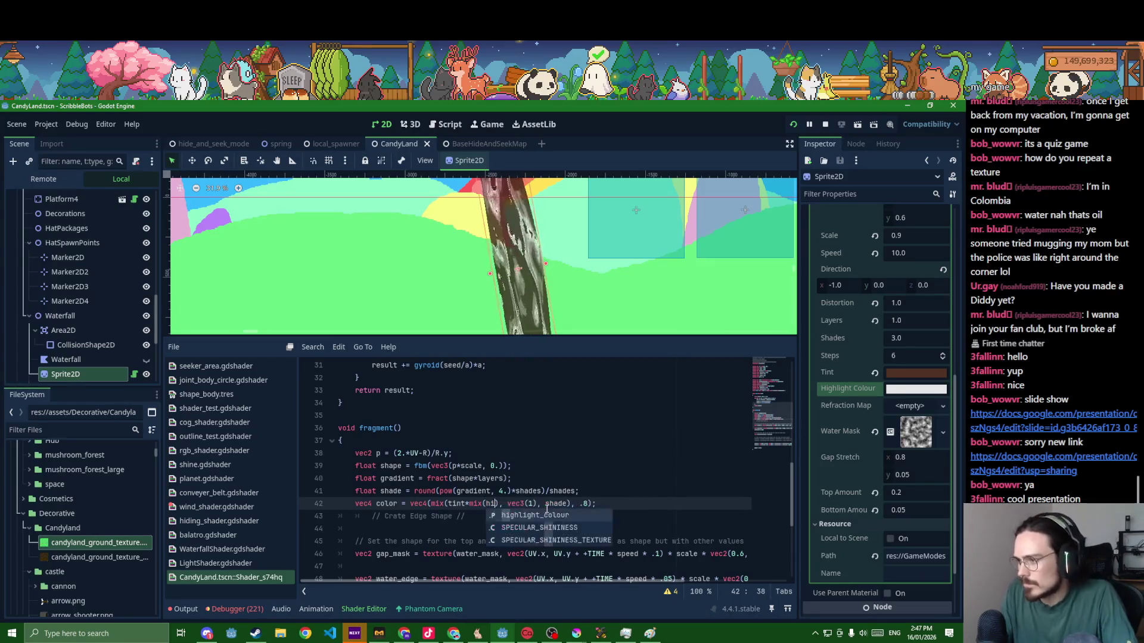
# - Undo the stray edit, save, and select vec3(1) on line 42 to replace it with highlight_colour
pyautogui.press('Return')
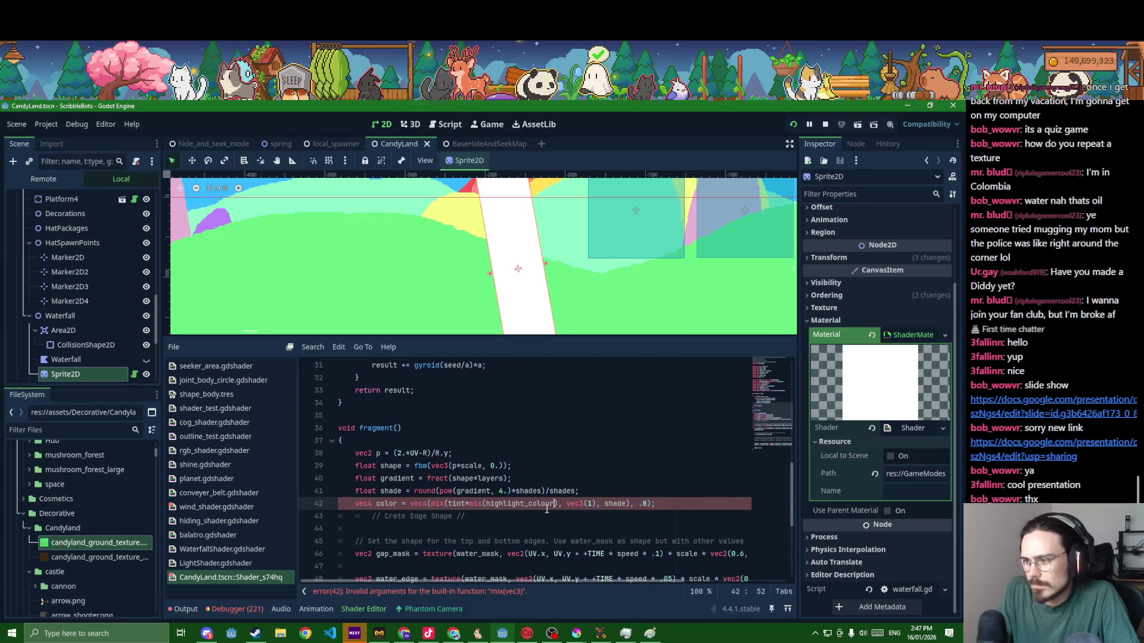
pyautogui.hotkey('ctrl', 'z')
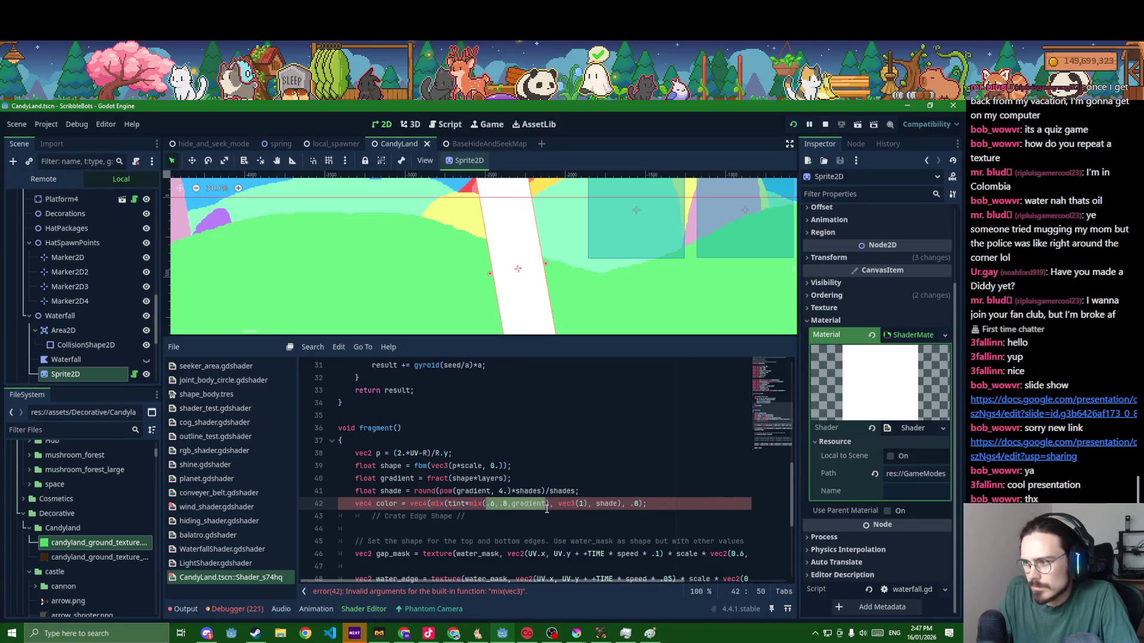
pyautogui.hotkey('ctrl', 's')
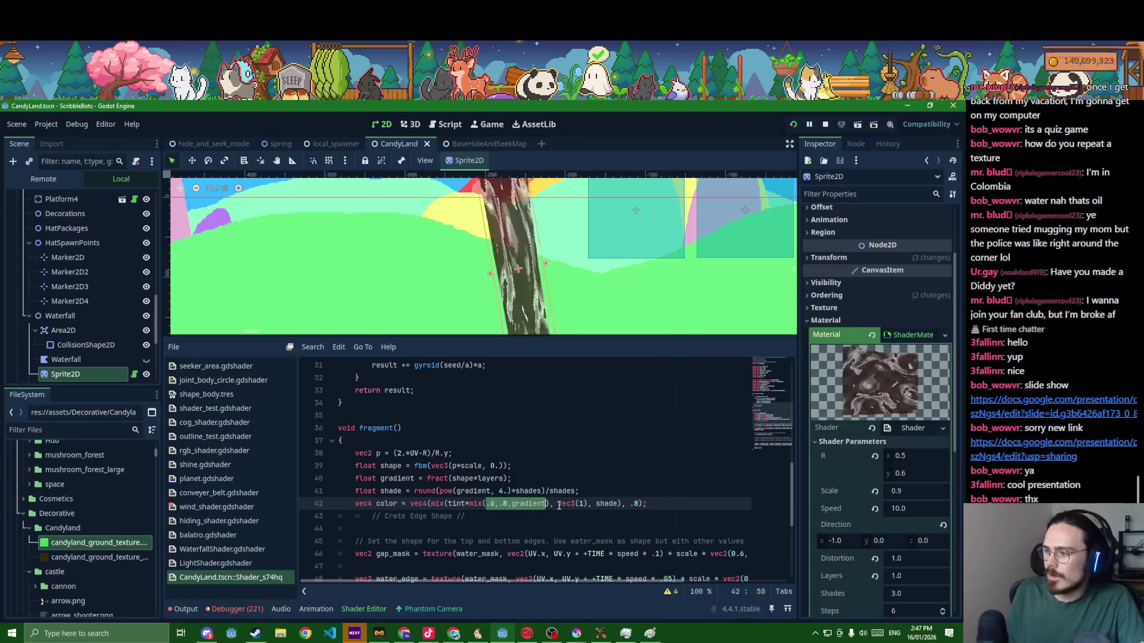
pyautogui.moveTo(558, 504); pyautogui.dragTo(587, 505)
pyautogui.write('highlight')
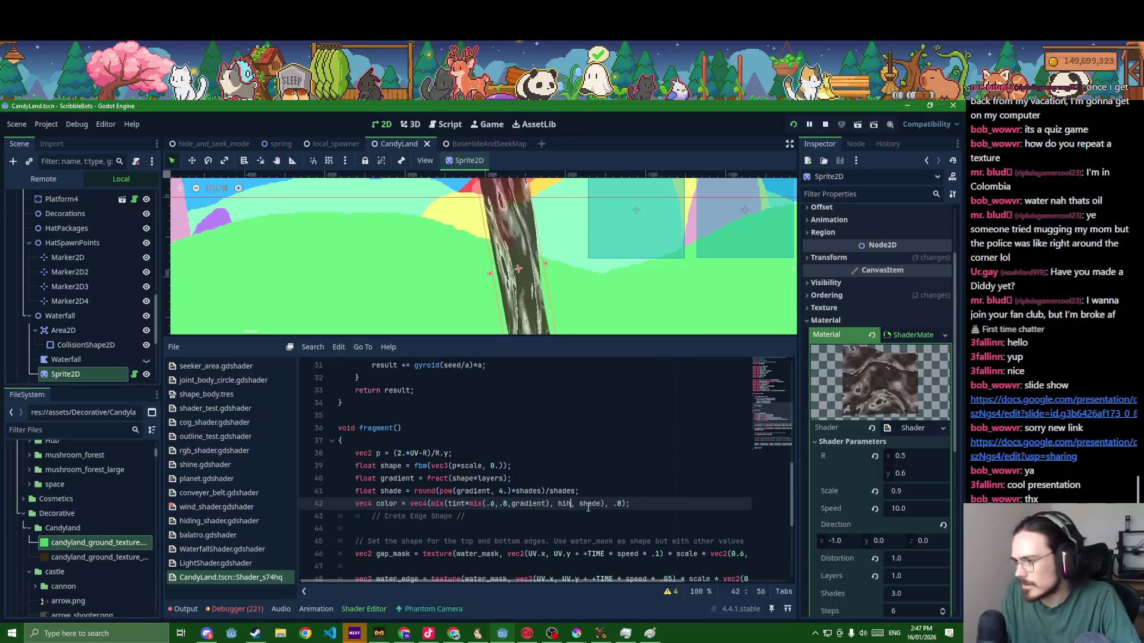
pyautogui.write('_colour')
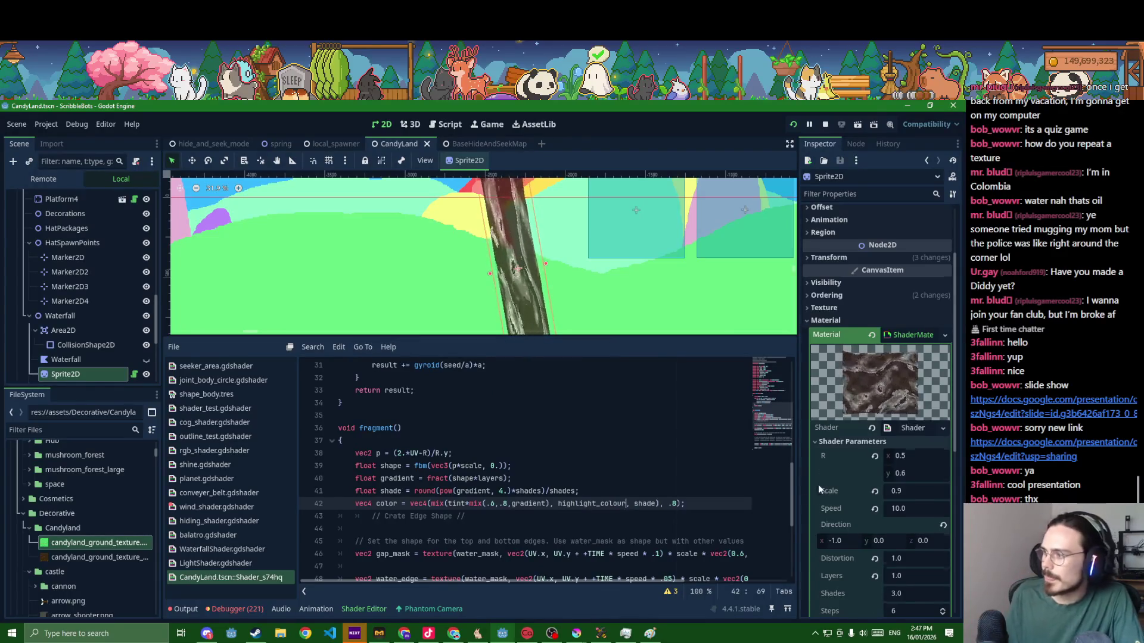
pyautogui.scroll(-5, 817, 485)
# - Set the waterfall's Highlight Colour to a dark brown-orange and save the scene
pyautogui.click(895, 443)
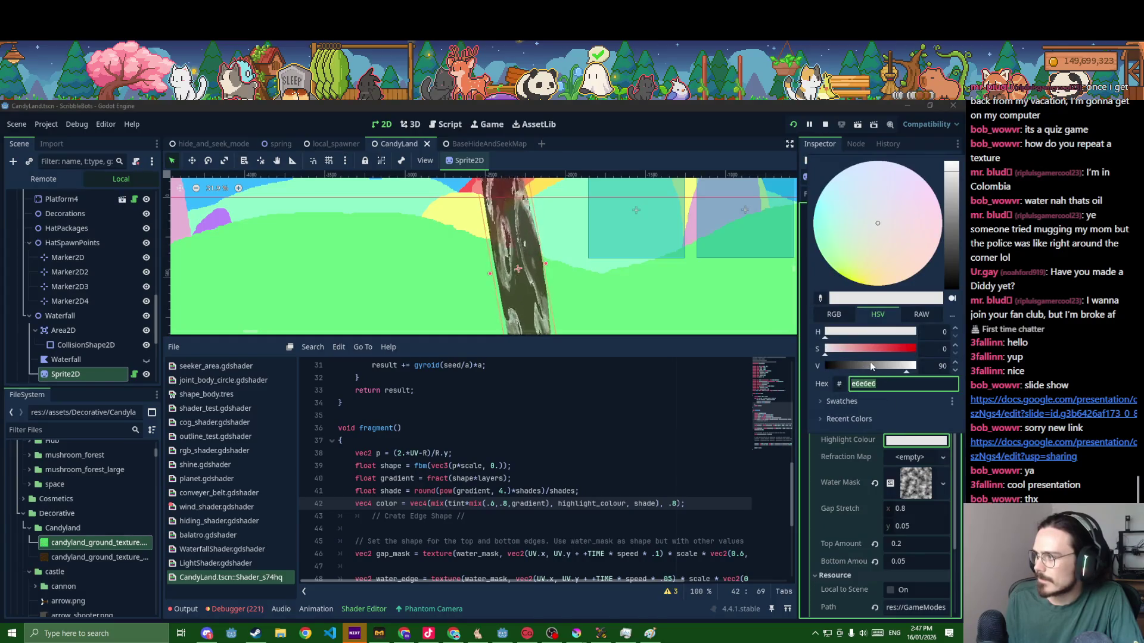
pyautogui.moveTo(870, 350); pyautogui.dragTo(924, 349)
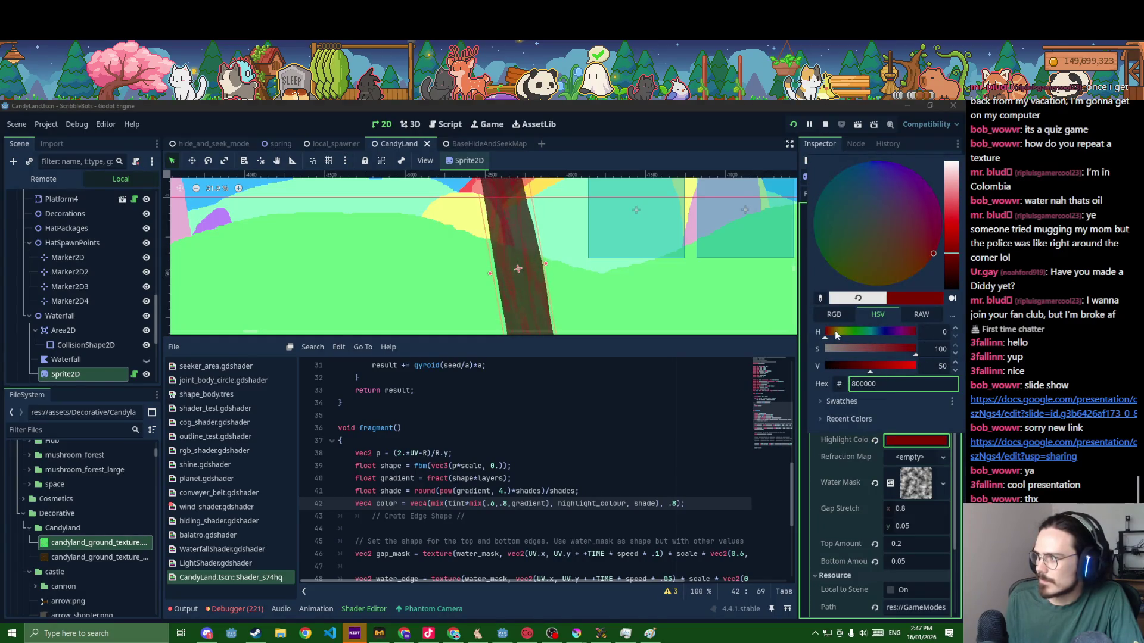
pyautogui.moveTo(834, 331); pyautogui.dragTo(856, 369)
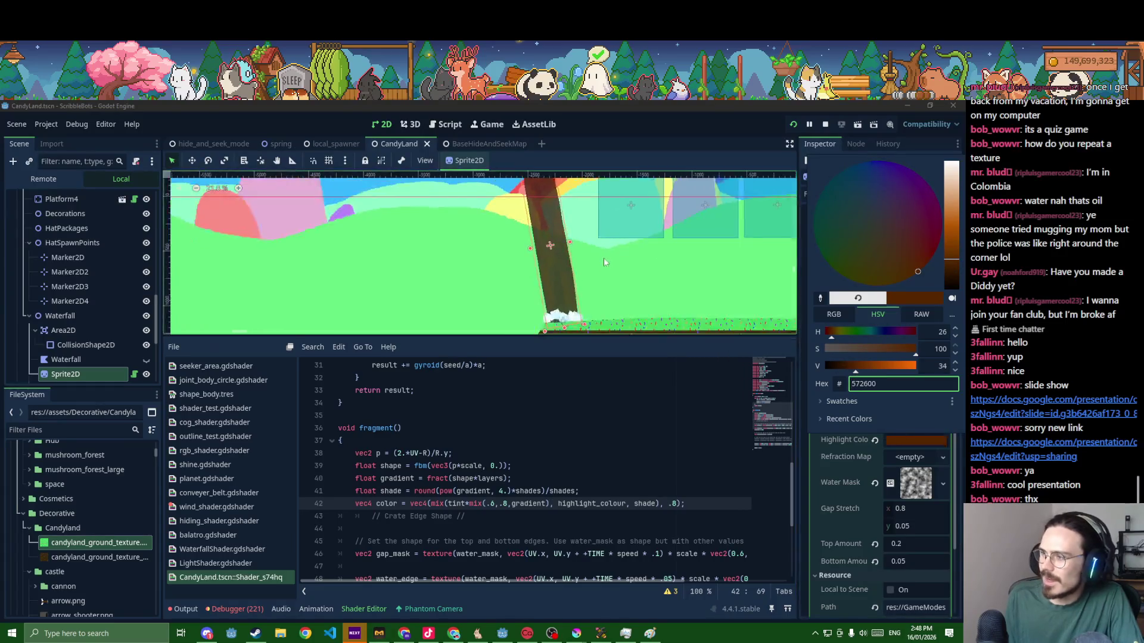
pyautogui.click(603, 257)
pyautogui.moveTo(596, 262); pyautogui.dragTo(595, 289)
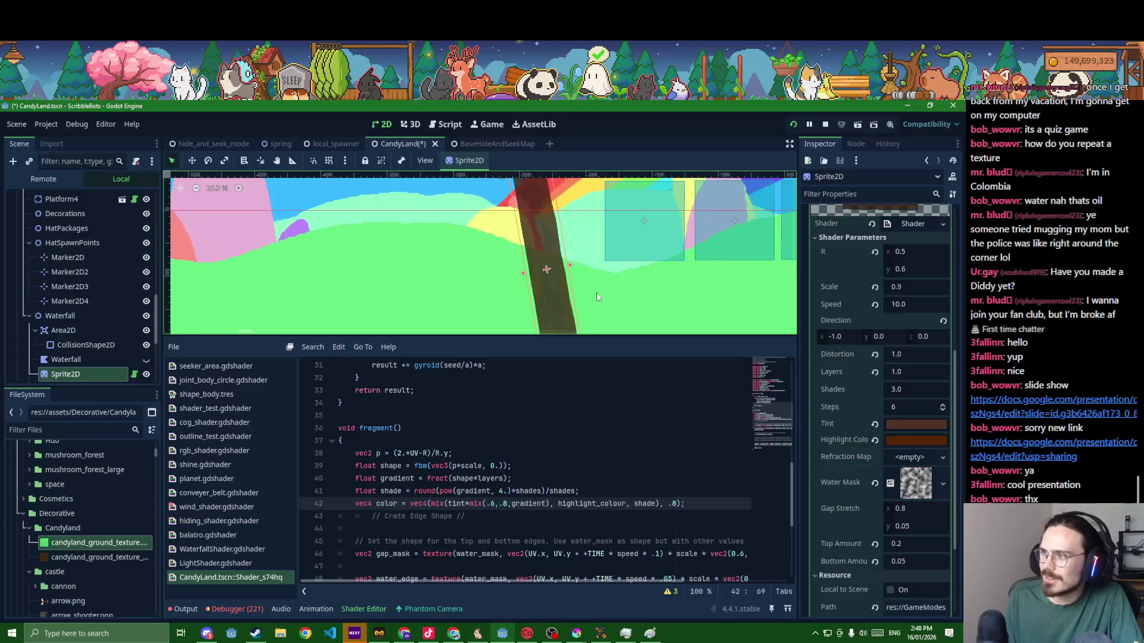
pyautogui.hotkey('ctrl', 's')
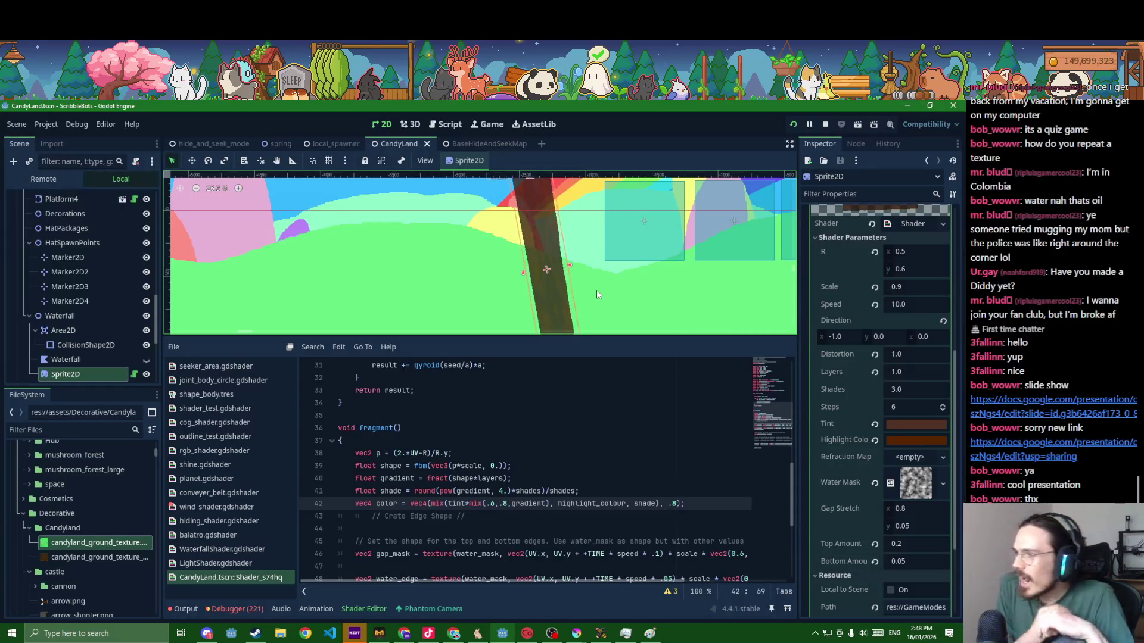
# - Make the waterfall's Tint a more saturated red-brown and save the scene
pyautogui.click(925, 424)
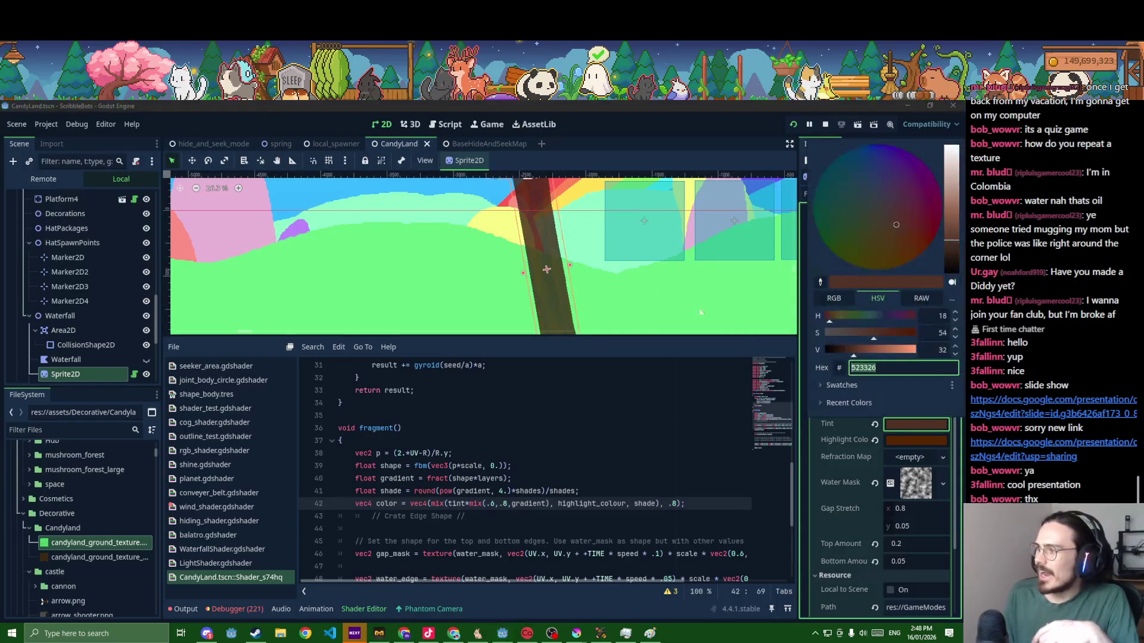
pyautogui.click(650, 358)
pyautogui.scroll(2, 618, 287)
pyautogui.scroll(-2, 616, 284)
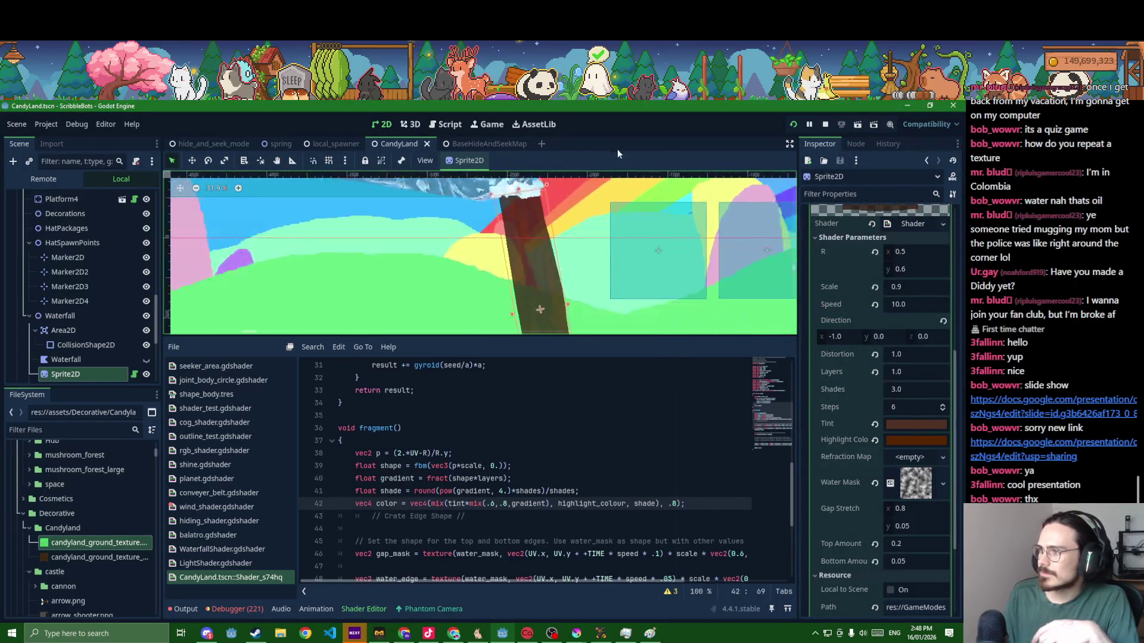
pyautogui.scroll(-2, 613, 277)
pyautogui.scroll(-2, 600, 271)
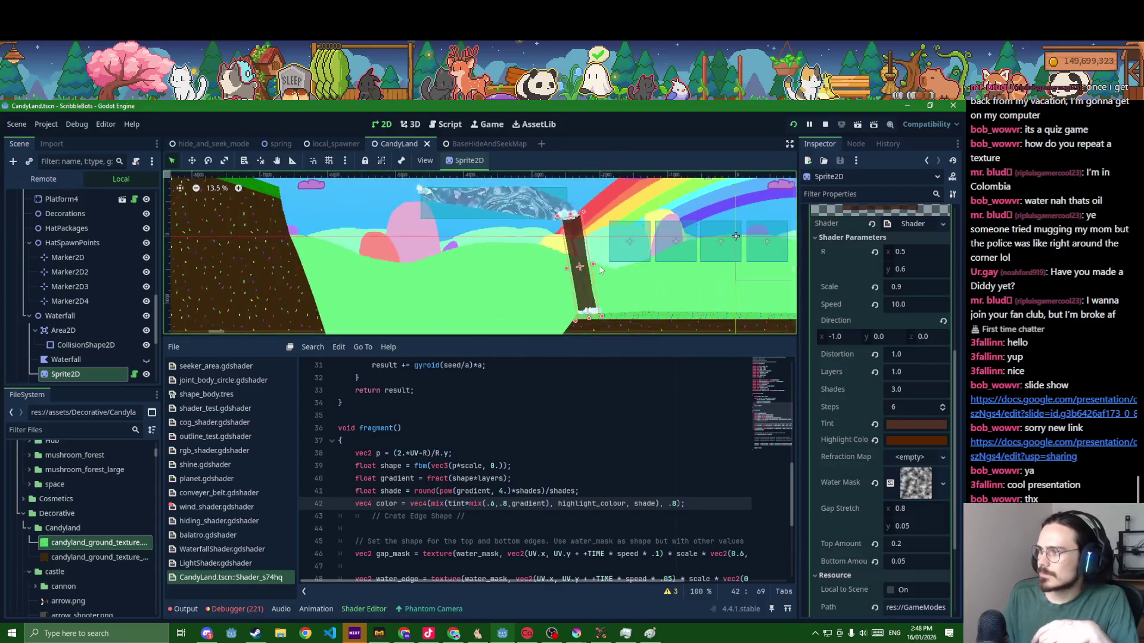
pyautogui.click(902, 422)
pyautogui.moveTo(871, 348); pyautogui.dragTo(905, 328)
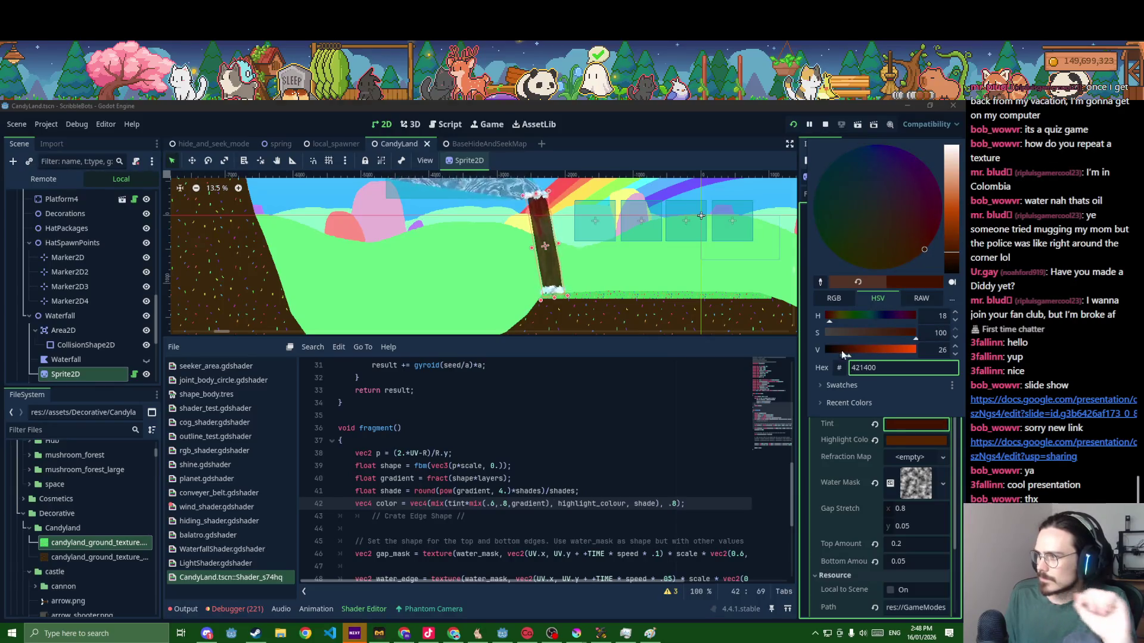
pyautogui.scroll(3, 617, 273)
pyautogui.moveTo(612, 318); pyautogui.dragTo(607, 325)
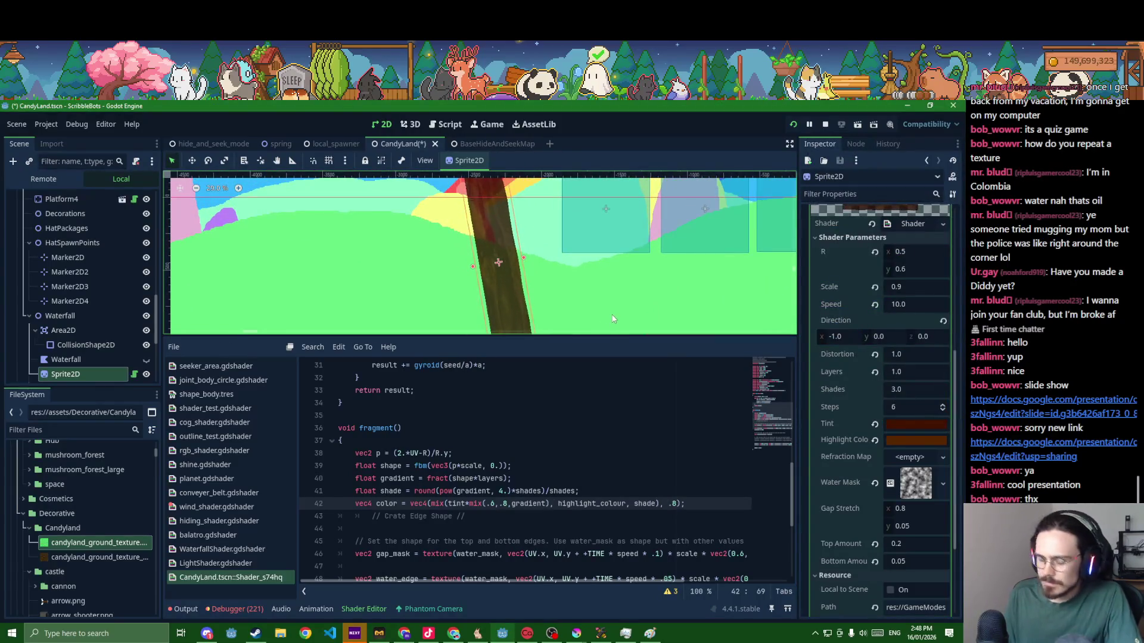
pyautogui.hotkey('ctrl', 's')
pyautogui.scroll(-3, 594, 283)
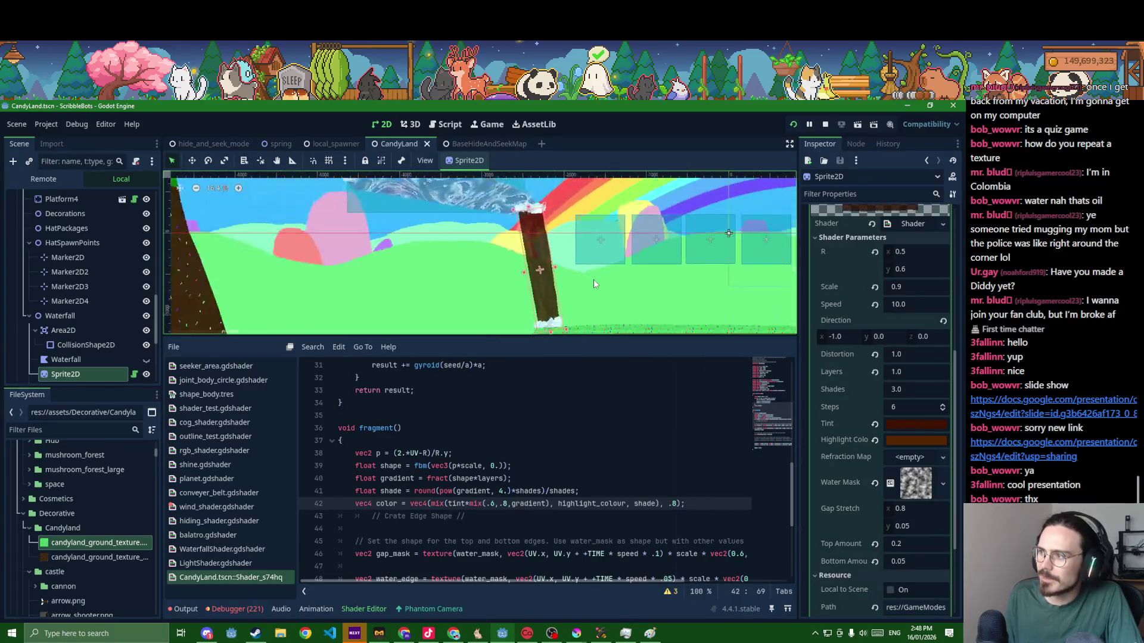
pyautogui.scroll(-2, 593, 283)
pyautogui.scroll(-1, 593, 283)
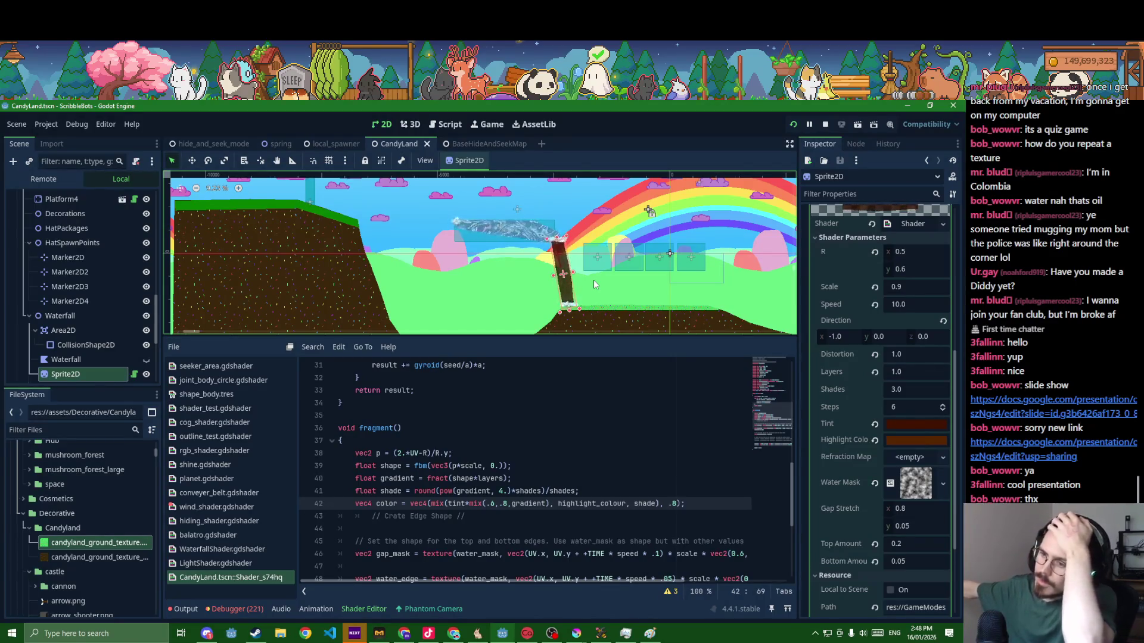
# - Leave the Godot editor and switch to the Untitled - Paint window with the level sketch
pyautogui.click(621, 312)
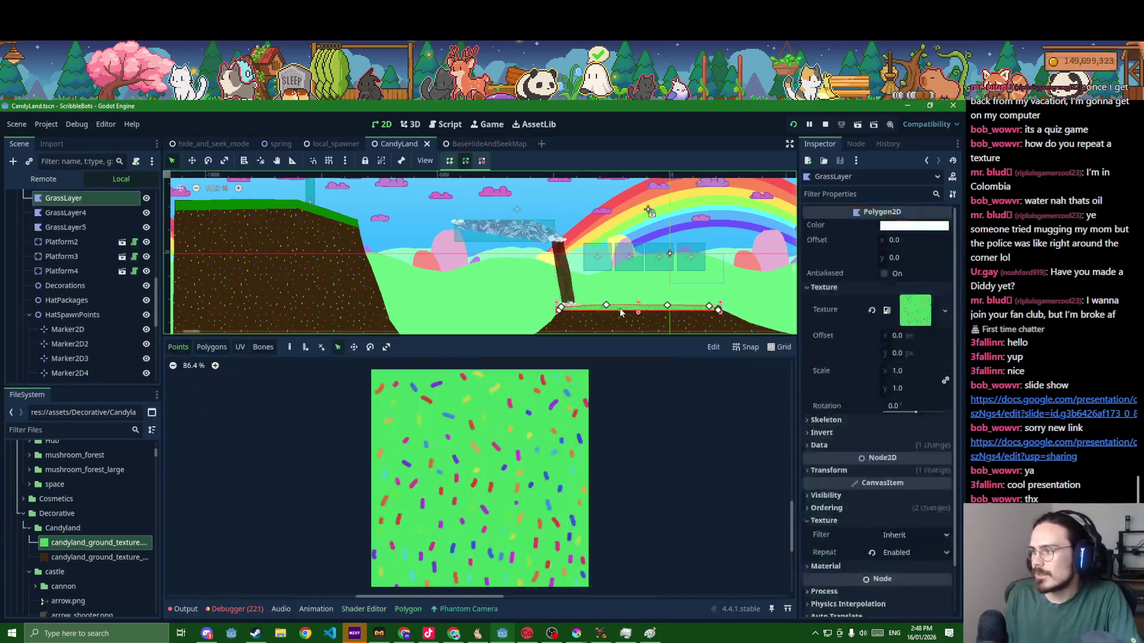
pyautogui.scroll(-3, 622, 312)
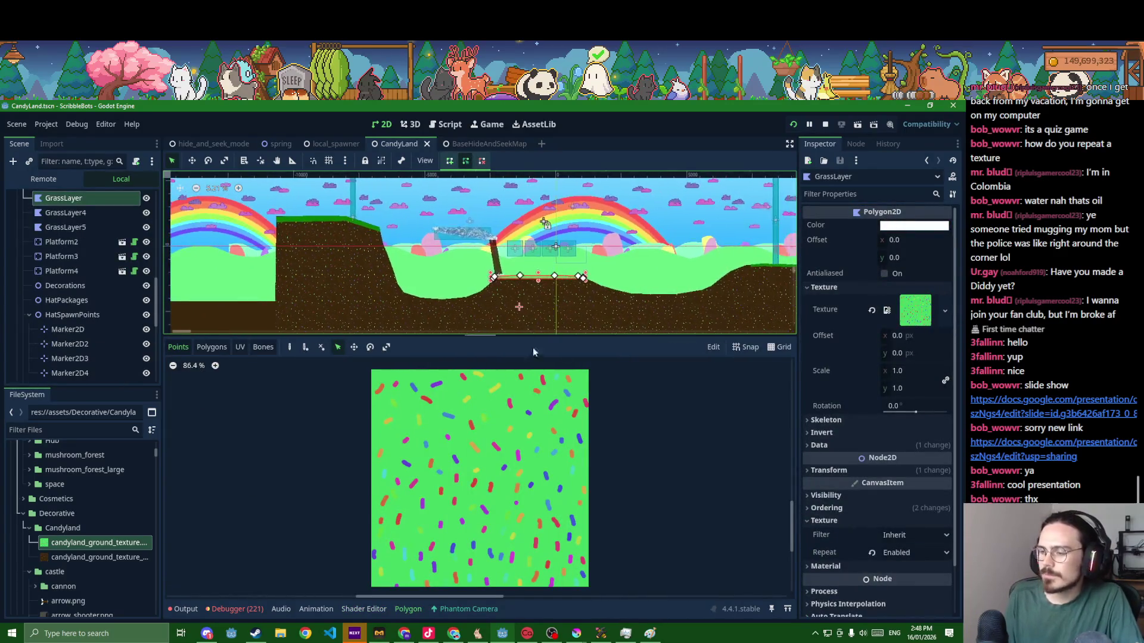
pyautogui.hotkey('alt', 'Tab')
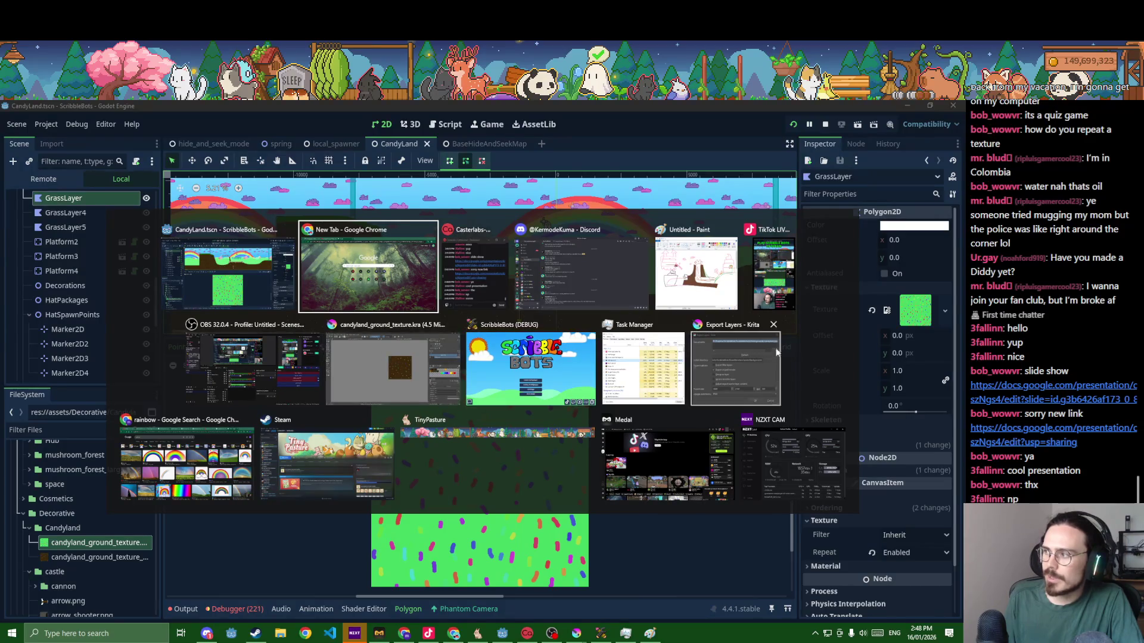
pyautogui.press('Escape')
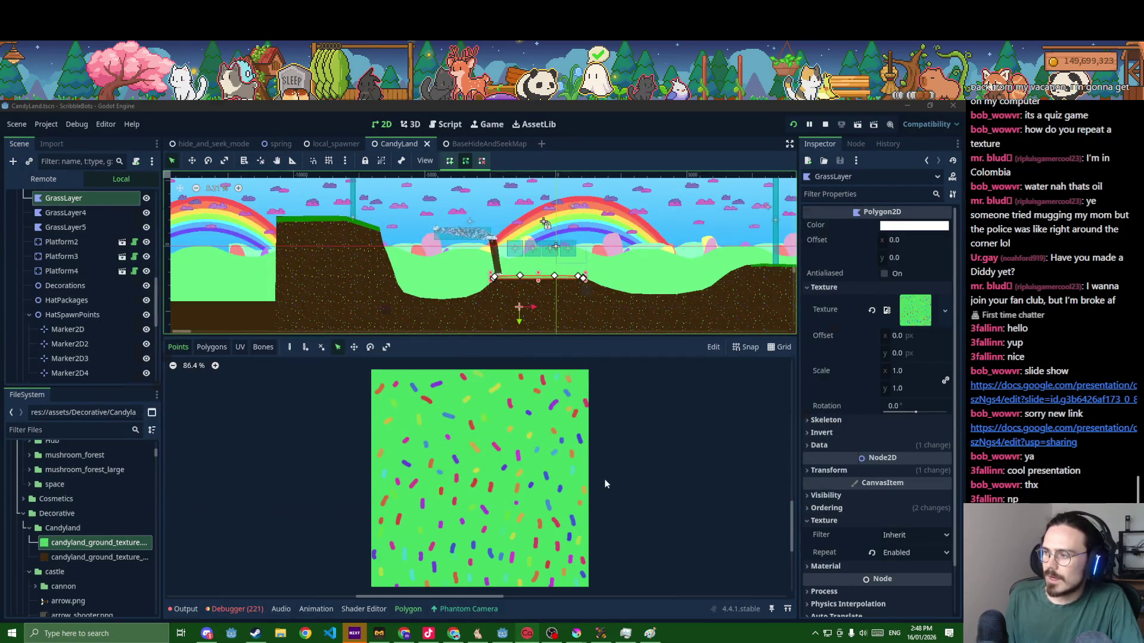
pyautogui.hotkey('alt', 'Tab')
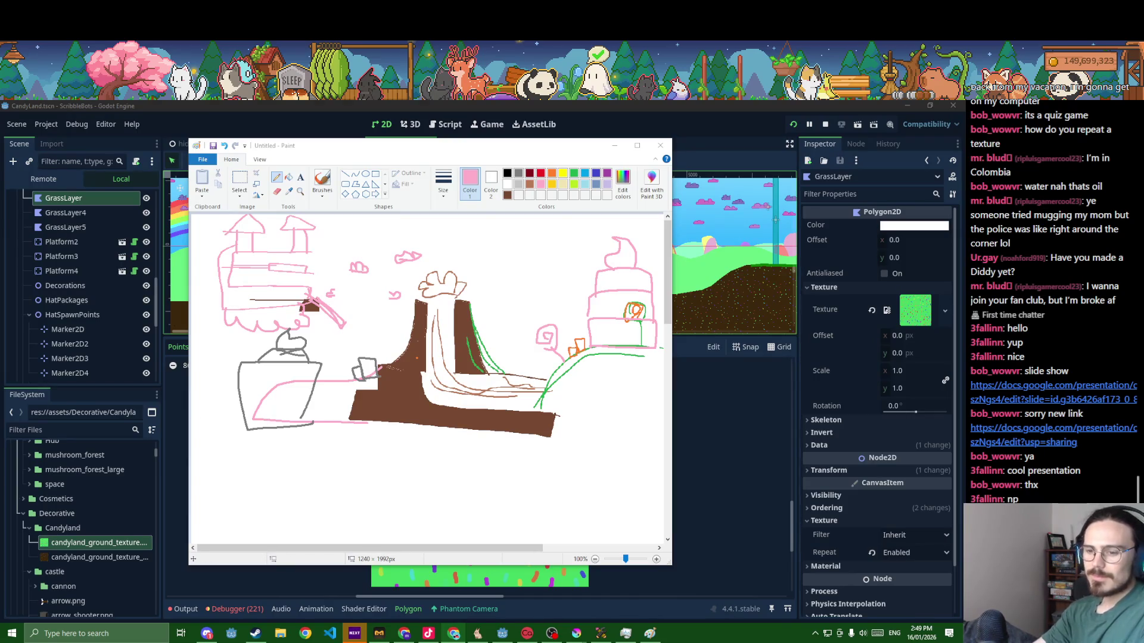
pyautogui.click(715, 460)
pyautogui.scroll(2, 652, 313)
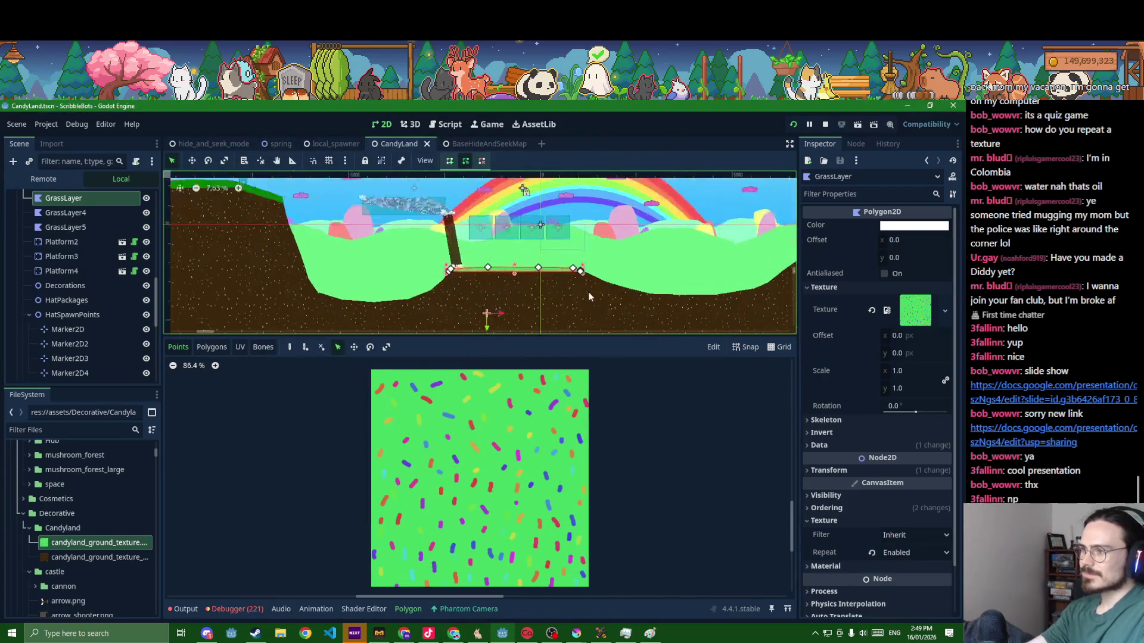
pyautogui.scroll(2, 547, 280)
pyautogui.click(388, 231)
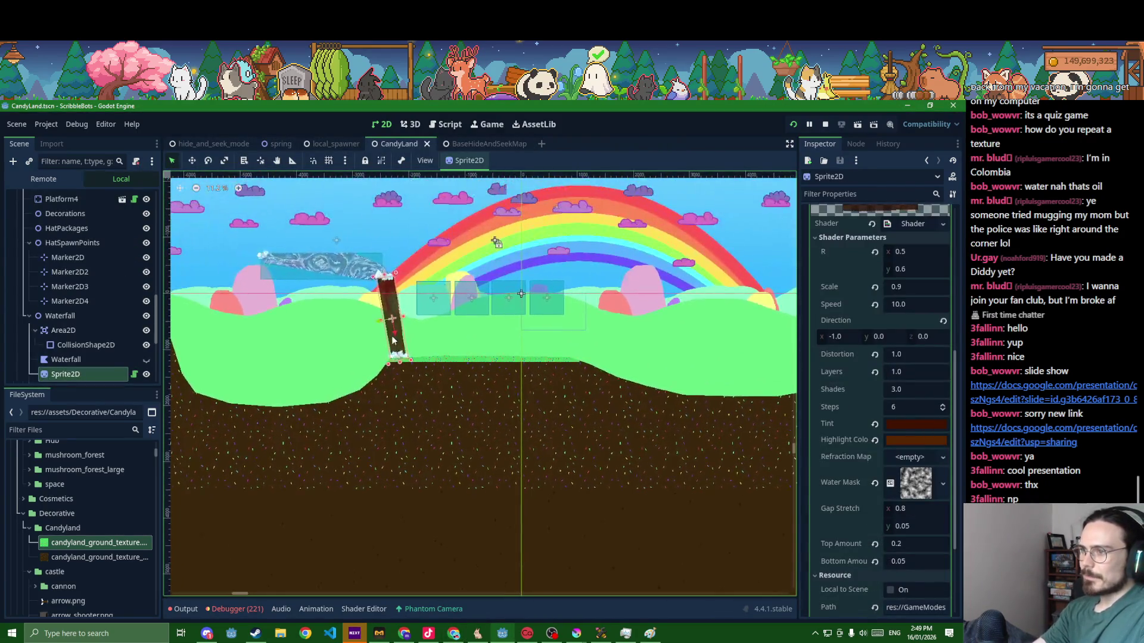
pyautogui.scroll(1, 392, 340)
pyautogui.scroll(1, 391, 340)
pyautogui.scroll(1, 392, 341)
pyautogui.scroll(1, 392, 338)
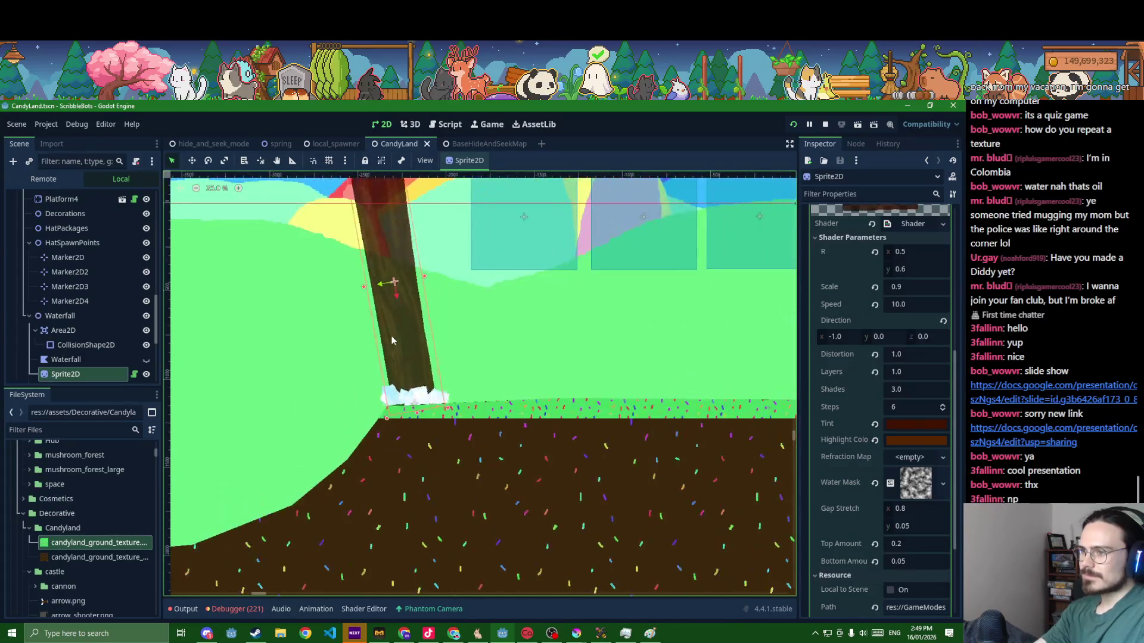
pyautogui.scroll(-1, 392, 338)
pyautogui.scroll(-4, 393, 338)
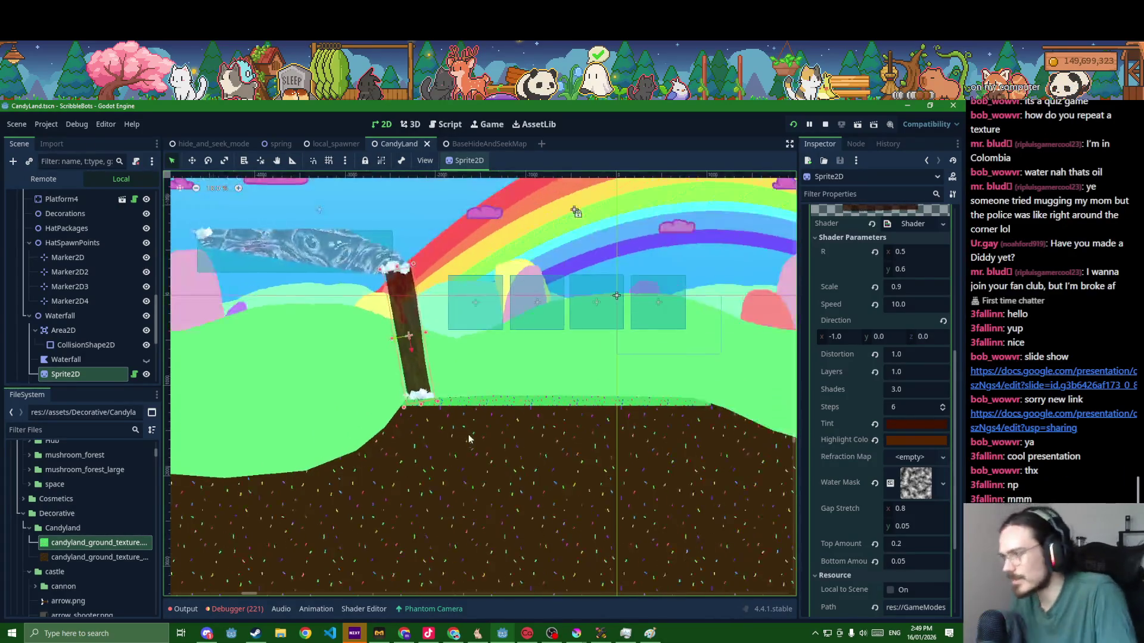
pyautogui.scroll(-2, 490, 438)
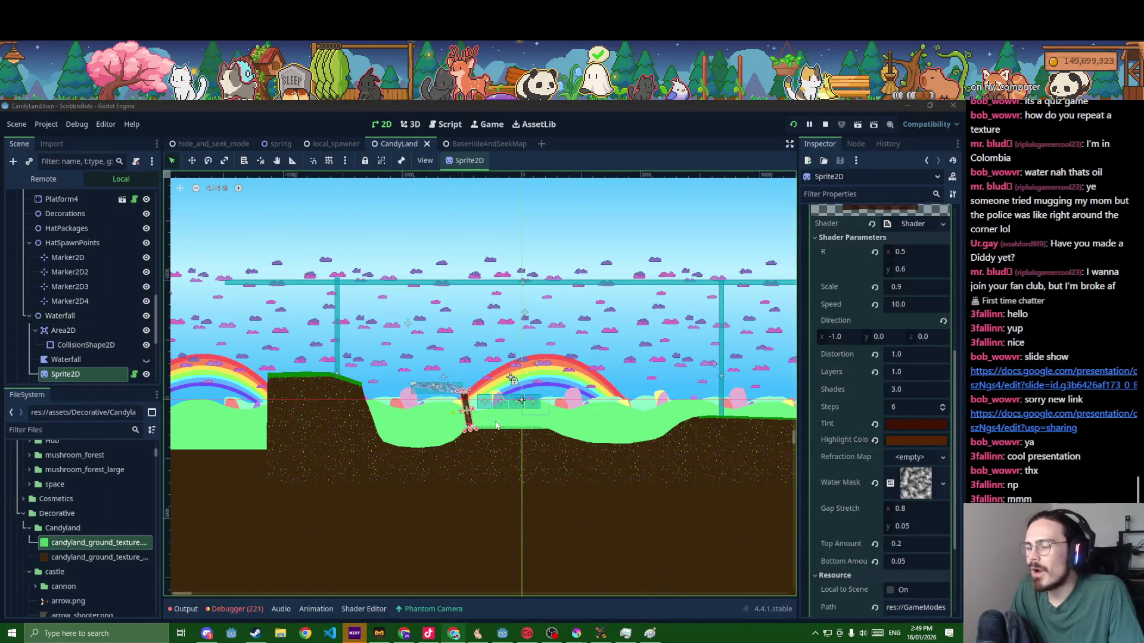
pyautogui.hotkey('alt', 'Tab')
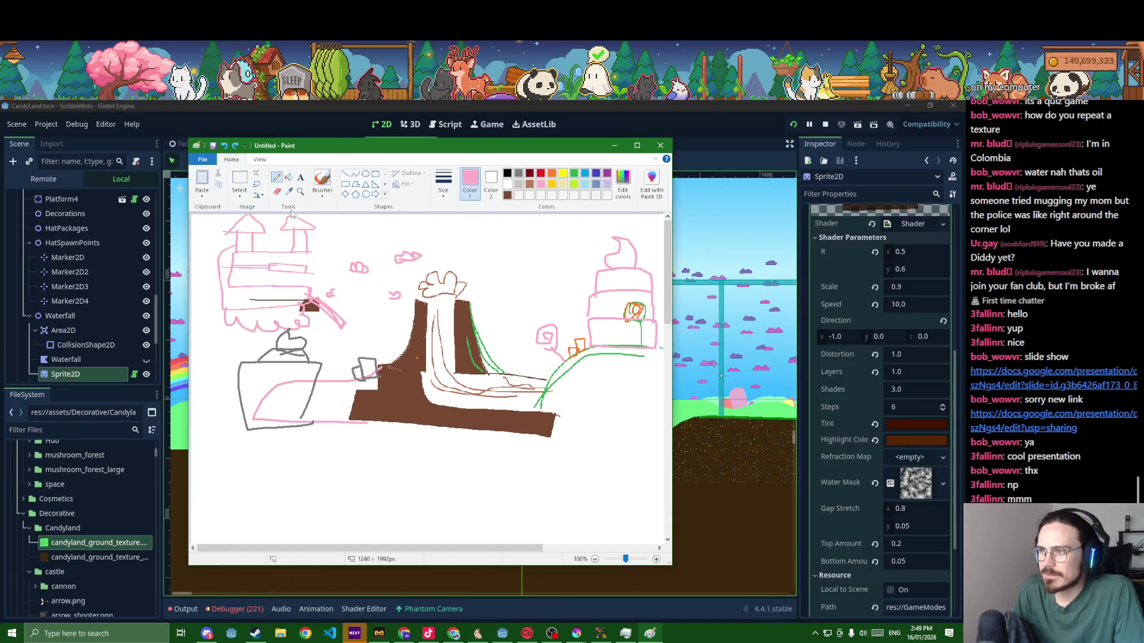
# - Erase a strip through the sketch's brown ground, try a pink fill and undo it
pyautogui.moveTo(429, 400); pyautogui.dragTo(284, 405)
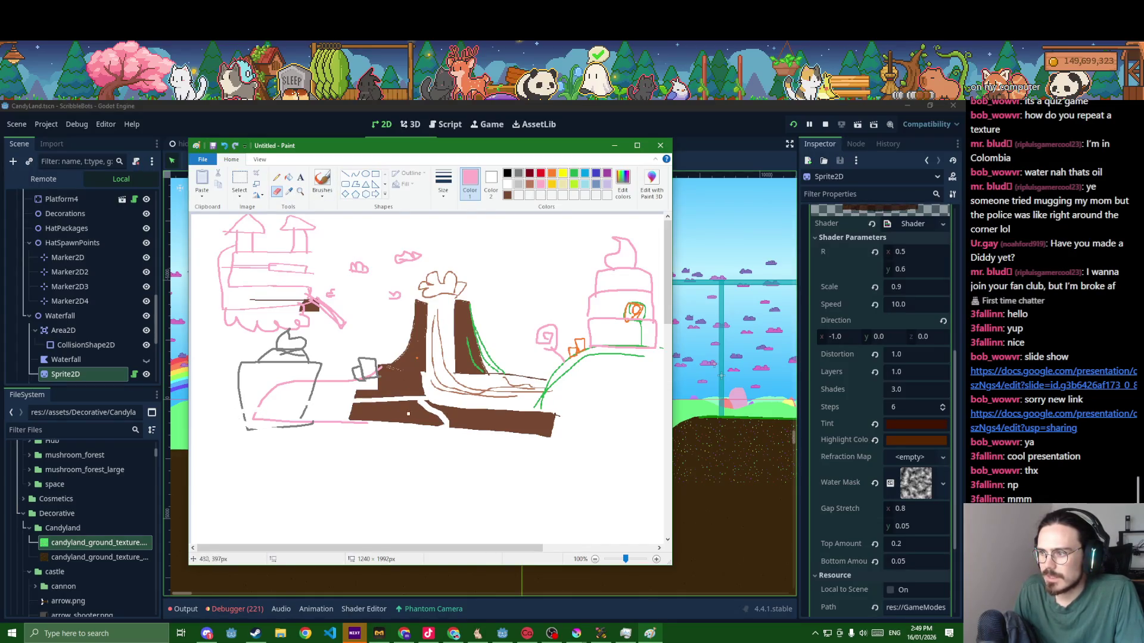
pyautogui.click(287, 179)
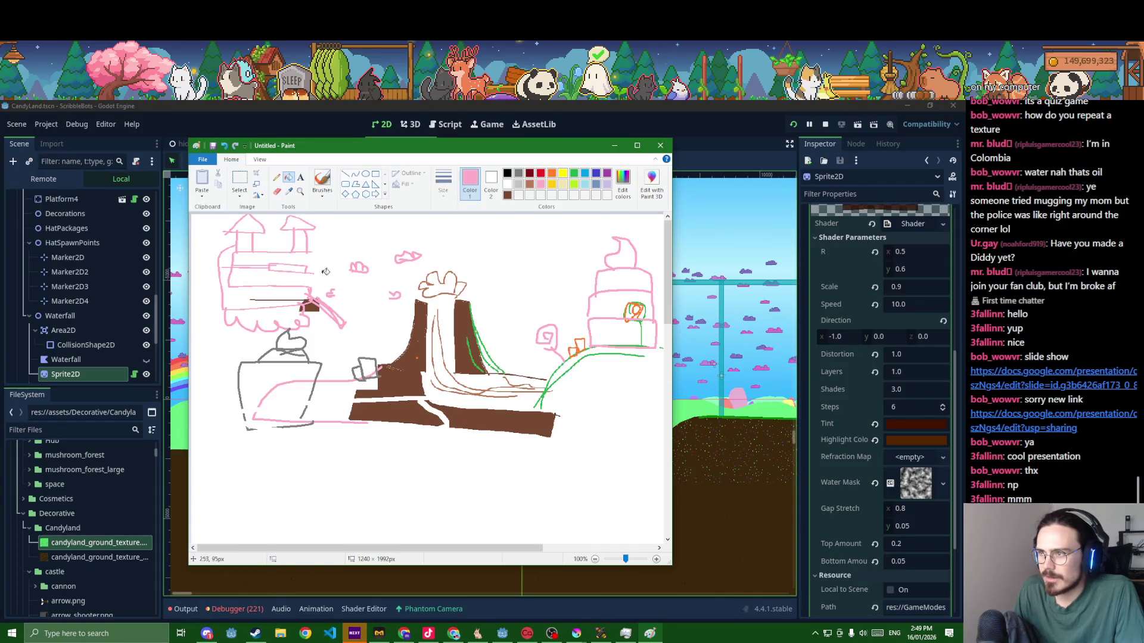
pyautogui.click(385, 414)
pyautogui.hotkey('ctrl', 'z')
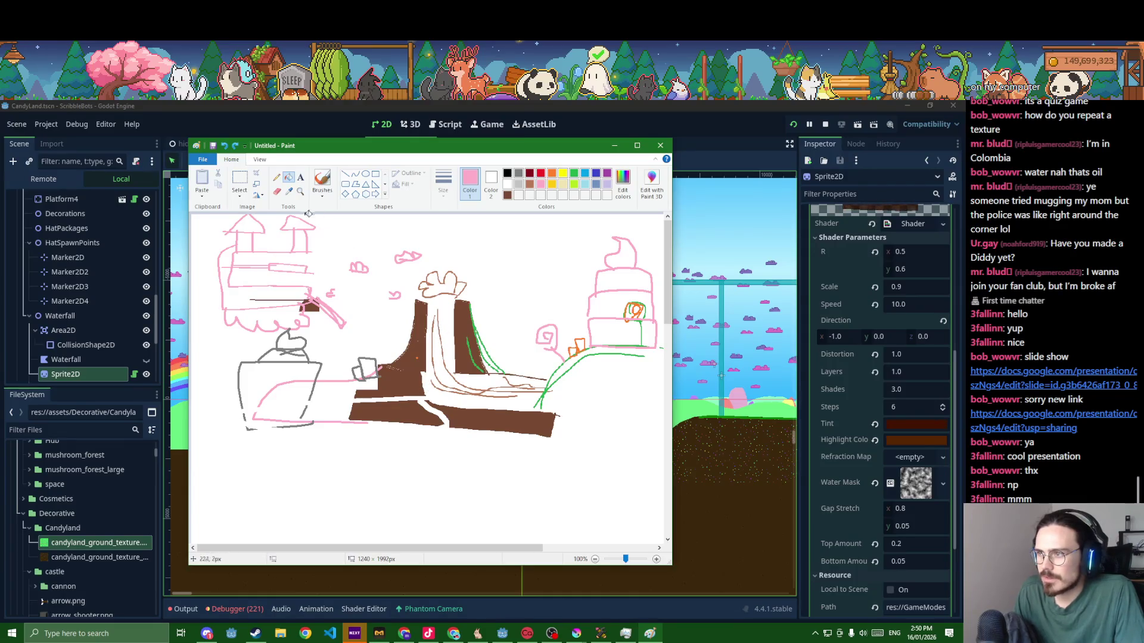
# - Sample the ground's brown, scribble strokes over the ground and waterfall, then return to Godot
pyautogui.click(288, 190)
pyautogui.click(443, 297)
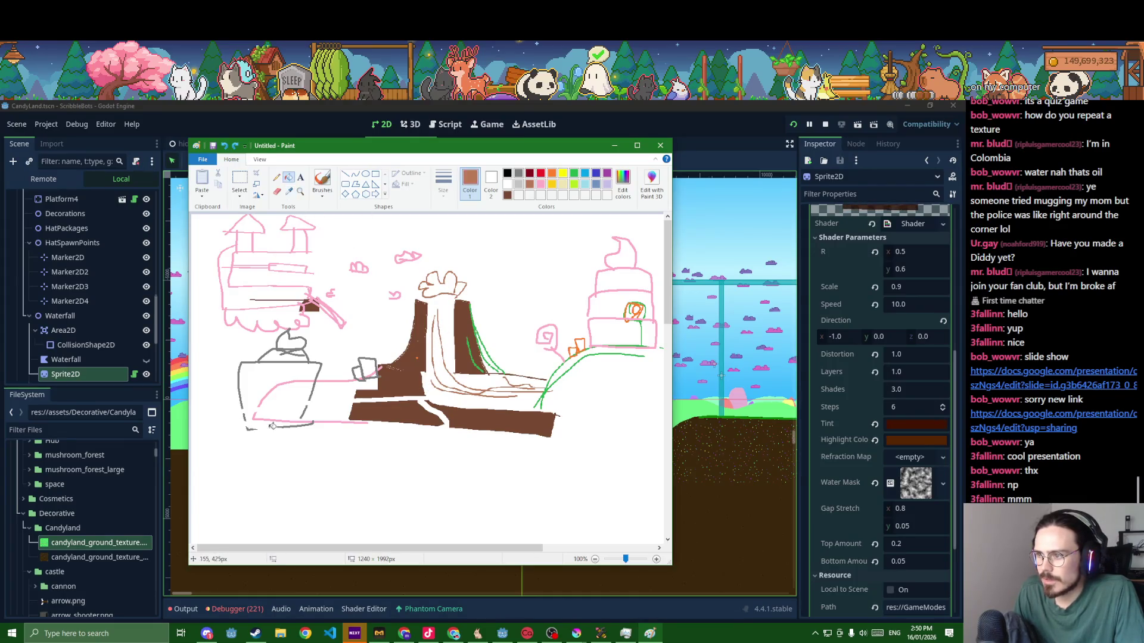
pyautogui.moveTo(265, 399); pyautogui.dragTo(442, 410)
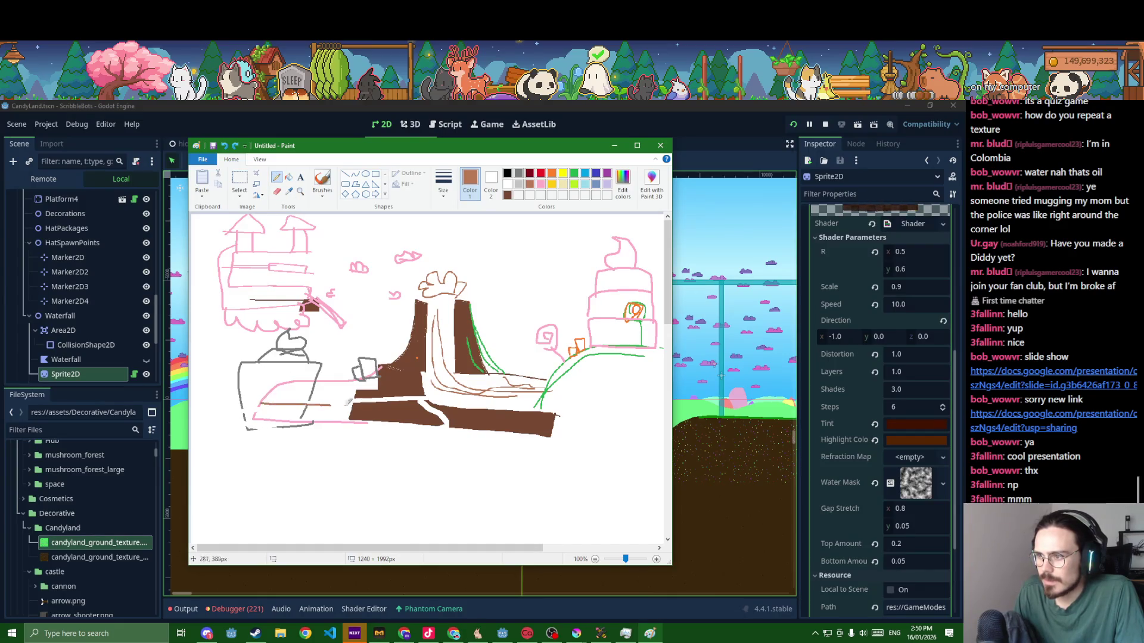
pyautogui.moveTo(340, 416); pyautogui.dragTo(453, 368)
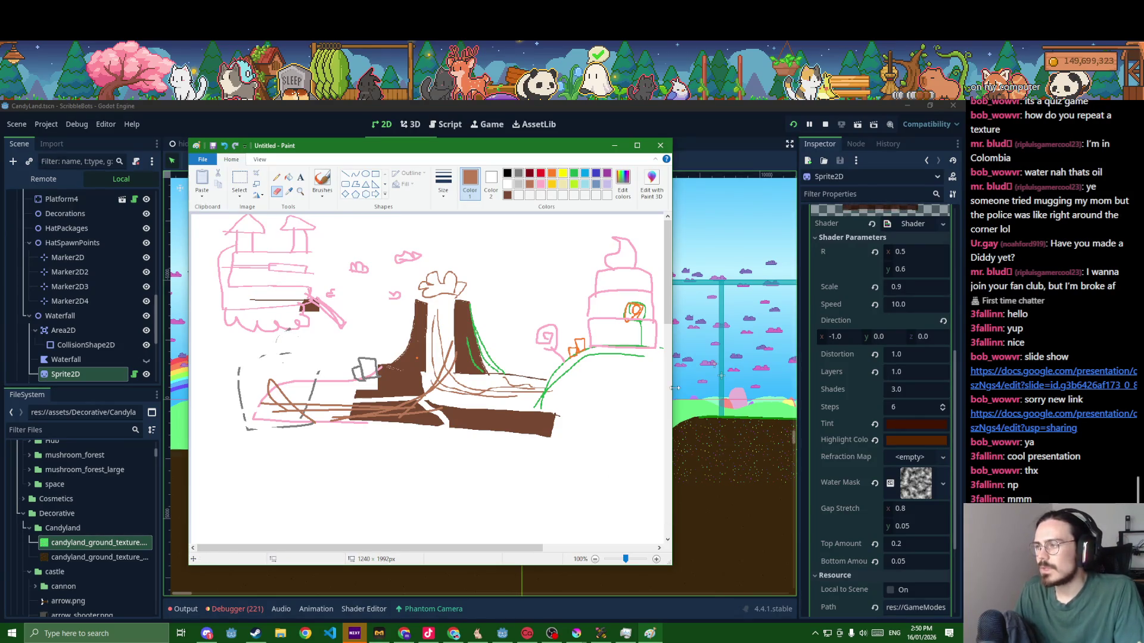
pyautogui.hotkey('alt', 'Tab')
pyautogui.scroll(2, 538, 473)
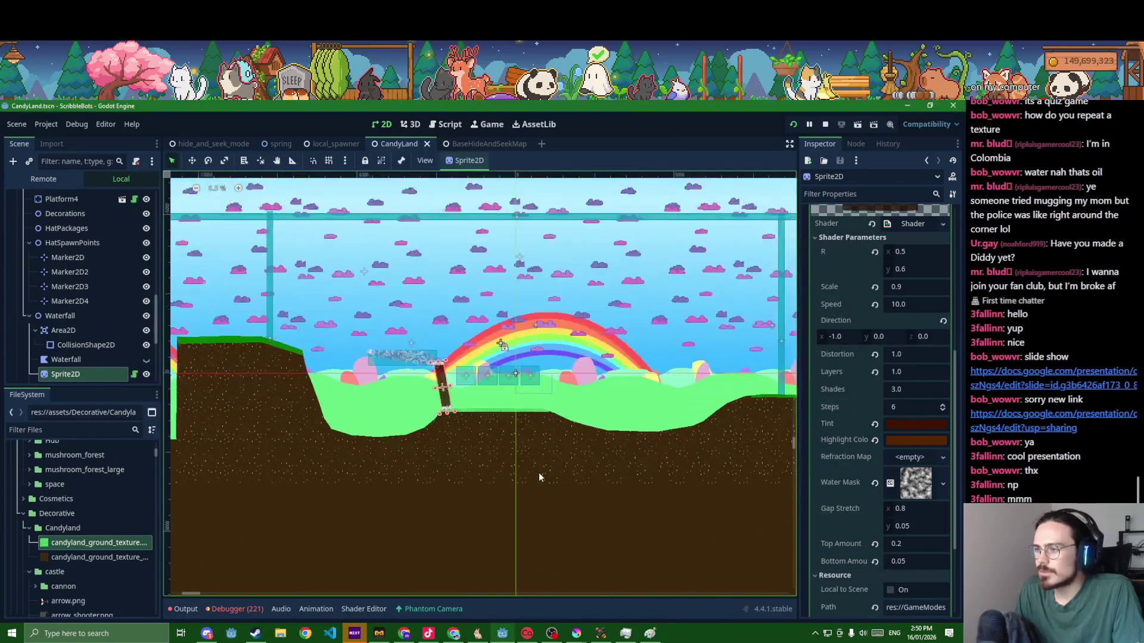
pyautogui.scroll(2, 527, 457)
pyautogui.scroll(-1, 527, 452)
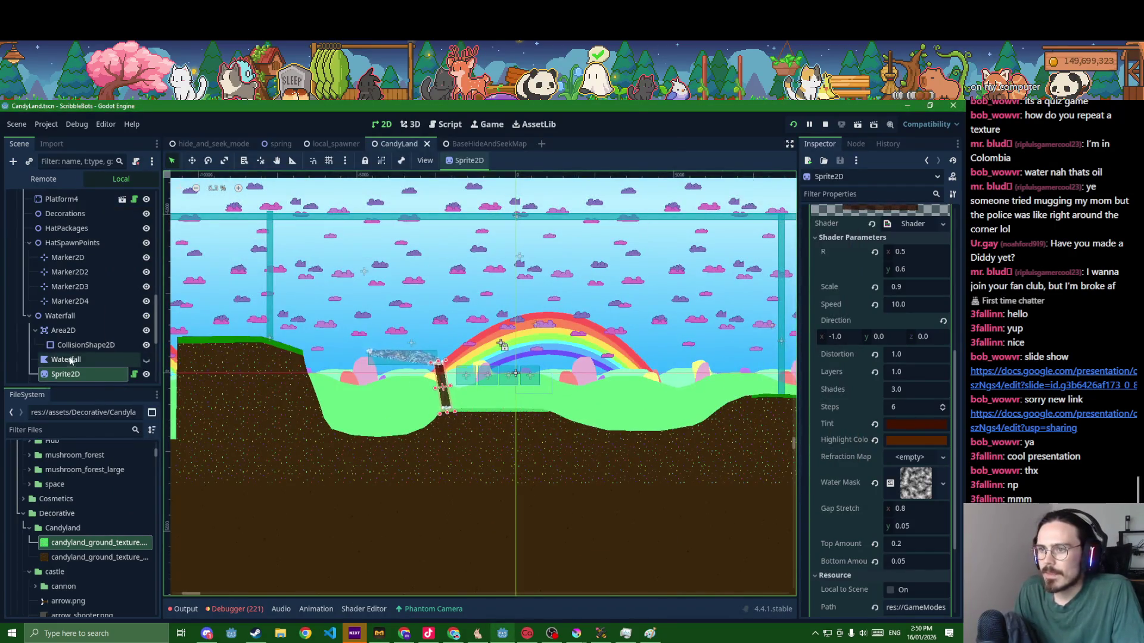
pyautogui.scroll(3, 68, 357)
pyautogui.scroll(3, 66, 364)
pyautogui.scroll(-3, 67, 363)
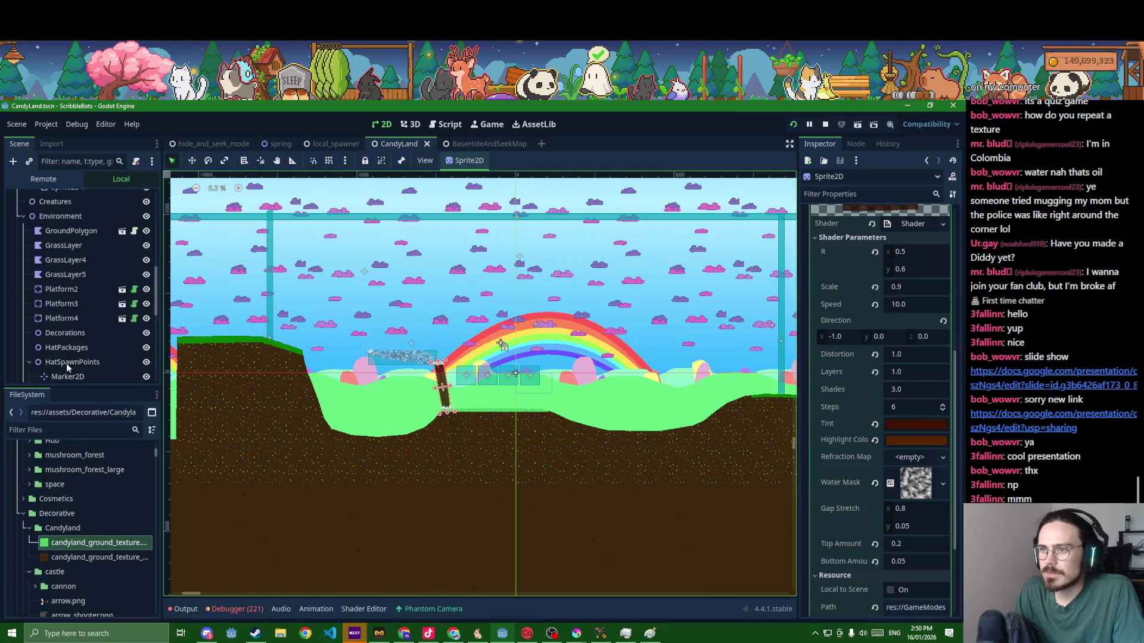
pyautogui.scroll(3, 66, 364)
pyautogui.scroll(3, 66, 367)
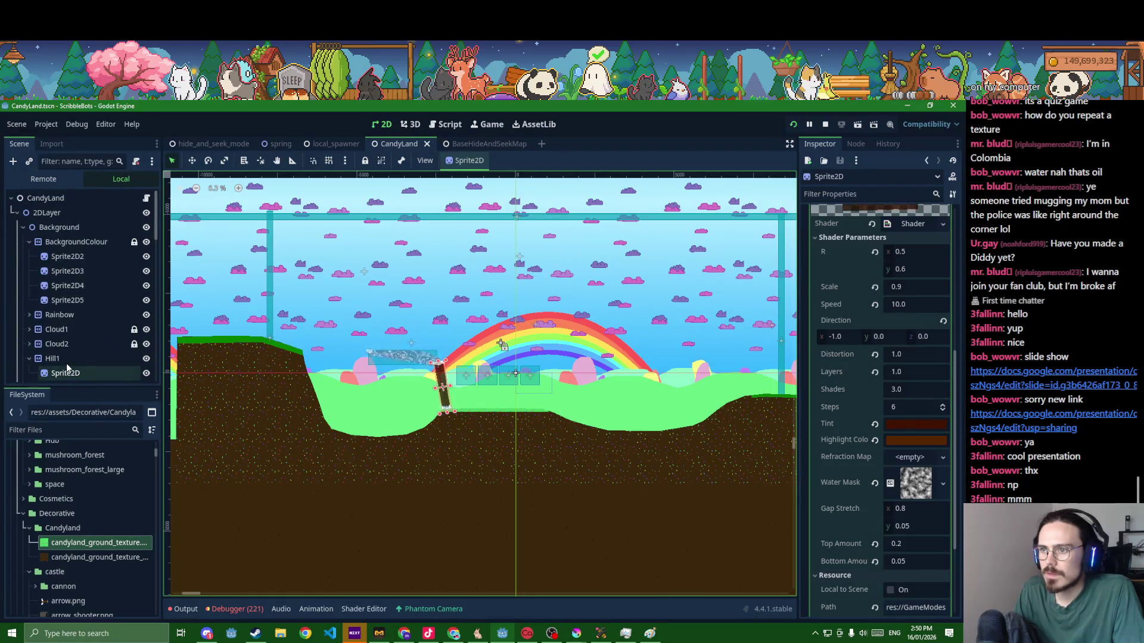
pyautogui.scroll(-3, 66, 368)
pyautogui.scroll(-3, 67, 367)
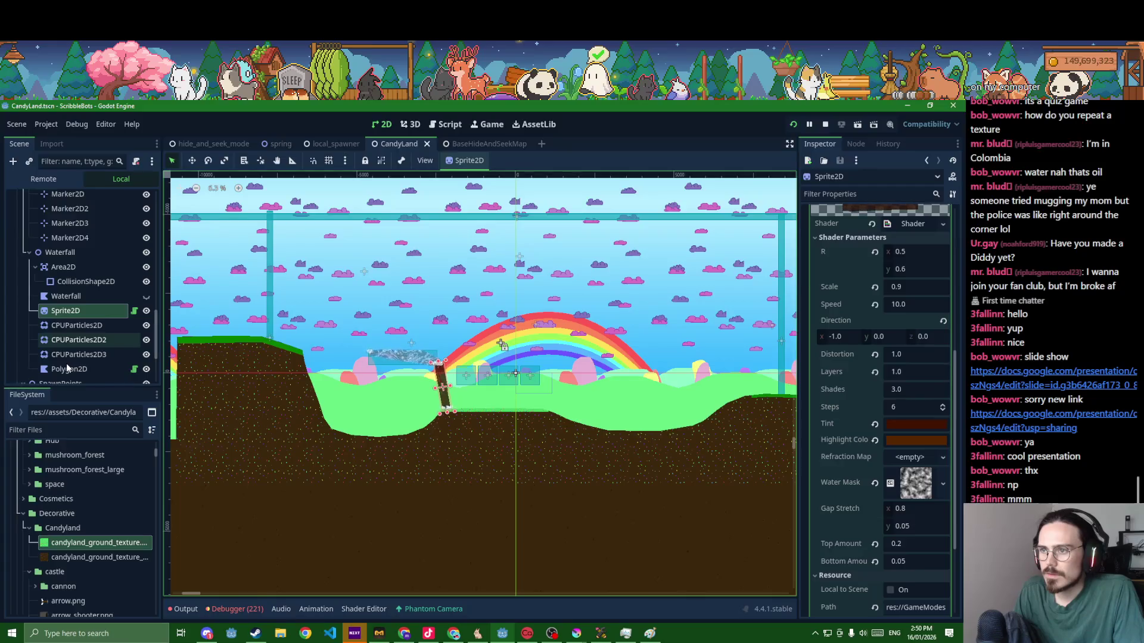
pyautogui.scroll(-3, 67, 367)
pyautogui.scroll(-3, 67, 368)
pyautogui.scroll(-3, 67, 364)
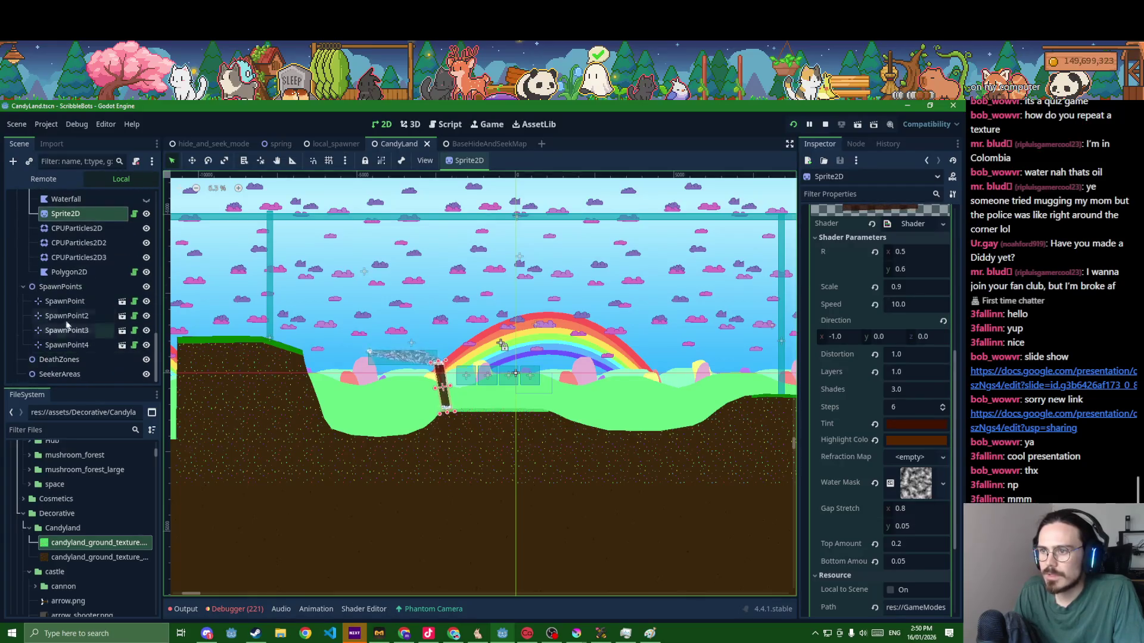
# - Move SpawnPoint to SpawnPoint4 up into the sky above the rainbow and save the scene
pyautogui.click(64, 300)
pyautogui.keyDown('shift'); pyautogui.click(74, 344); pyautogui.keyUp('shift')
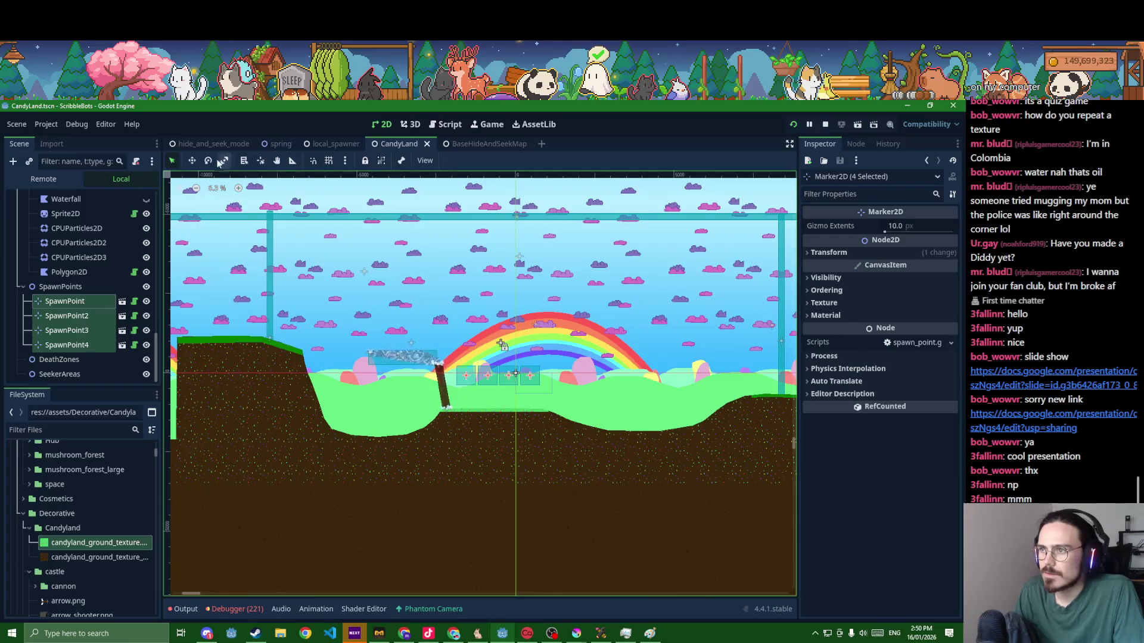
pyautogui.moveTo(500, 343); pyautogui.dragTo(390, 231)
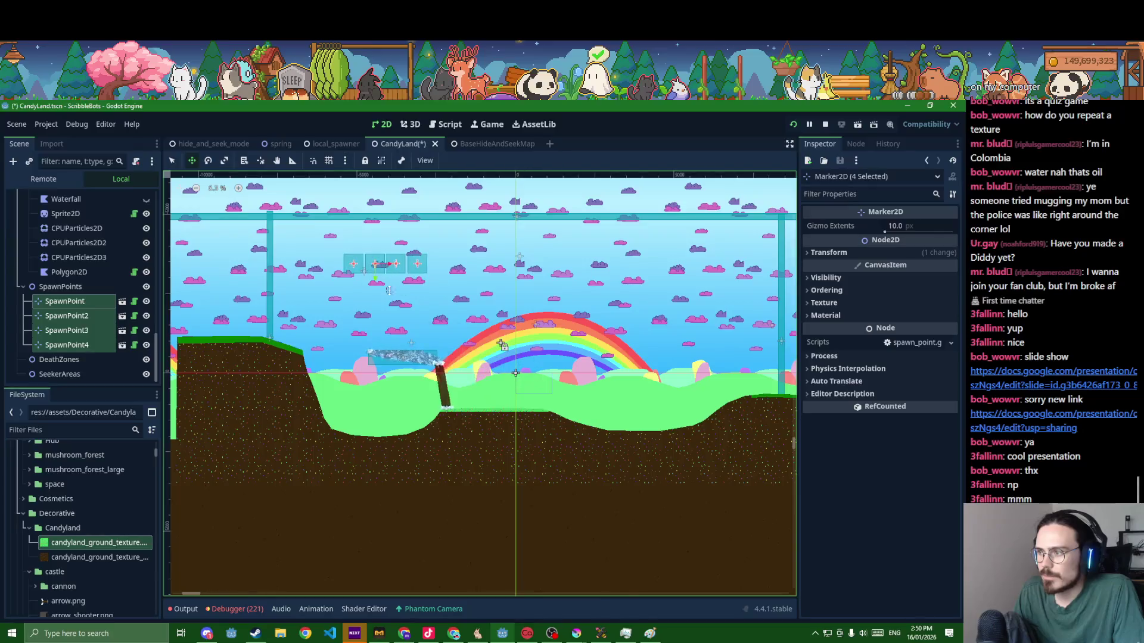
pyautogui.hotkey('ctrl', 's')
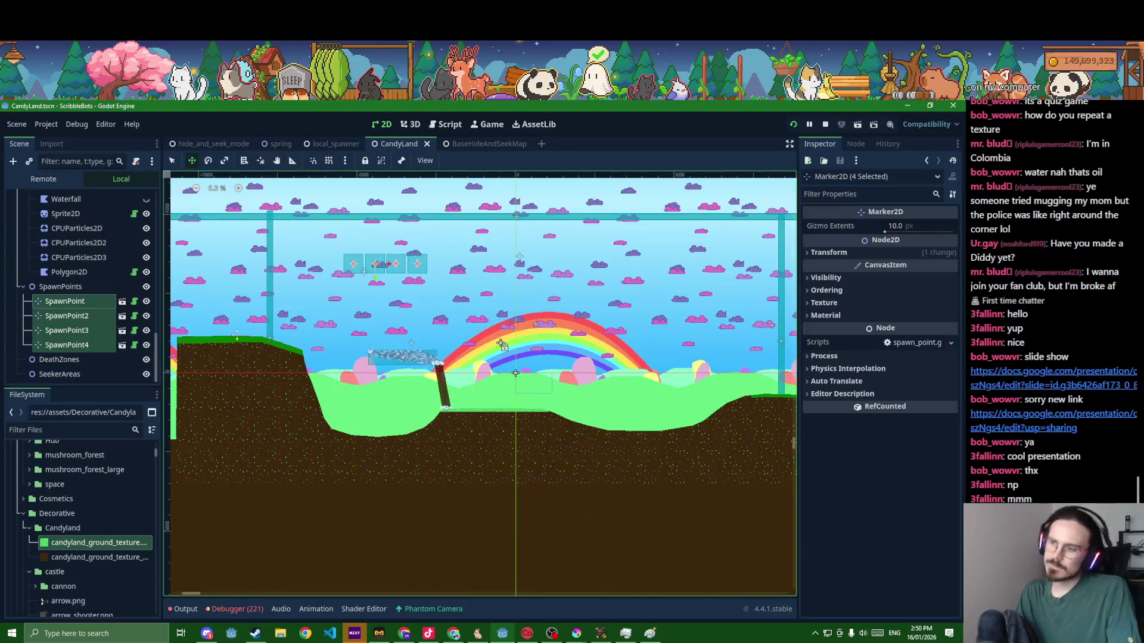
pyautogui.click(251, 420)
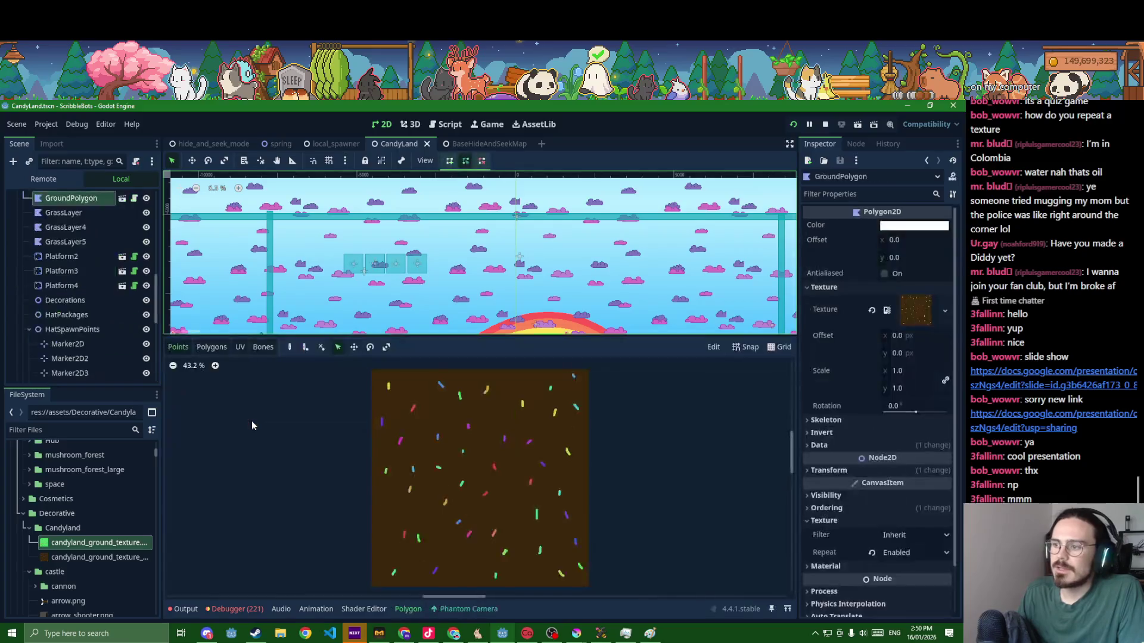
# - Frame the ground in view and delete the GrassLayer strip node
pyautogui.press('f')
pyautogui.moveTo(489, 345); pyautogui.dragTo(453, 467)
pyautogui.scroll(3, 409, 324)
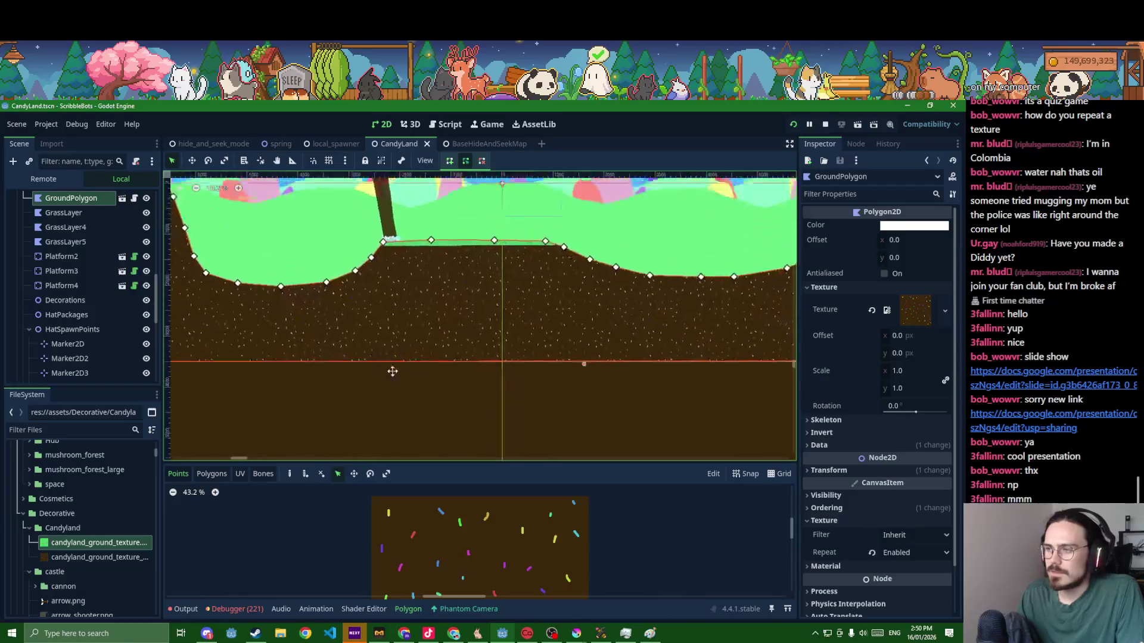
pyautogui.scroll(2, 503, 352)
pyautogui.click(513, 317)
pyautogui.press('Delete')
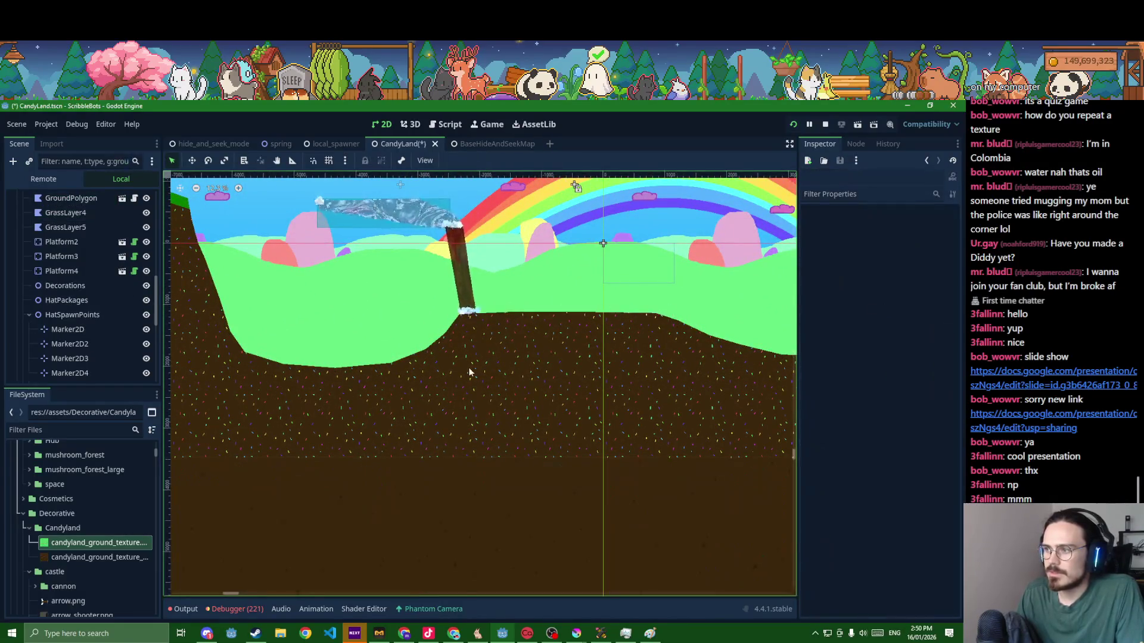
# - Reselect GroundPolygon and expand its Data section showing the polygon point arrays
pyautogui.click(392, 379)
pyautogui.scroll(-1, 392, 373)
pyautogui.scroll(-1, 396, 261)
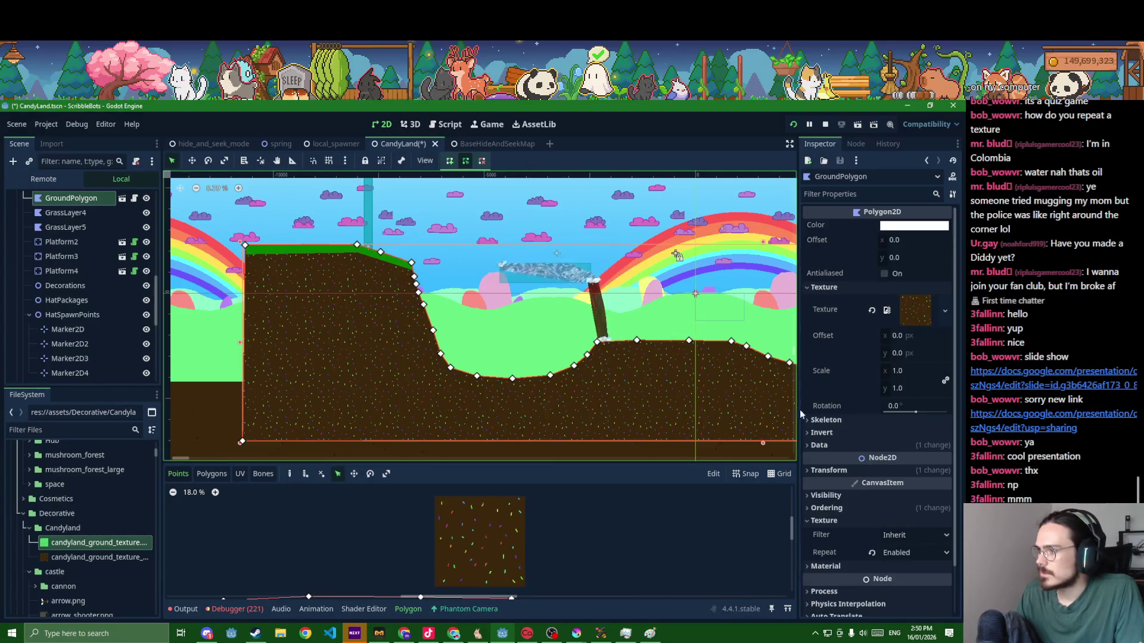
pyautogui.scroll(-1, 744, 412)
pyautogui.scroll(-1, 744, 411)
pyautogui.scroll(-1, 571, 382)
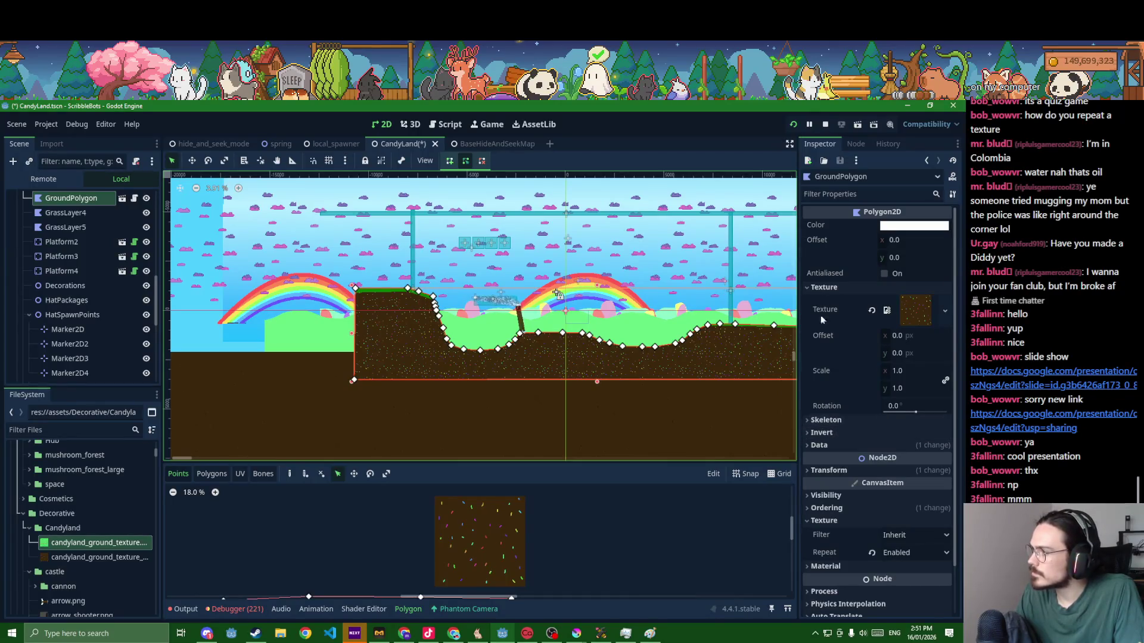
pyautogui.click(652, 424)
pyautogui.scroll(2, 616, 390)
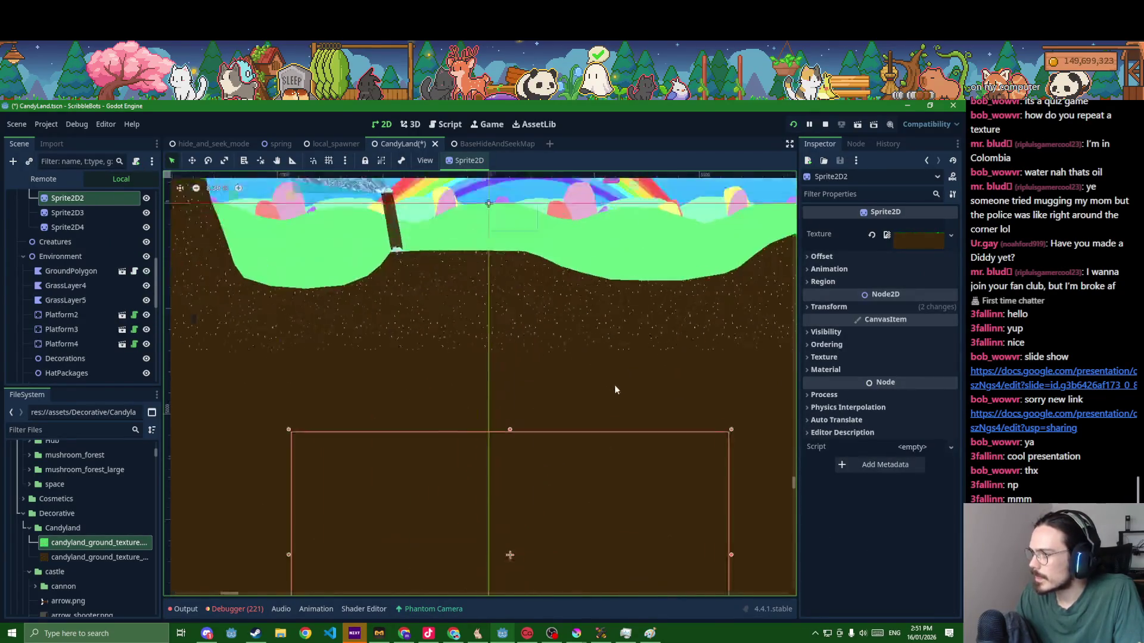
pyautogui.scroll(2, 616, 390)
pyautogui.click(582, 326)
pyautogui.scroll(-2, 582, 326)
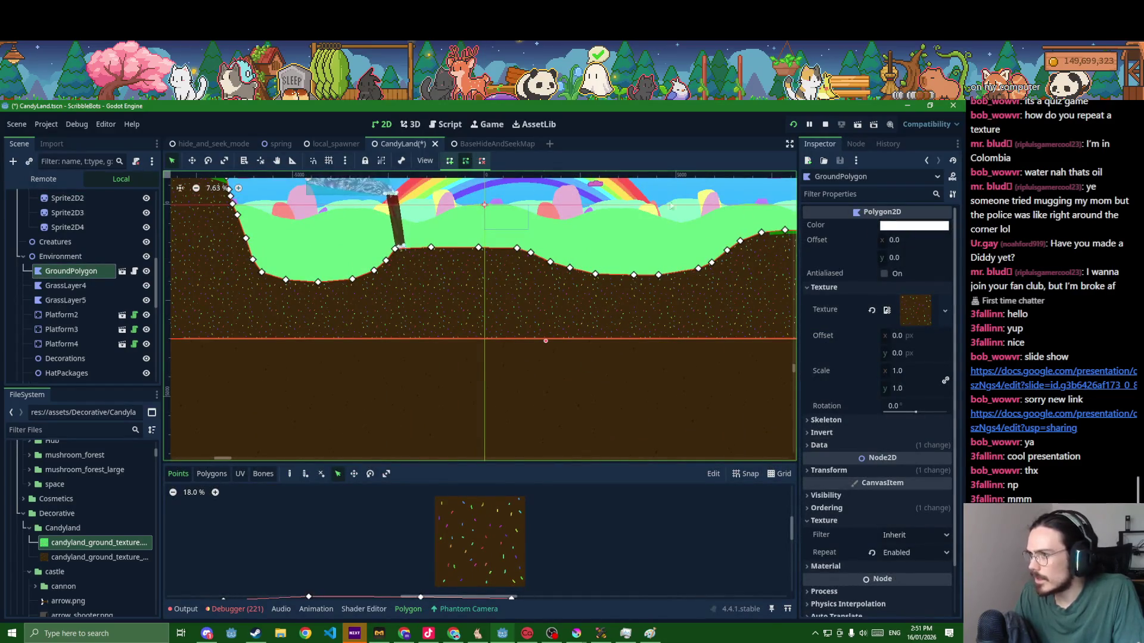
pyautogui.click(827, 445)
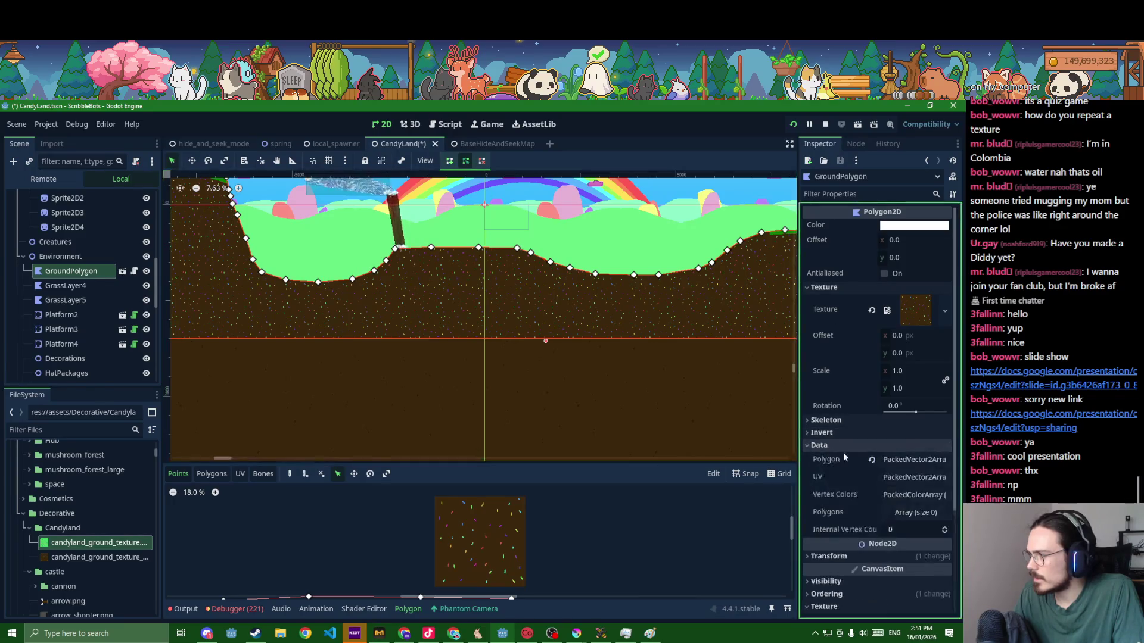
pyautogui.scroll(1, 470, 352)
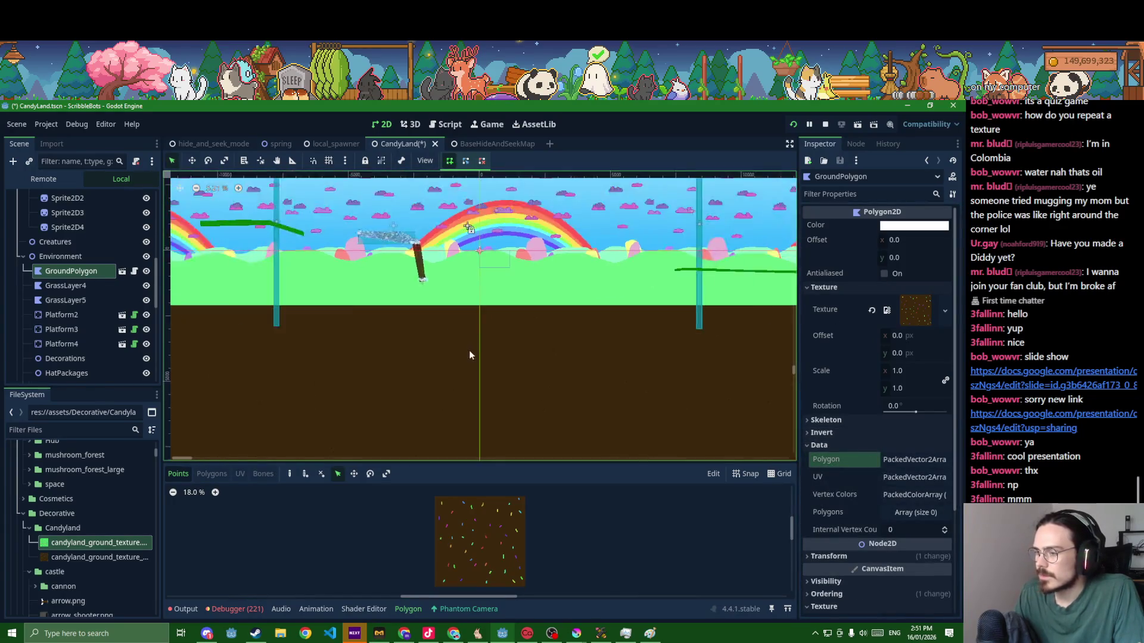
pyautogui.scroll(-1, 468, 352)
# - Check the Paint level sketch, move it aside, return to Godot and save the scene
pyautogui.click(651, 634)
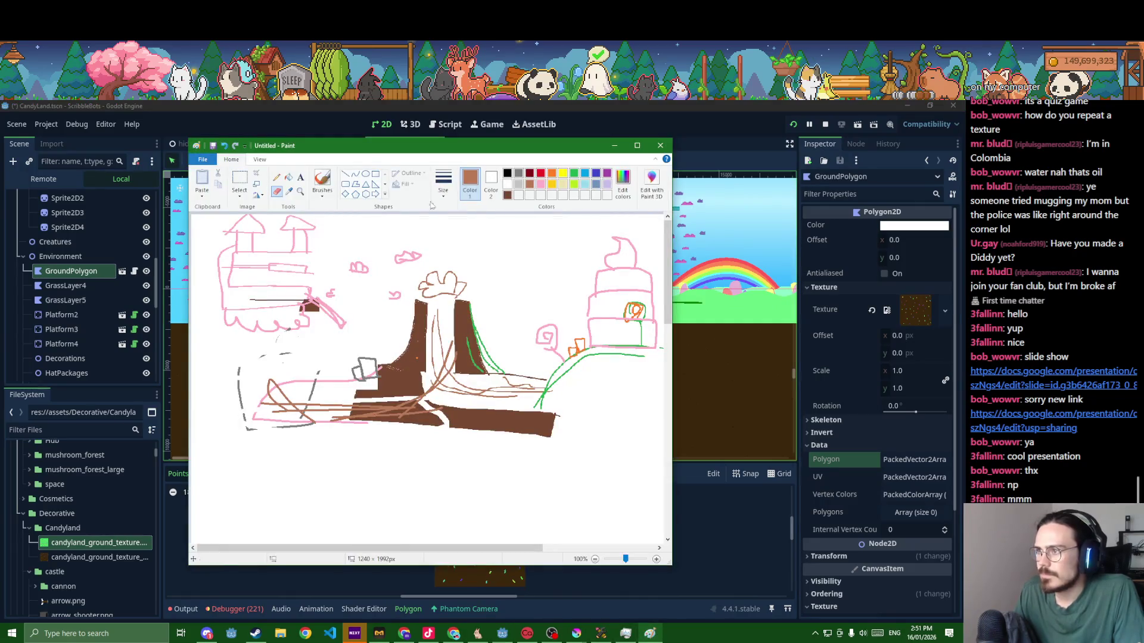
pyautogui.moveTo(420, 146); pyautogui.dragTo(2, 146)
pyautogui.click(429, 281)
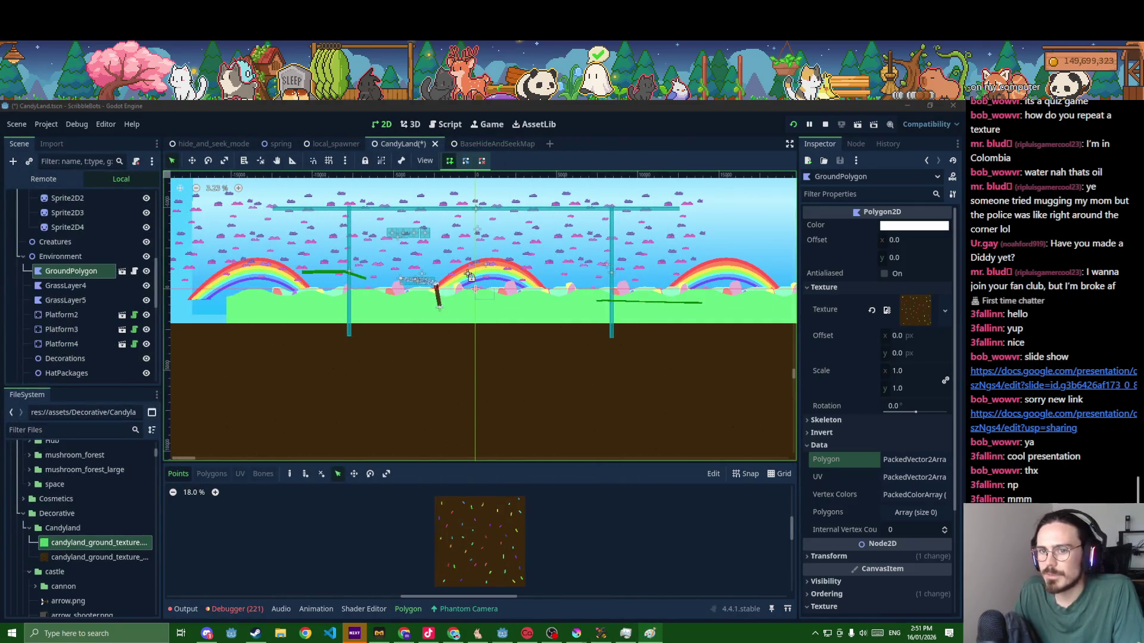
pyautogui.scroll(1, 407, 362)
pyautogui.scroll(1, 375, 341)
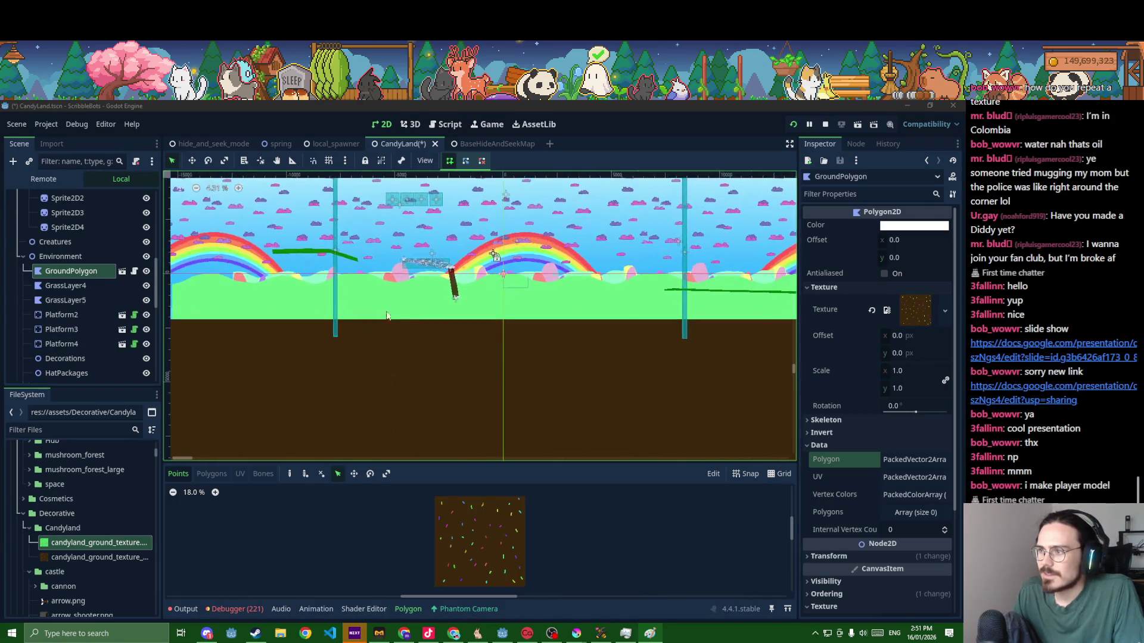
pyautogui.click(425, 103)
pyautogui.hotkey('ctrl', 's')
pyautogui.scroll(1, 413, 317)
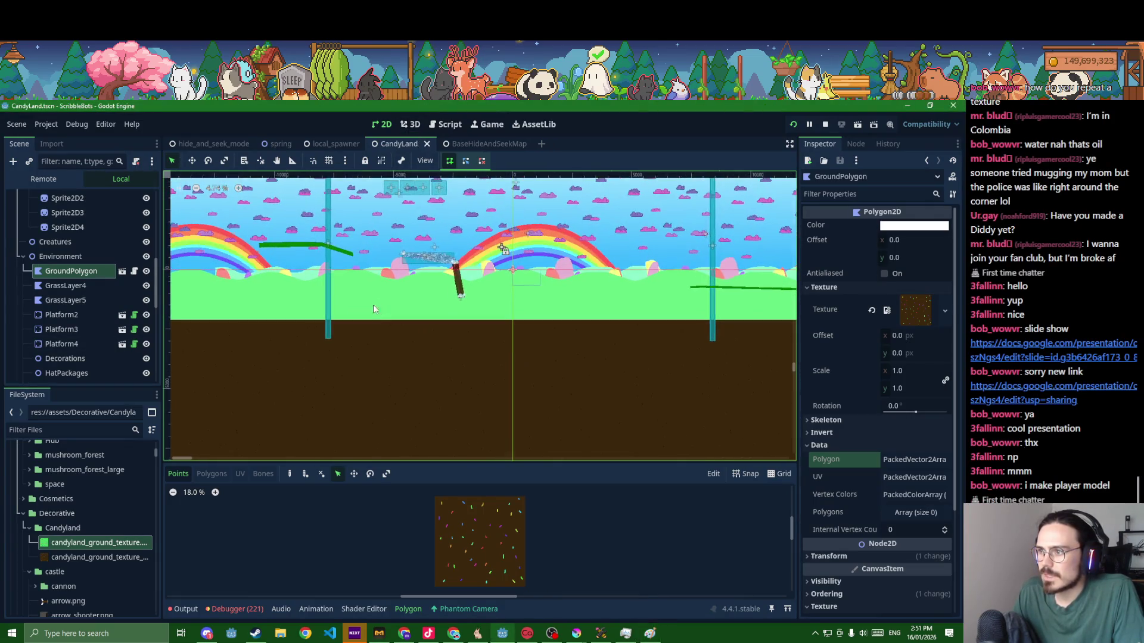
# - Start the new ground outline: left top, bottom-left, bottom-right corner and a right-slope point
pyautogui.rightClick(296, 275)
pyautogui.click(251, 268)
pyautogui.click(247, 263)
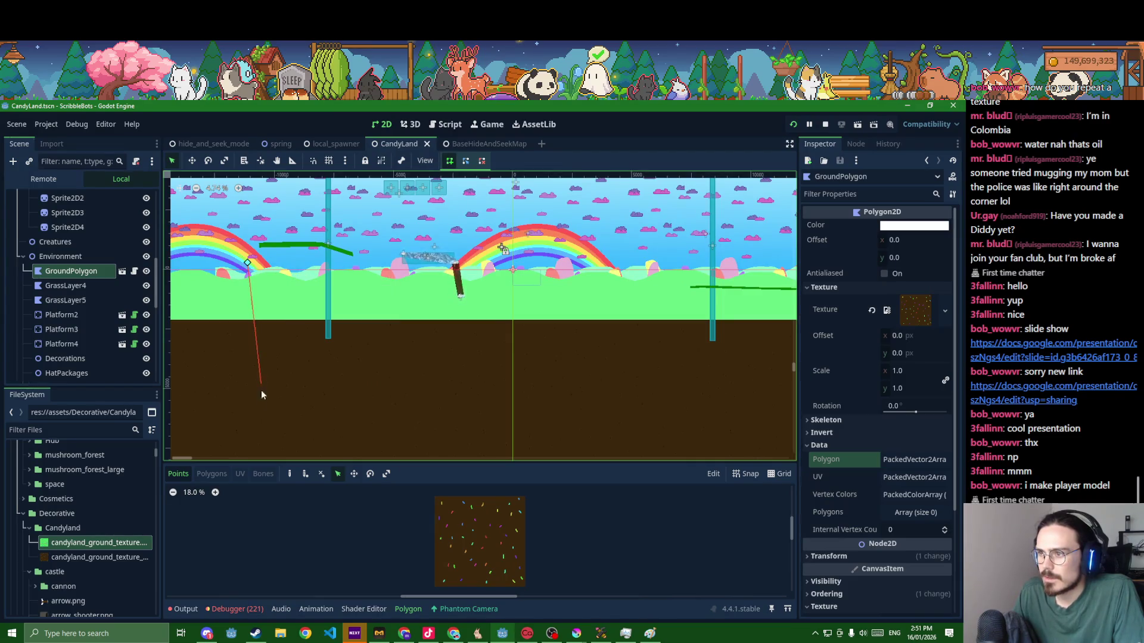
pyautogui.click(246, 448)
pyautogui.scroll(-2, 688, 438)
pyautogui.scroll(-1, 691, 440)
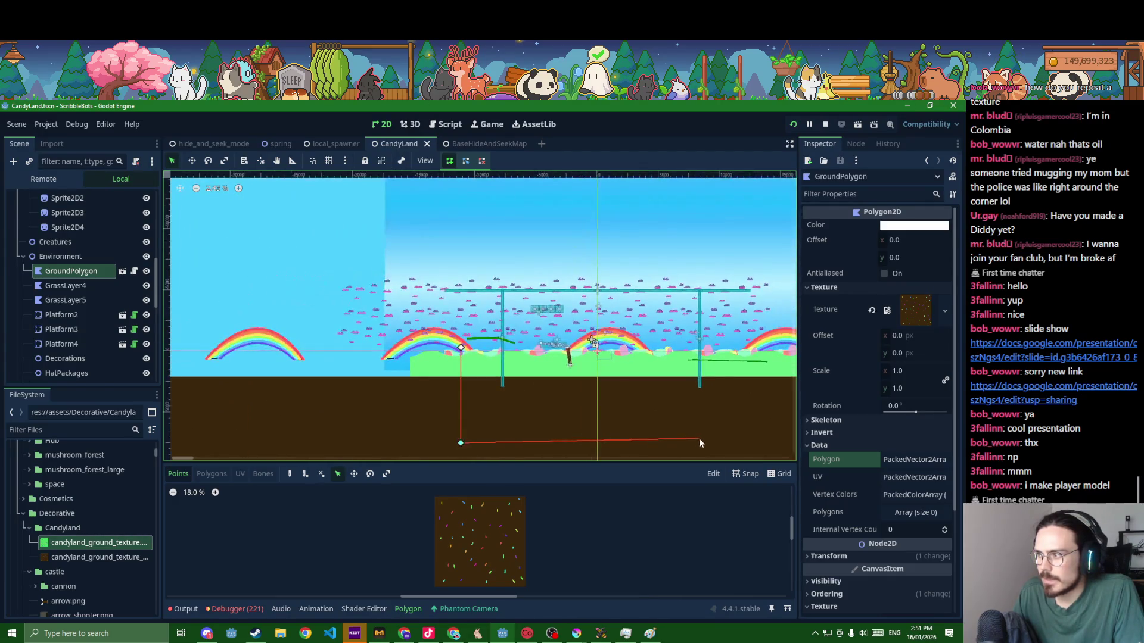
pyautogui.click(775, 444)
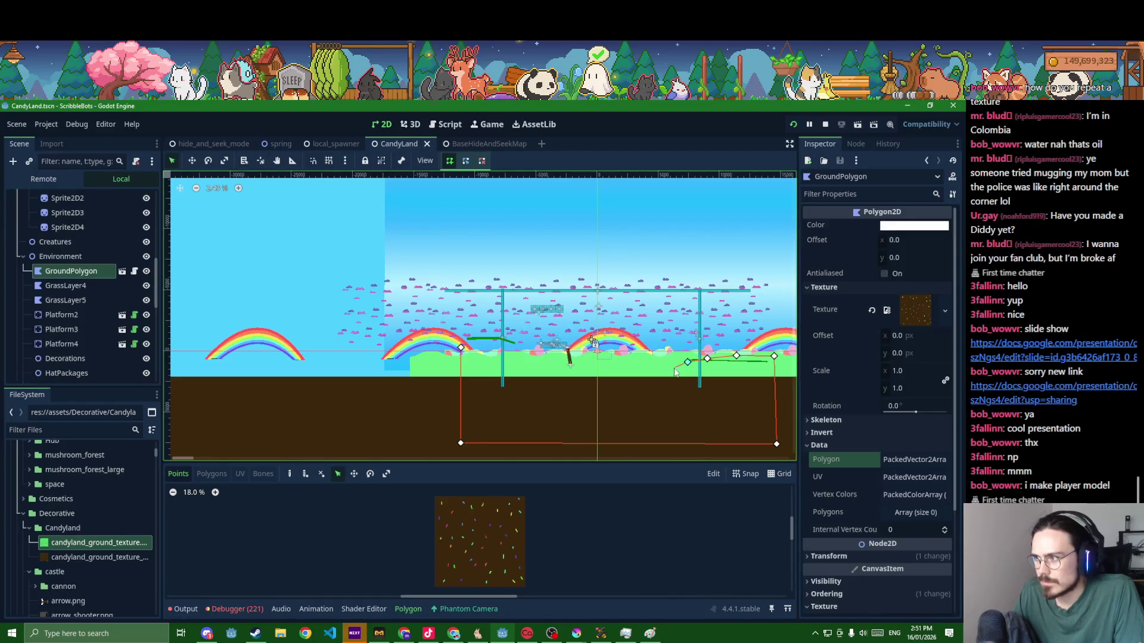
pyautogui.click(632, 389)
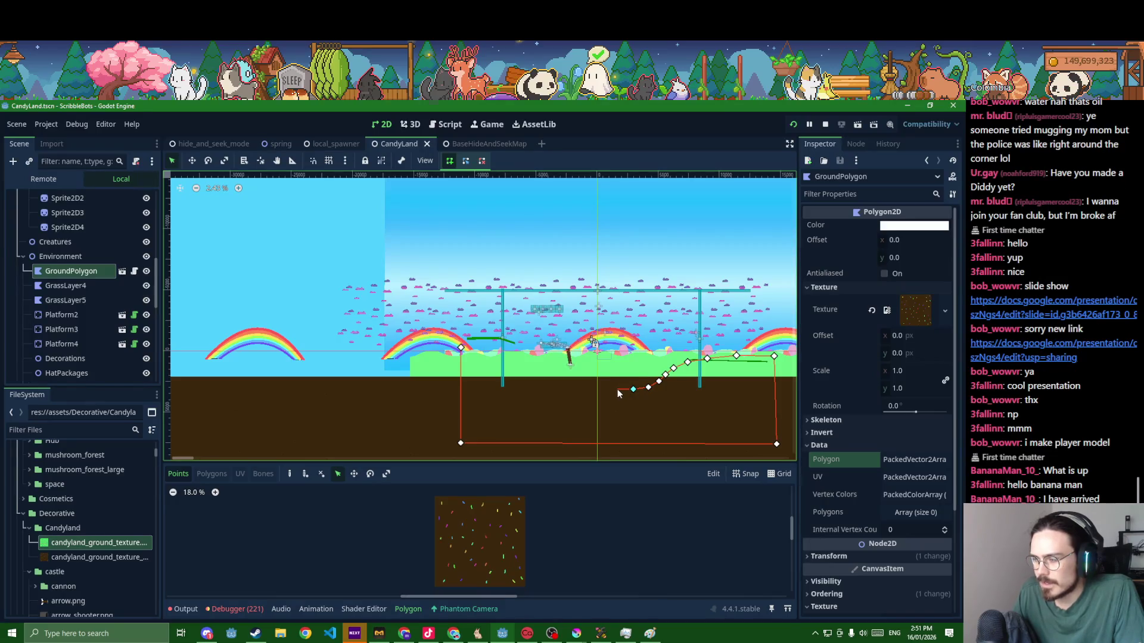
pyautogui.scroll(2, 617, 390)
pyautogui.scroll(3, 617, 390)
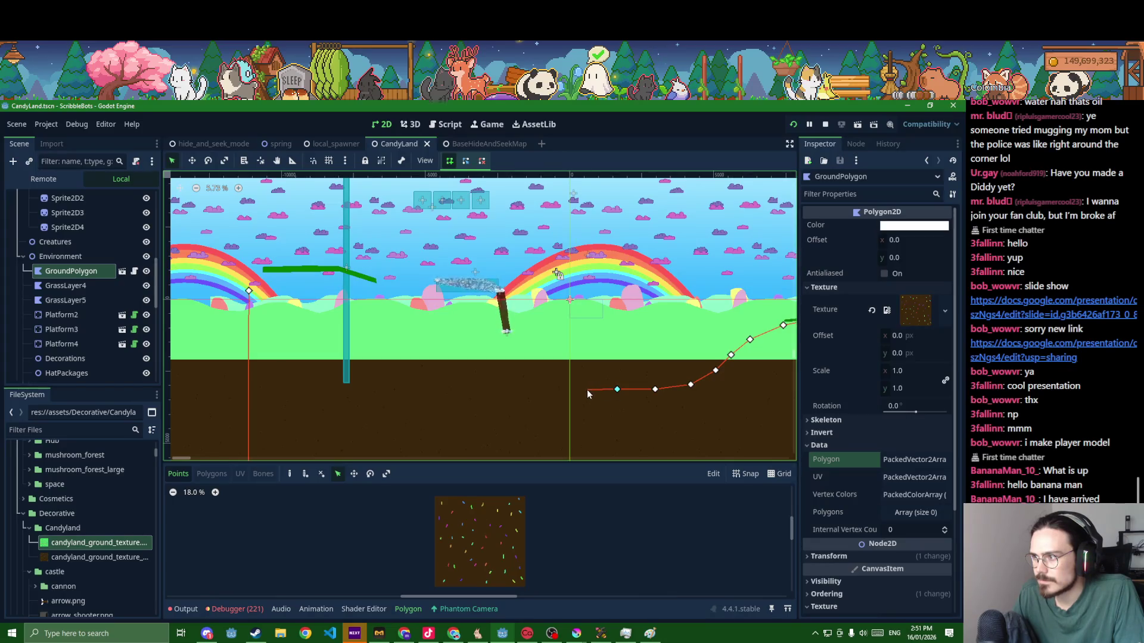
# - Add valley-floor and left-hillside points and close the outline to finish the ground polygon
pyautogui.click(462, 390)
pyautogui.click(404, 385)
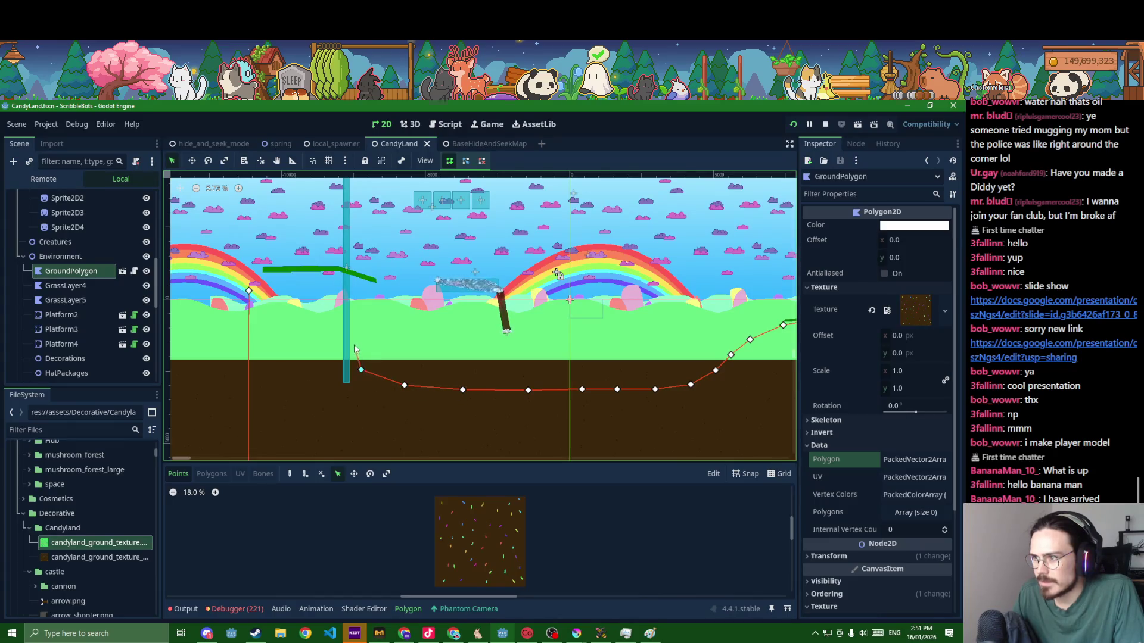
pyautogui.click(341, 294)
pyautogui.click(294, 282)
pyautogui.click(248, 292)
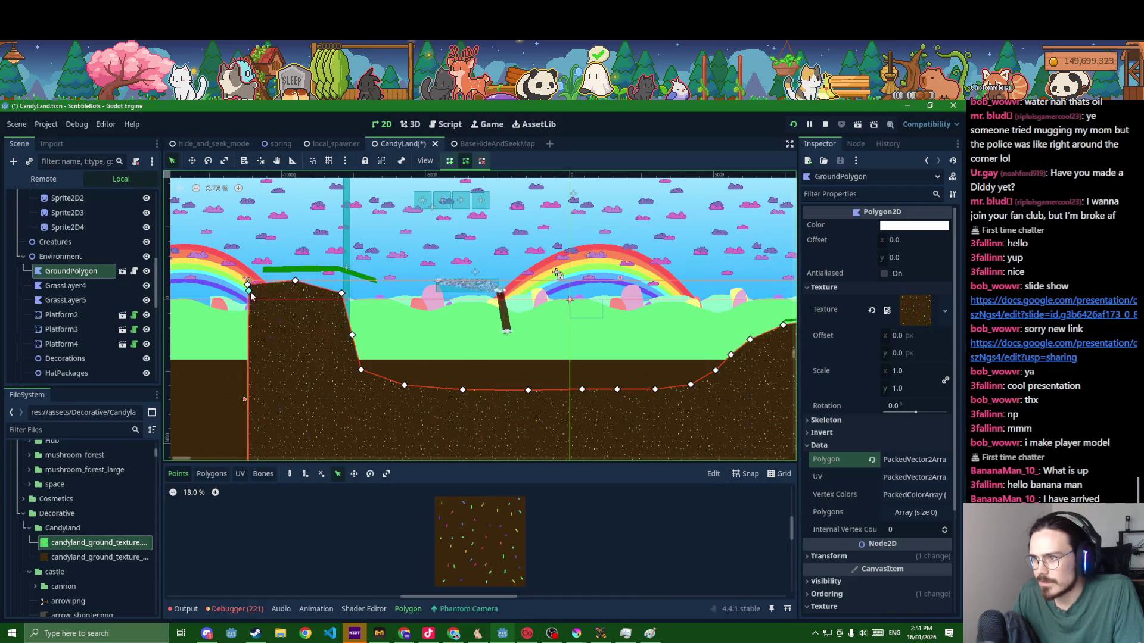
pyautogui.click(308, 272)
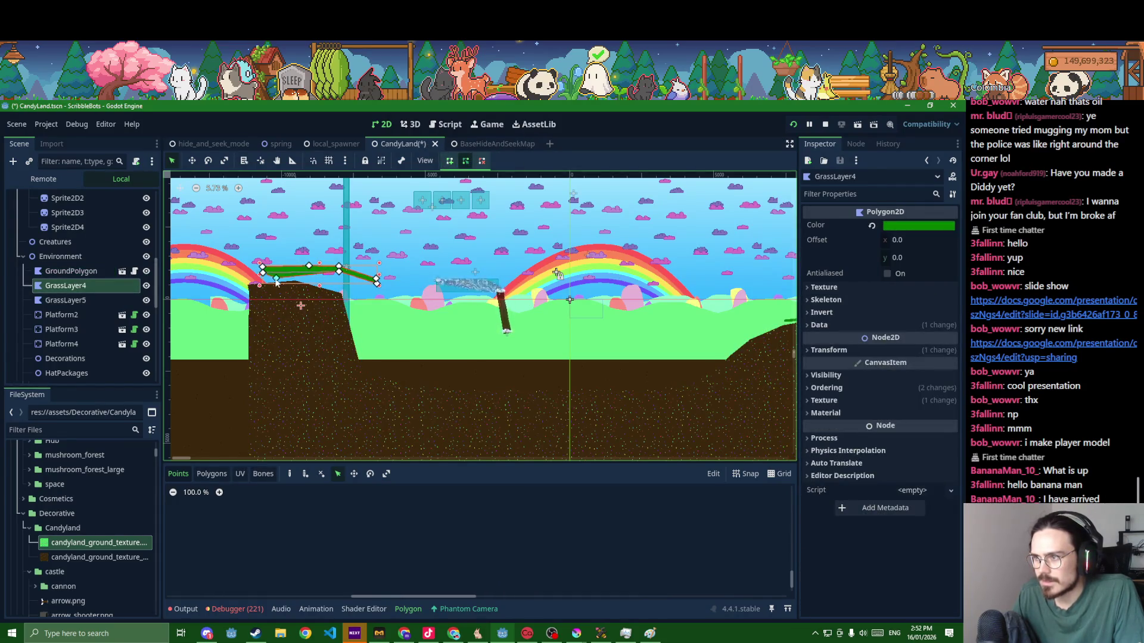
# - Restore the accidentally deleted GrassLayer4 and drag its grass strip onto the left dirt hill
pyautogui.press('Delete')
pyautogui.scroll(-3, 405, 362)
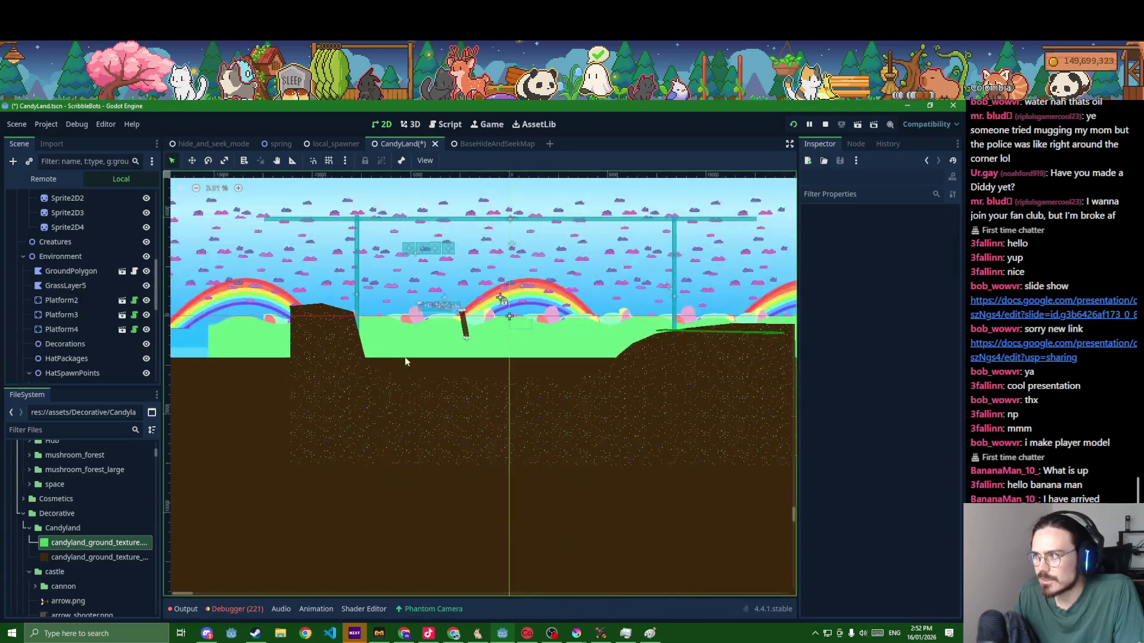
pyautogui.hotkey('ctrl', 'z')
pyautogui.scroll(2, 389, 333)
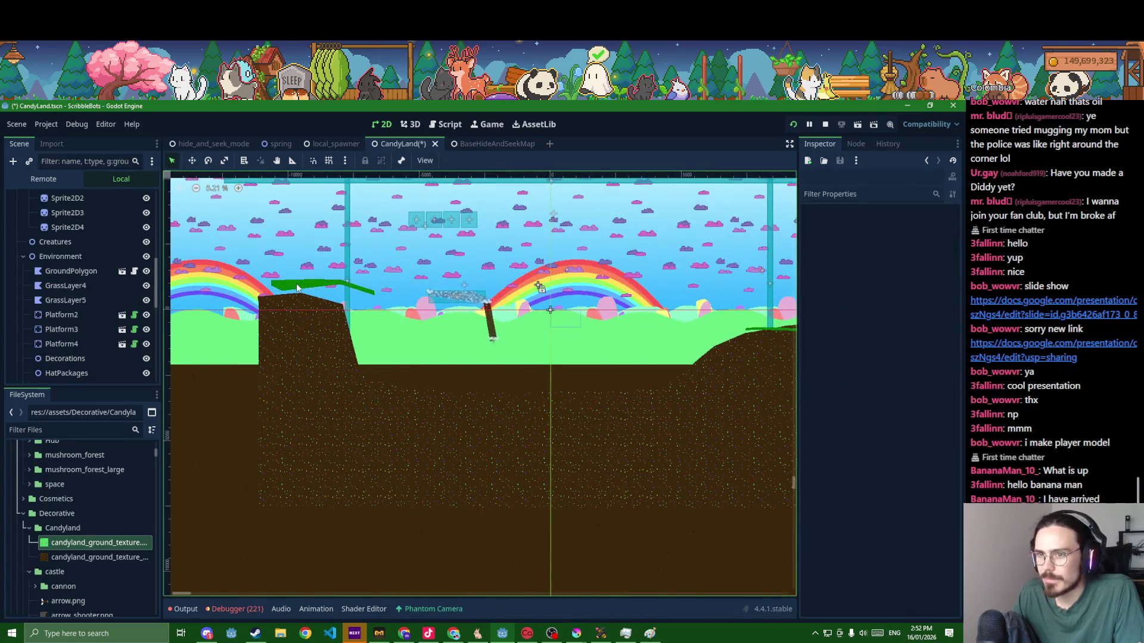
pyautogui.scroll(2, 305, 292)
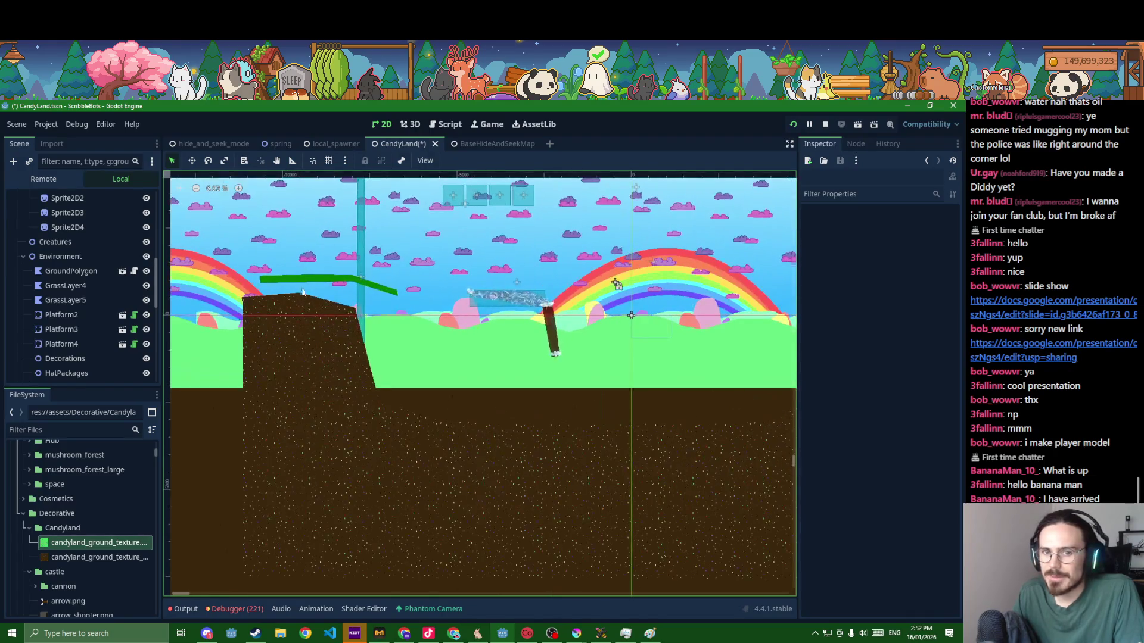
pyautogui.click(293, 279)
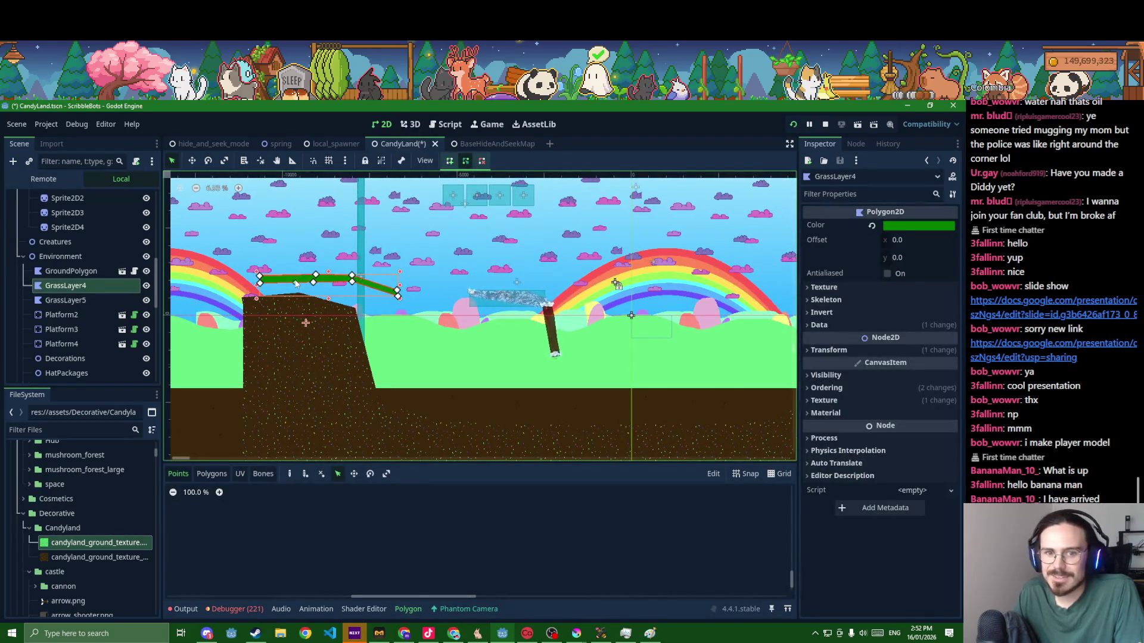
pyautogui.scroll(2, 295, 283)
pyautogui.click(282, 283)
pyautogui.moveTo(284, 283); pyautogui.dragTo(230, 302)
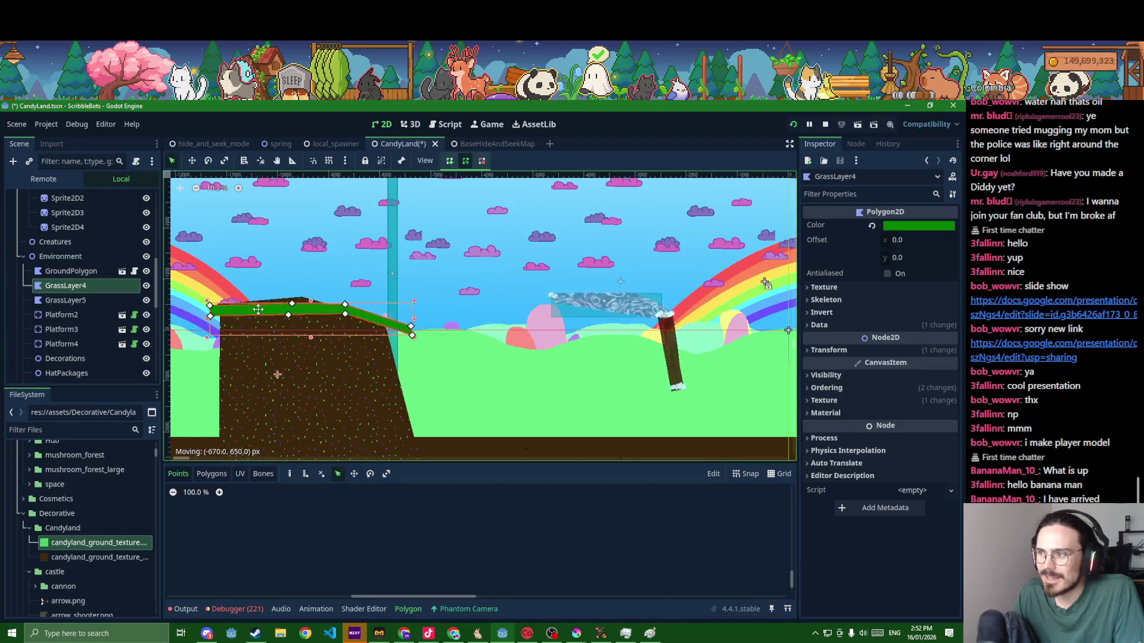
# - Select the ground fill sprite beneath the valley, nudge it down, then undo the move
pyautogui.click(571, 408)
pyautogui.scroll(-1, 573, 400)
pyautogui.moveTo(574, 399); pyautogui.dragTo(438, 398)
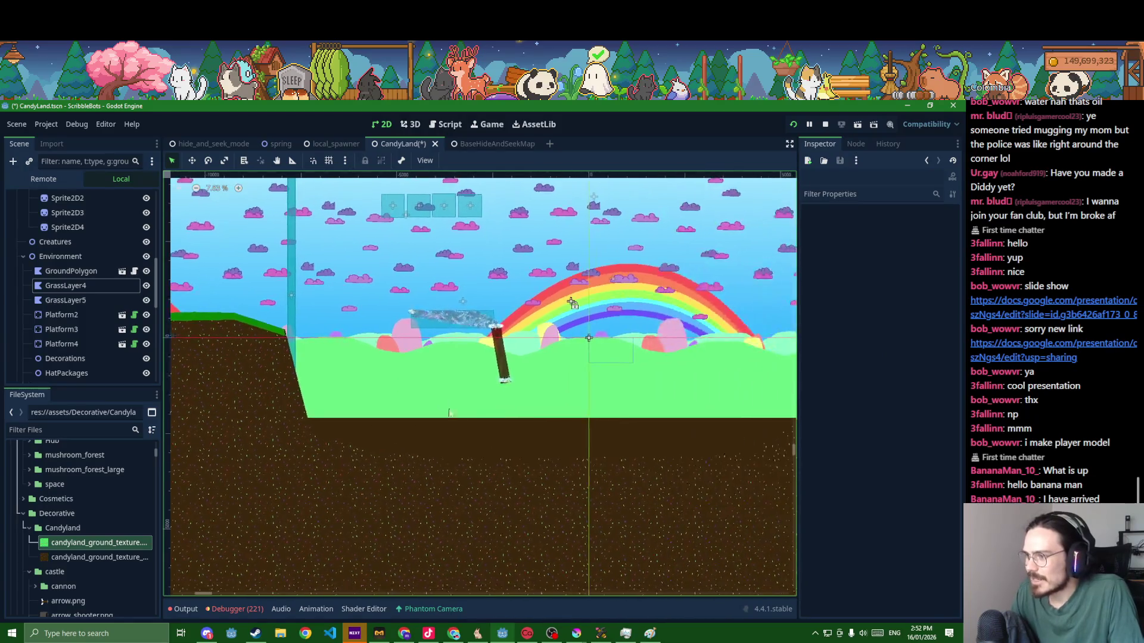
pyautogui.click(527, 460)
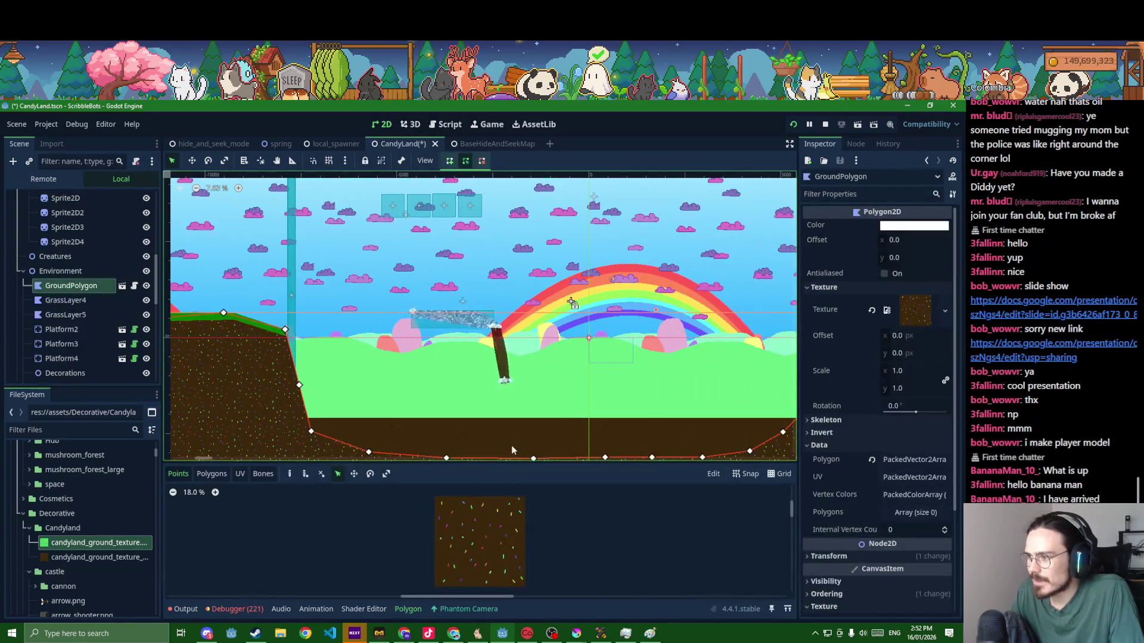
pyautogui.click(511, 443)
pyautogui.scroll(-2, 511, 444)
pyautogui.moveTo(513, 444); pyautogui.dragTo(533, 466)
pyautogui.hotkey('ctrl', 'z')
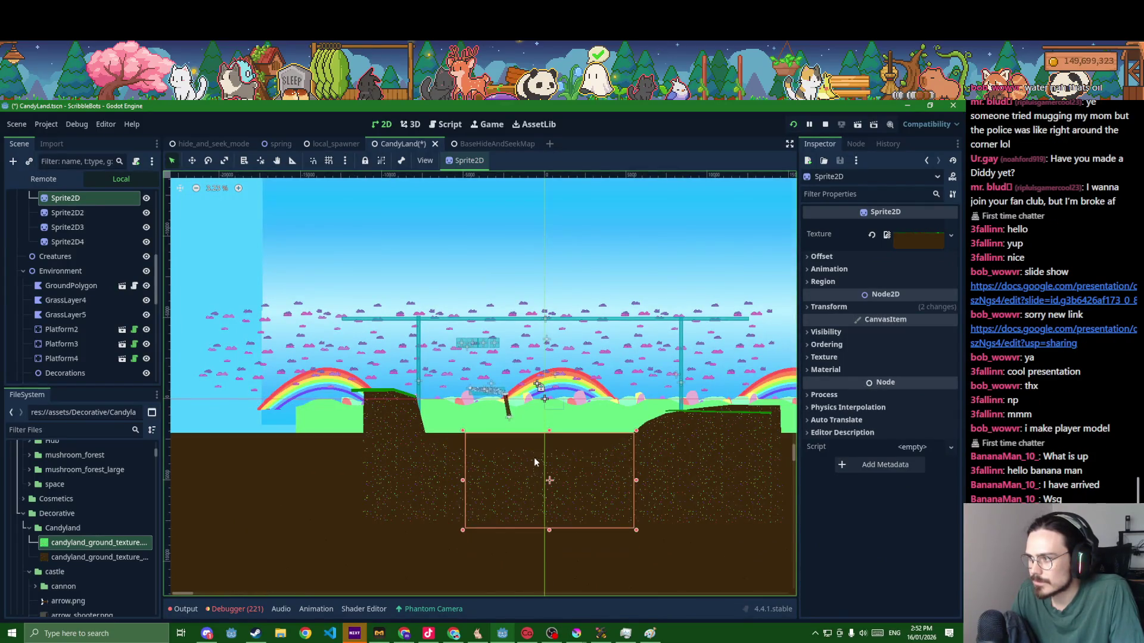
# - Drag GroundPolygon's two left vertices to straighten its left edge and save the scene
pyautogui.click(404, 452)
pyautogui.moveTo(364, 397); pyautogui.dragTo(327, 375)
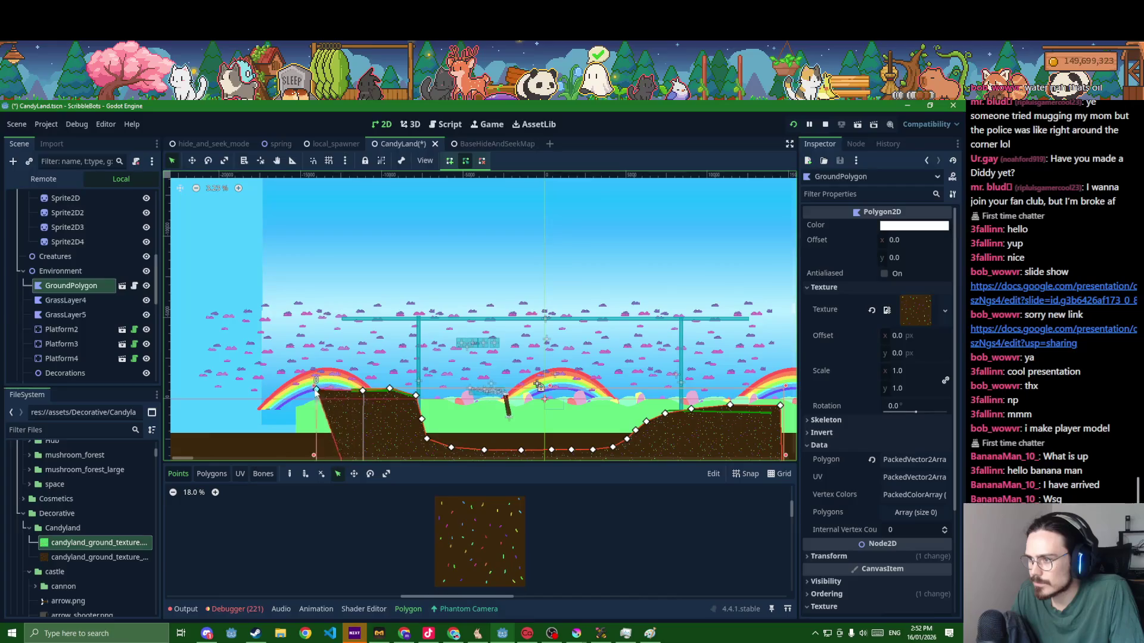
pyautogui.scroll(-1, 326, 376)
pyautogui.scroll(-3, 326, 376)
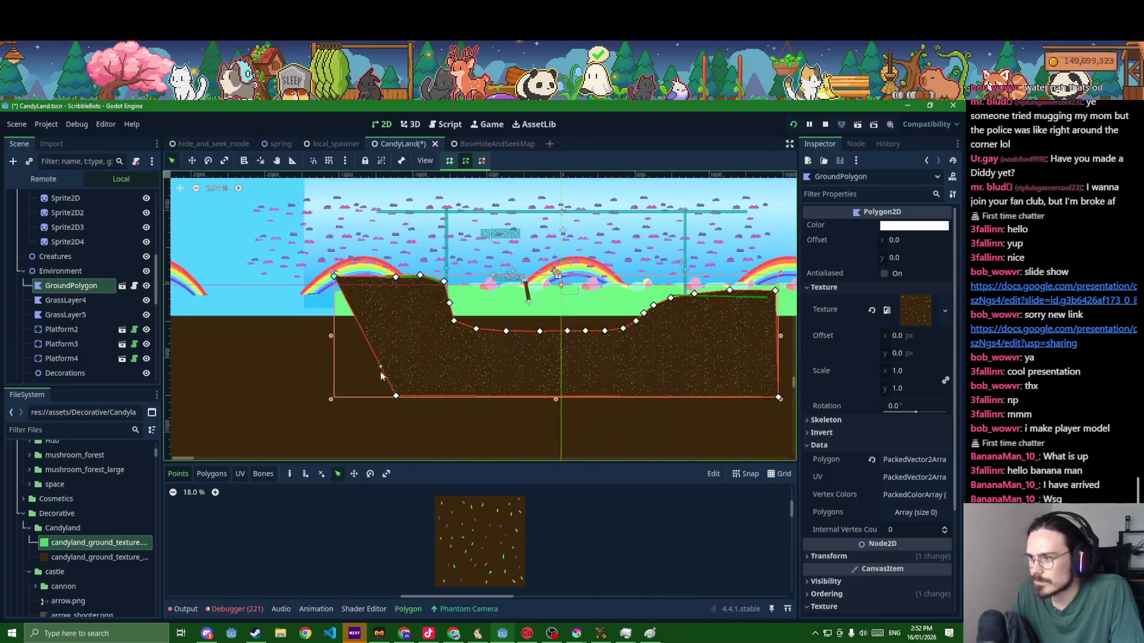
pyautogui.moveTo(396, 399); pyautogui.dragTo(330, 402)
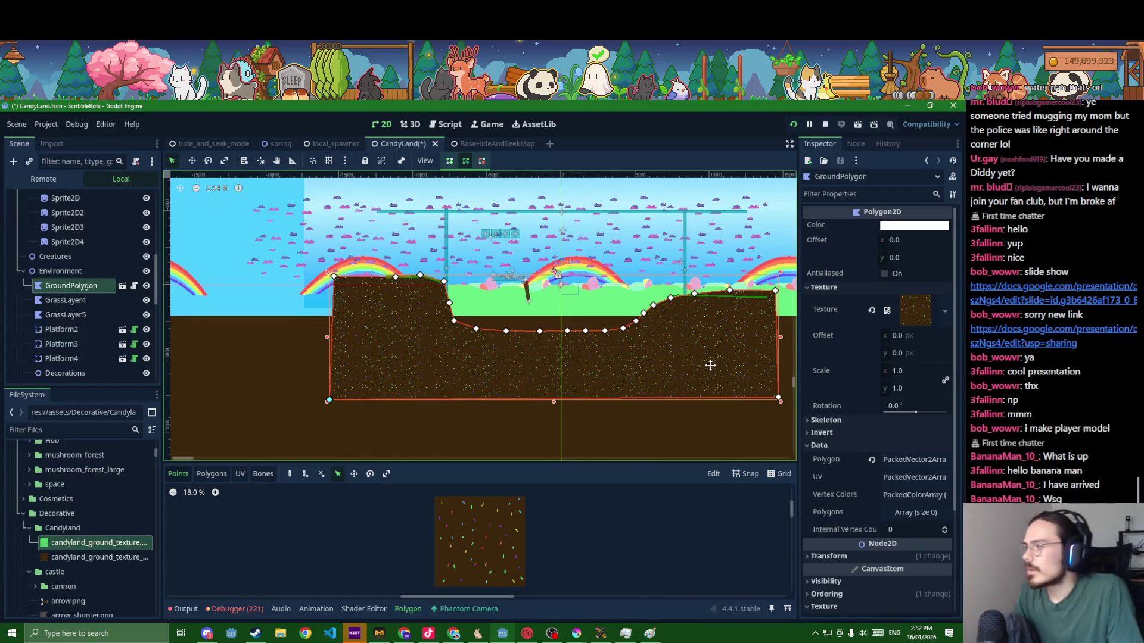
pyautogui.hscroll(2, 532, 335)
pyautogui.click(525, 325)
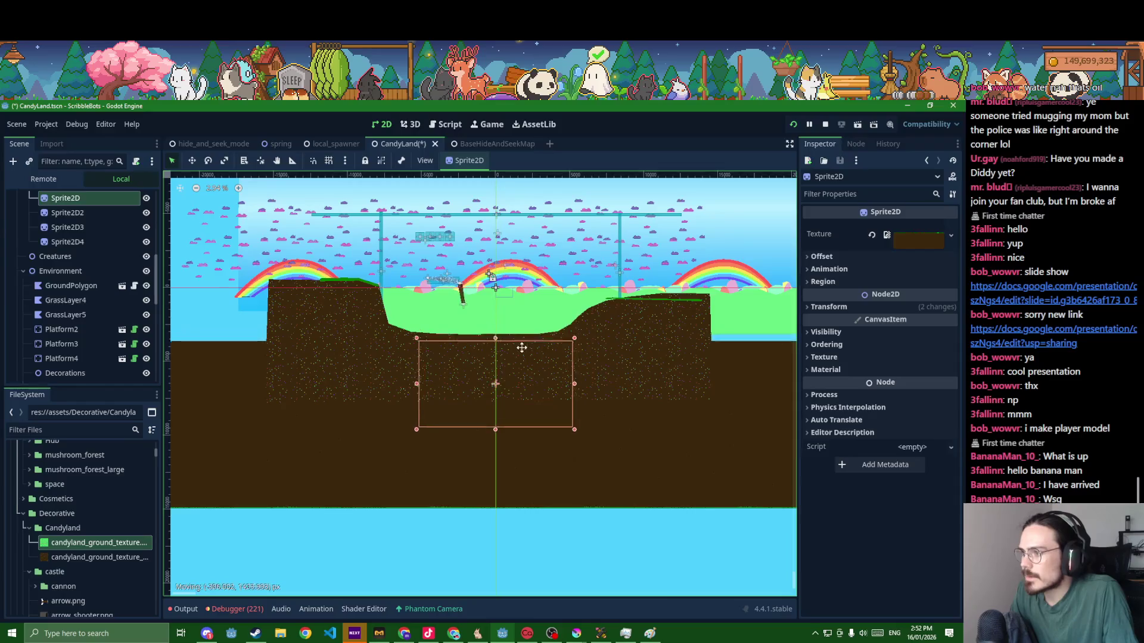
pyautogui.scroll(2, 521, 350)
pyautogui.hotkey('ctrl', 's')
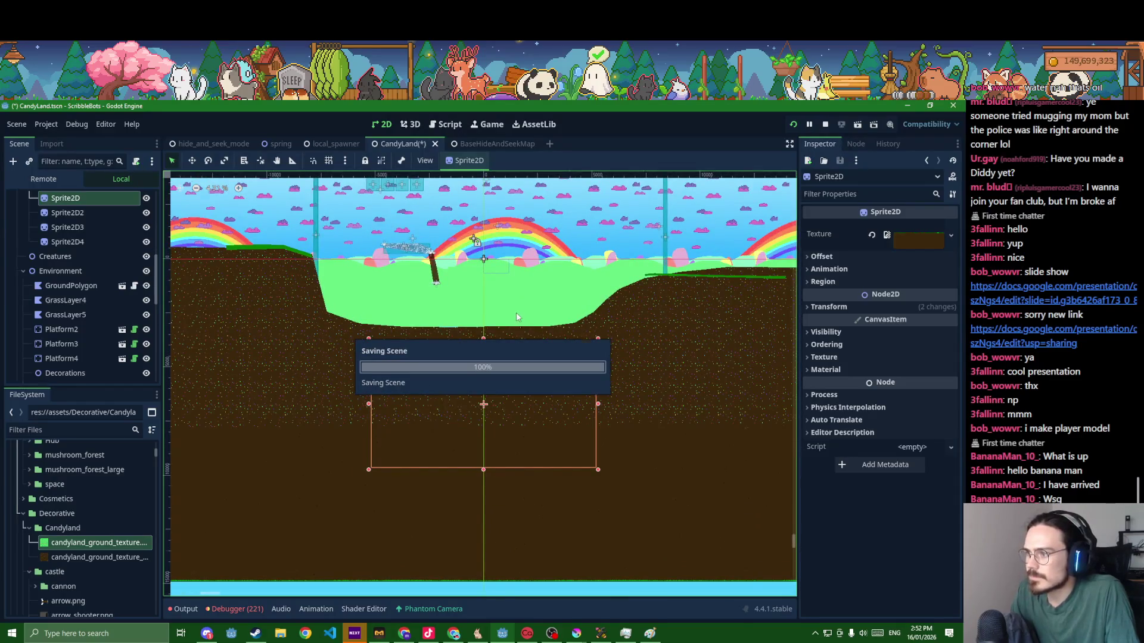
pyautogui.scroll(2, 518, 314)
pyautogui.scroll(1, 492, 357)
pyautogui.scroll(1, 472, 404)
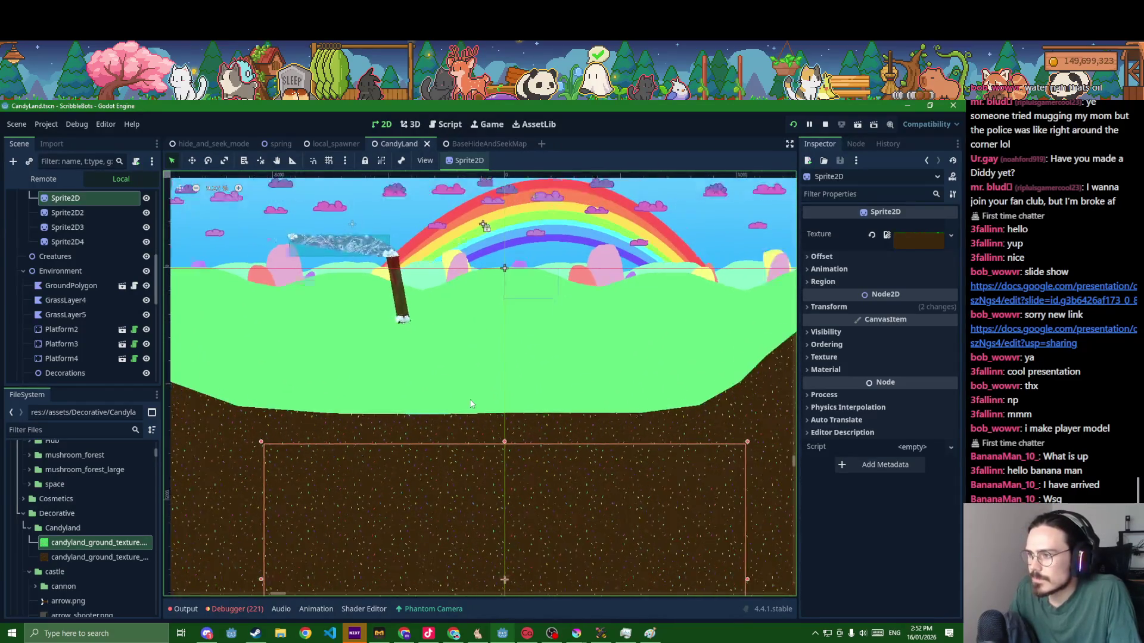
pyautogui.scroll(-1, 471, 404)
pyautogui.scroll(-1, 501, 398)
pyautogui.scroll(-1, 528, 392)
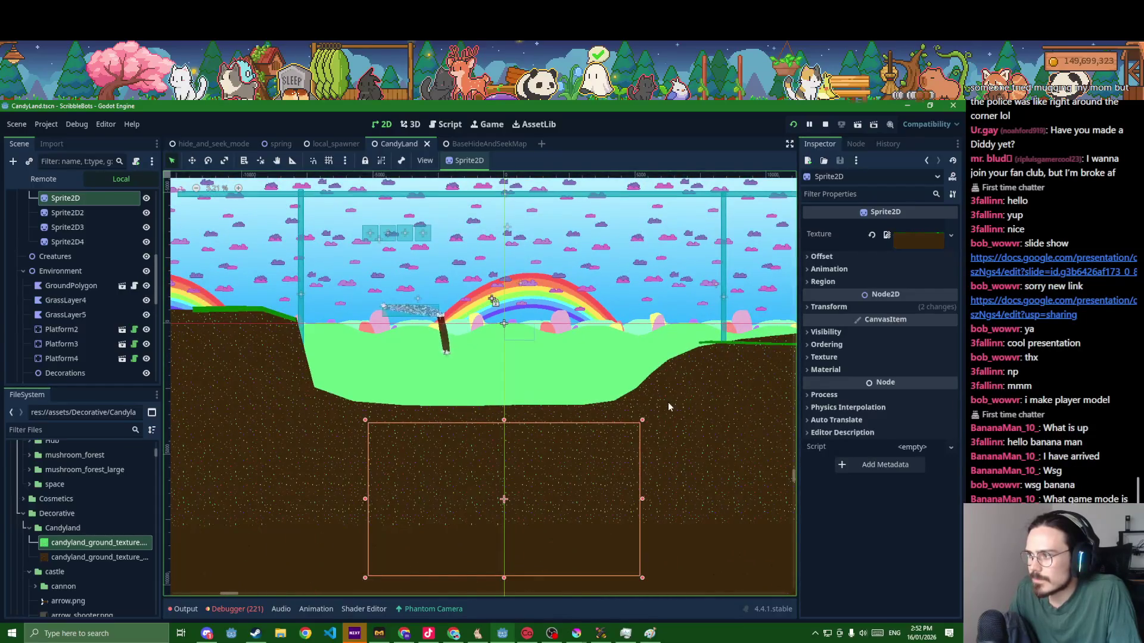
# - Duplicate GroundPolygon to create GroundPolygon2
pyautogui.click(667, 407)
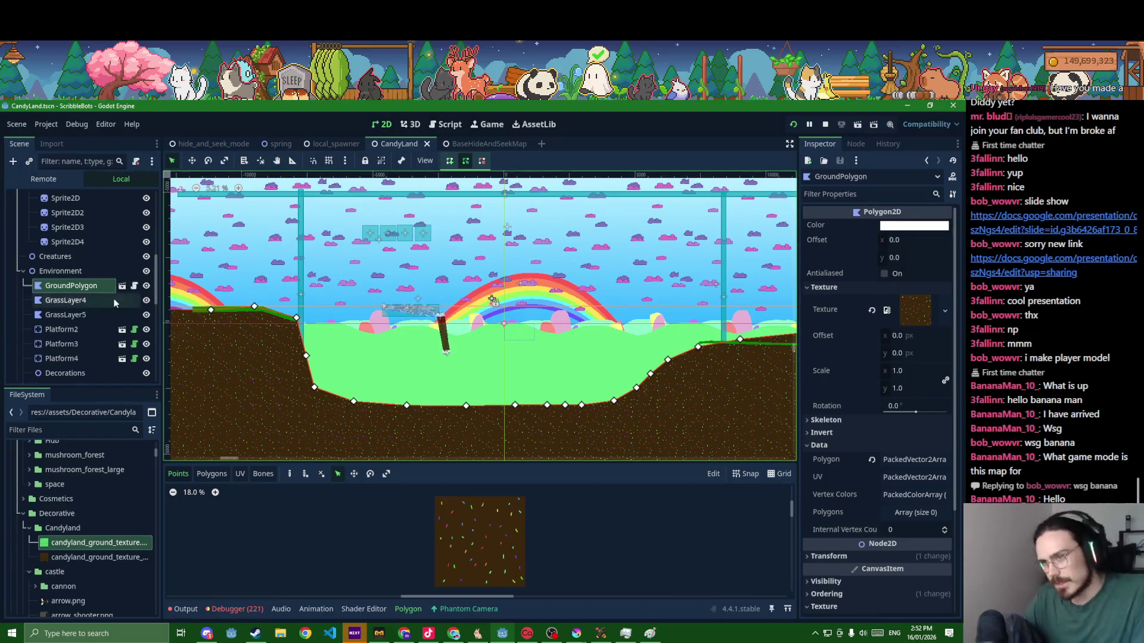
pyautogui.hotkey('ctrl', 'd')
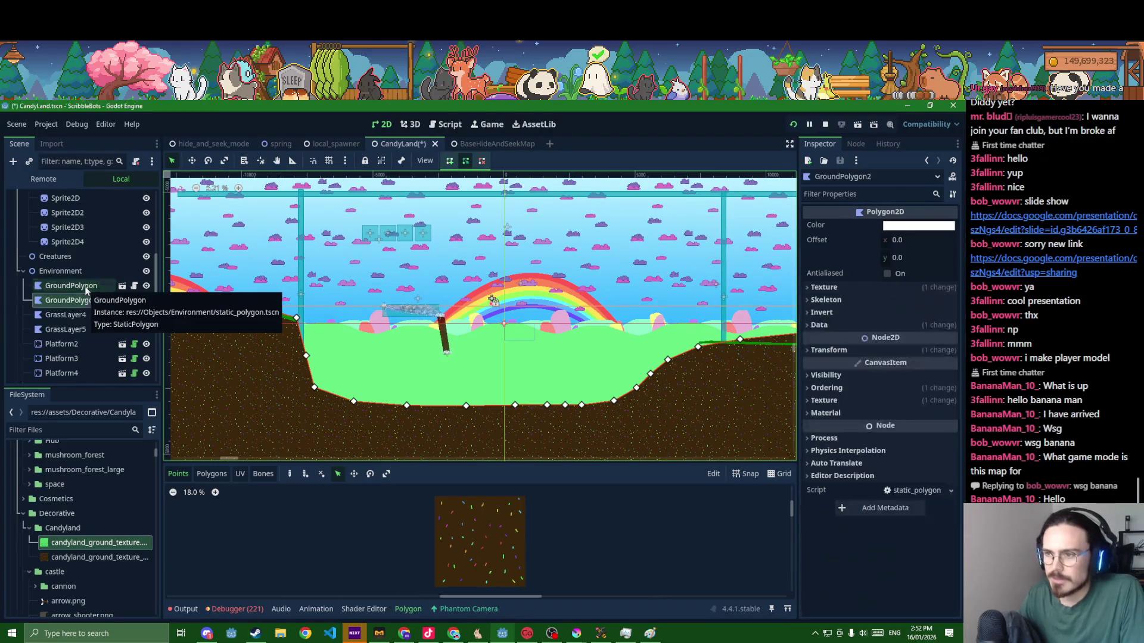
# - Save, then place the first two points of GroundPolygon2's new outline at the valley's left
pyautogui.hotkey('ctrl', 's')
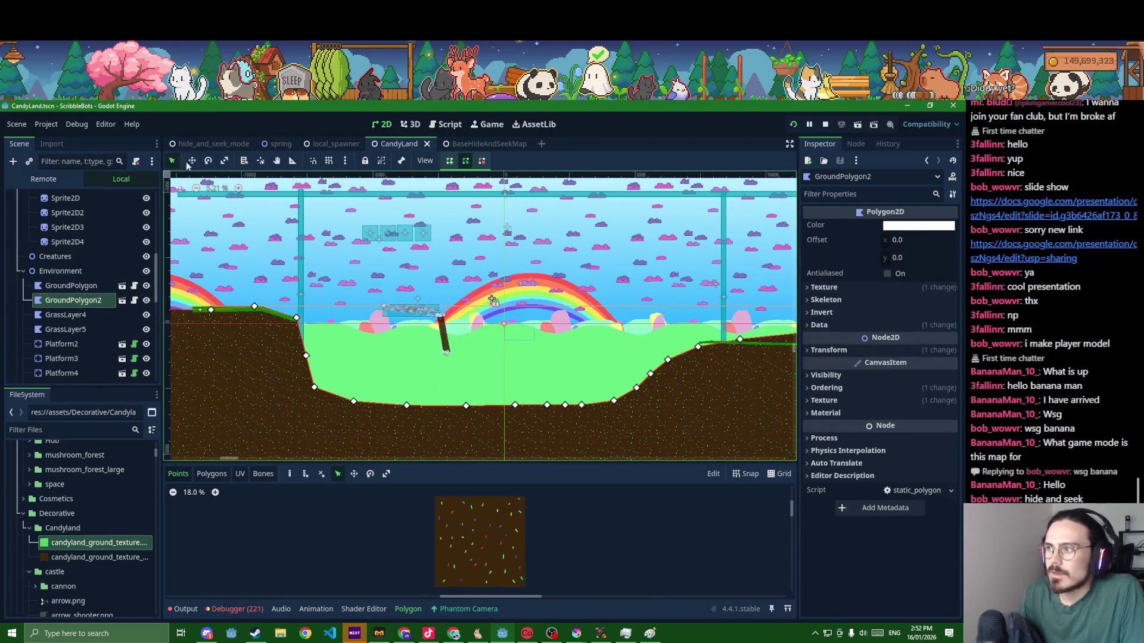
pyautogui.scroll(2, 358, 375)
pyautogui.scroll(1, 348, 380)
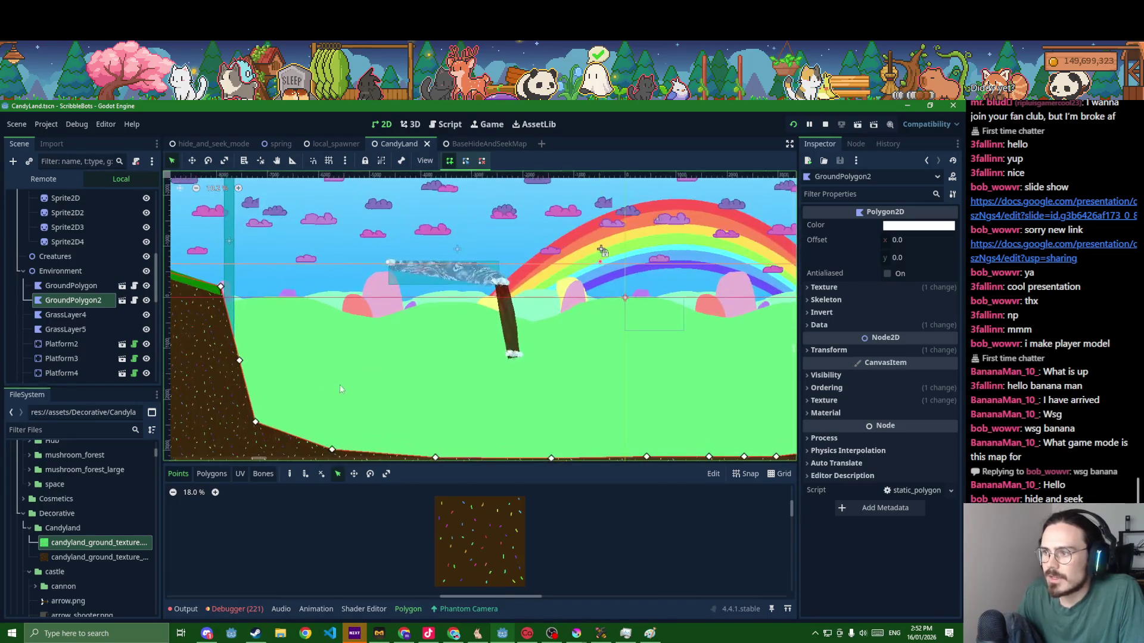
pyautogui.rightClick(345, 395)
pyautogui.click(315, 355)
pyautogui.click(323, 366)
pyautogui.click(333, 386)
# - Extend the outline with four more points rightward along the valley floor
pyautogui.click(403, 405)
pyautogui.click(457, 406)
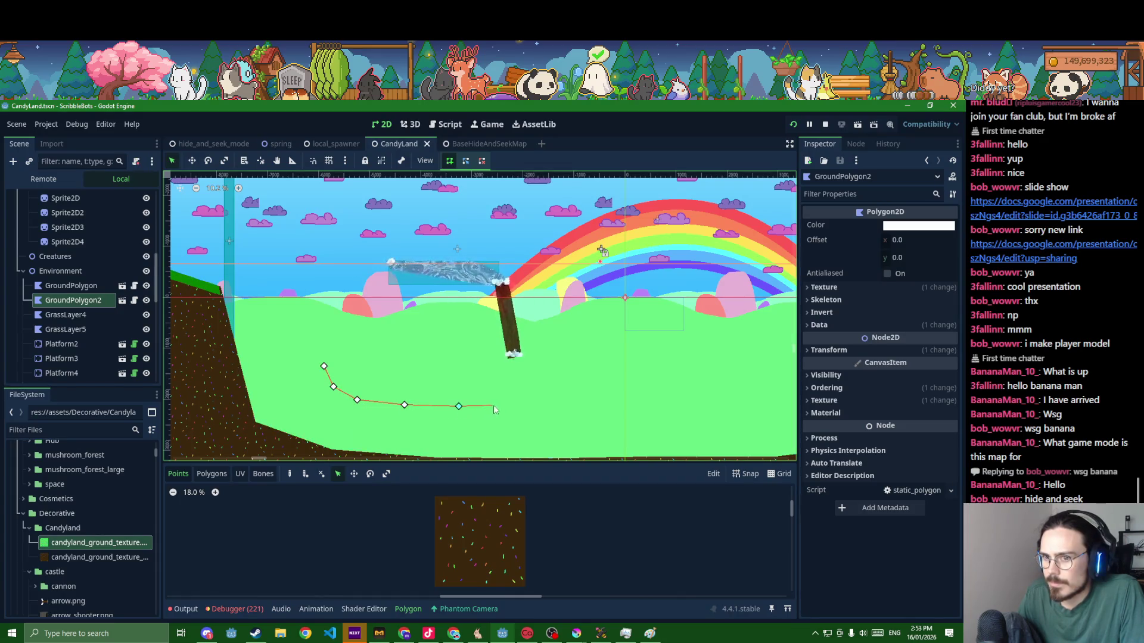
pyautogui.click(540, 403)
pyautogui.click(587, 403)
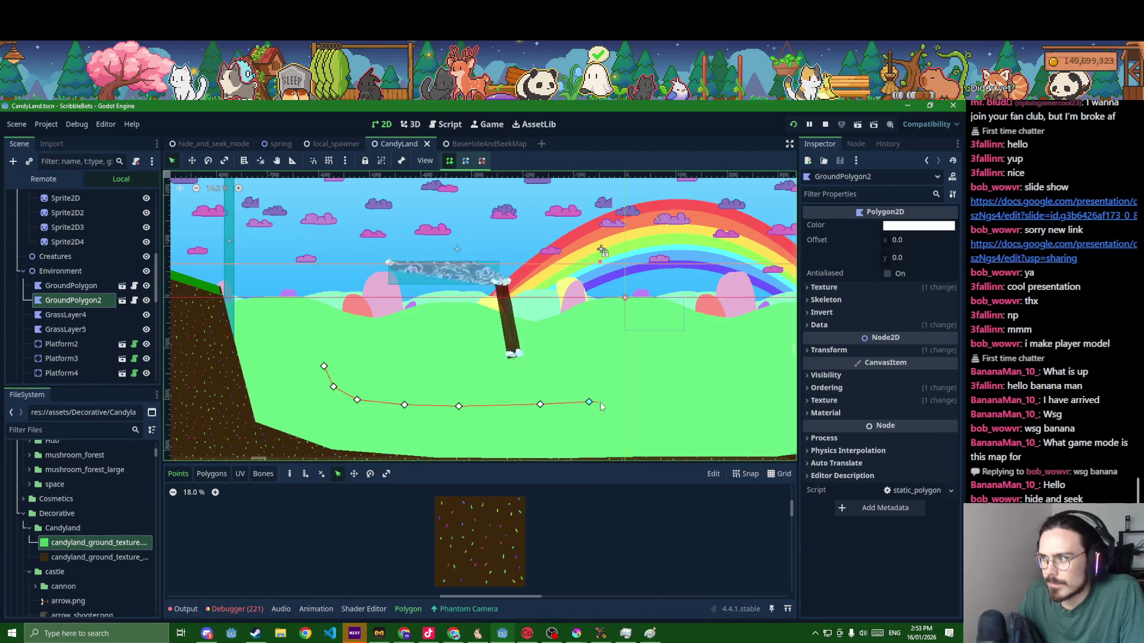
pyautogui.scroll(-3, 608, 403)
pyautogui.scroll(-1, 623, 401)
pyautogui.scroll(-1, 542, 409)
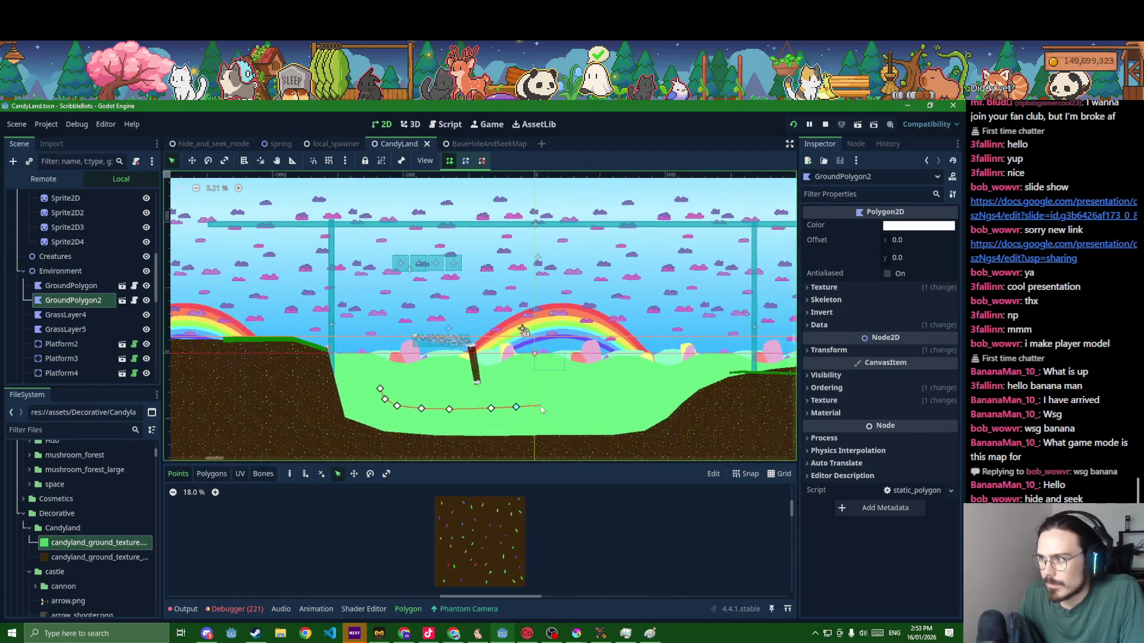
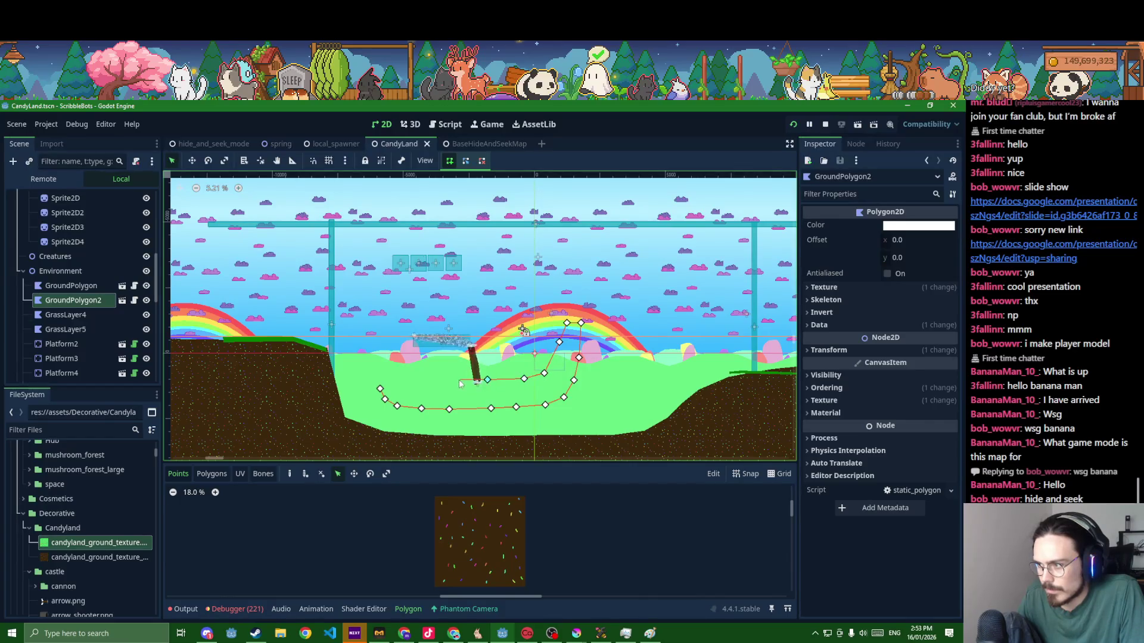
# - Close GroundPolygon2's outline into a filled ground shape and save the scene
pyautogui.click(383, 387)
pyautogui.scroll(2, 581, 397)
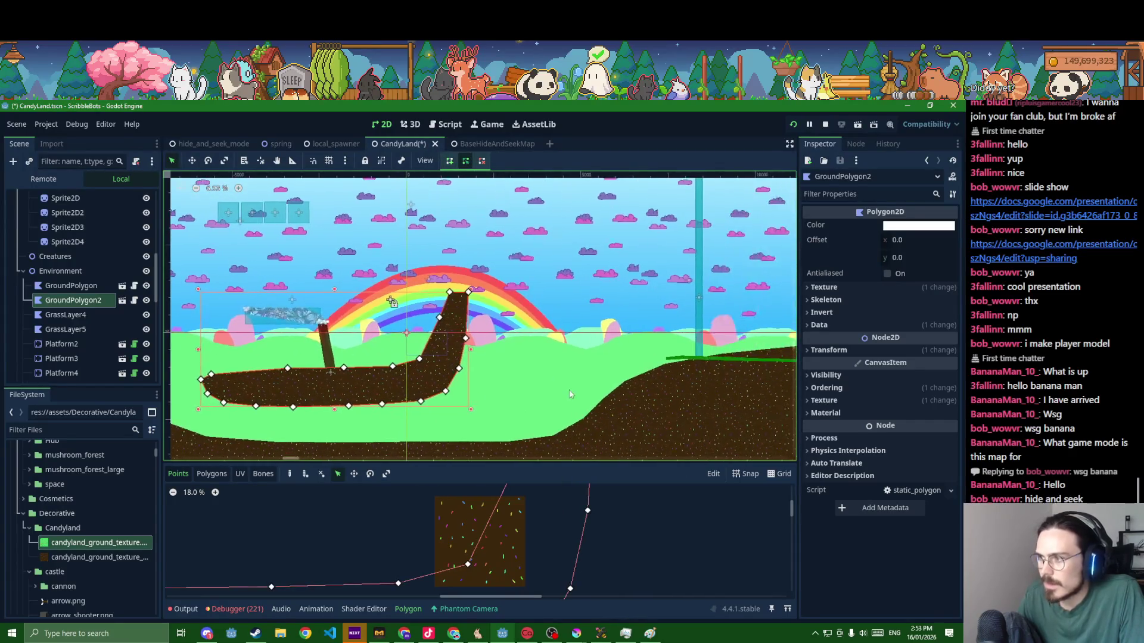
pyautogui.click(569, 390)
pyautogui.hotkey('ctrl', 's')
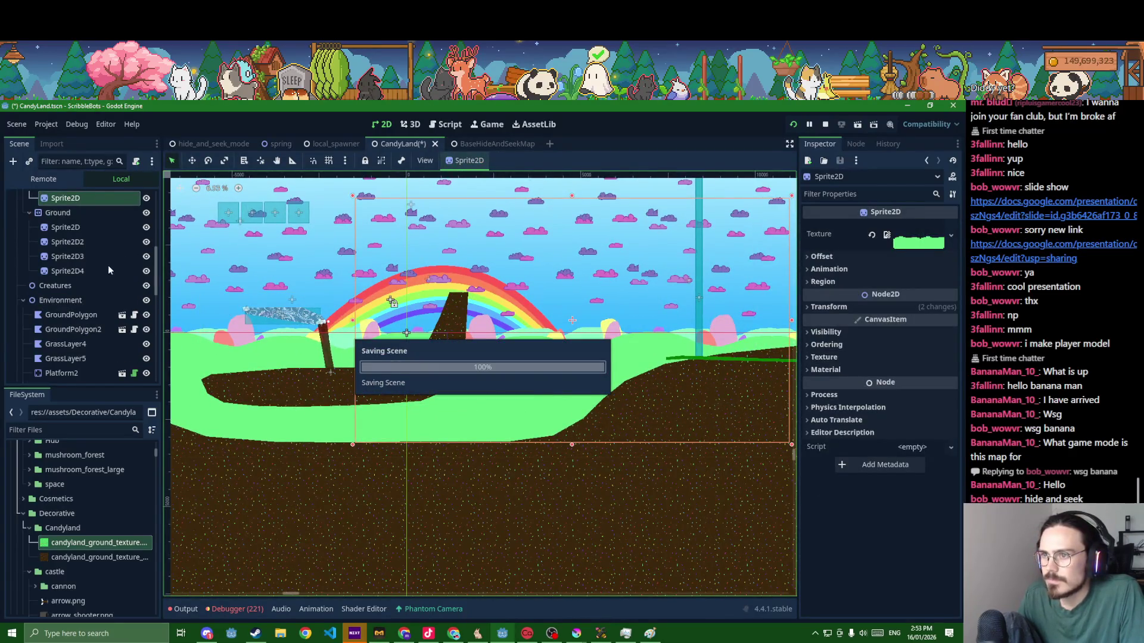
# - Duplicate GroundPolygon2 as GroundPolygon3 after saving
pyautogui.click(382, 390)
pyautogui.scroll(-2, 125, 353)
pyautogui.hotkey('ctrl', 's')
pyautogui.hotkey('ctrl', 'd')
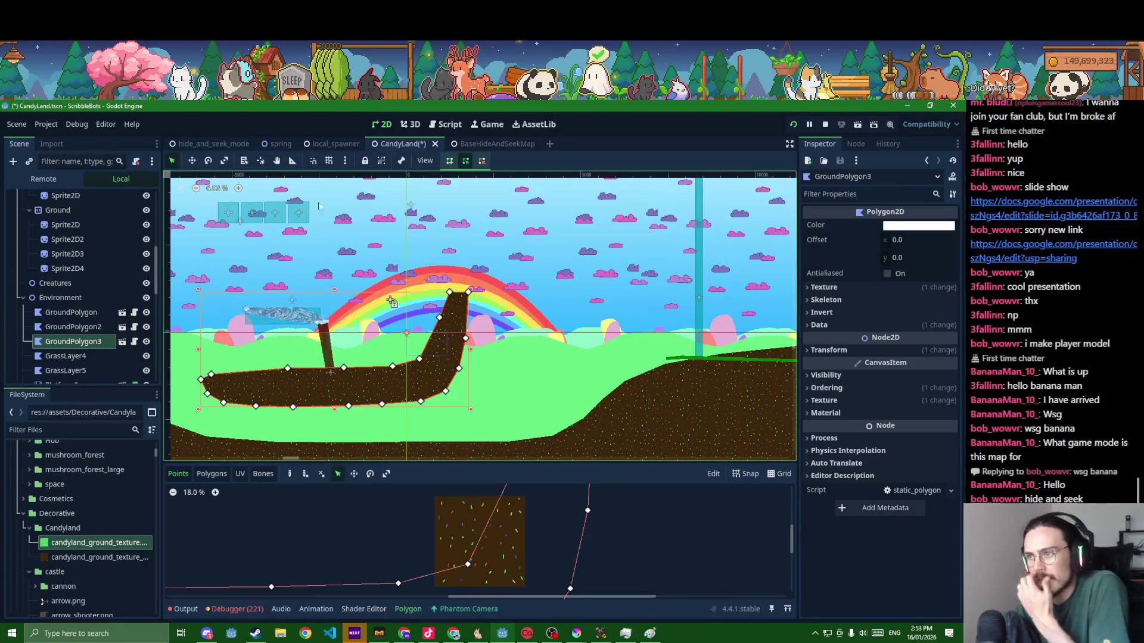
pyautogui.scroll(1, 511, 357)
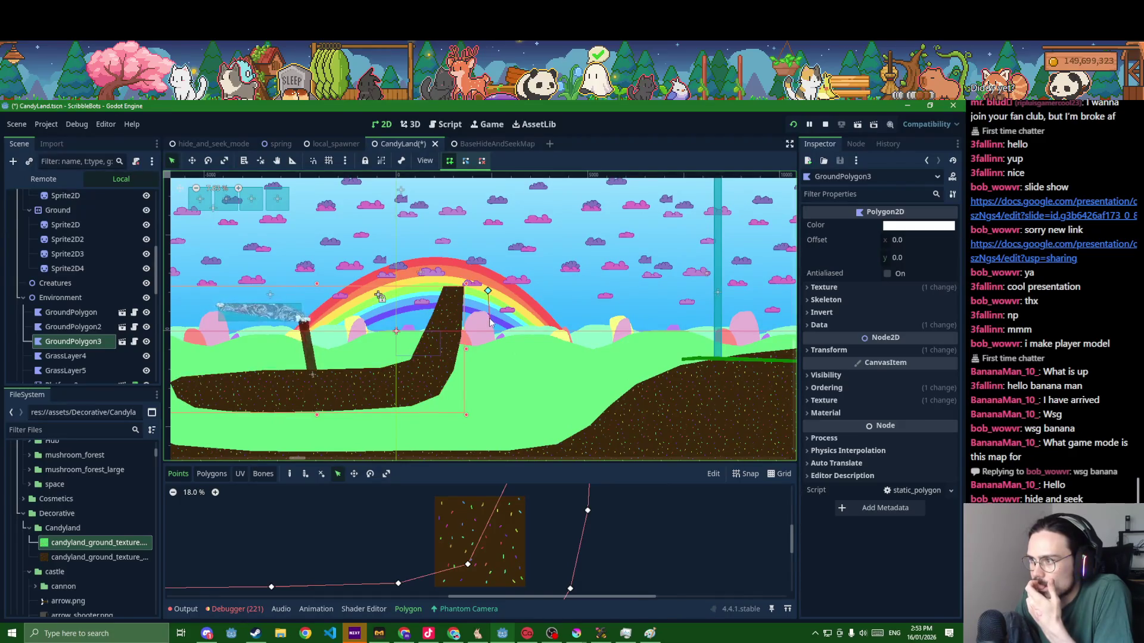
pyautogui.rightClick(490, 320)
# - Redraw GroundPolygon3 as a second slanted pillar and close its shape
pyautogui.click(495, 294)
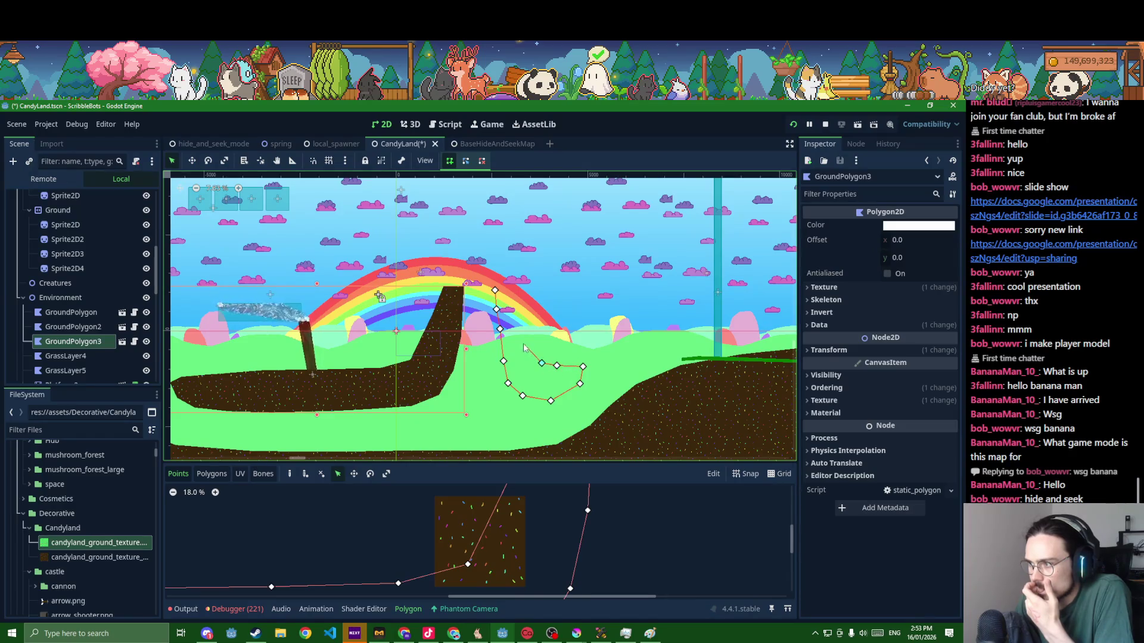
pyautogui.click(495, 292)
pyautogui.scroll(6, 497, 288)
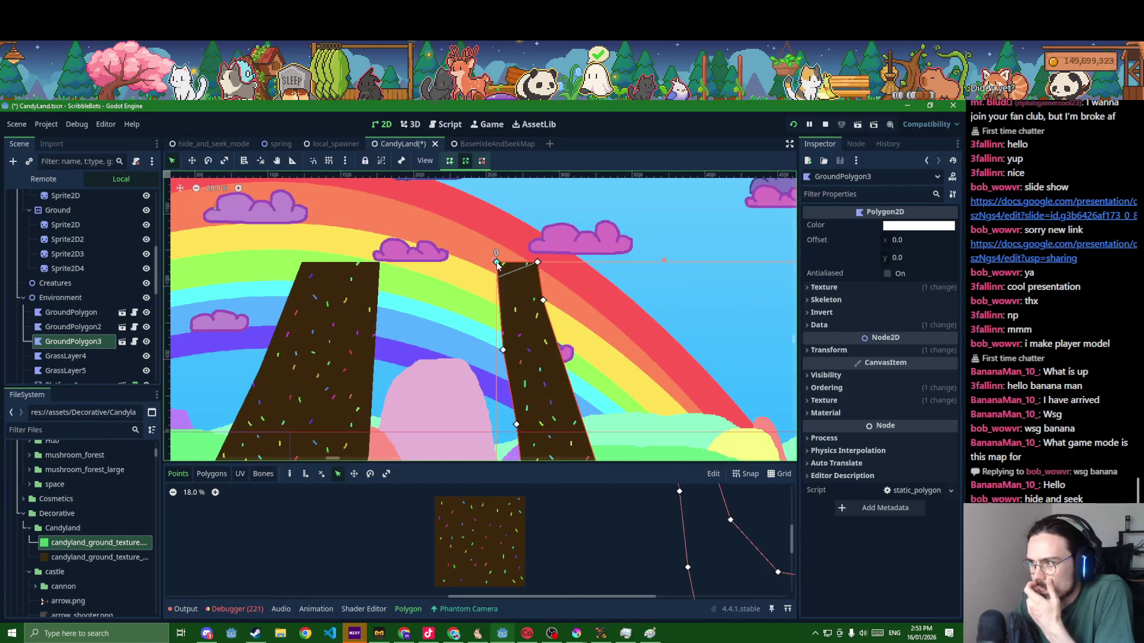
pyautogui.scroll(-3, 495, 262)
pyautogui.scroll(-3, 474, 305)
pyautogui.scroll(-2, 446, 349)
# - Select the waterfall Sprite2D and frame the view on it
pyautogui.click(408, 393)
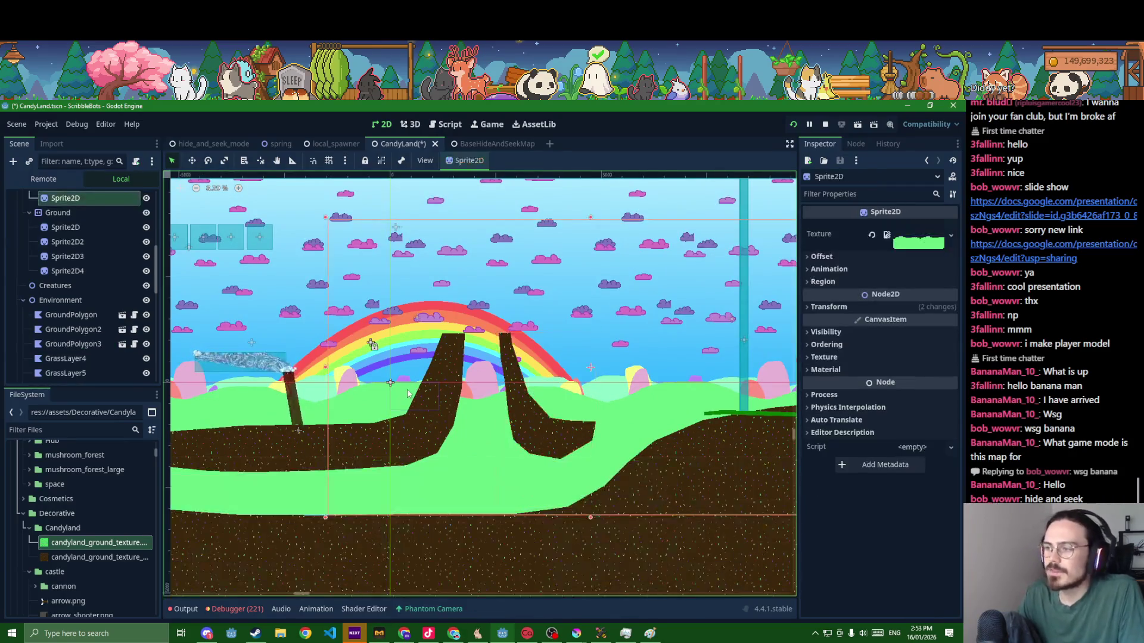
pyautogui.click(289, 408)
pyautogui.press('f')
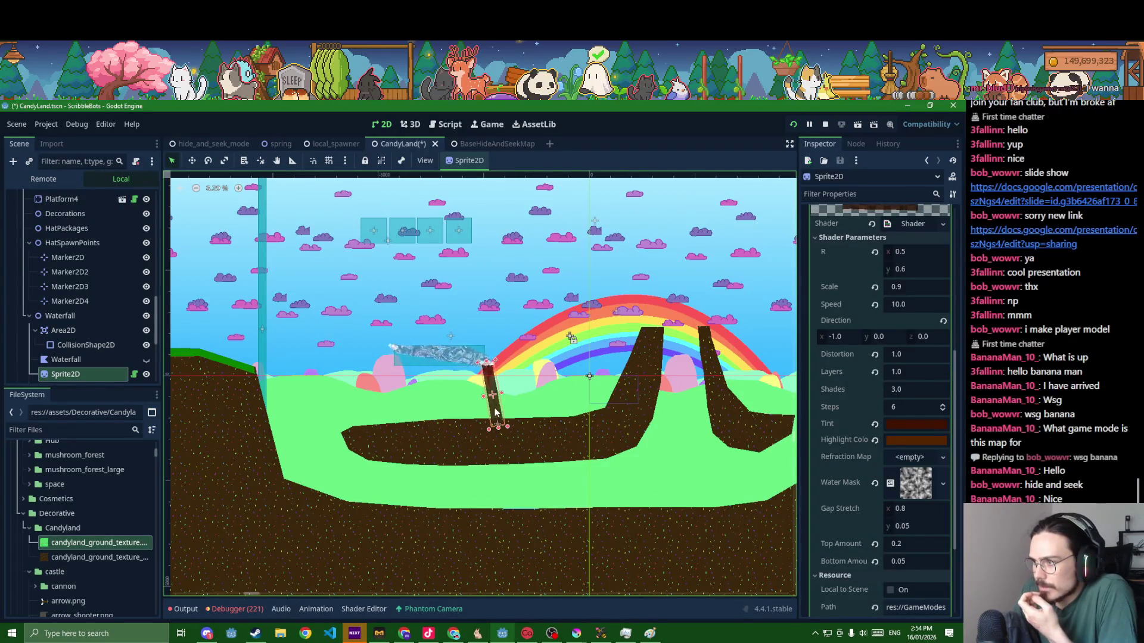
# - Move the waterfall sprite into the left channel and reset its rotation to 0 and scale to 1
pyautogui.moveTo(494, 406); pyautogui.dragTo(310, 444)
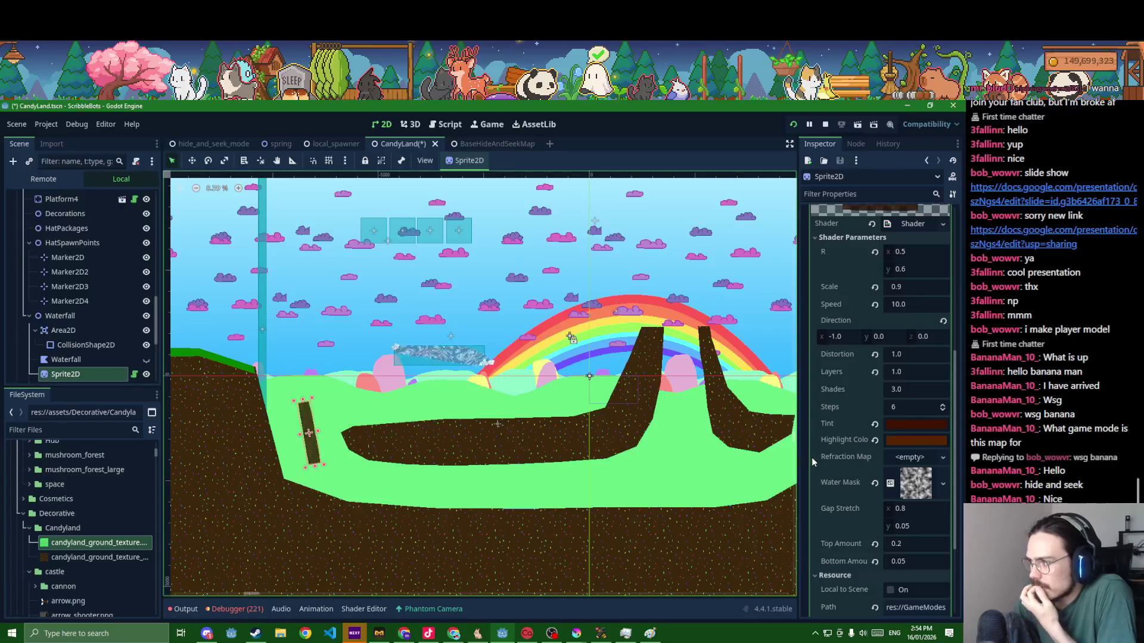
pyautogui.scroll(5, 827, 438)
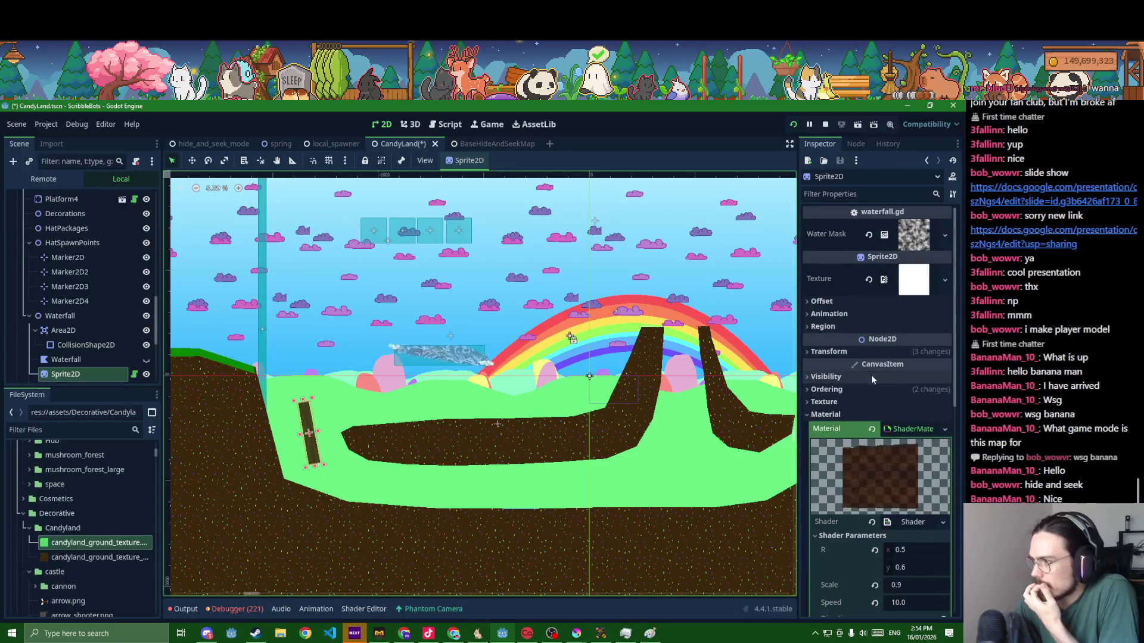
pyautogui.click(858, 351)
pyautogui.click(871, 402)
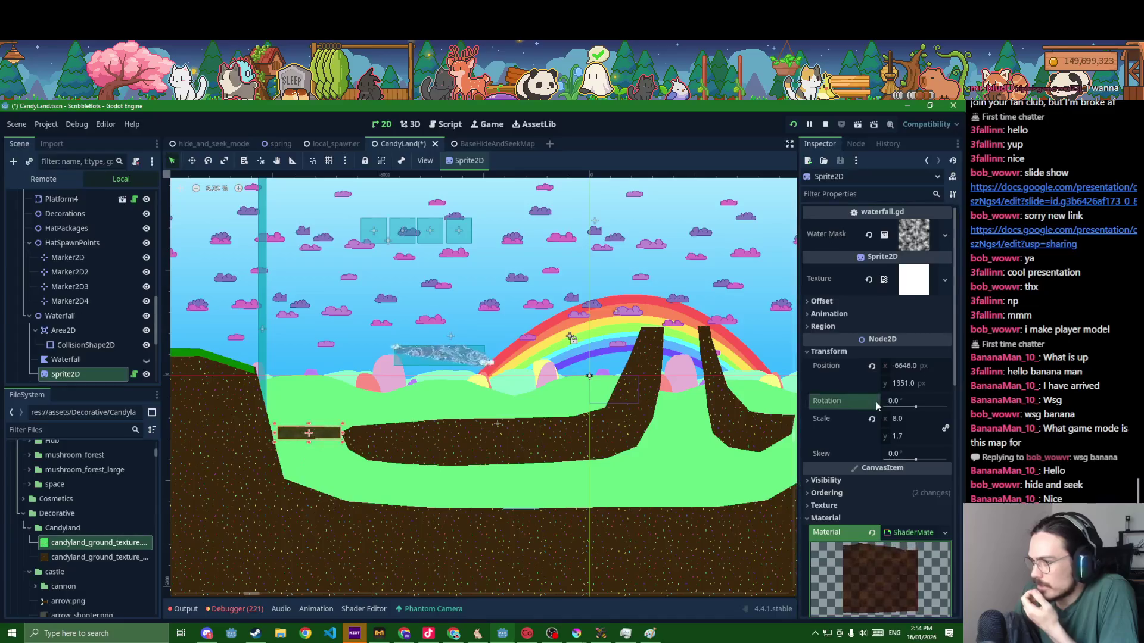
pyautogui.click(871, 418)
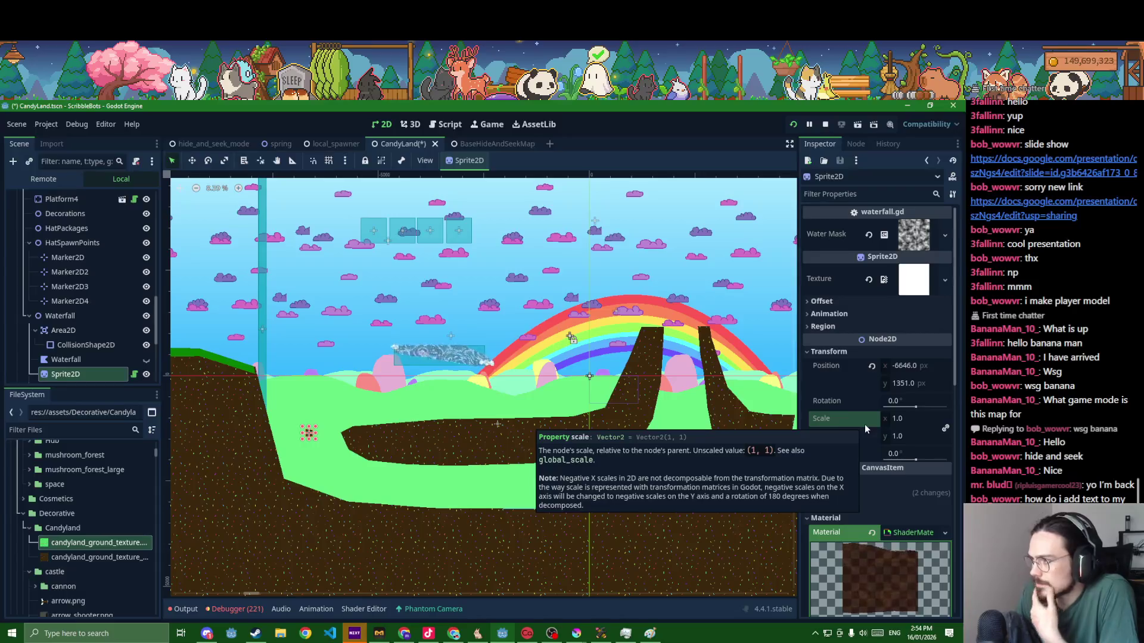
# - Inspect the sprite's current texture, clear it, and list new texture types
pyautogui.click(904, 283)
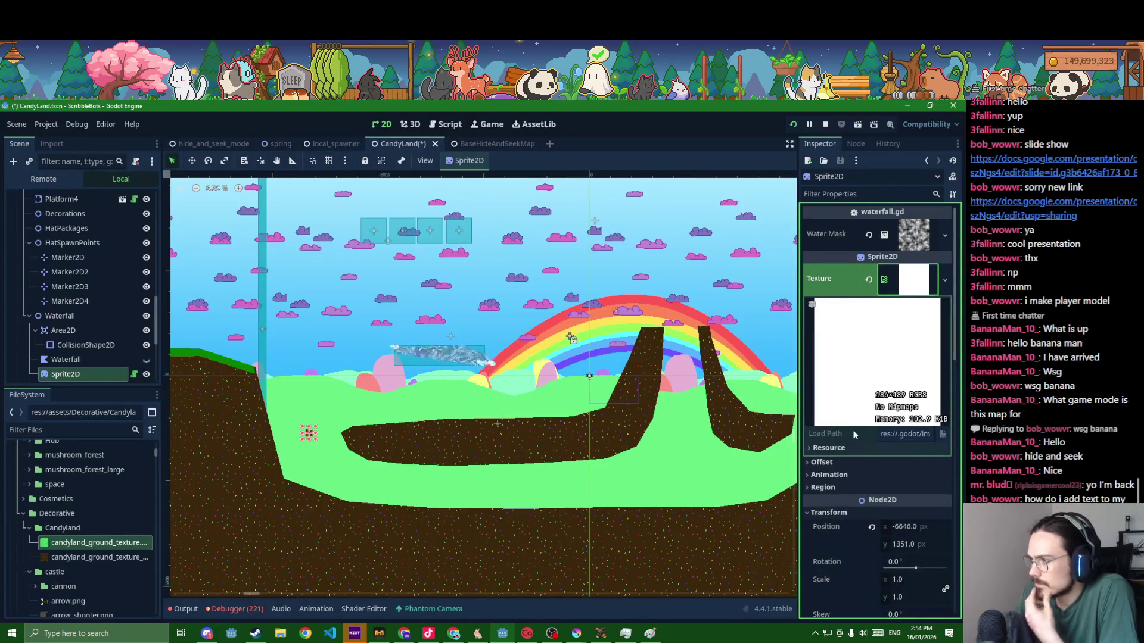
pyautogui.click(843, 450)
pyautogui.click(842, 452)
pyautogui.click(913, 284)
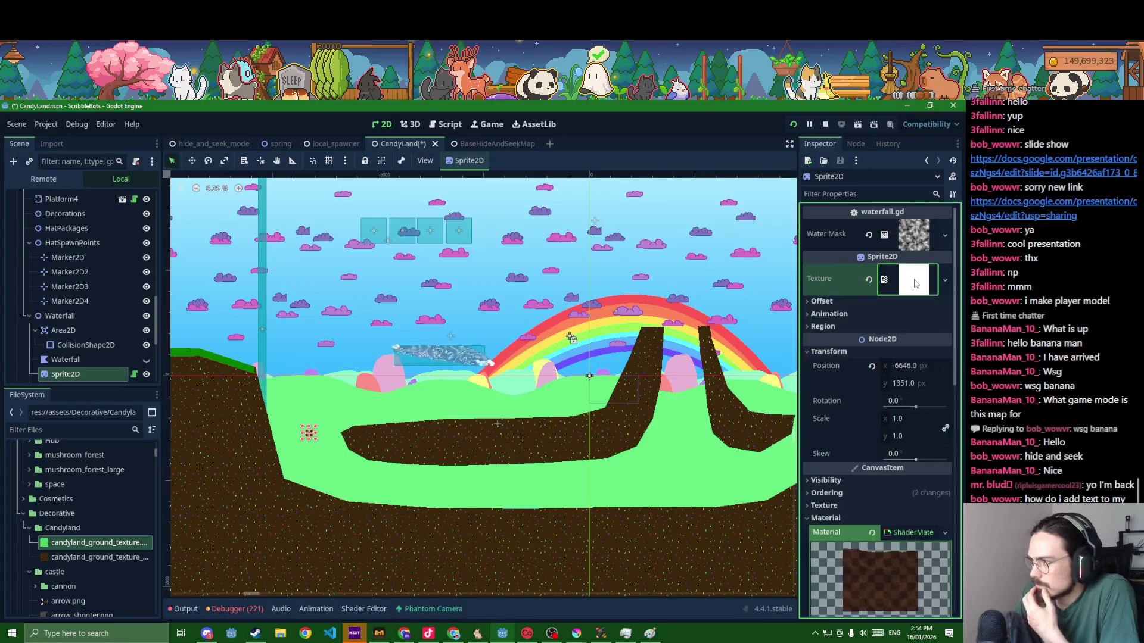
pyautogui.click(869, 280)
pyautogui.click(944, 271)
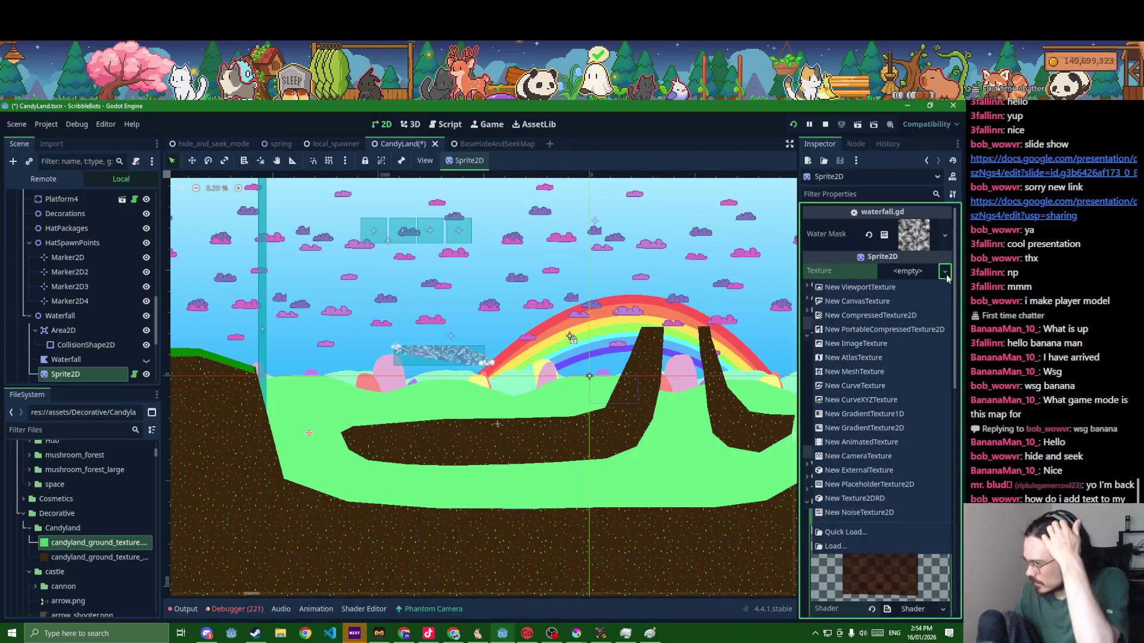
# - Assign a new GradientTexture2D with its gradient end colour set to white
pyautogui.click(864, 427)
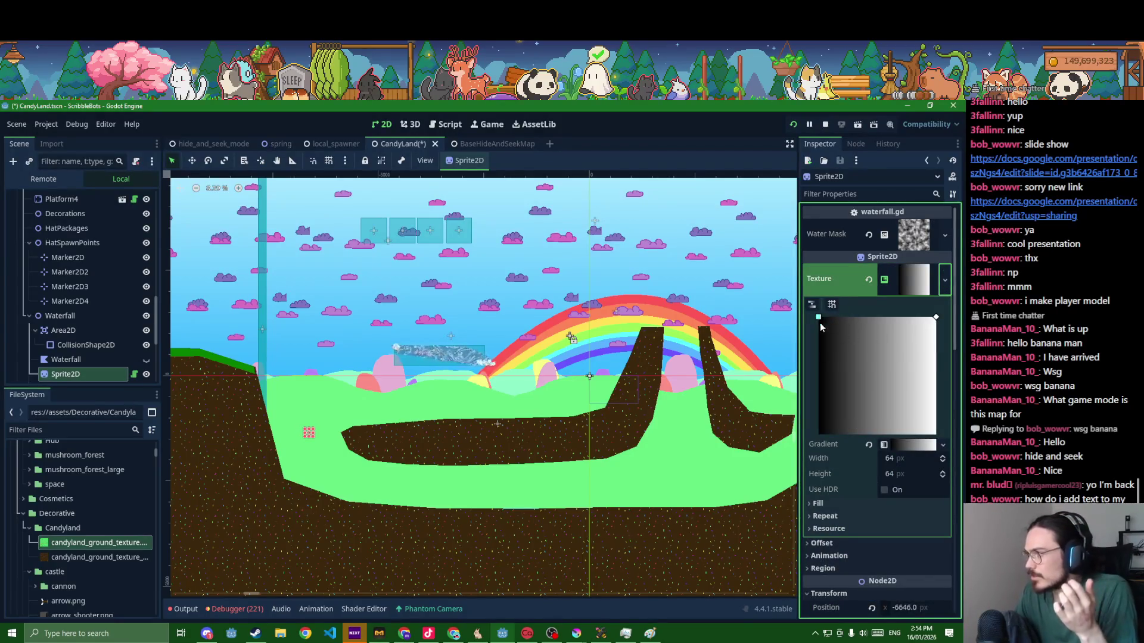
pyautogui.click(889, 446)
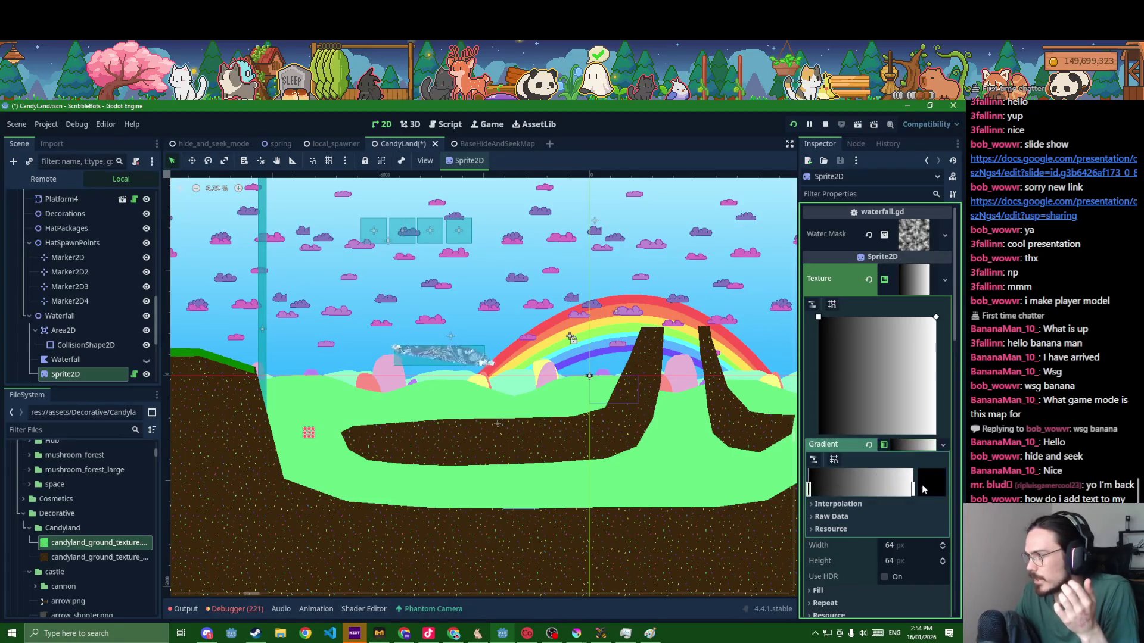
pyautogui.click(923, 488)
pyautogui.click(912, 399)
pyautogui.click(898, 505)
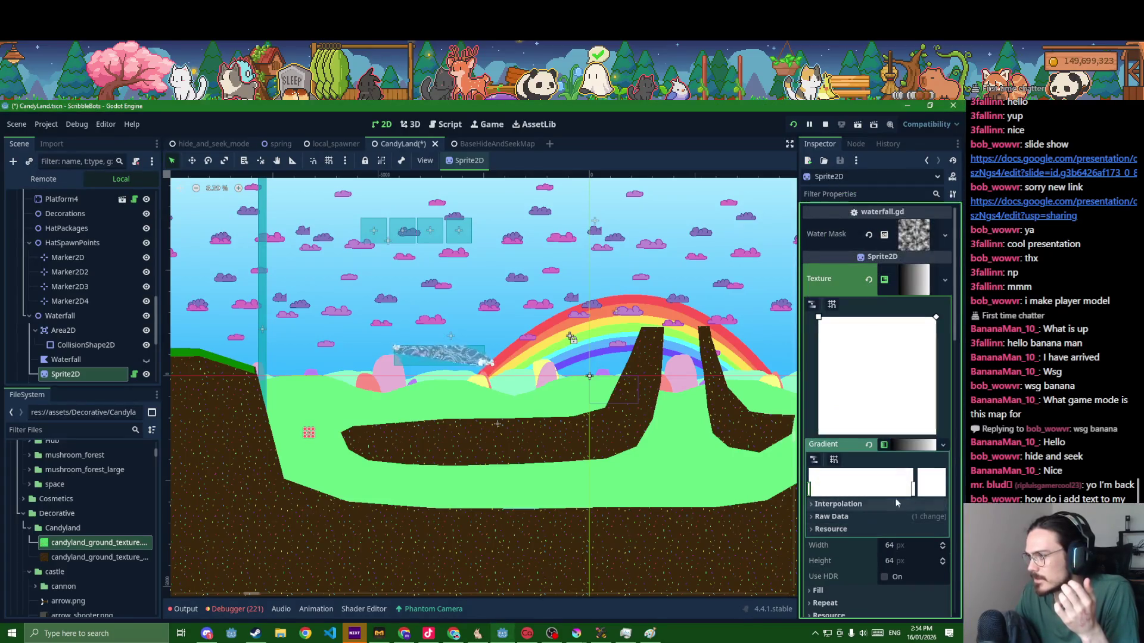
# - Size the gradient texture 3000 by 3000 and save the scene
pyautogui.click(902, 547)
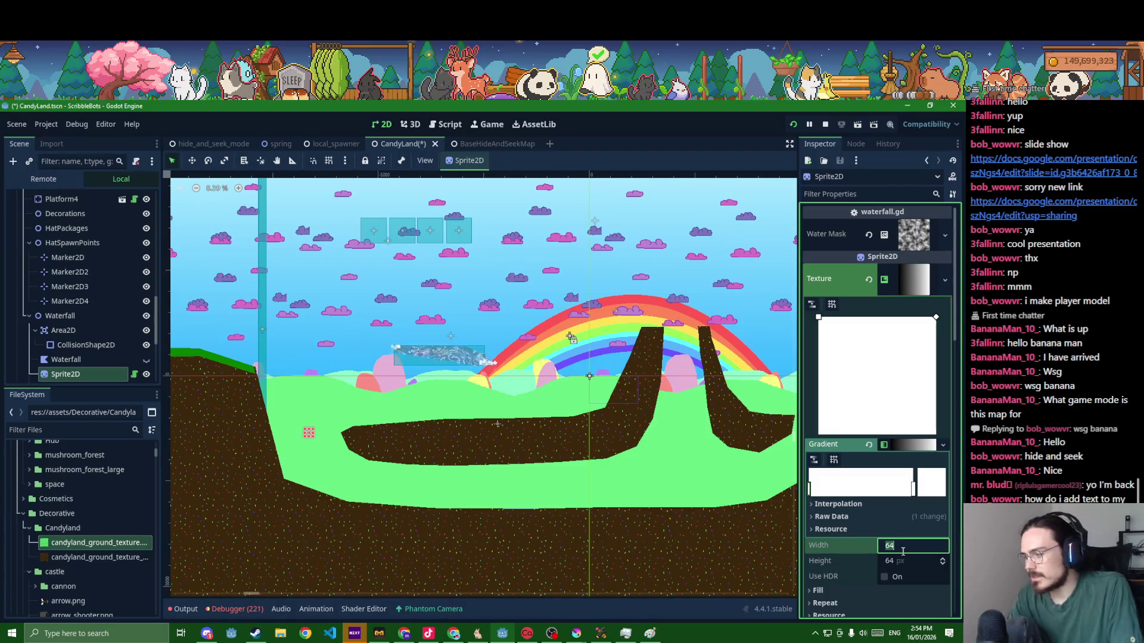
pyautogui.write('3000')
pyautogui.press('Tab')
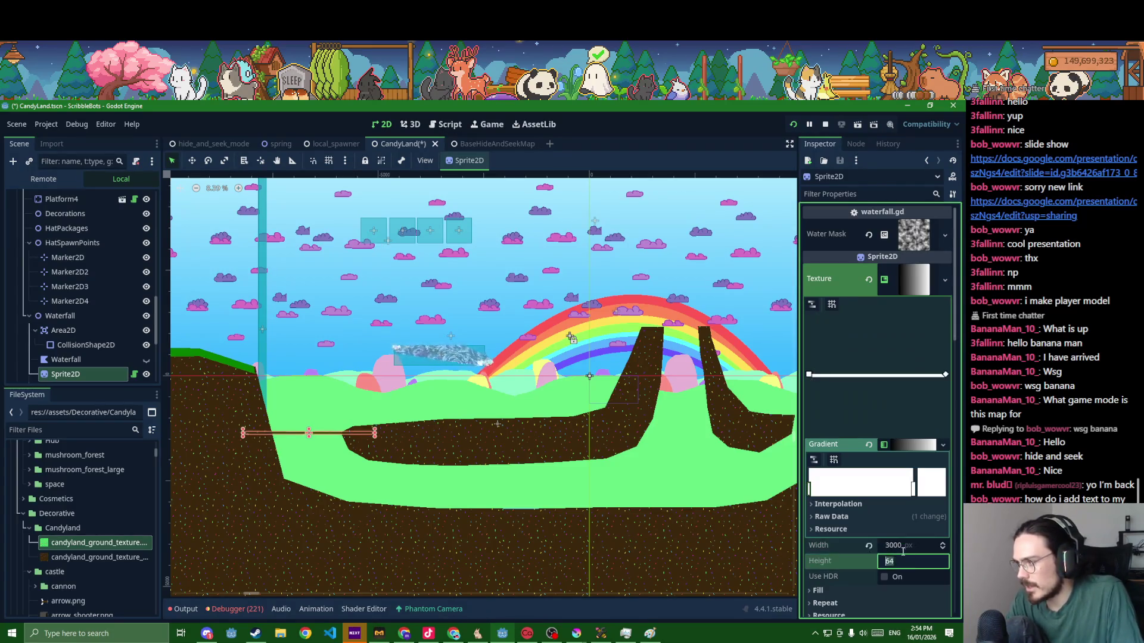
pyautogui.write('3000')
pyautogui.press('Return')
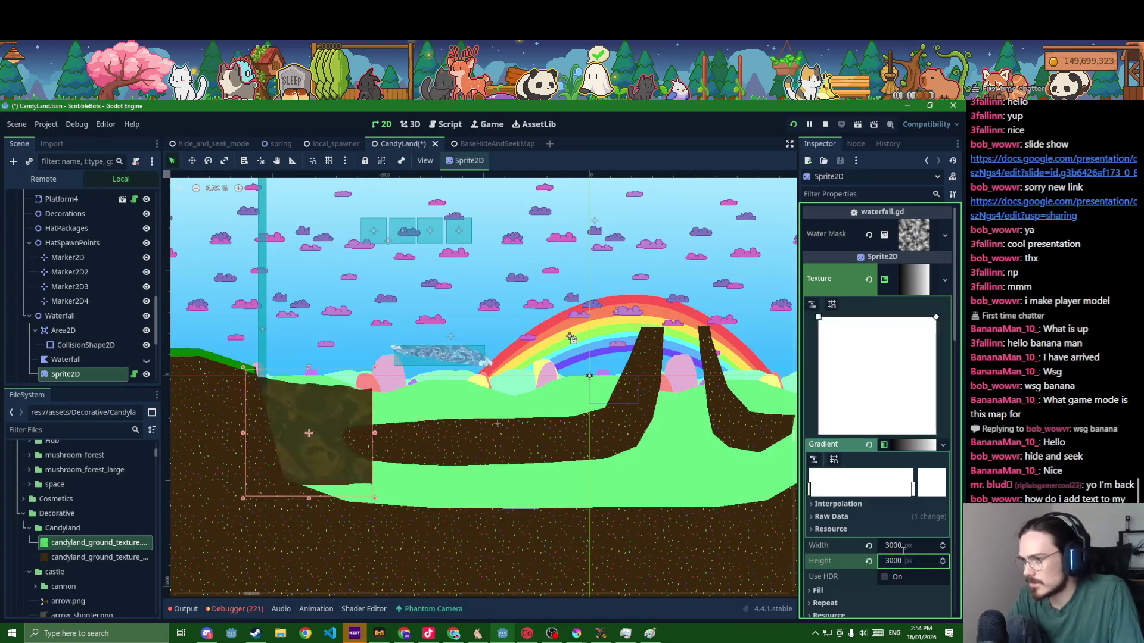
pyautogui.hotkey('ctrl', 's')
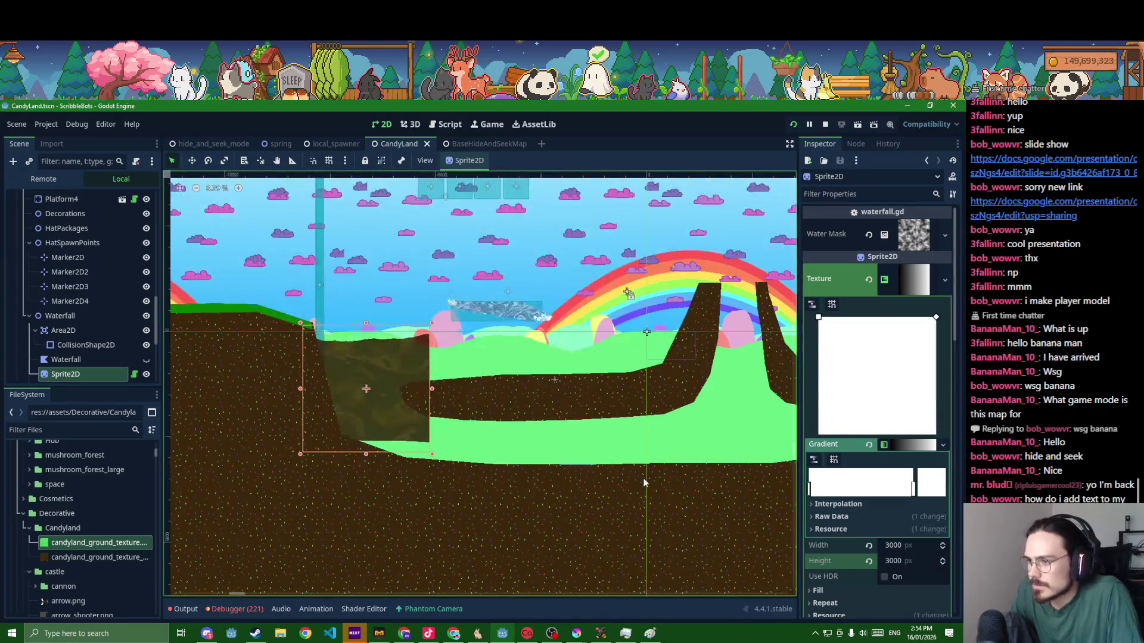
# - Move the sprite into the lower channel and widen the texture to 10000
pyautogui.moveTo(365, 388); pyautogui.dragTo(414, 458)
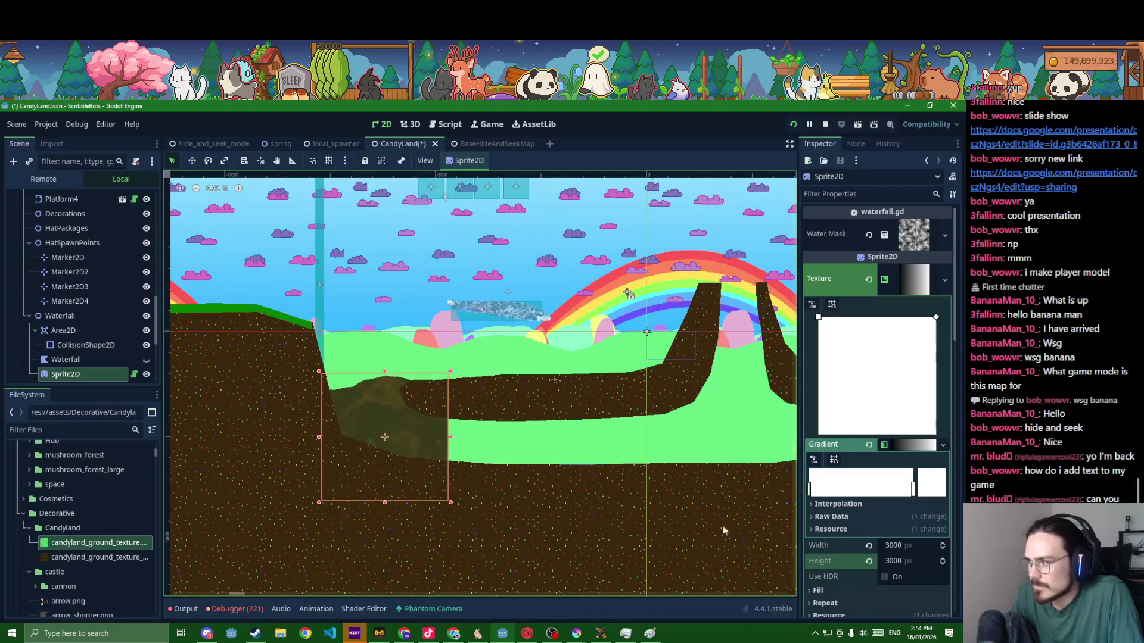
pyautogui.click(904, 546)
pyautogui.write('100')
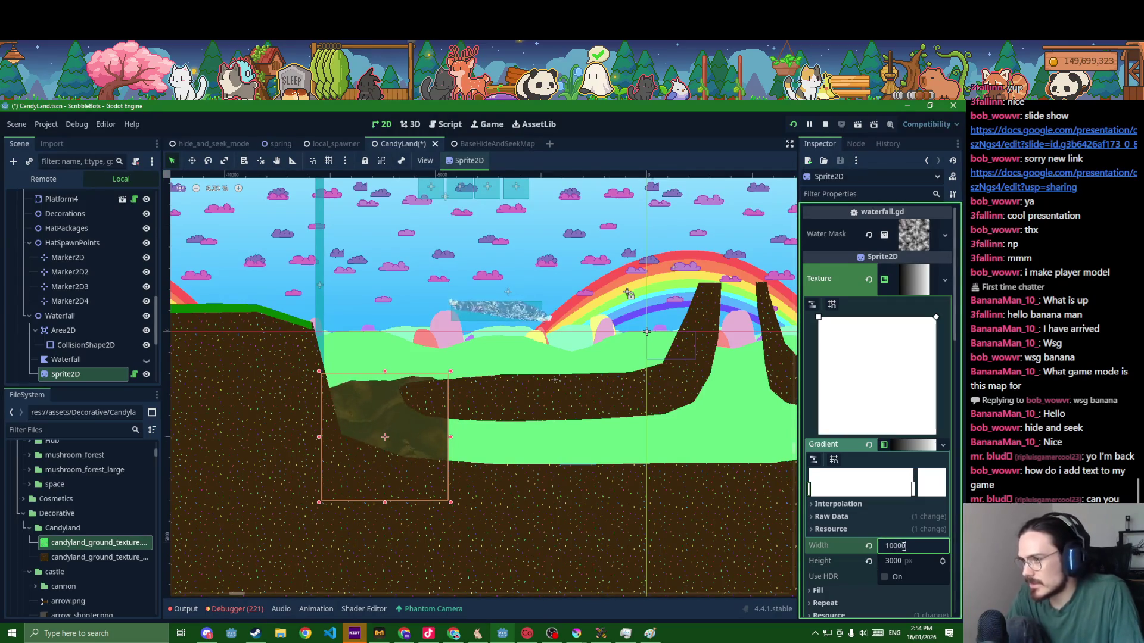
pyautogui.press('Return')
pyautogui.scroll(-4, 628, 527)
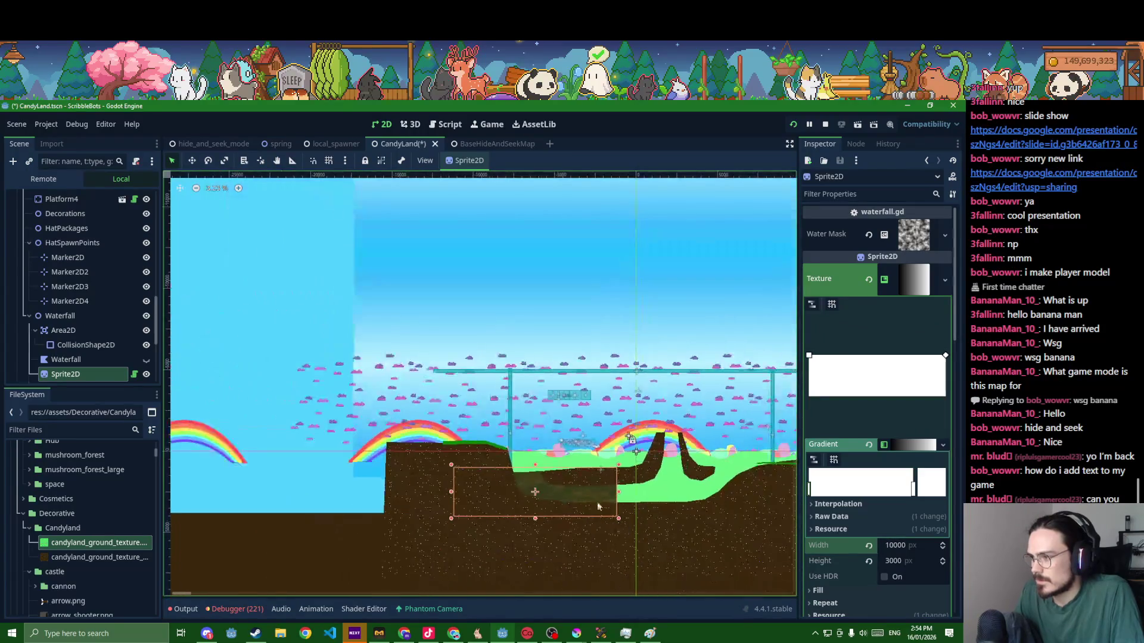
# - Nudge the widened sprite along the river and save the CandyLand scene
pyautogui.moveTo(581, 496)
pyautogui.mouseDown()
pyautogui.moveTo(626, 497)
pyautogui.moveTo(616, 494)
pyautogui.mouseUp()
pyautogui.hotkey('ctrl', 's')
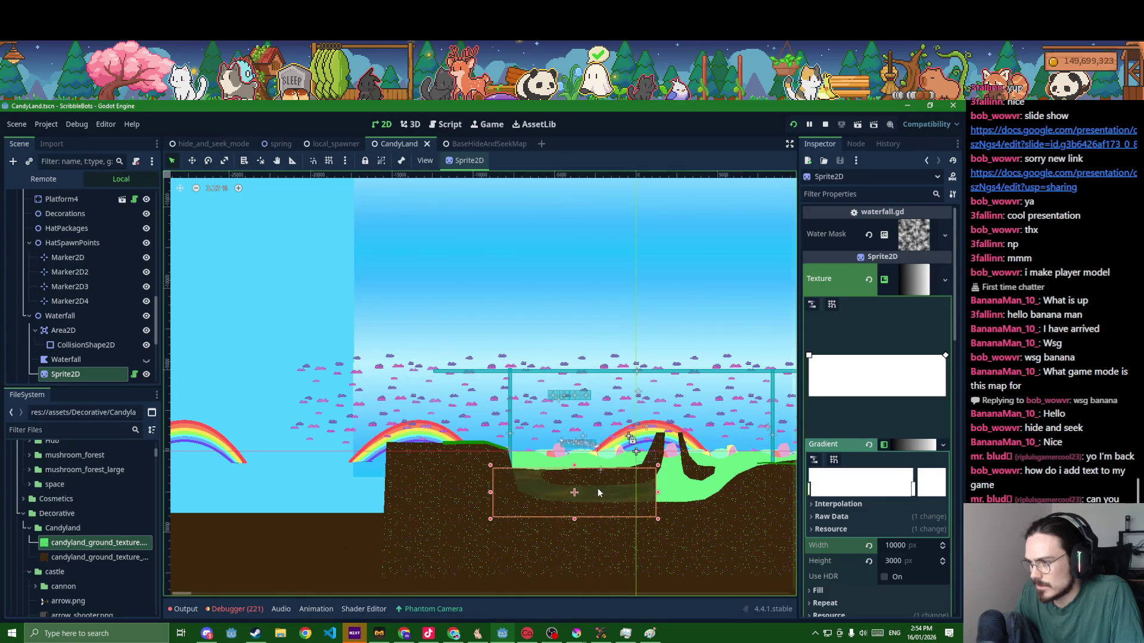
pyautogui.scroll(4, 601, 488)
pyautogui.scroll(2, 643, 495)
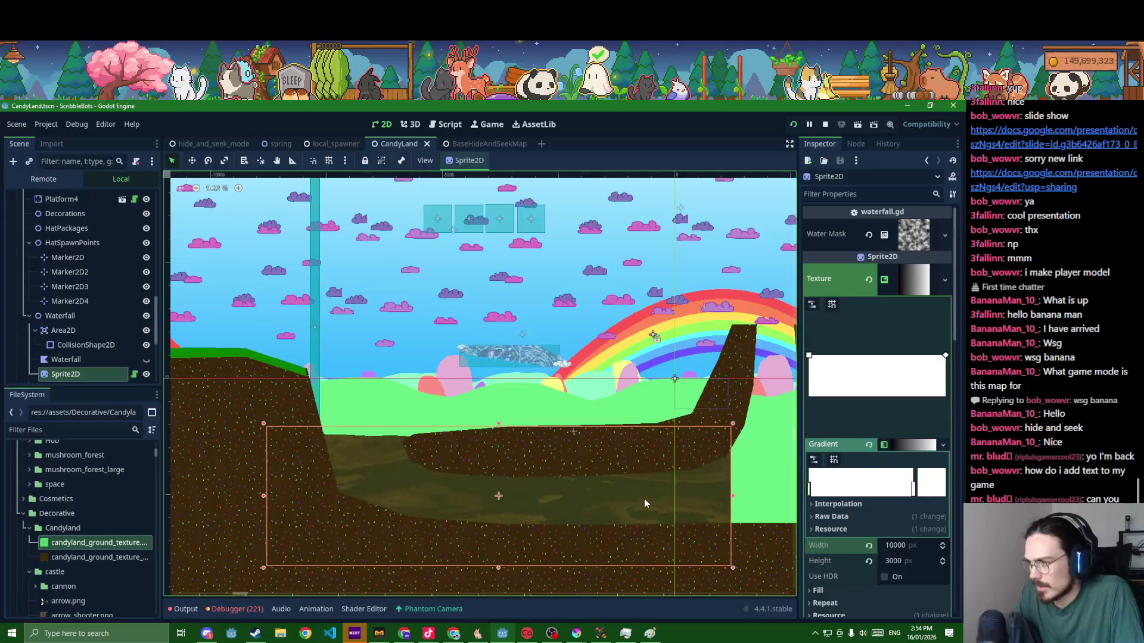
pyautogui.moveTo(645, 501); pyautogui.dragTo(651, 509)
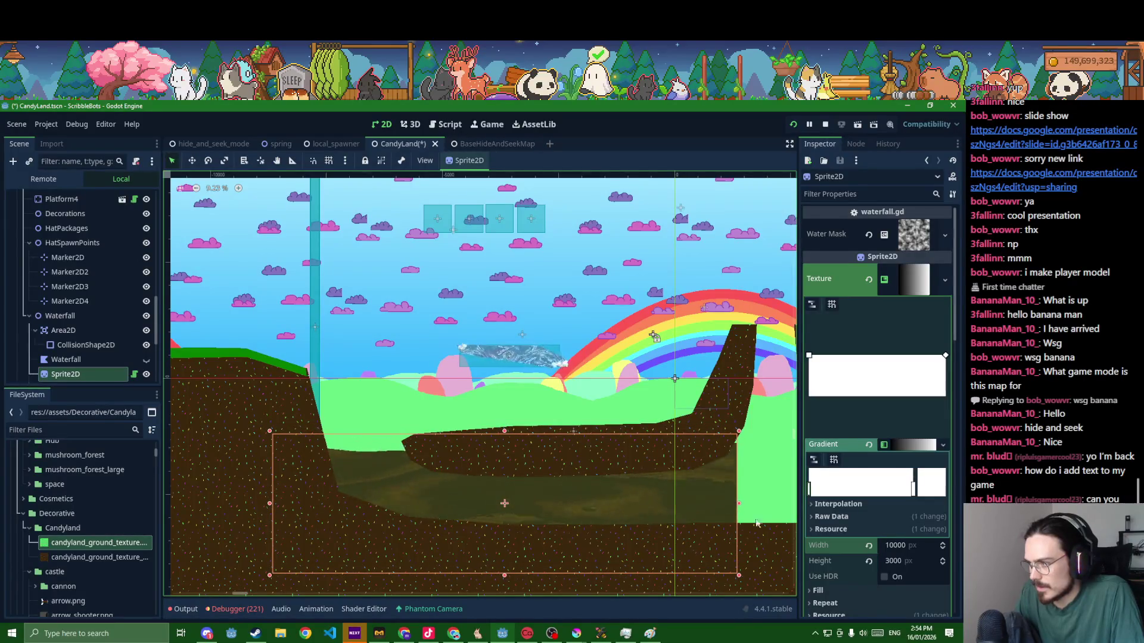
pyautogui.scroll(-5, 847, 530)
pyautogui.scroll(-4, 846, 529)
pyautogui.hotkey('ctrl', 's')
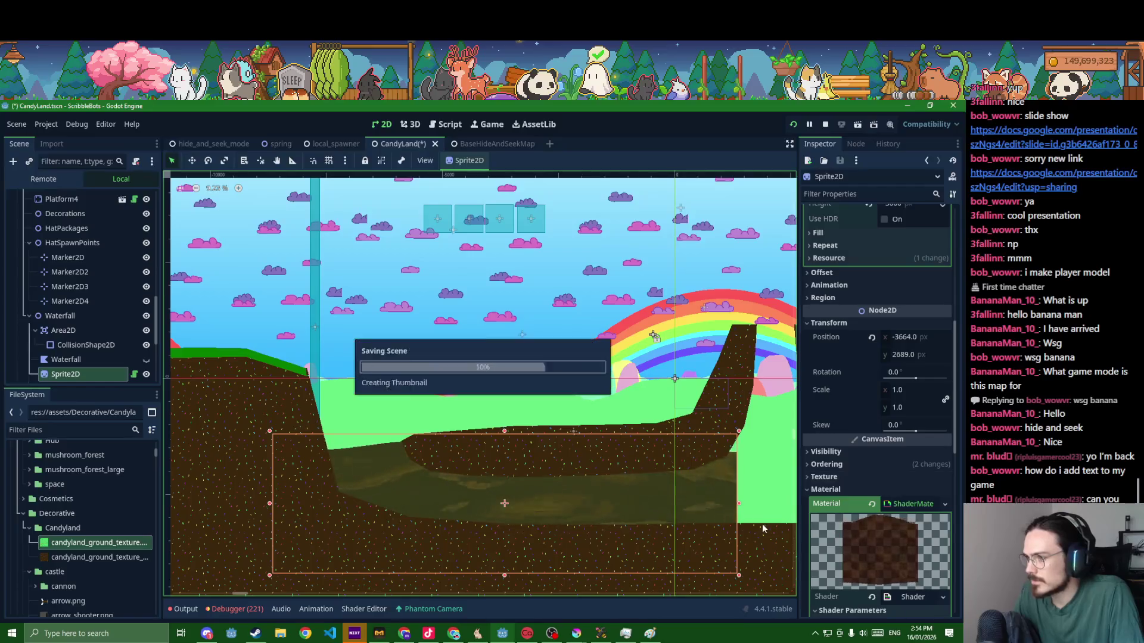
pyautogui.scroll(-5, 855, 529)
pyautogui.scroll(-4, 854, 530)
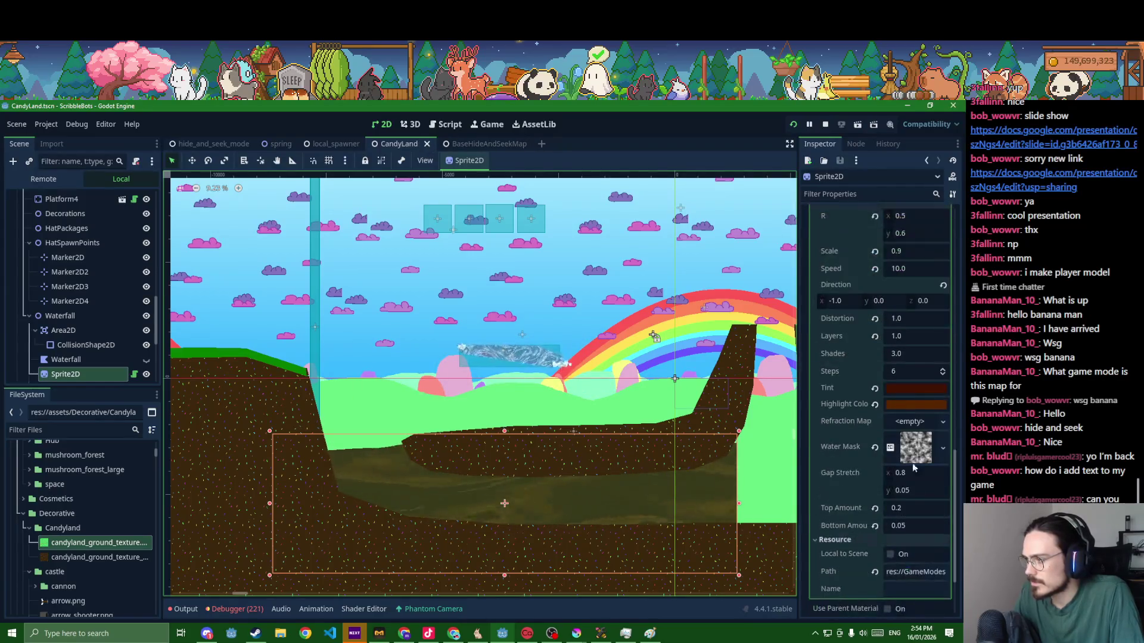
# - Shift the level view, then switch to the BaseHideAndSeekMap scene
pyautogui.moveTo(678, 502); pyautogui.dragTo(601, 472)
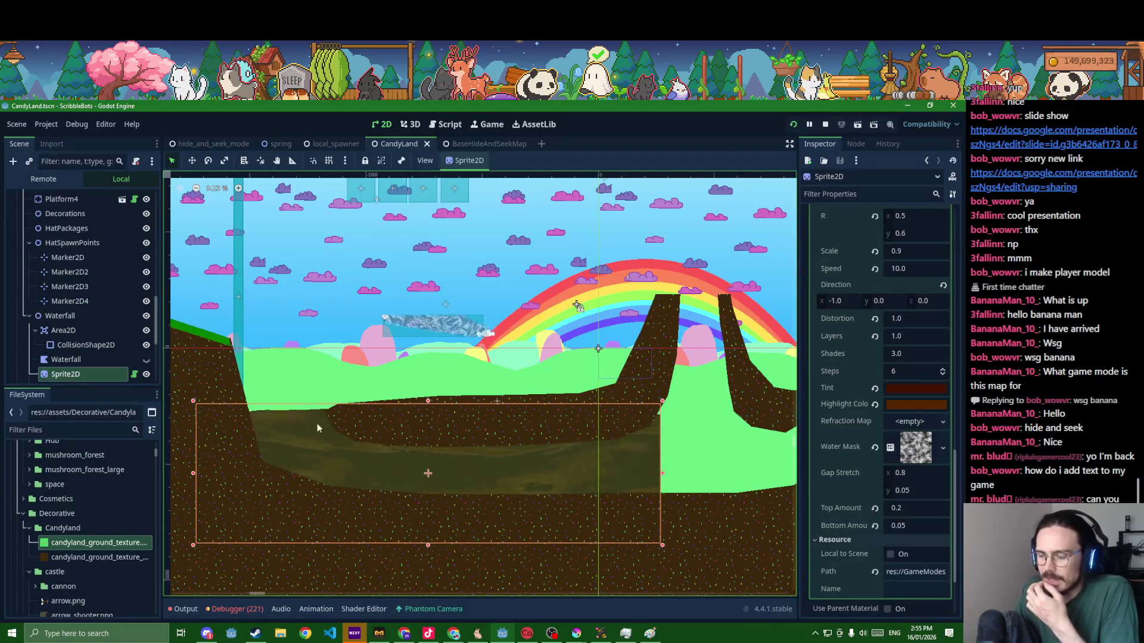
pyautogui.scroll(-1, 287, 501)
pyautogui.scroll(-1, 282, 512)
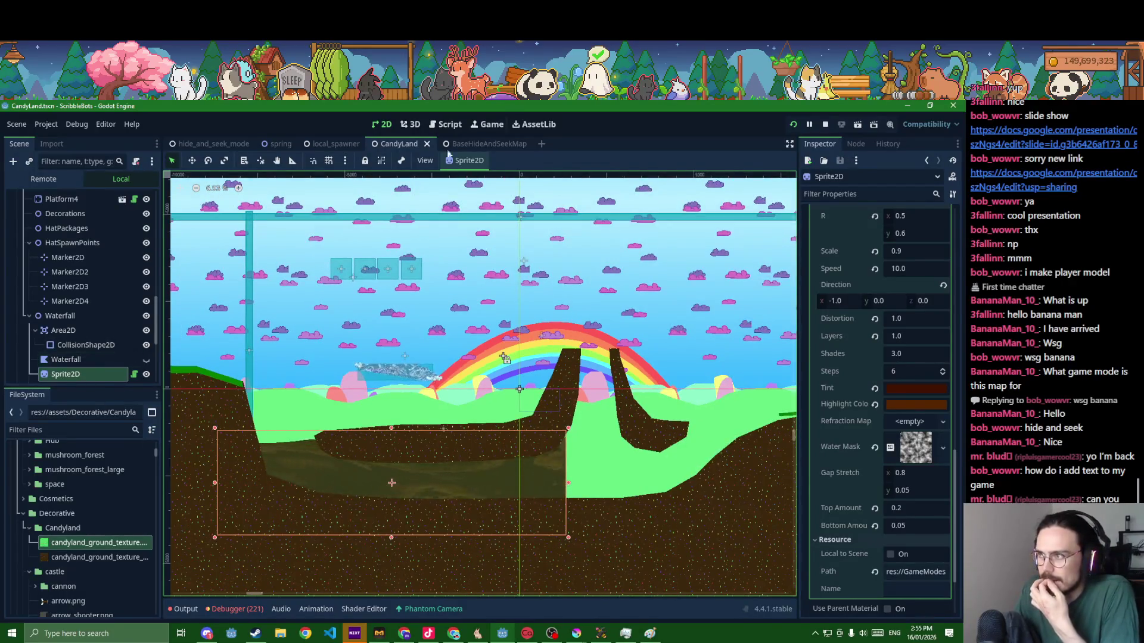
pyautogui.click(496, 143)
pyautogui.scroll(-1, 408, 304)
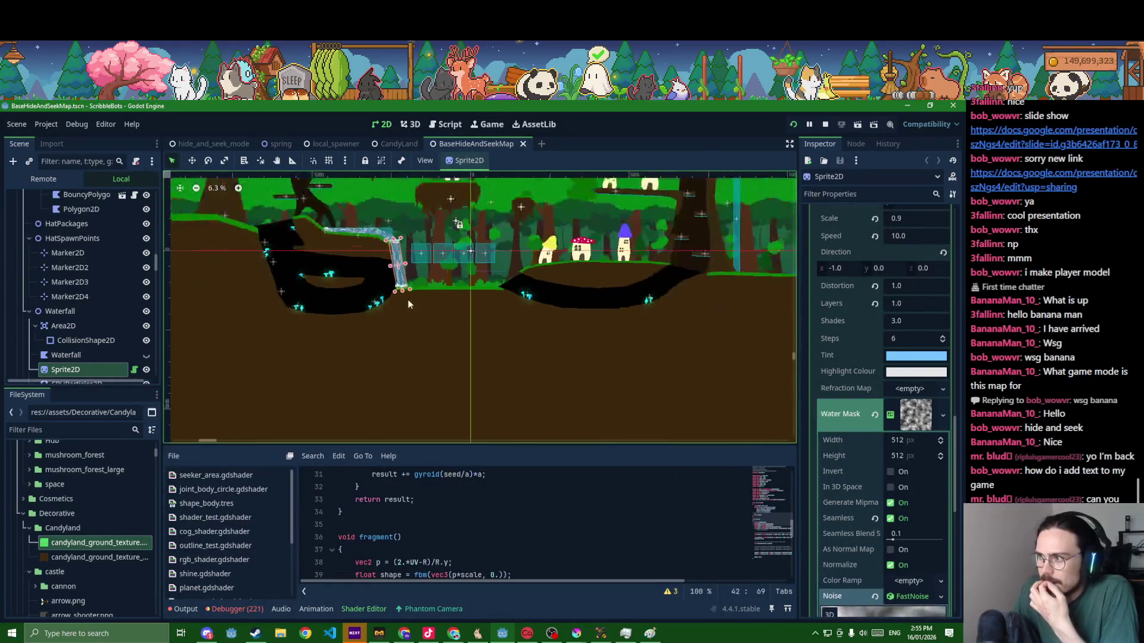
pyautogui.click(544, 289)
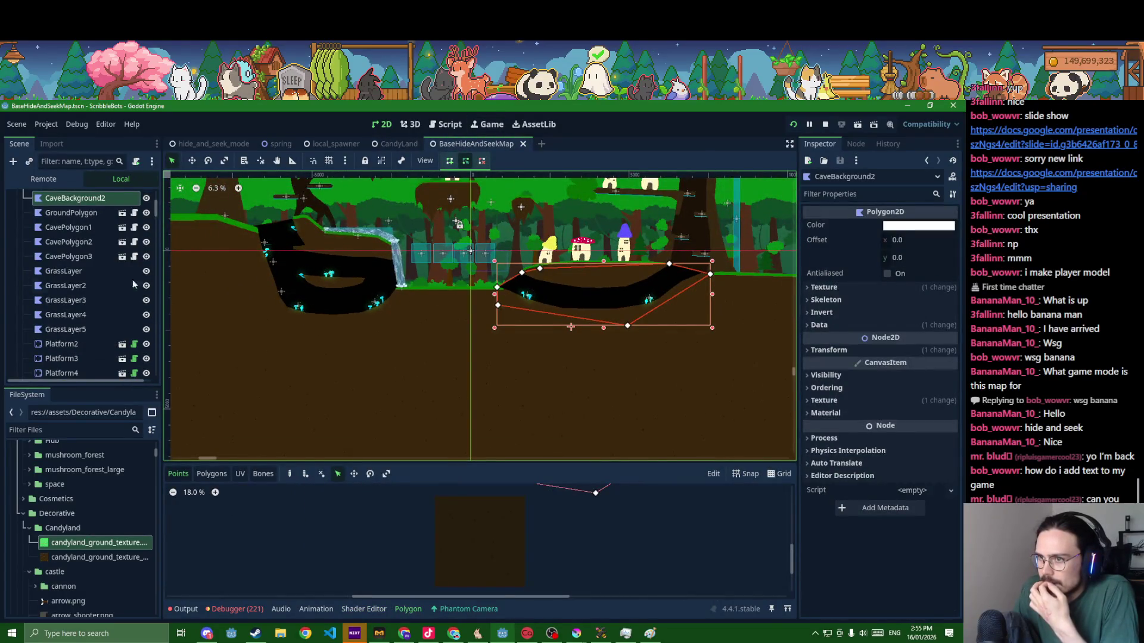
pyautogui.click(395, 145)
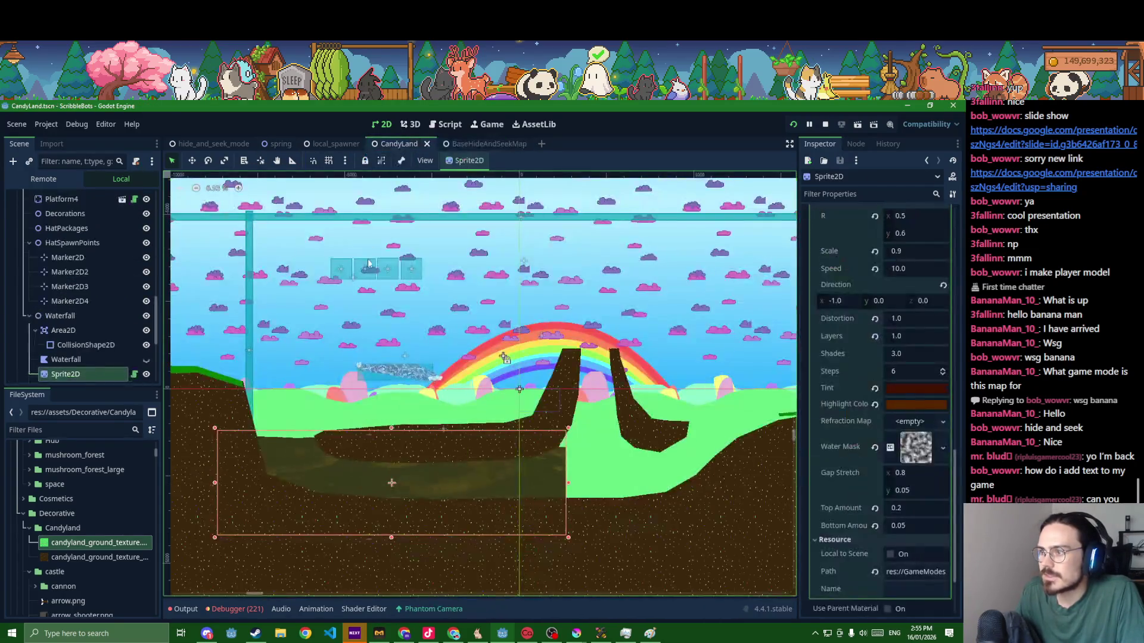
pyautogui.scroll(2, 75, 321)
pyautogui.scroll(2, 64, 286)
pyautogui.scroll(2, 54, 259)
pyautogui.click(50, 250)
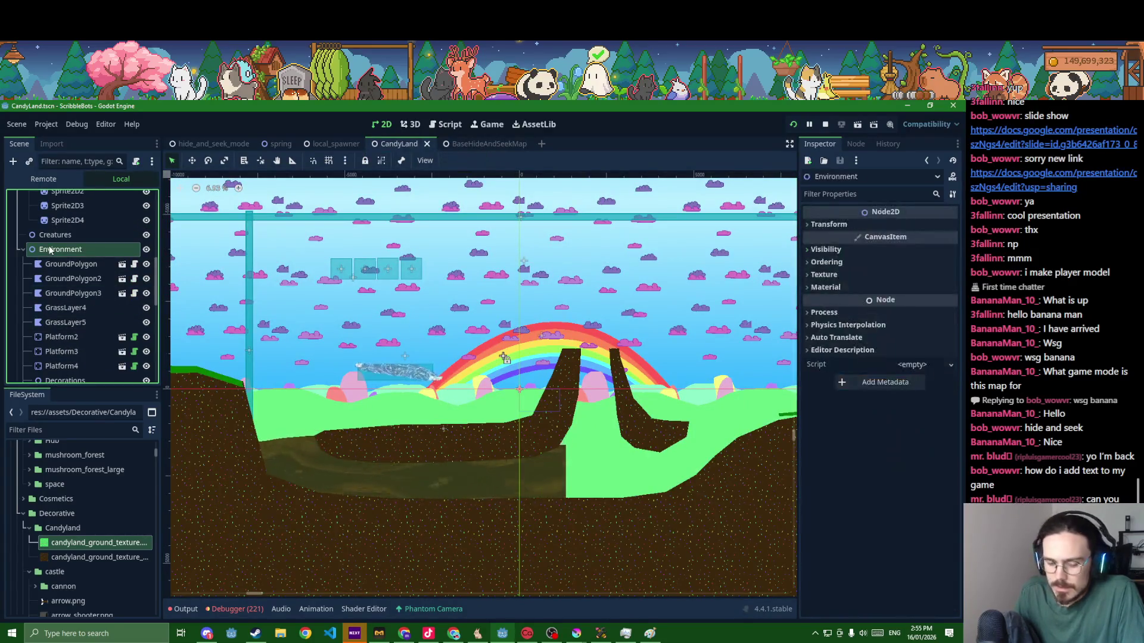
# - Draw CaveBackground2's outline around the riverbed and pillars and close the shape
pyautogui.click(302, 449)
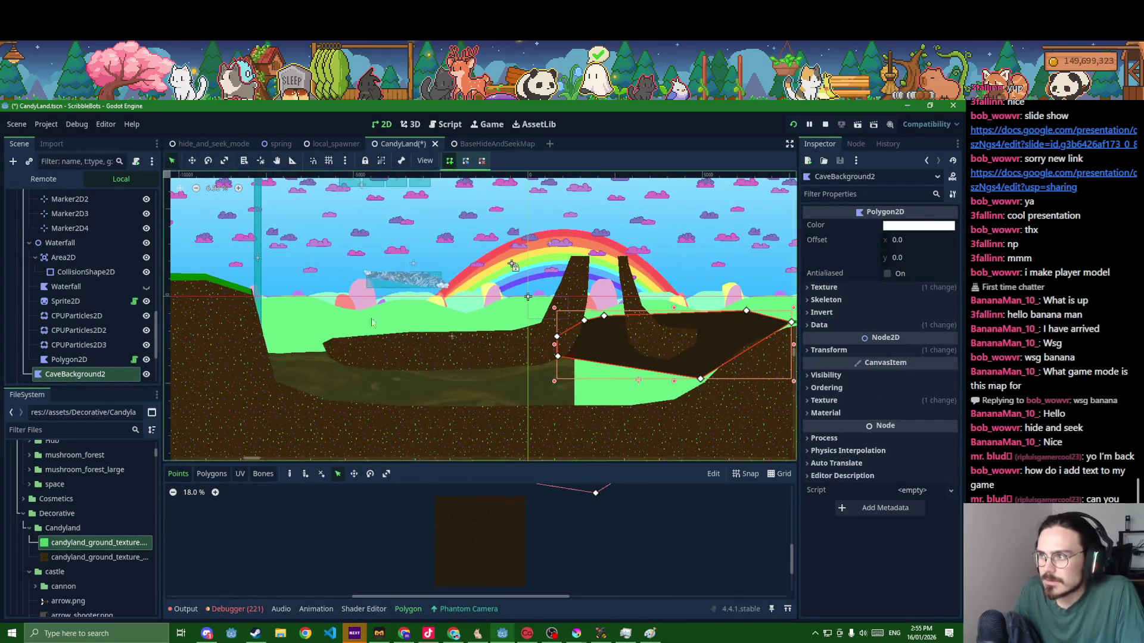
pyautogui.scroll(3, 268, 343)
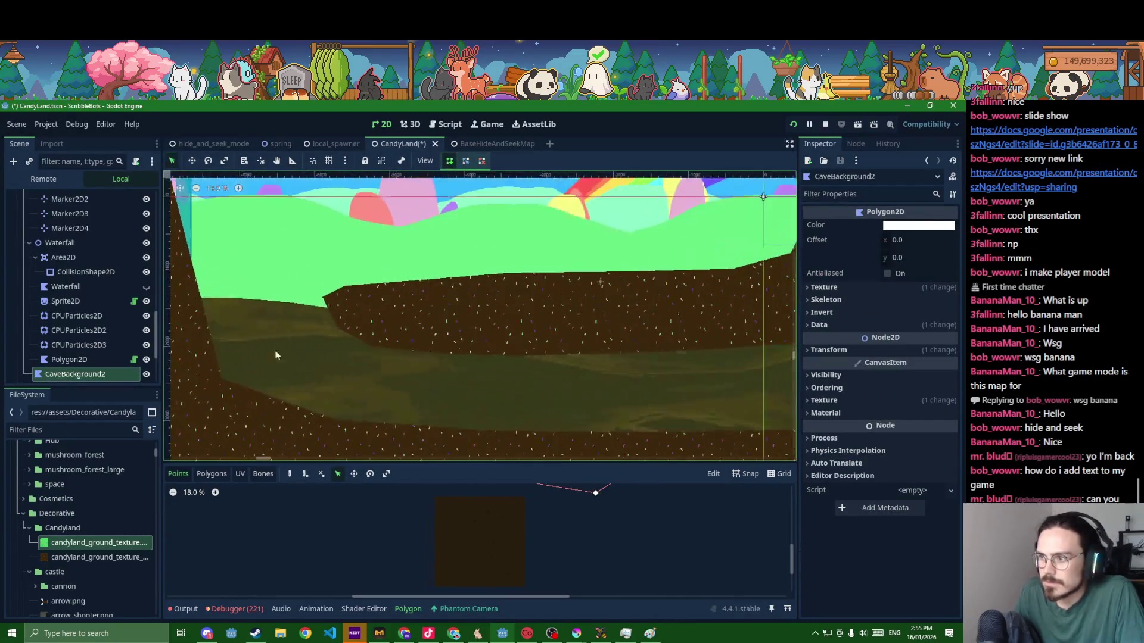
pyautogui.click(327, 297)
pyautogui.scroll(-1, 540, 329)
pyautogui.scroll(-1, 540, 329)
pyautogui.click(674, 305)
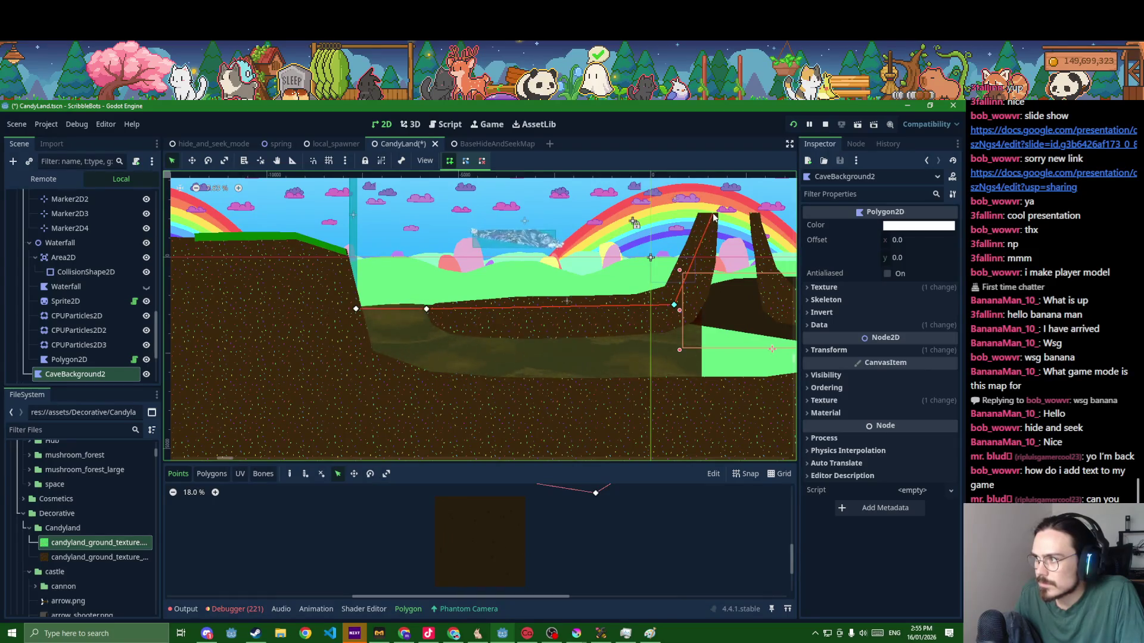
pyautogui.scroll(3, 712, 215)
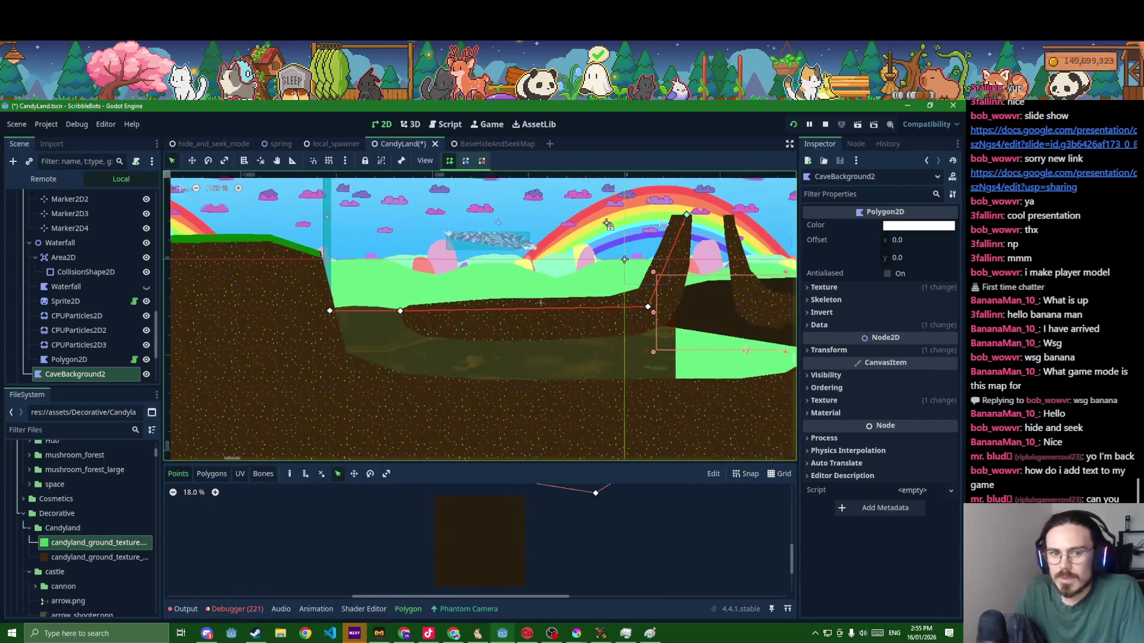
pyautogui.scroll(3, 410, 289)
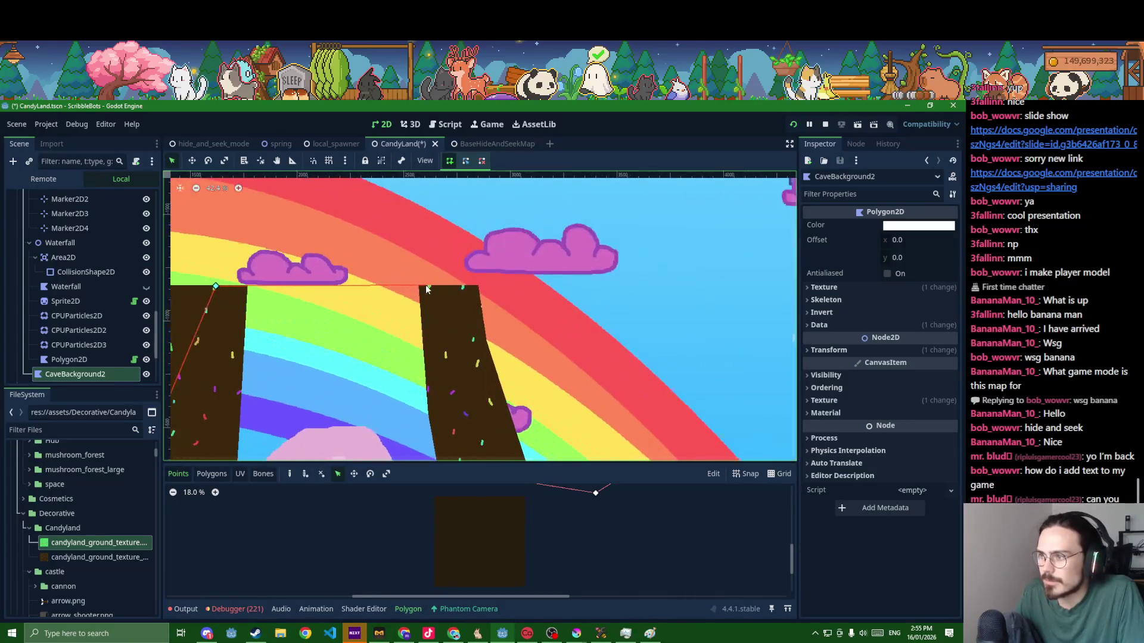
pyautogui.click(425, 288)
pyautogui.scroll(-4, 438, 340)
pyautogui.scroll(-4, 446, 365)
pyautogui.scroll(-2, 448, 378)
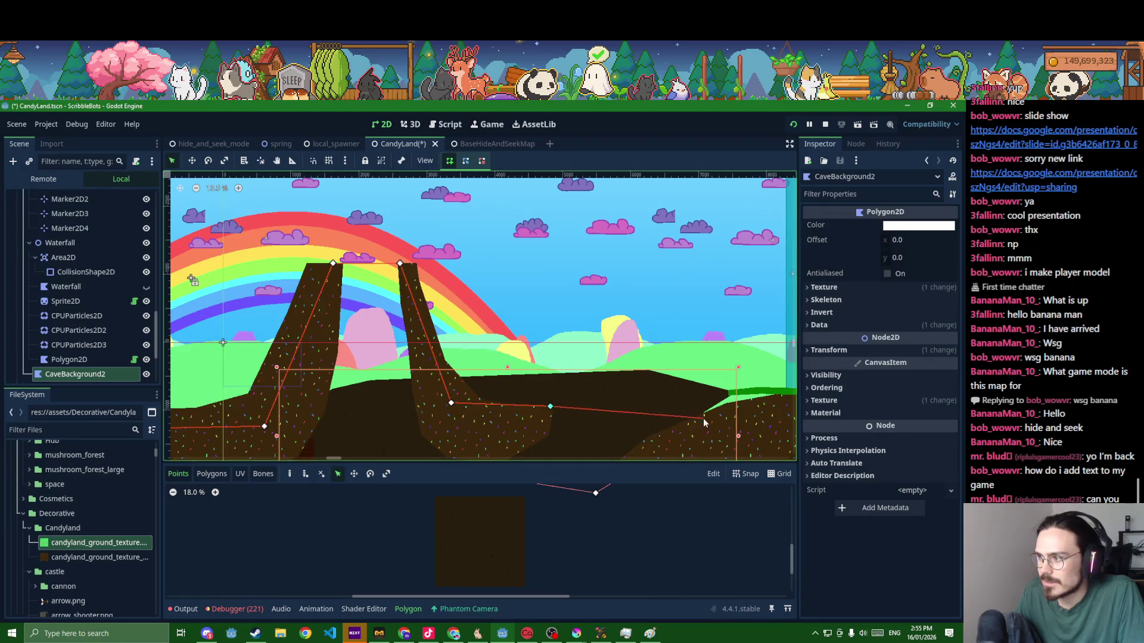
pyautogui.scroll(-6, 723, 414)
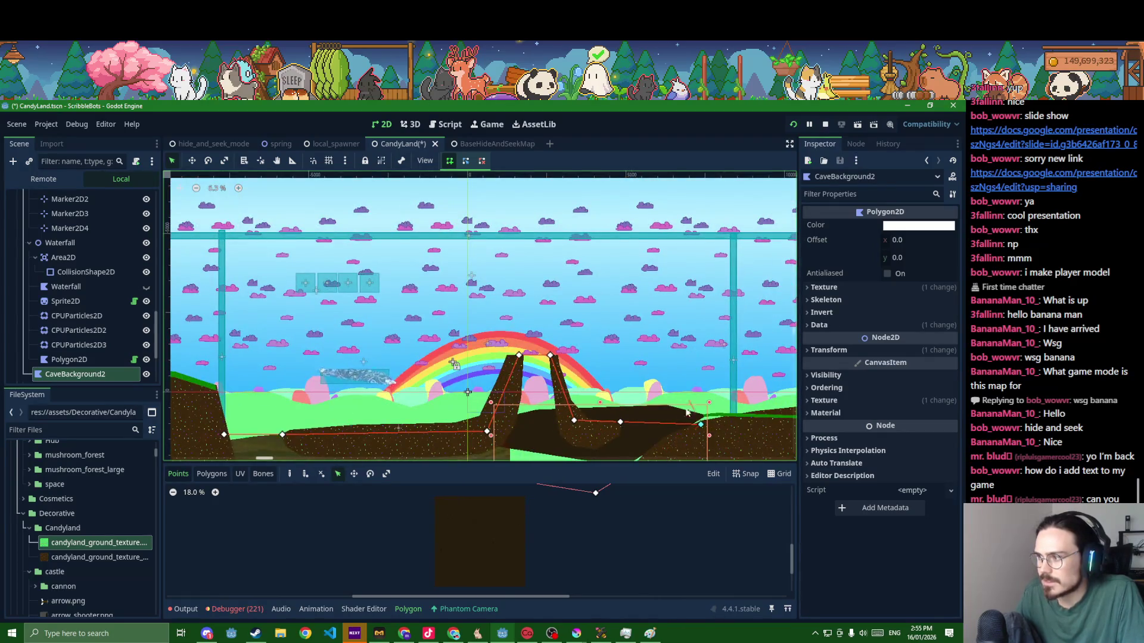
pyautogui.scroll(-2, 688, 405)
pyautogui.click(657, 375)
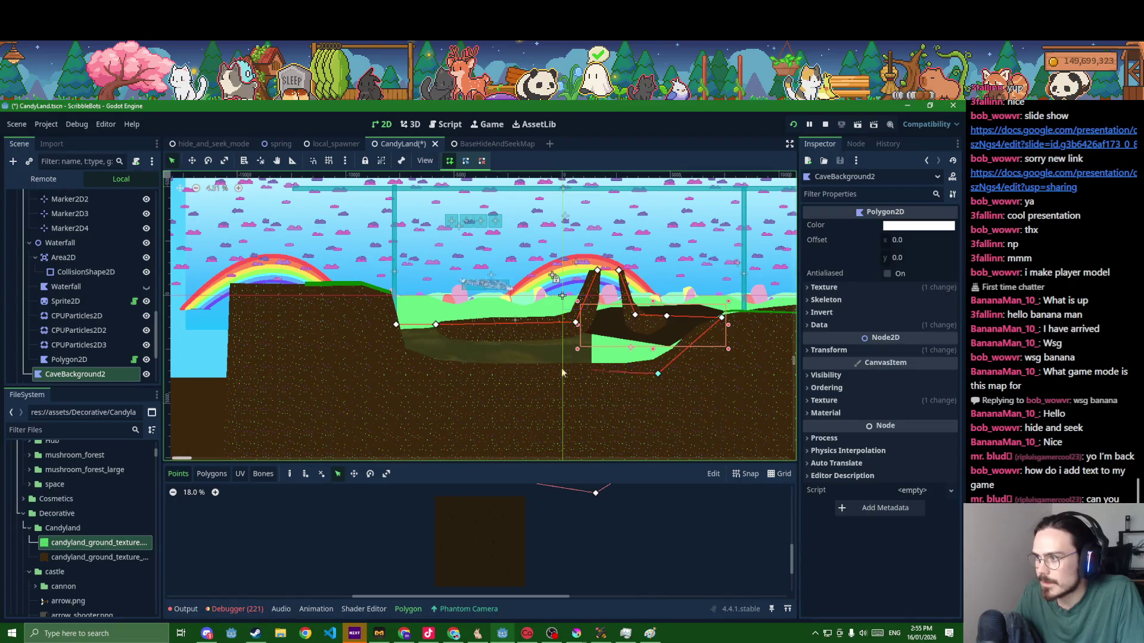
pyautogui.click(393, 325)
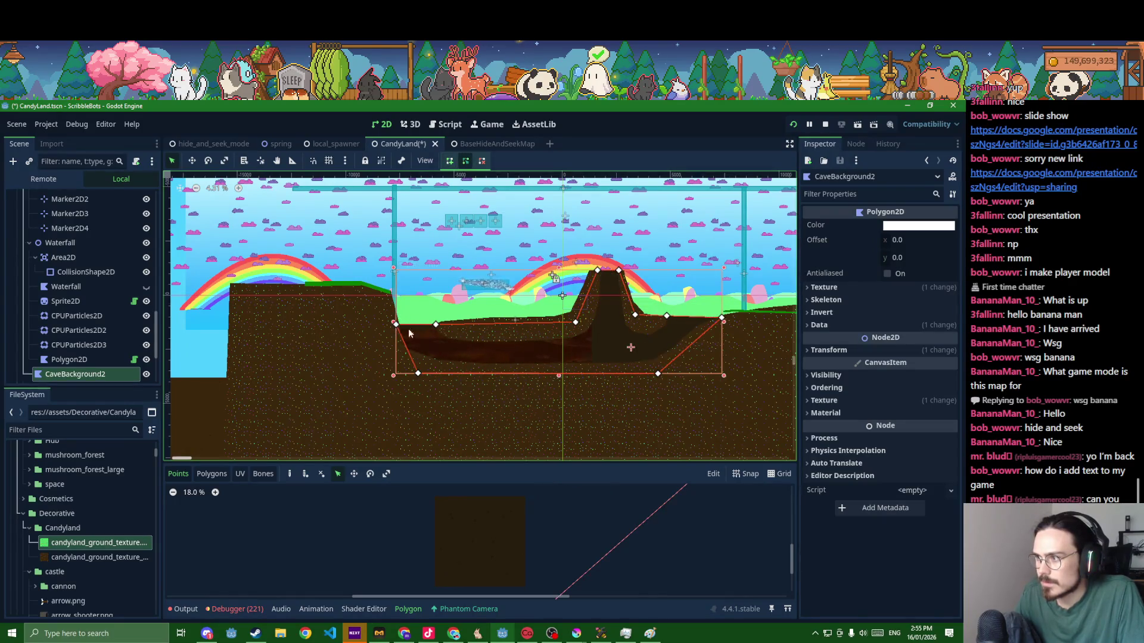
pyautogui.scroll(2, 443, 329)
pyautogui.scroll(1, 443, 329)
pyautogui.scroll(-1, 608, 354)
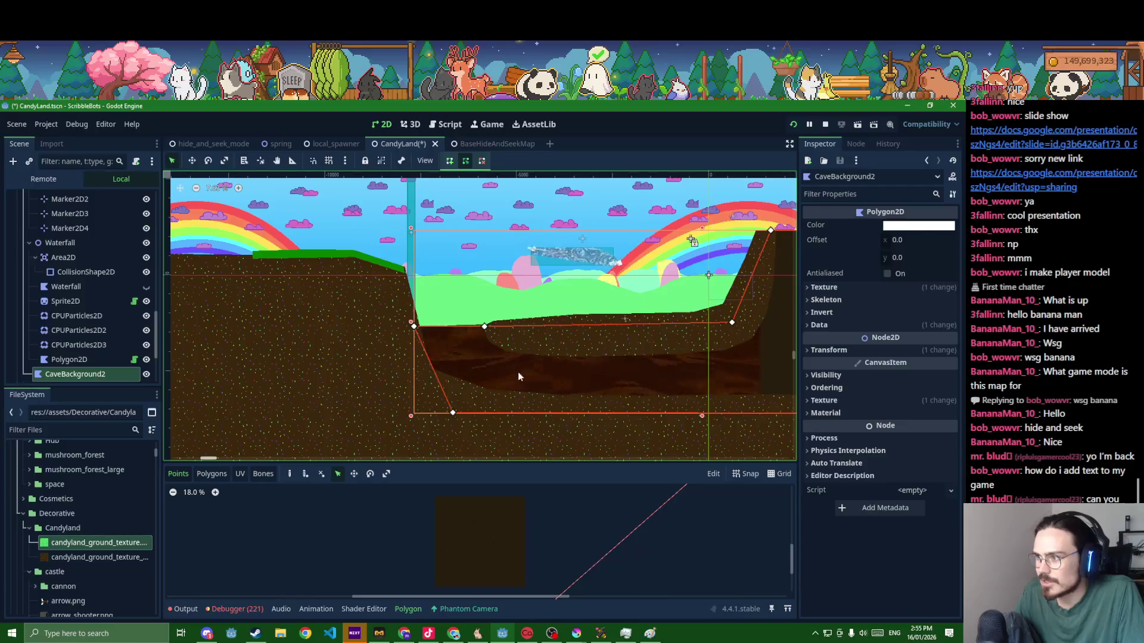
# - Deselect the cave shape and save the CandyLand scene
pyautogui.press('Escape')
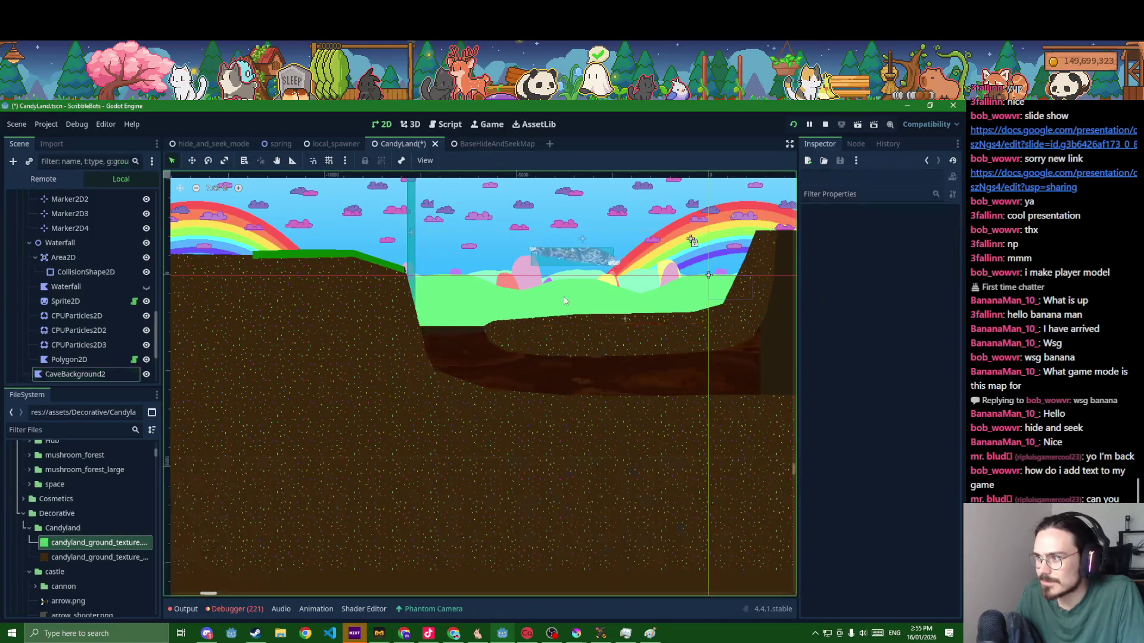
pyautogui.moveTo(649, 332); pyautogui.dragTo(408, 321)
pyautogui.hotkey('ctrl', 's')
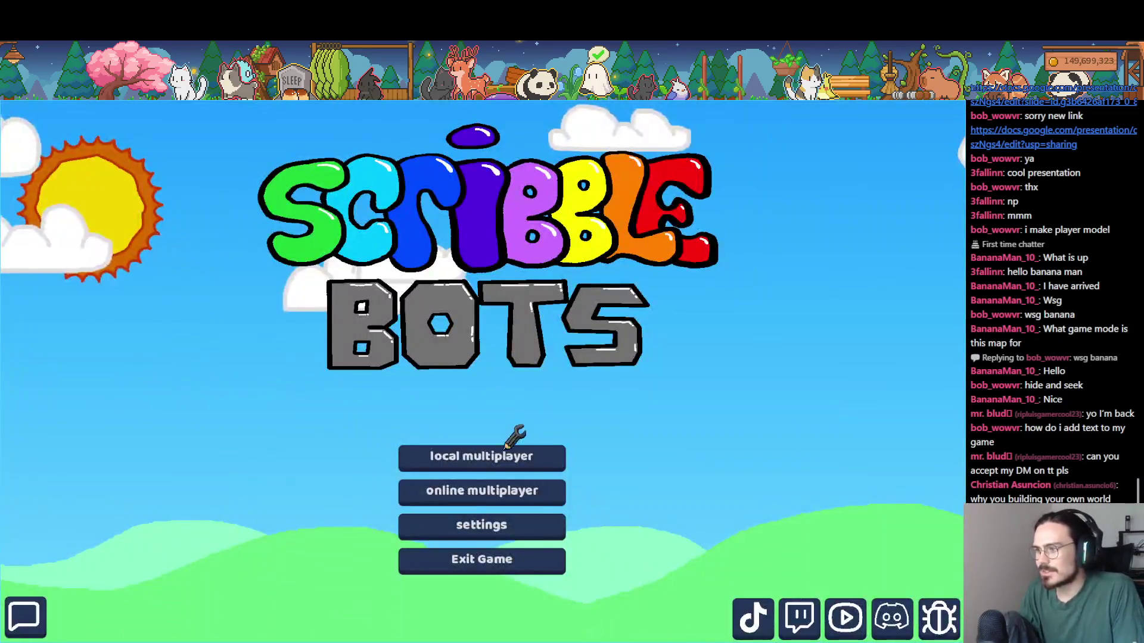
# - Run the project and set the lobby Player Count slider to 1
pyautogui.click(545, 458)
pyautogui.moveTo(515, 508); pyautogui.dragTo(388, 498)
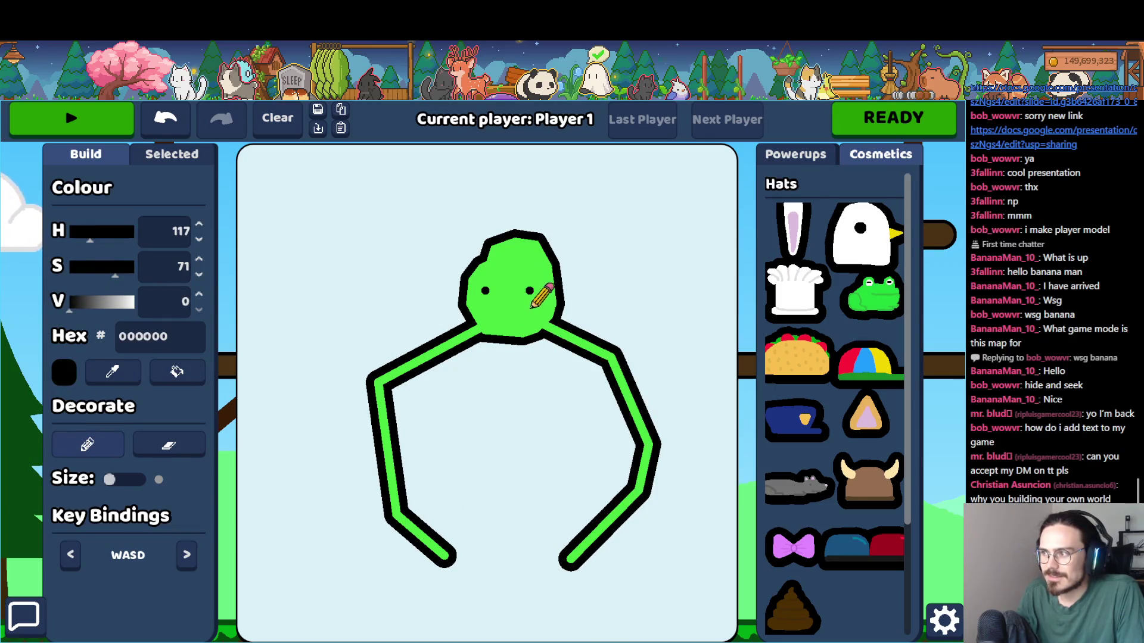
# - Play-test the drawn bot, return to add its smile, then resume play
pyautogui.click(115, 114)
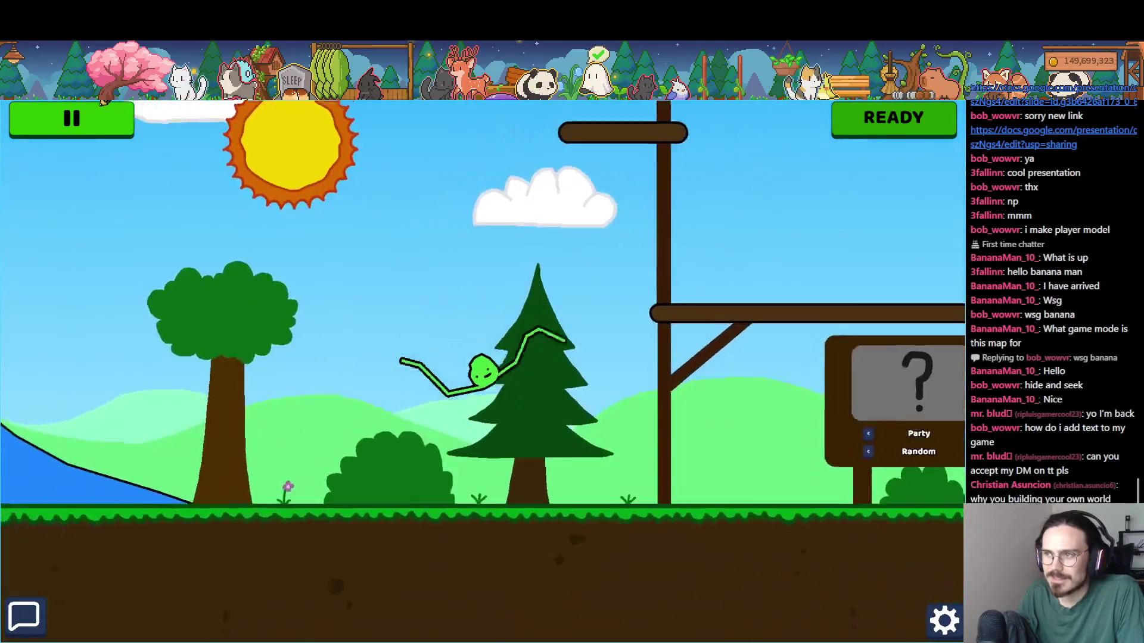
pyautogui.click(111, 107)
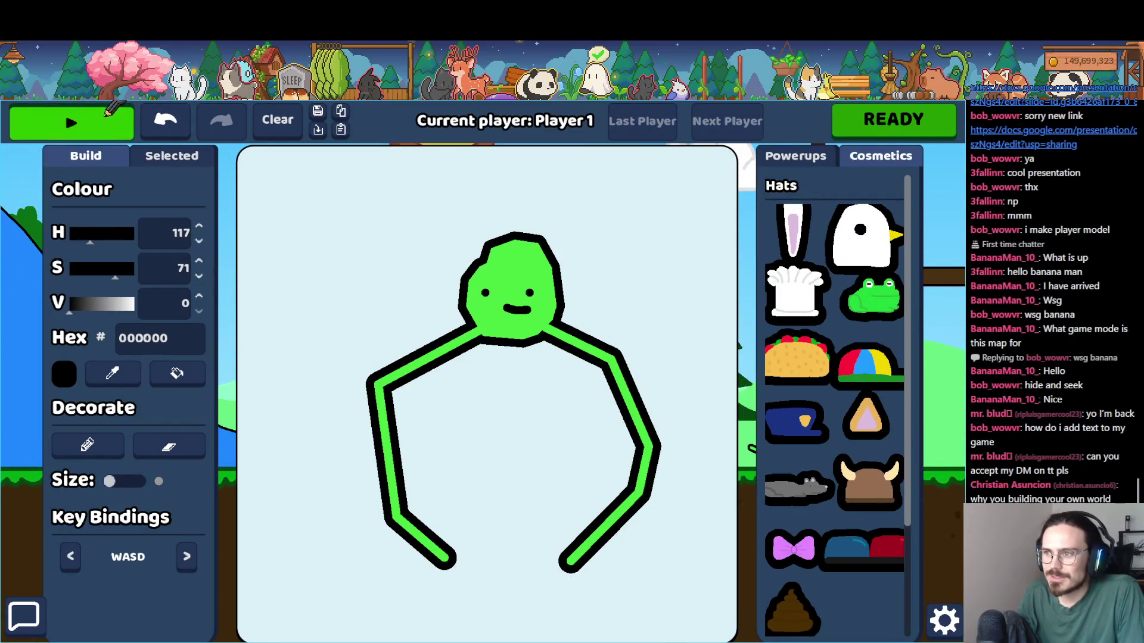
pyautogui.click(104, 113)
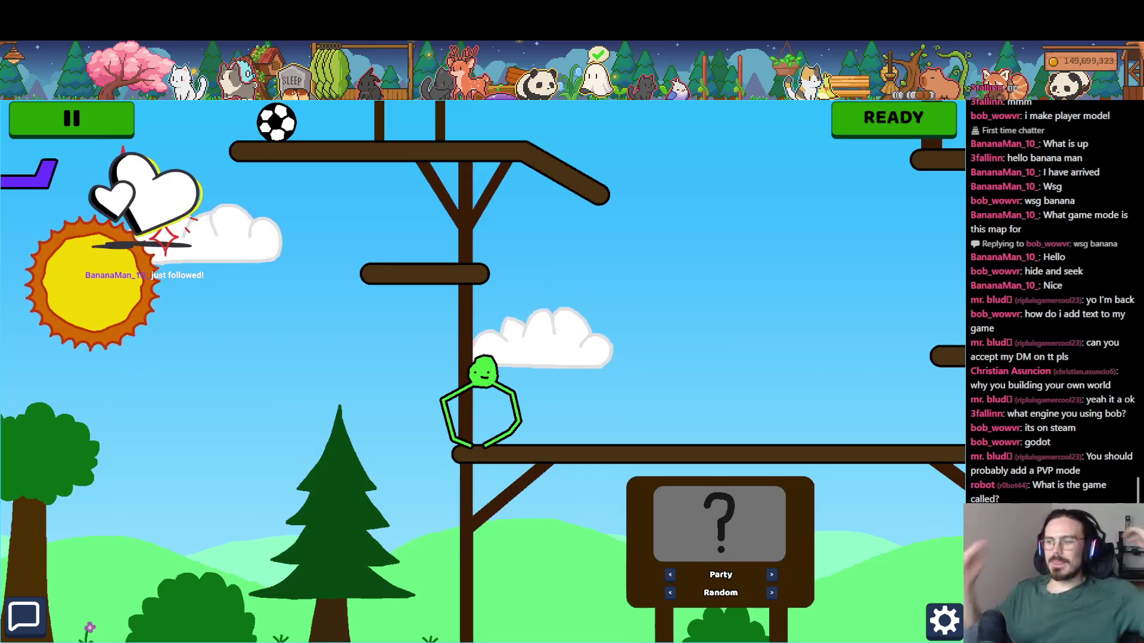
# - Move the bot left up the hill and launch it repeatedly into the air
pyautogui.press('a')
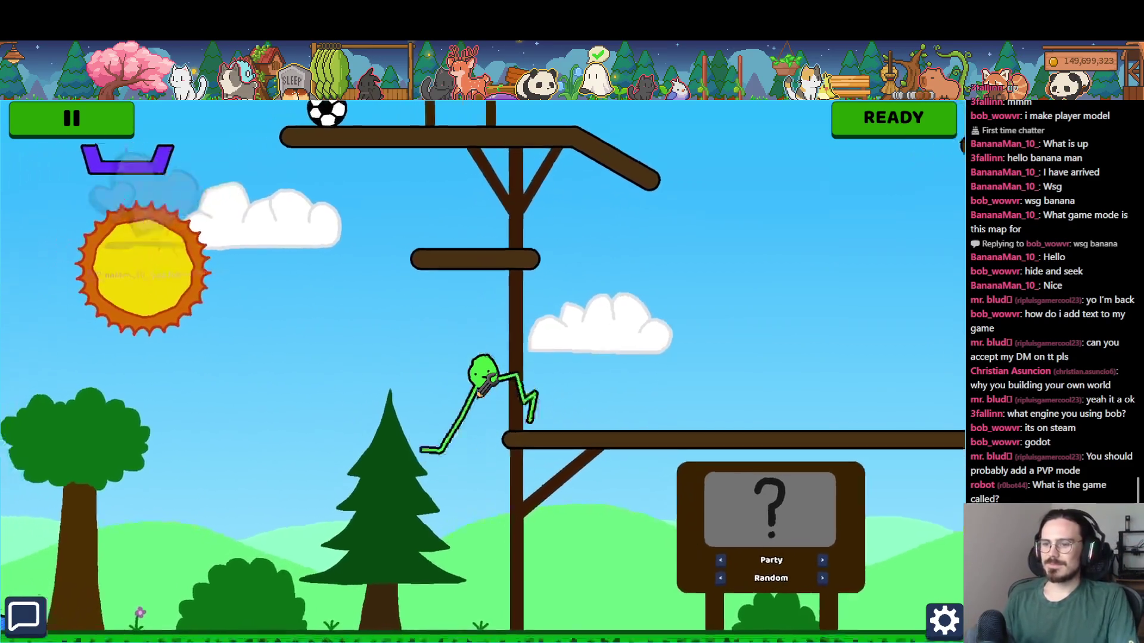
pyautogui.press('a')
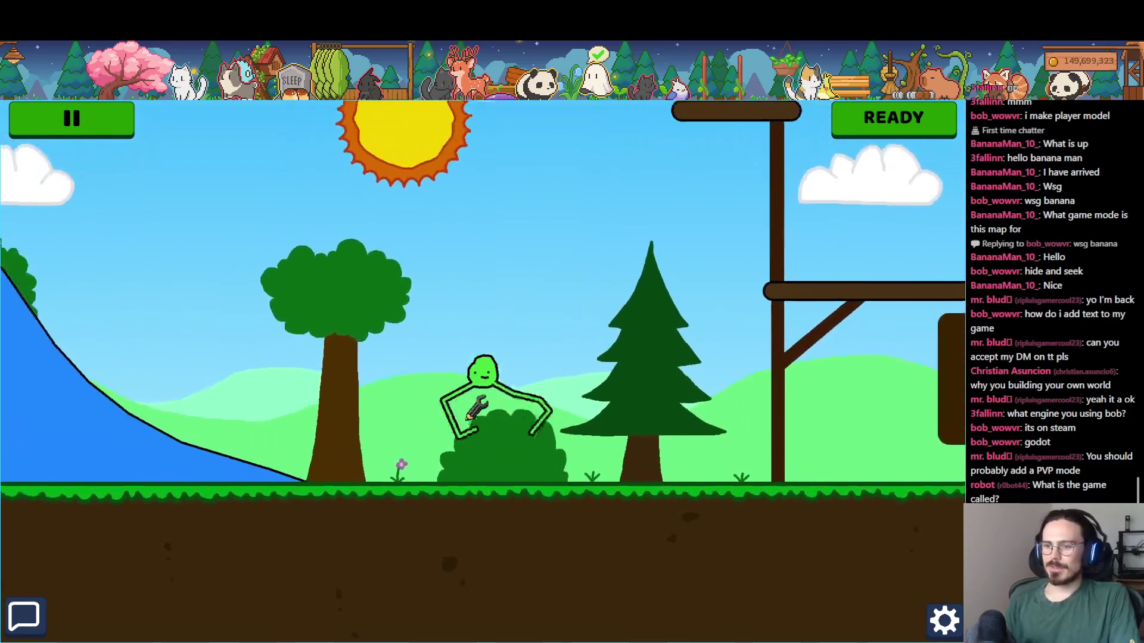
pyautogui.press('space')
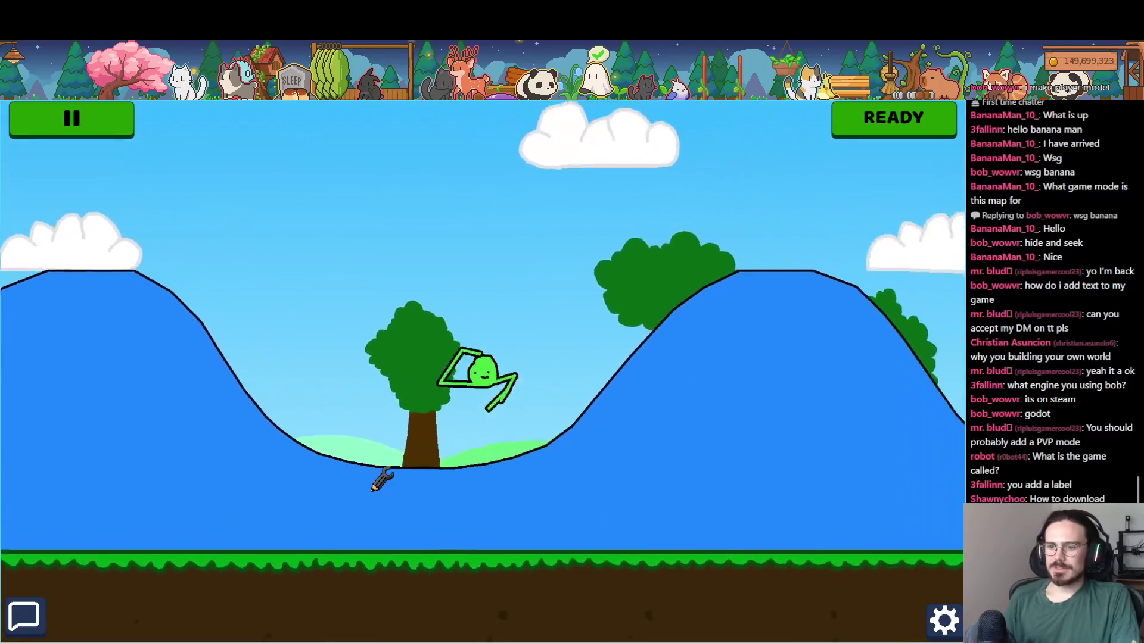
pyautogui.press('space')
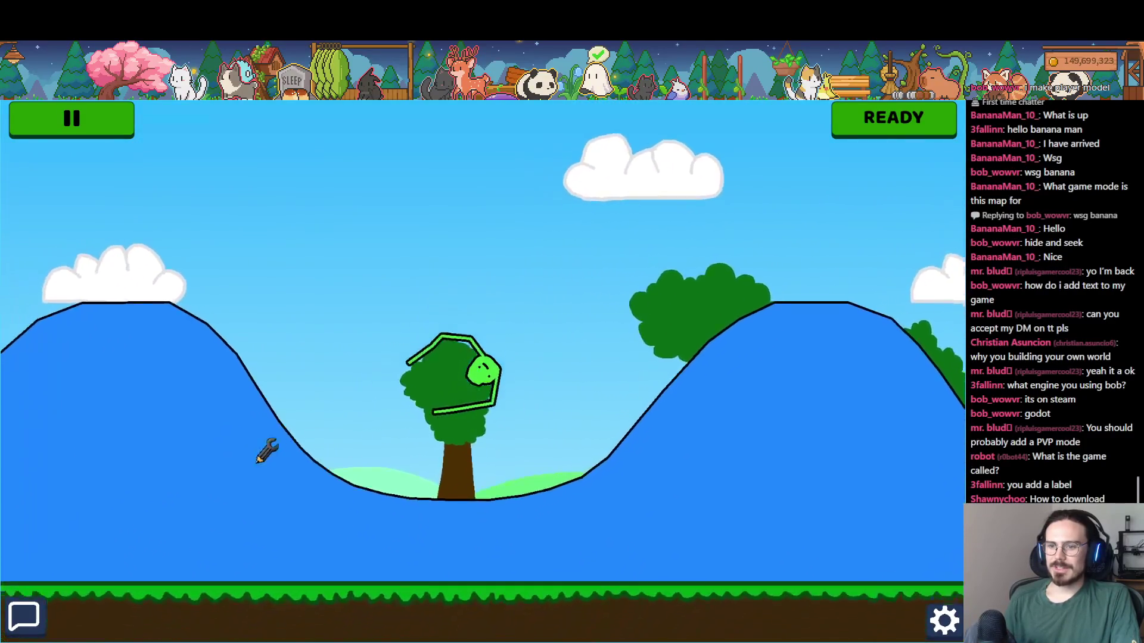
pyautogui.press('space')
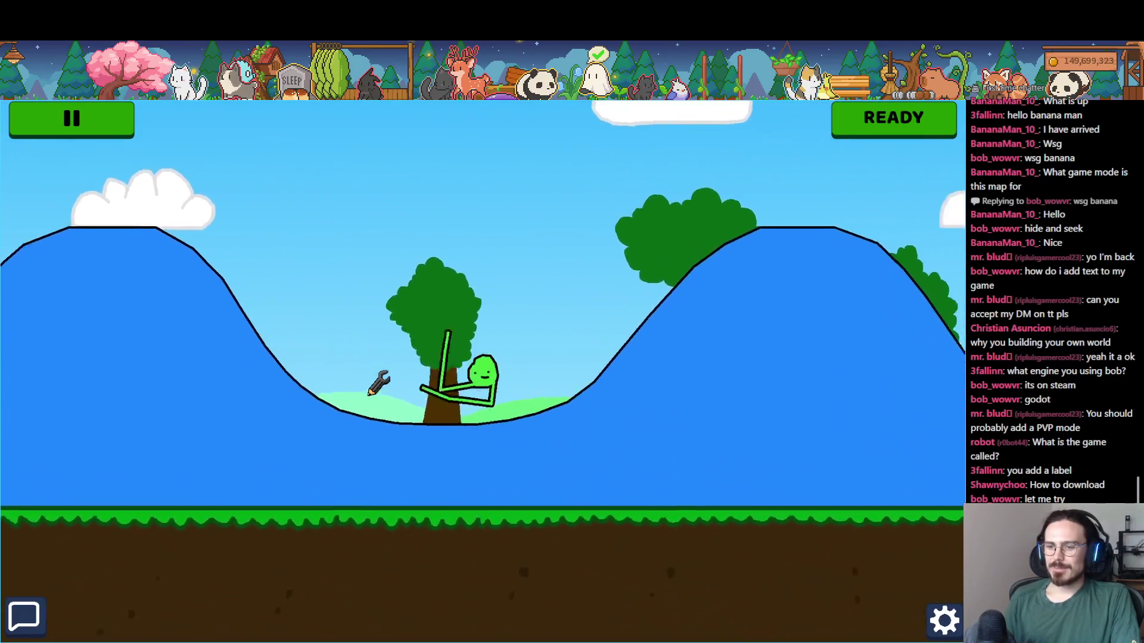
pyautogui.press('space')
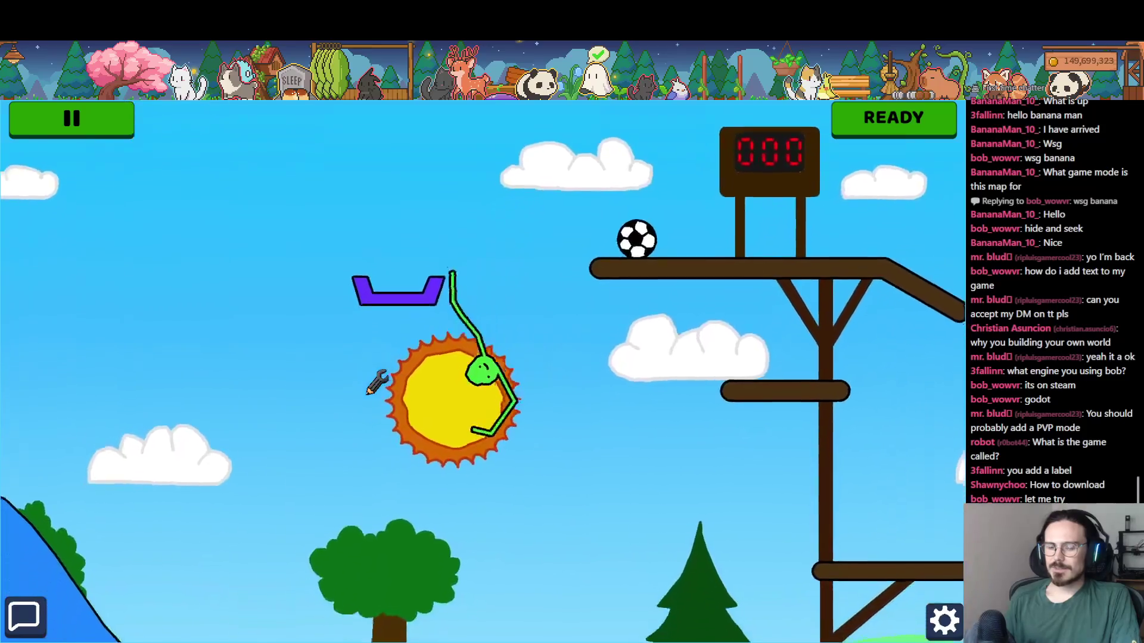
# - Run right past the sign, climb the wooden structure and swing onto the house wall
pyautogui.press('d')
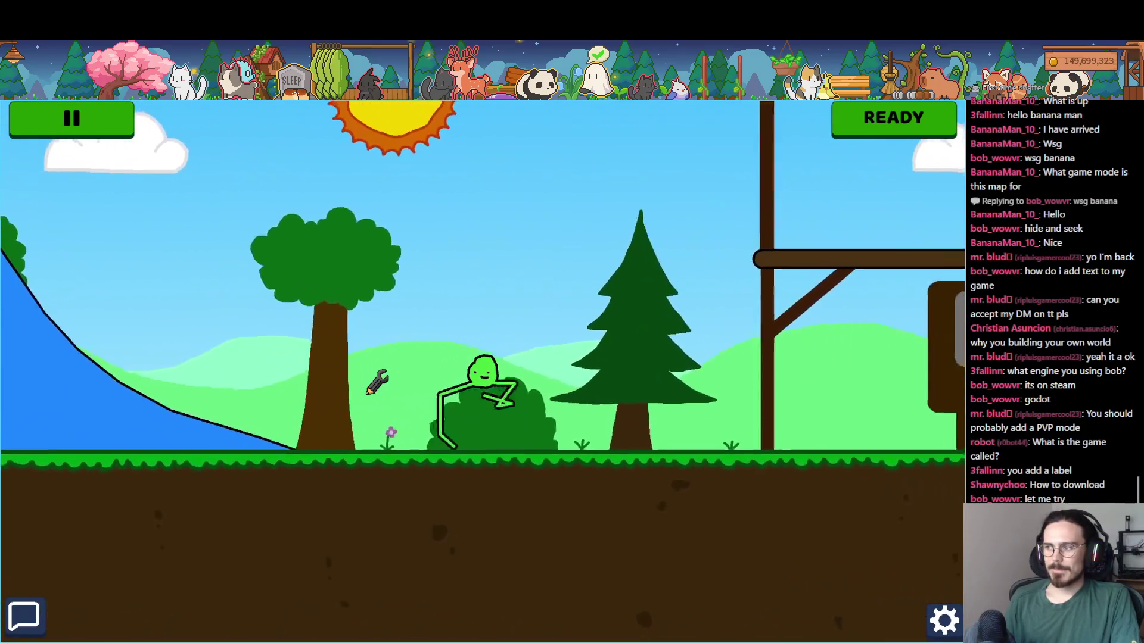
pyautogui.press('d')
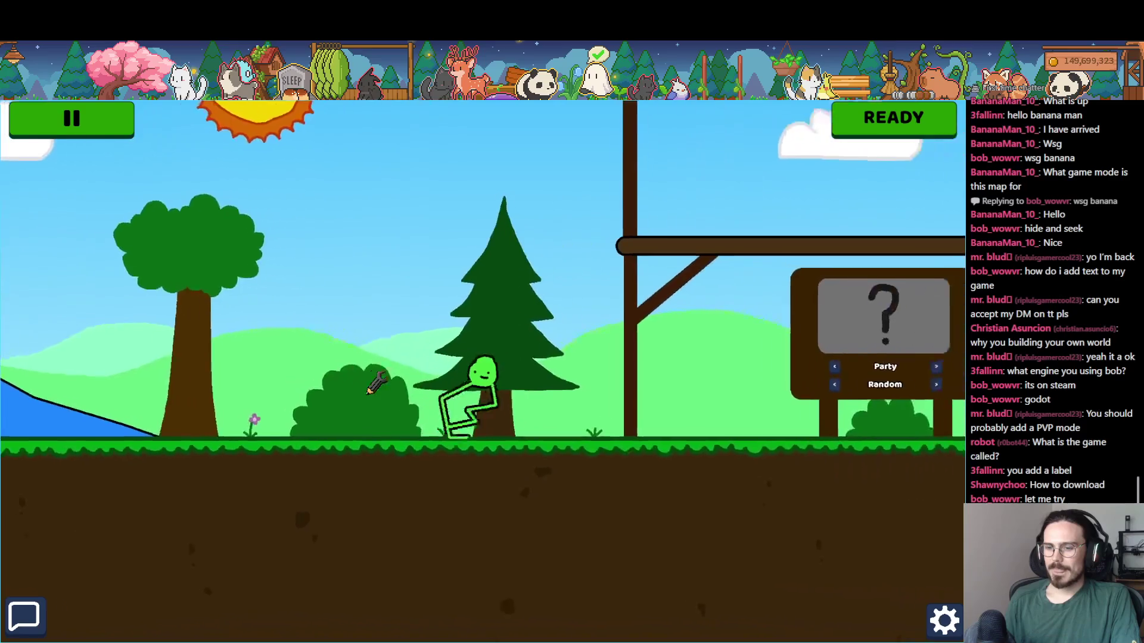
pyautogui.press('w')
pyautogui.press('w')
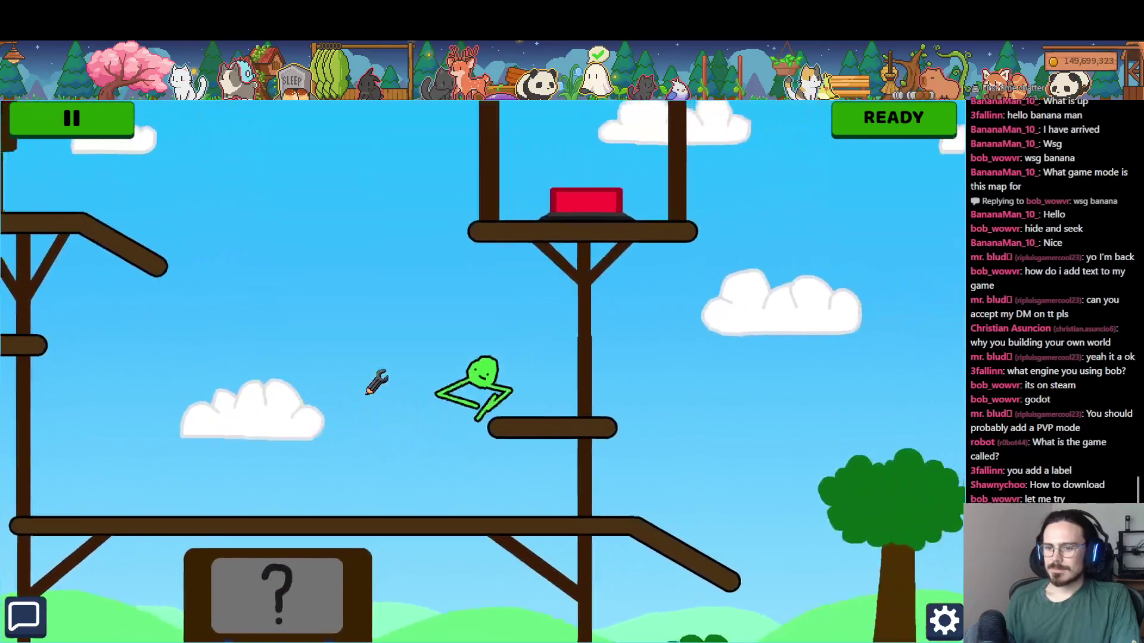
pyautogui.press('w')
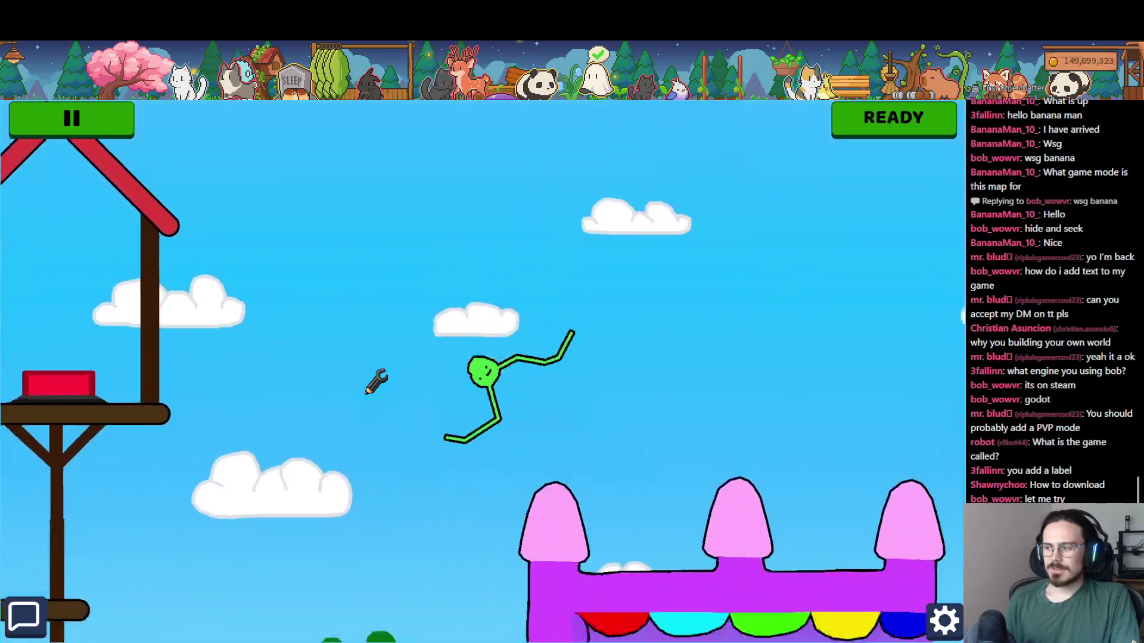
pyautogui.press('a')
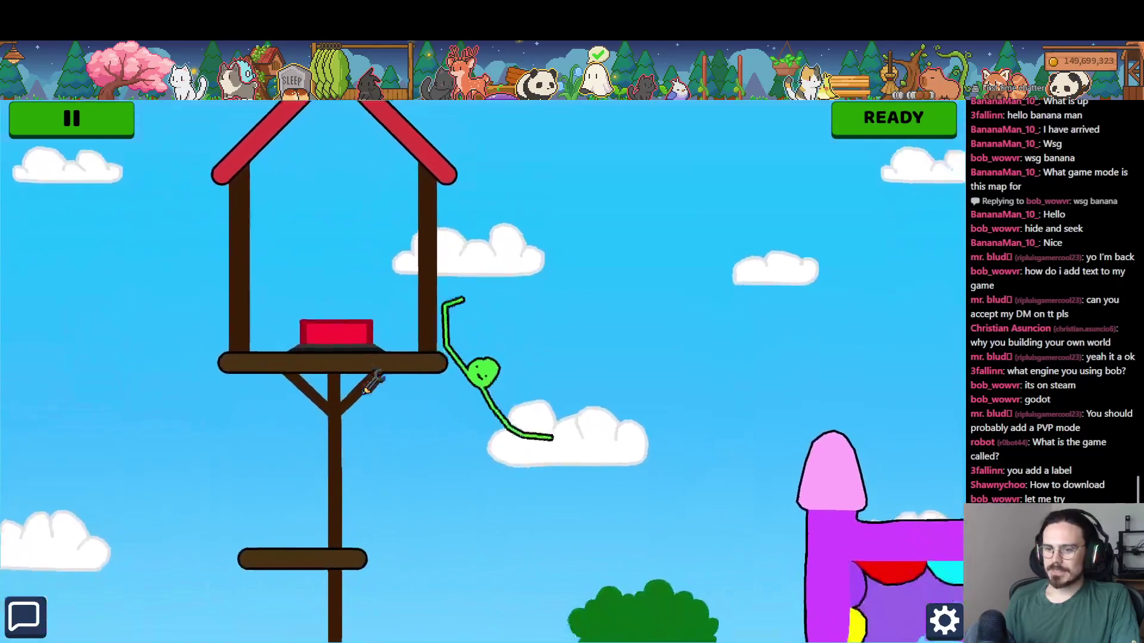
pyautogui.press('a')
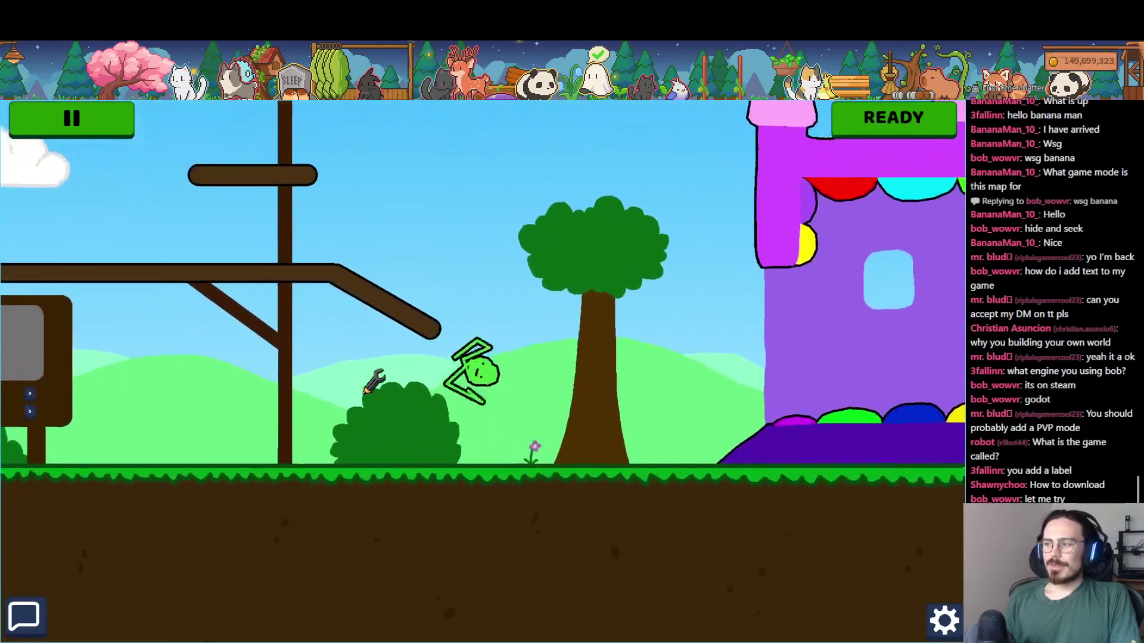
pyautogui.press('space')
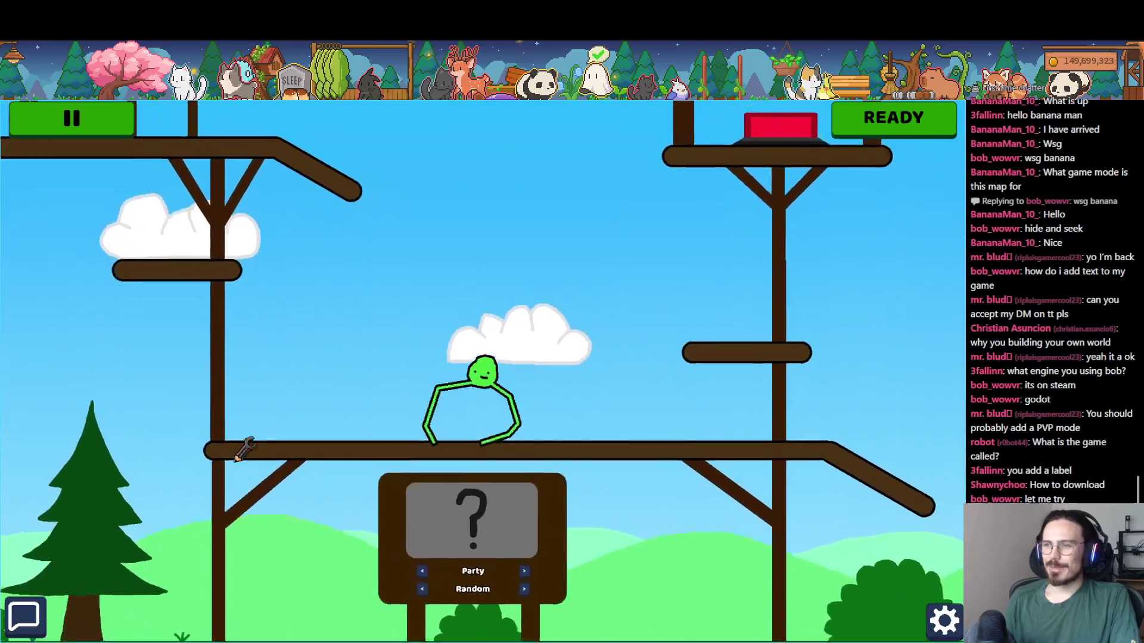
# - Peek at the window list, leap once more, then switch to the Steam library
pyautogui.hotkey('alt', 'Tab')
pyautogui.press('Escape')
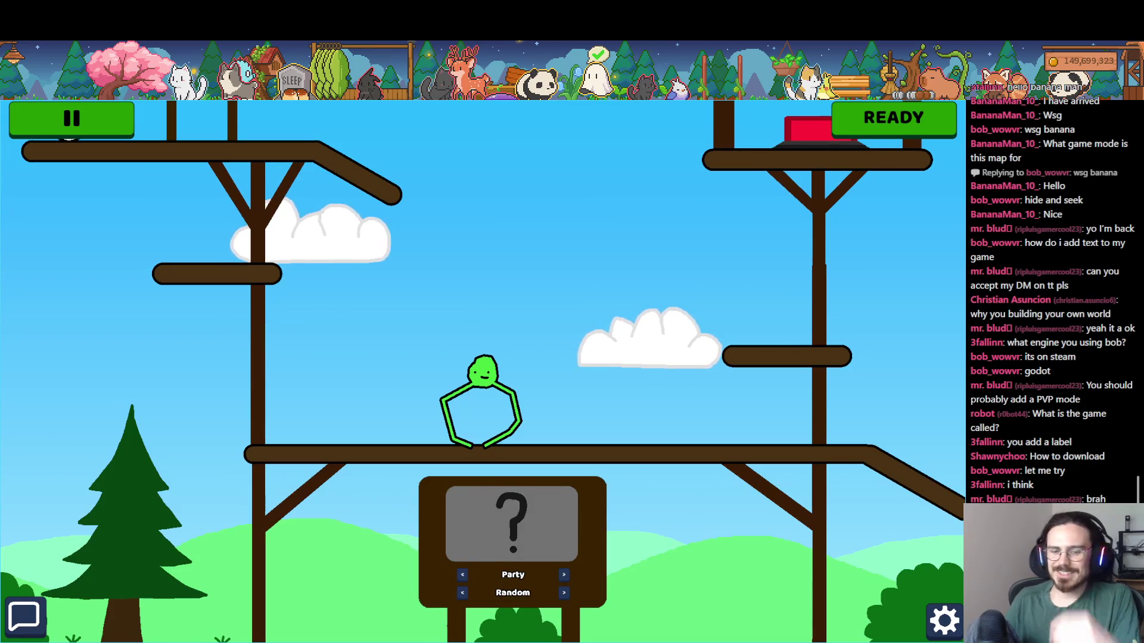
pyautogui.press('space')
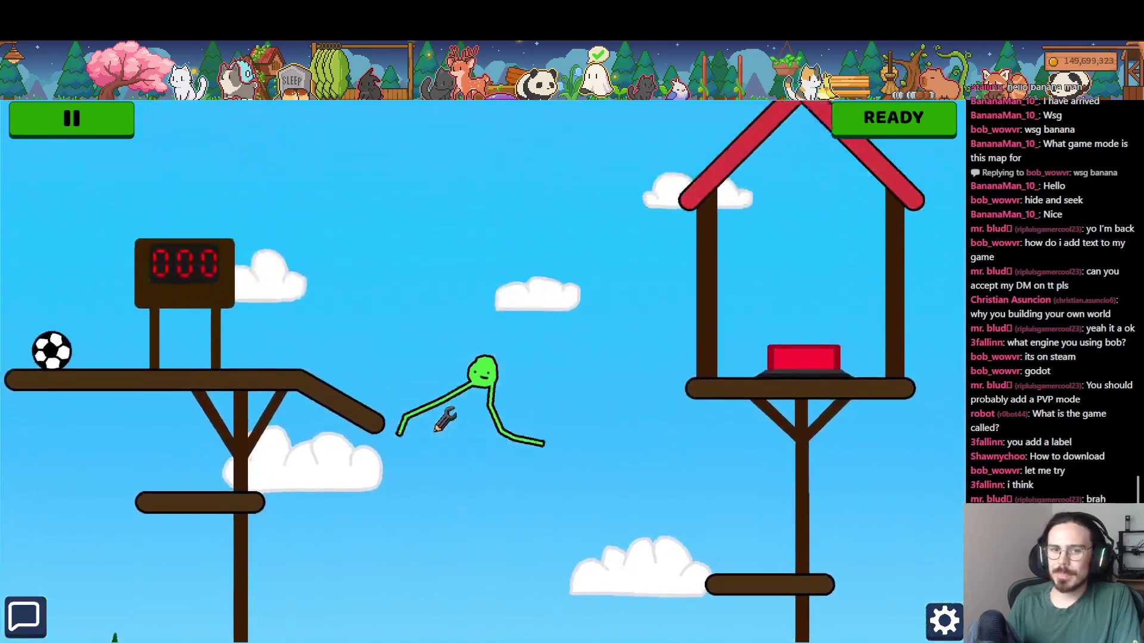
pyautogui.hotkey('alt', 'Tab')
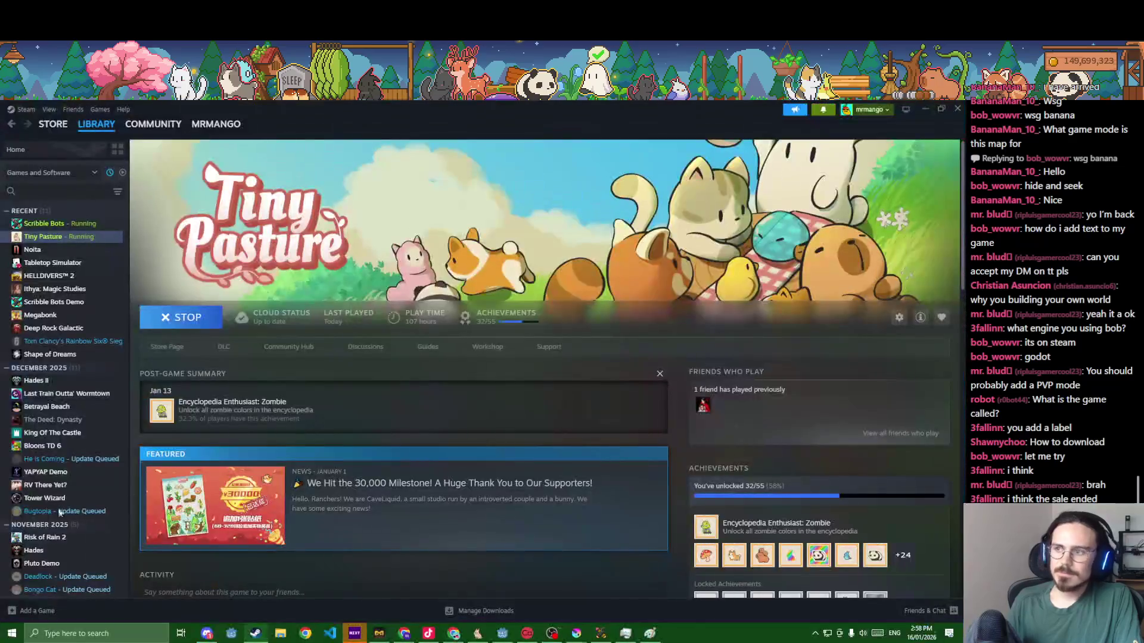
# - Open the Scribble Bots store page and jump to its positive customer reviews
pyautogui.click(89, 226)
pyautogui.click(172, 350)
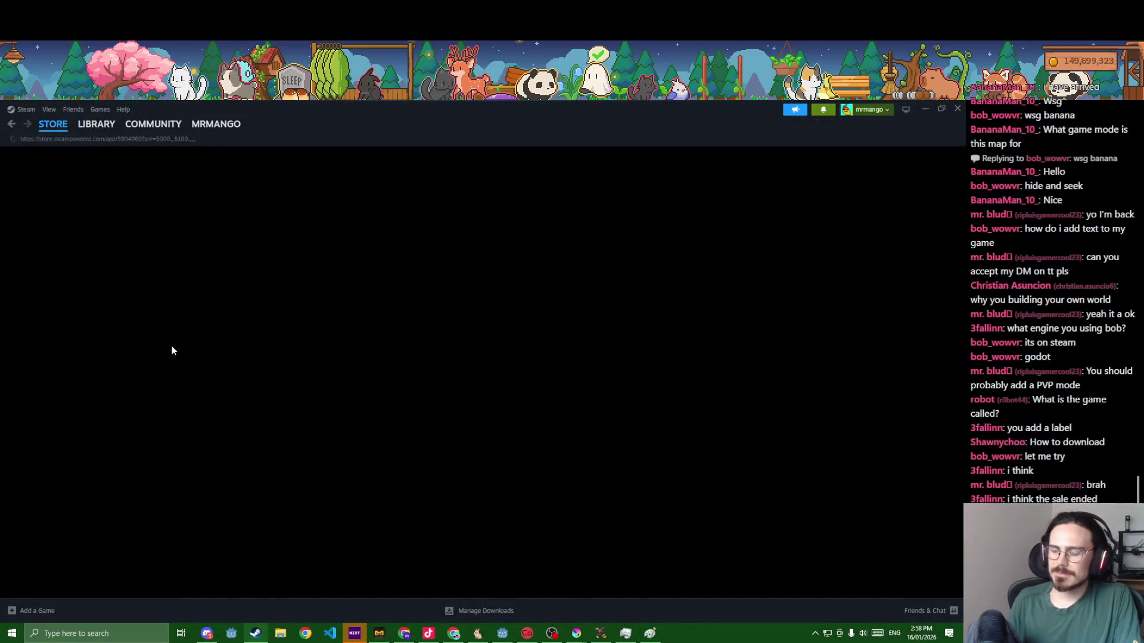
pyautogui.scroll(-3, 281, 424)
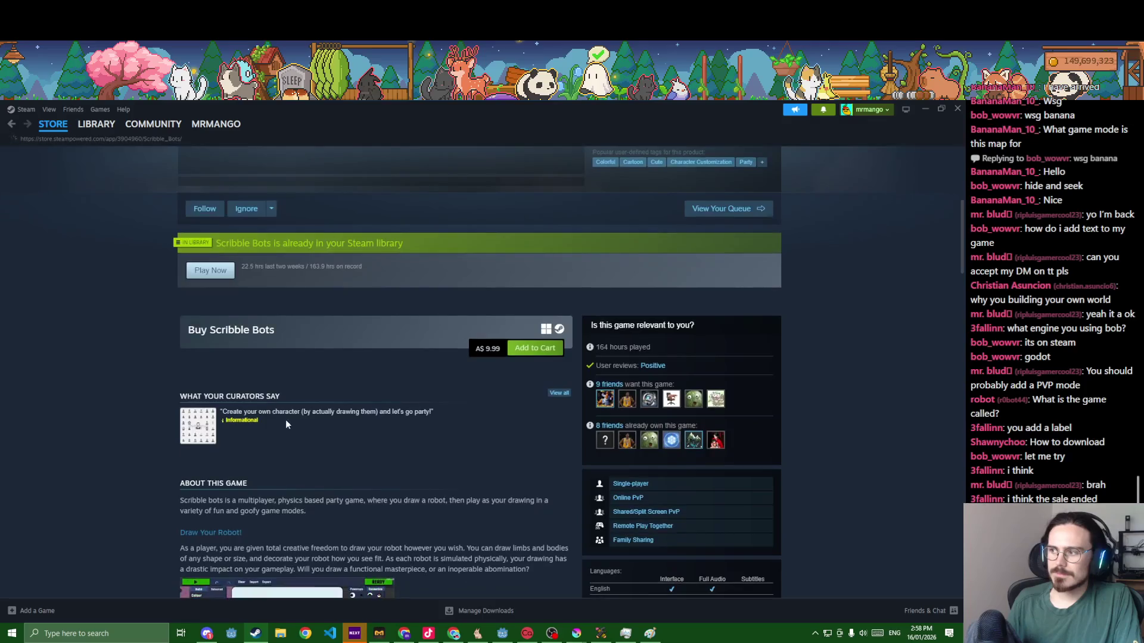
pyautogui.scroll(2, 287, 416)
pyautogui.scroll(1, 290, 421)
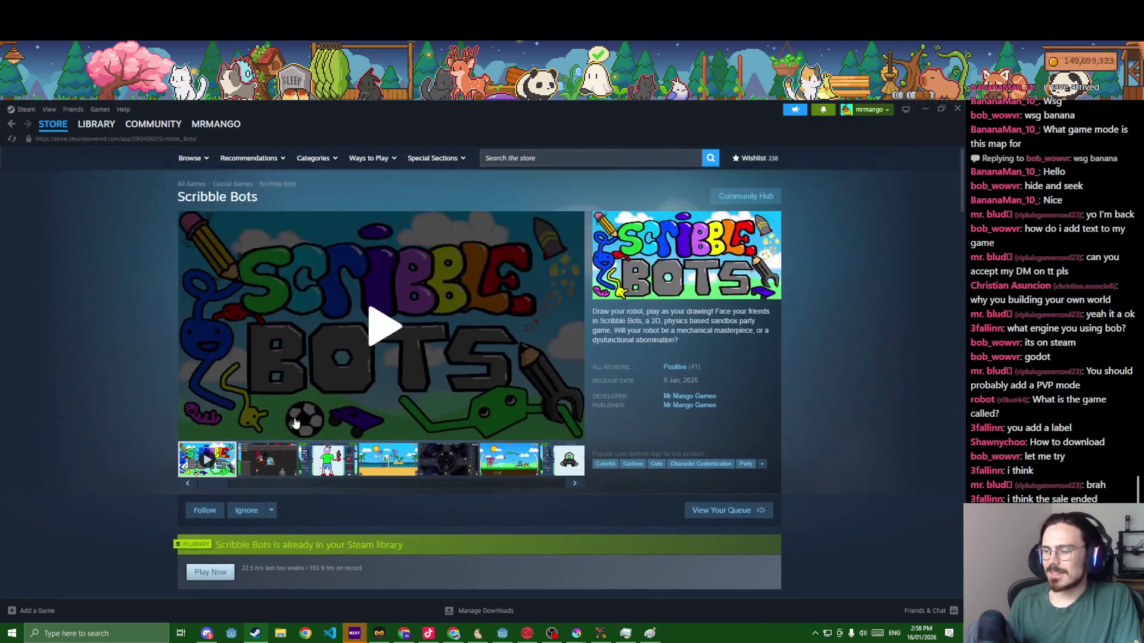
pyautogui.scroll(-3, 415, 346)
pyautogui.scroll(3, 426, 474)
pyautogui.click(674, 366)
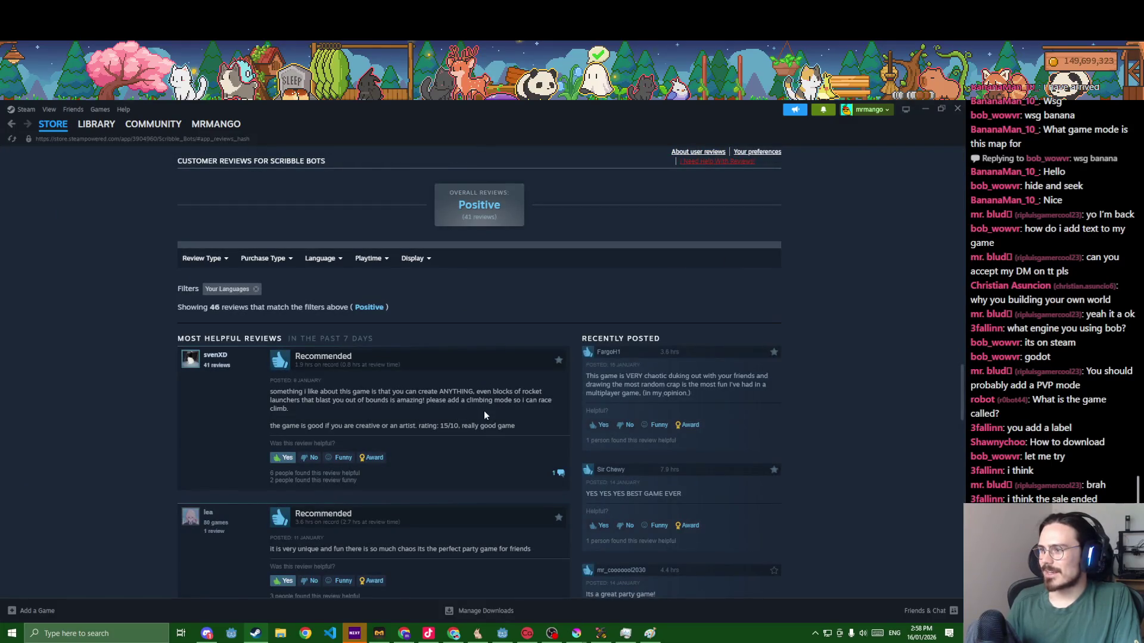
pyautogui.scroll(-1, 465, 438)
pyautogui.scroll(-2, 446, 466)
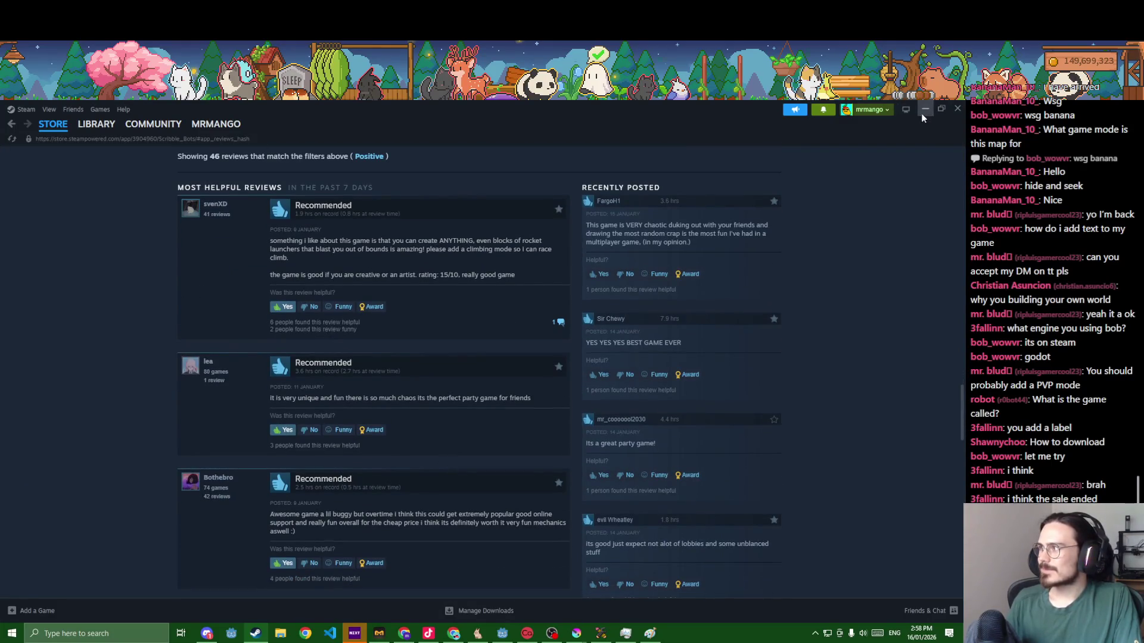
# - Check Steam notifications and hide Steam to return to the running game
pyautogui.click(921, 113)
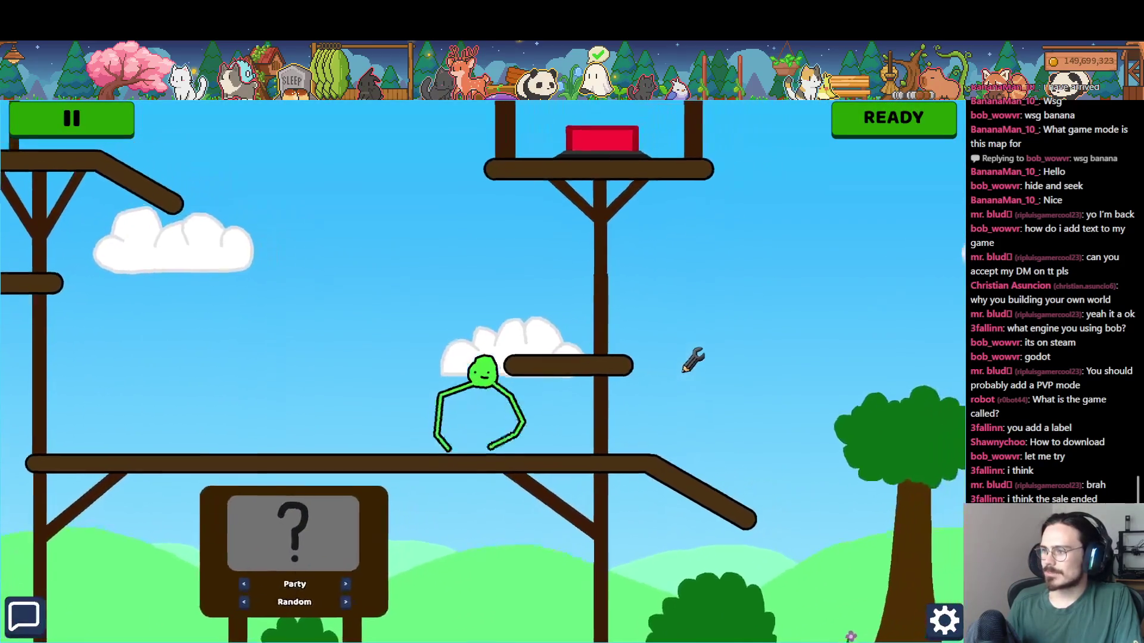
pyautogui.hotkey('alt', 'Tab')
pyautogui.click(823, 111)
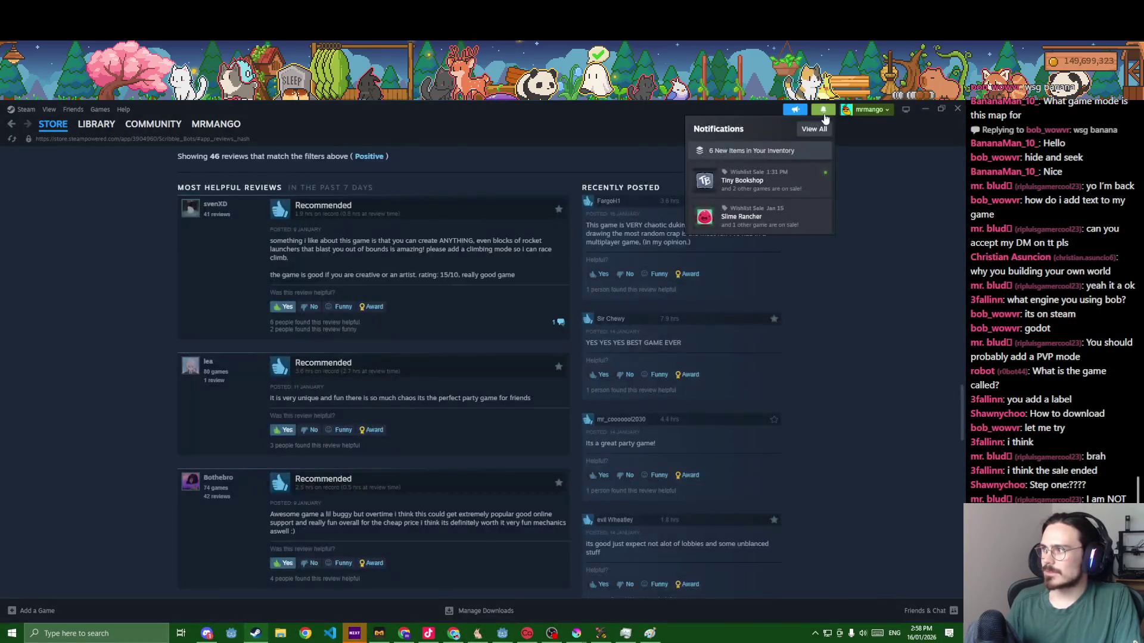
pyautogui.click(925, 111)
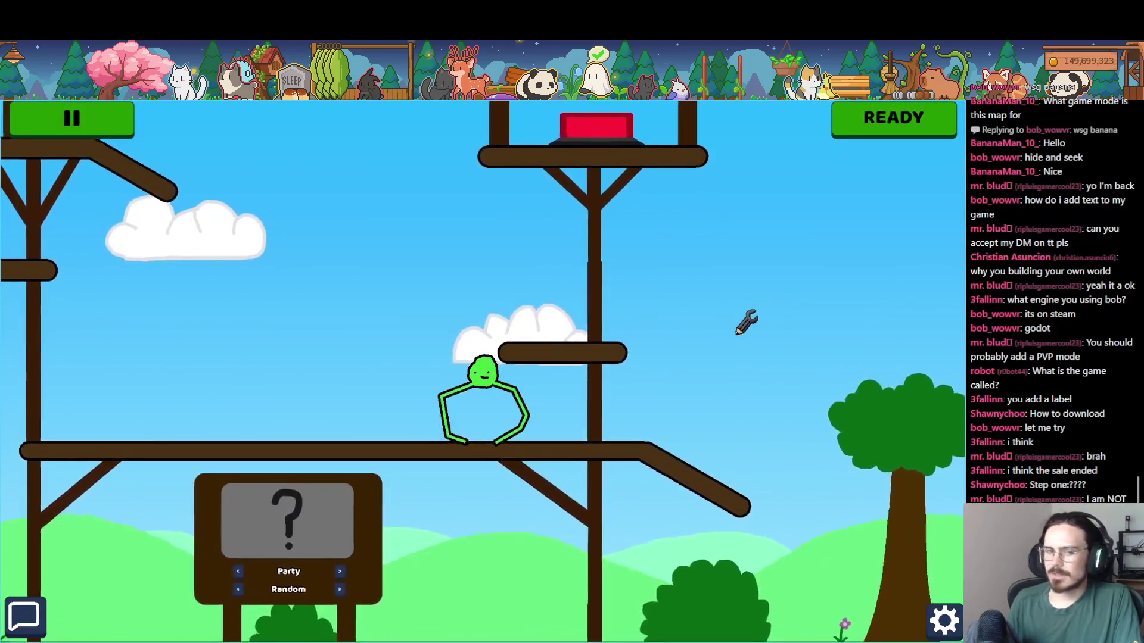
# - Steer the Scribble Bots character around the ball, purple basket, red button and up the hill into the sky
pyautogui.press('a')
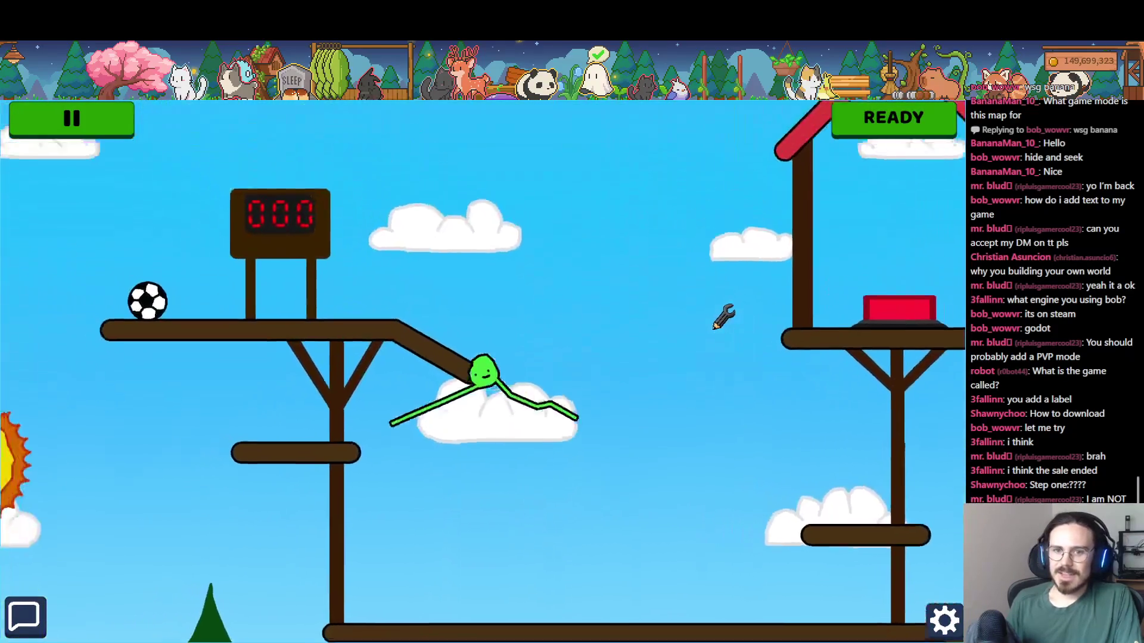
pyautogui.press('a')
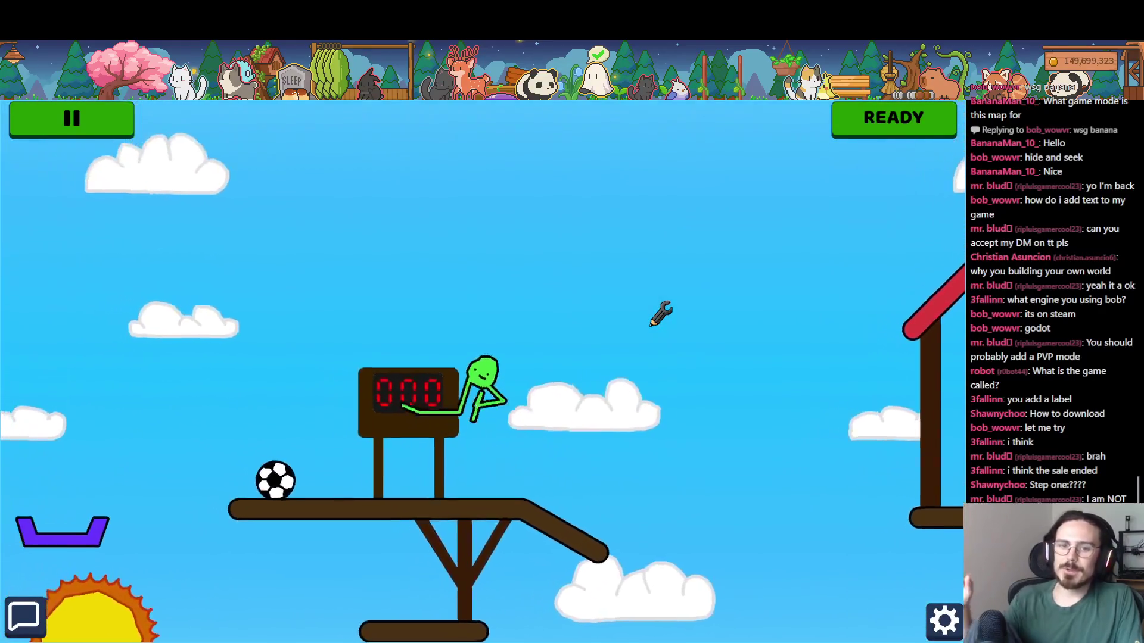
pyautogui.press('a')
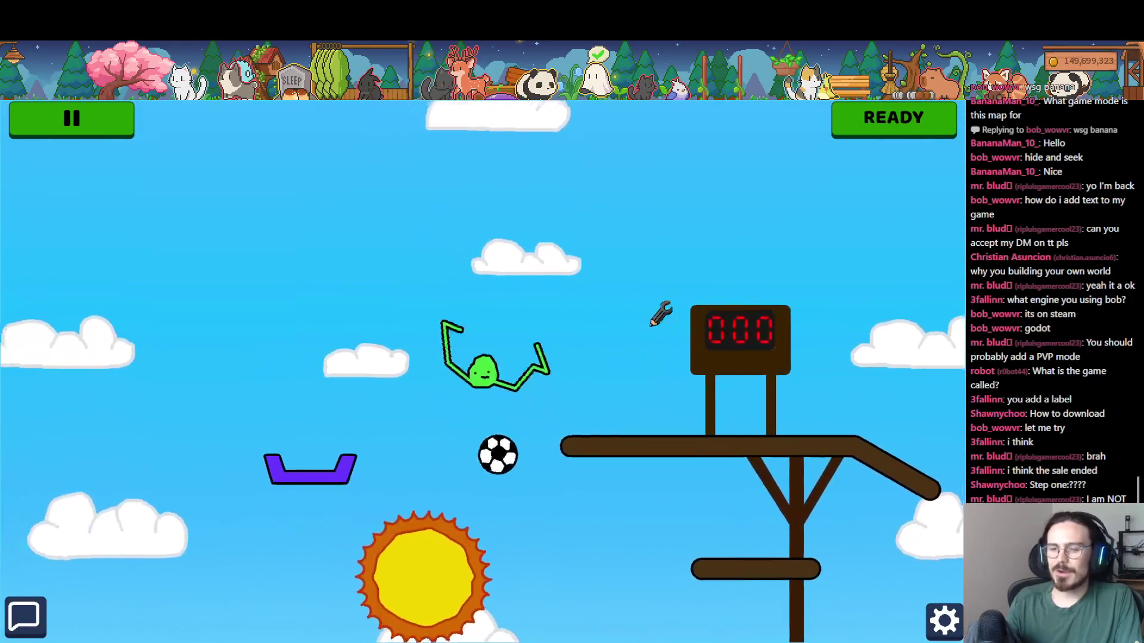
pyautogui.press('d')
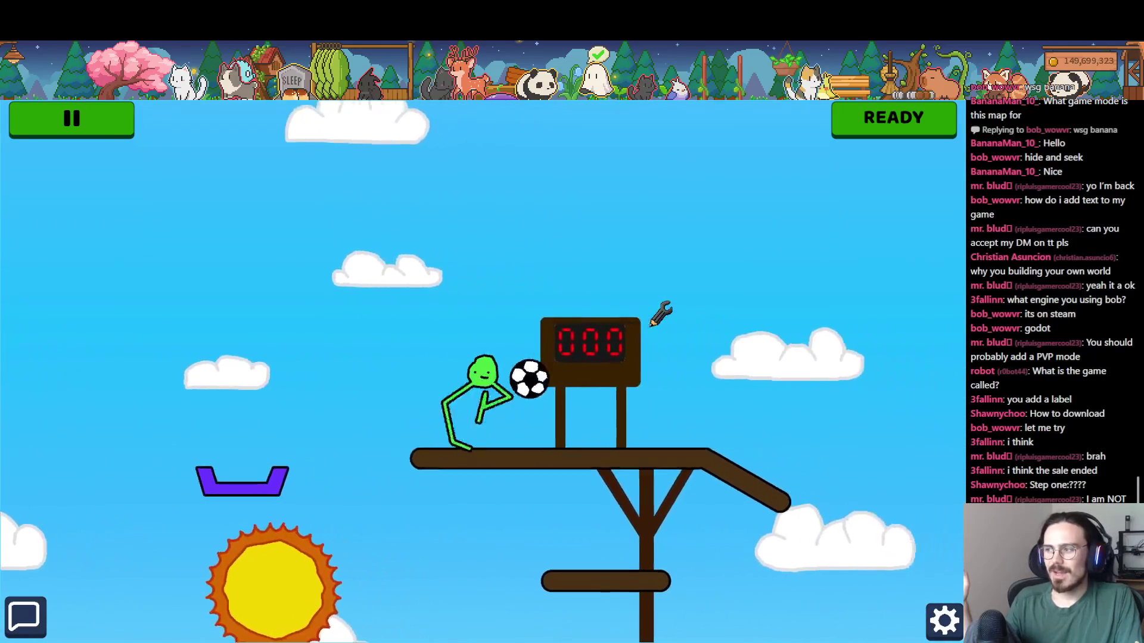
pyautogui.press('d')
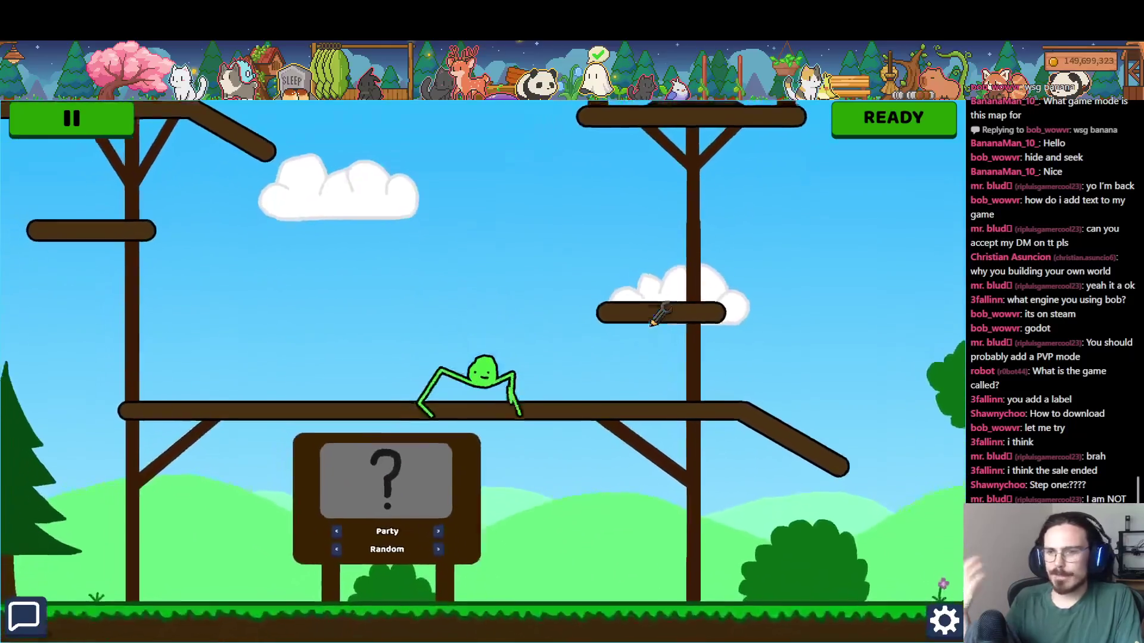
pyautogui.press('a')
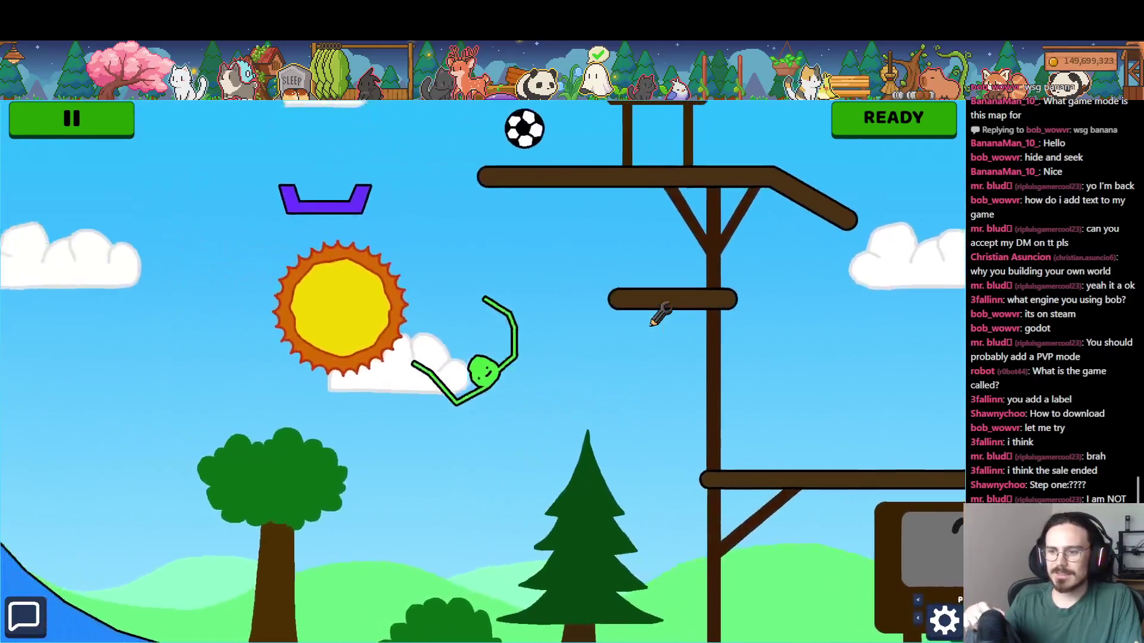
pyautogui.press('a')
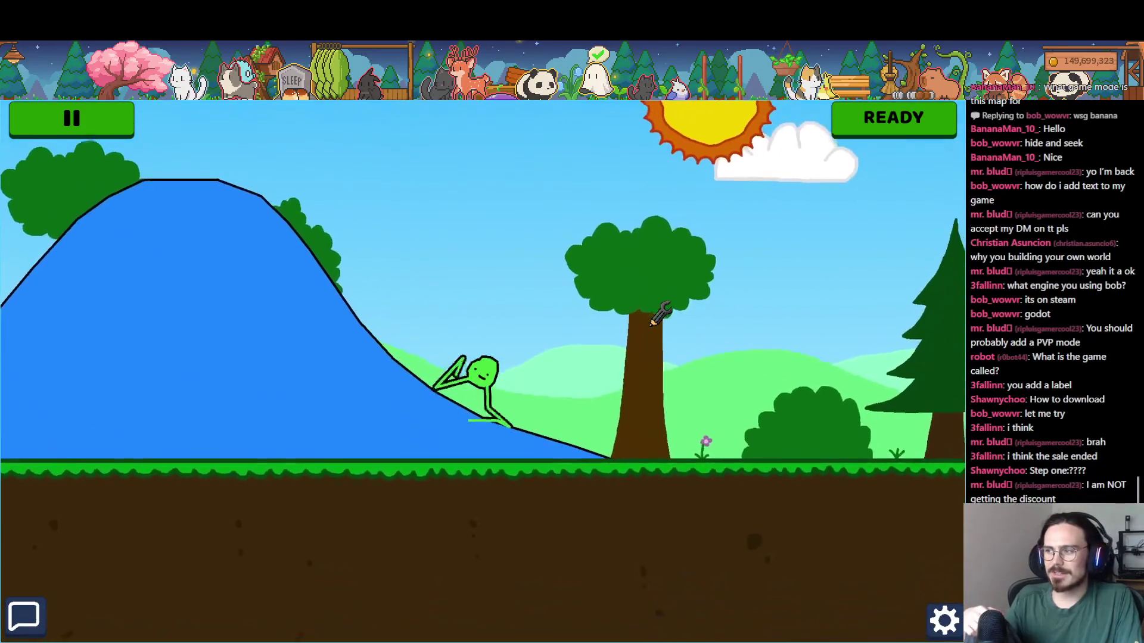
pyautogui.press('d')
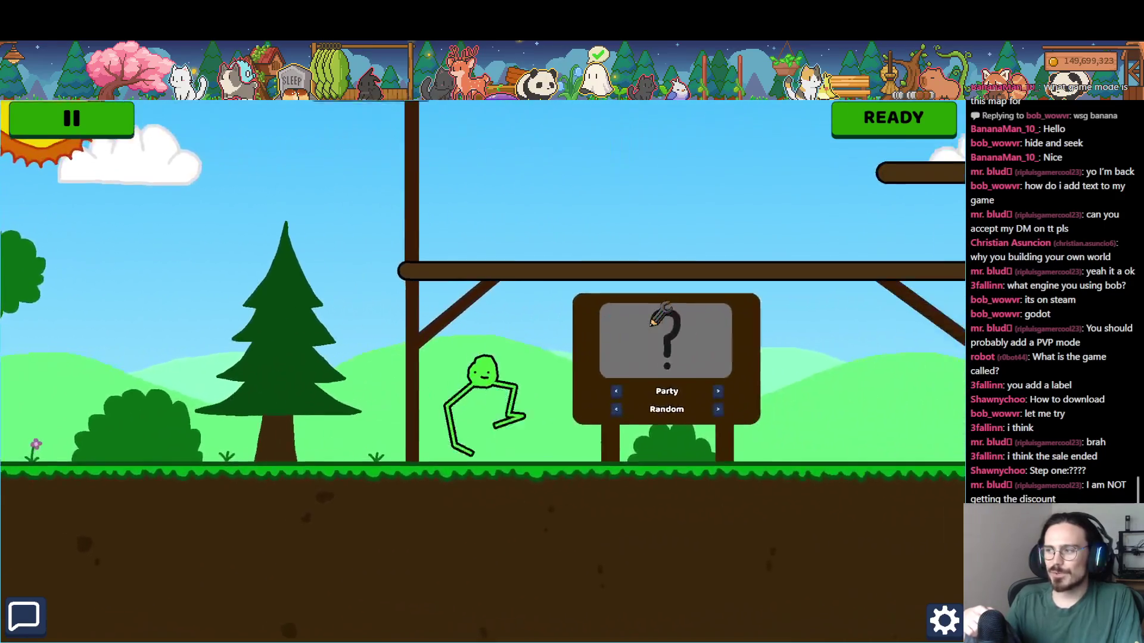
pyautogui.press('w')
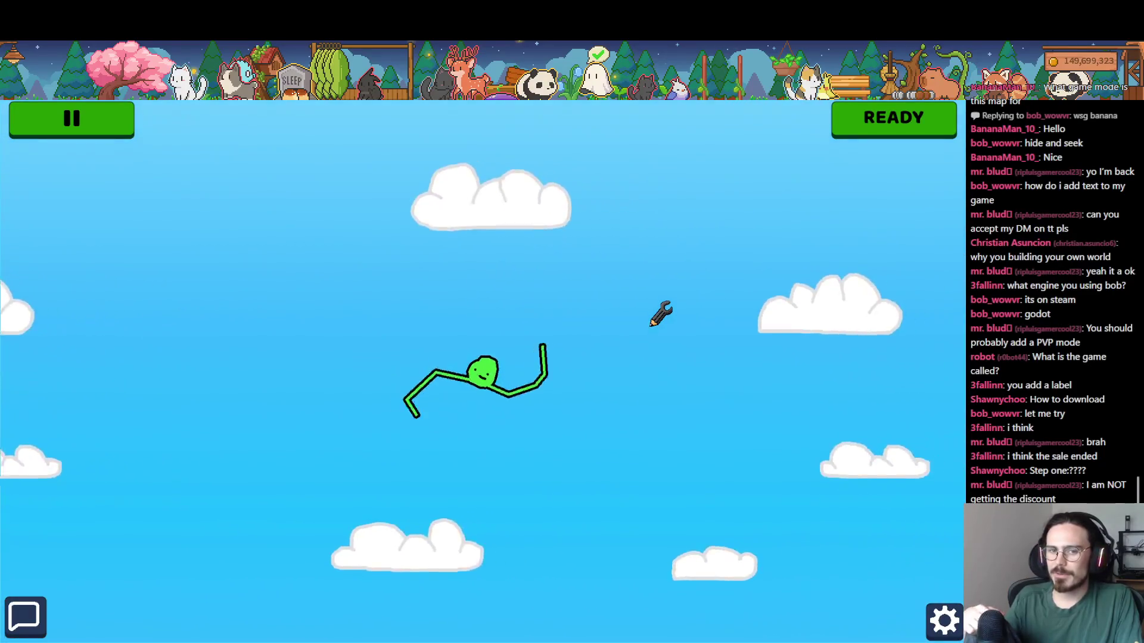
# - Switch windows back to the Godot editor's CandyLand.tscn scene
pyautogui.hotkey('alt', 'Tab')
pyautogui.press('Tab')
pyautogui.press('Tab')
pyautogui.press('Tab')
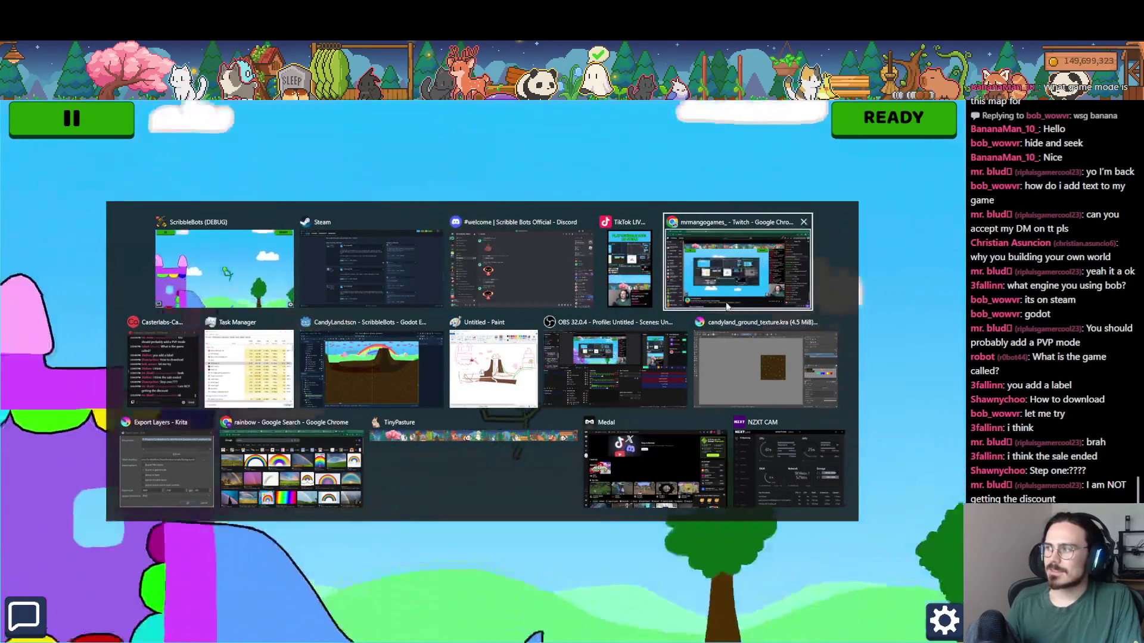
pyautogui.click(329, 368)
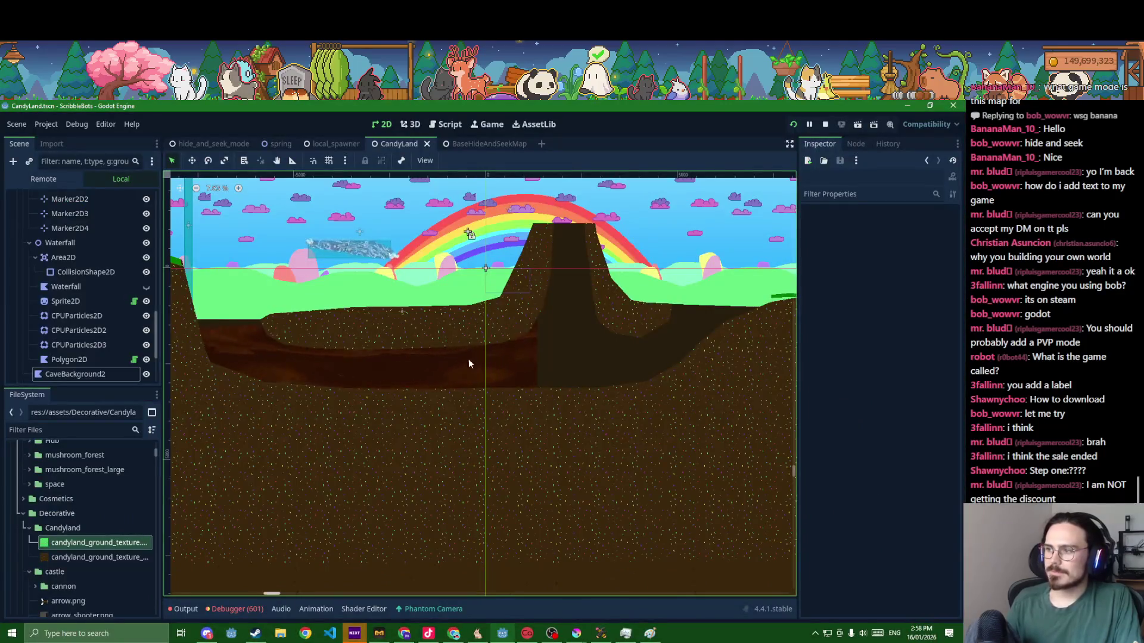
# - Select the waterfall Sprite2D and give its water shader the dark brown tint 240b00
pyautogui.click(472, 362)
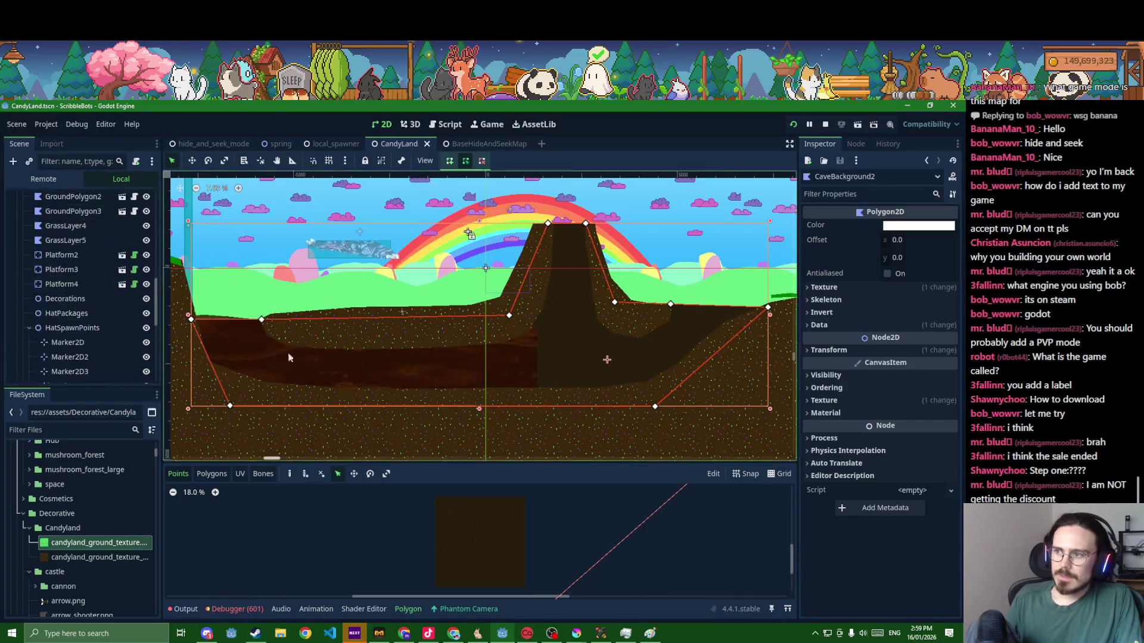
pyautogui.click(360, 383)
pyautogui.moveTo(361, 373); pyautogui.dragTo(590, 396)
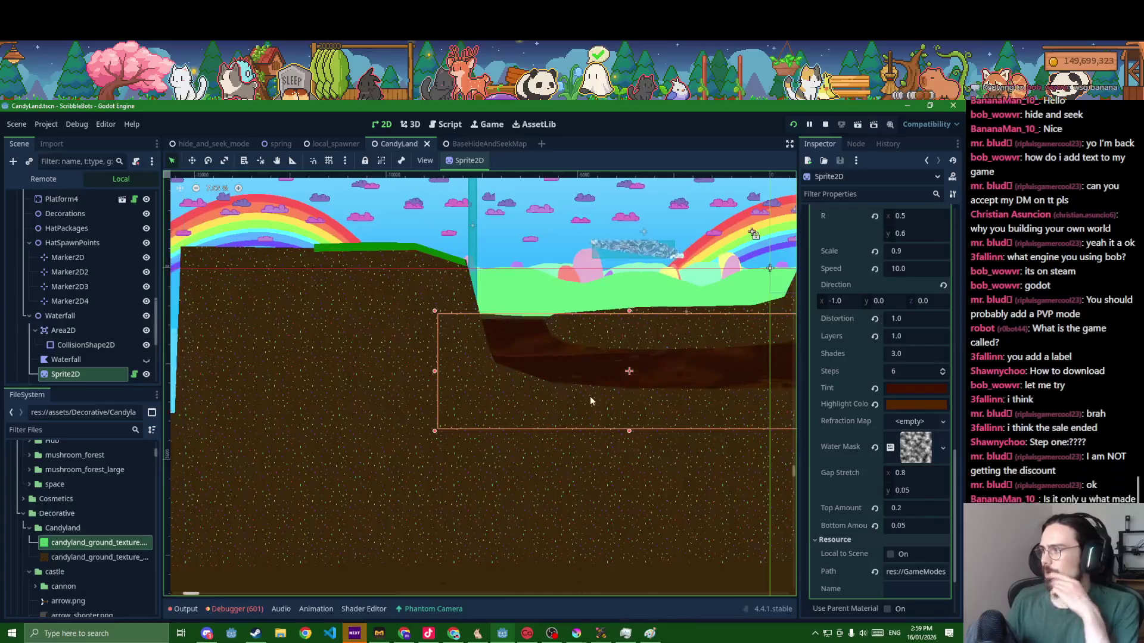
pyautogui.scroll(2, 601, 394)
pyautogui.scroll(-3, 673, 404)
pyautogui.click(900, 391)
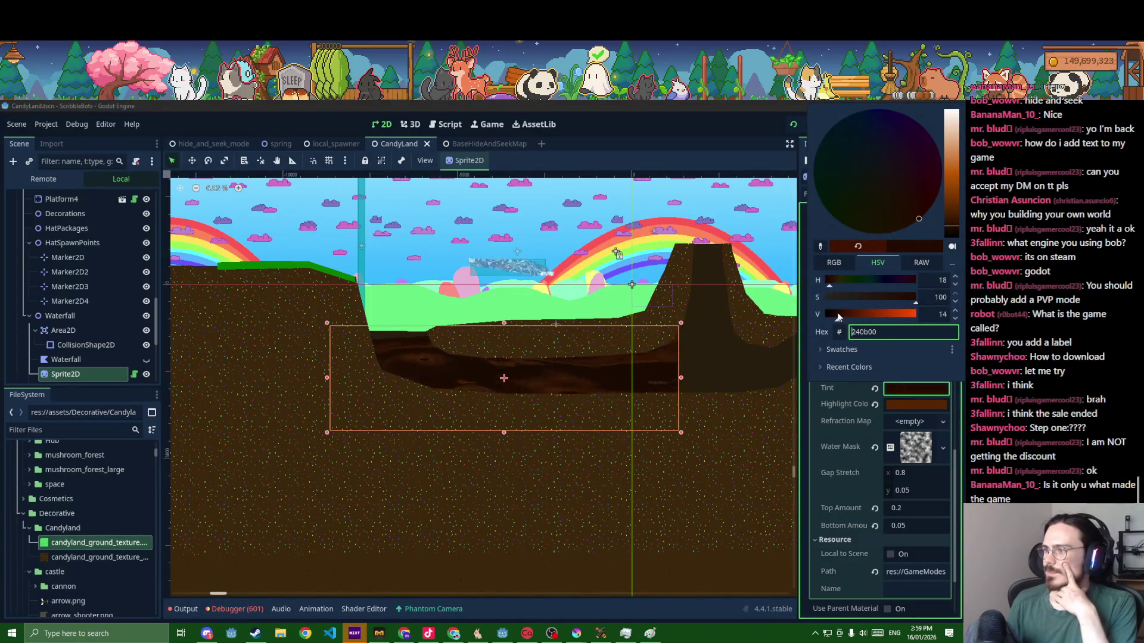
pyautogui.click(693, 442)
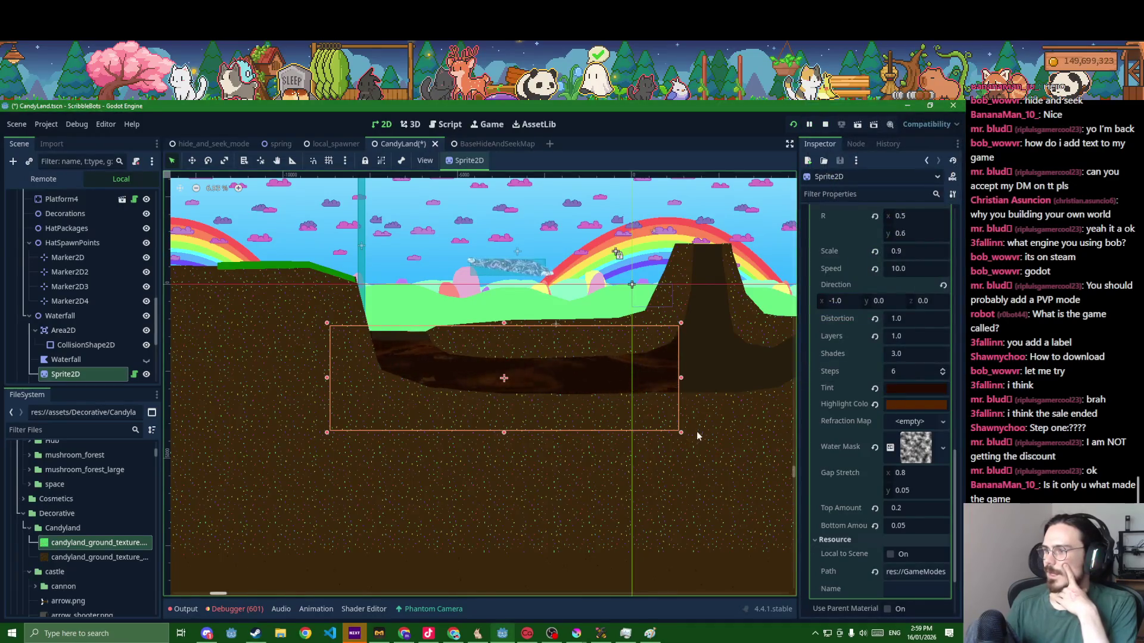
pyautogui.scroll(2, 695, 431)
pyautogui.scroll(1, 702, 428)
pyautogui.moveTo(716, 425); pyautogui.dragTo(745, 457)
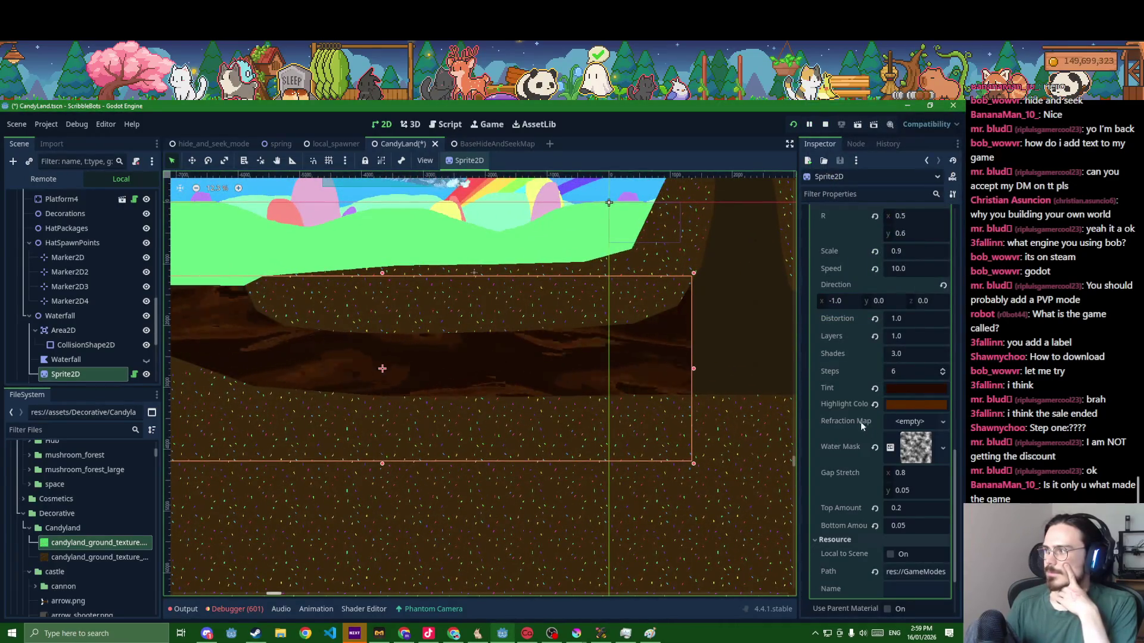
pyautogui.scroll(2, 857, 394)
# - Lower the water shader's Speed parameter to 2
pyautogui.moveTo(903, 370); pyautogui.dragTo(867, 372)
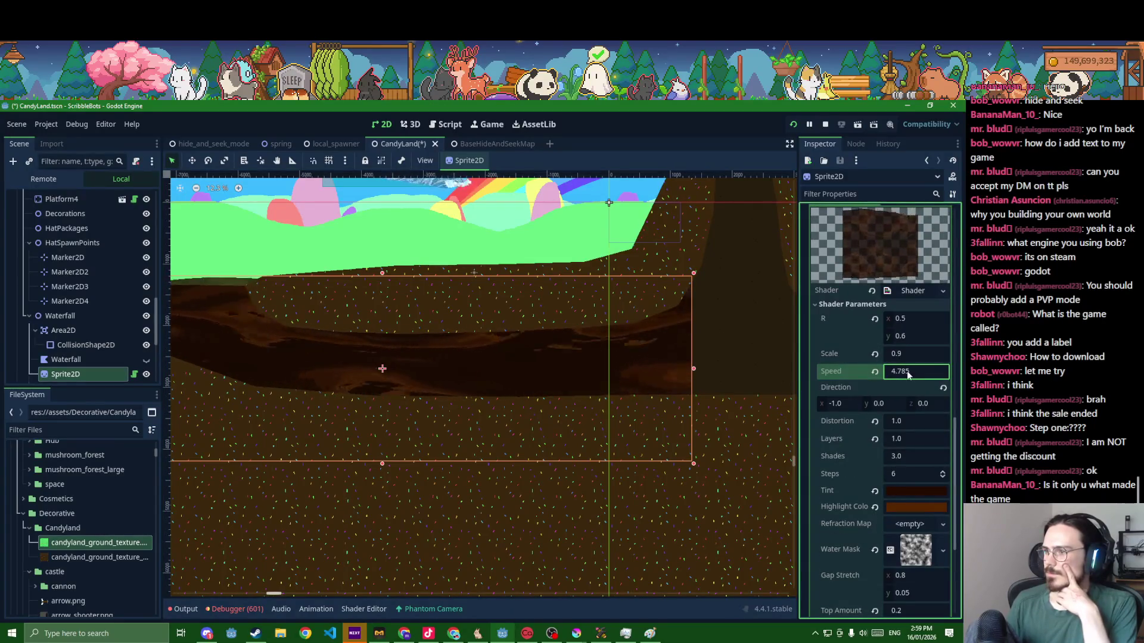
pyautogui.moveTo(893, 371); pyautogui.dragTo(872, 371)
pyautogui.write('2')
pyautogui.press('Return')
pyautogui.scroll(-2, 646, 423)
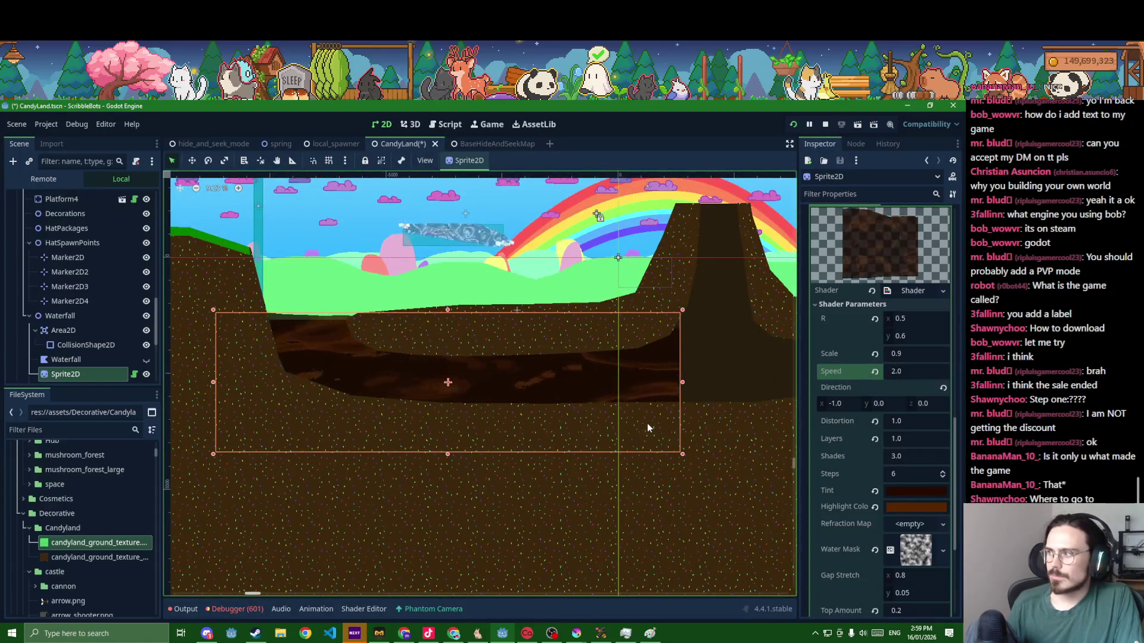
# - Save the scene, try raising Top Amount, revert it and peek at the water shader's code
pyautogui.hotkey('ctrl', 's')
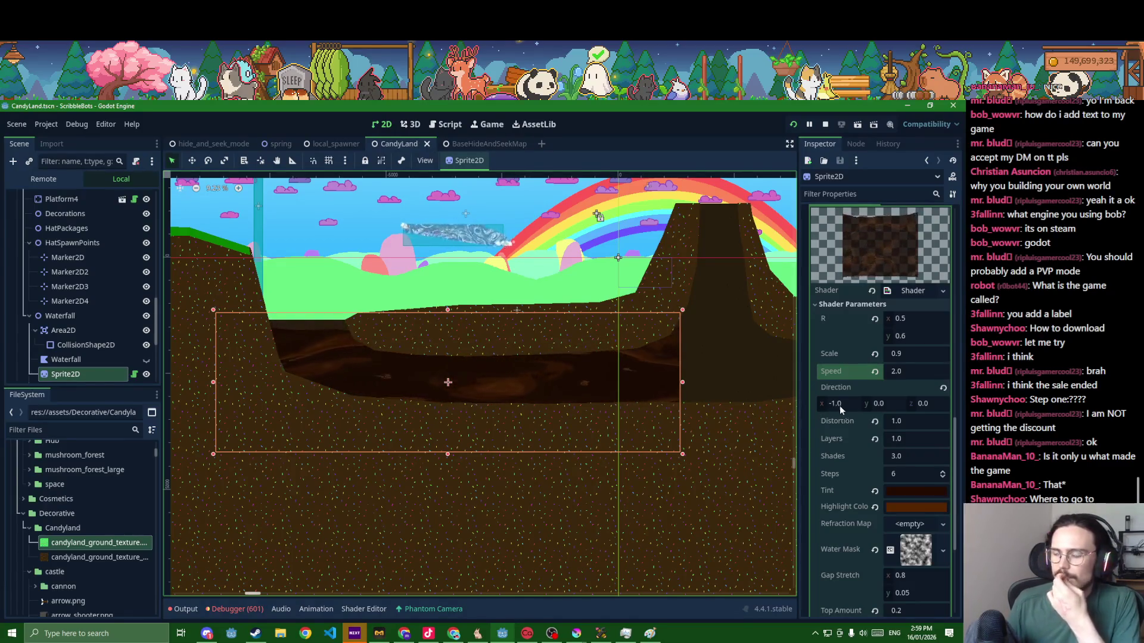
pyautogui.scroll(-3, 849, 429)
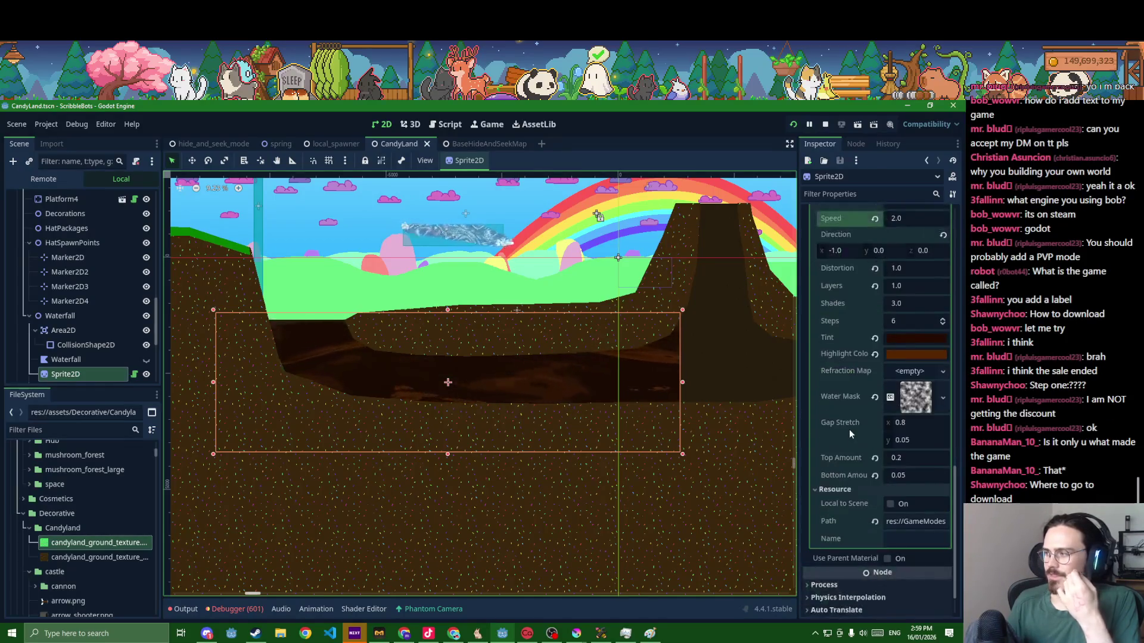
pyautogui.moveTo(892, 462)
pyautogui.mouseDown()
pyautogui.moveTo(929, 463)
pyautogui.moveTo(864, 461)
pyautogui.mouseUp()
pyautogui.click(875, 458)
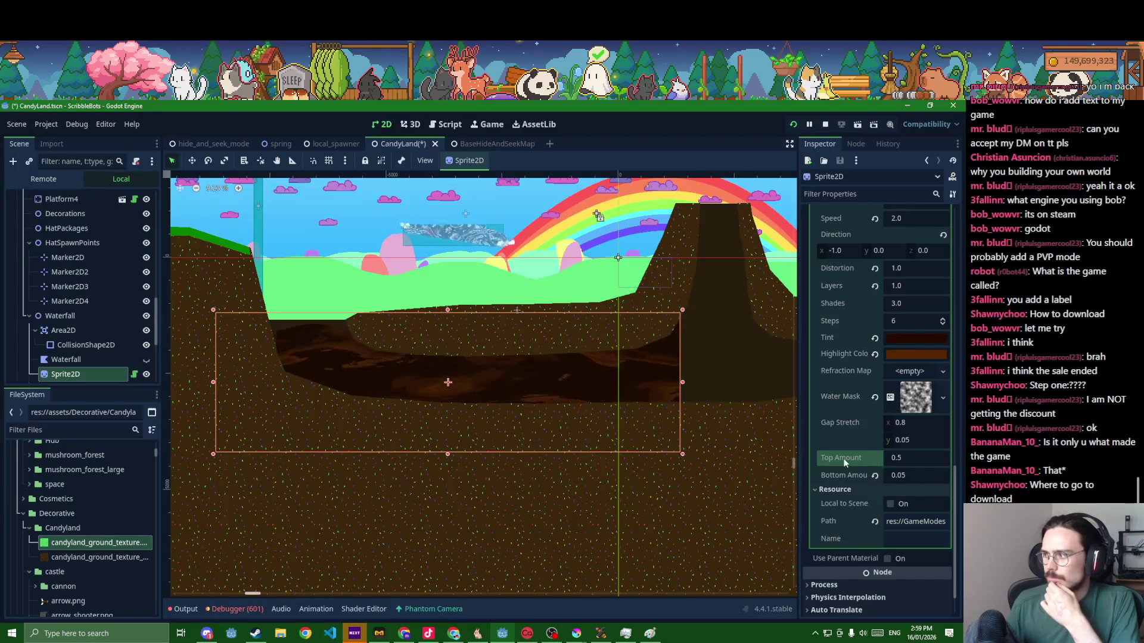
pyautogui.scroll(5, 876, 447)
pyautogui.scroll(5, 835, 429)
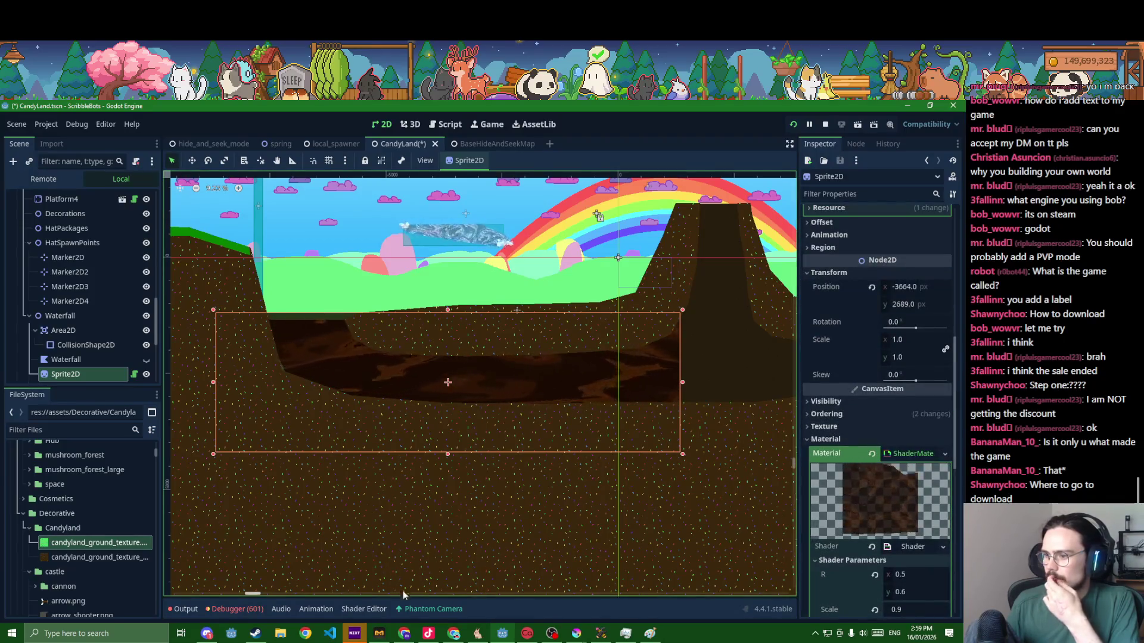
pyautogui.click(356, 610)
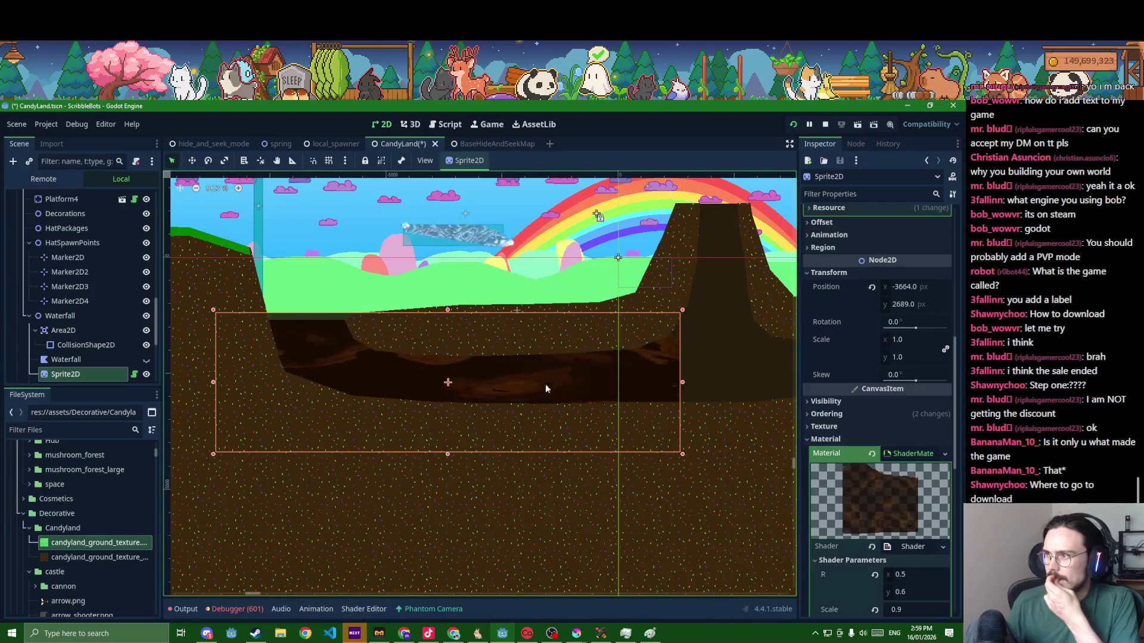
pyautogui.scroll(4, 814, 339)
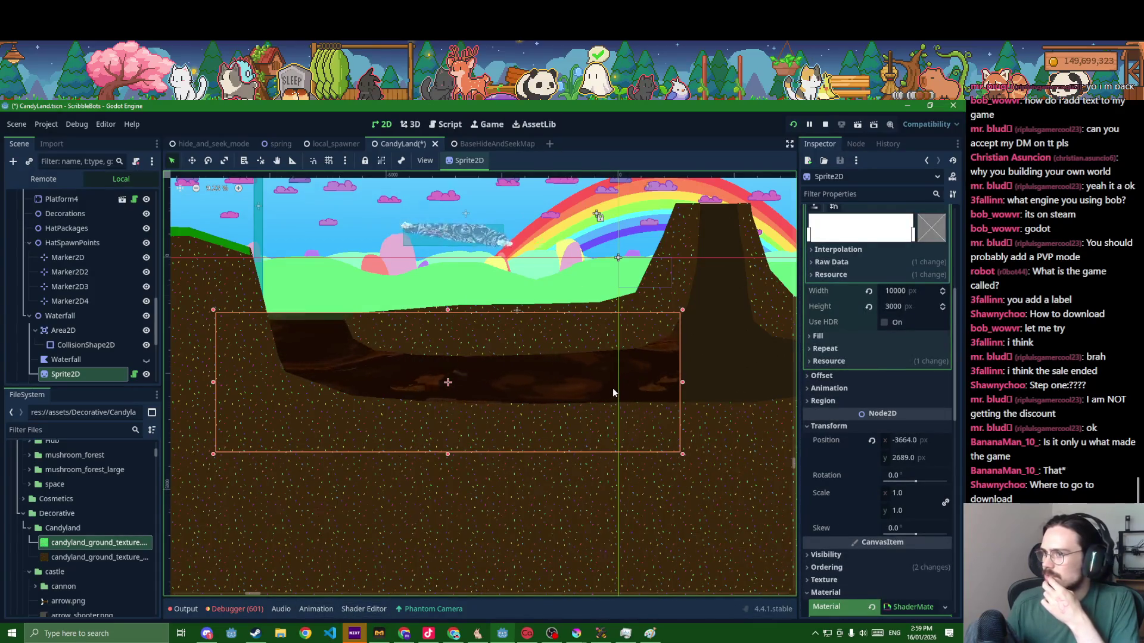
pyautogui.scroll(2, 613, 387)
pyautogui.scroll(-1, 789, 408)
pyautogui.scroll(-1, 442, 430)
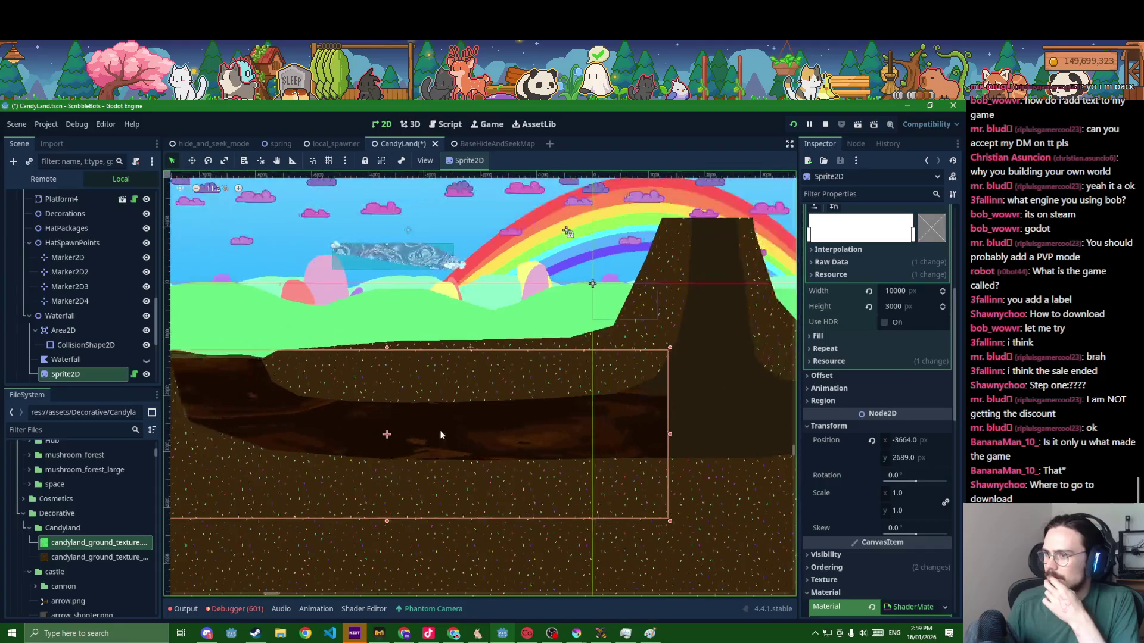
pyautogui.scroll(-1, 437, 430)
pyautogui.scroll(-5, 876, 445)
pyautogui.scroll(-5, 875, 446)
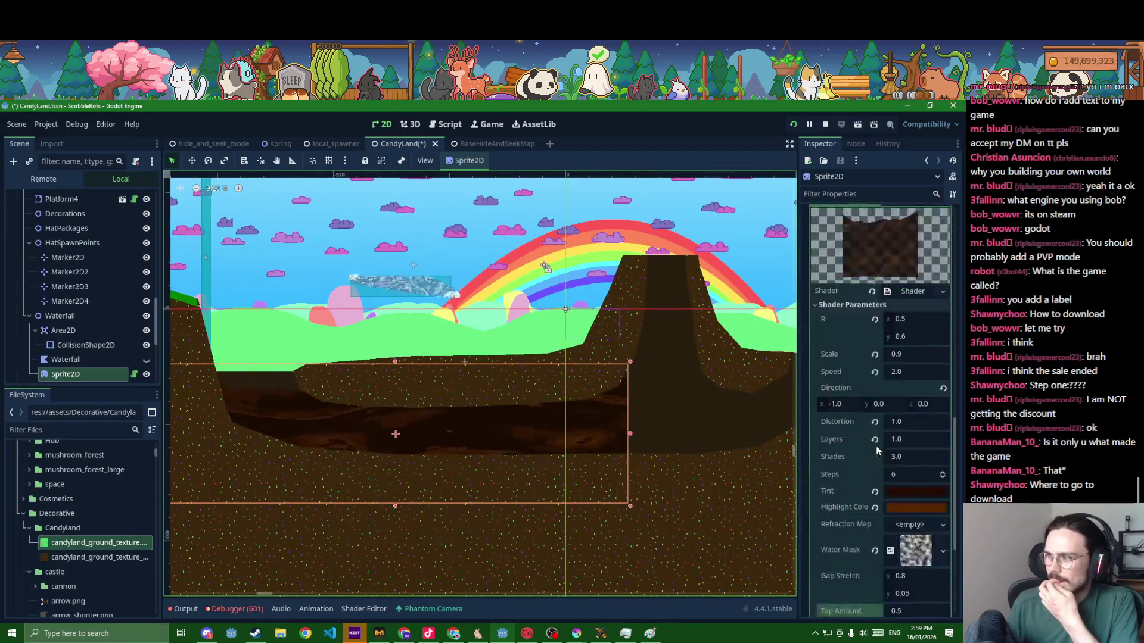
pyautogui.scroll(-4, 874, 455)
# - Set the water shader's Top Amount to 0.1 and save the CandyLand scene
pyautogui.moveTo(899, 463); pyautogui.dragTo(886, 462)
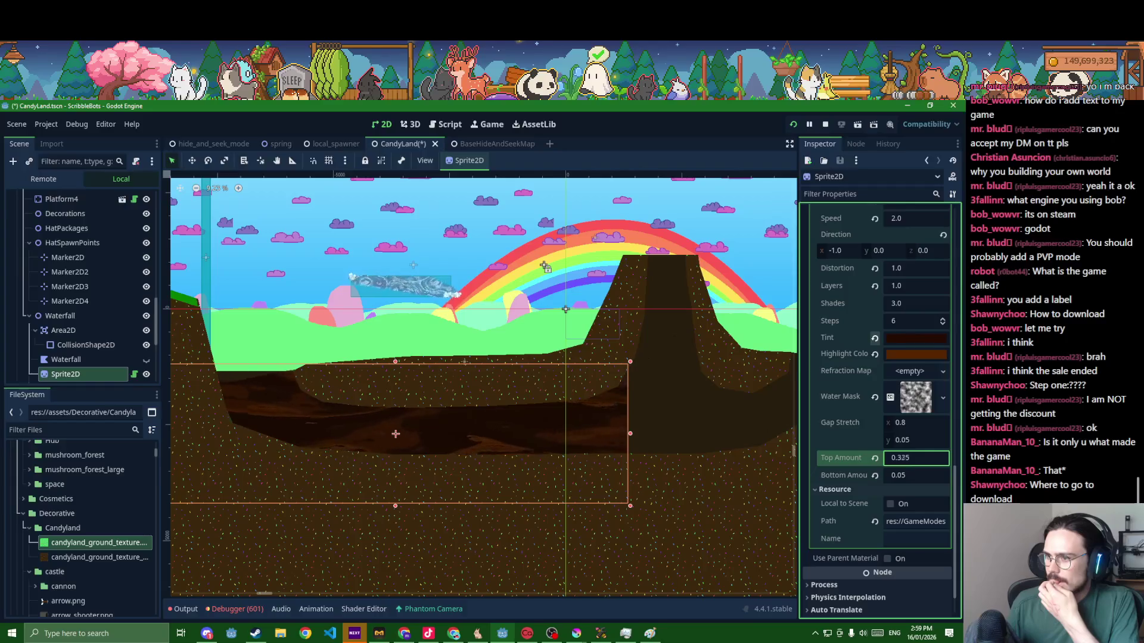
pyautogui.moveTo(884, 463)
pyautogui.mouseDown()
pyautogui.moveTo(858, 463)
pyautogui.moveTo(911, 463)
pyautogui.mouseUp()
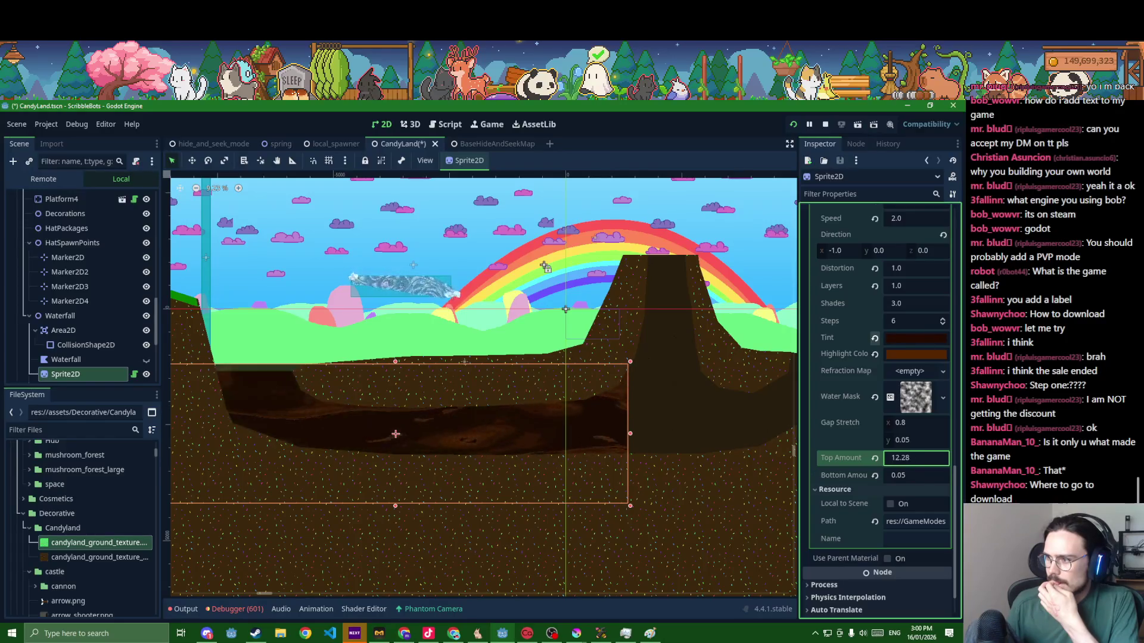
pyautogui.click(904, 460)
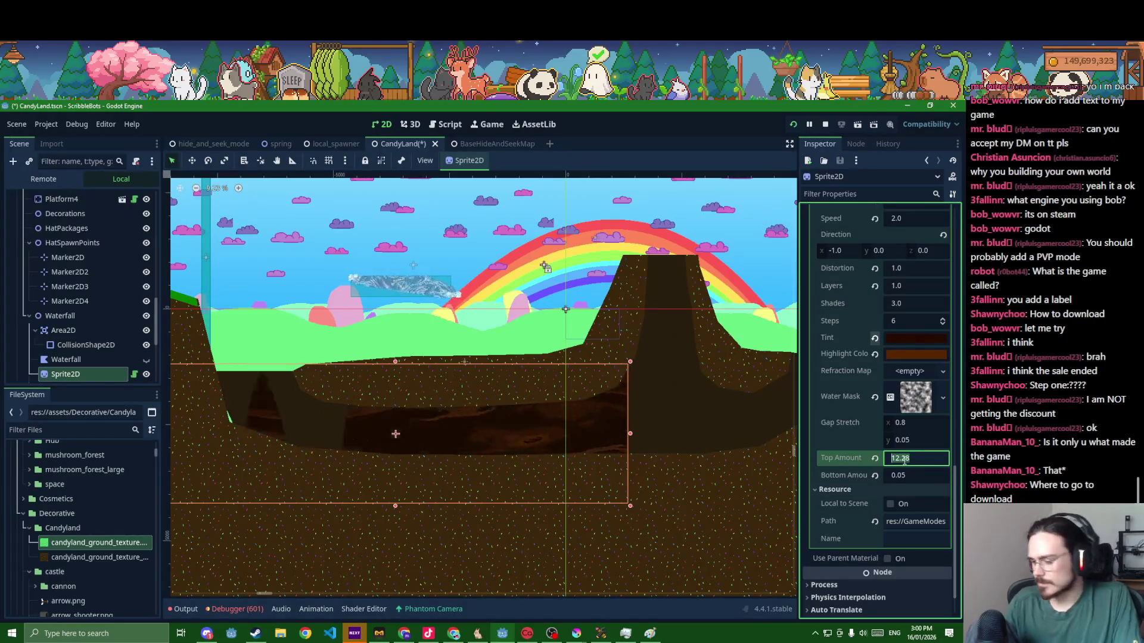
pyautogui.write('0.1')
pyautogui.press('Return')
pyautogui.scroll(2, 321, 437)
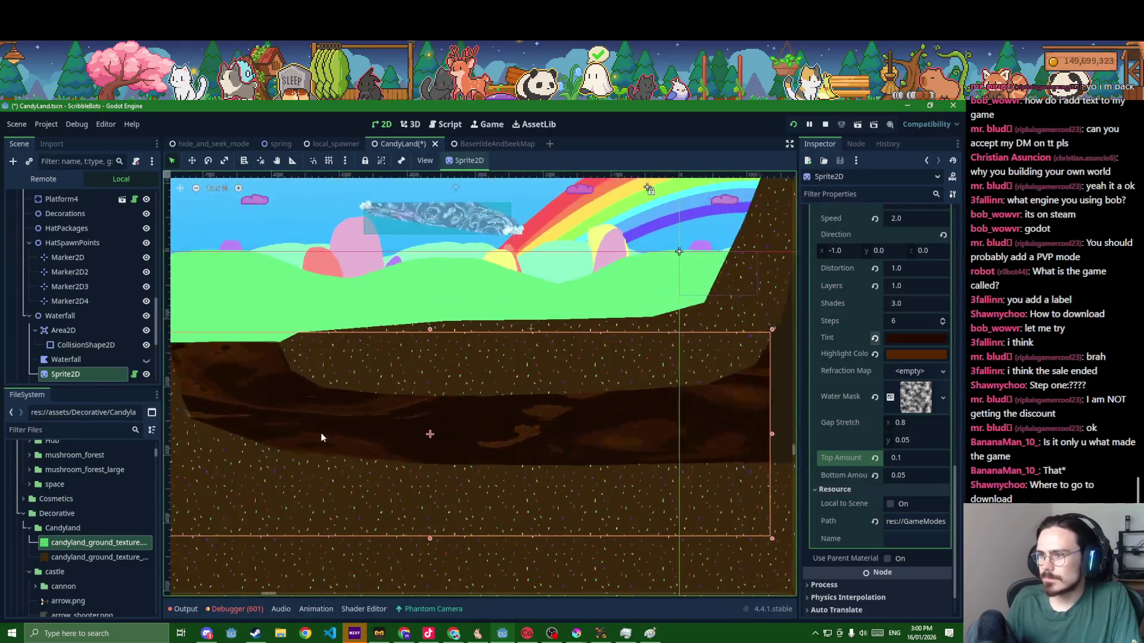
pyautogui.hotkey('ctrl', 's')
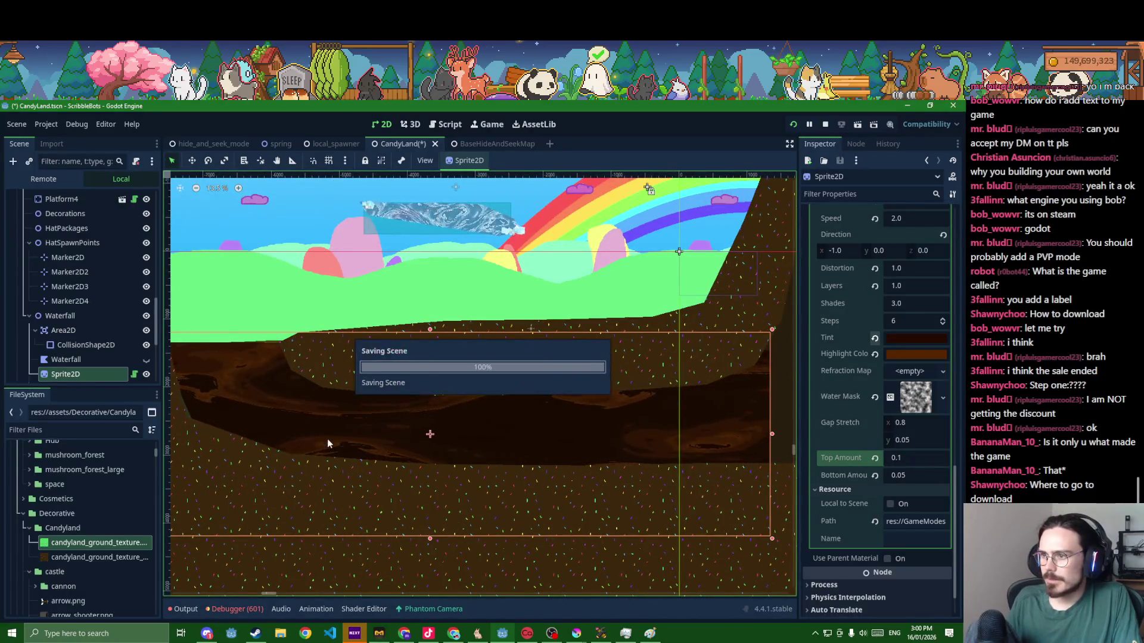
pyautogui.scroll(-1, 394, 470)
# - Refine Top Amount to 0.01 then 0.04, save, and select the ground polygon
pyautogui.click(911, 458)
pyautogui.write('0.01')
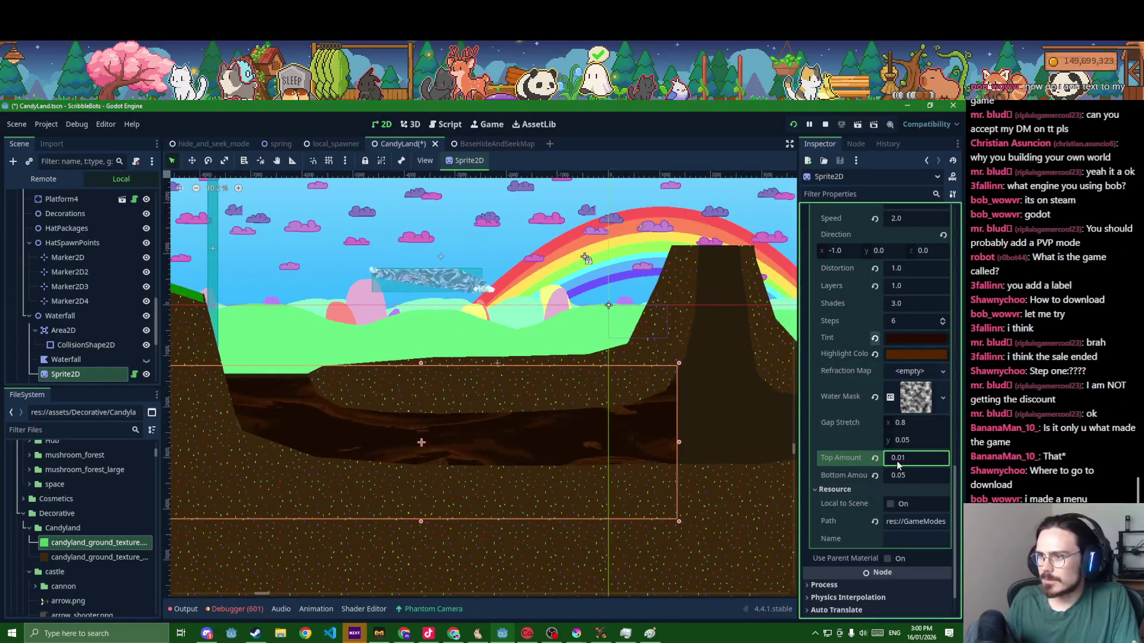
pyautogui.press('Return')
pyautogui.scroll(1, 461, 404)
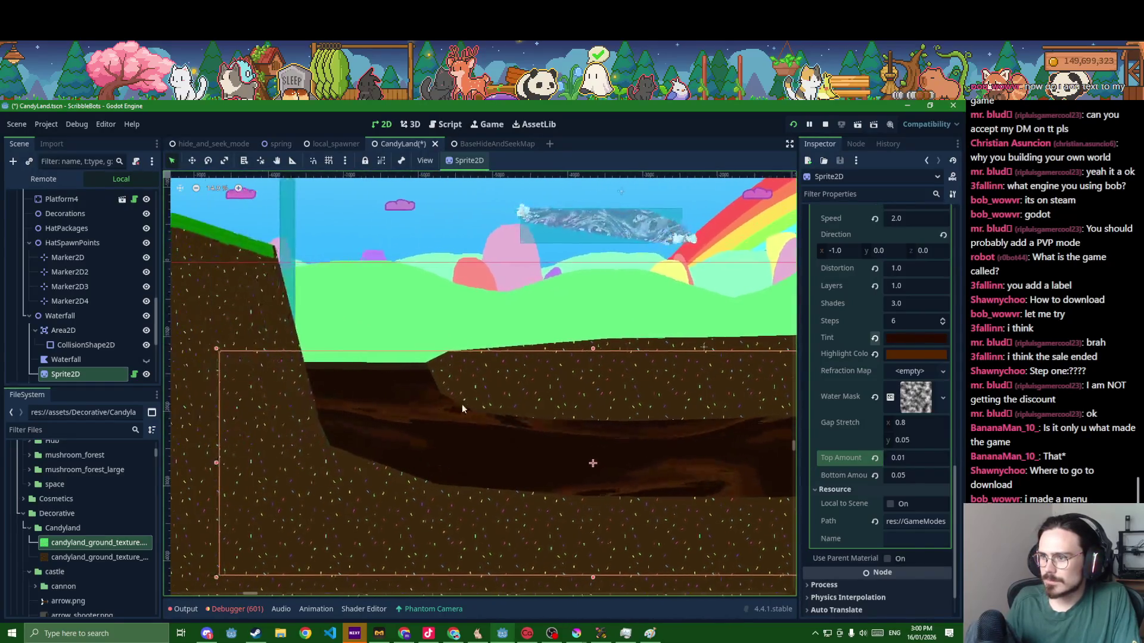
pyautogui.click(919, 459)
pyautogui.write('0.04')
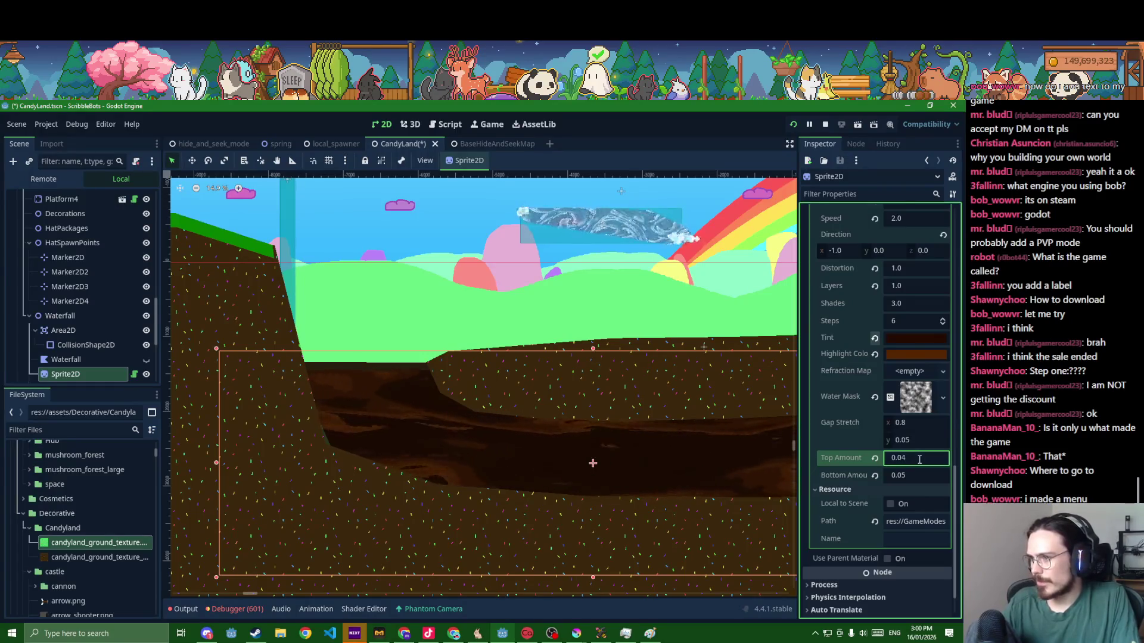
pyautogui.hotkey('ctrl', 's')
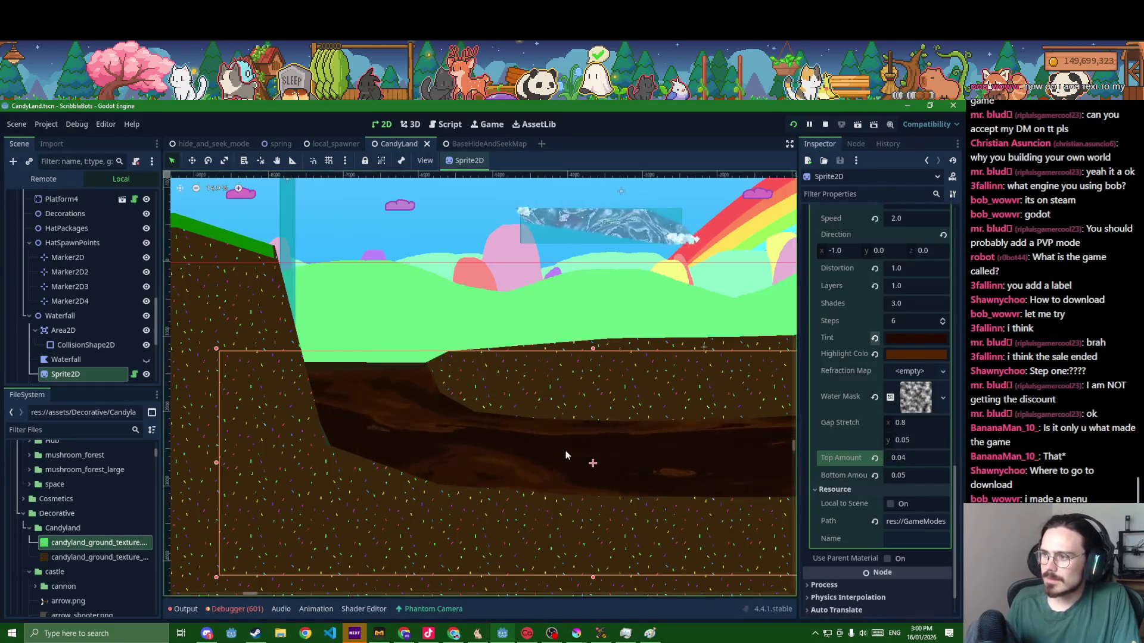
pyautogui.moveTo(573, 447); pyautogui.dragTo(562, 457)
pyautogui.scroll(-2, 432, 417)
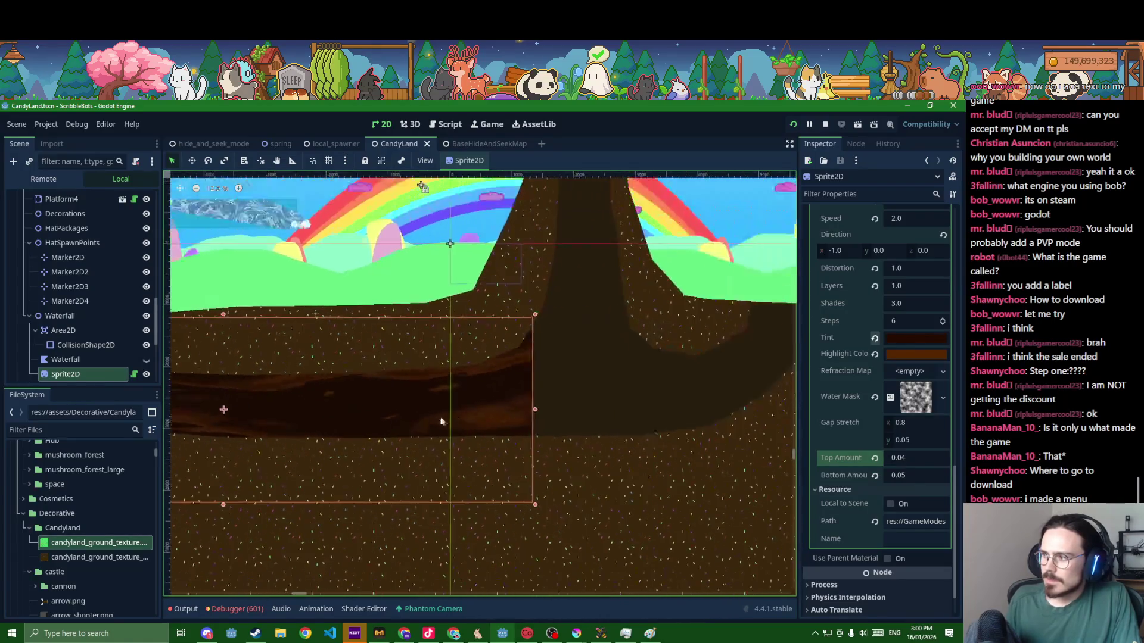
pyautogui.scroll(-2, 533, 460)
pyautogui.click(601, 482)
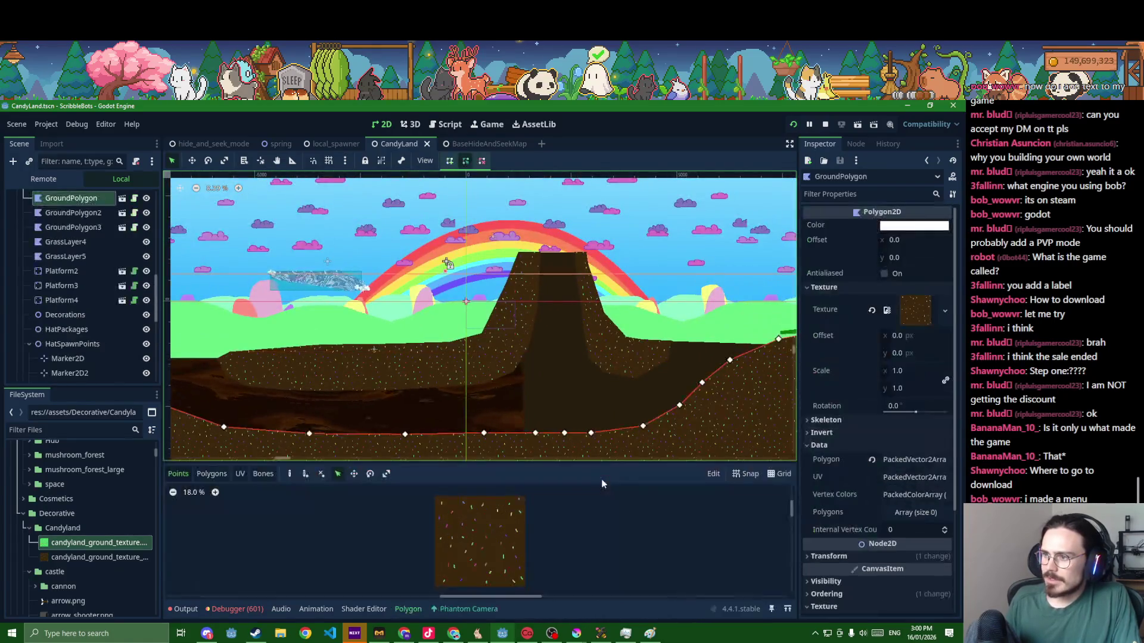
# - Delete the extra Polygon2D inside the Waterfall group
pyautogui.click(318, 279)
pyautogui.press('Delete')
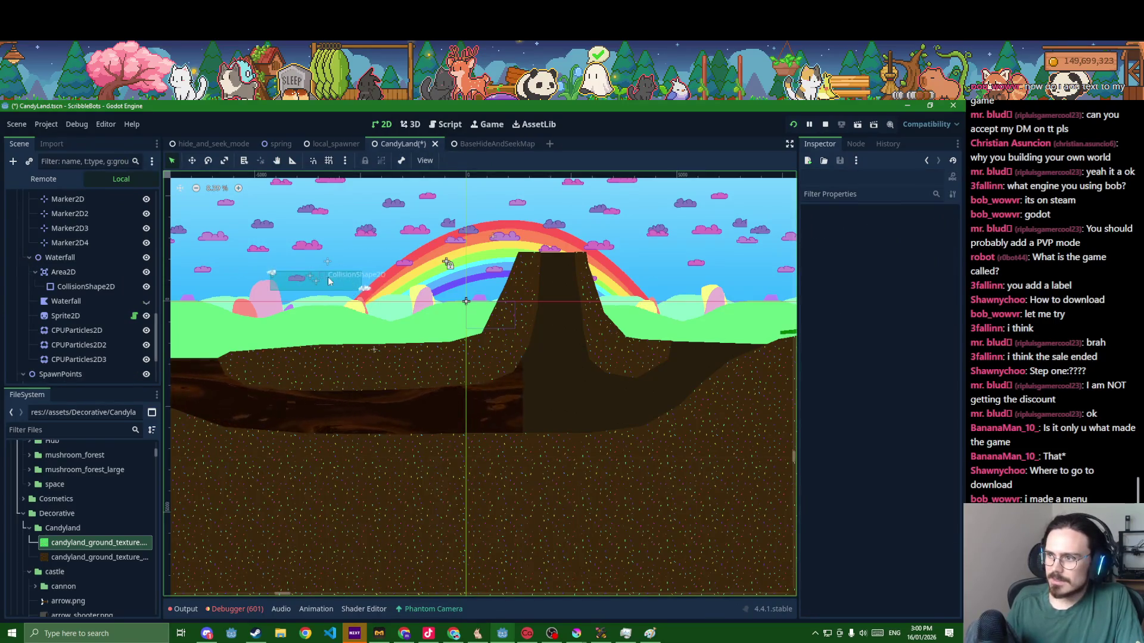
pyautogui.click(327, 282)
pyautogui.click(362, 291)
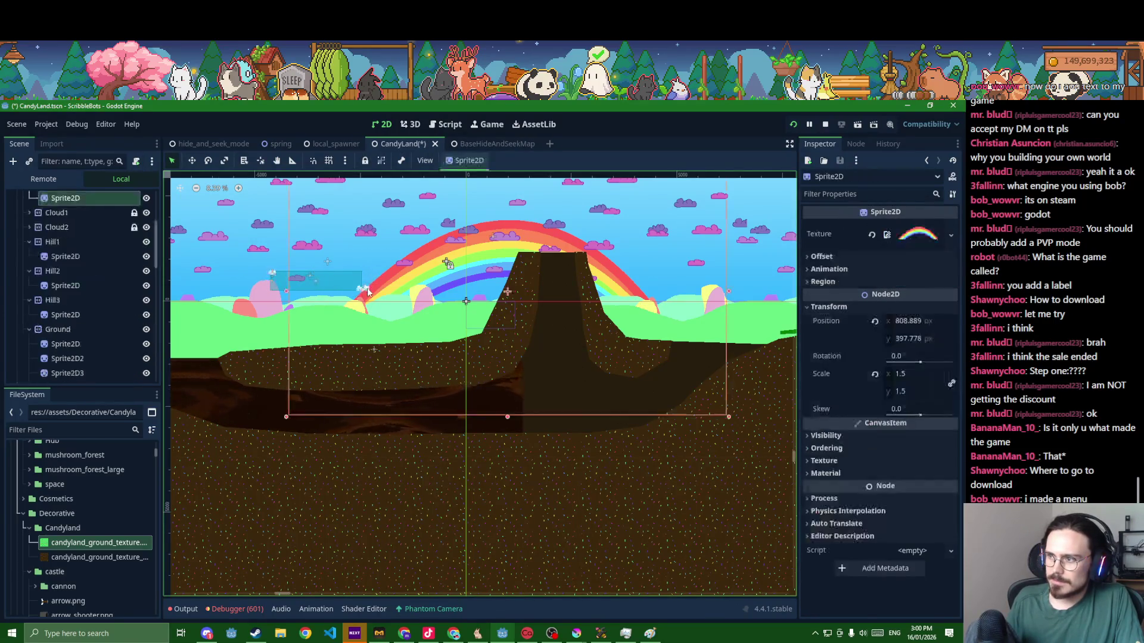
# - Move CPUParticles2D3 down into the dirt and select all three particle emitters
pyautogui.click(266, 277)
pyautogui.scroll(3, 381, 284)
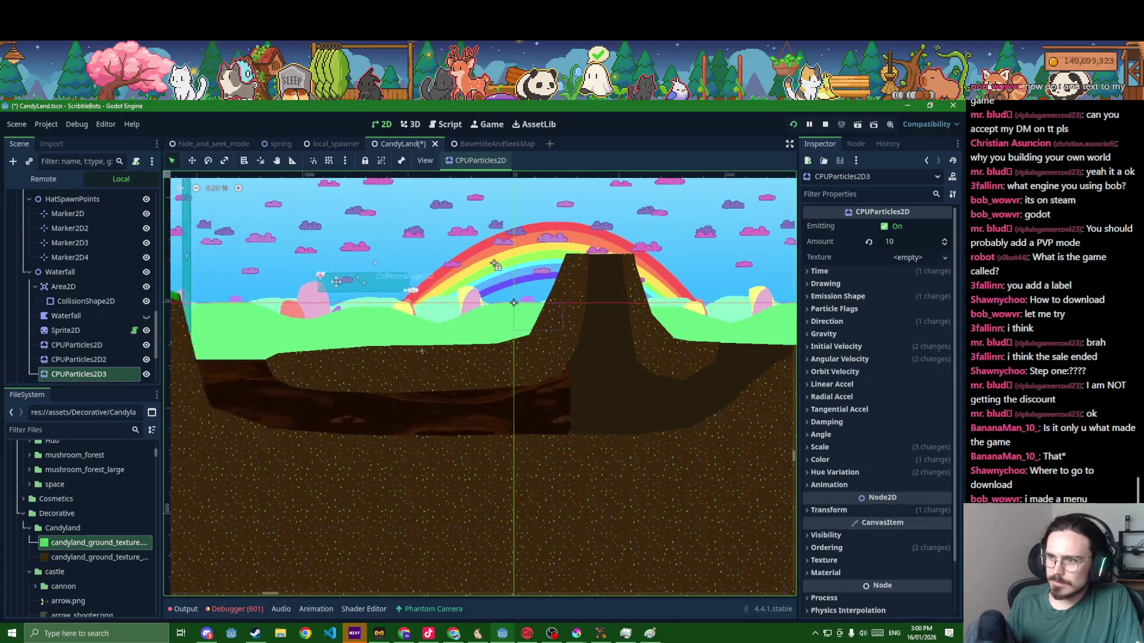
pyautogui.moveTo(382, 284)
pyautogui.mouseDown()
pyautogui.moveTo(301, 447)
pyautogui.moveTo(406, 411)
pyautogui.mouseUp()
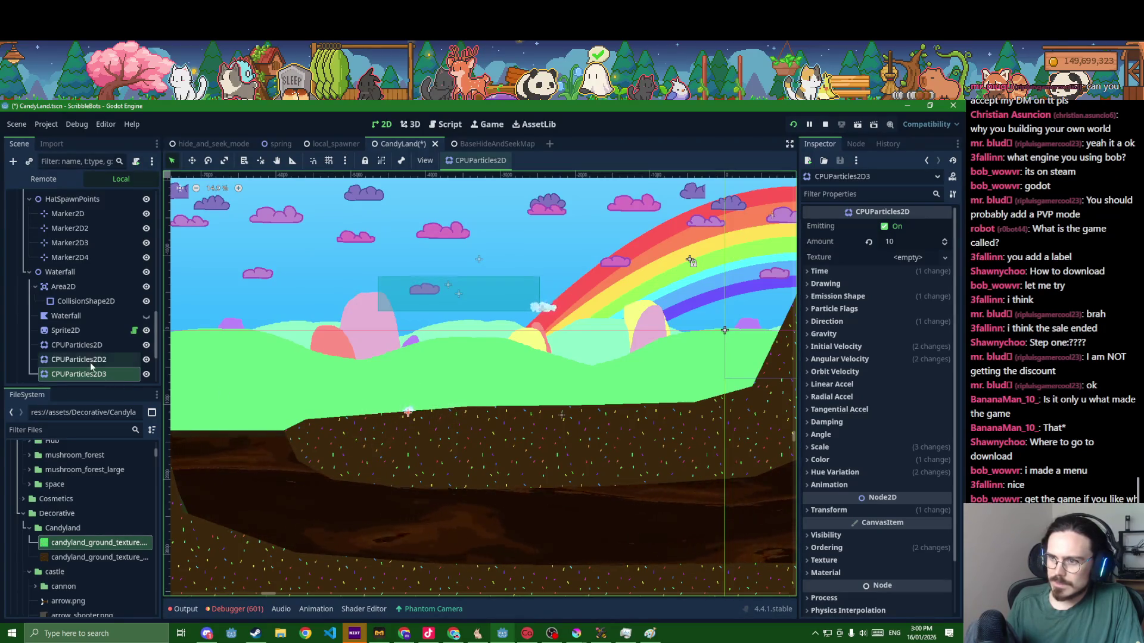
pyautogui.keyDown('shift'); pyautogui.click(89, 343); pyautogui.keyUp('shift')
pyautogui.scroll(-1, 478, 438)
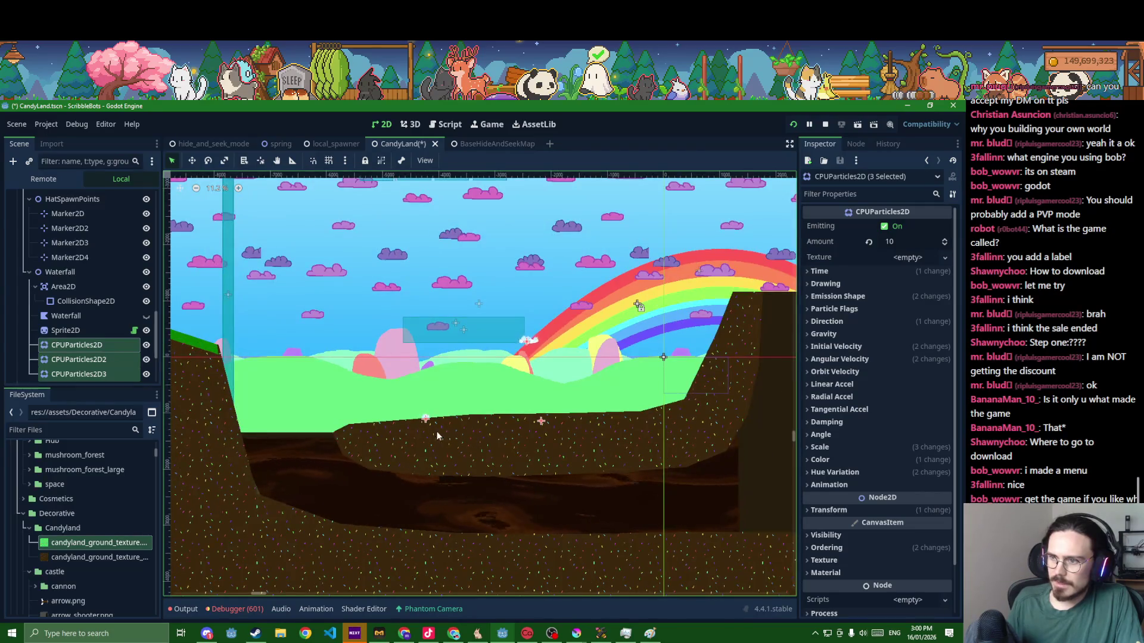
# - Delete the first and third particle emitters from the waterfall
pyautogui.click(90, 359)
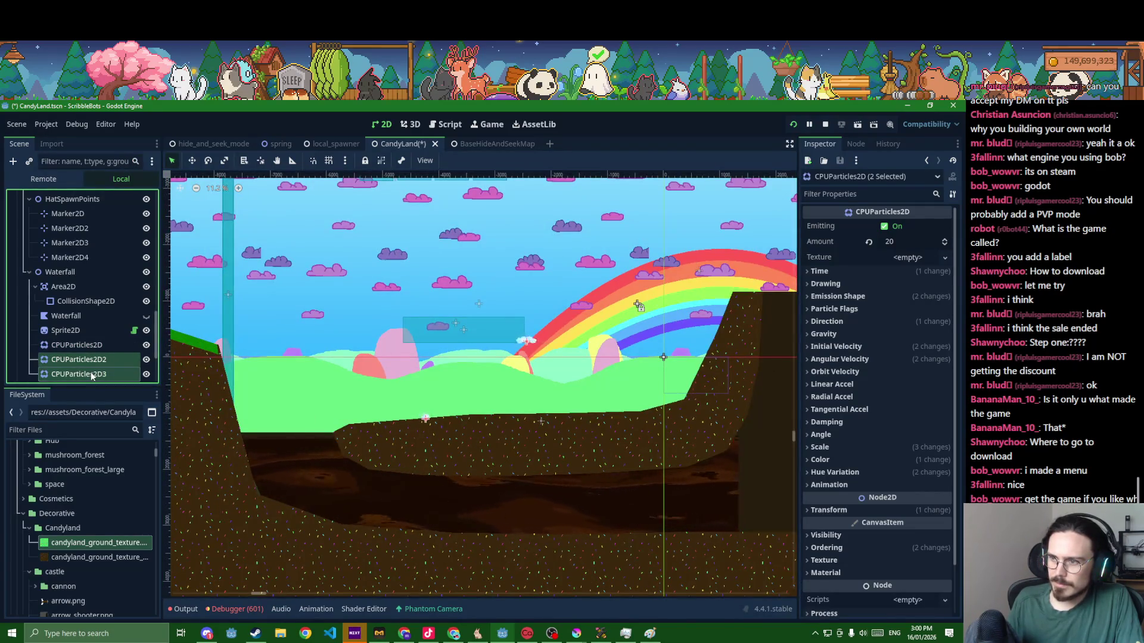
pyautogui.click(83, 348)
pyautogui.press('Delete')
pyautogui.click(83, 360)
pyautogui.press('Delete')
# - Reset the water zone CollisionShape2D's position to 0 and save the scene
pyautogui.click(86, 301)
pyautogui.moveTo(438, 334)
pyautogui.mouseDown()
pyautogui.moveTo(397, 374)
pyautogui.moveTo(413, 351)
pyautogui.mouseUp()
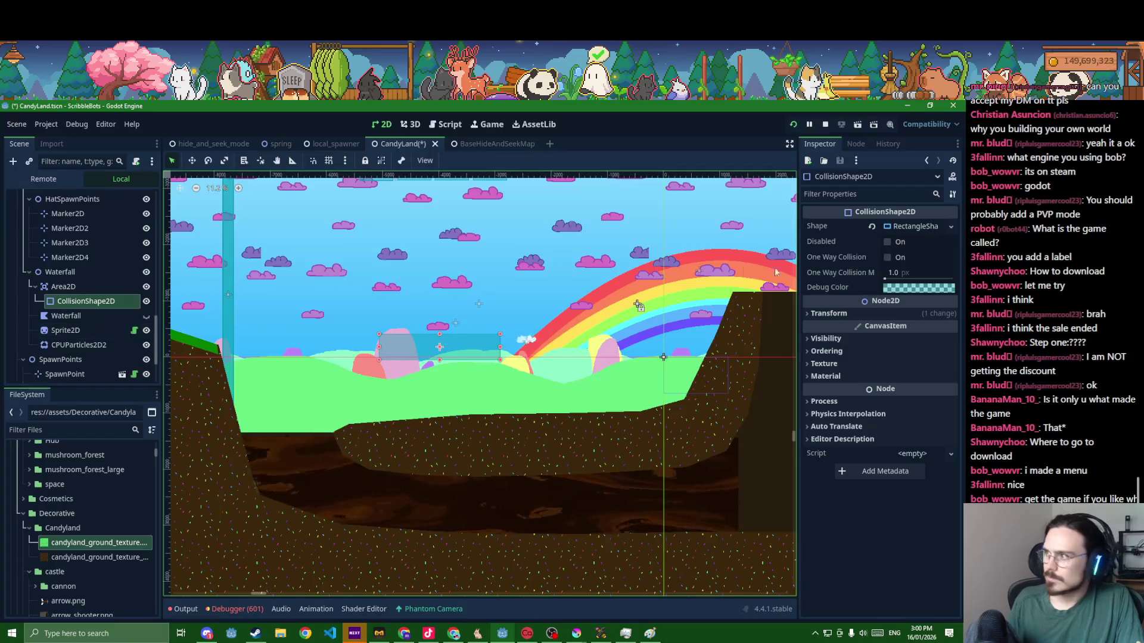
pyautogui.click(849, 314)
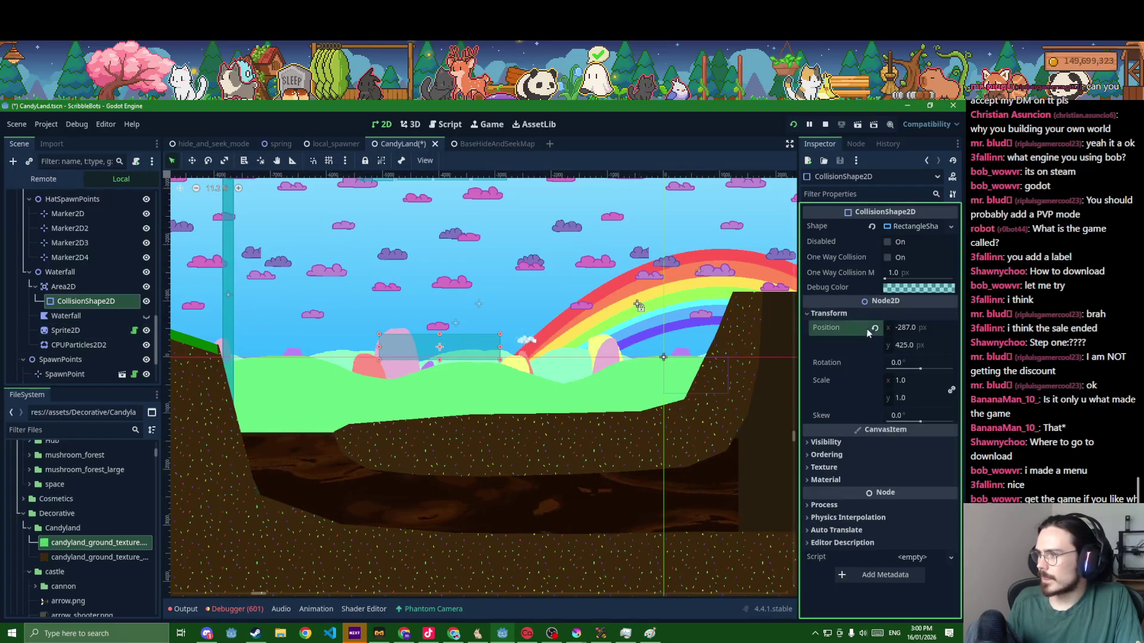
pyautogui.click(874, 328)
pyautogui.hotkey('ctrl', 's')
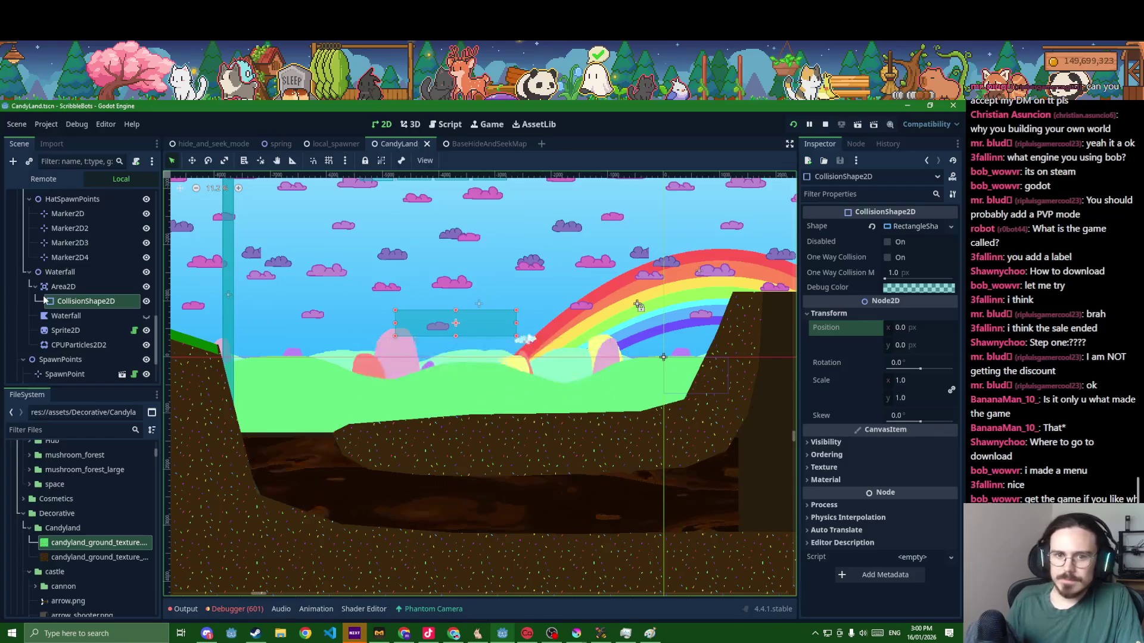
# - Move the Area2D gravity zone down into the underground channel
pyautogui.click(63, 286)
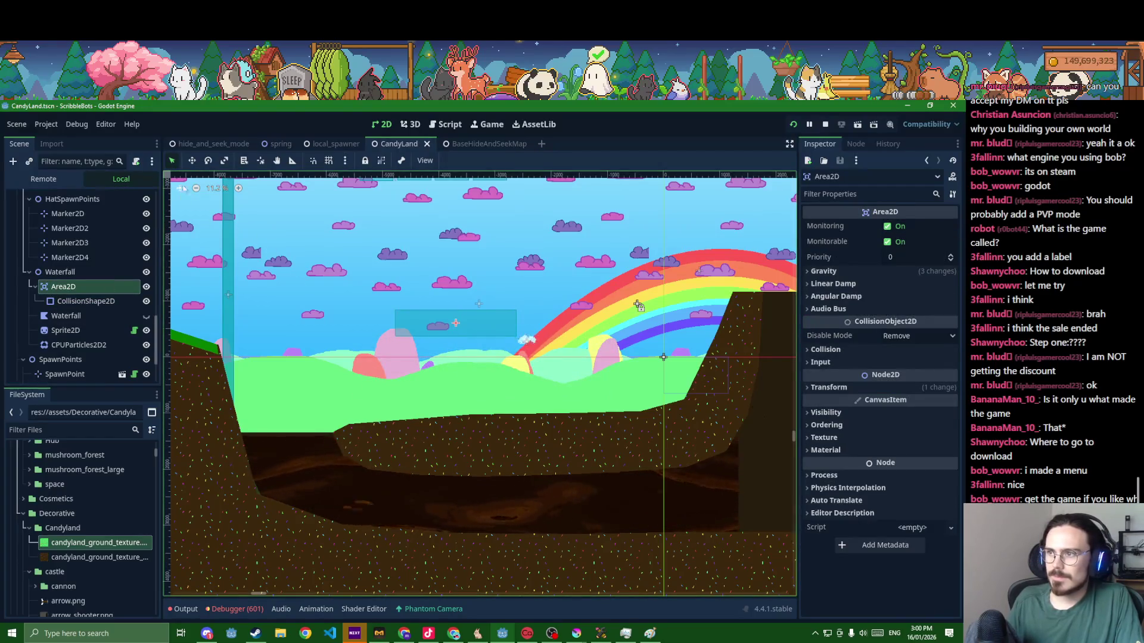
pyautogui.scroll(-3, 638, 306)
pyautogui.moveTo(436, 311); pyautogui.dragTo(405, 431)
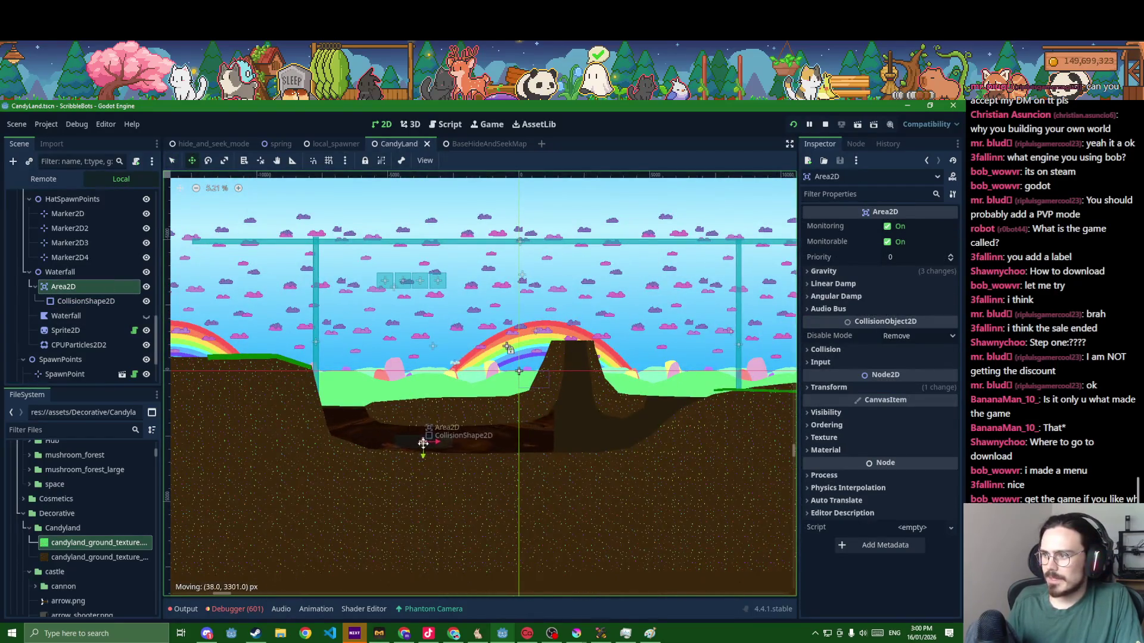
pyautogui.click(837, 272)
pyautogui.click(71, 303)
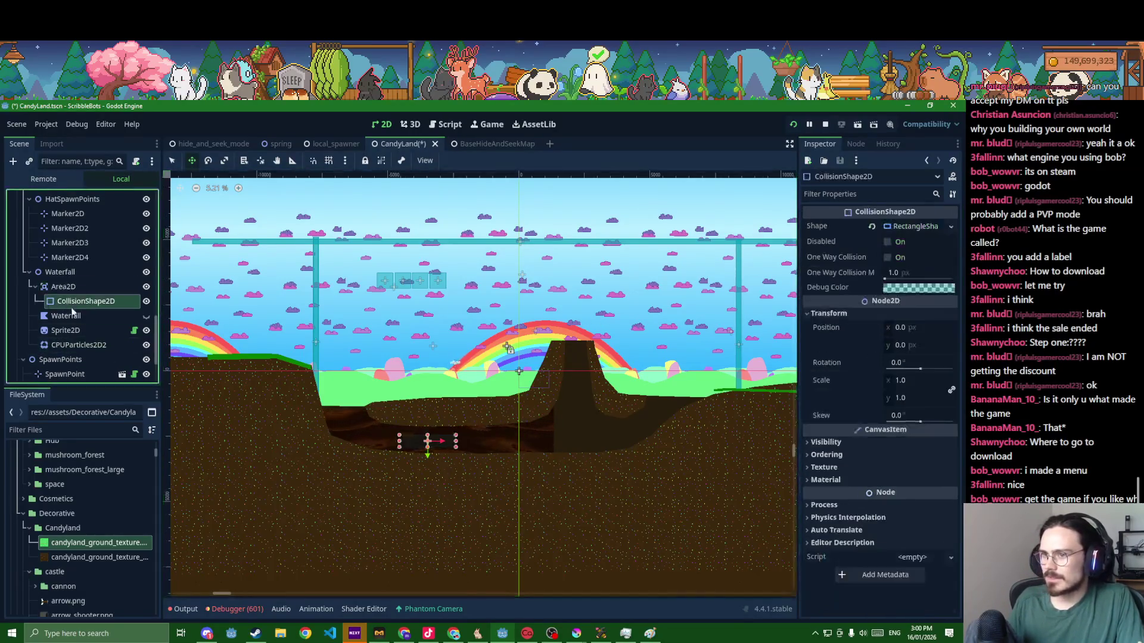
pyautogui.scroll(4, 243, 413)
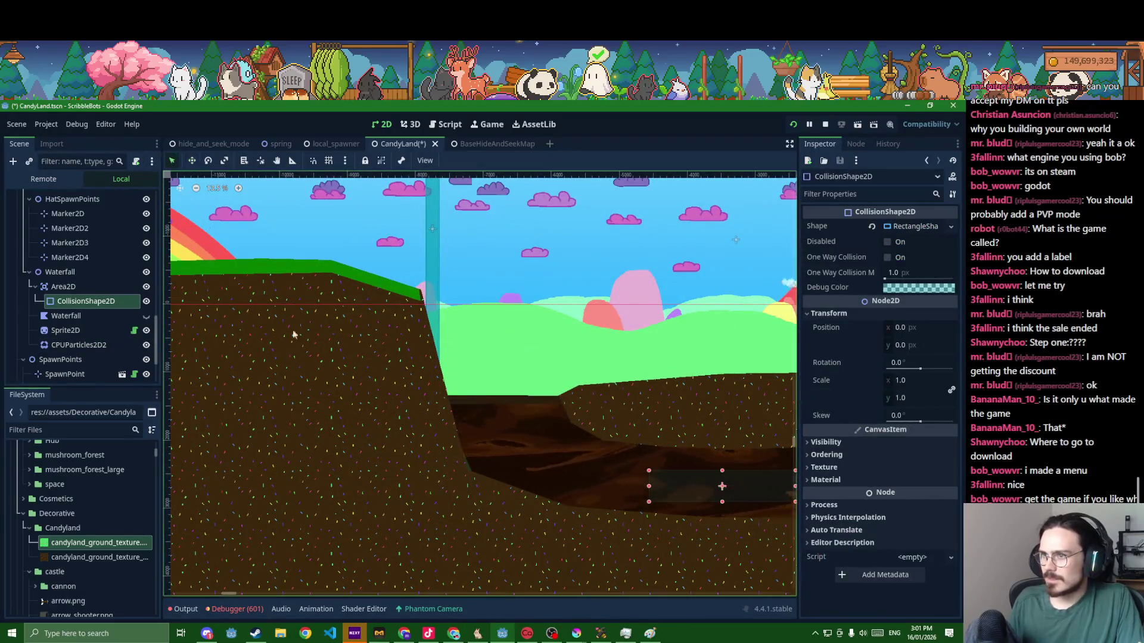
pyautogui.press('f')
pyautogui.scroll(-2, 700, 400)
pyautogui.scroll(1, 458, 391)
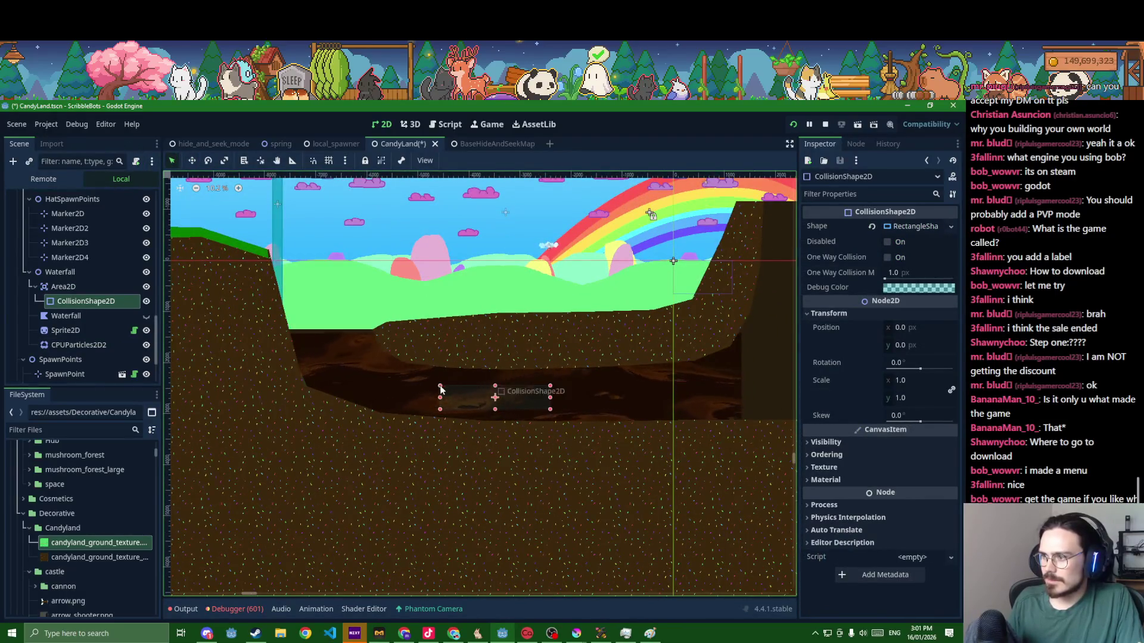
# - Stretch the collision rectangle left and right to fill the channel, then select GroundPolygon2
pyautogui.moveTo(440, 390); pyautogui.dragTo(275, 338)
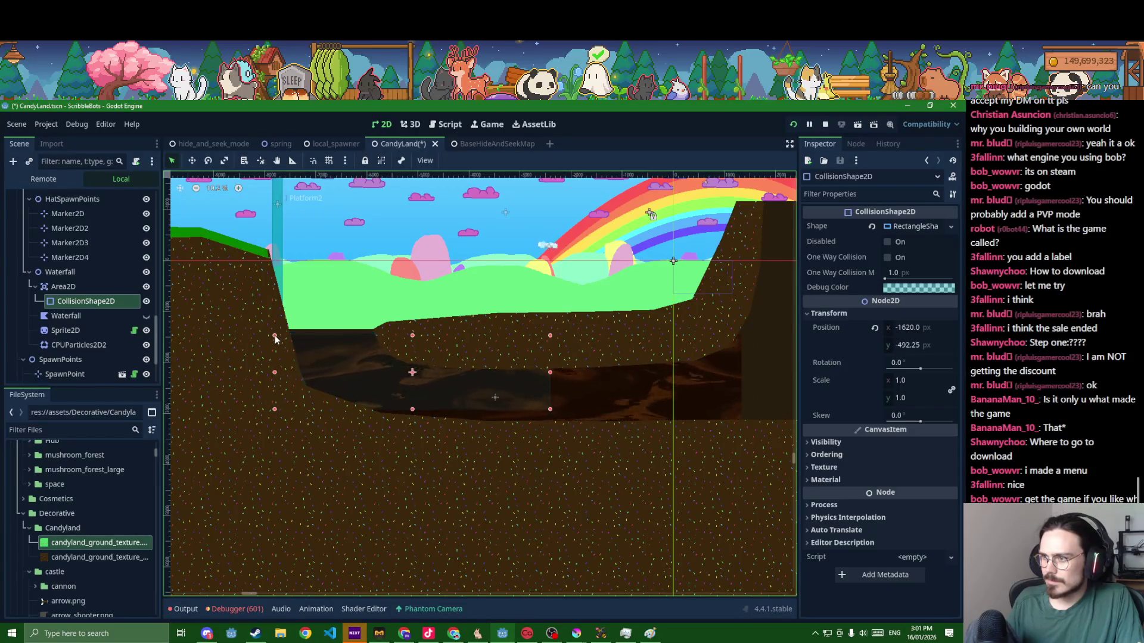
pyautogui.moveTo(550, 410)
pyautogui.mouseDown()
pyautogui.moveTo(753, 432)
pyautogui.moveTo(735, 432)
pyautogui.mouseUp()
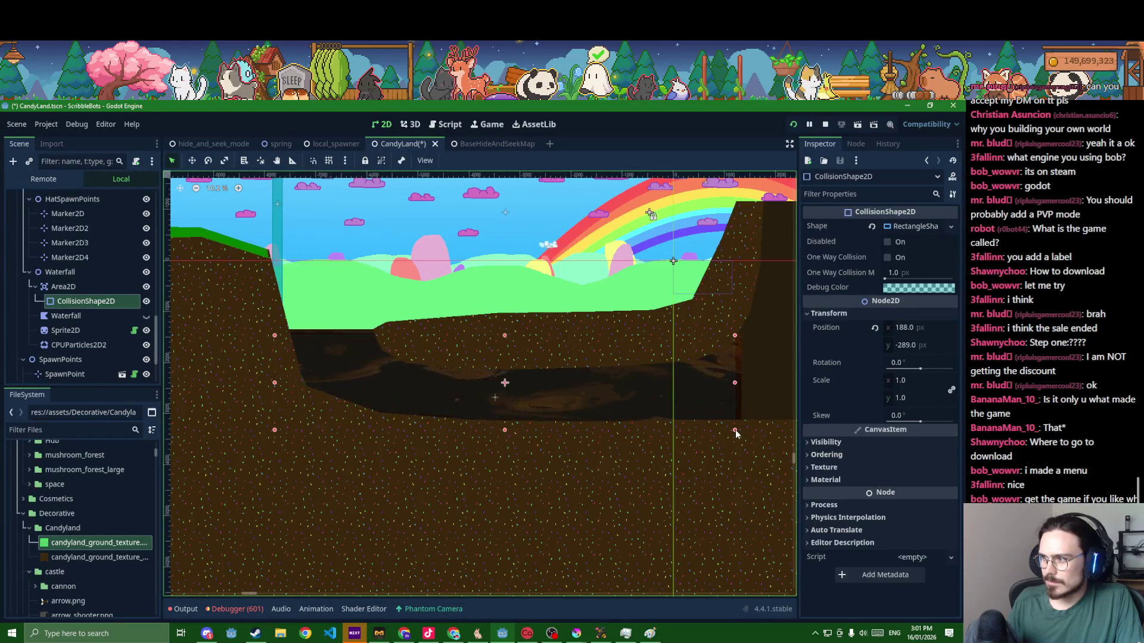
pyautogui.click(583, 336)
pyautogui.click(603, 318)
pyautogui.scroll(2, 371, 341)
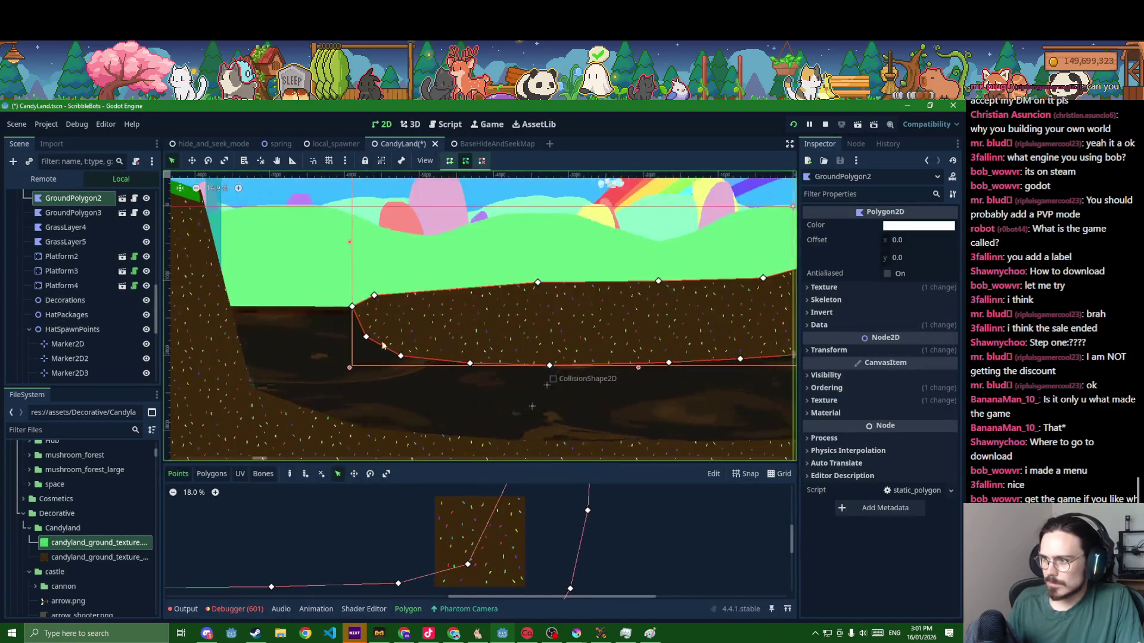
# - Drag GroundPolygon2's bottom-edge vertices along the channel floor, add a vertex, and save
pyautogui.moveTo(371, 341); pyautogui.dragTo(539, 362)
pyautogui.click(622, 364)
pyautogui.scroll(-2, 615, 379)
pyautogui.moveTo(616, 378); pyautogui.dragTo(517, 368)
pyautogui.hotkey('ctrl', 's')
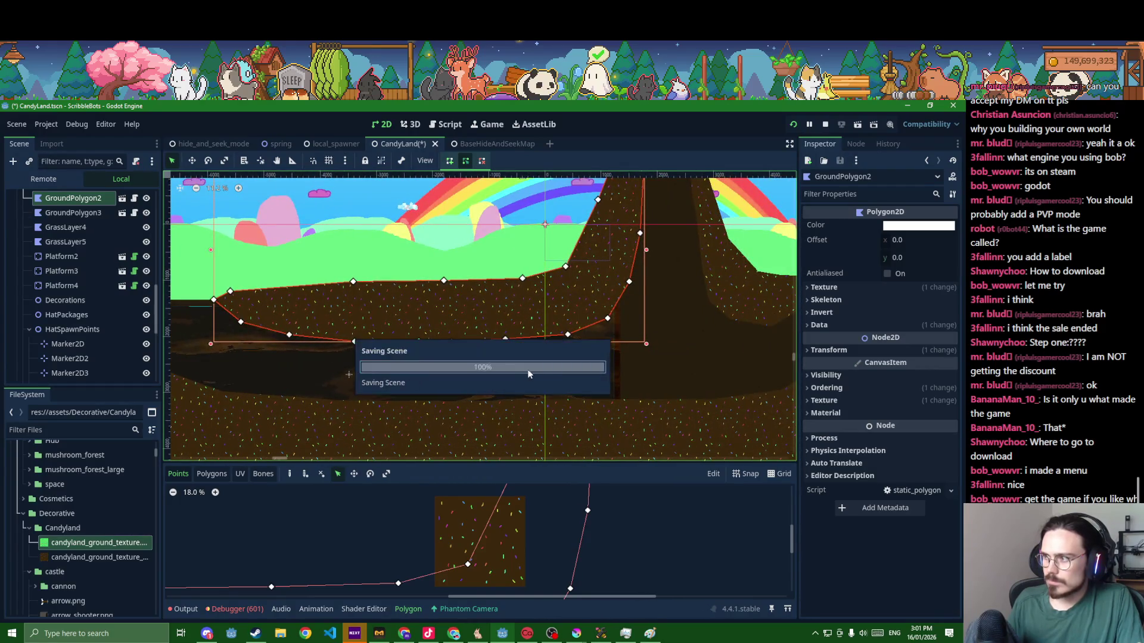
# - Select the waterfall Sprite2D and then the Area2D gravity zone
pyautogui.click(493, 377)
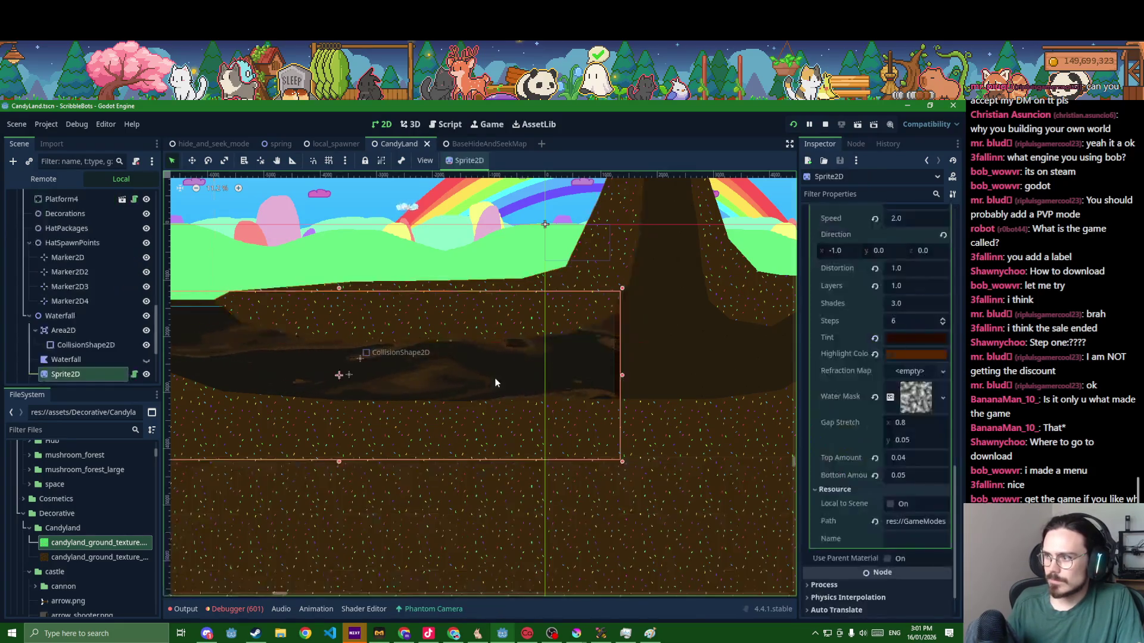
pyautogui.scroll(-1, 496, 388)
pyautogui.click(66, 360)
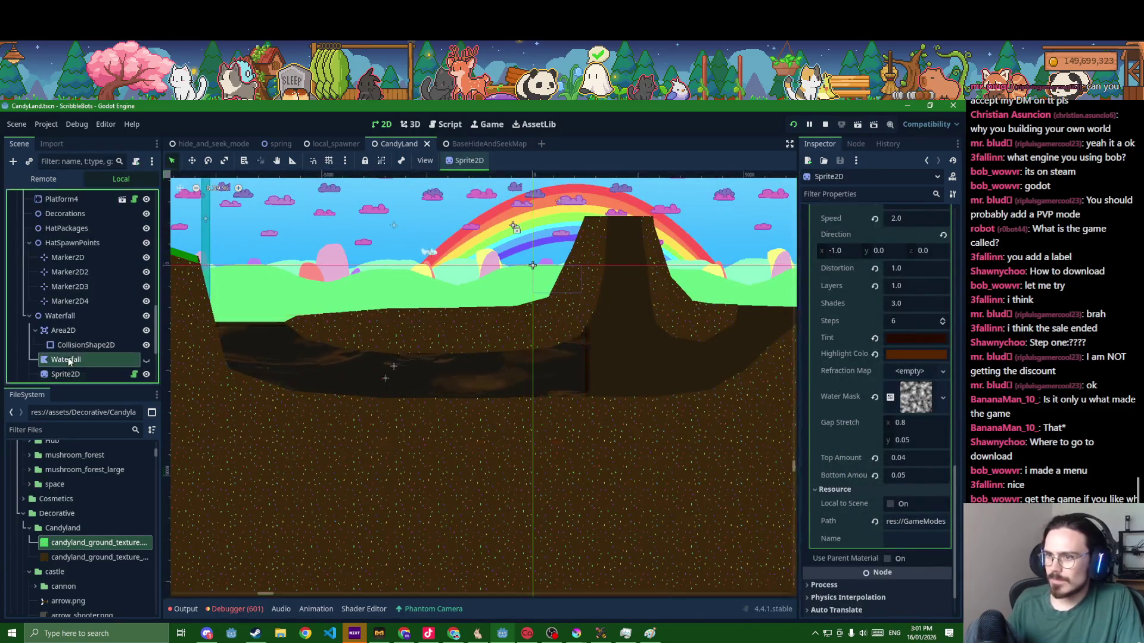
pyautogui.click(63, 330)
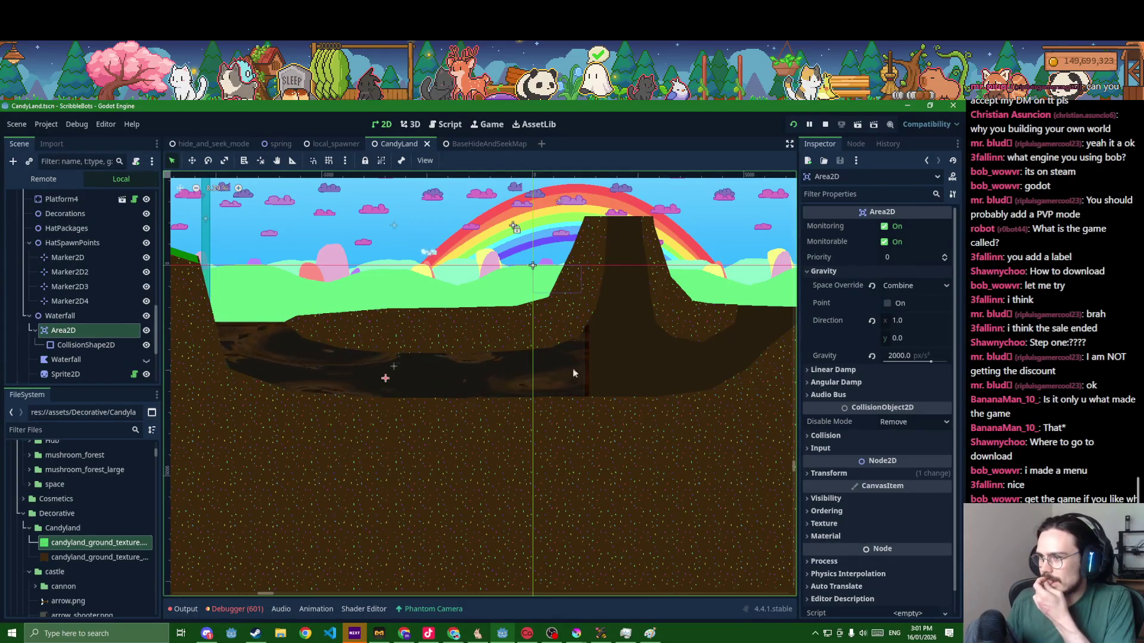
# - Rename the zone GravityArea1, duplicate it as GravityArea2 and move it over the pool beside the volcano
pyautogui.doubleClick(86, 331)
pyautogui.write('GravityArea')
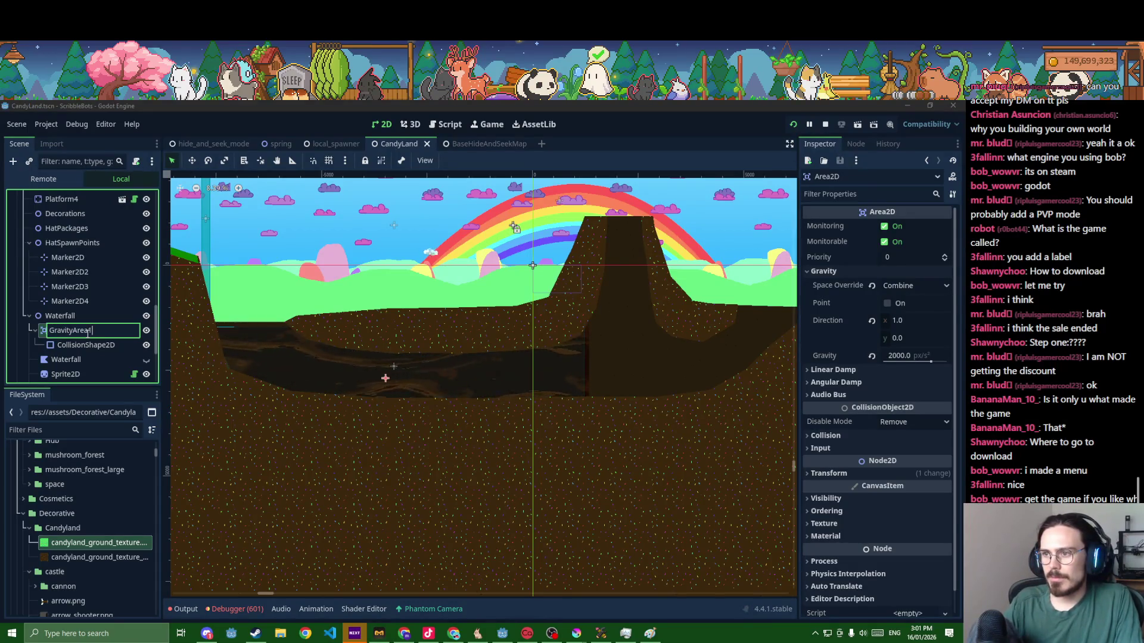
pyautogui.press('Return')
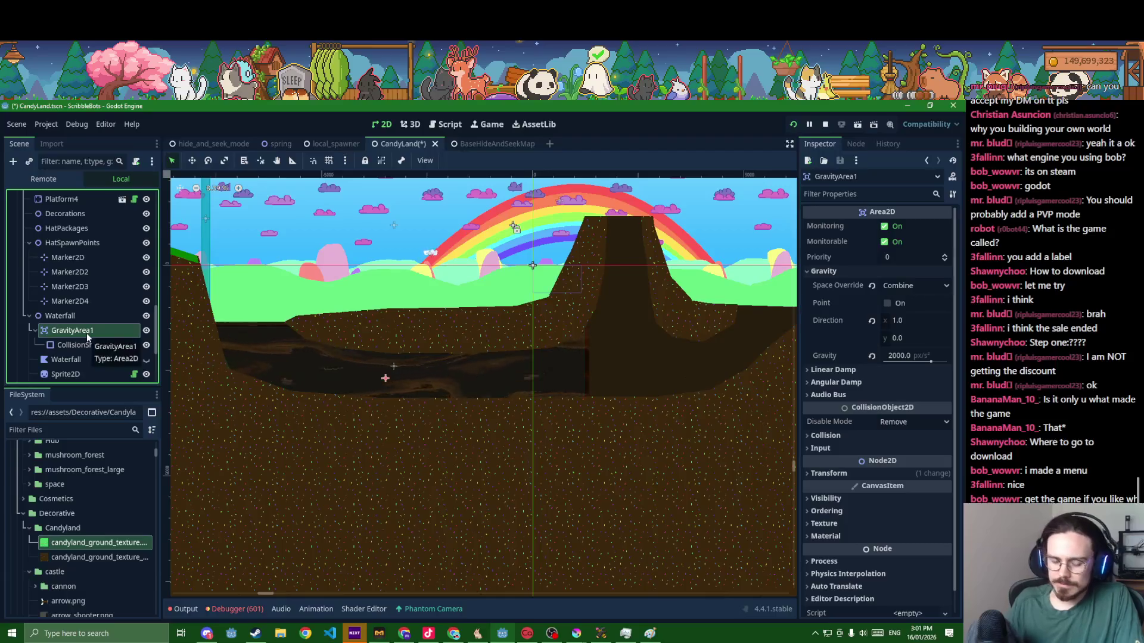
pyautogui.hotkey('ctrl', 'd')
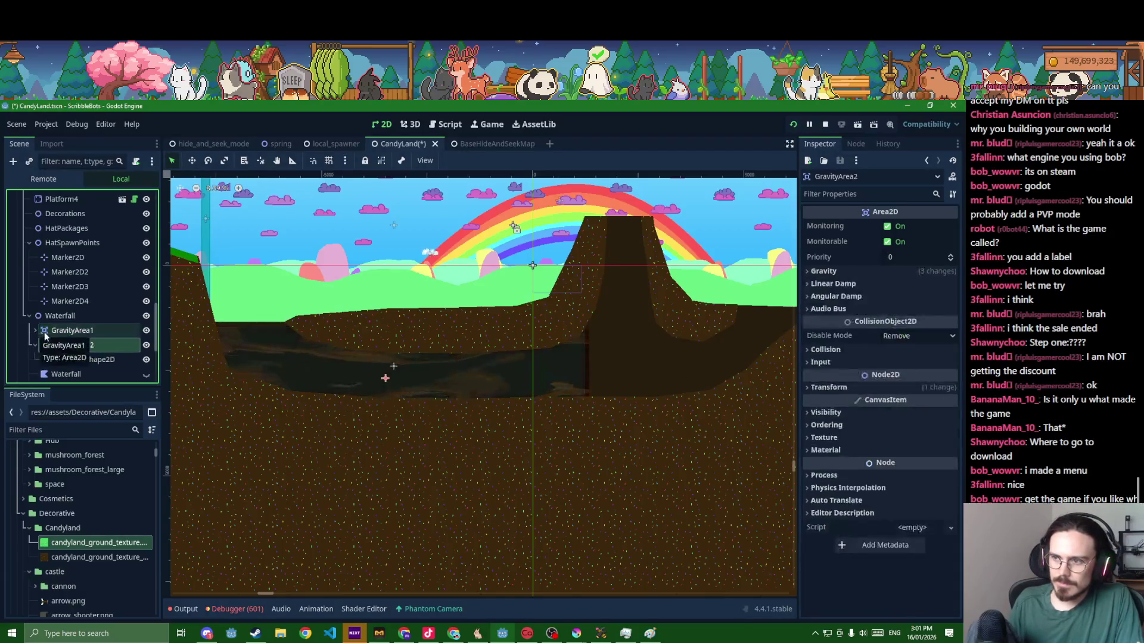
pyautogui.scroll(-2, 233, 348)
pyautogui.moveTo(320, 370); pyautogui.dragTo(627, 358)
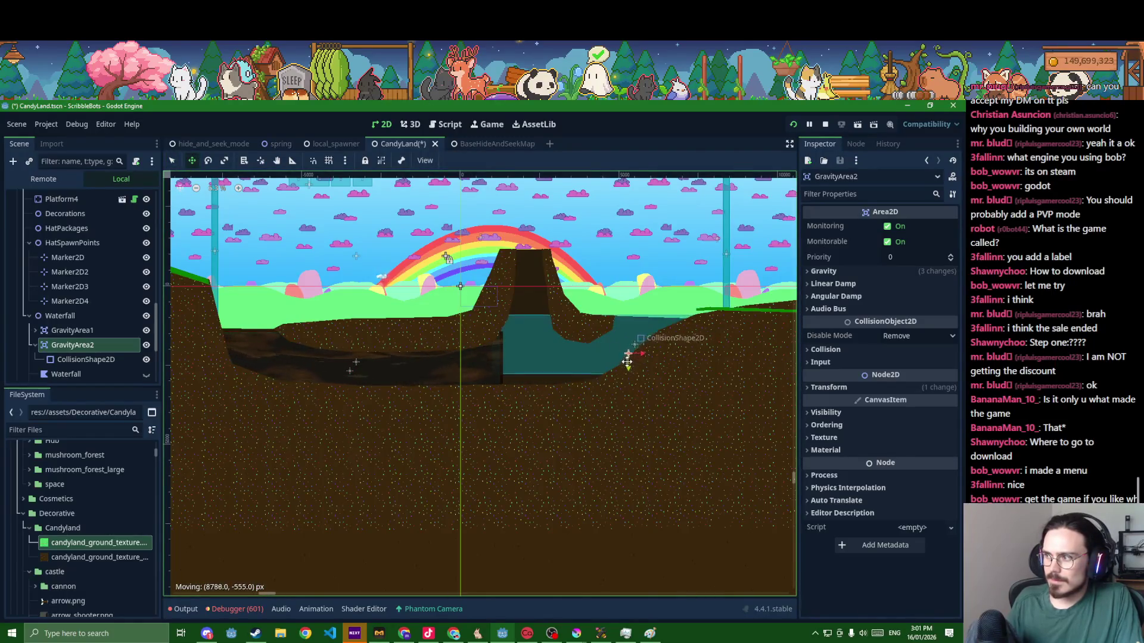
# - Pull GravityArea2's collision rectangle sides in to fit the pool and save the scene
pyautogui.click(518, 371)
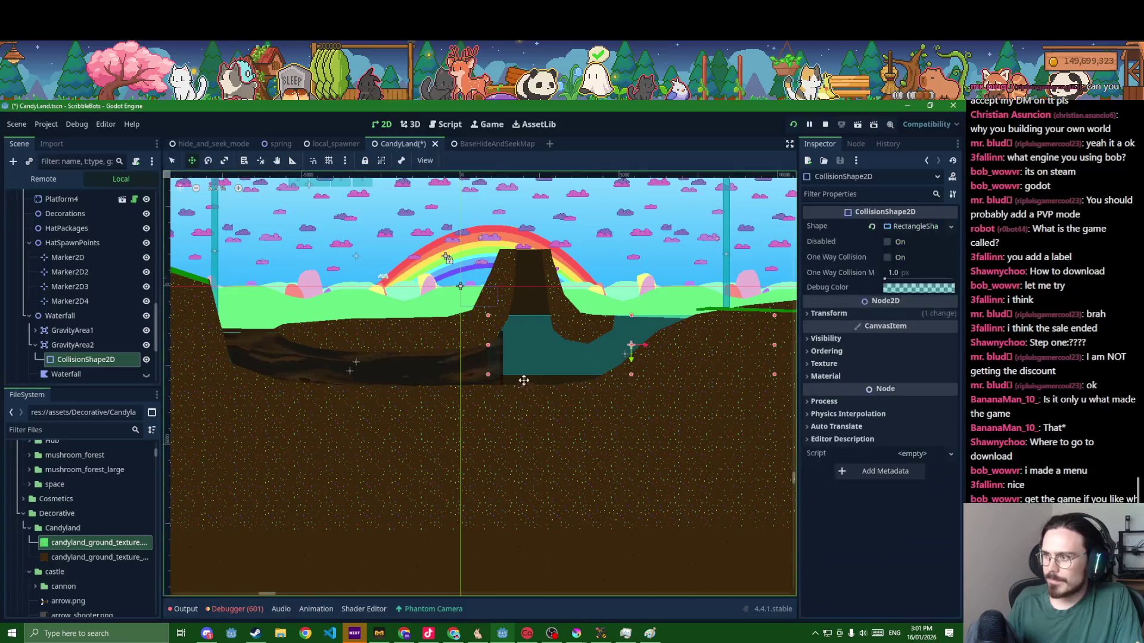
pyautogui.click(171, 162)
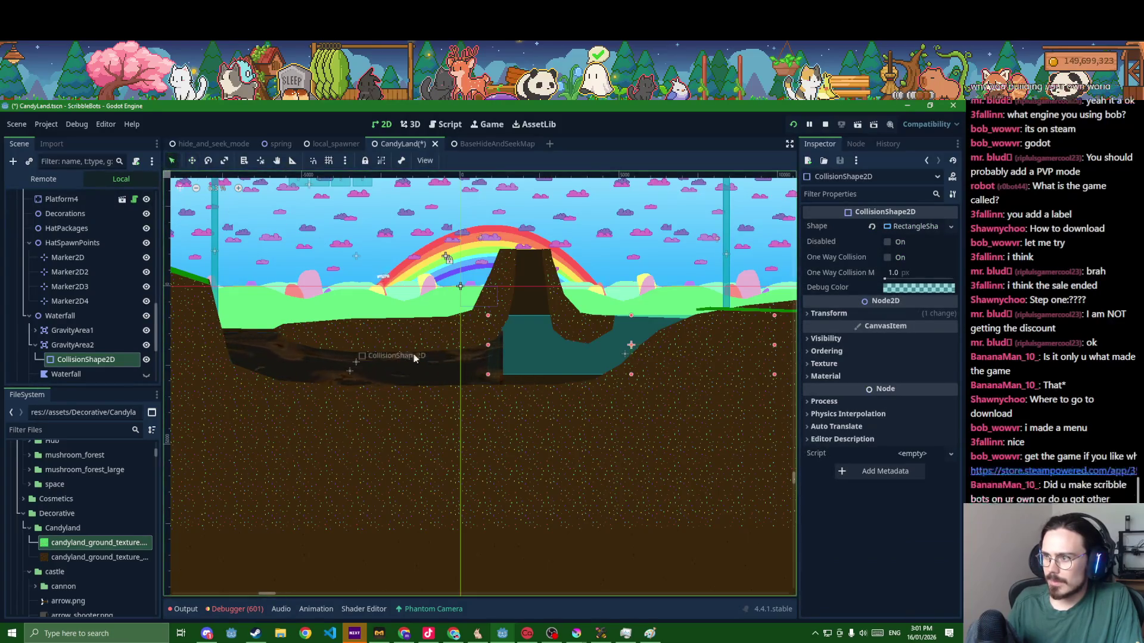
pyautogui.moveTo(493, 376); pyautogui.dragTo(553, 390)
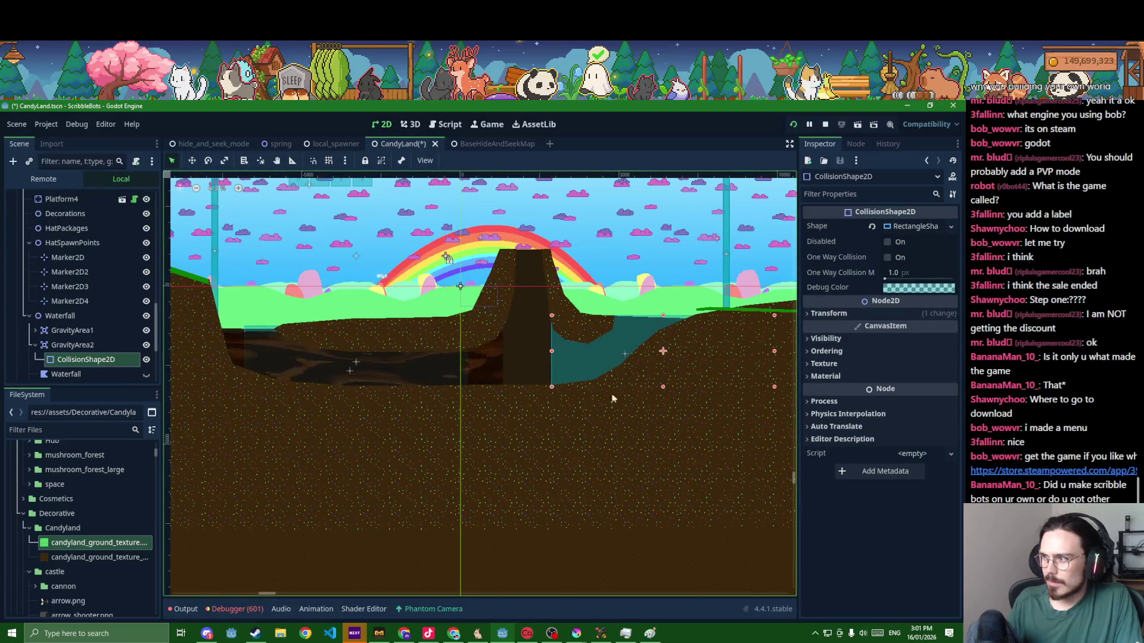
pyautogui.moveTo(773, 389); pyautogui.dragTo(691, 396)
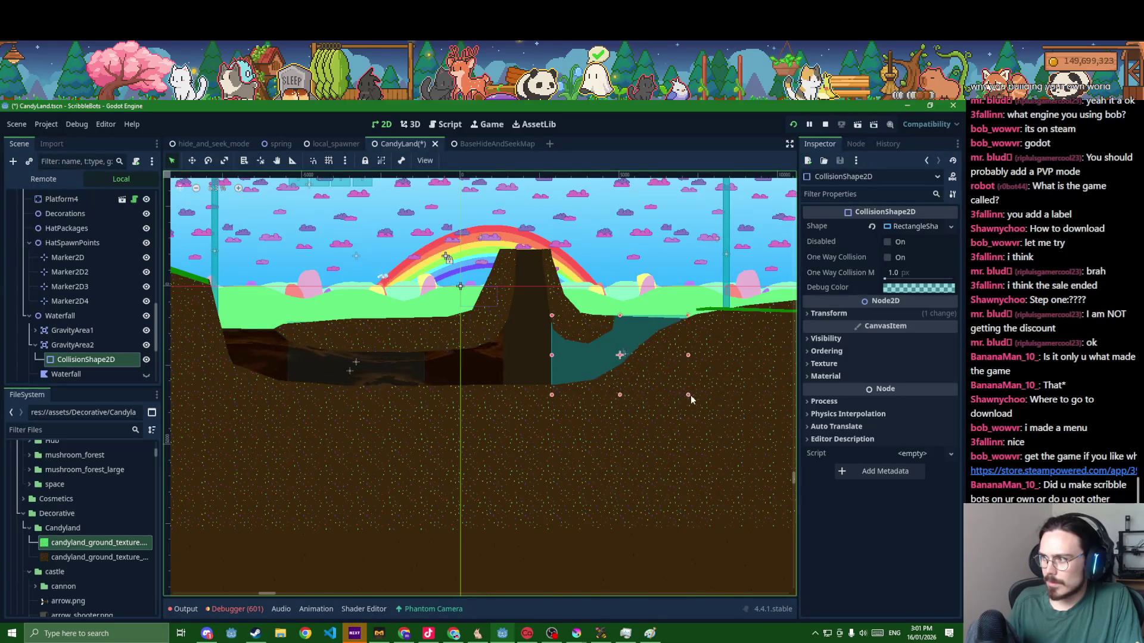
pyautogui.hotkey('ctrl', 's')
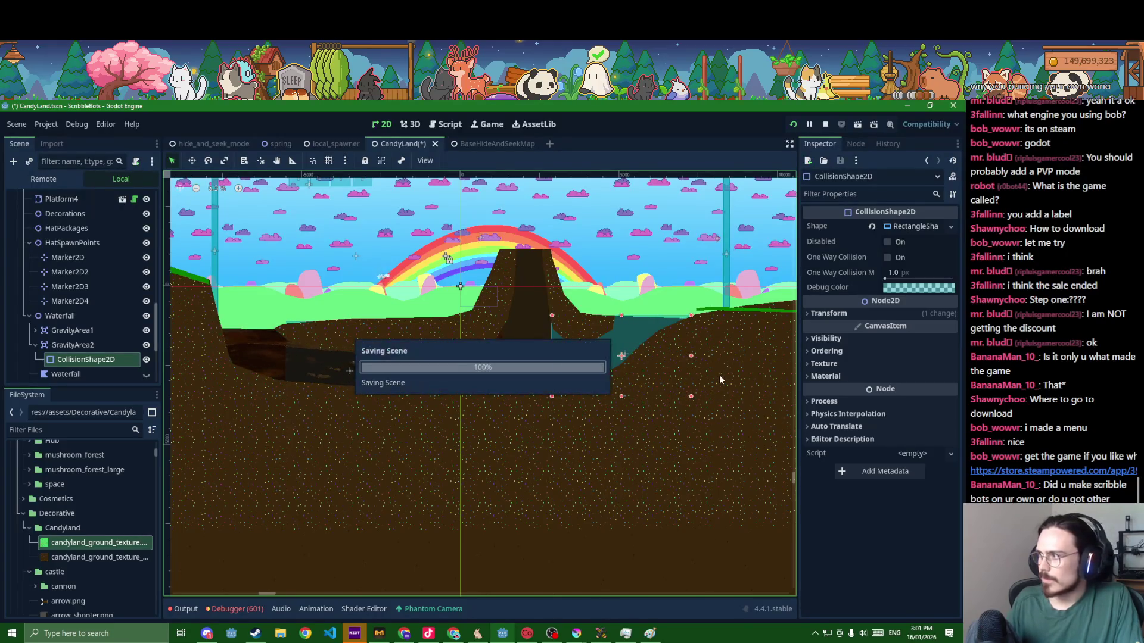
pyautogui.click(850, 314)
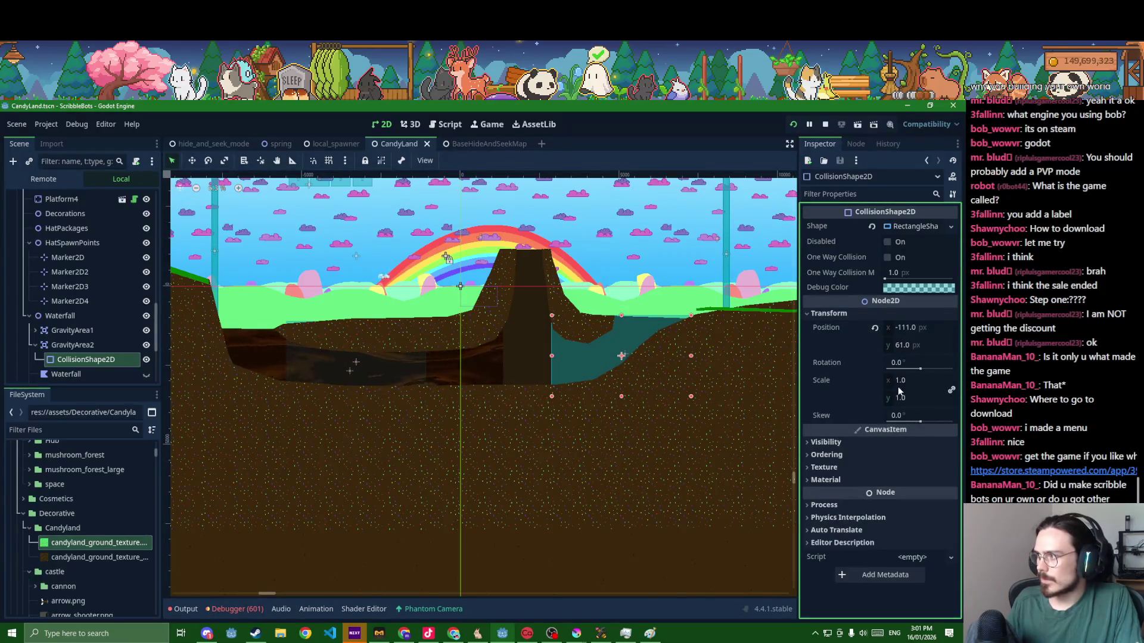
pyautogui.click(78, 347)
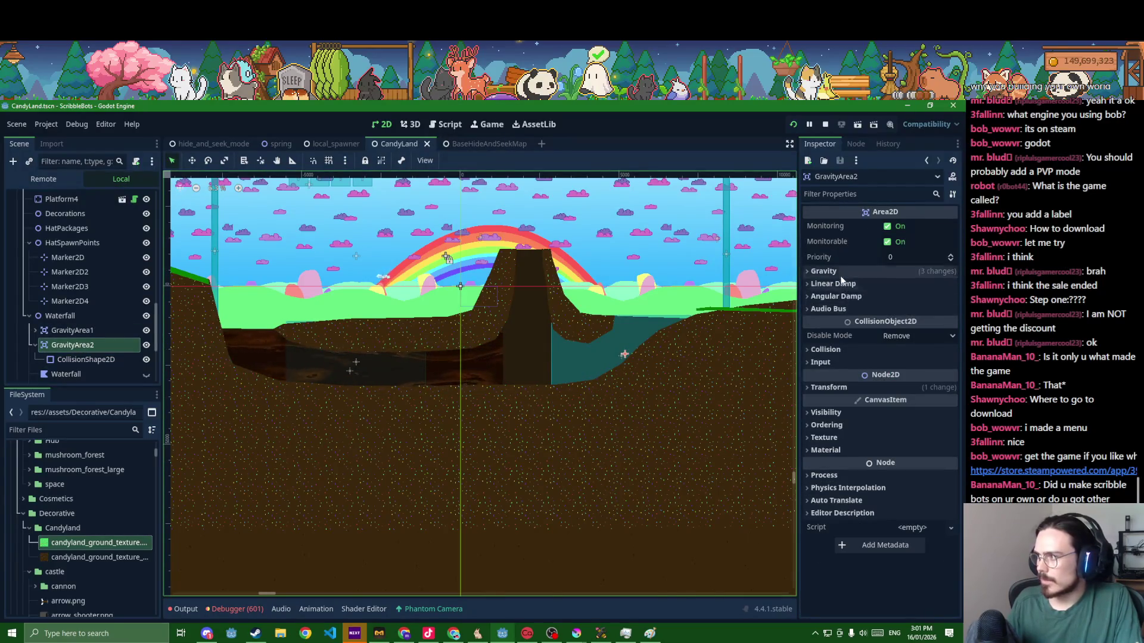
# - Reverse GravityArea2's gravity direction to -1 on x and save
pyautogui.click(823, 272)
pyautogui.write('-1')
pyautogui.press('Return')
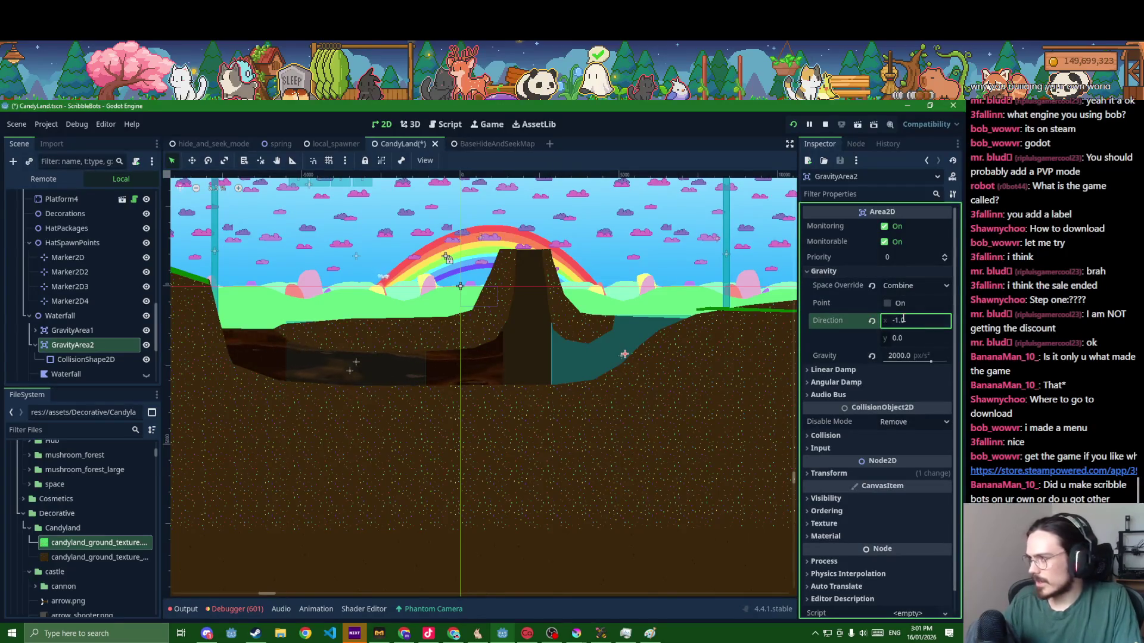
pyautogui.scroll(3, 581, 343)
pyautogui.click(414, 404)
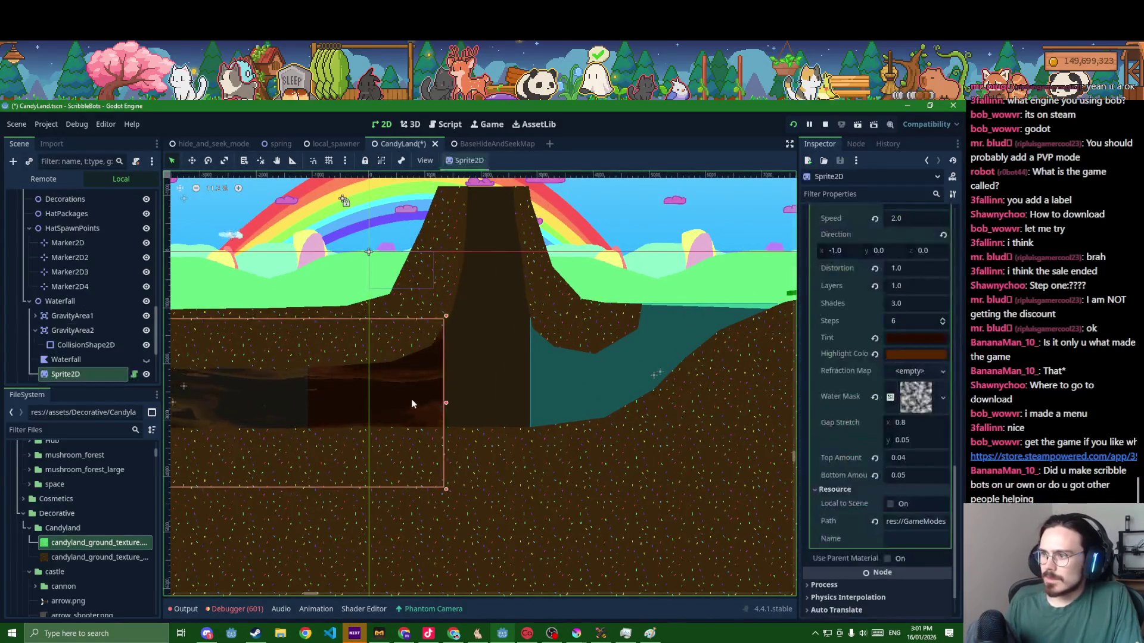
pyautogui.click(68, 347)
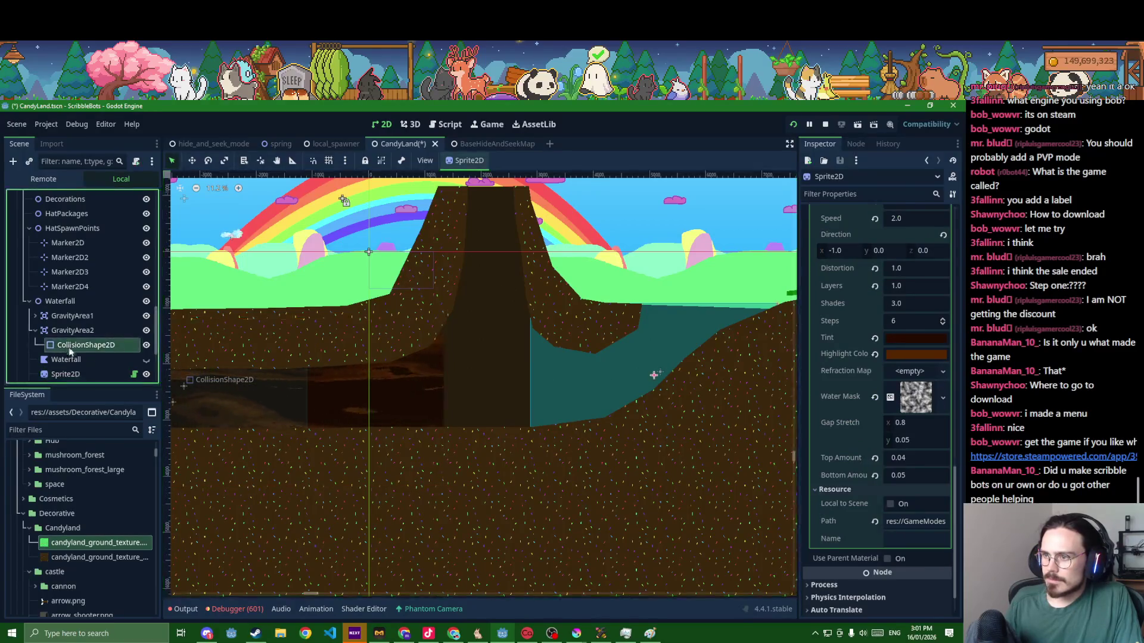
pyautogui.scroll(-3, 288, 453)
pyautogui.hotkey('ctrl', 's')
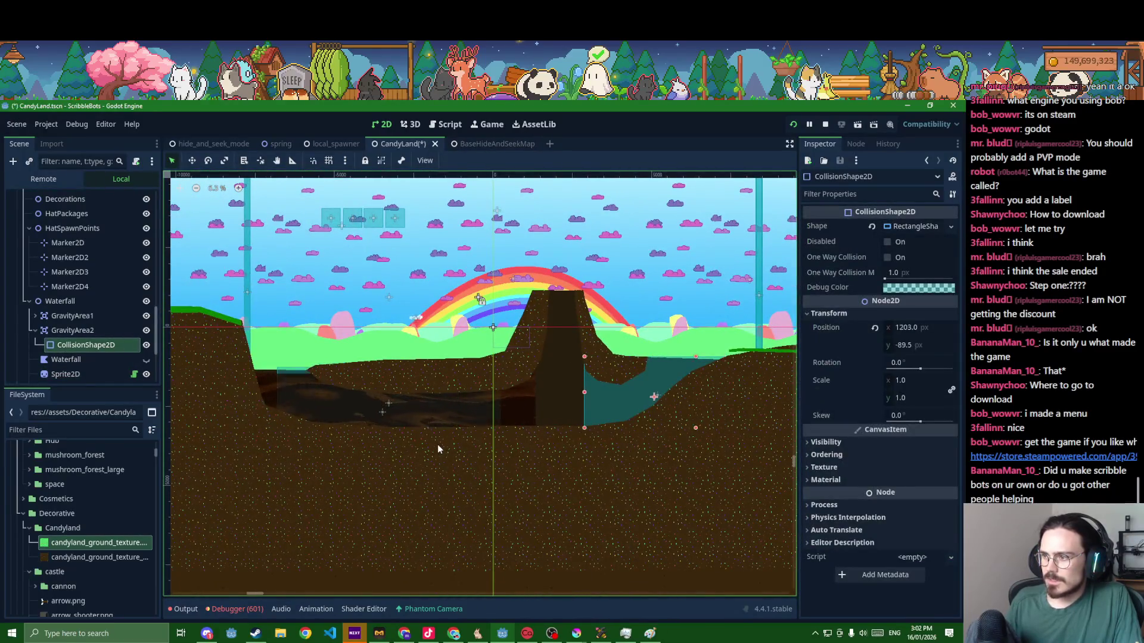
pyautogui.hotkey('ctrl', 'z')
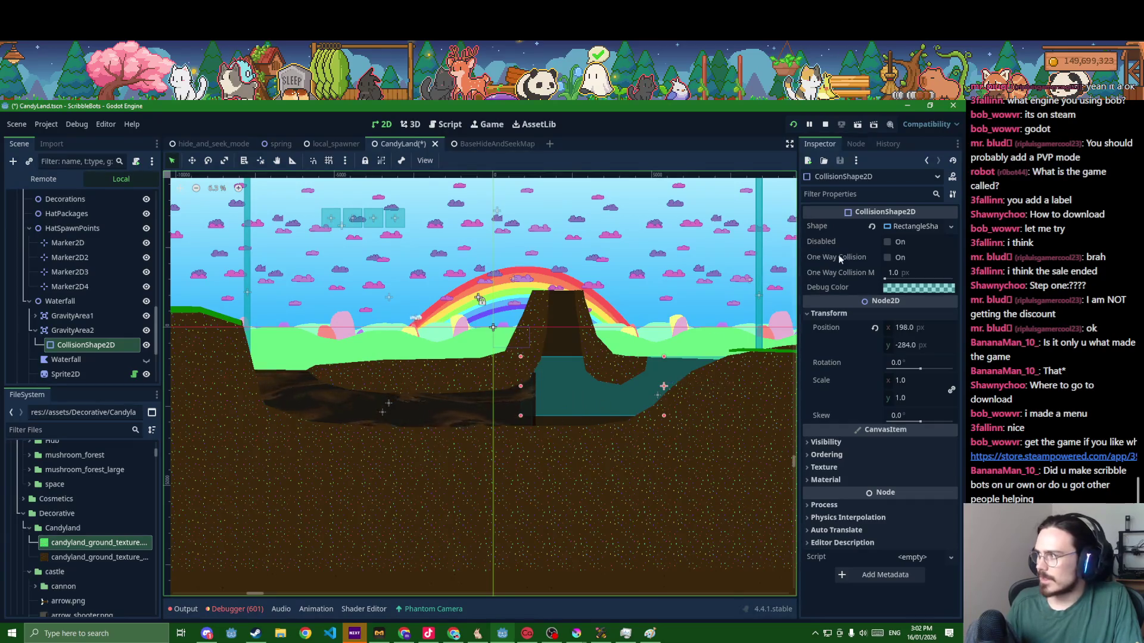
# - Clear GravityArea2's collision shape and list the new shape types
pyautogui.click(871, 226)
pyautogui.click(912, 226)
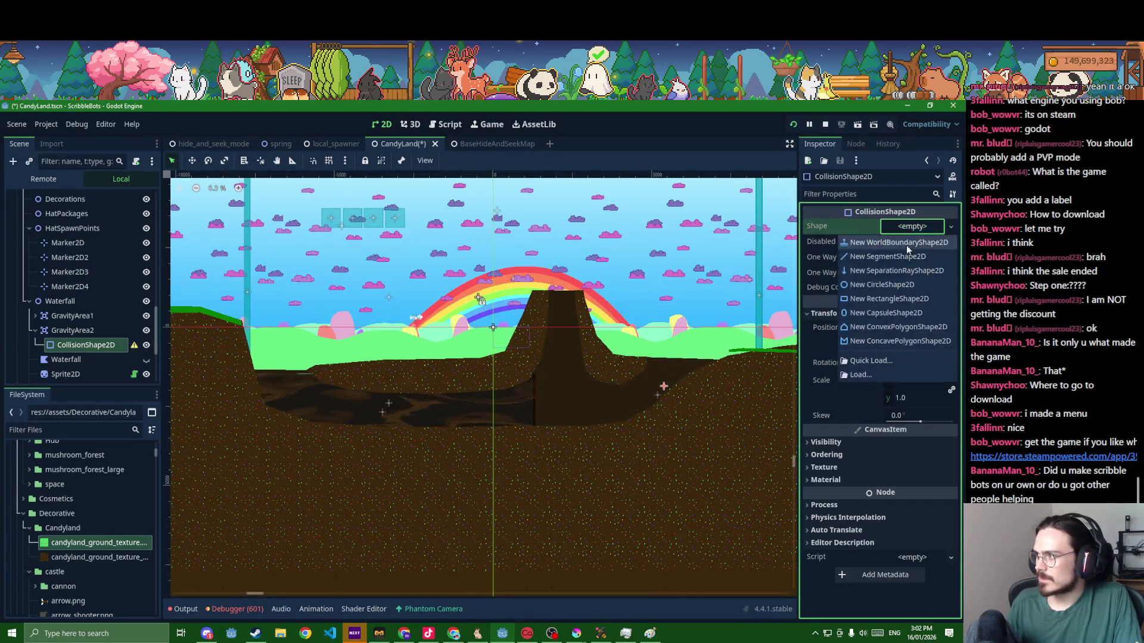
# - Assign a new RectangleShape2D and stretch it to fill the river pool, saving along the way
pyautogui.click(891, 300)
pyautogui.scroll(8, 550, 364)
pyautogui.hotkey('ctrl', 's')
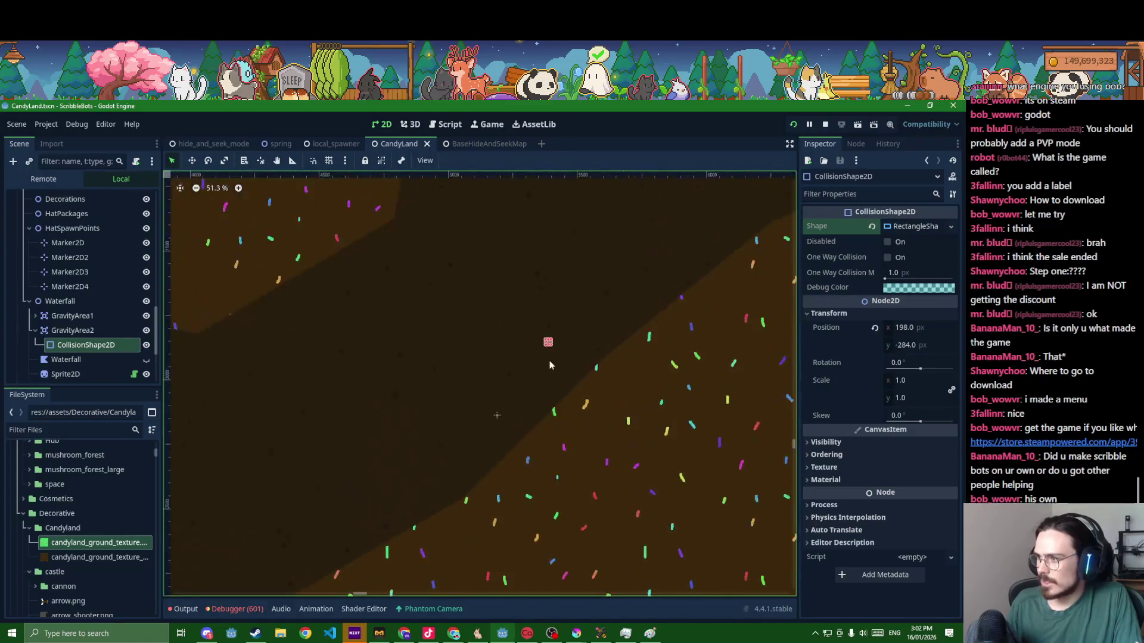
pyautogui.scroll(3, 548, 357)
pyautogui.moveTo(542, 344); pyautogui.dragTo(157, 564)
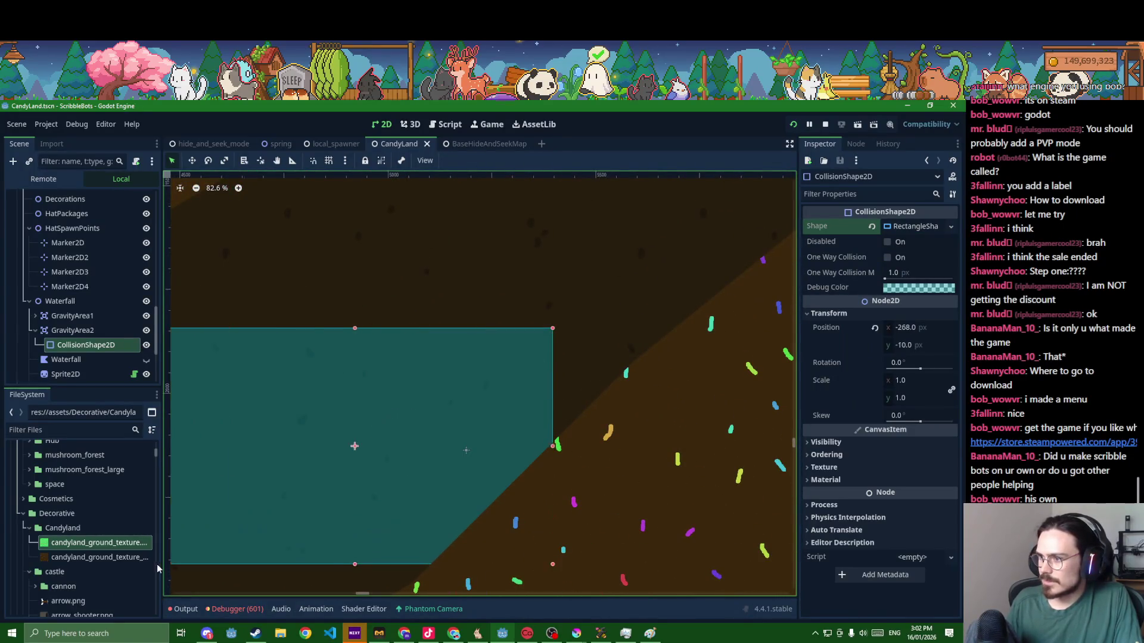
pyautogui.scroll(-1, 357, 503)
pyautogui.scroll(-4, 346, 509)
pyautogui.scroll(-6, 346, 510)
pyautogui.scroll(1, 389, 479)
pyautogui.moveTo(389, 479)
pyautogui.mouseDown()
pyautogui.moveTo(456, 418)
pyautogui.moveTo(463, 437)
pyautogui.moveTo(350, 349)
pyautogui.mouseUp()
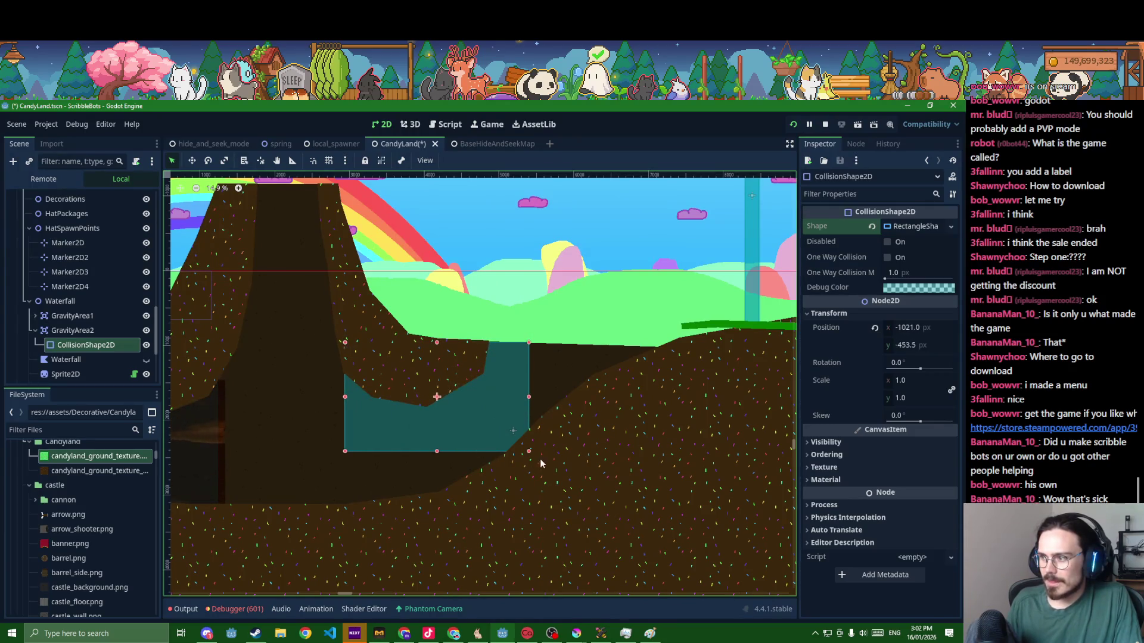
pyautogui.moveTo(527, 453)
pyautogui.mouseDown()
pyautogui.moveTo(684, 485)
pyautogui.moveTo(679, 516)
pyautogui.mouseUp()
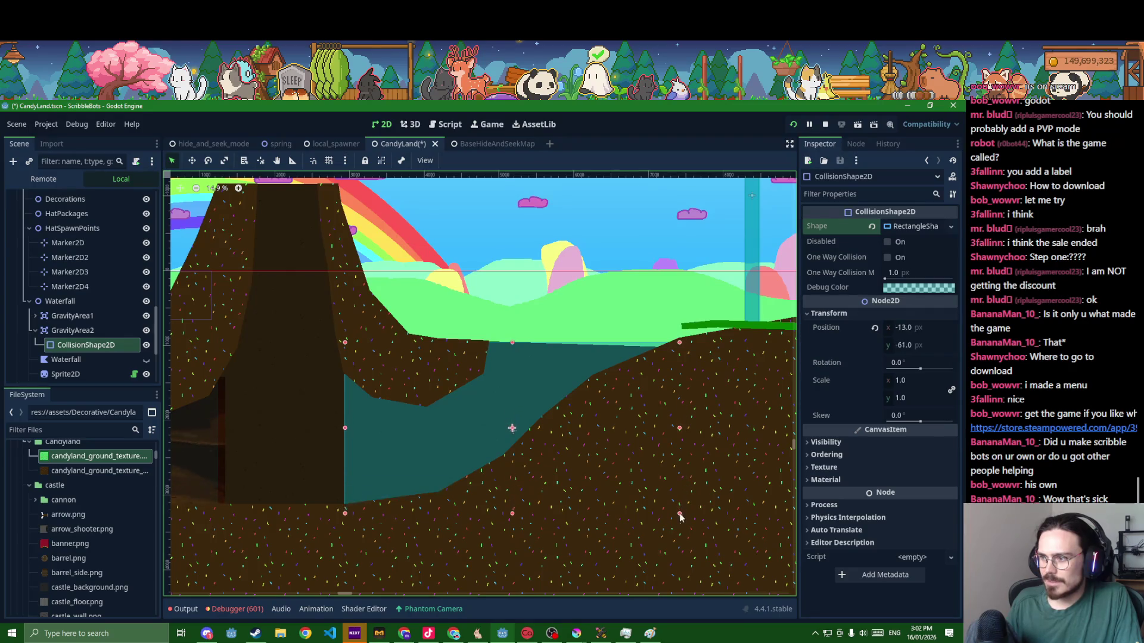
pyautogui.hotkey('ctrl', 's')
pyautogui.moveTo(487, 438); pyautogui.dragTo(484, 441)
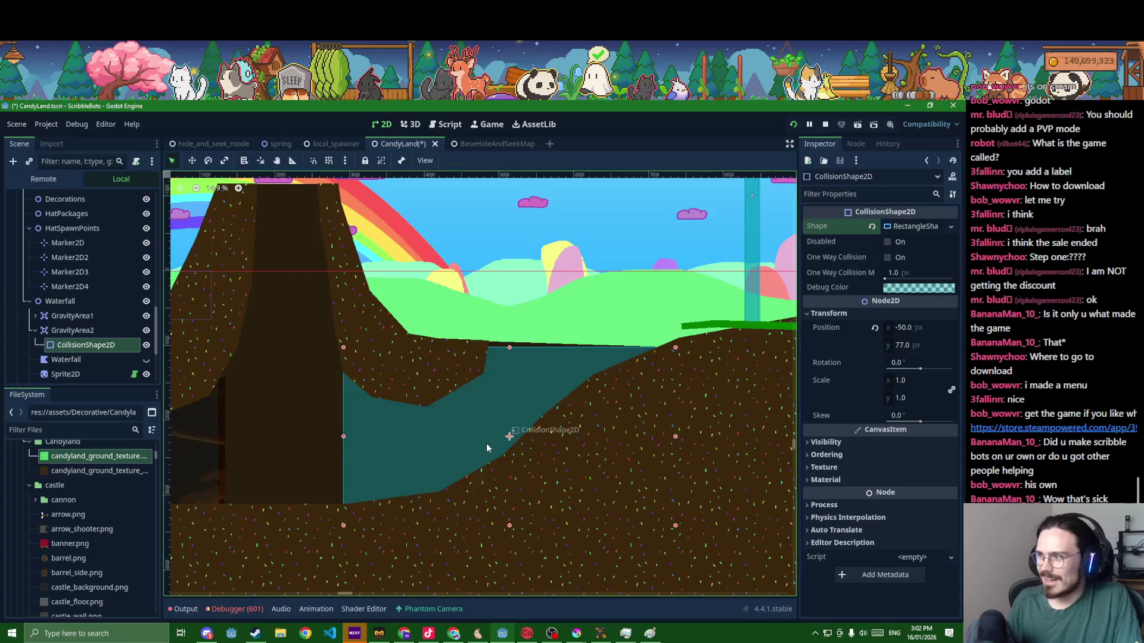
pyautogui.hotkey('ctrl', 's')
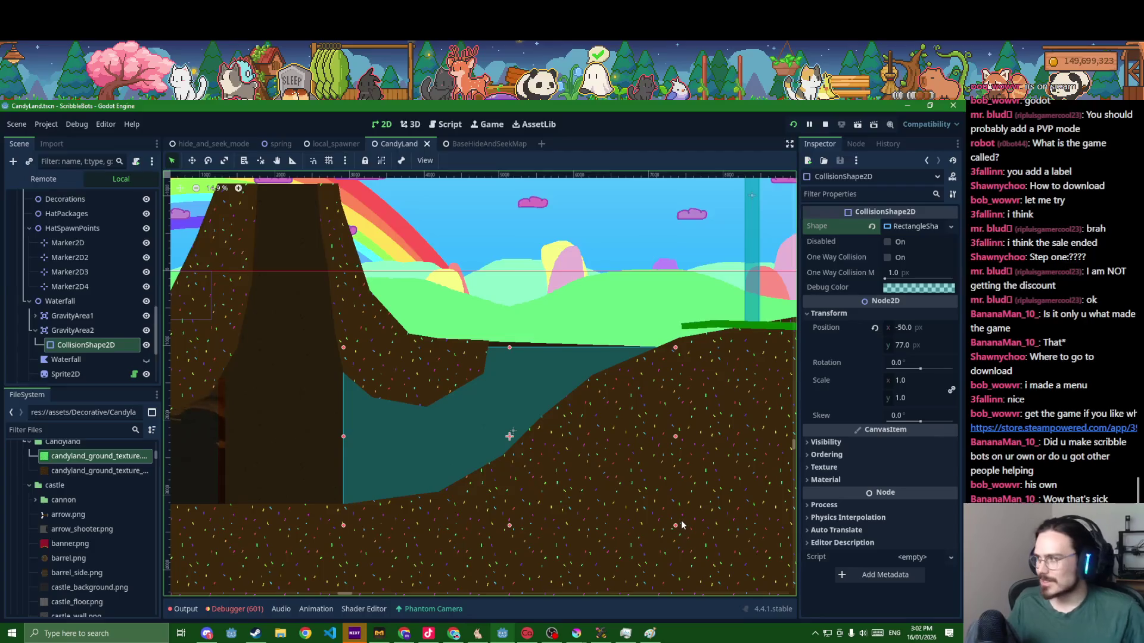
# - Set GravityArea2's Gravity Direction x to -1
pyautogui.click(95, 331)
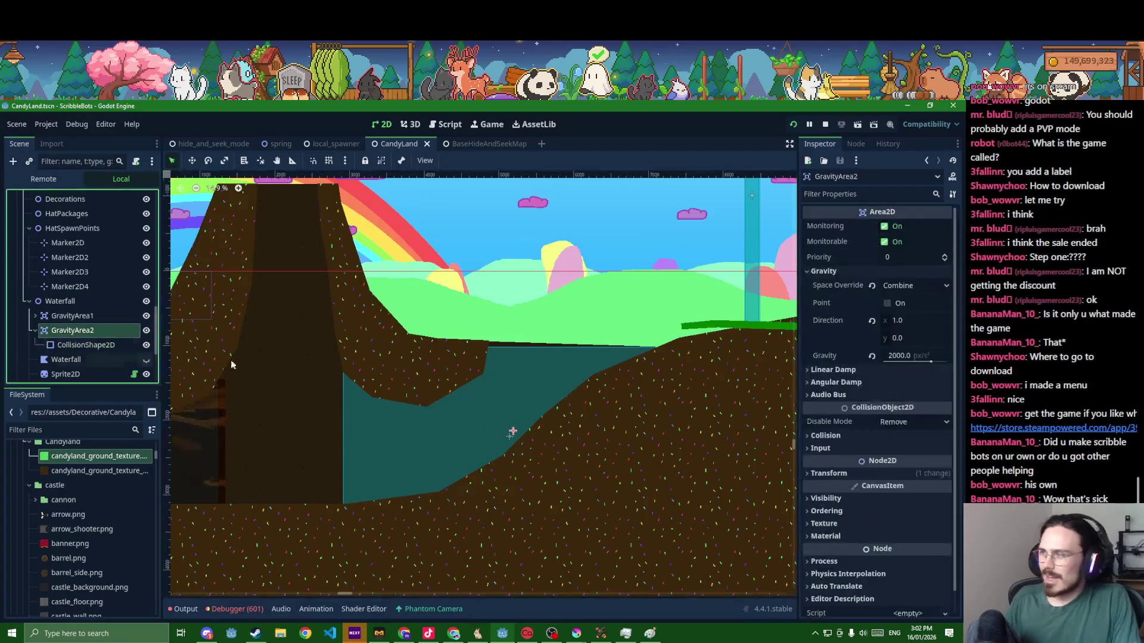
pyautogui.click(902, 321)
pyautogui.write('-1')
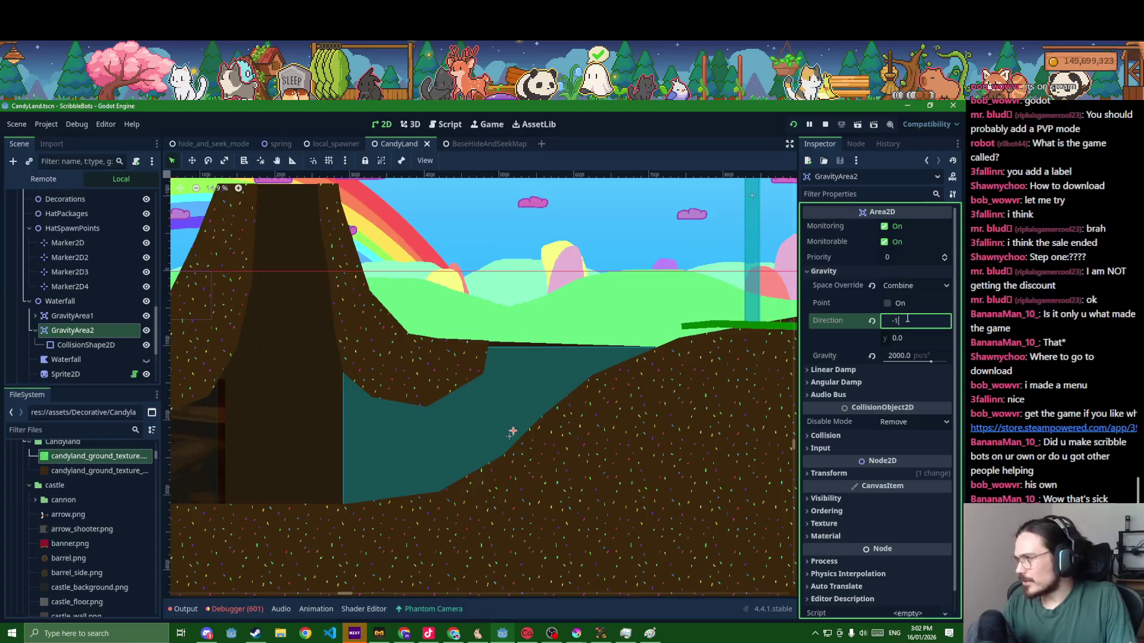
pyautogui.press('Return')
pyautogui.scroll(-4, 372, 450)
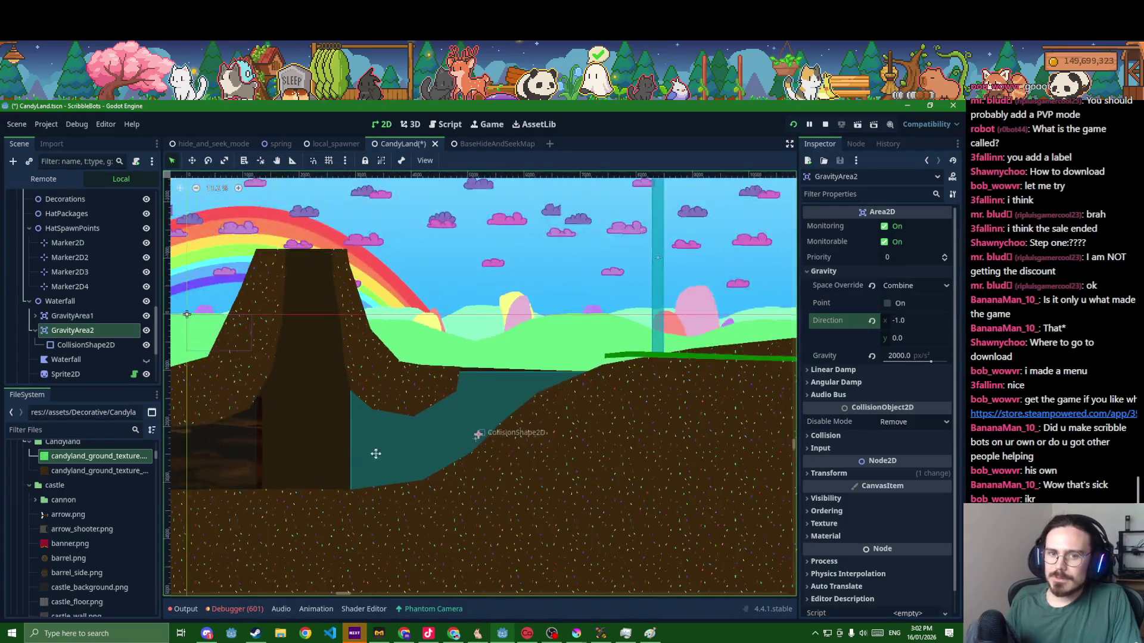
pyautogui.moveTo(368, 452); pyautogui.dragTo(489, 448)
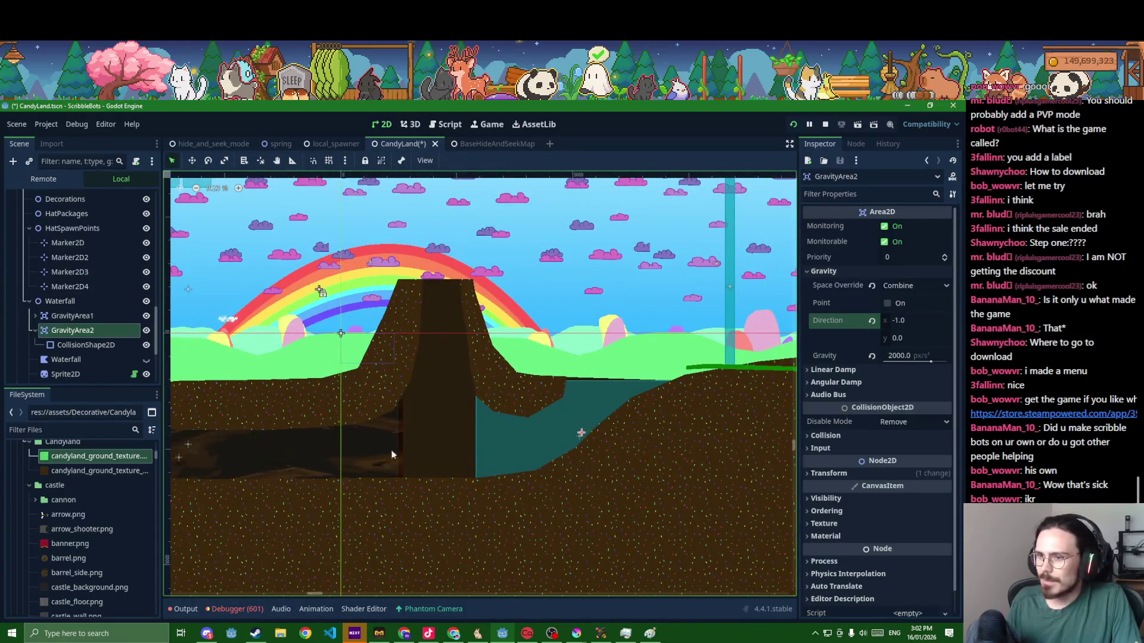
# - Duplicate GravityArea2 as GravityArea3 and start renaming it
pyautogui.click(108, 330)
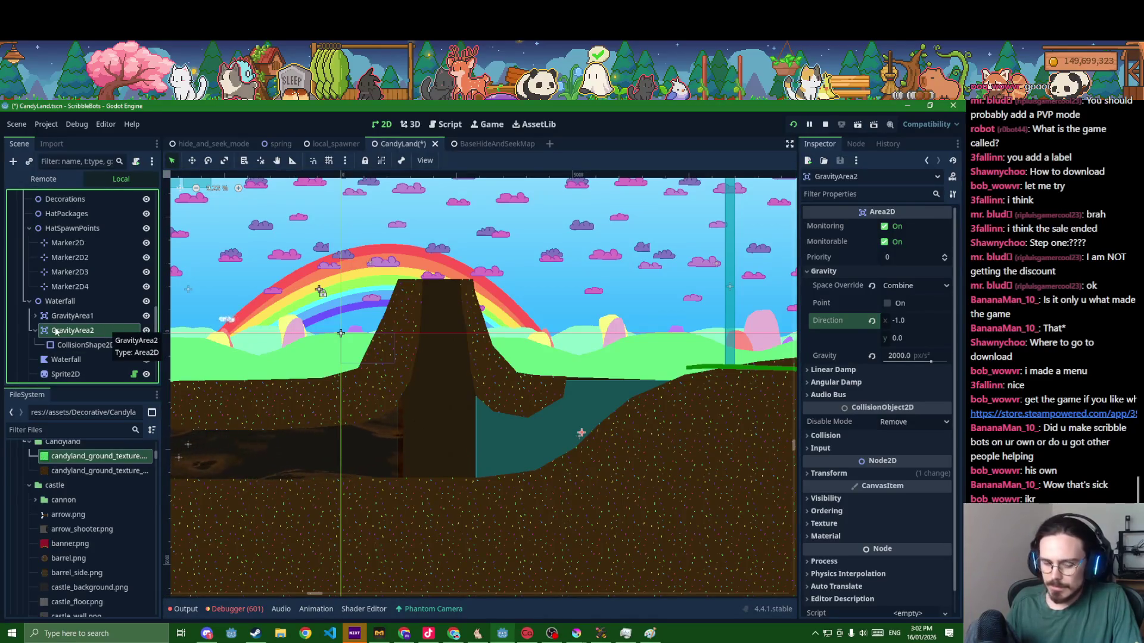
pyautogui.hotkey('ctrl', 'd')
pyautogui.doubleClick(93, 358)
# - Create GravityArea3 with a fresh RectangleShape2D collision shape sized to the volcano channel
pyautogui.press('Return')
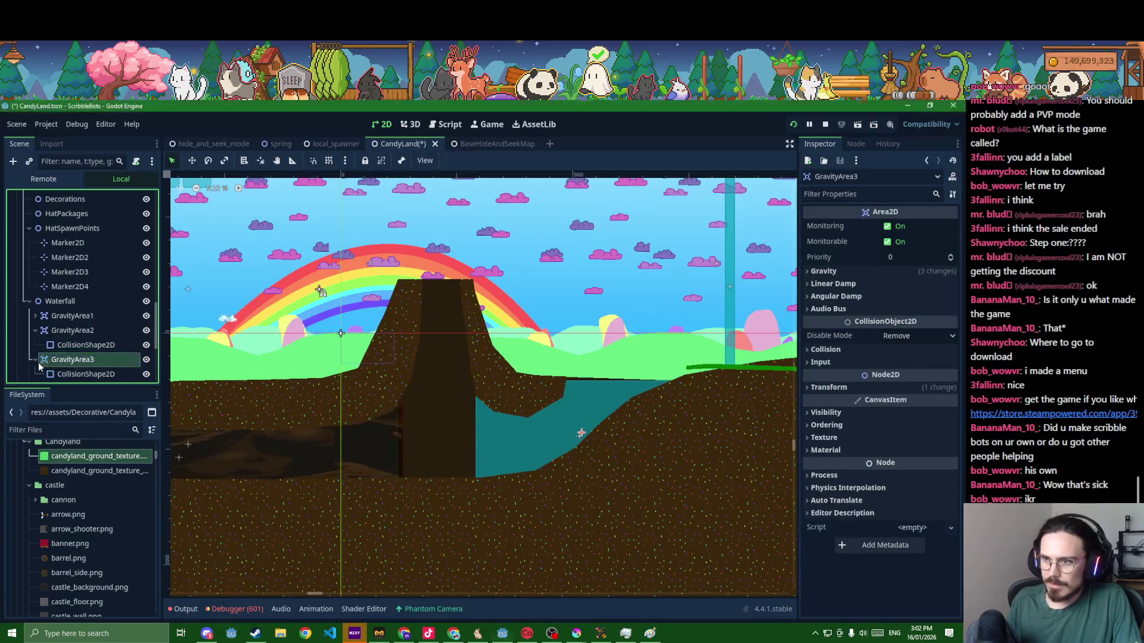
pyautogui.press('Down')
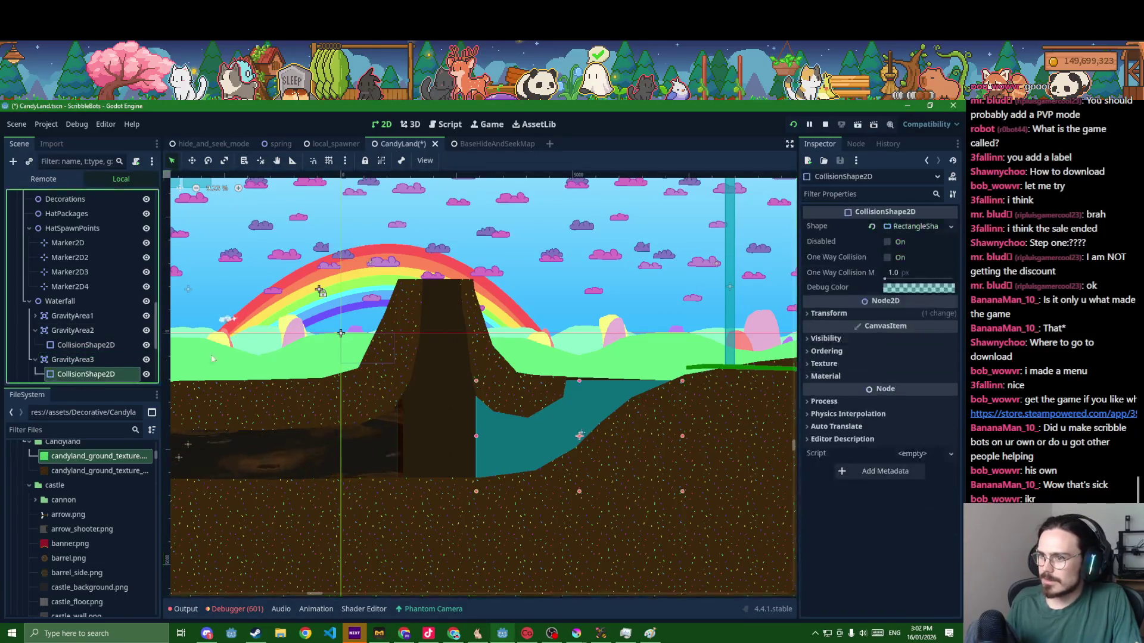
pyautogui.click(904, 229)
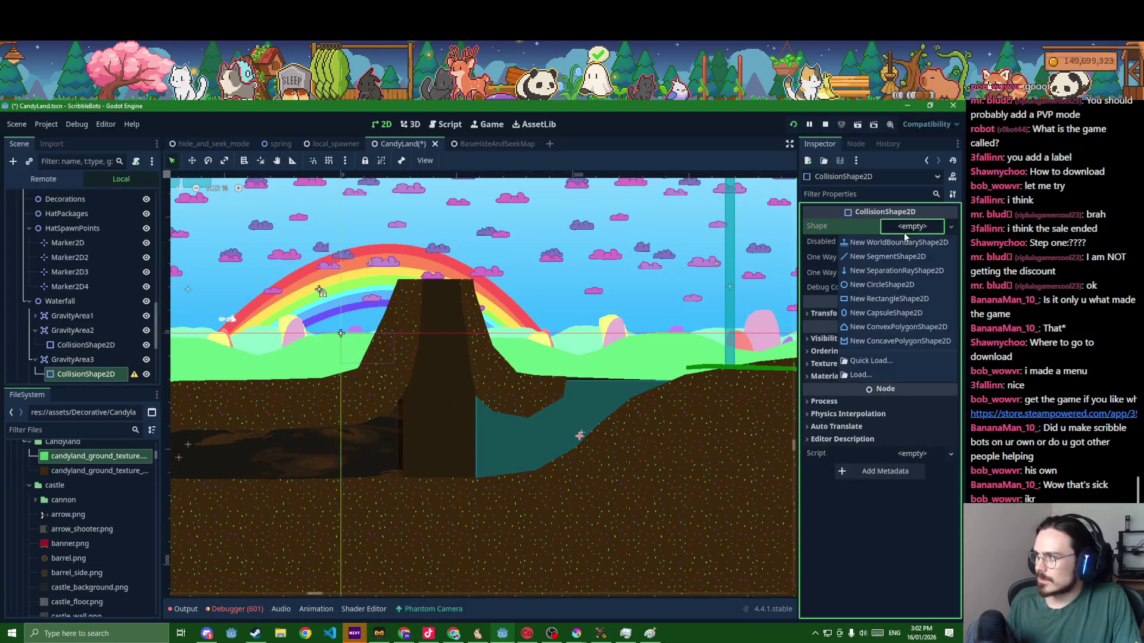
pyautogui.click(894, 292)
pyautogui.scroll(2, 584, 427)
pyautogui.scroll(2, 572, 435)
pyautogui.scroll(2, 561, 442)
pyautogui.scroll(1, 555, 446)
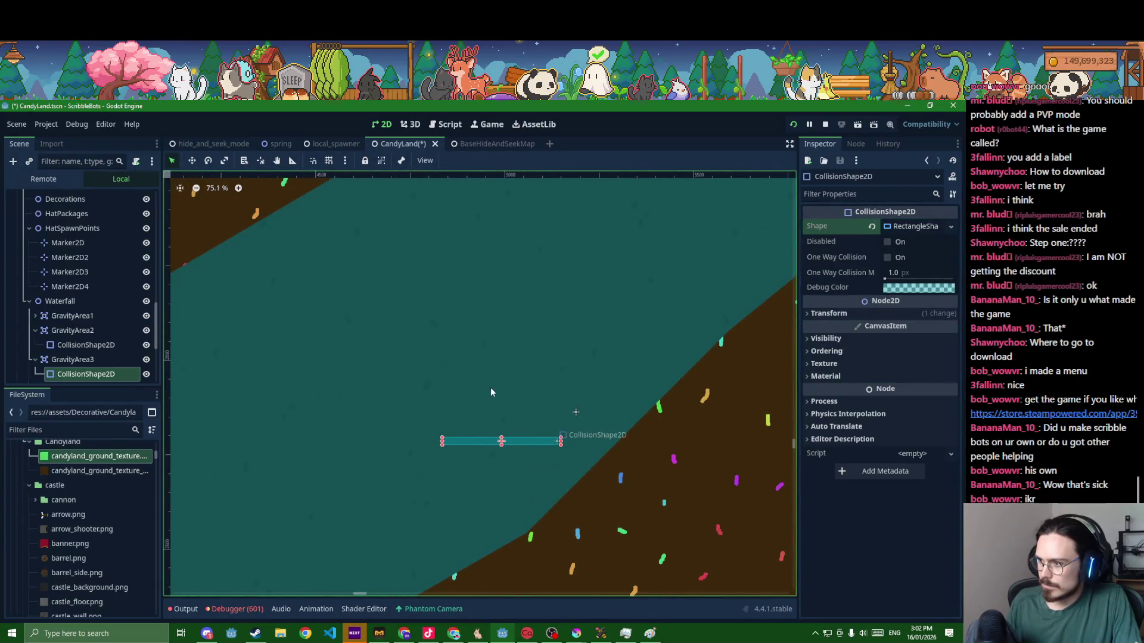
pyautogui.scroll(-4, 514, 365)
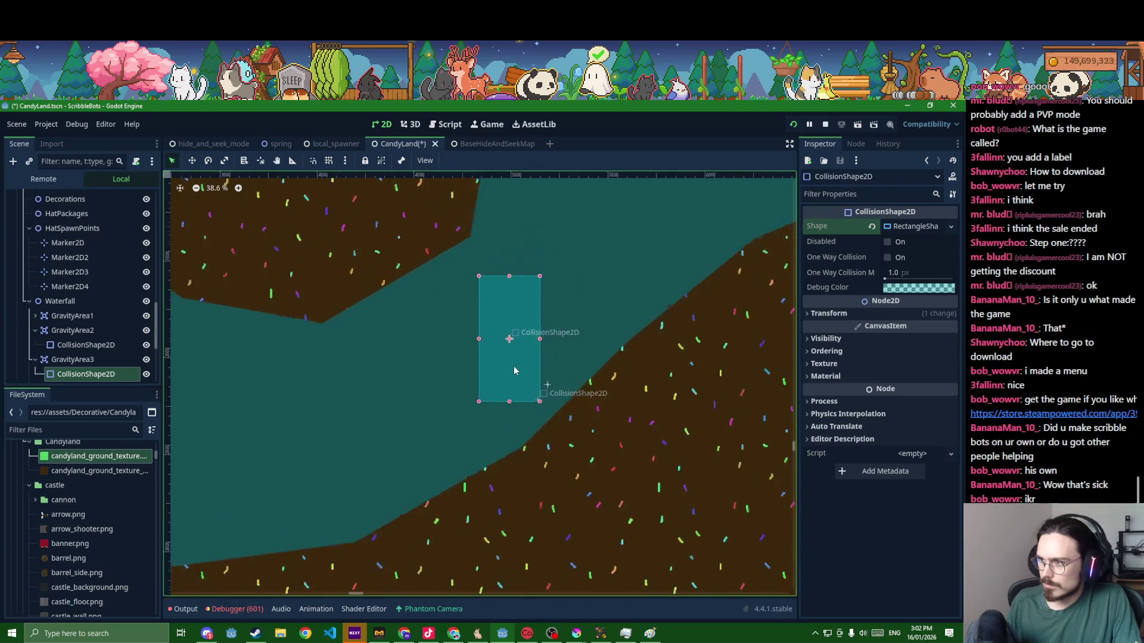
pyautogui.scroll(-4, 514, 365)
pyautogui.click(79, 358)
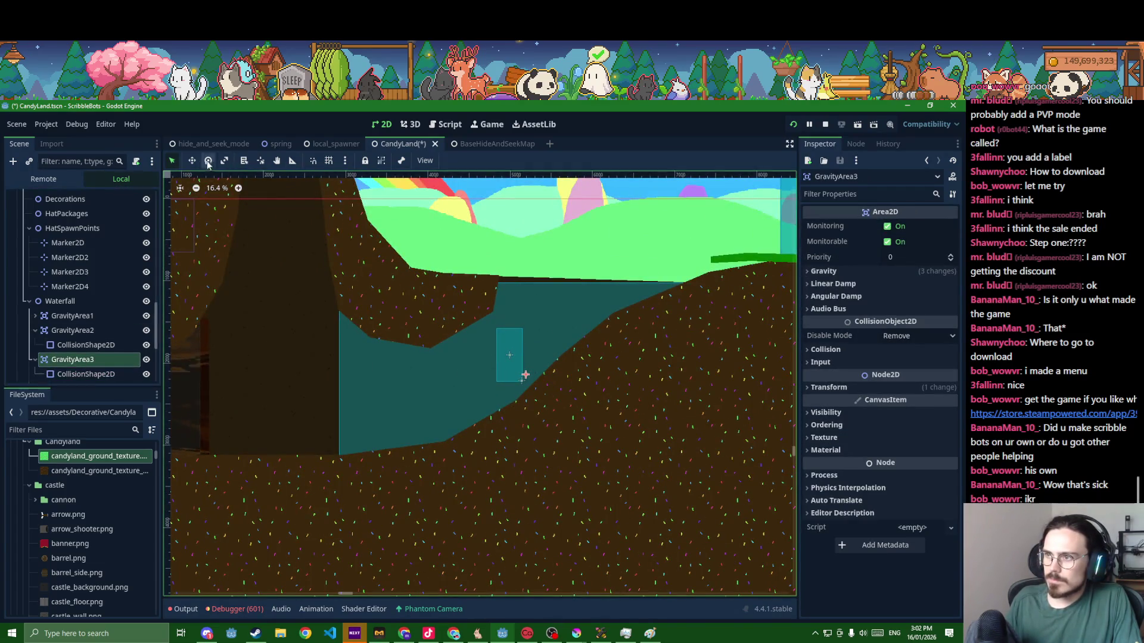
pyautogui.scroll(-2, 358, 340)
pyautogui.click(386, 344)
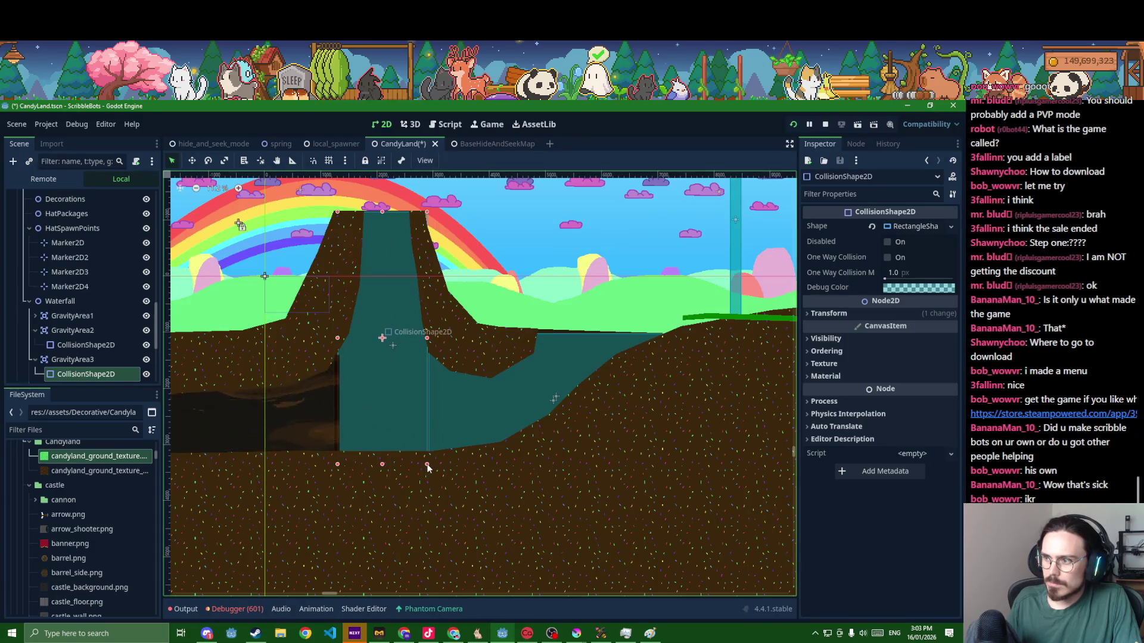
pyautogui.scroll(1, 326, 425)
pyautogui.scroll(1, 323, 425)
# - Nudge GravityArea2's edge left and pull GravityArea1's left edge rightward to fit the river
pyautogui.click(323, 424)
pyautogui.click(495, 391)
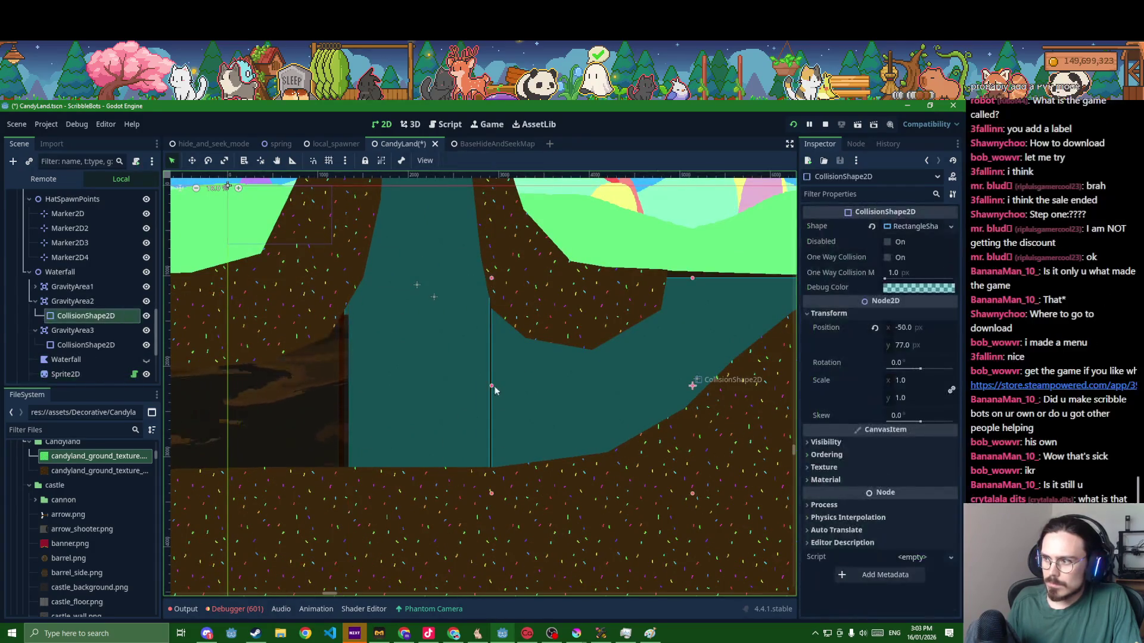
pyautogui.moveTo(496, 391); pyautogui.dragTo(488, 386)
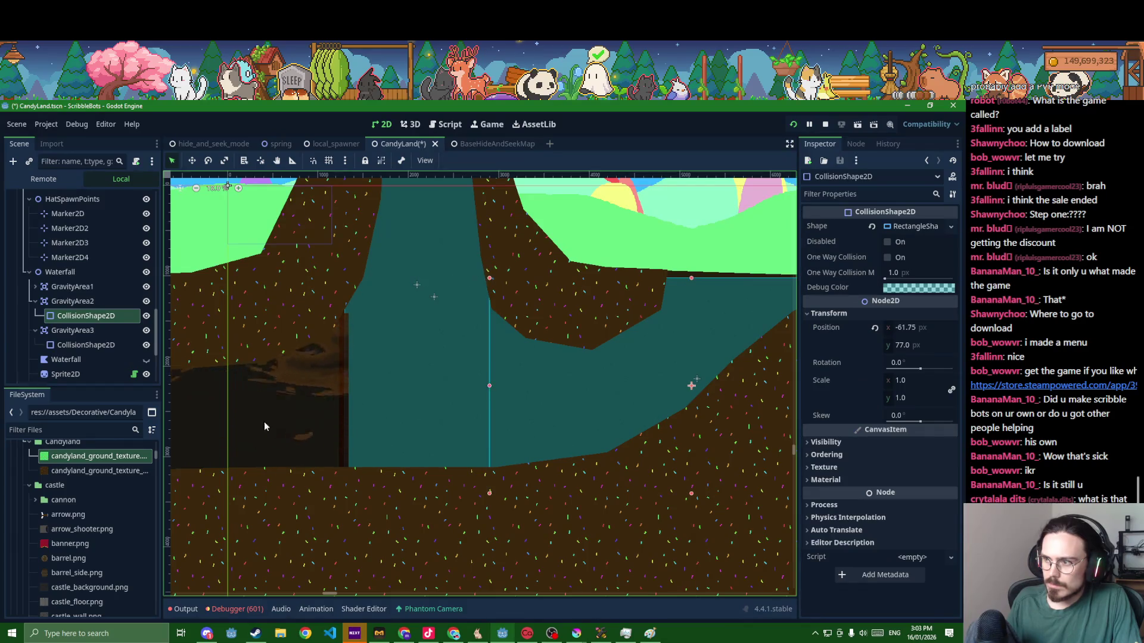
pyautogui.click(268, 426)
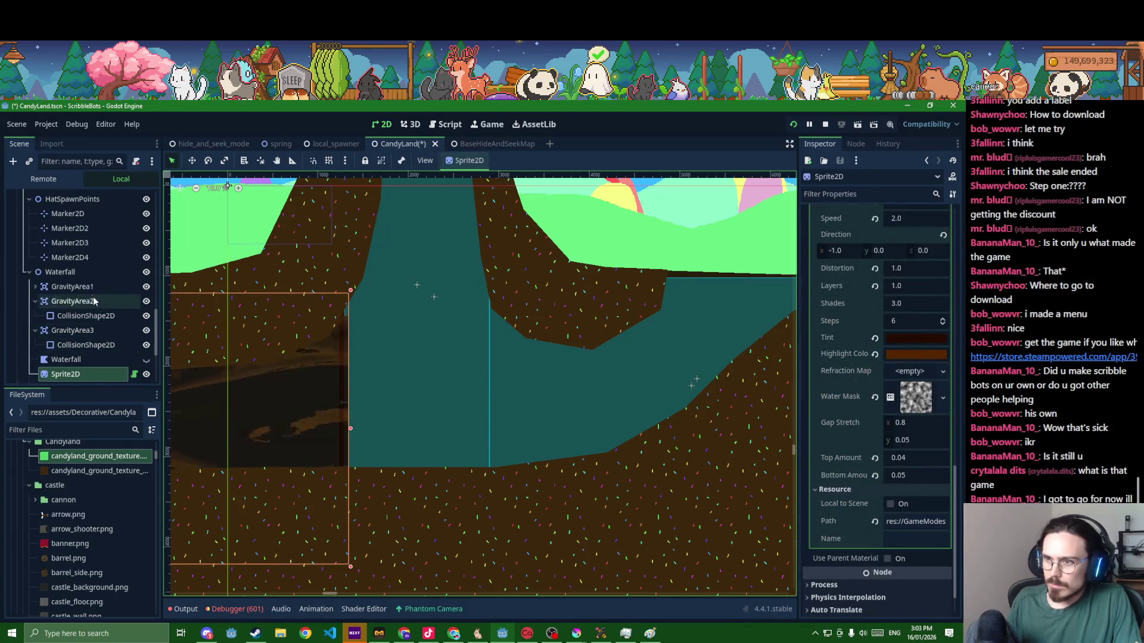
pyautogui.click(40, 289)
pyautogui.click(65, 305)
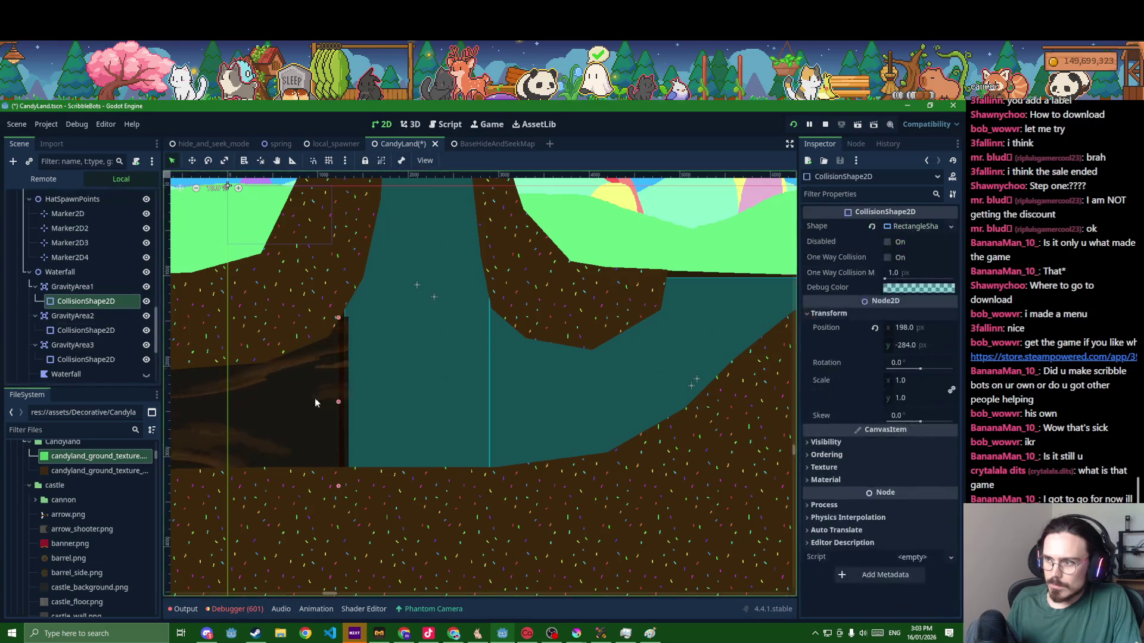
pyautogui.moveTo(338, 405); pyautogui.dragTo(345, 405)
# - Save the CandyLand scene and run the game to test the level
pyautogui.hotkey('ctrl', 's')
pyautogui.scroll(-2, 345, 405)
pyautogui.scroll(-2, 345, 404)
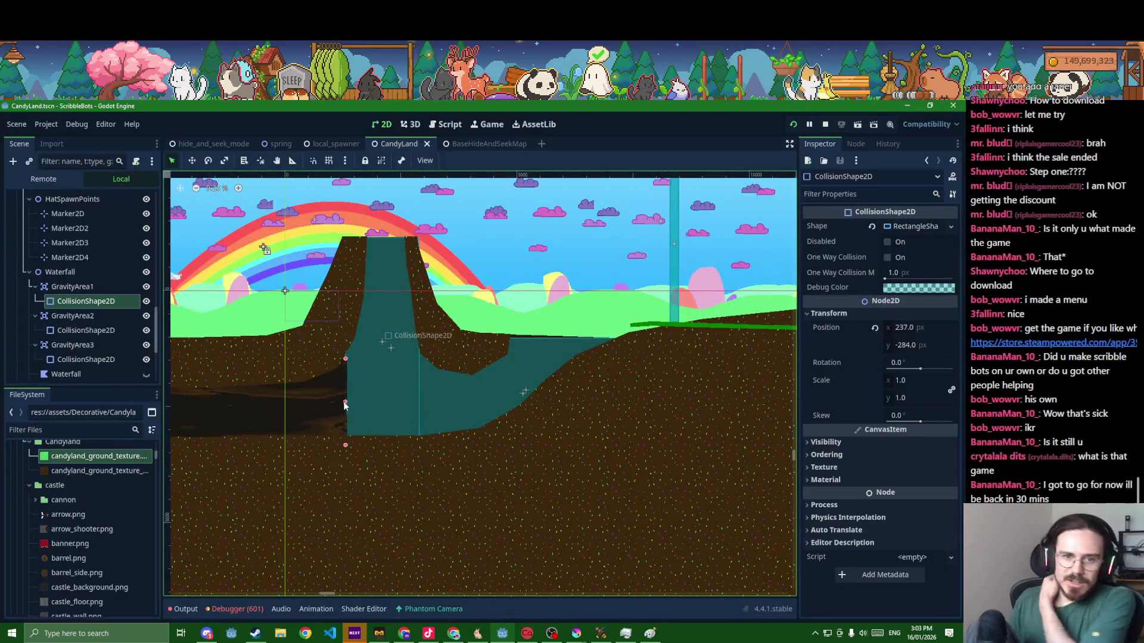
pyautogui.press('F5')
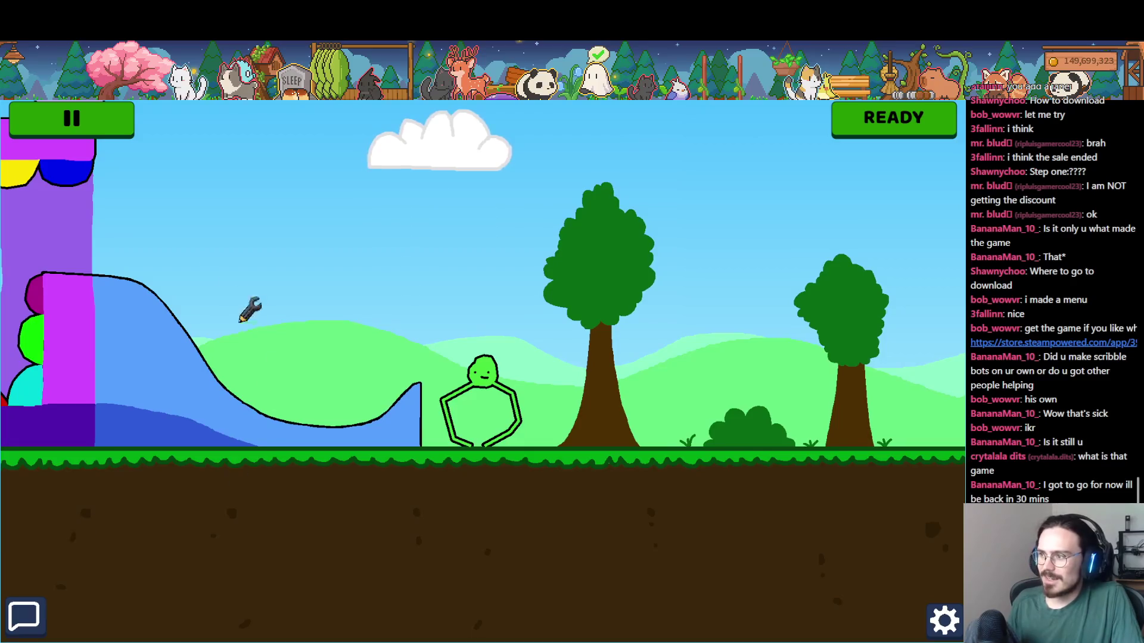
# - Clear the bot and draw a magenta round body with two long legs
pyautogui.click(106, 132)
pyautogui.click(284, 120)
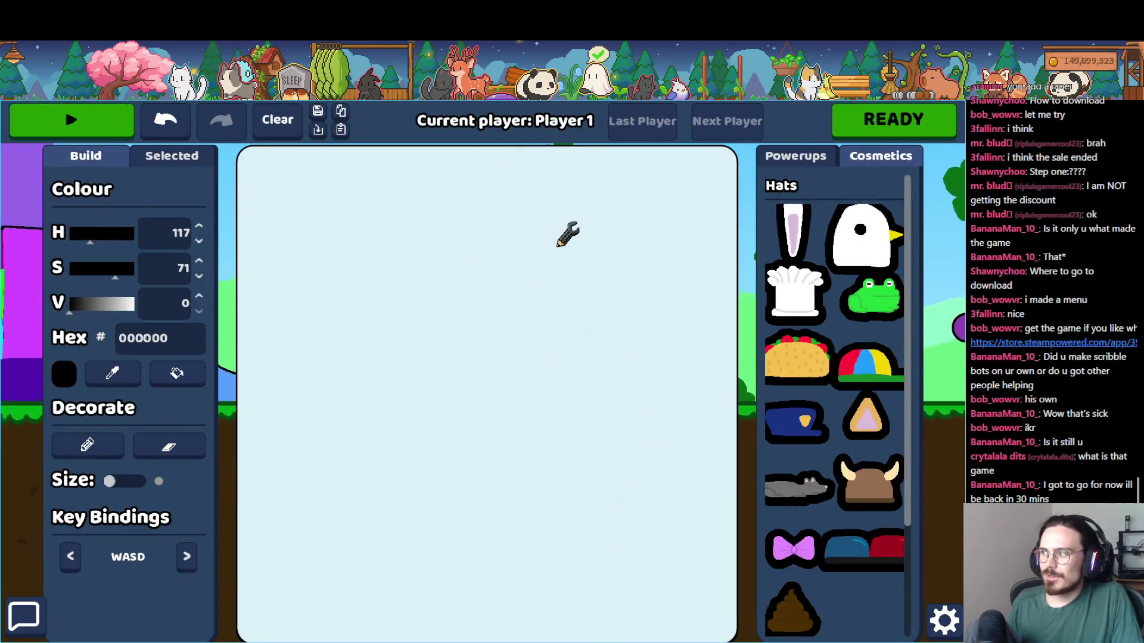
pyautogui.moveTo(428, 235); pyautogui.dragTo(405, 349)
pyautogui.moveTo(100, 231); pyautogui.dragTo(128, 231)
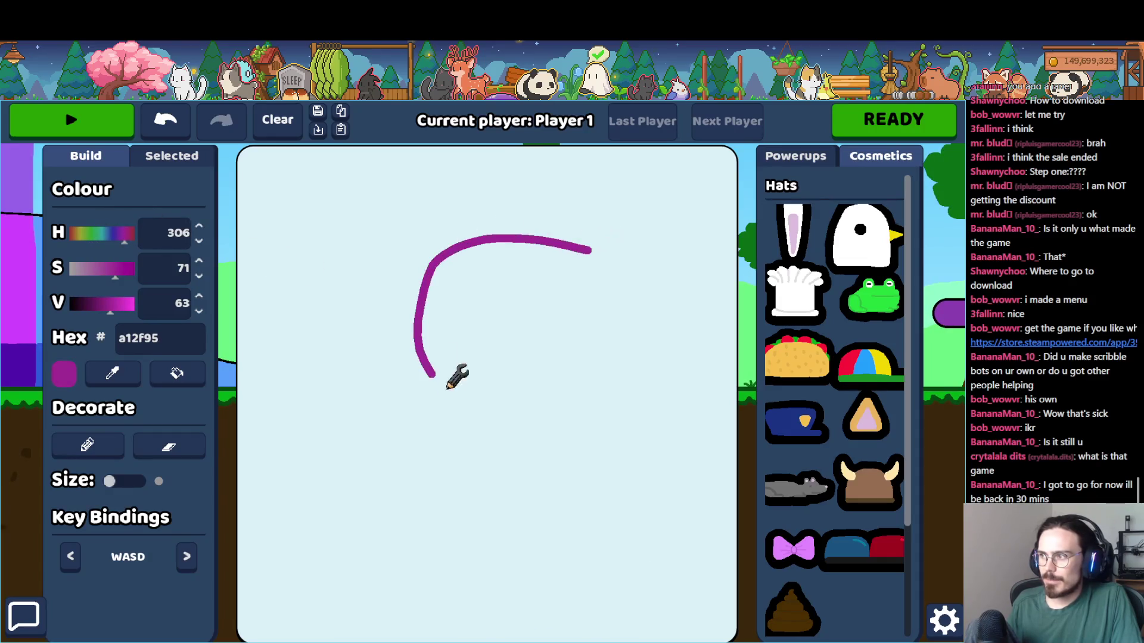
pyautogui.moveTo(441, 382); pyautogui.dragTo(451, 242)
pyautogui.moveTo(513, 354)
pyautogui.mouseDown()
pyautogui.moveTo(510, 592)
pyautogui.moveTo(554, 610)
pyautogui.mouseUp()
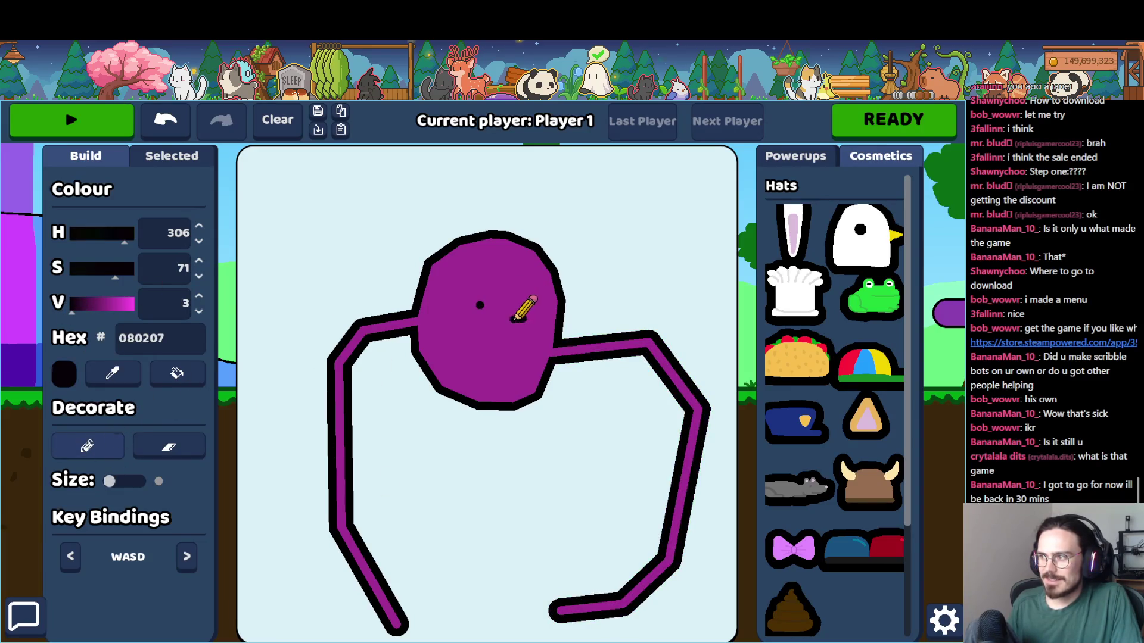
# - Test-play the magenta long-legged bot in the lobby, then return to the builder
pyautogui.click(104, 135)
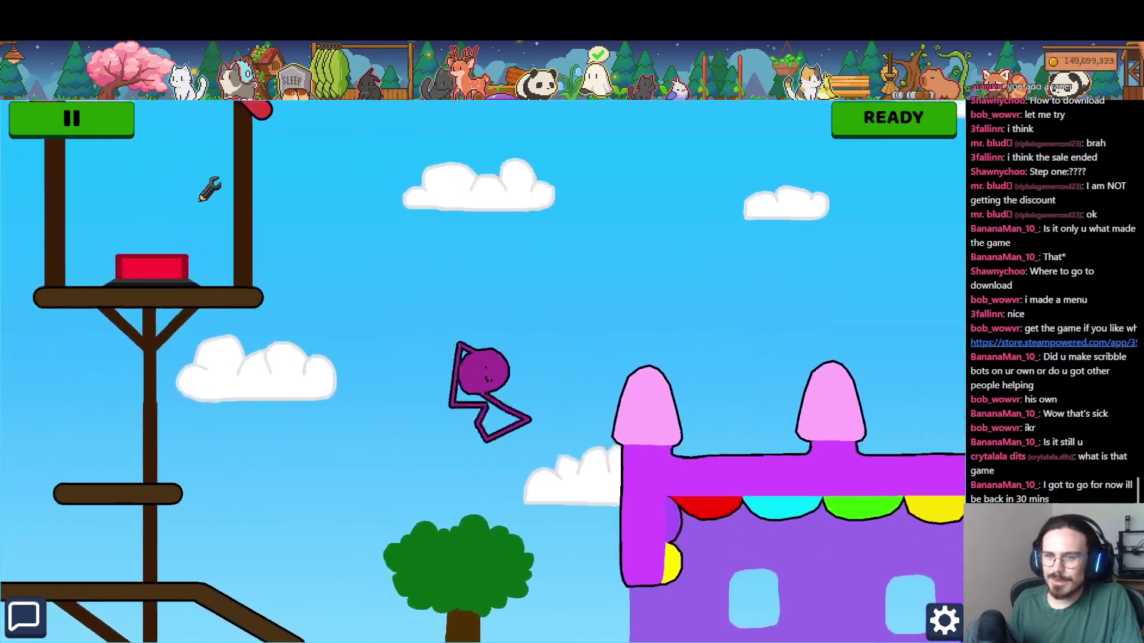
pyautogui.click(132, 122)
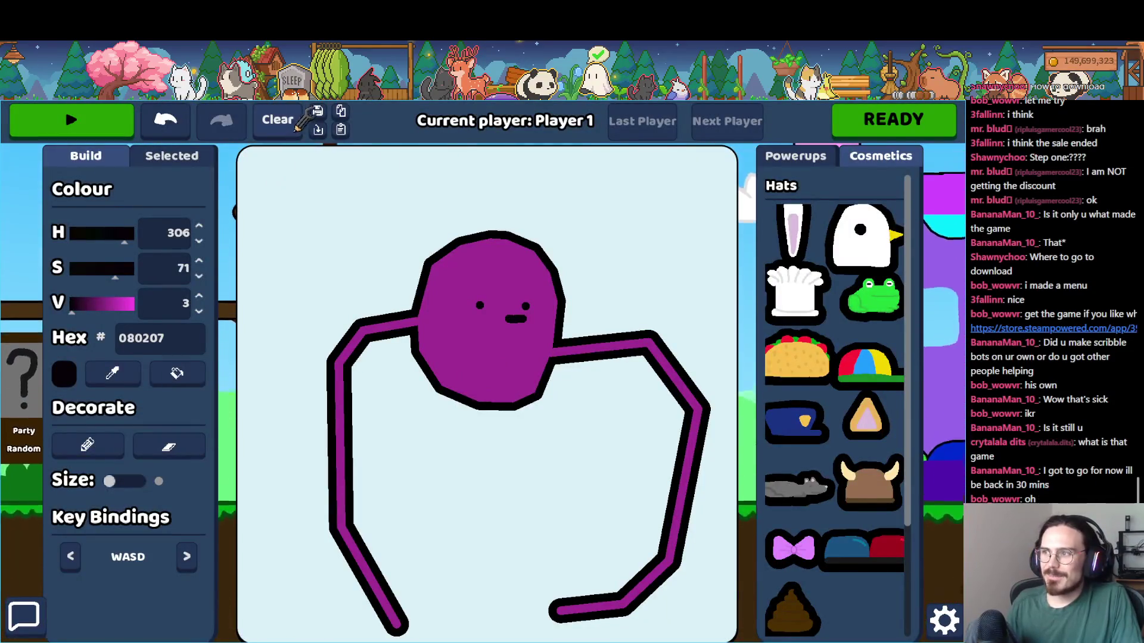
# - Load the saved Peter griffin robot and test-play it in the level
pyautogui.click(318, 129)
pyautogui.click(451, 346)
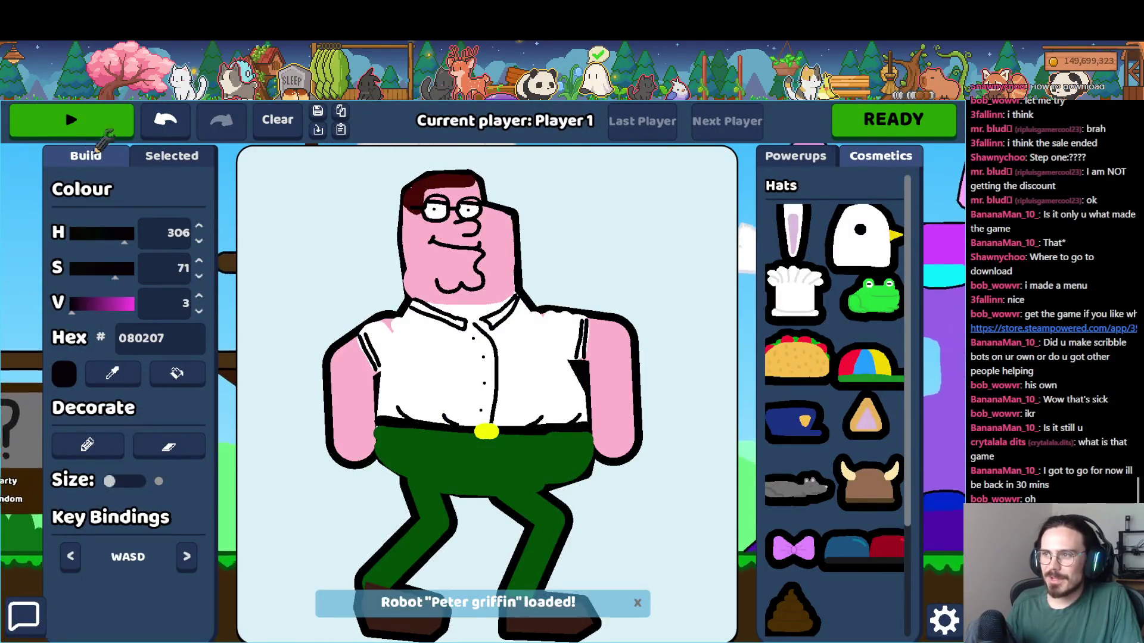
pyautogui.click(76, 119)
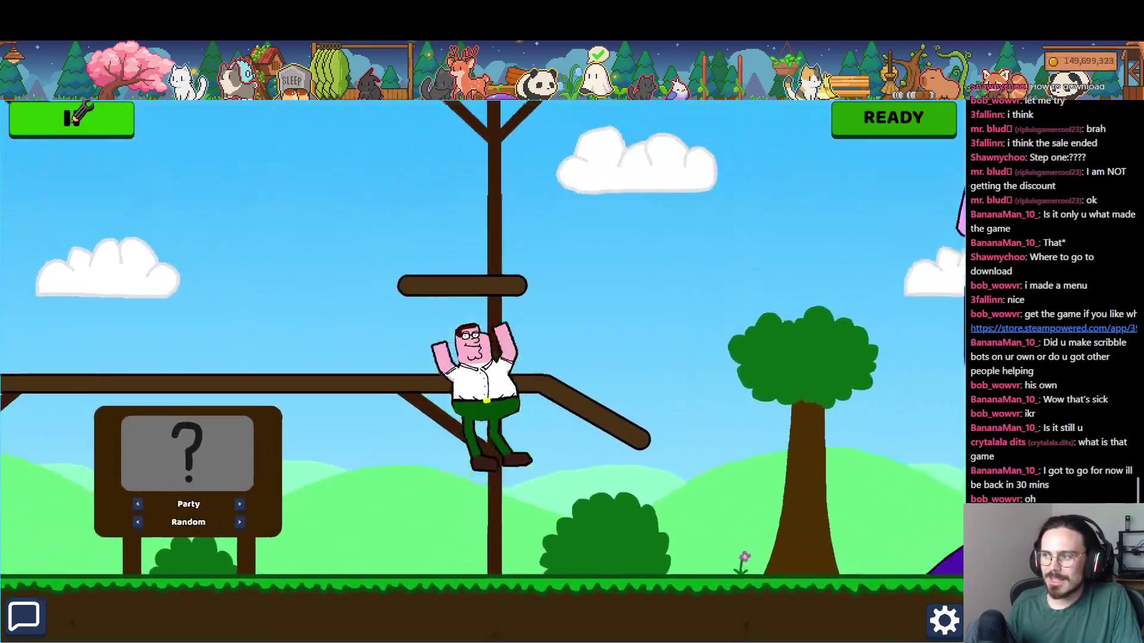
pyautogui.click(77, 116)
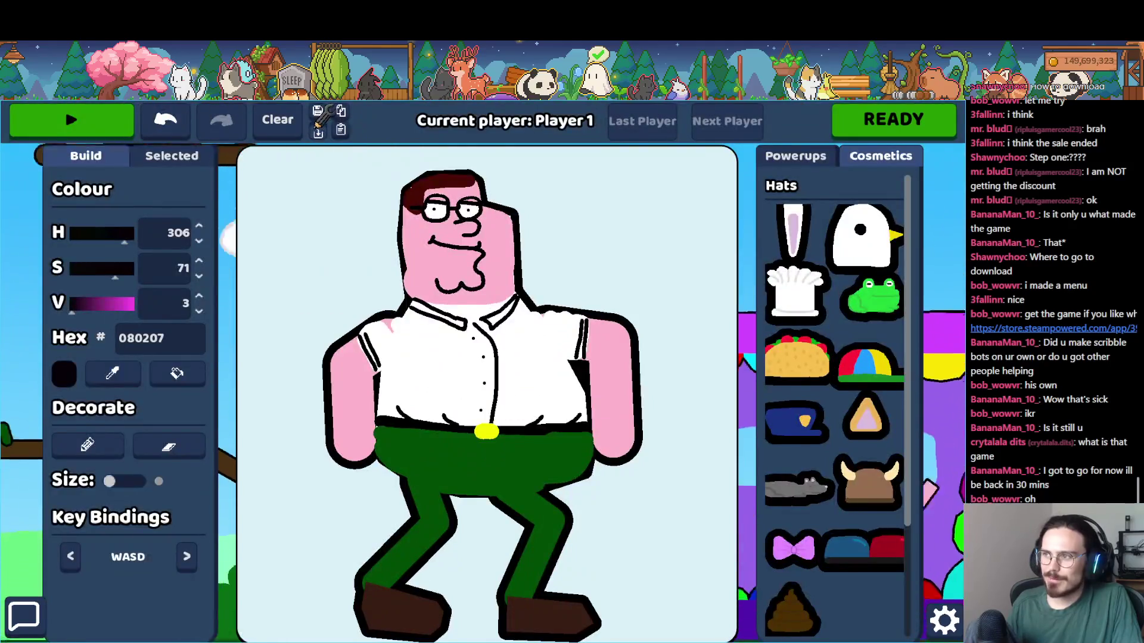
# - Load the obamacar robot and drive it around the level
pyautogui.click(320, 114)
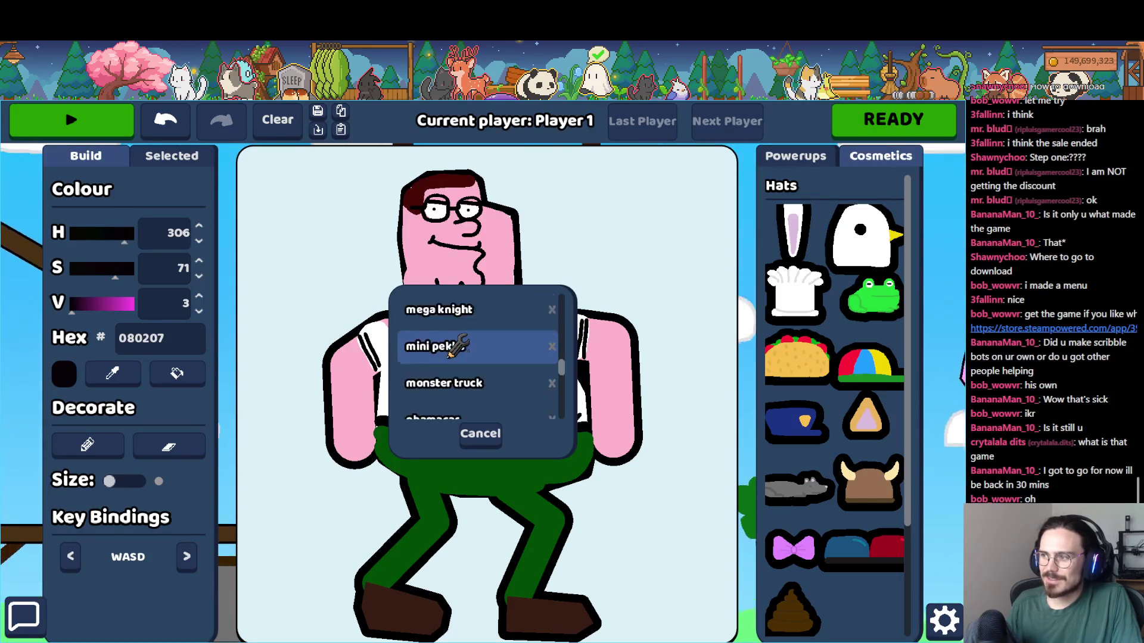
pyautogui.click(432, 356)
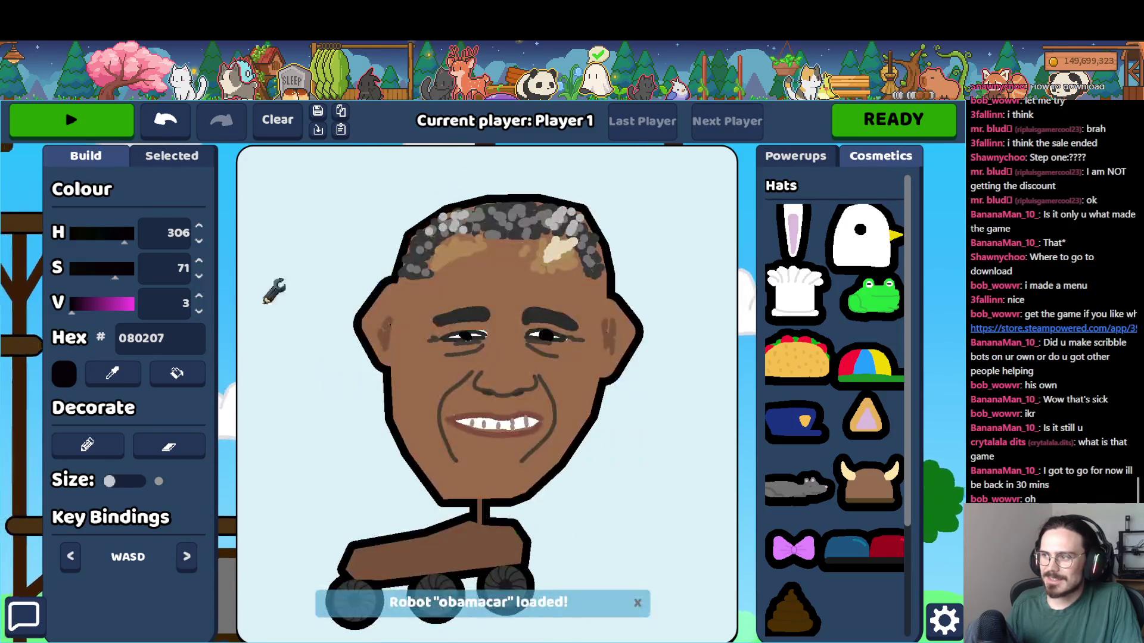
pyautogui.click(90, 107)
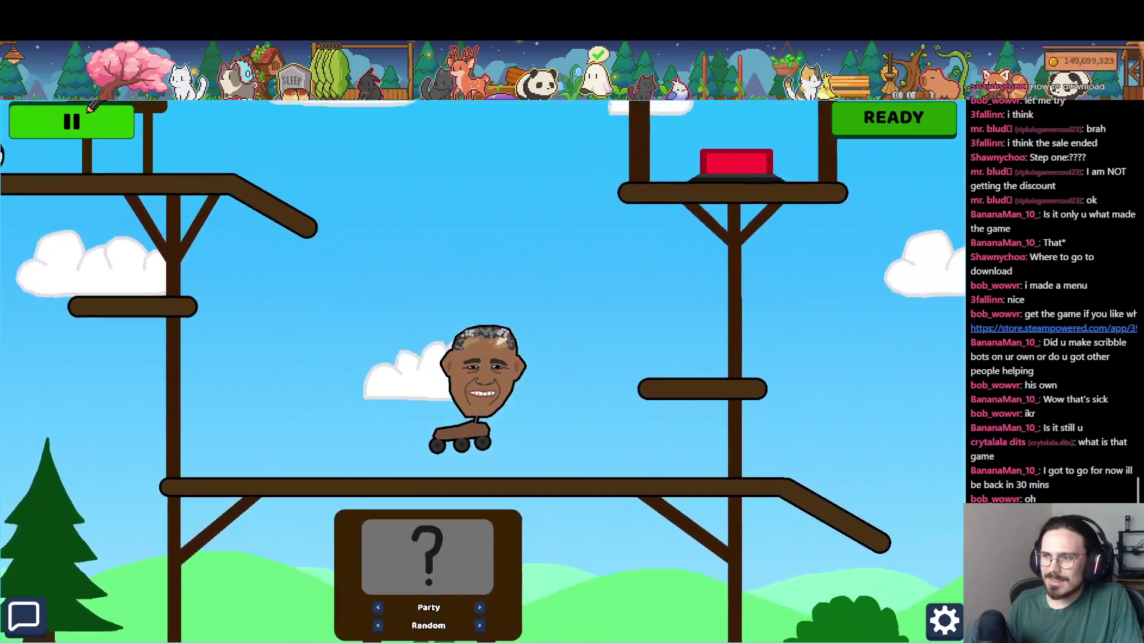
pyautogui.click(71, 120)
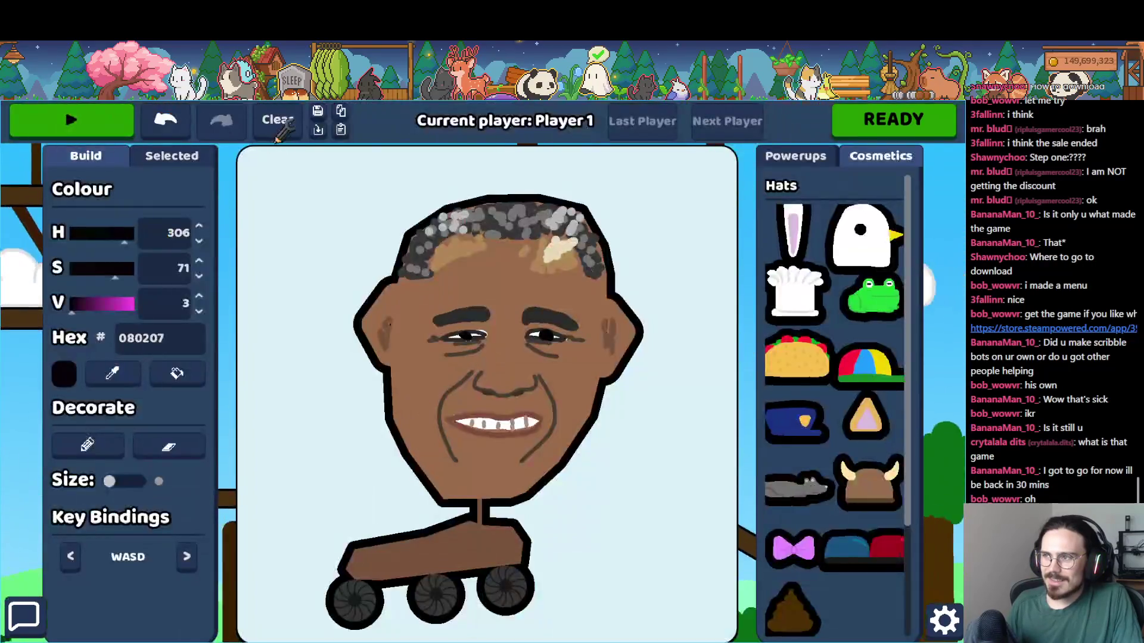
# - Load the saved patrick robot into the builder
pyautogui.click(317, 111)
pyautogui.scroll(-2, 455, 375)
pyautogui.click(464, 318)
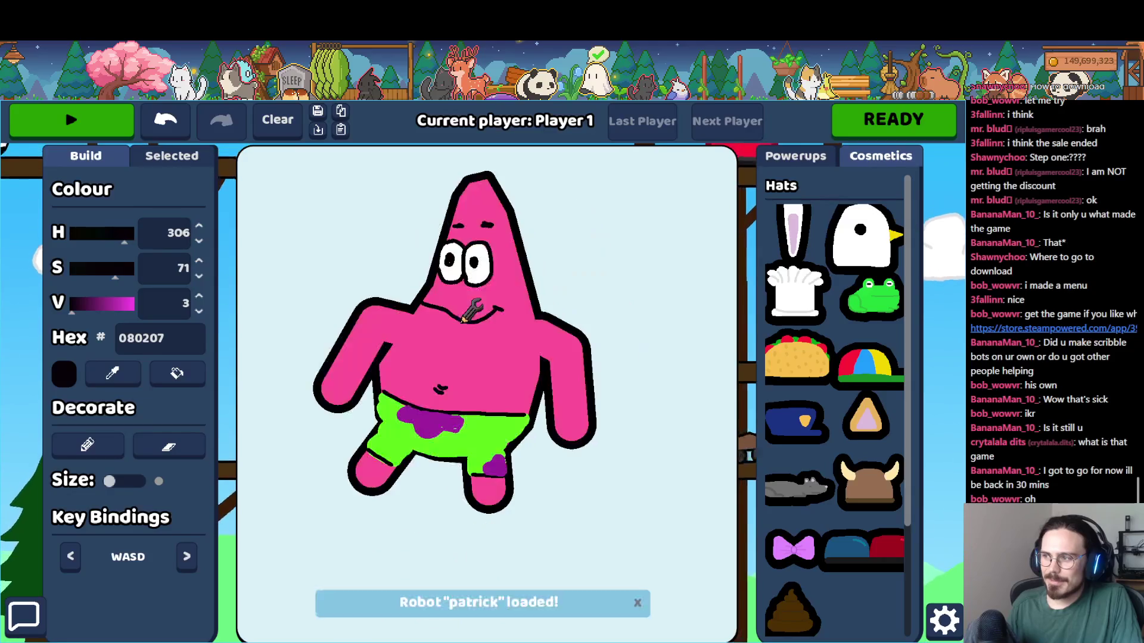
# - Browse saved robots perry and rick, then load skateboard spongebob
pyautogui.click(336, 122)
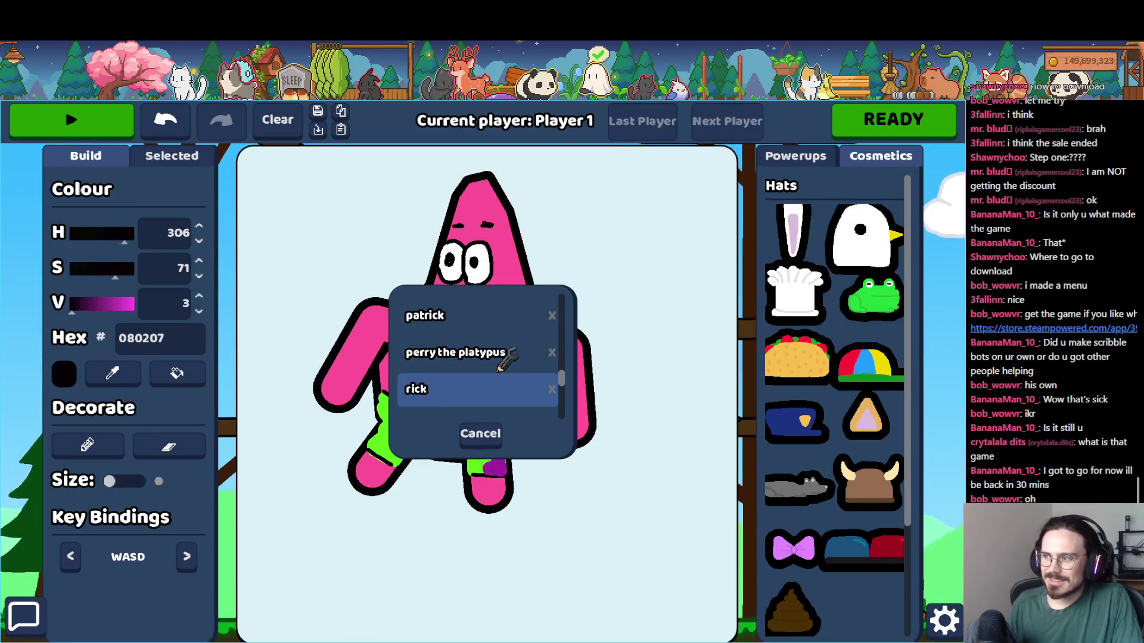
pyautogui.click(500, 351)
pyautogui.click(333, 133)
pyautogui.scroll(-1, 506, 390)
pyautogui.click(496, 348)
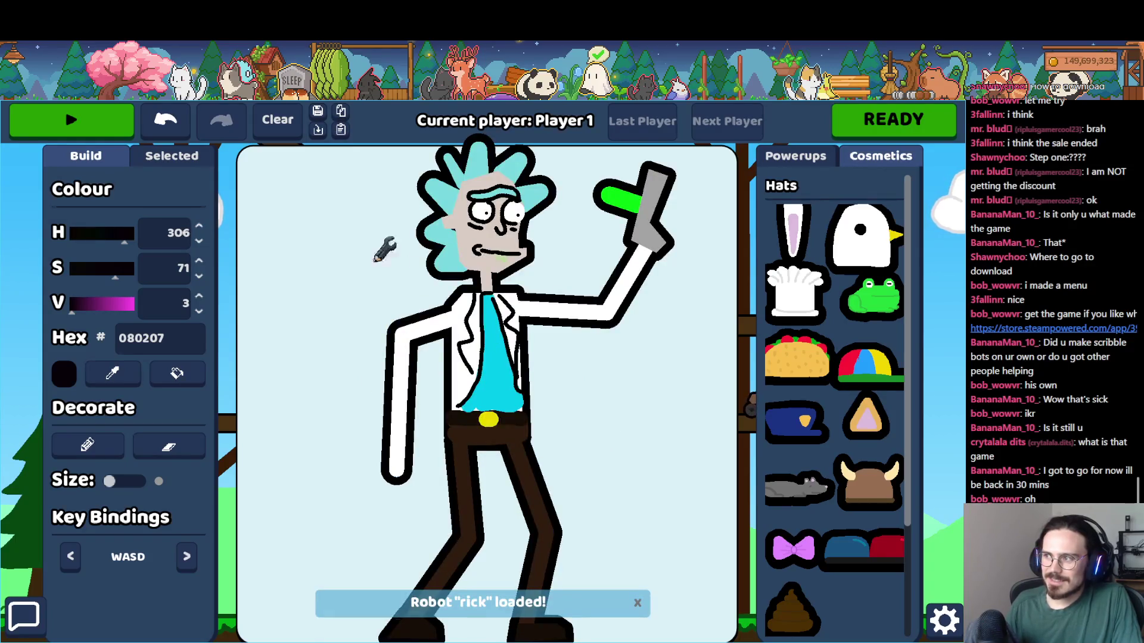
pyautogui.click(333, 130)
pyautogui.scroll(-2, 509, 367)
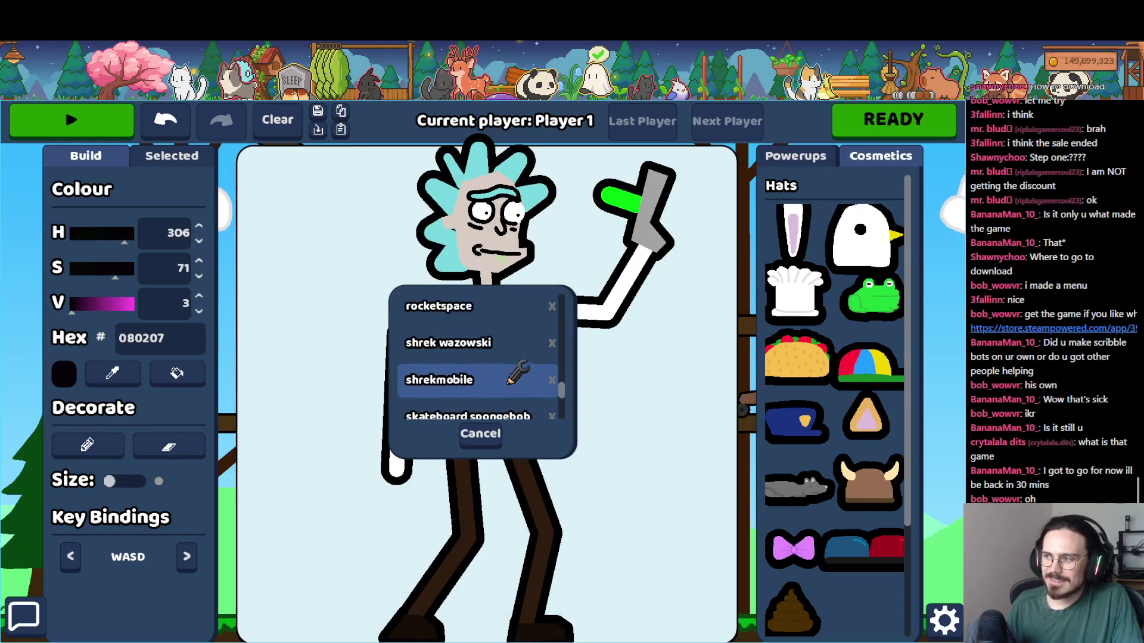
pyautogui.scroll(-1, 517, 373)
pyautogui.click(492, 323)
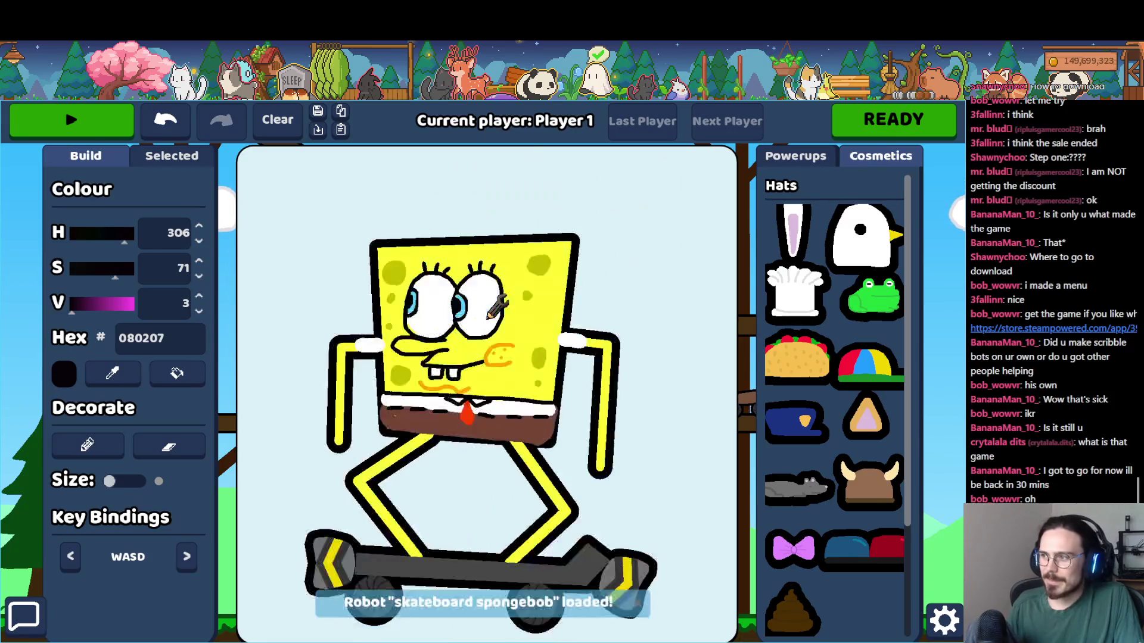
# - Ride skateboard spongebob briefly, then inspect its truck piece and left wheel drive settings
pyautogui.click(85, 117)
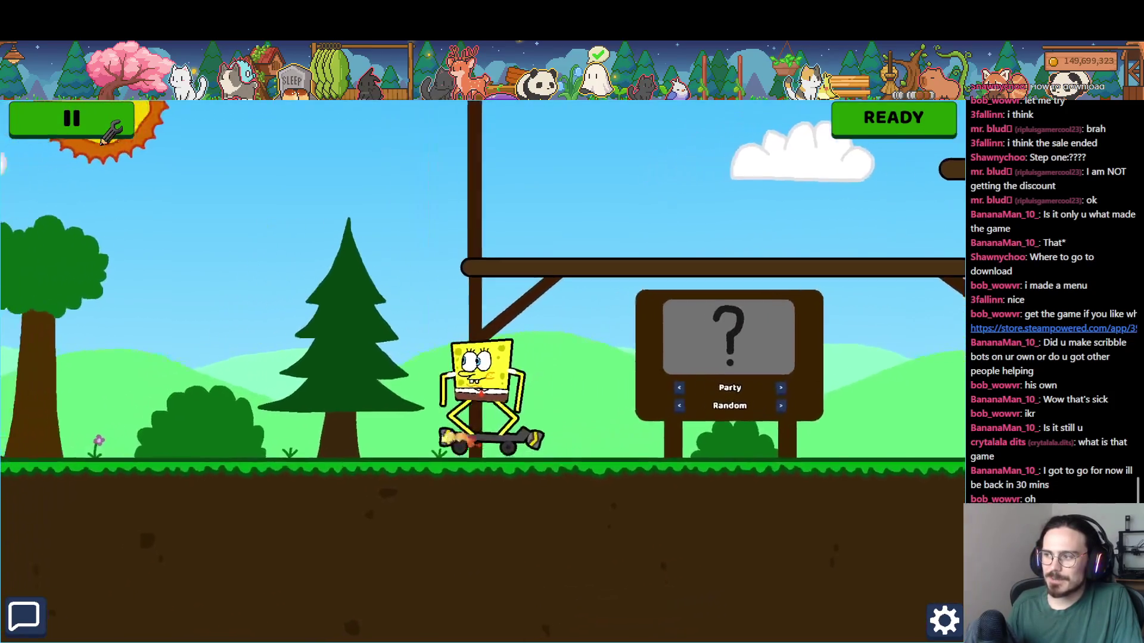
pyautogui.click(73, 119)
pyautogui.click(336, 559)
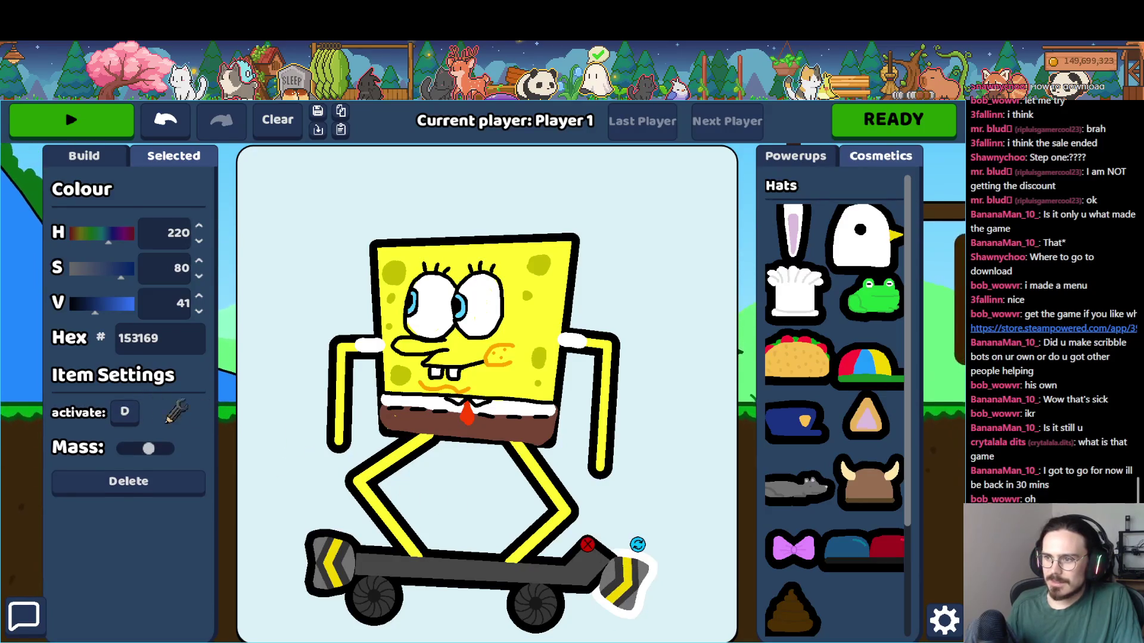
pyautogui.click(358, 594)
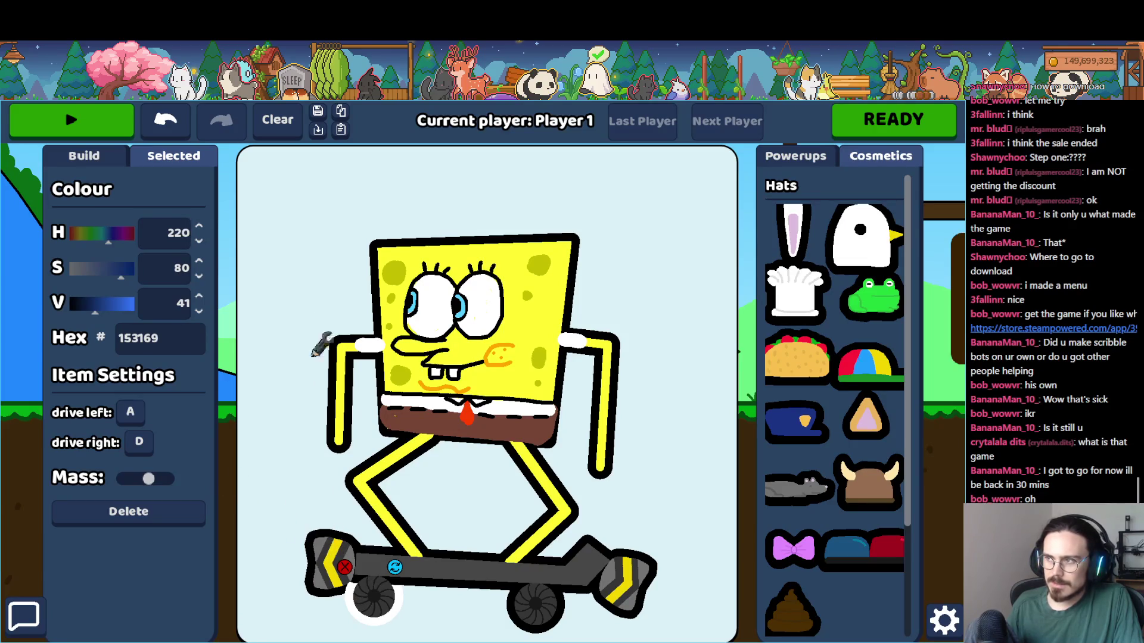
# - Save skateboard spongebob over its existing copy and ride it across the hills
pyautogui.click(317, 111)
pyautogui.click(525, 380)
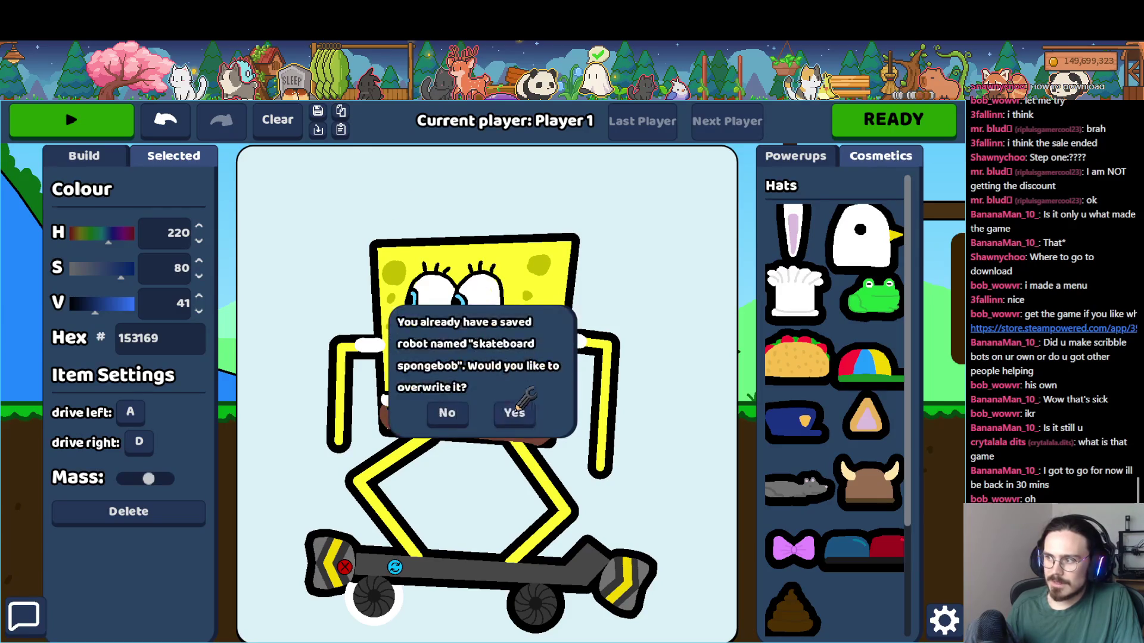
pyautogui.click(513, 411)
pyautogui.click(72, 120)
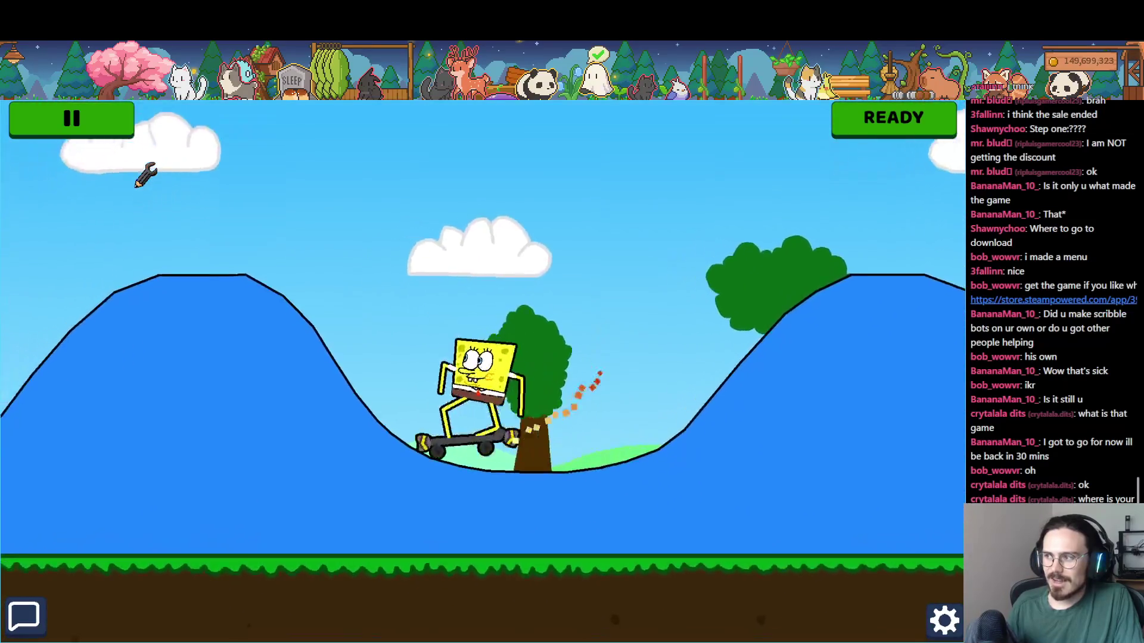
pyautogui.click(71, 119)
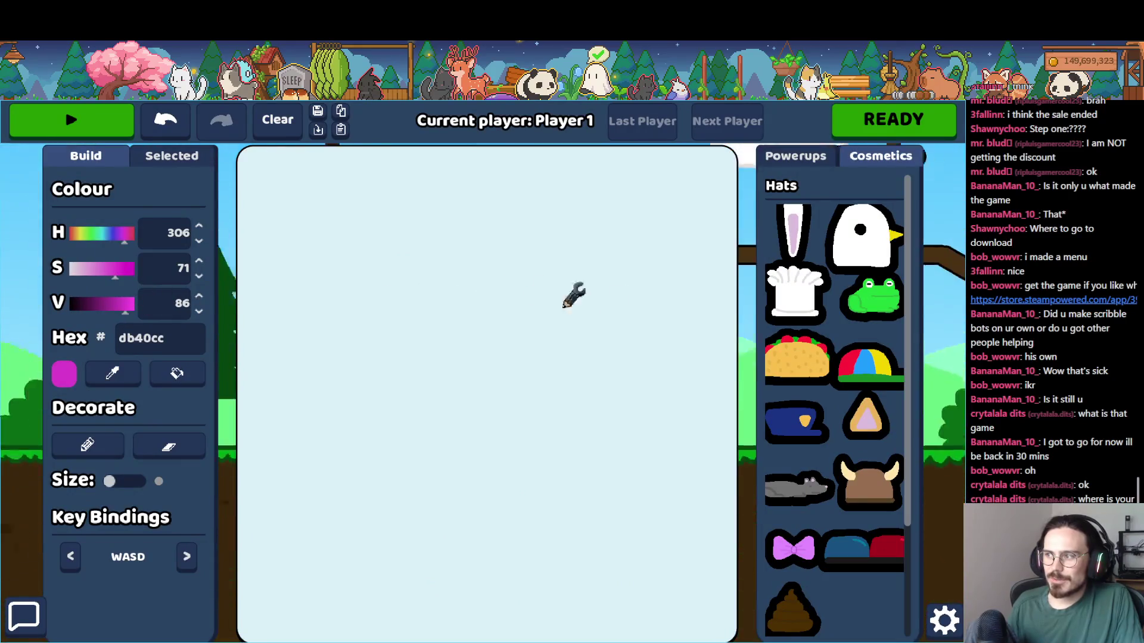
# - Draw a pink arch-shaped creature and drive it over the hills and into the sky with WASD
pyautogui.moveTo(537, 417); pyautogui.dragTo(527, 393)
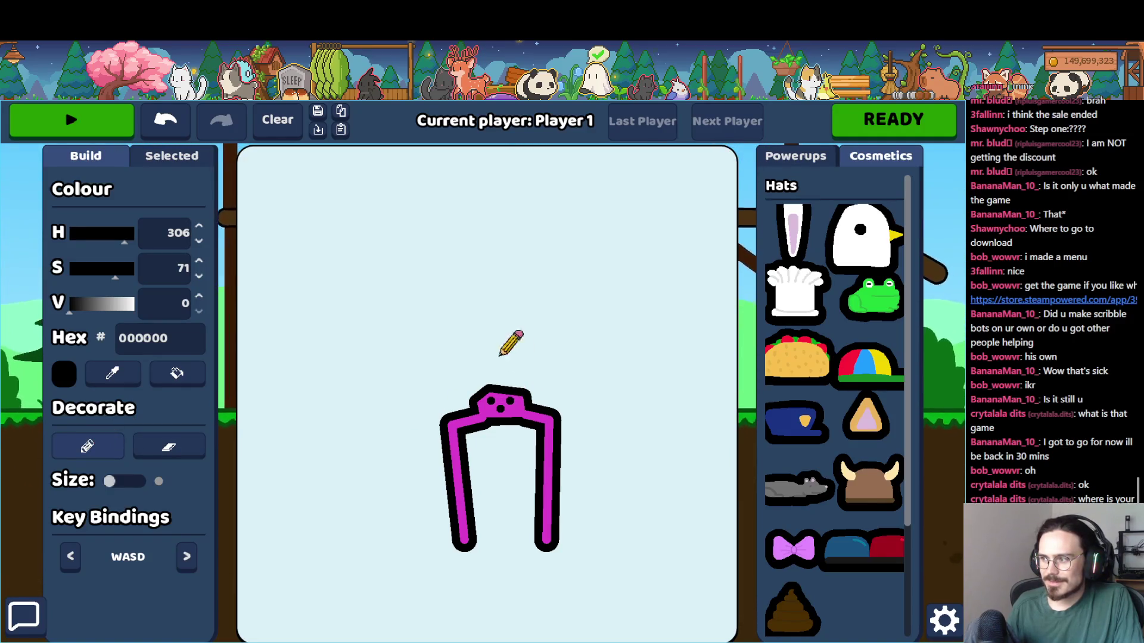
pyautogui.press('Return')
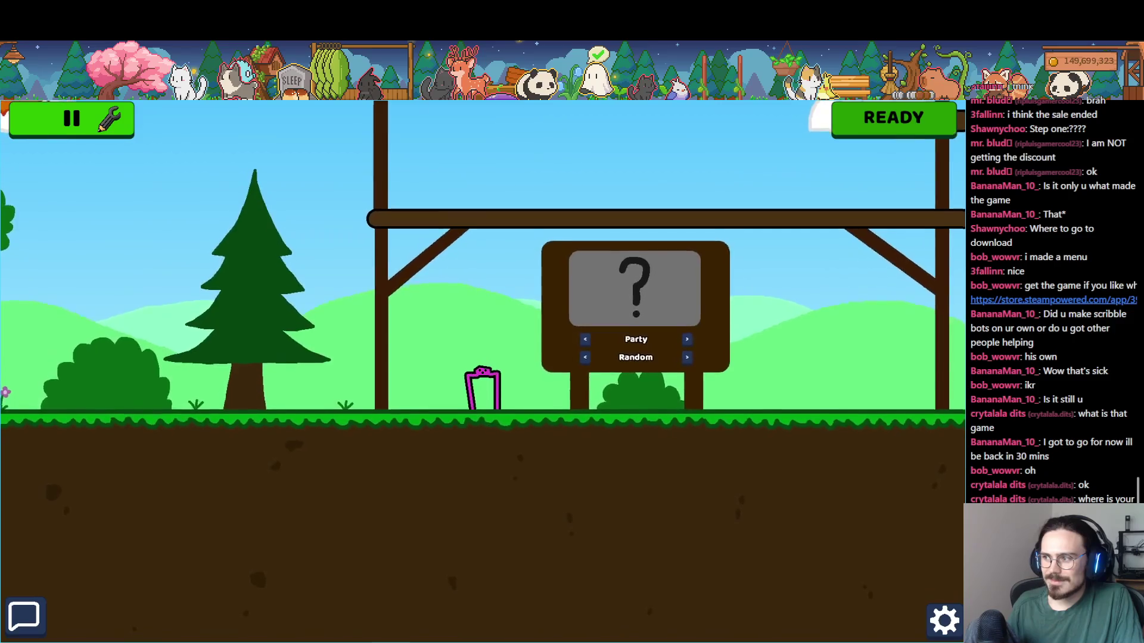
pyautogui.press('a')
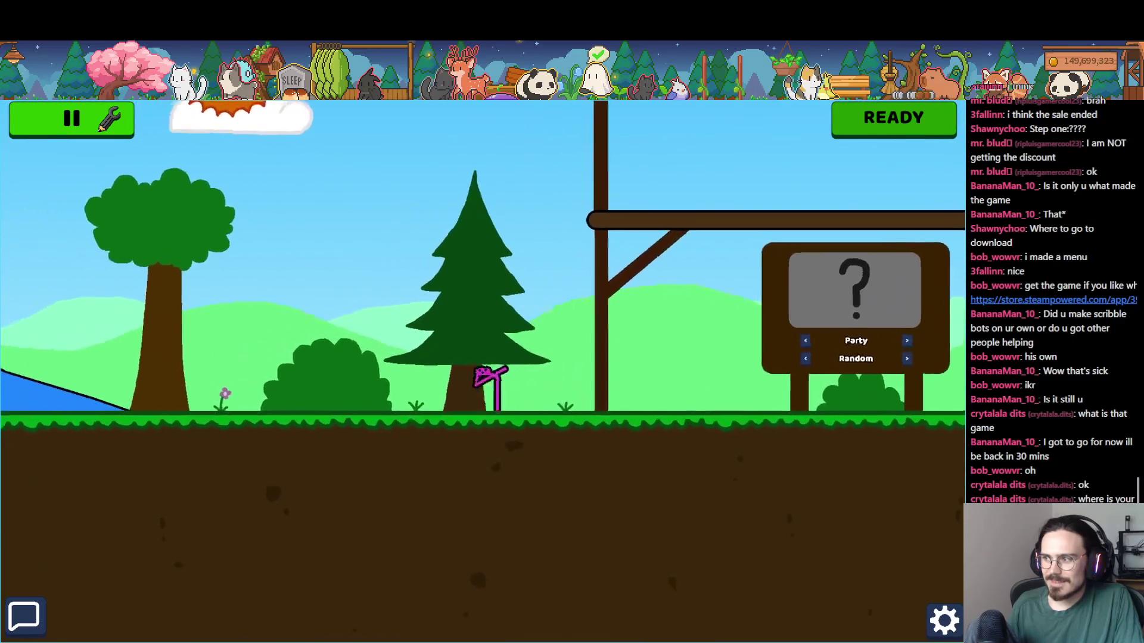
pyautogui.press('a')
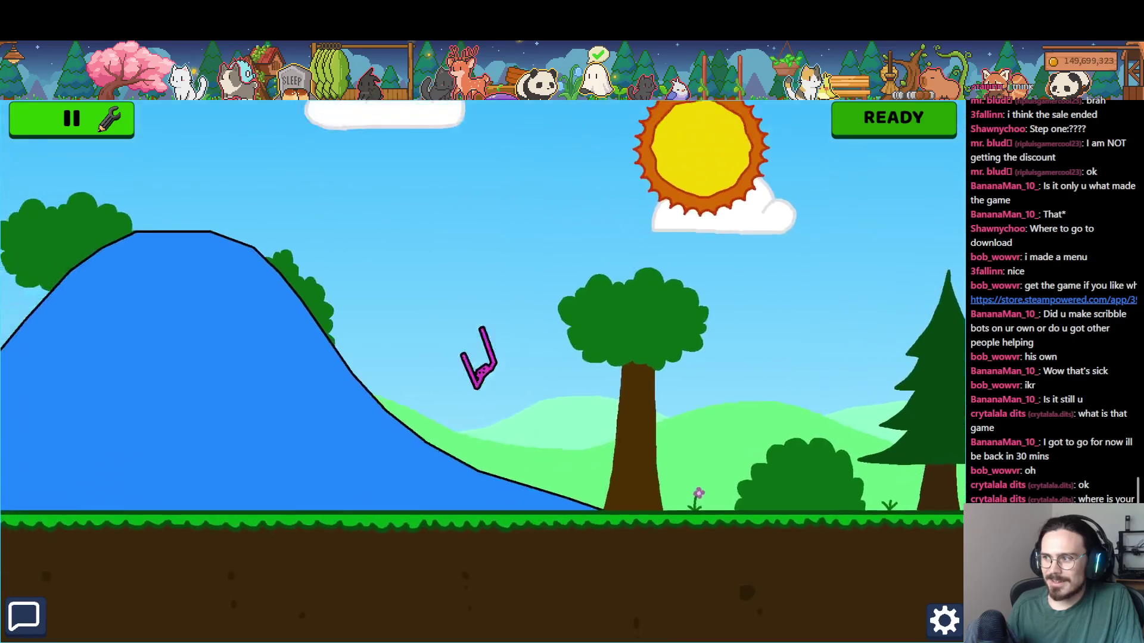
pyautogui.press('w')
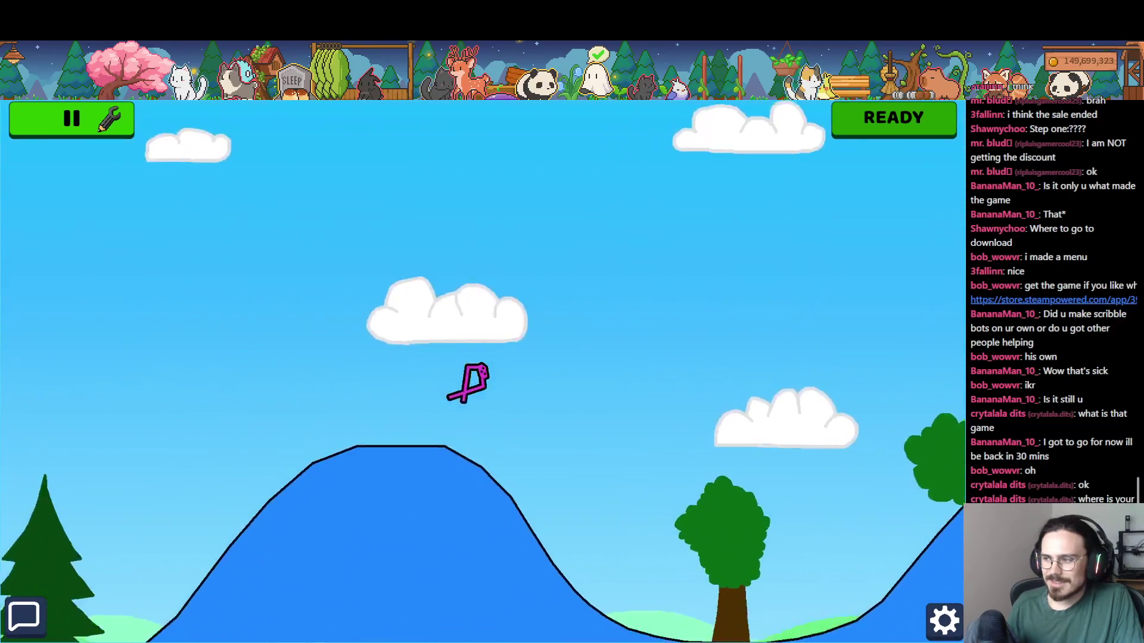
pyautogui.press('d')
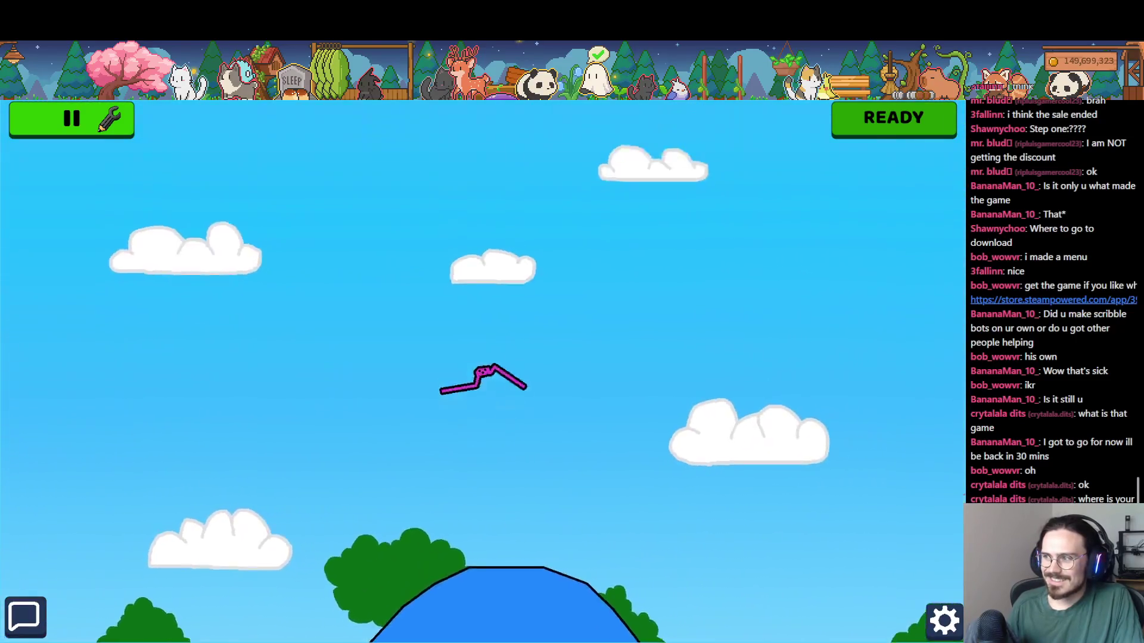
pyautogui.click(108, 119)
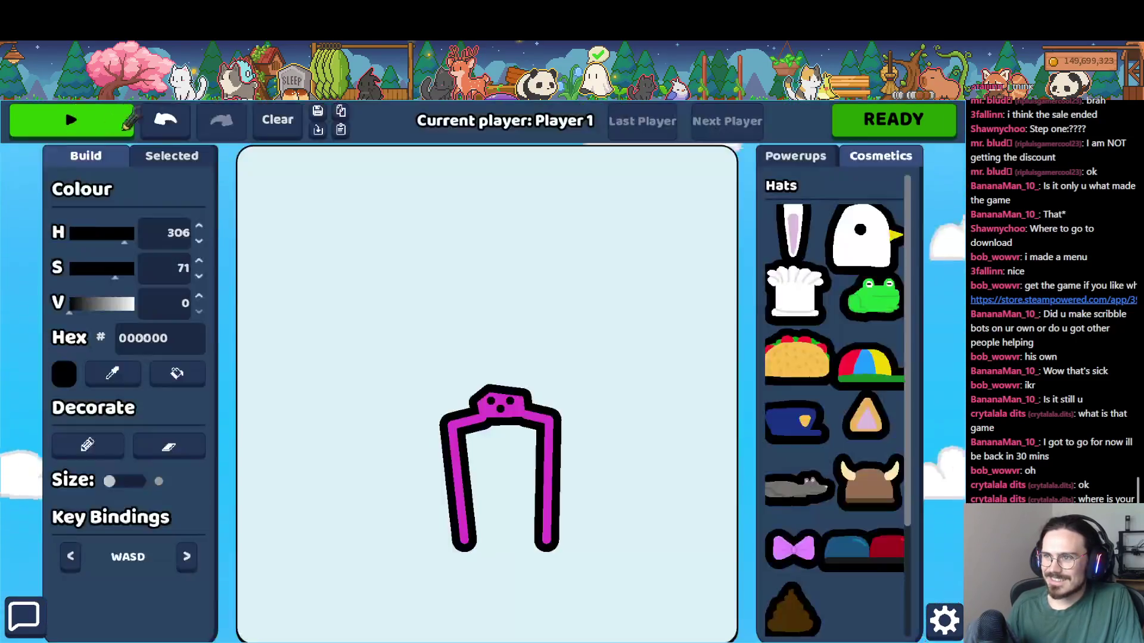
# - Draw a long pink bar body with legs, deleting and redrawing one leg
pyautogui.click(277, 118)
pyautogui.moveTo(357, 403)
pyautogui.mouseDown()
pyautogui.moveTo(542, 399)
pyautogui.moveTo(608, 380)
pyautogui.moveTo(409, 383)
pyautogui.moveTo(370, 397)
pyautogui.mouseUp()
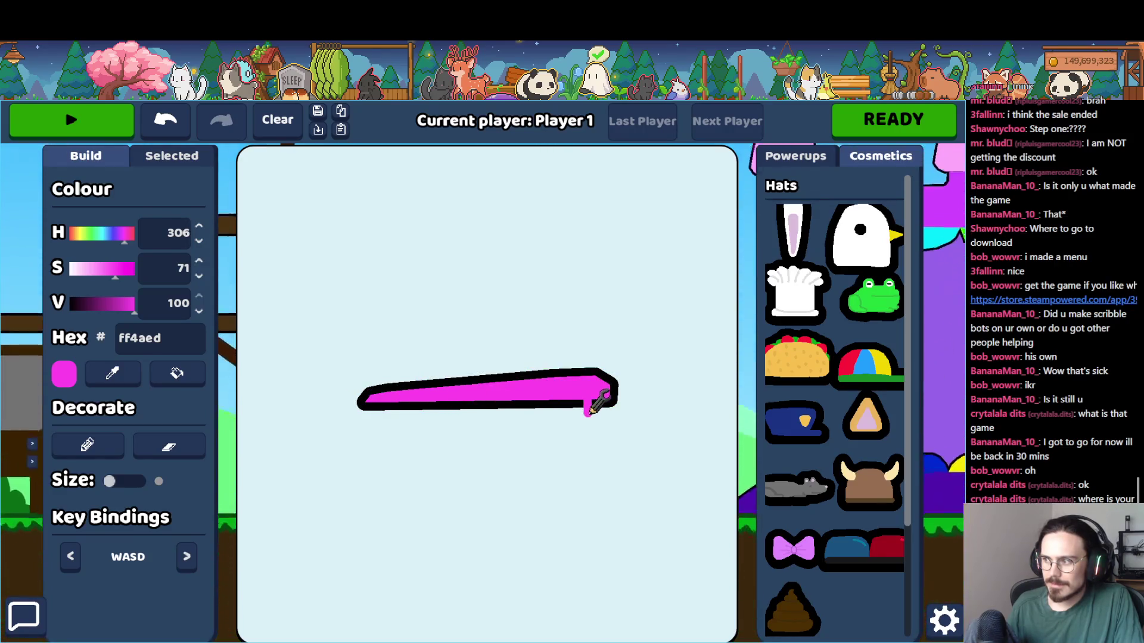
pyautogui.moveTo(589, 393)
pyautogui.mouseDown()
pyautogui.moveTo(587, 438)
pyautogui.moveTo(562, 387)
pyautogui.moveTo(518, 394)
pyautogui.moveTo(491, 432)
pyautogui.moveTo(457, 421)
pyautogui.moveTo(454, 388)
pyautogui.moveTo(396, 390)
pyautogui.mouseUp()
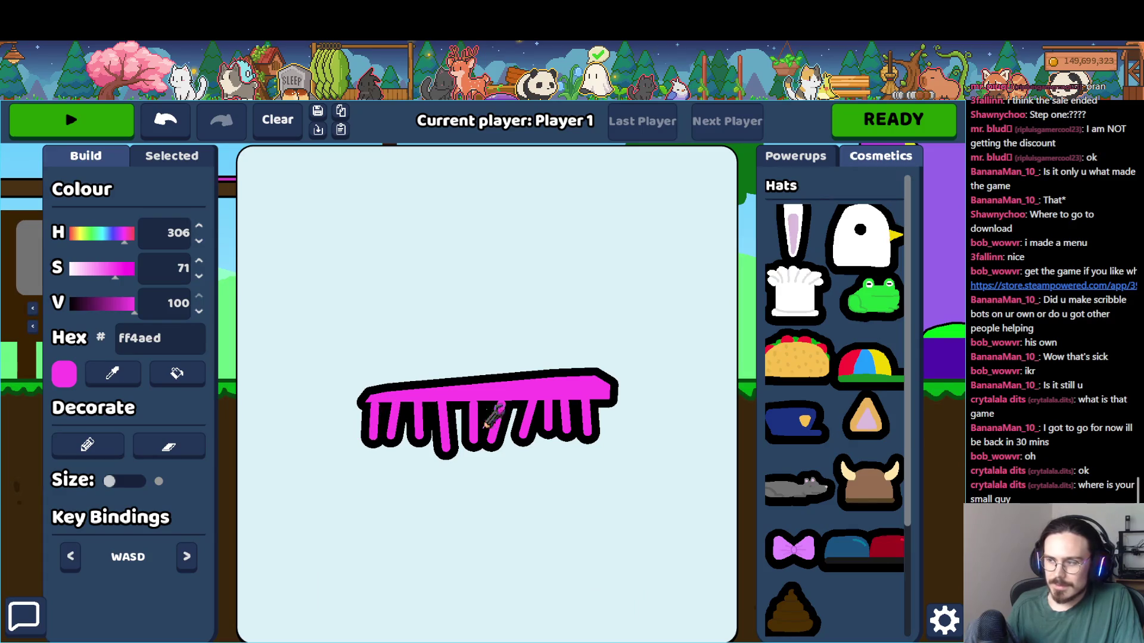
pyautogui.click(454, 422)
pyautogui.click(175, 513)
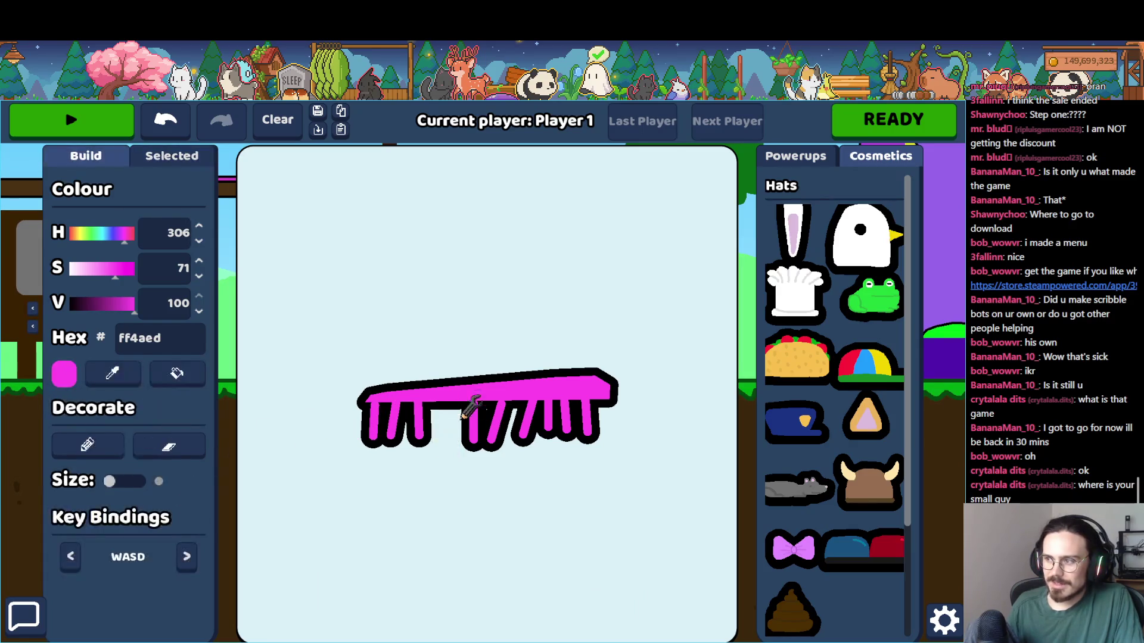
pyautogui.moveTo(449, 399); pyautogui.dragTo(449, 436)
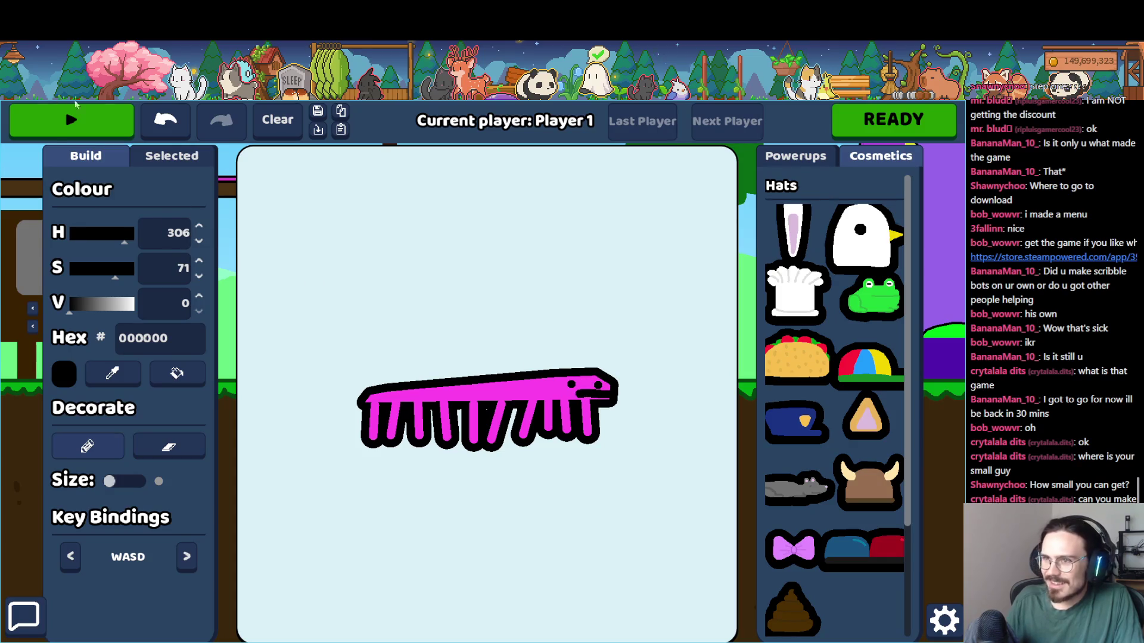
# - Test-run the many-legged pink creature across the lobby, then return to building
pyautogui.click(106, 122)
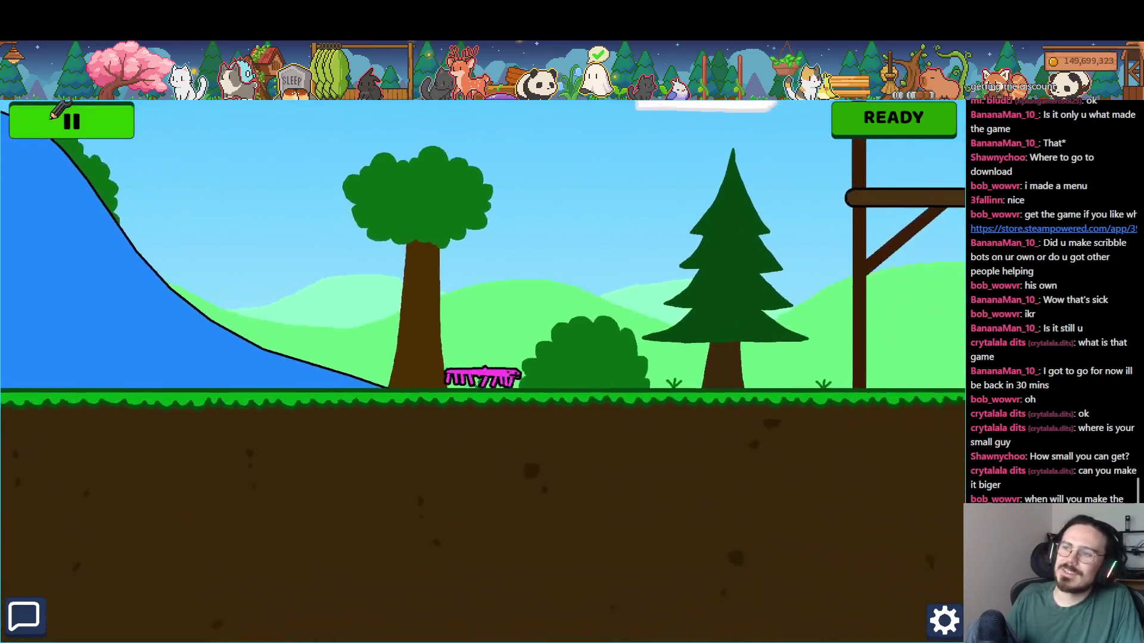
pyautogui.click(57, 116)
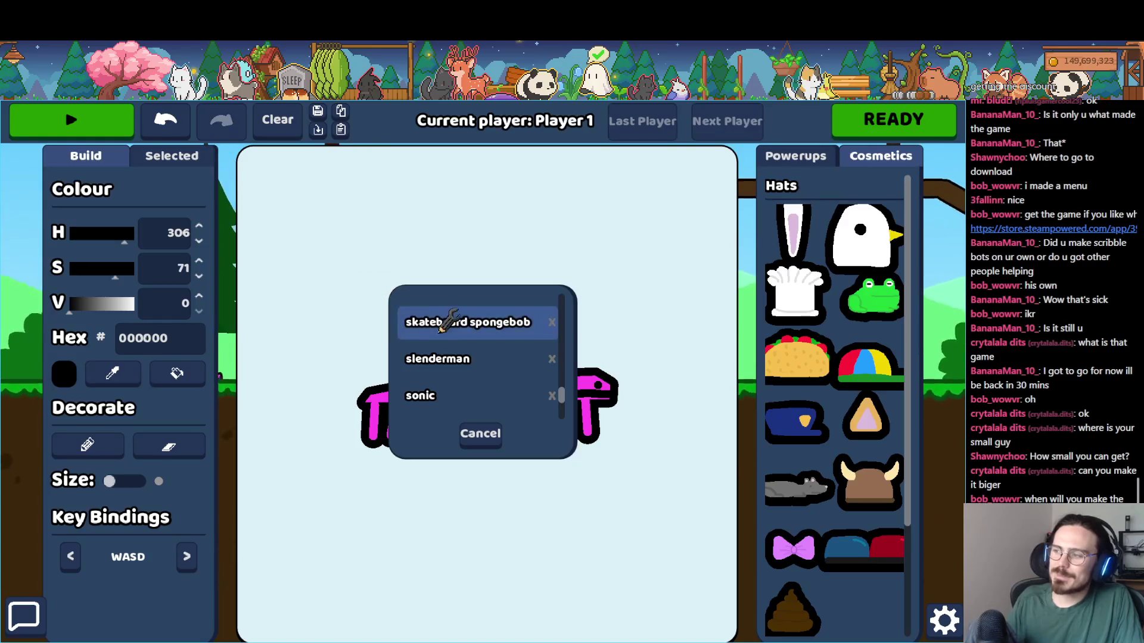
# - Load the slenderman robot and test-play it in the level
pyautogui.click(447, 357)
pyautogui.click(106, 111)
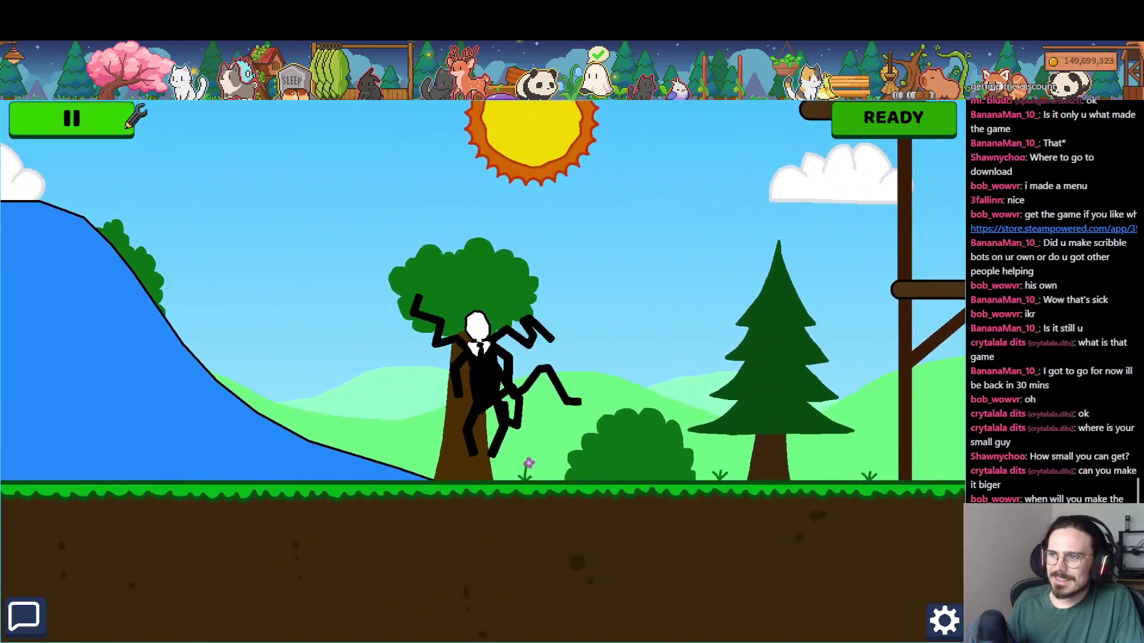
pyautogui.click(135, 116)
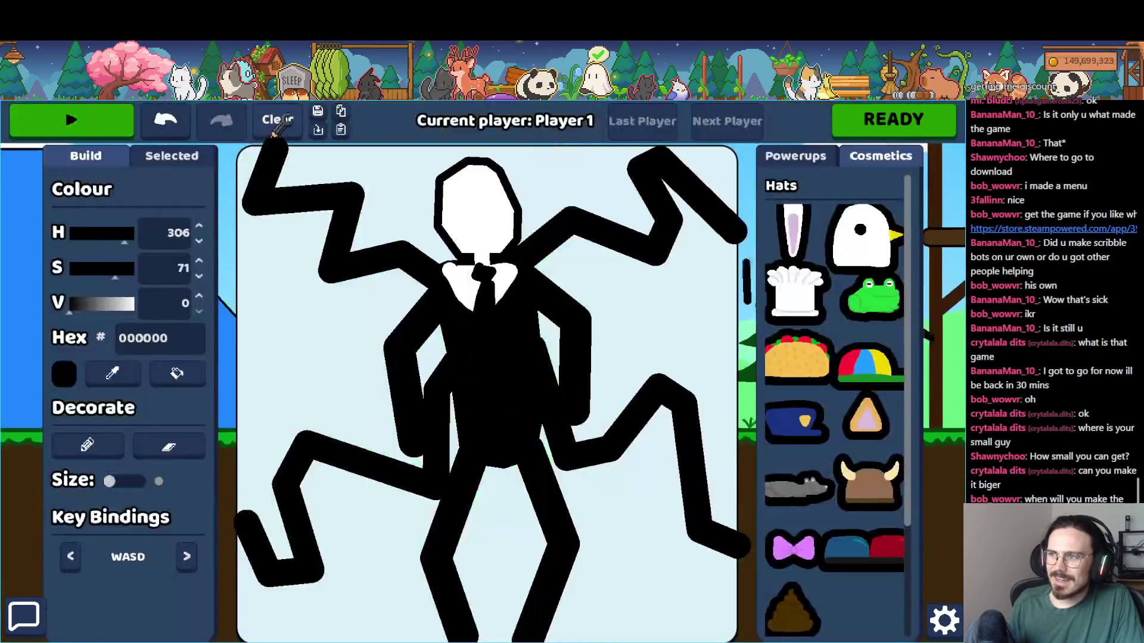
# - Swap to the saved sonic robot and set it running through the lobby
pyautogui.click(339, 130)
pyautogui.scroll(-1, 490, 356)
pyautogui.click(467, 344)
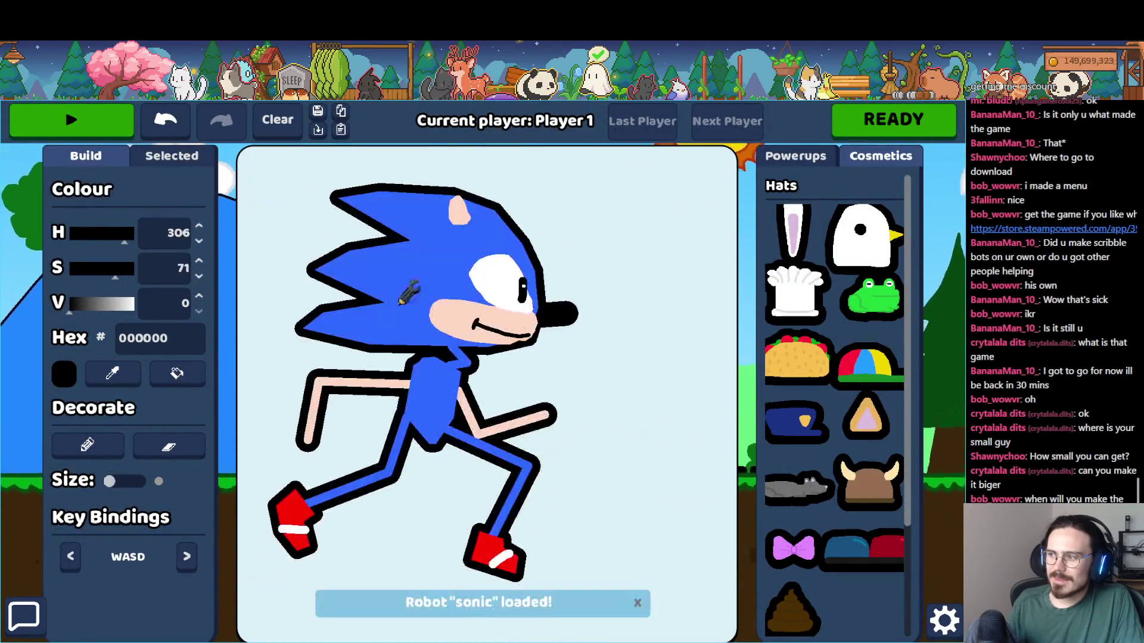
pyautogui.click(95, 117)
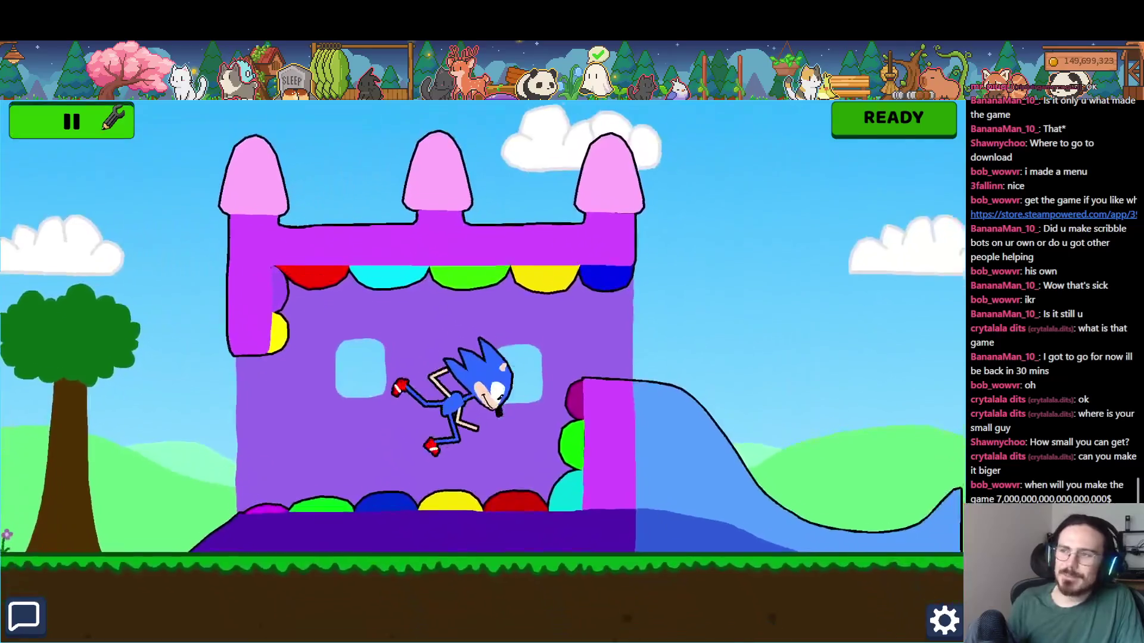
# - Clear the canvas, load stewie then unicycle green man, and give it a quick ride
pyautogui.click(113, 119)
pyautogui.click(277, 119)
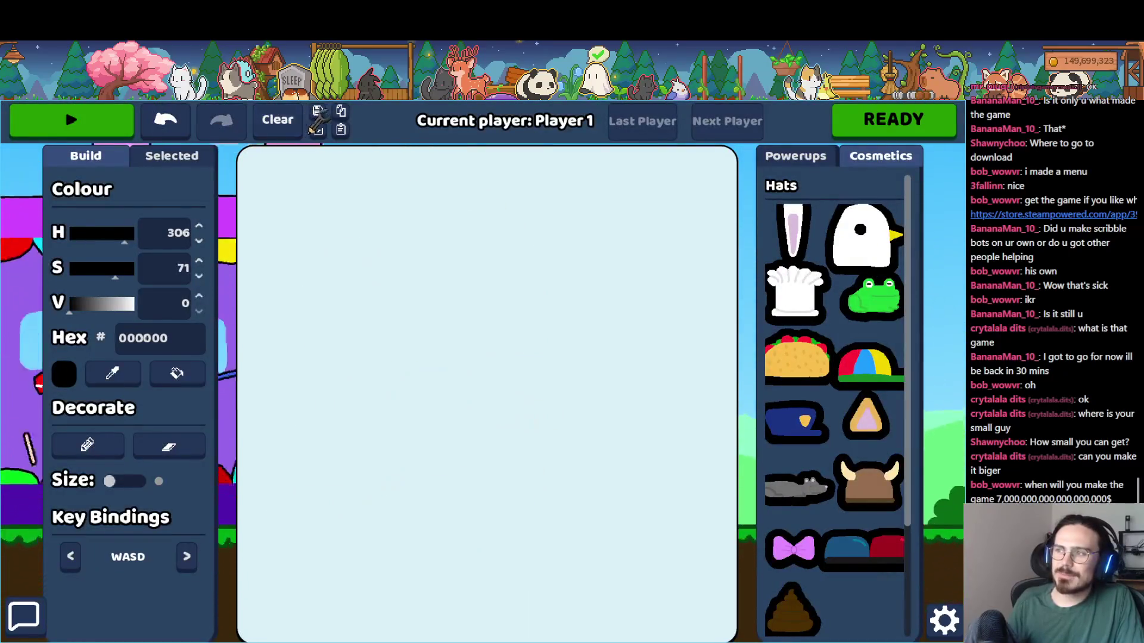
pyautogui.click(318, 129)
pyautogui.scroll(-1, 435, 310)
pyautogui.click(429, 375)
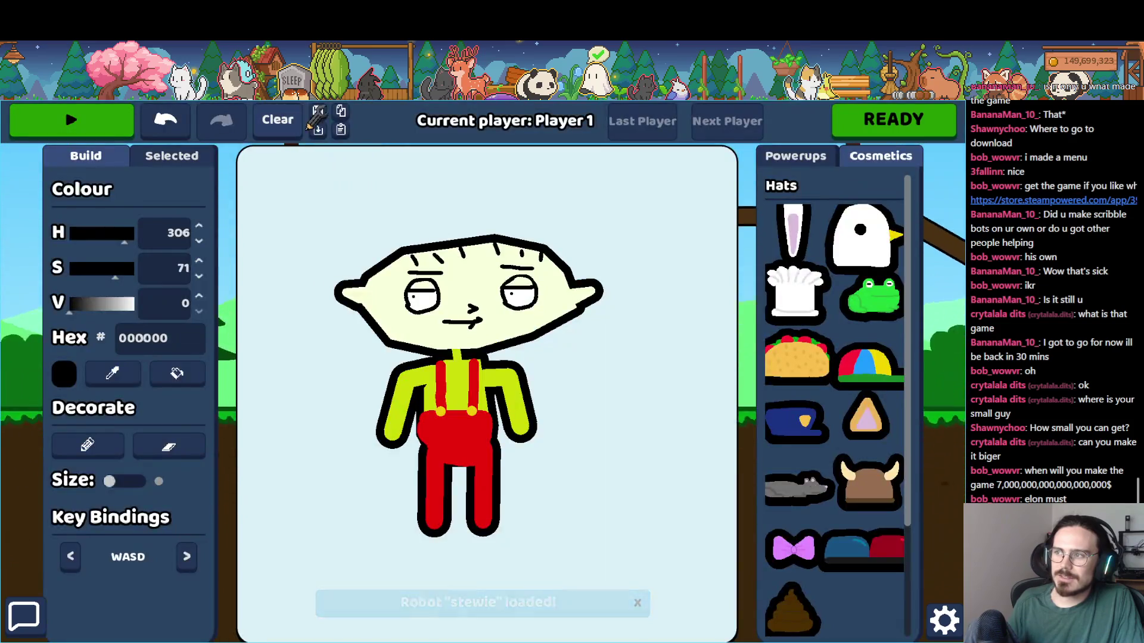
pyautogui.click(318, 129)
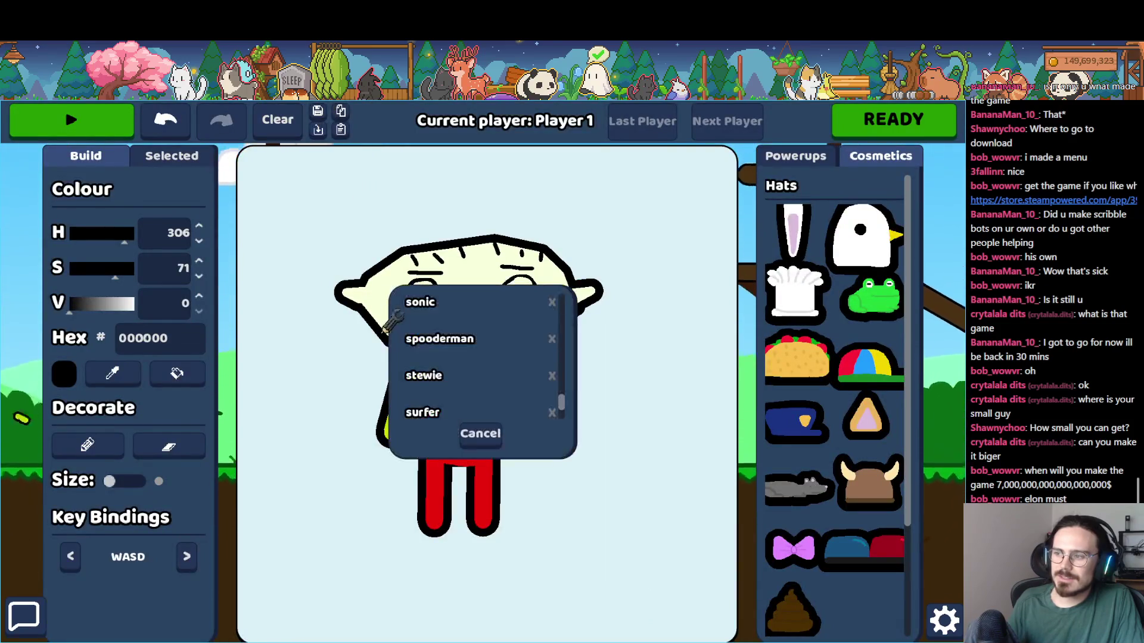
pyautogui.click(483, 394)
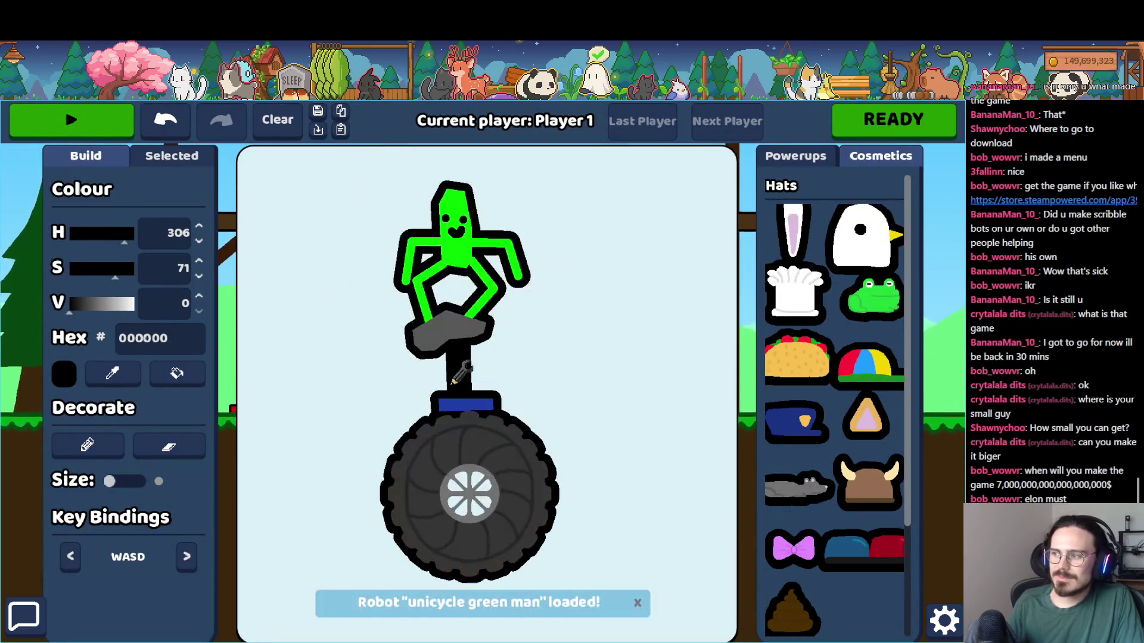
pyautogui.click(71, 119)
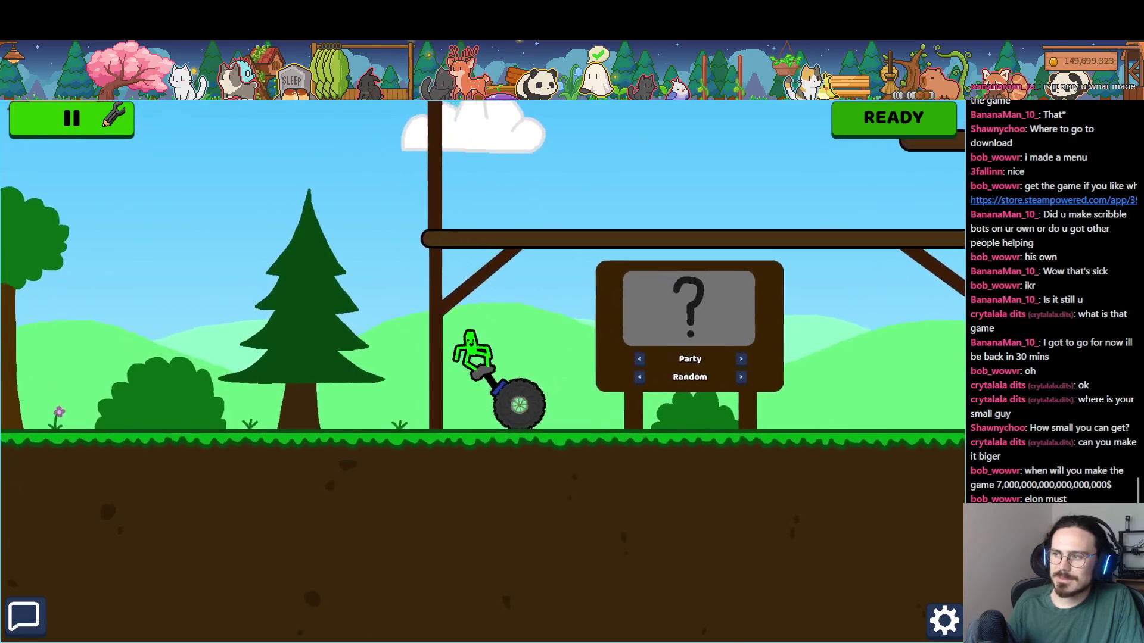
pyautogui.click(70, 119)
# - Adjust the motor part, save over unicycle green man, and drive it into the level
pyautogui.click(465, 404)
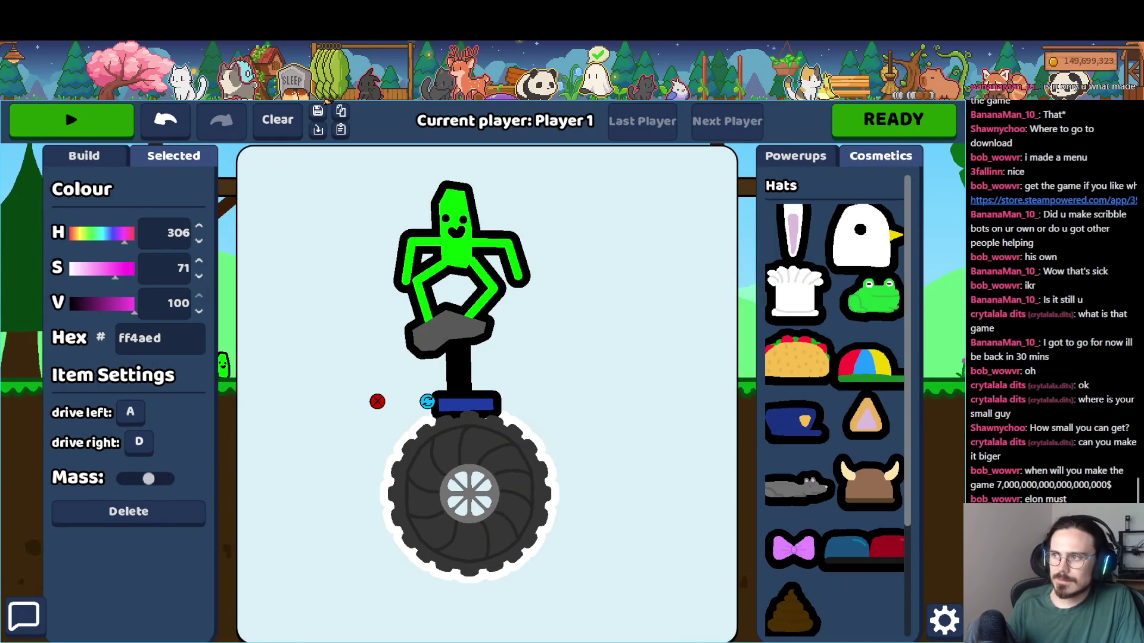
pyautogui.click(318, 111)
pyautogui.click(515, 385)
pyautogui.click(515, 409)
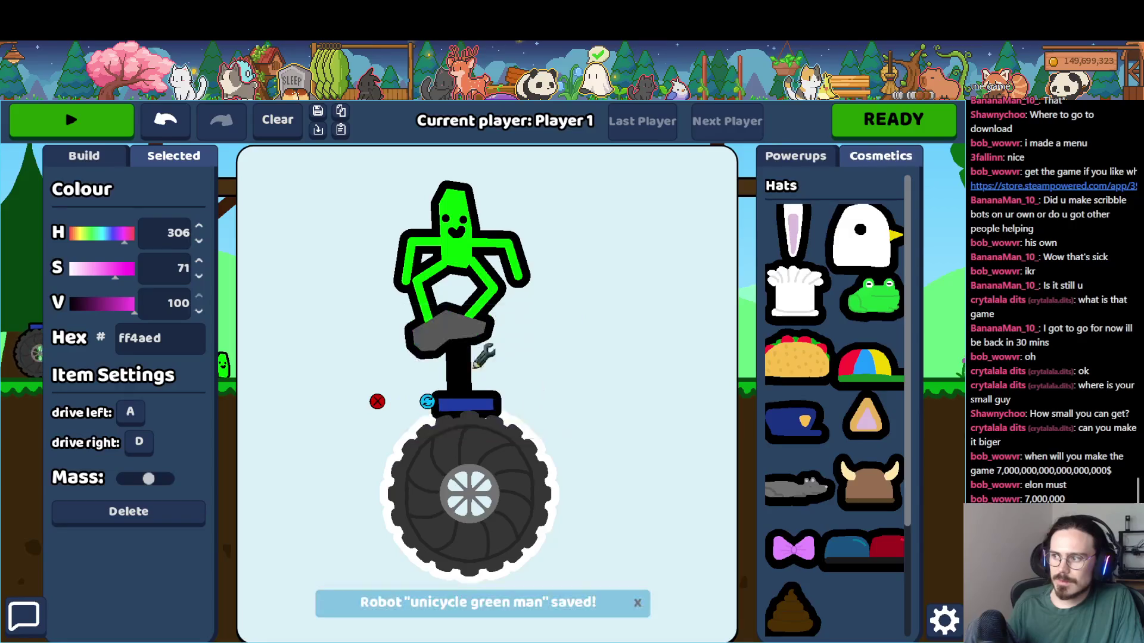
pyautogui.click(70, 119)
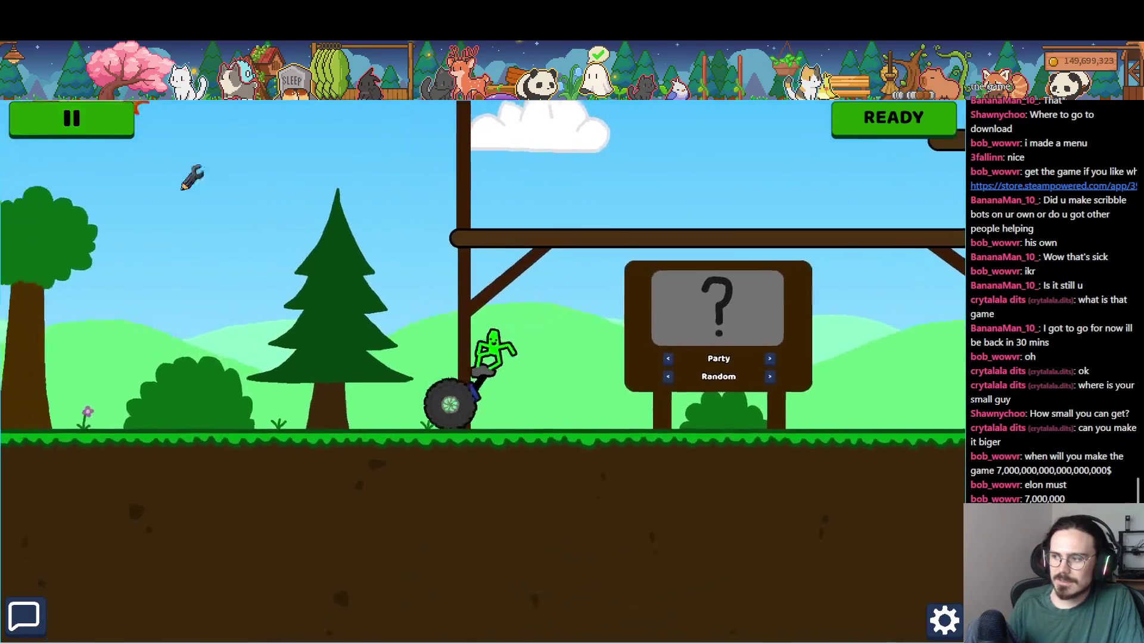
pyautogui.press('d')
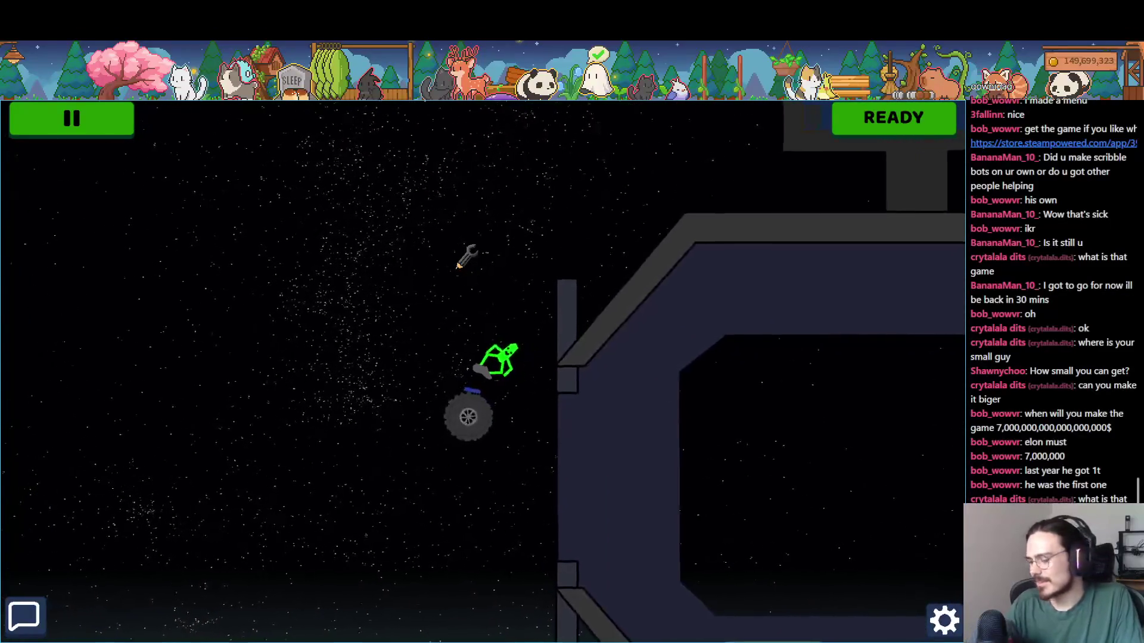
# - End the unicycle ride and switch back to the CandyLand level in Godot
pyautogui.click(124, 116)
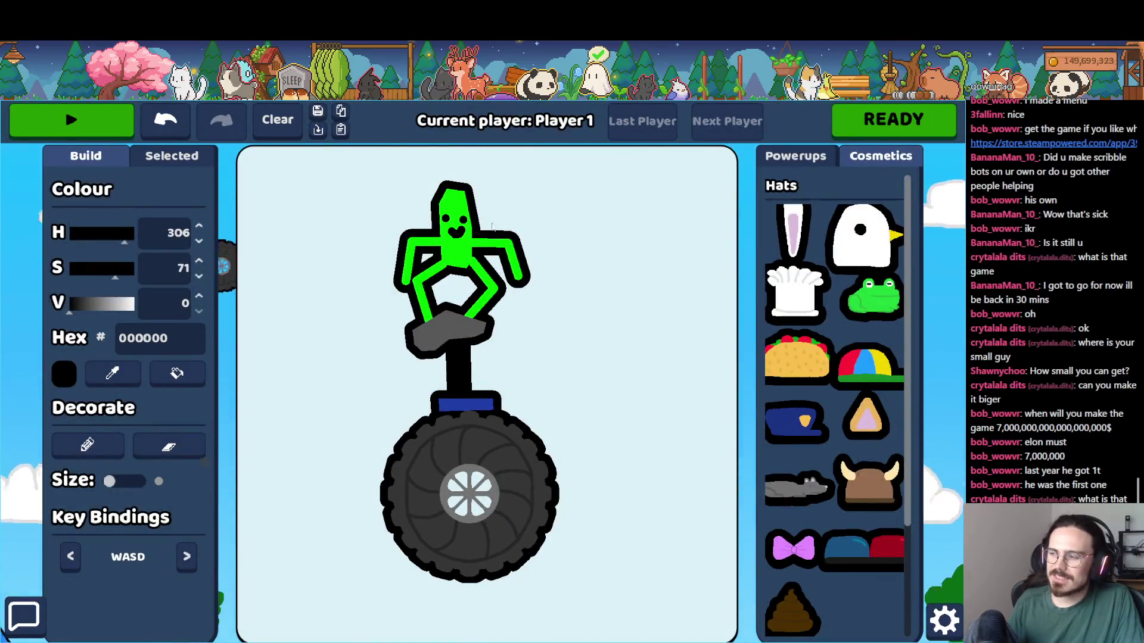
pyautogui.hotkey('alt', 'Tab')
pyautogui.moveTo(396, 393); pyautogui.dragTo(535, 405)
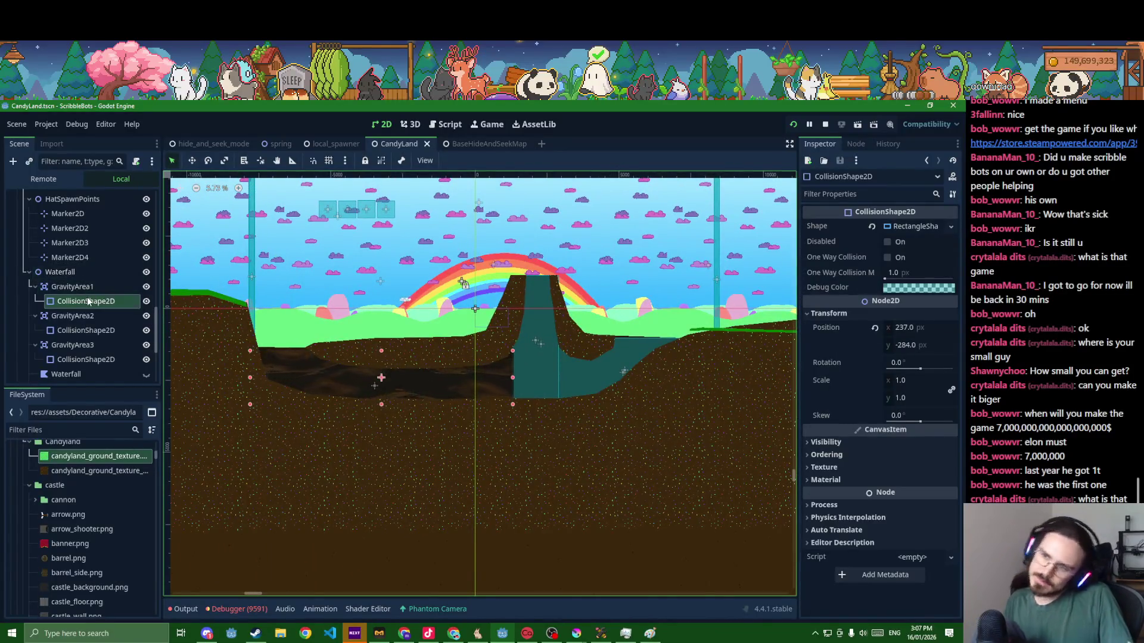
pyautogui.scroll(-2, 81, 295)
# - Duplicate the waterfall Sprite2D and move Sprite2D2 onto the dirt slope right of the waterfall
pyautogui.click(79, 326)
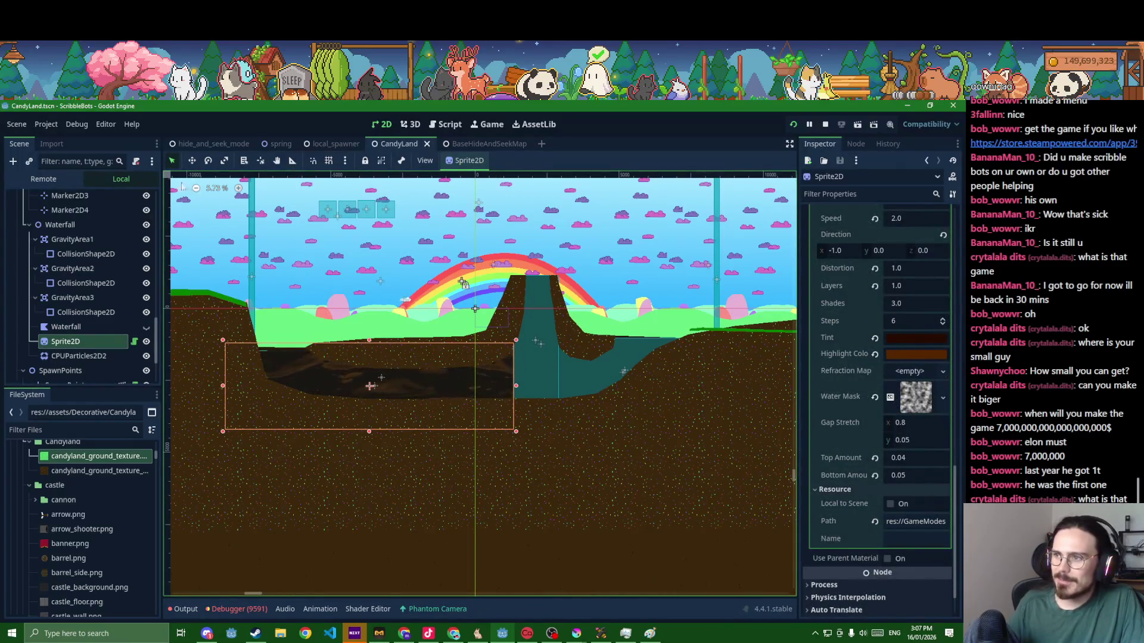
pyautogui.hotkey('ctrl', 'd')
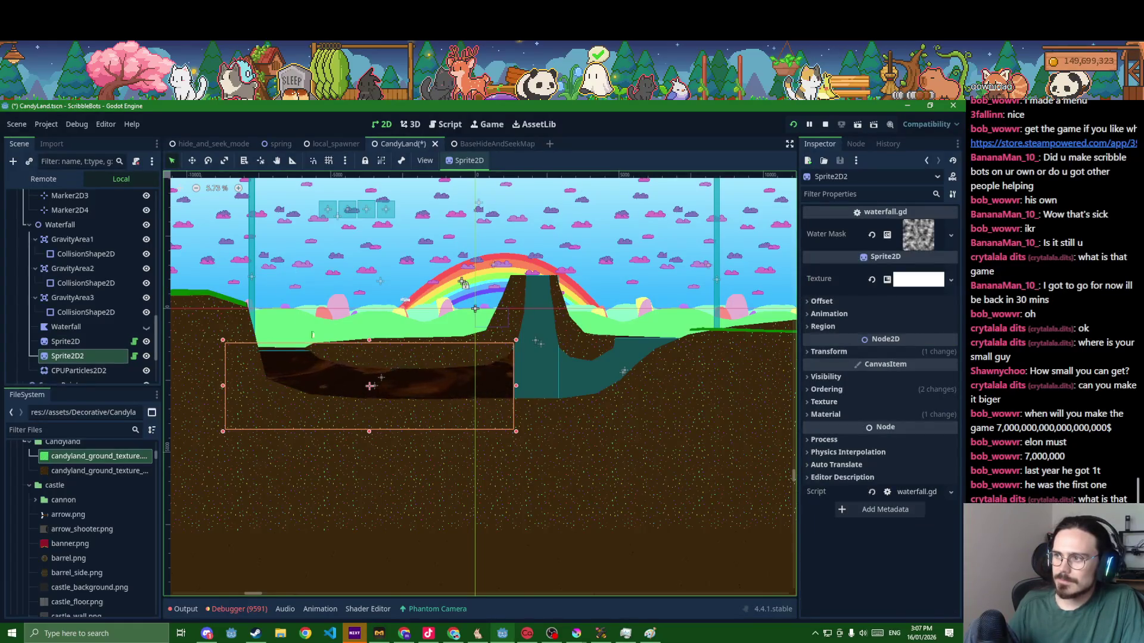
pyautogui.click(193, 160)
pyautogui.moveTo(369, 386); pyautogui.dragTo(701, 363)
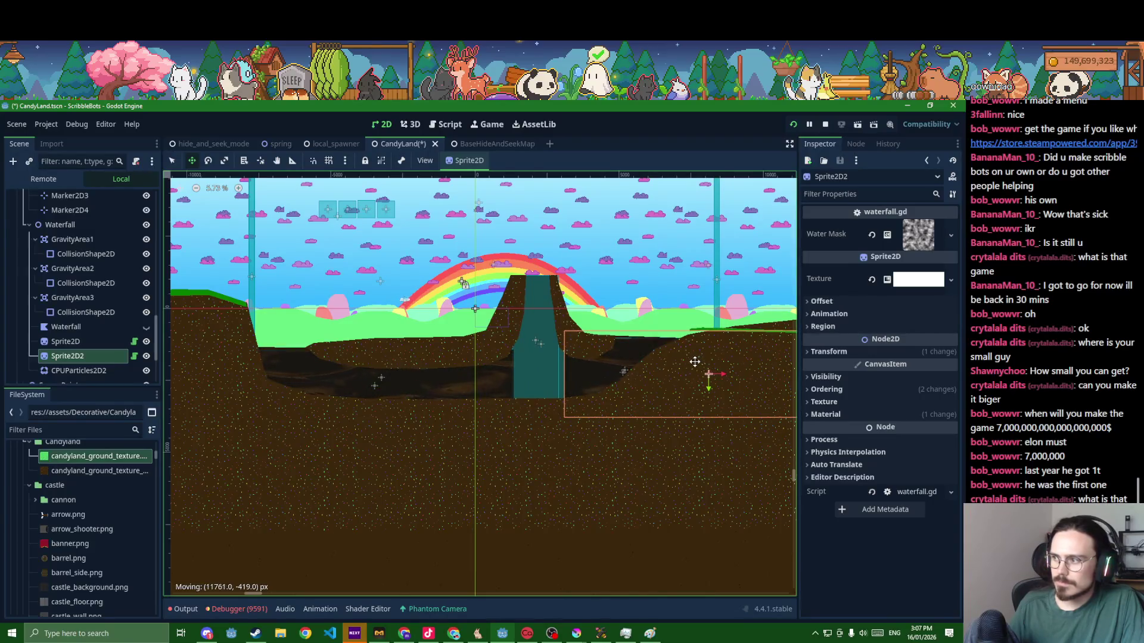
pyautogui.moveTo(692, 369); pyautogui.dragTo(551, 366)
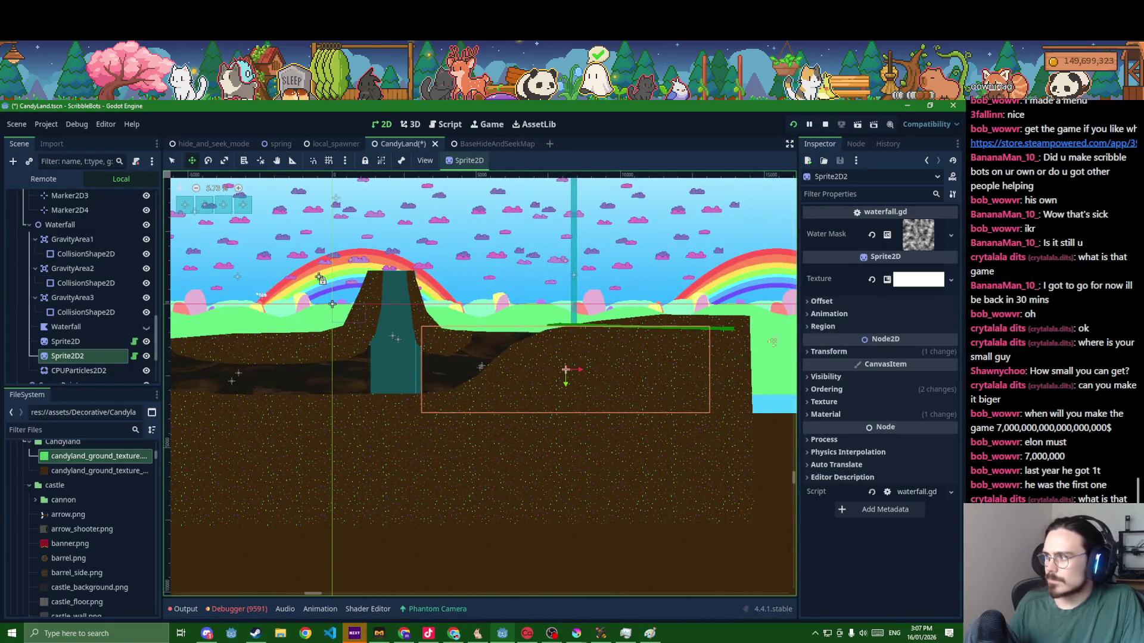
pyautogui.click(826, 351)
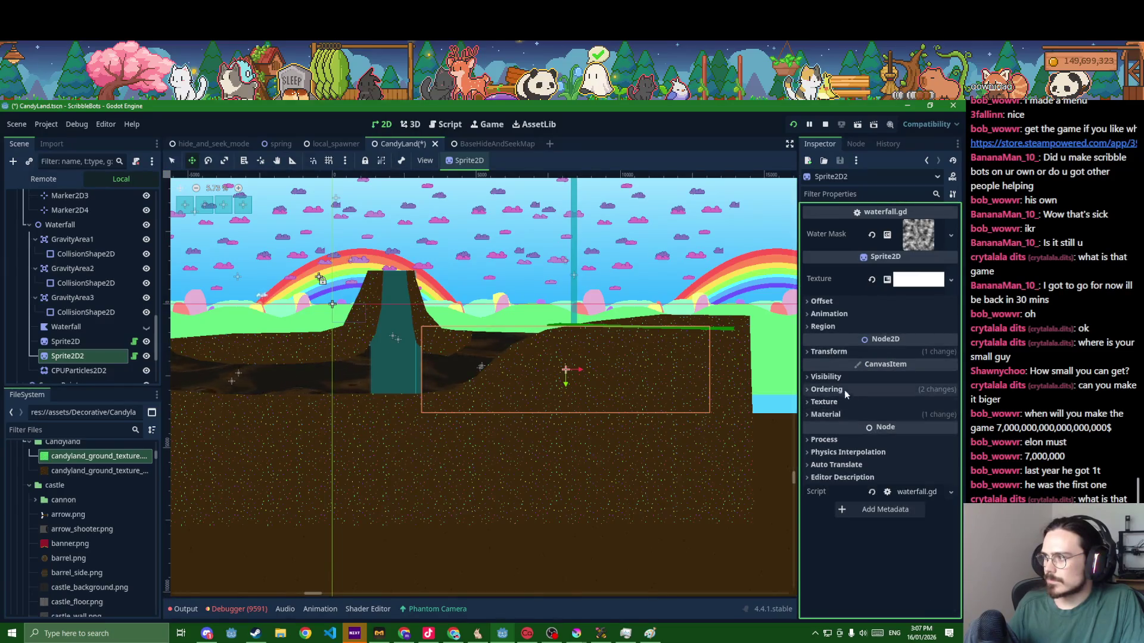
pyautogui.click(845, 416)
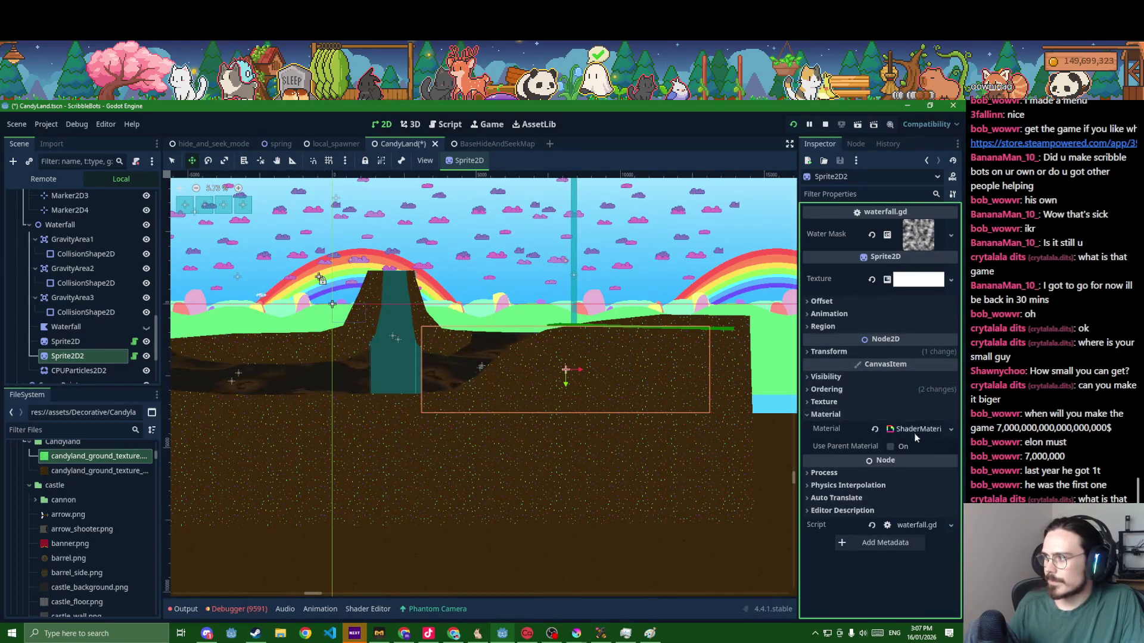
# - Make Sprite2D2's shader material and its noise unique to this copy (recursive)
pyautogui.click(948, 434)
pyautogui.click(909, 547)
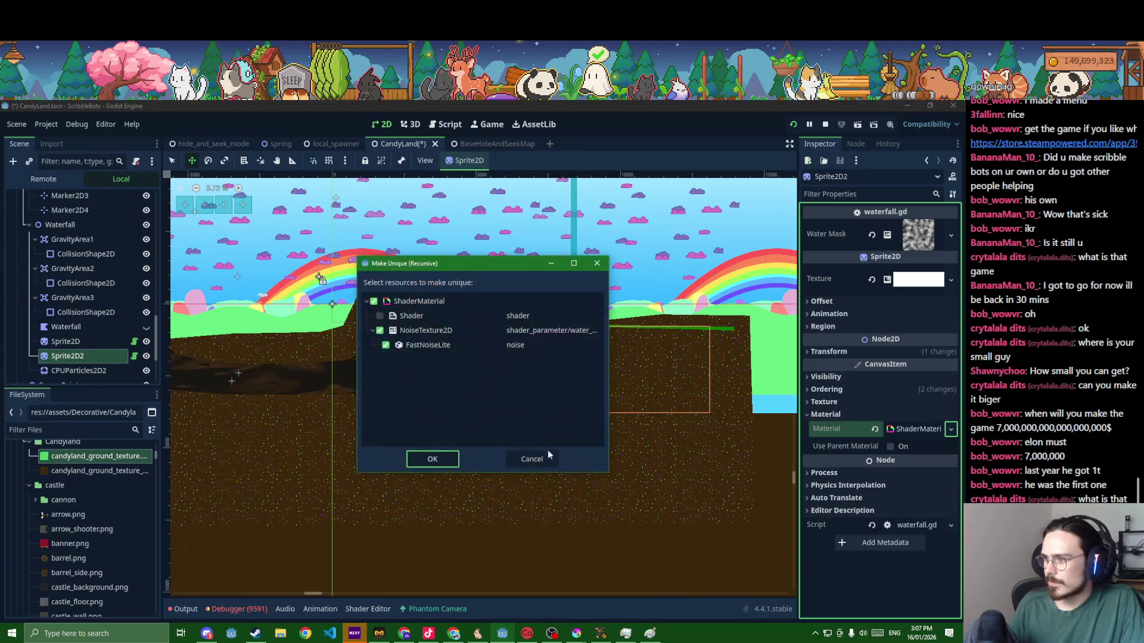
pyautogui.click(433, 460)
# - Set the copy's shader Direction x to 1.0, save CandyLand, and clear its texture
pyautogui.click(913, 429)
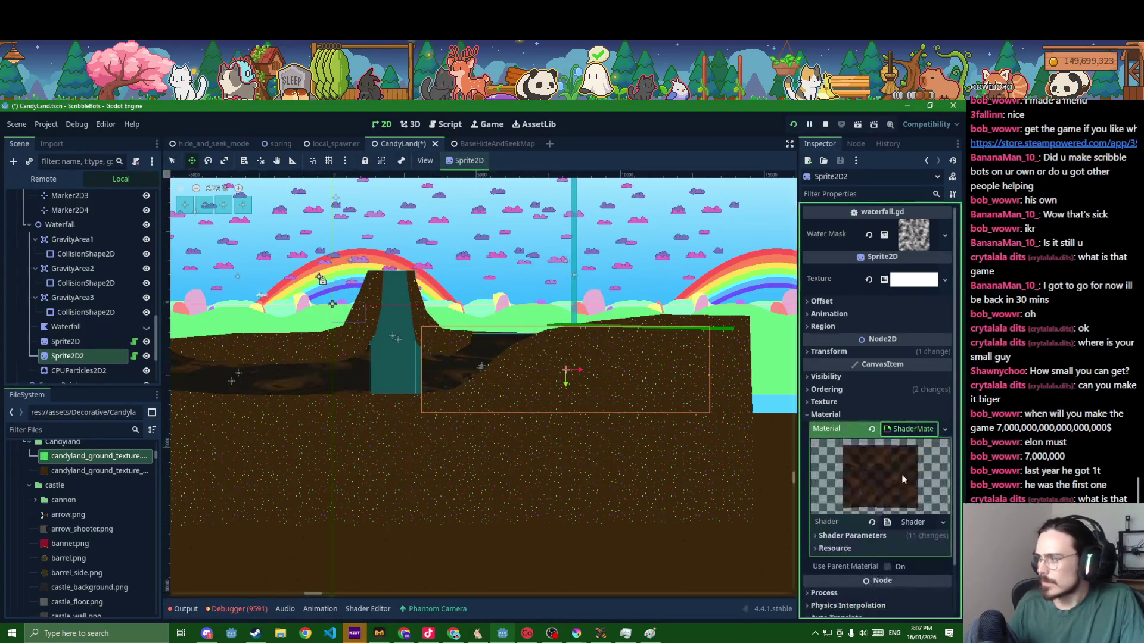
pyautogui.scroll(-2, 888, 529)
pyautogui.click(867, 490)
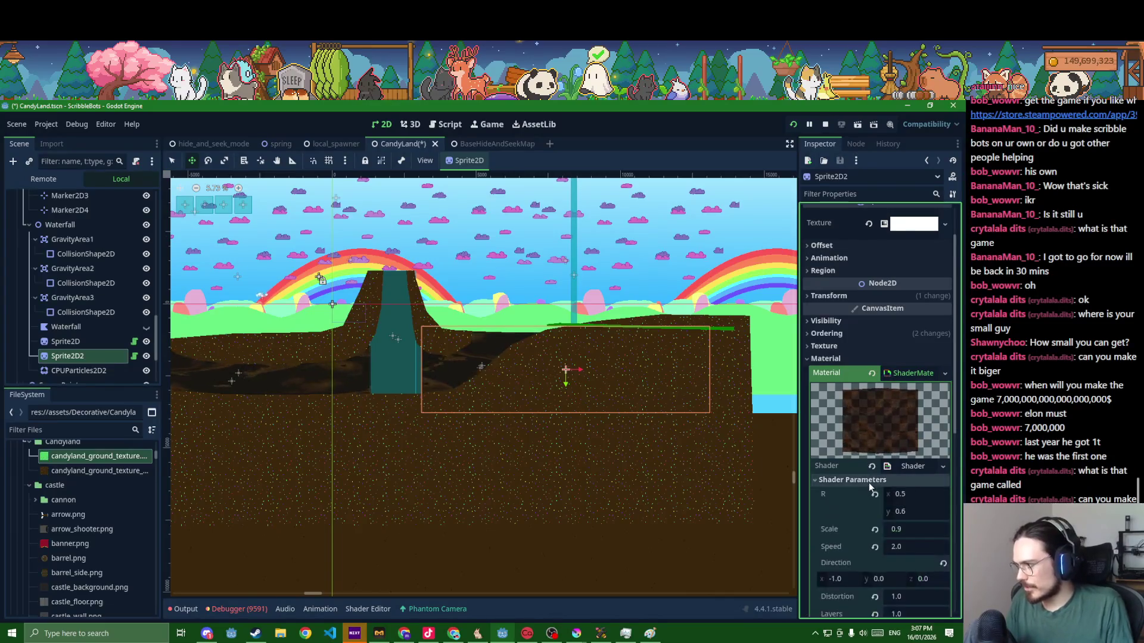
pyautogui.scroll(-1, 841, 491)
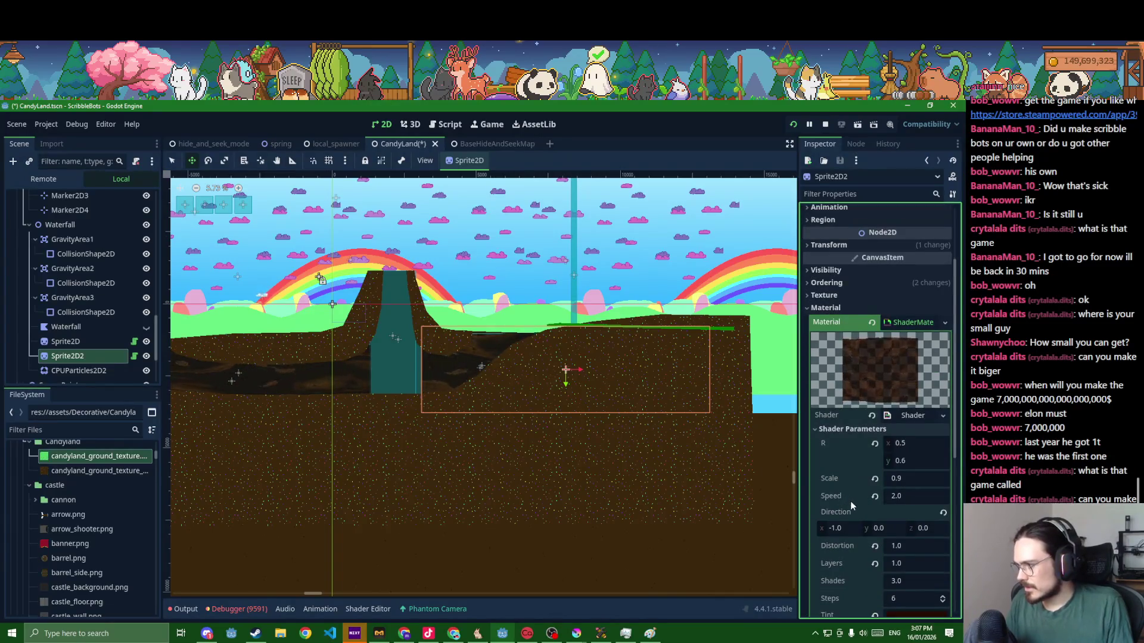
pyautogui.click(834, 528)
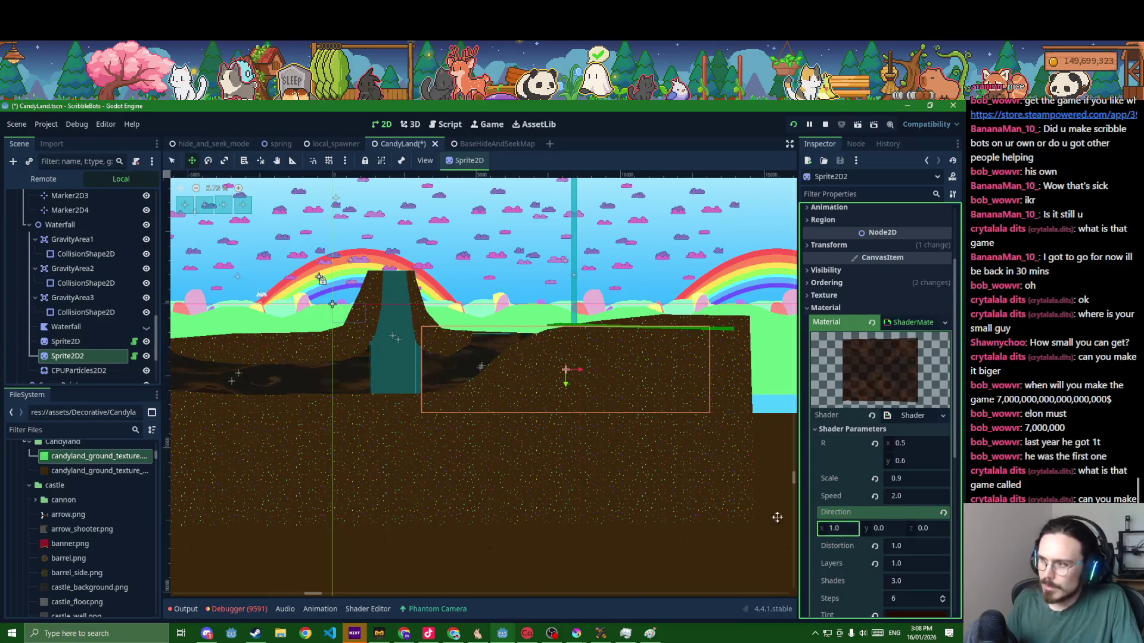
pyautogui.scroll(2, 412, 423)
pyautogui.scroll(2, 414, 375)
pyautogui.hotkey('ctrl', 's')
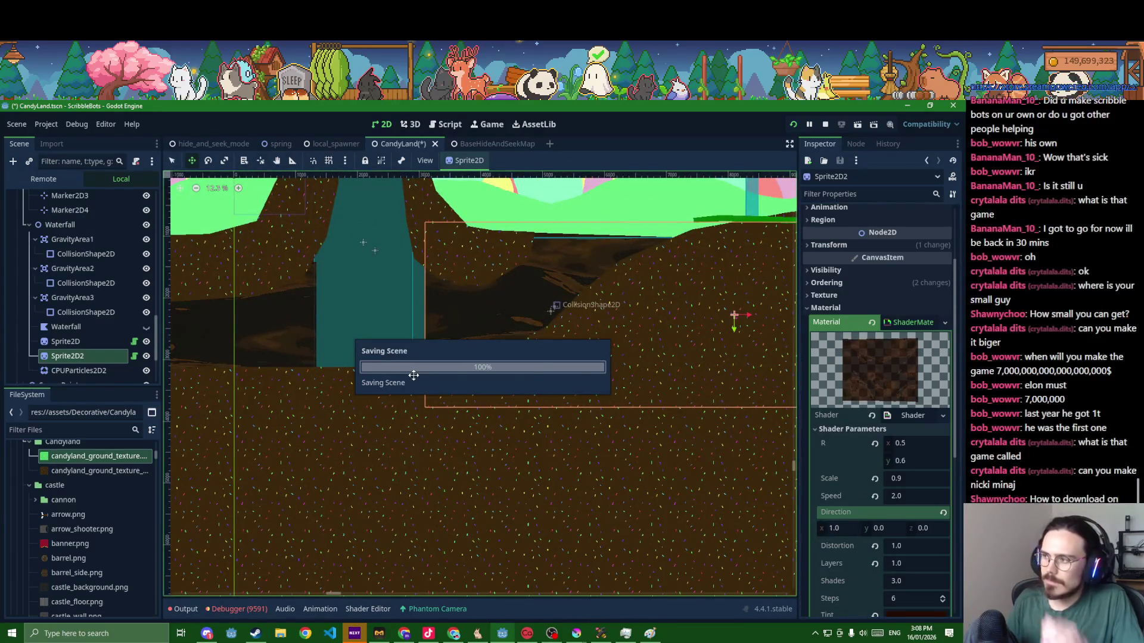
pyautogui.scroll(-1, 416, 346)
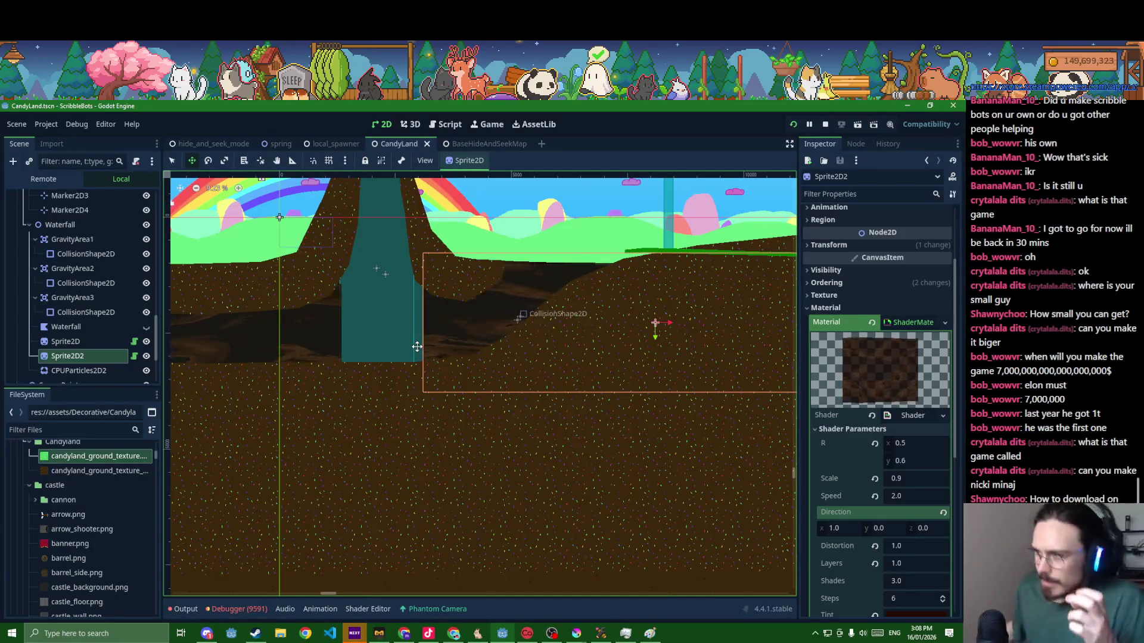
pyautogui.scroll(3, 825, 329)
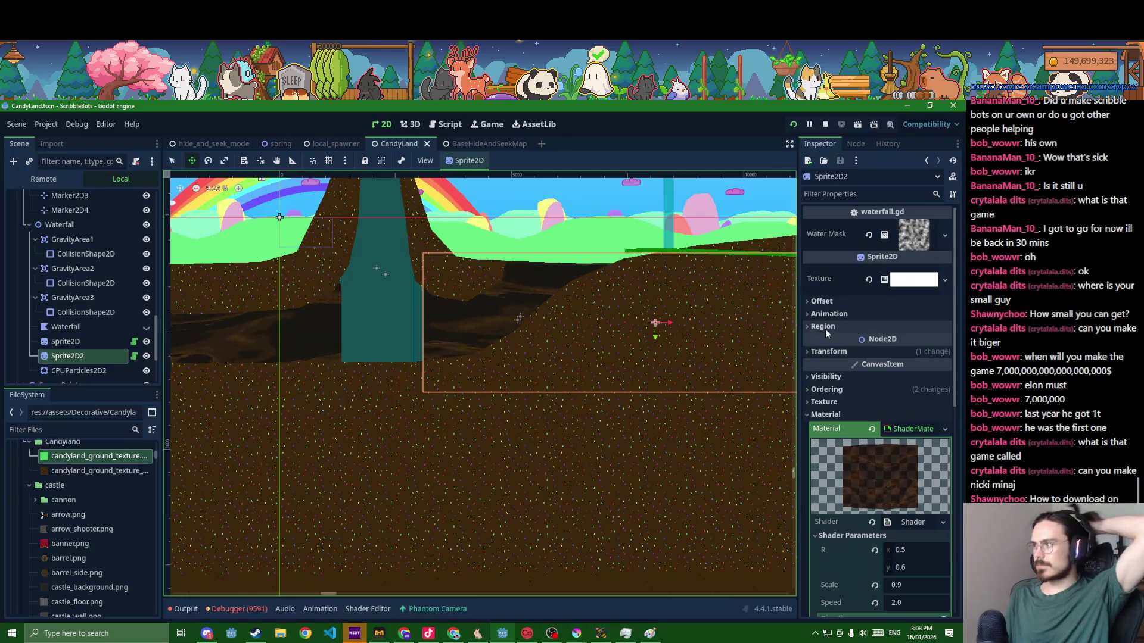
pyautogui.click(868, 280)
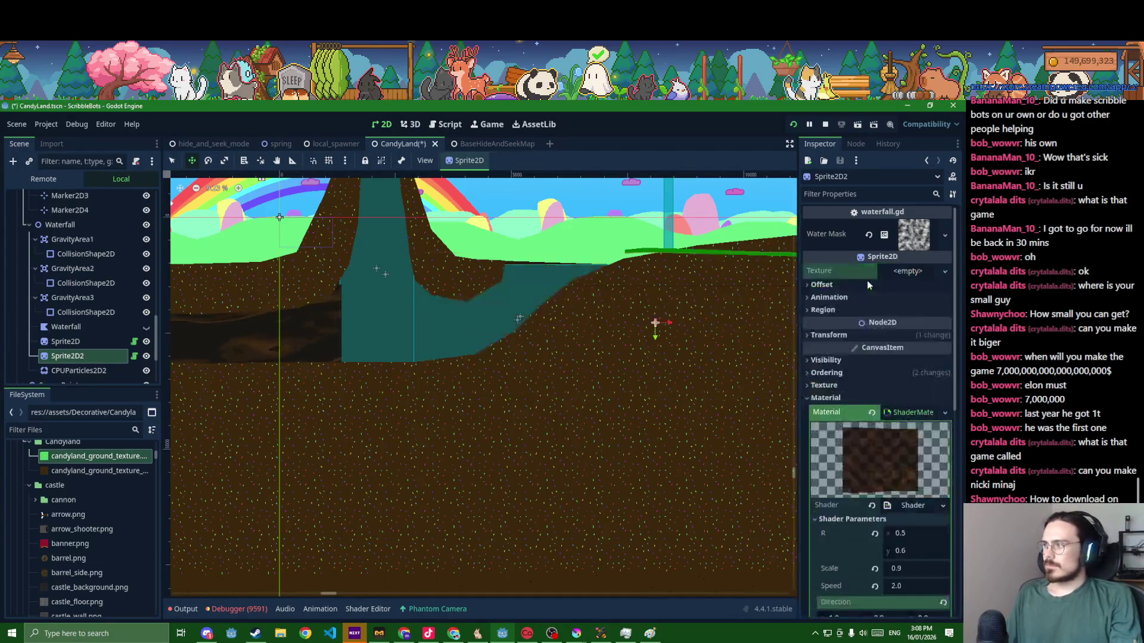
# - Give Sprite2D2 a new GradientTexture2D with its gradient stop turned white
pyautogui.click(943, 272)
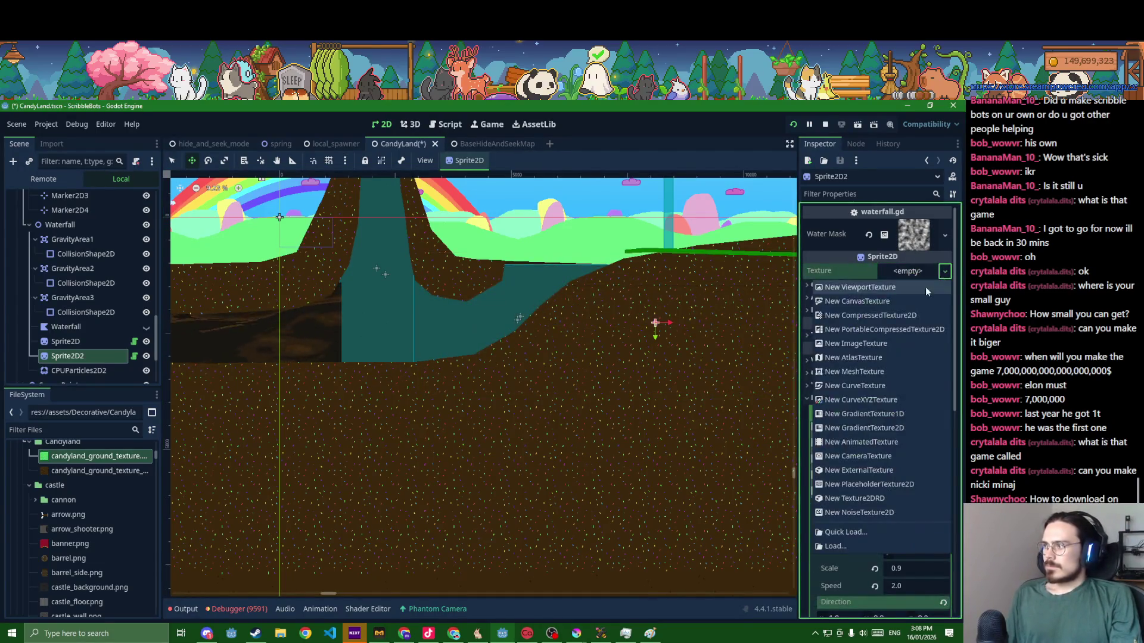
pyautogui.click(847, 427)
pyautogui.click(918, 447)
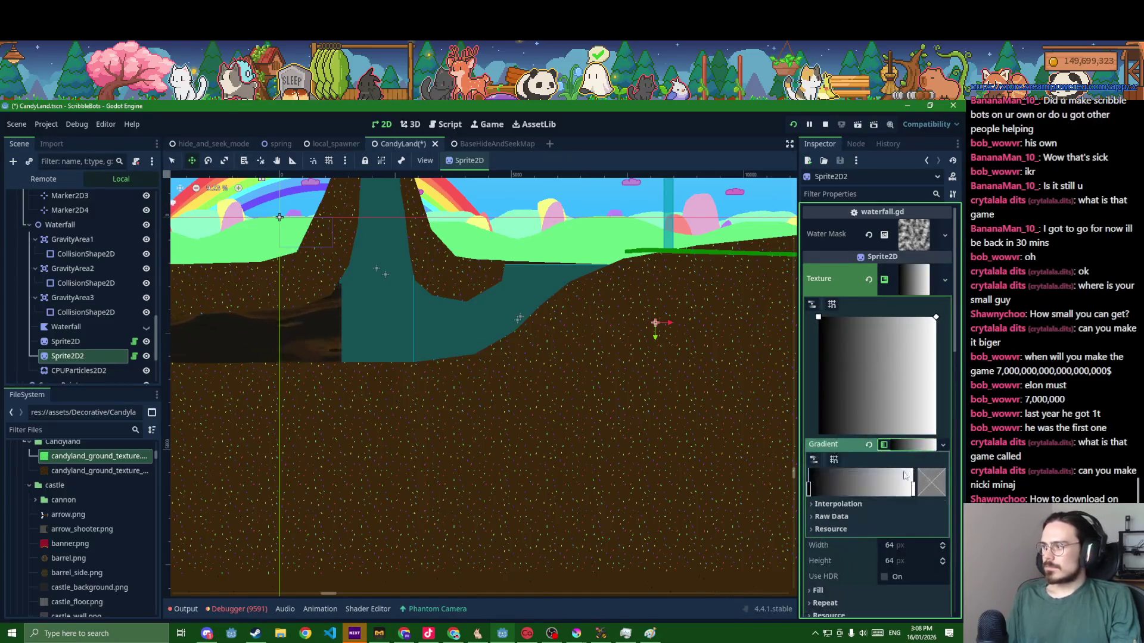
pyautogui.click(926, 492)
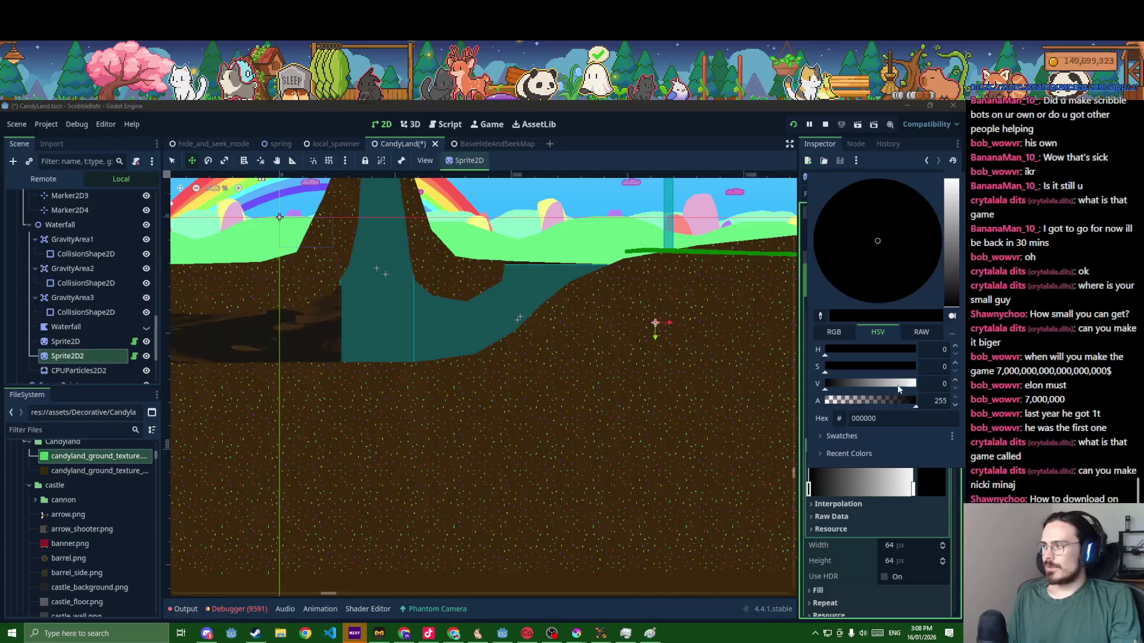
pyautogui.moveTo(898, 389); pyautogui.dragTo(919, 469)
pyautogui.click(923, 516)
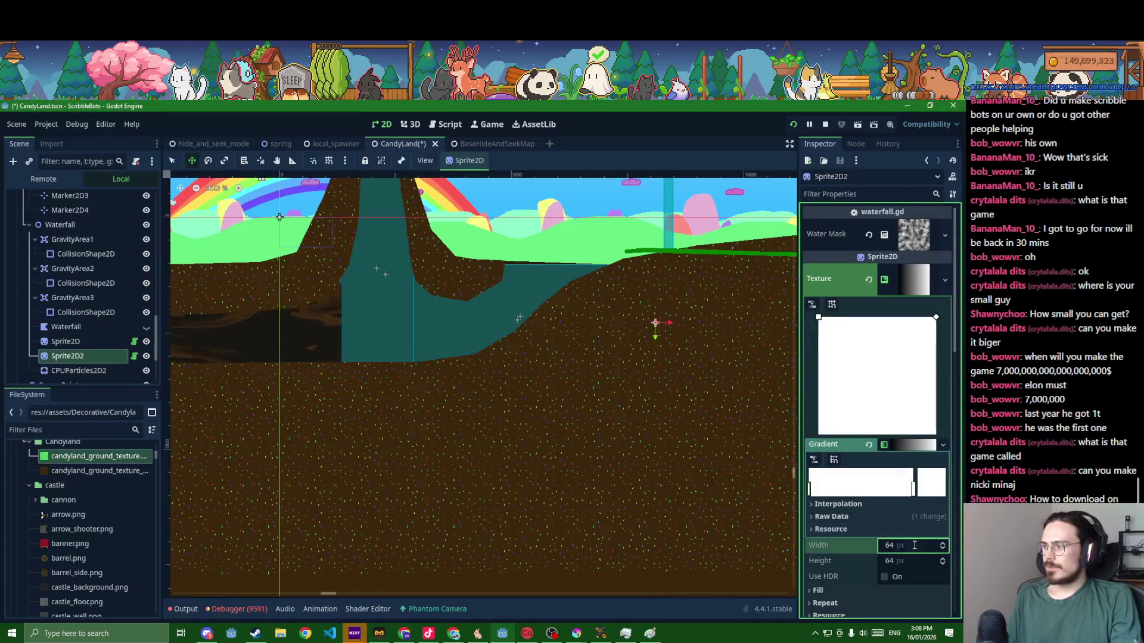
pyautogui.write('300')
# - Size the gradient texture 8000 wide by 3000 tall, move it over the river, and save
pyautogui.press('Tab')
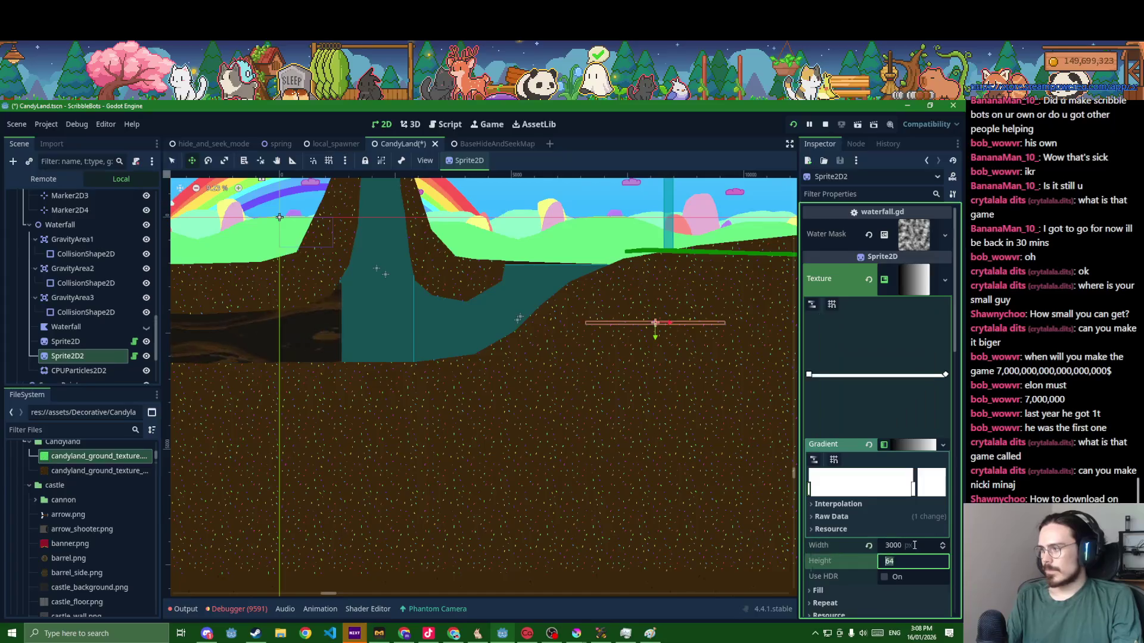
pyautogui.write('3000')
pyautogui.press('Return')
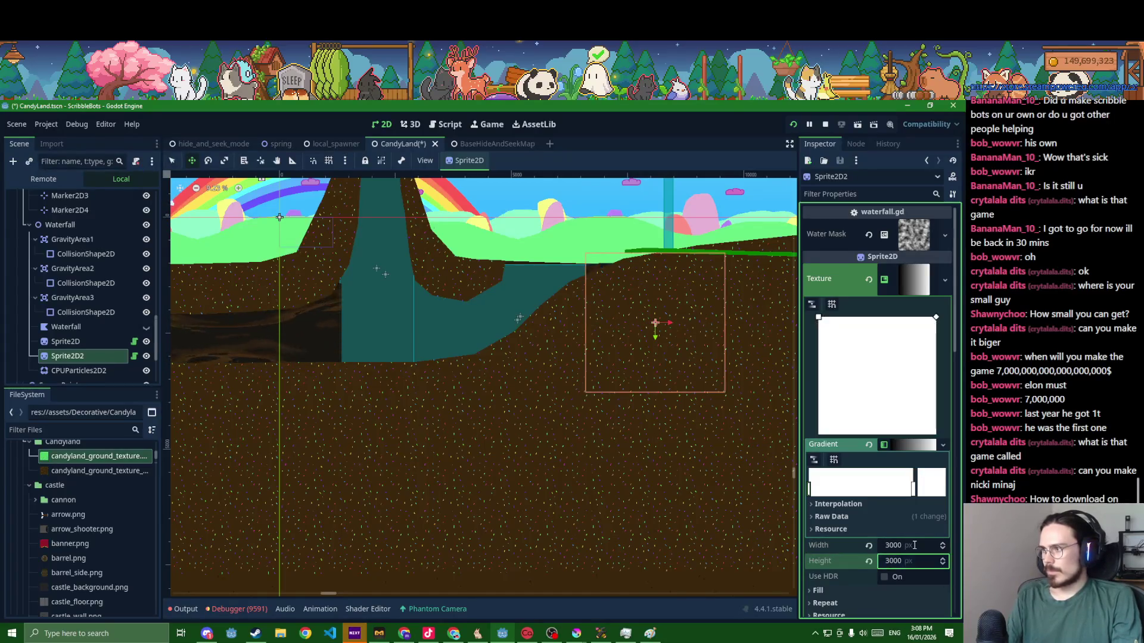
pyautogui.click(911, 545)
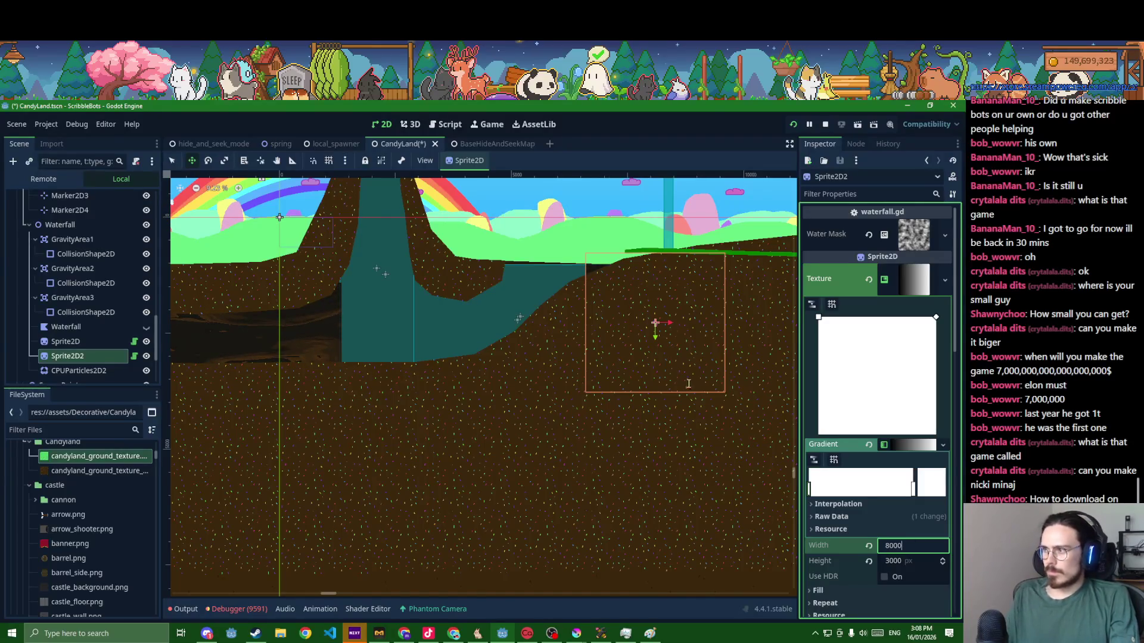
pyautogui.press('Return')
pyautogui.moveTo(637, 372); pyautogui.dragTo(614, 328)
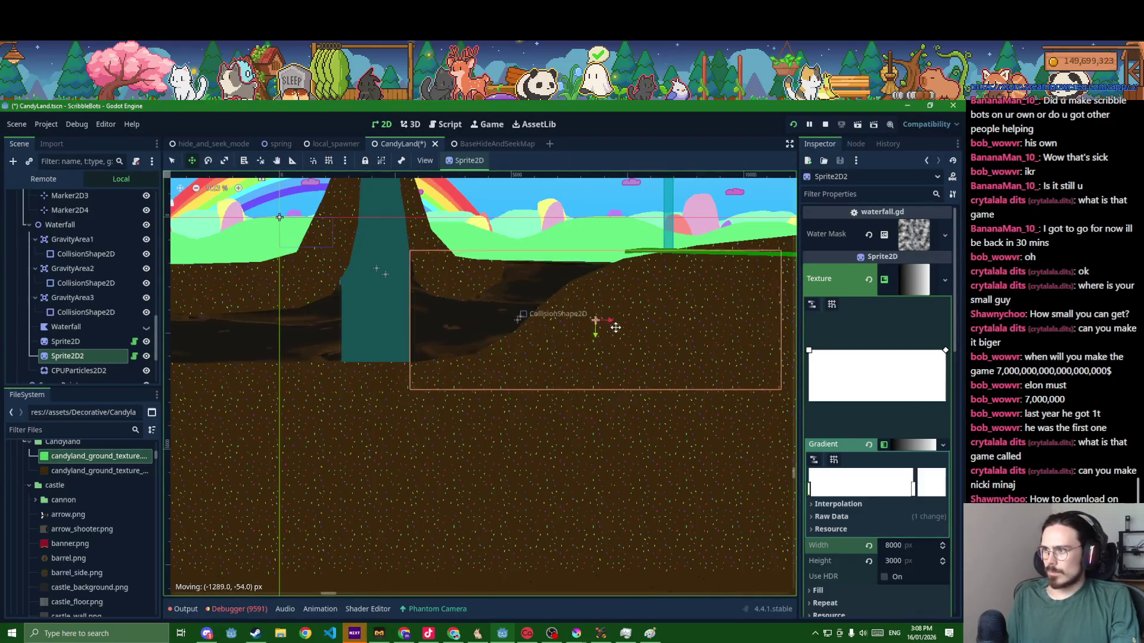
pyautogui.hotkey('ctrl', 's')
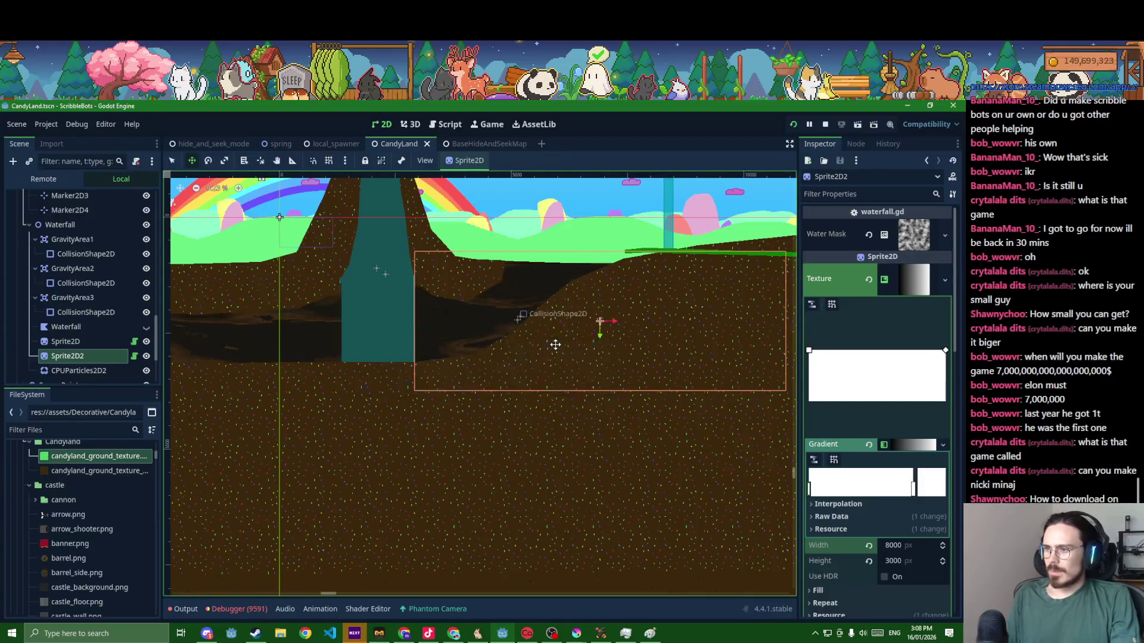
pyautogui.scroll(-2, 537, 353)
pyautogui.scroll(-2, 483, 343)
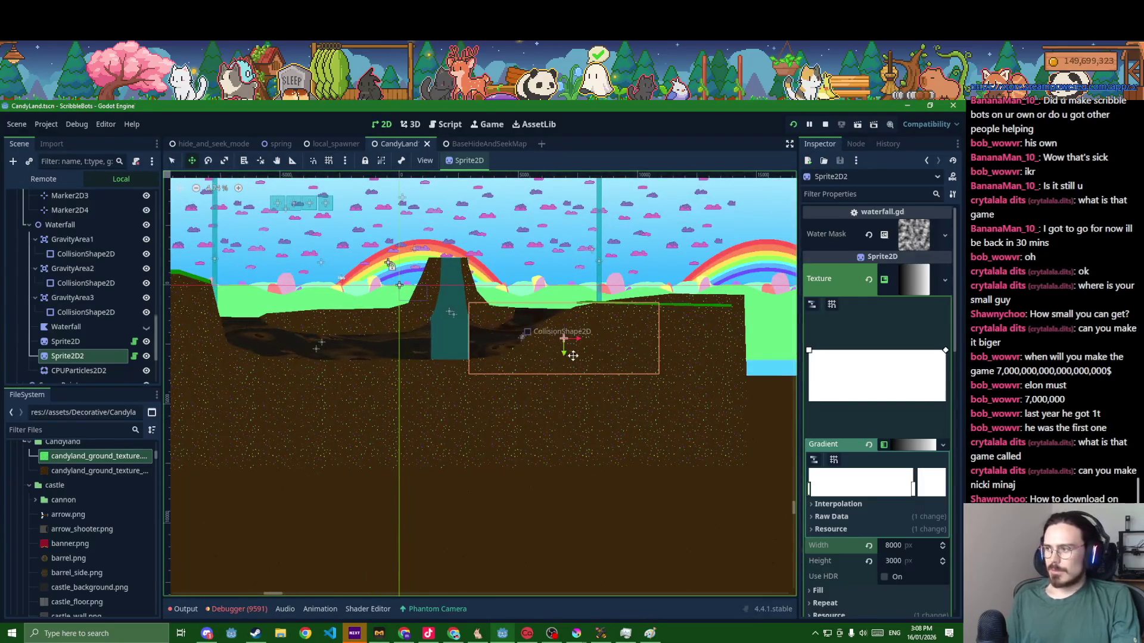
# - Duplicate the river sprite toward the volcano, try resizing its texture, then clear it
pyautogui.hotkey('ctrl', 'd')
pyautogui.moveTo(570, 355); pyautogui.dragTo(475, 352)
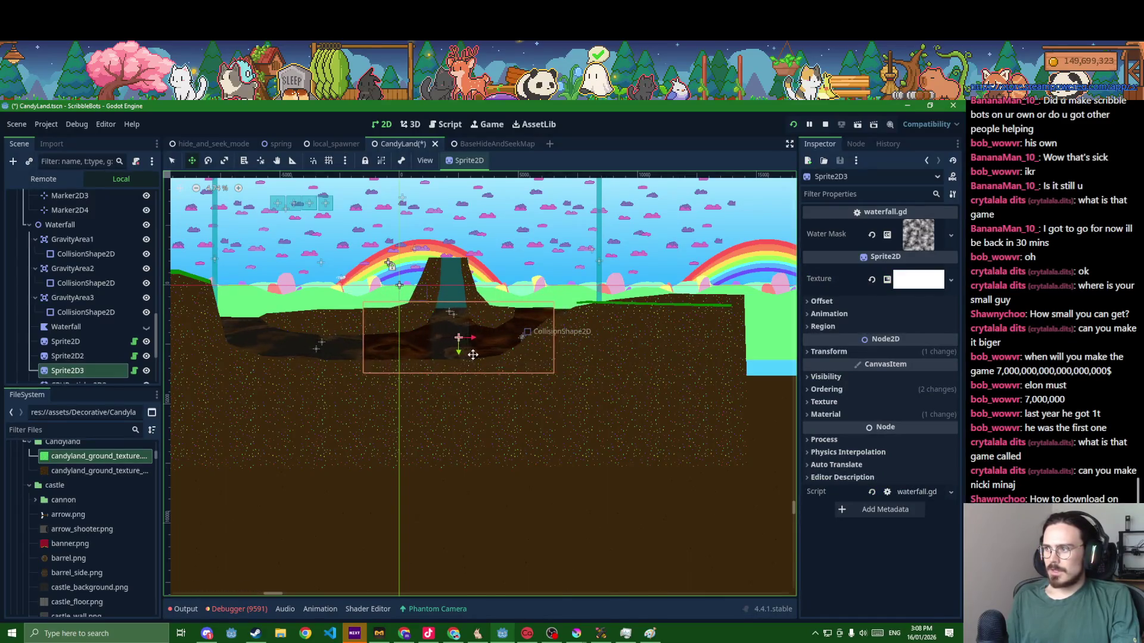
pyautogui.click(871, 282)
pyautogui.click(905, 284)
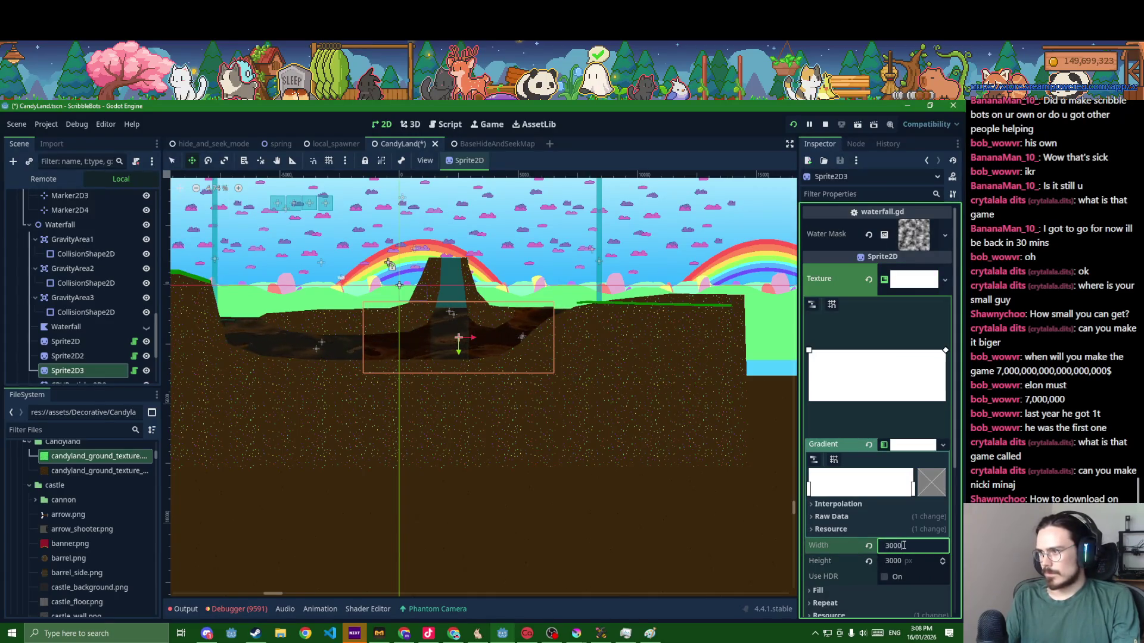
pyautogui.press('Return')
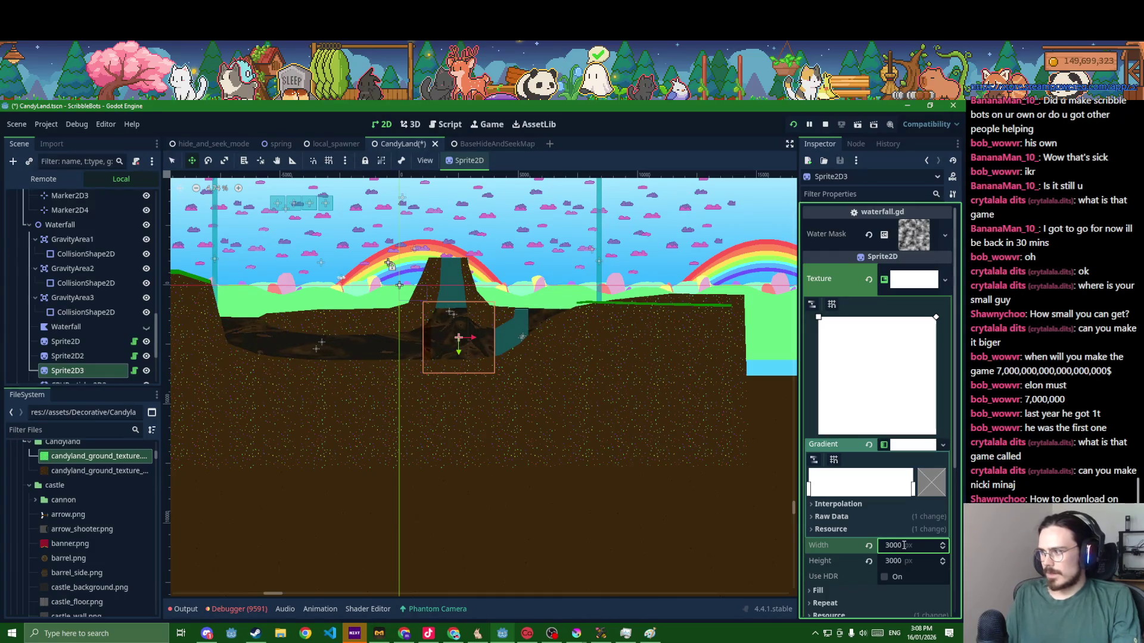
pyautogui.write('8000')
pyautogui.press('Return')
pyautogui.click(868, 279)
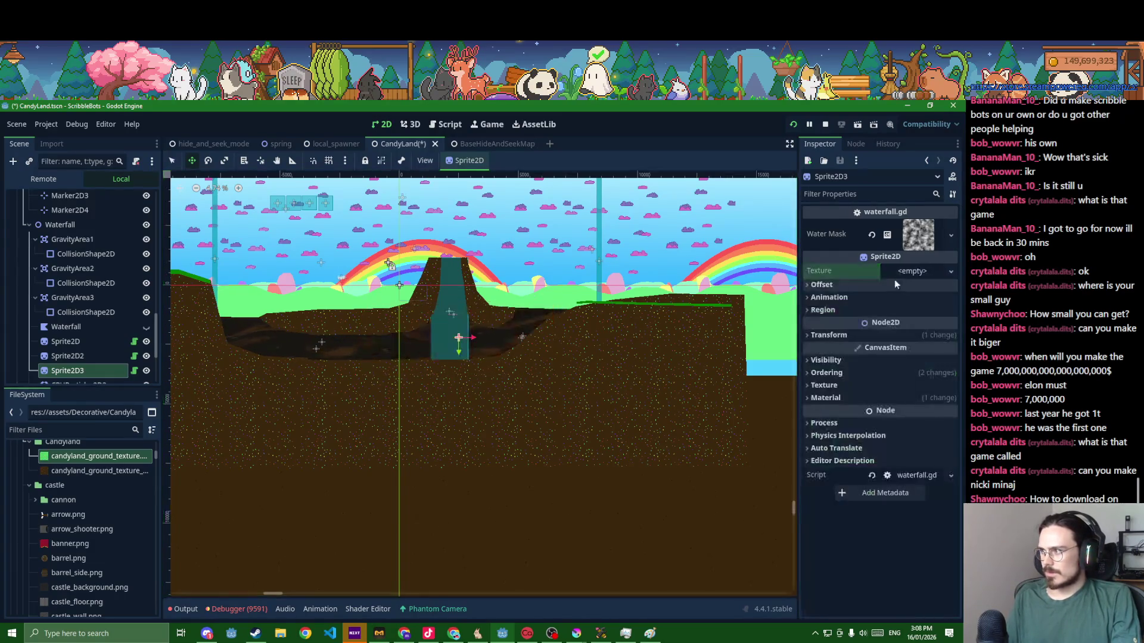
# - Give Sprite2D3 a fresh white GradientTexture2D and set its width to 3000
pyautogui.click(907, 273)
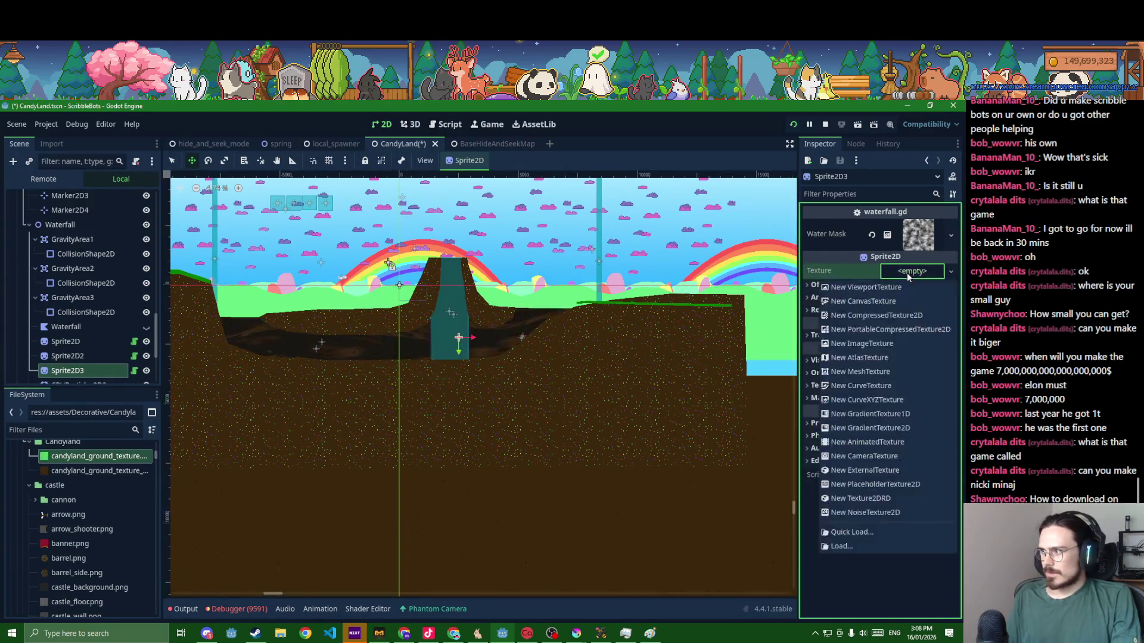
pyautogui.click(863, 431)
pyautogui.click(897, 444)
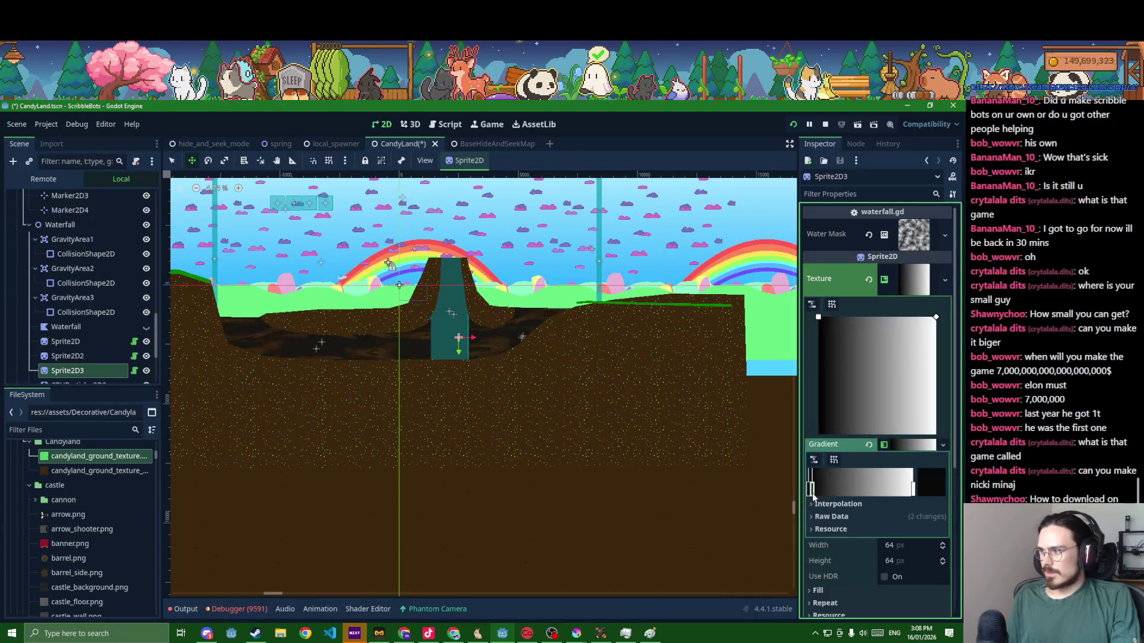
pyautogui.click(938, 487)
pyautogui.moveTo(874, 383); pyautogui.dragTo(963, 398)
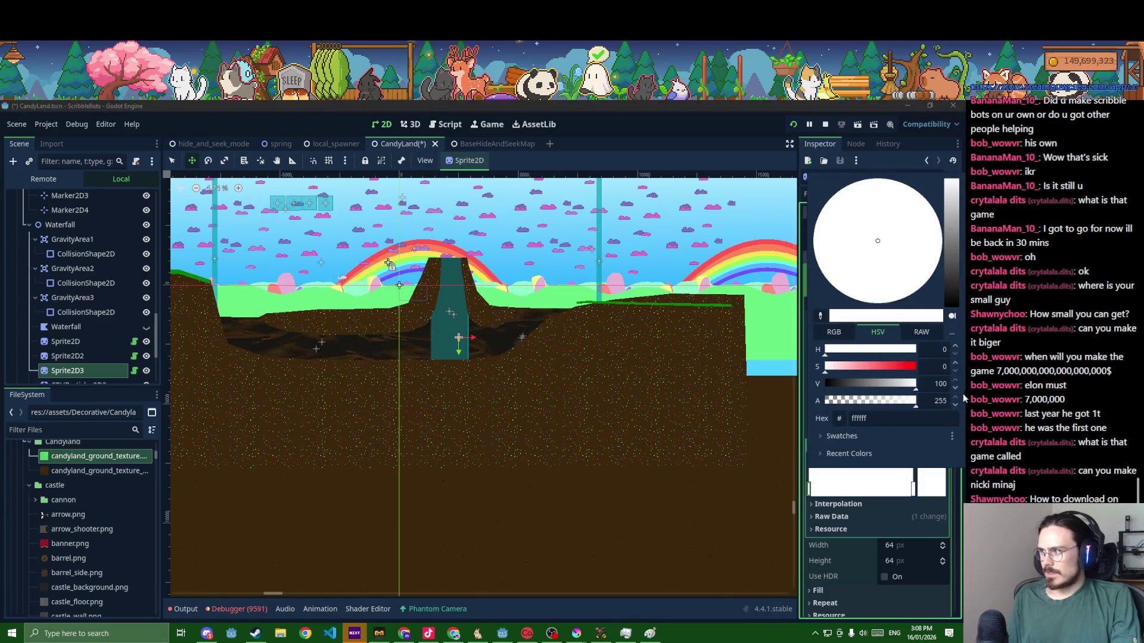
pyautogui.click(912, 547)
pyautogui.write('3000')
pyautogui.press('Return')
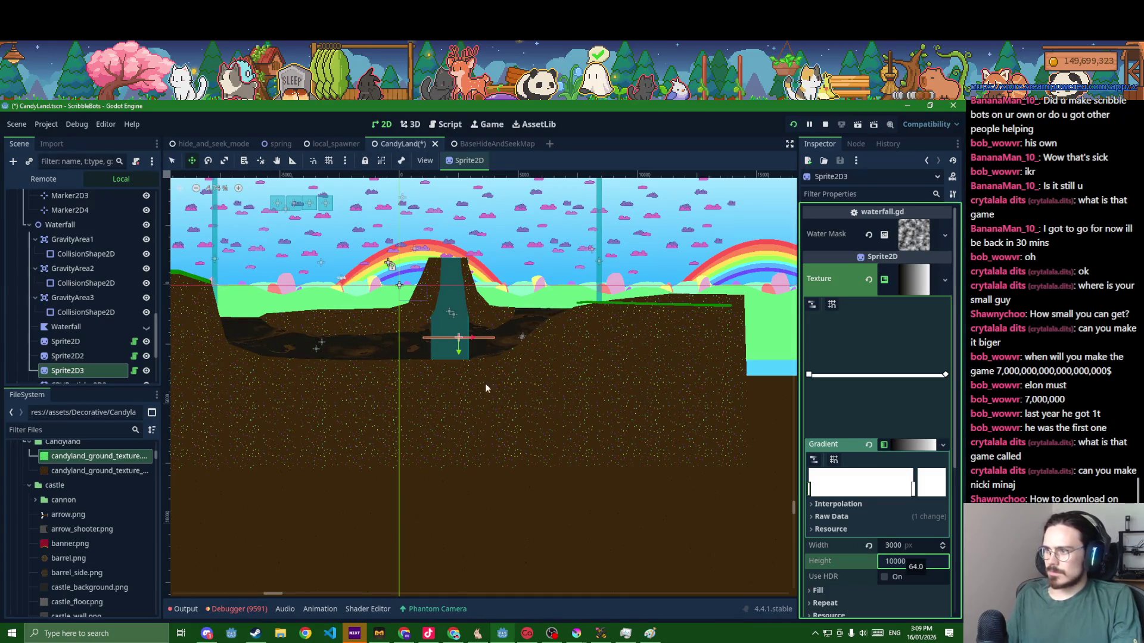
# - Set the copy's texture height to 10000, then shorten it to 8000
pyautogui.press('Return')
pyautogui.click(904, 561)
pyautogui.write('8000')
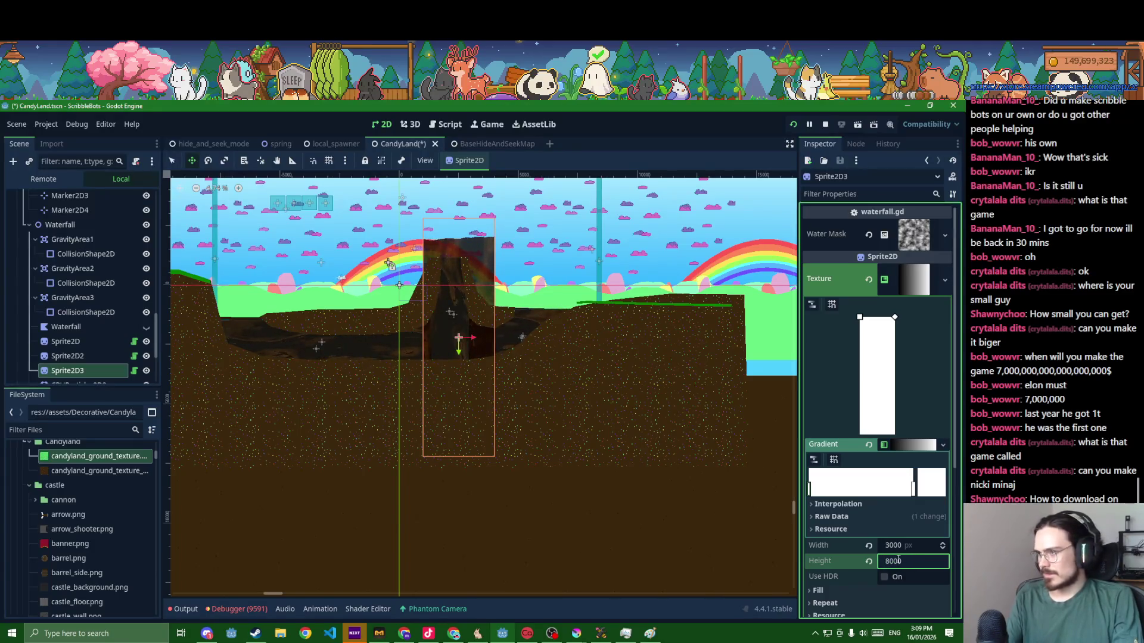
pyautogui.press('Return')
pyautogui.scroll(1, 482, 371)
pyautogui.scroll(3, 469, 335)
pyautogui.scroll(1, 567, 415)
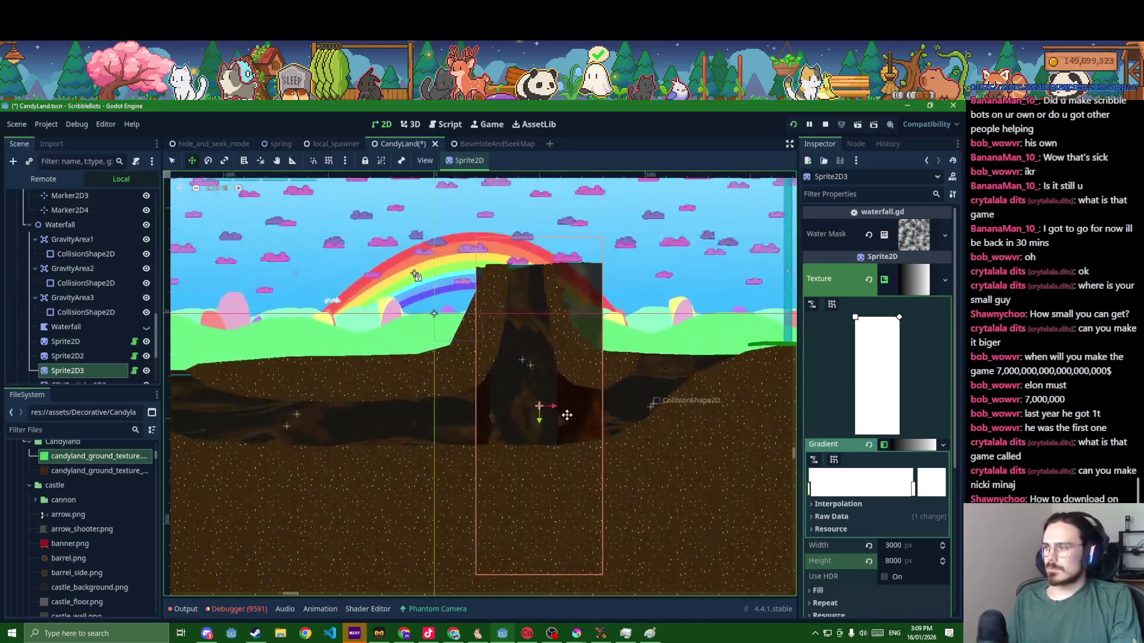
pyautogui.click(912, 562)
pyautogui.scroll(2, 615, 336)
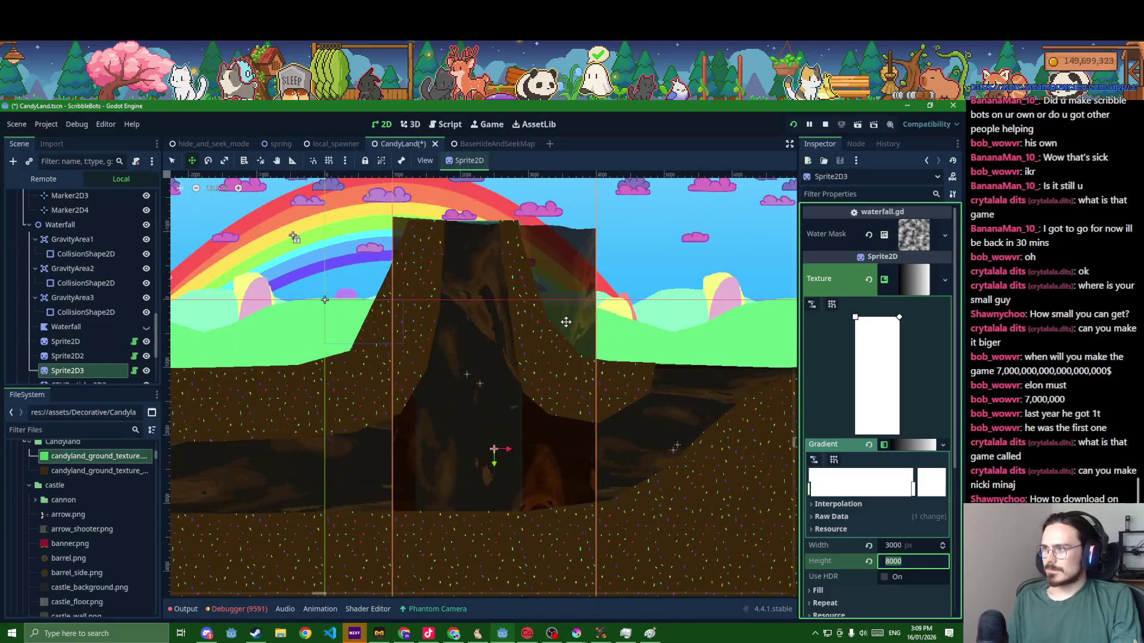
# - Narrow the waterfall to 2000 then 1500 wide, fit it into the volcano channel, and save
pyautogui.click(904, 550)
pyautogui.write('2000')
pyautogui.press('Return')
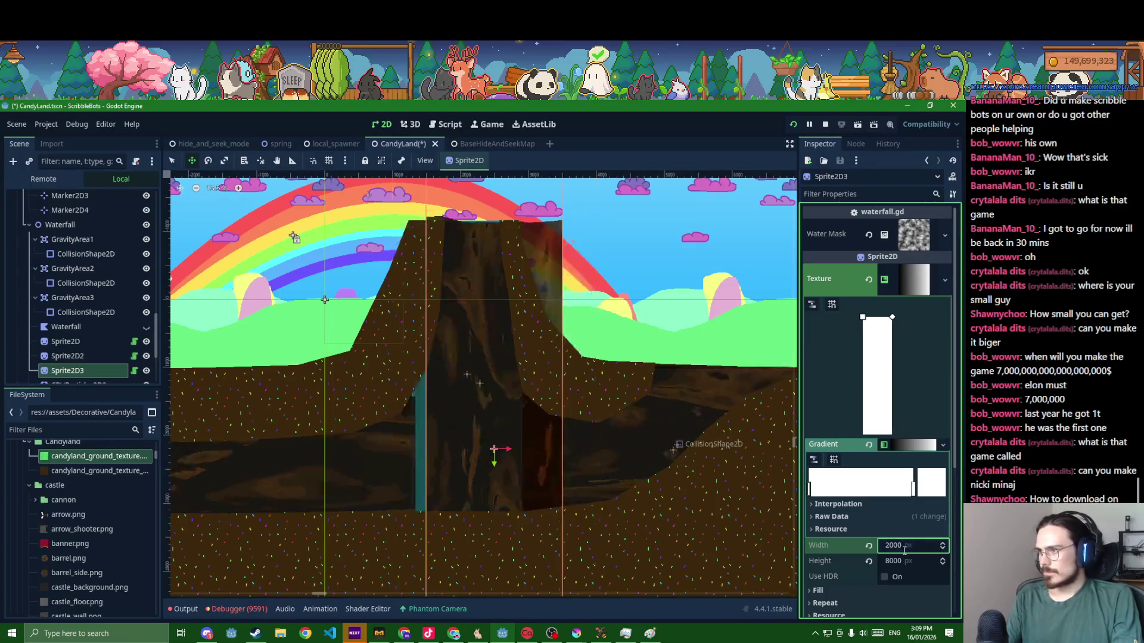
pyautogui.moveTo(526, 474); pyautogui.dragTo(478, 464)
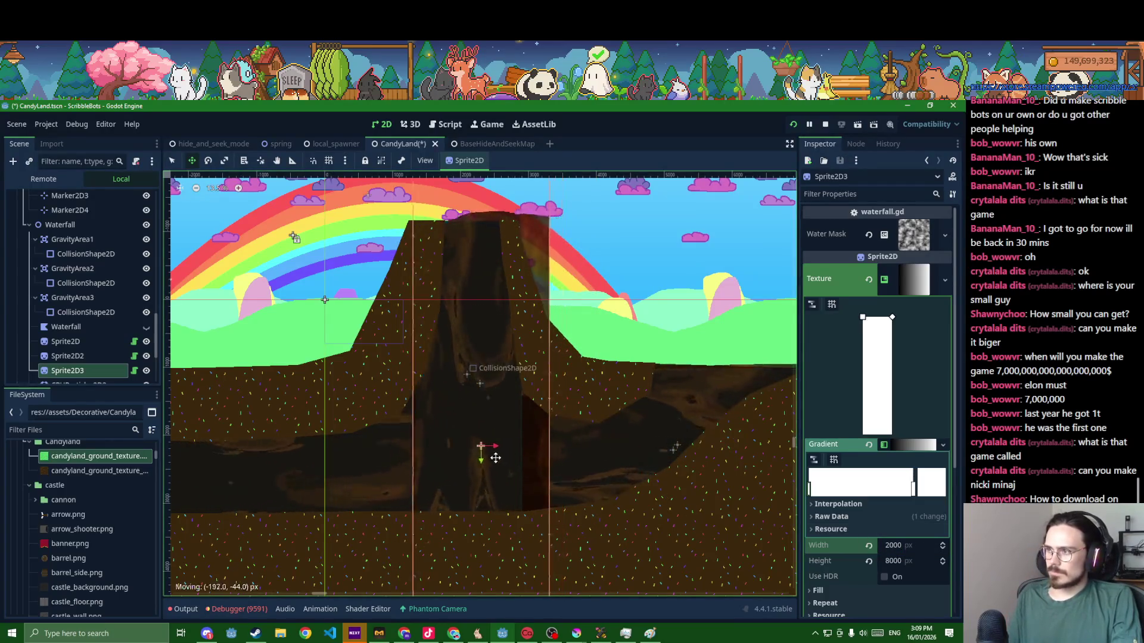
pyautogui.click(904, 547)
pyautogui.write('145')
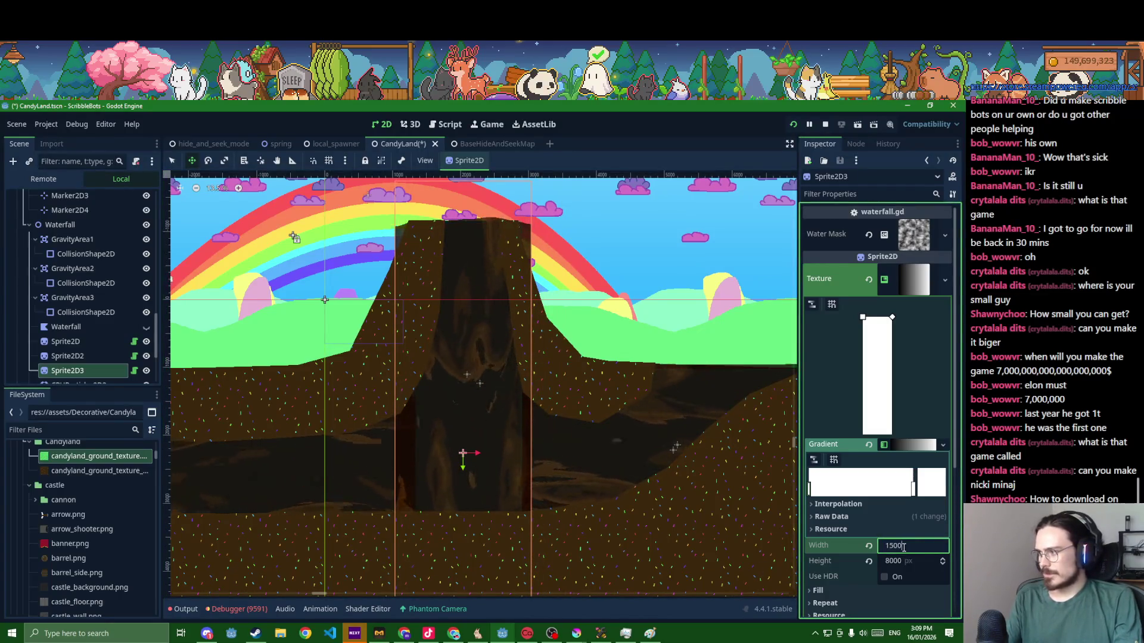
pyautogui.press('Return')
pyautogui.moveTo(492, 457); pyautogui.dragTo(494, 460)
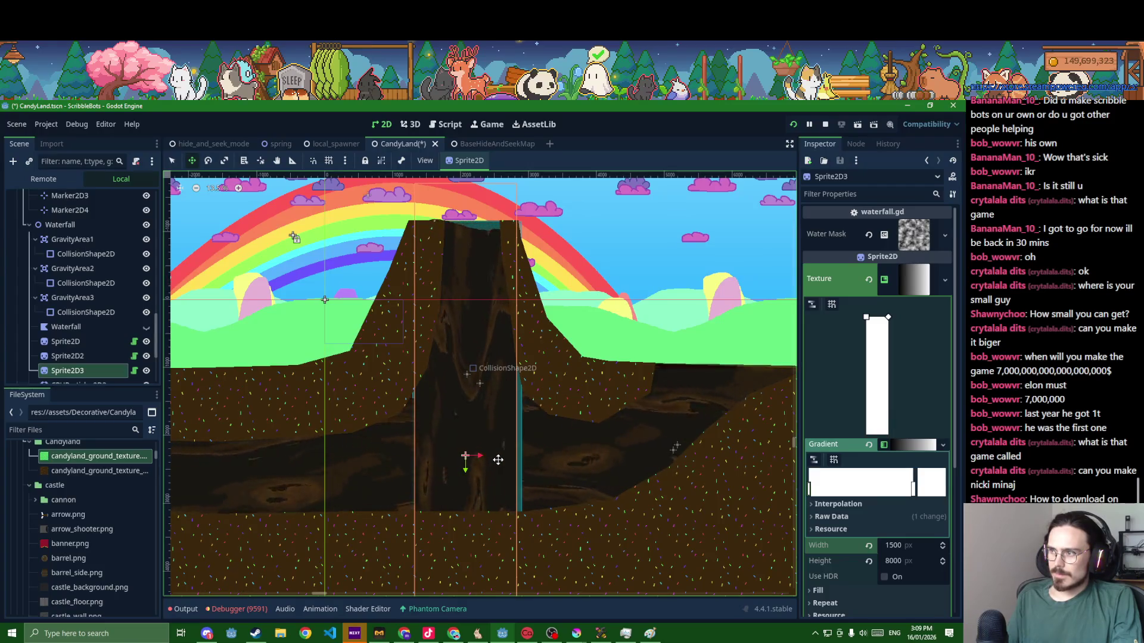
pyautogui.hotkey('ctrl', 's')
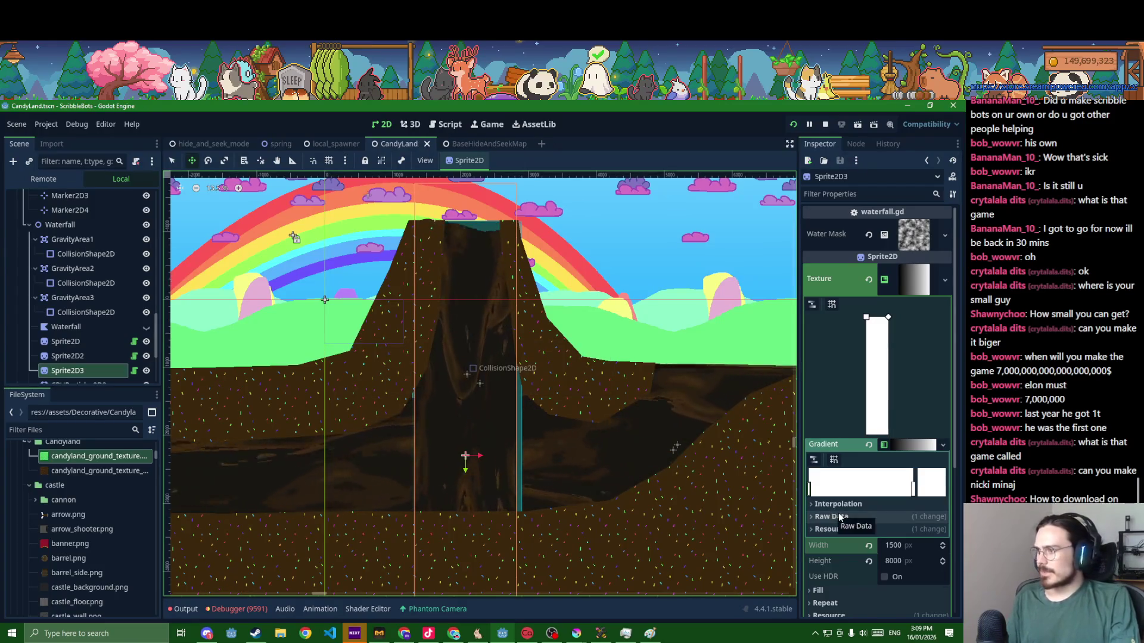
pyautogui.scroll(-5, 831, 514)
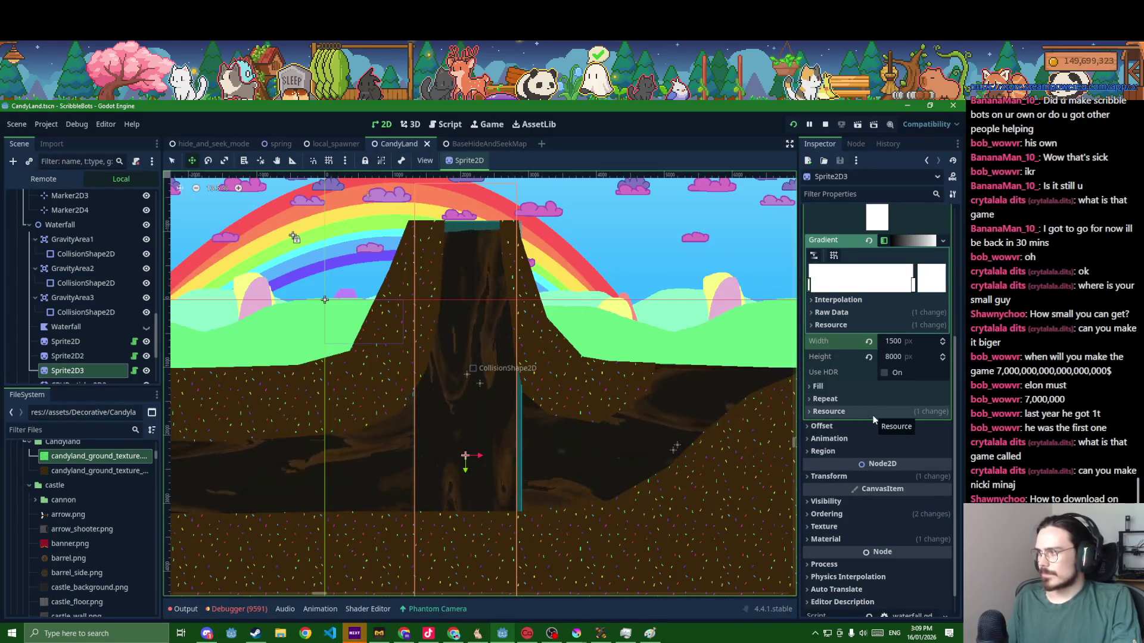
# - Undo to a 5000-tall waterfall, reposition it, and reveal its material settings
pyautogui.hotkey('ctrl', 'z')
pyautogui.scroll(-3, 524, 375)
pyautogui.moveTo(527, 393); pyautogui.dragTo(529, 357)
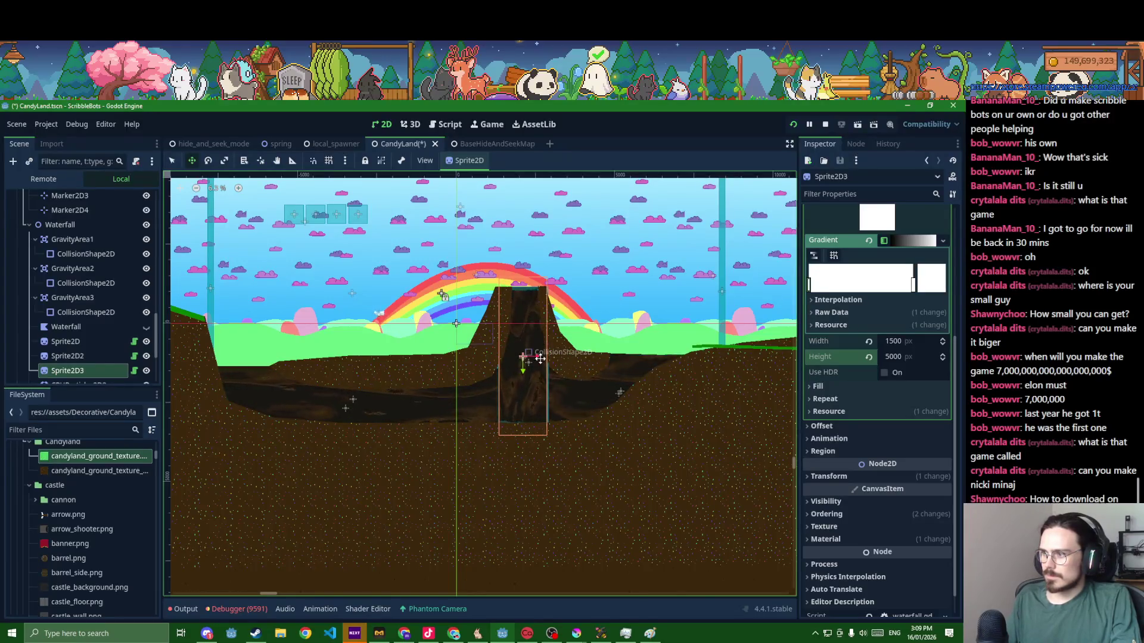
pyautogui.click(853, 476)
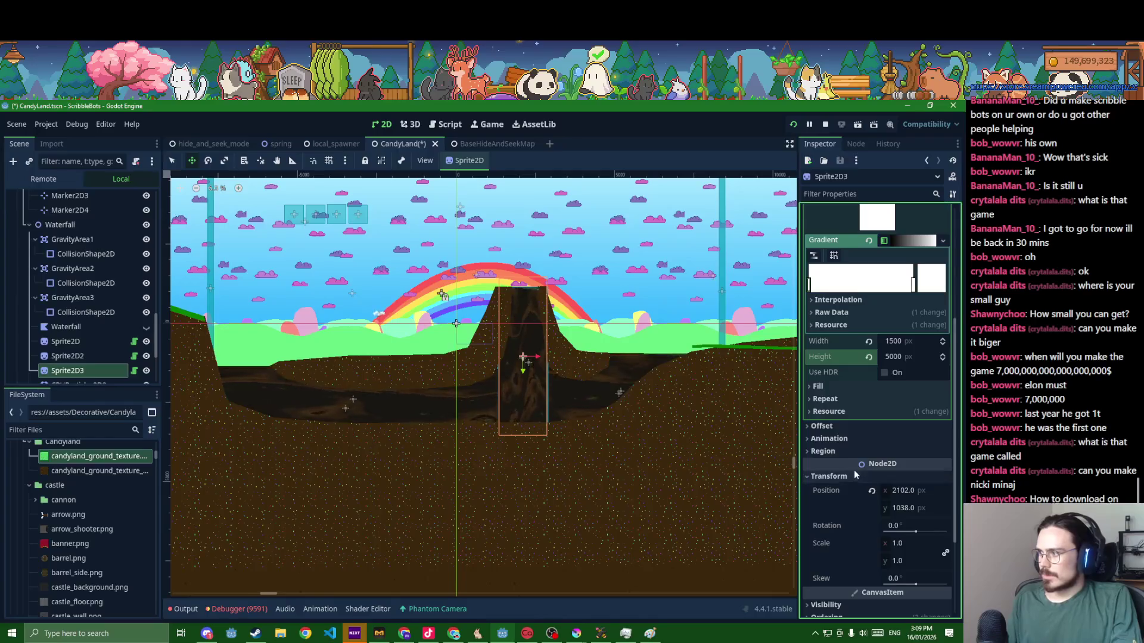
pyautogui.click(854, 475)
pyautogui.click(846, 541)
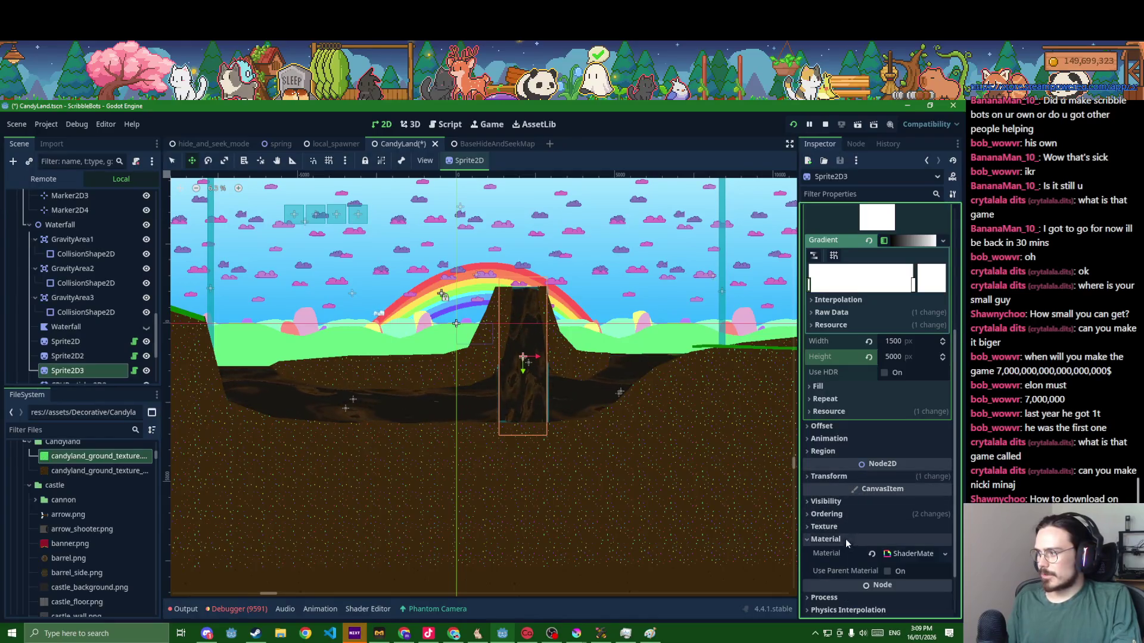
# - Make Sprite2D3's shader material and noise texture unique (recursive)
pyautogui.click(945, 553)
pyautogui.click(911, 567)
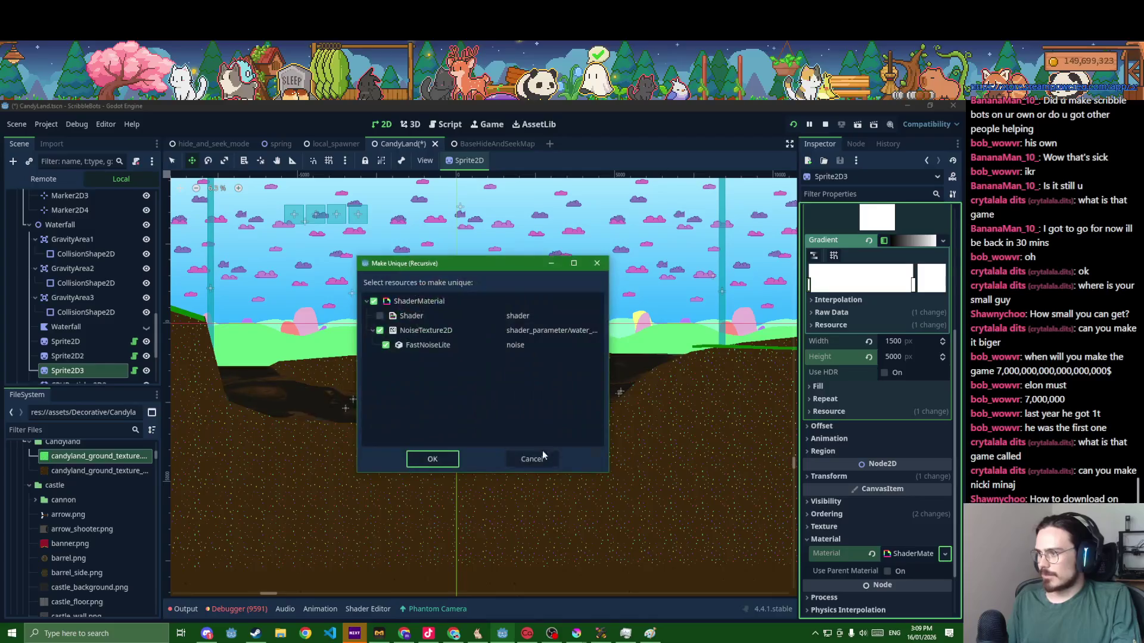
pyautogui.click(433, 459)
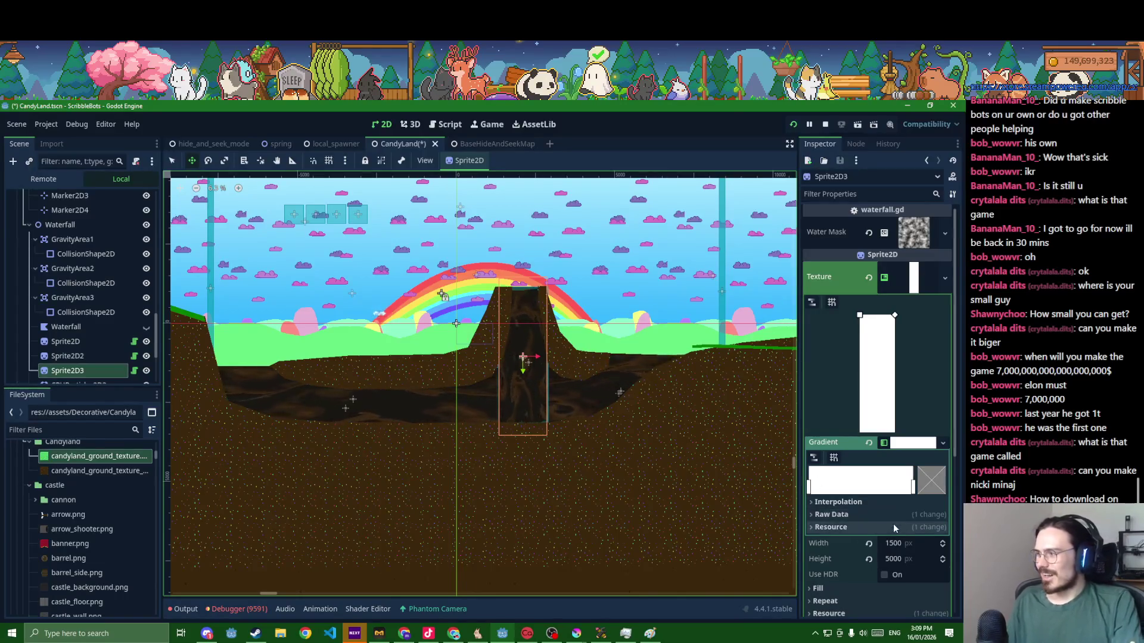
pyautogui.scroll(-3, 889, 523)
# - Inspect the shader material, then reposition the original Sprite2D waterfall along the river
pyautogui.click(838, 459)
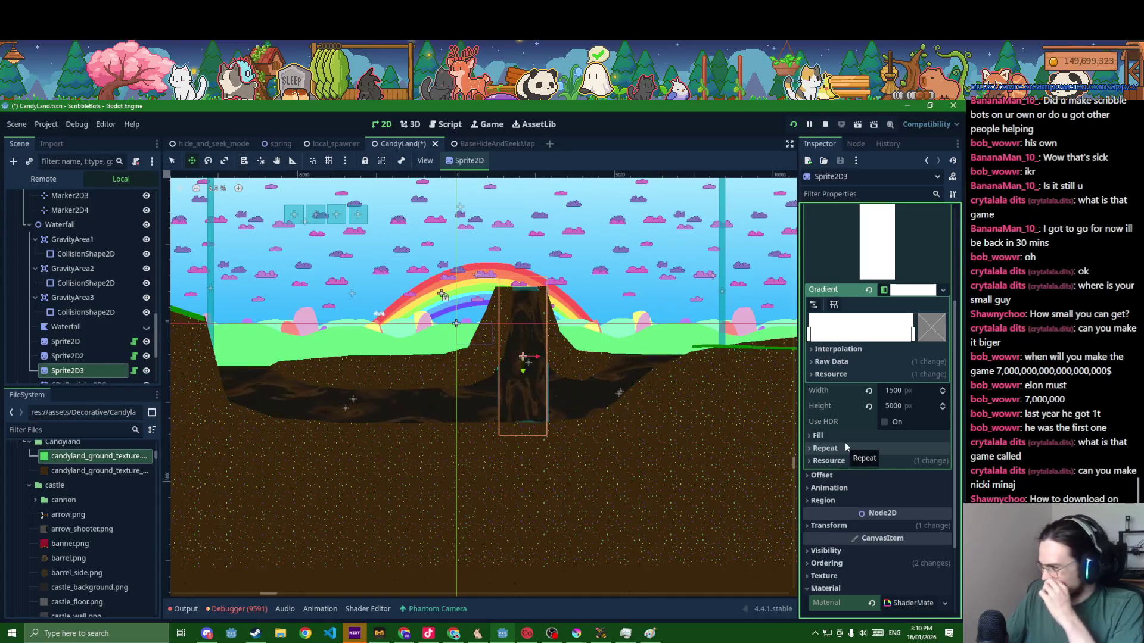
pyautogui.scroll(-2, 860, 519)
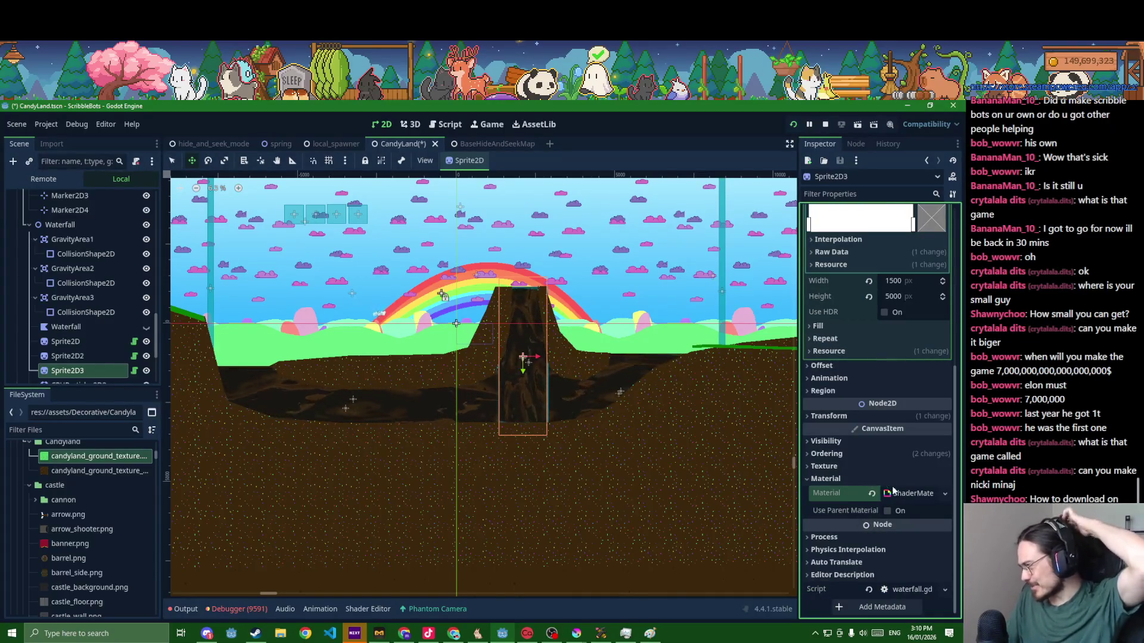
pyautogui.click(911, 492)
pyautogui.scroll(2, 589, 438)
pyautogui.scroll(1, 551, 375)
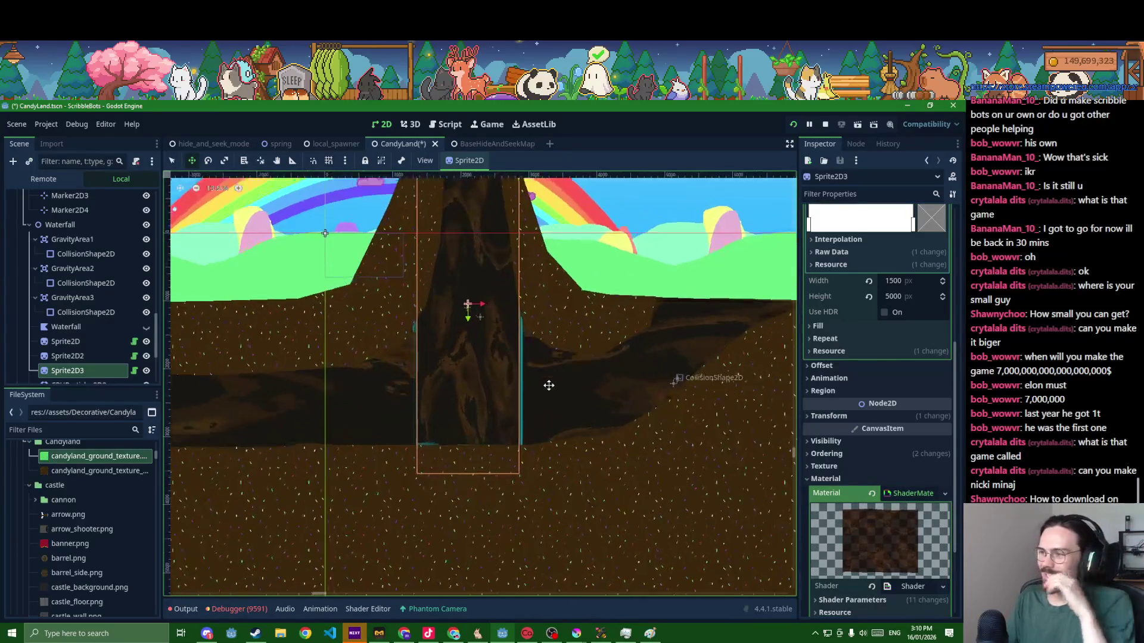
pyautogui.click(80, 356)
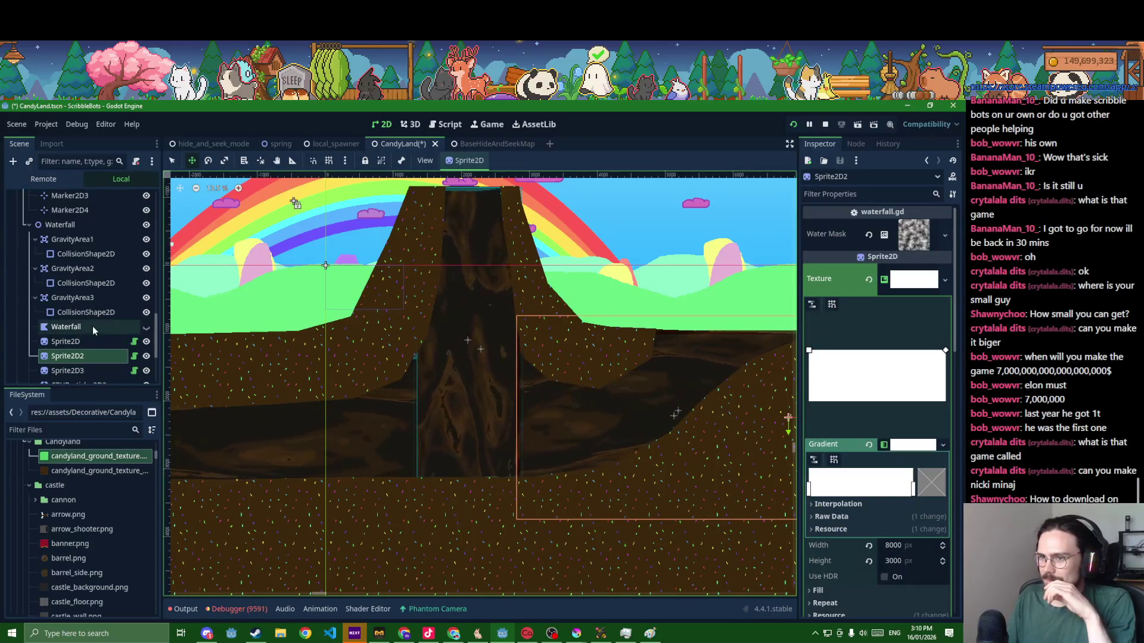
pyautogui.click(65, 342)
pyautogui.moveTo(339, 426)
pyautogui.mouseDown()
pyautogui.moveTo(544, 447)
pyautogui.moveTo(504, 459)
pyautogui.mouseUp()
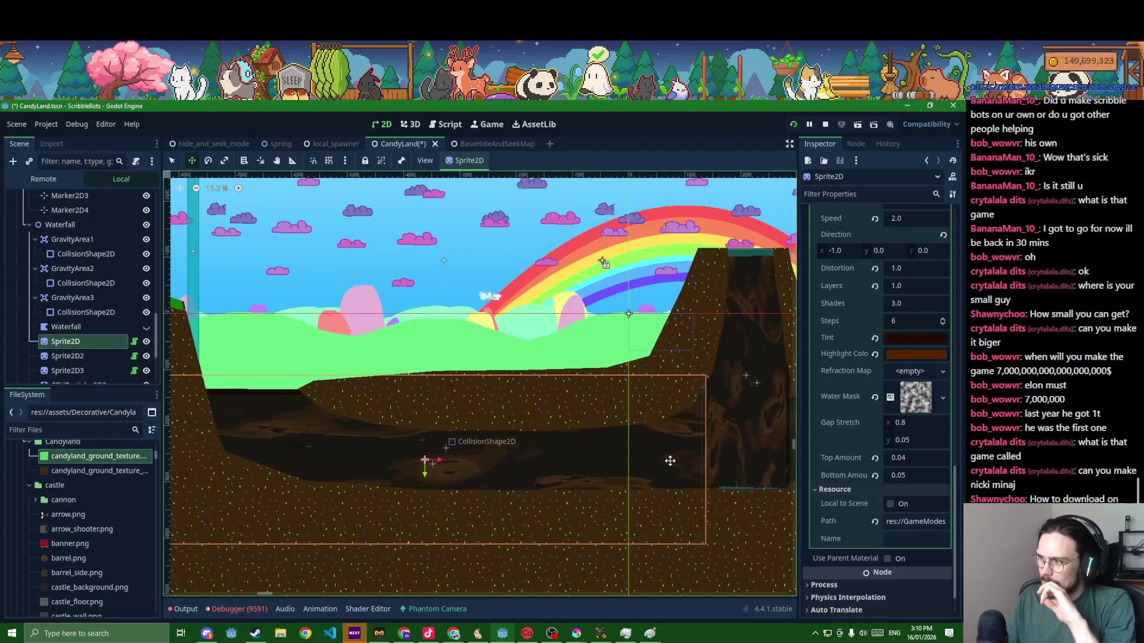
pyautogui.hscroll(3, 652, 460)
# - Move the Sprite2D3 waterfall 72 px down inside the volcano channel
pyautogui.click(73, 374)
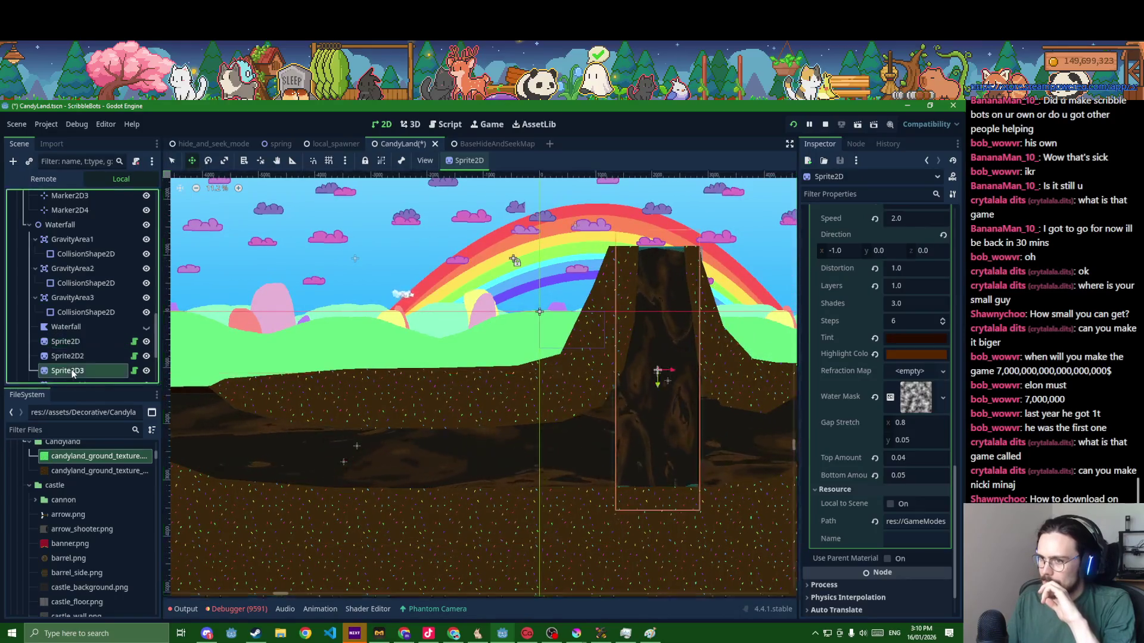
pyautogui.moveTo(656, 376); pyautogui.dragTo(653, 412)
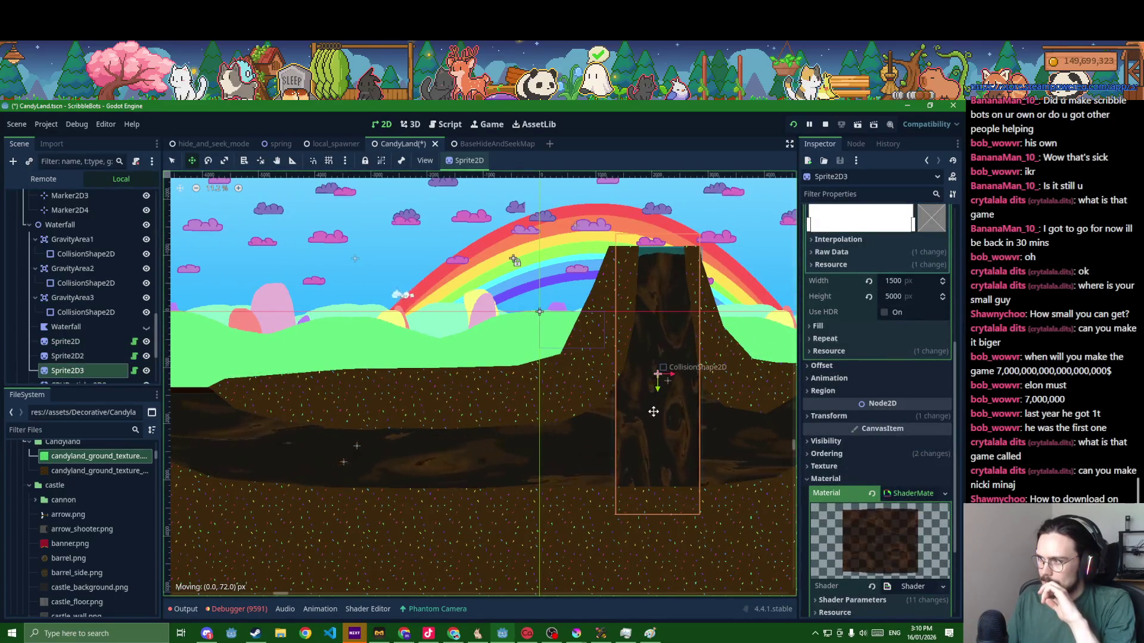
pyautogui.hscroll(3, 648, 408)
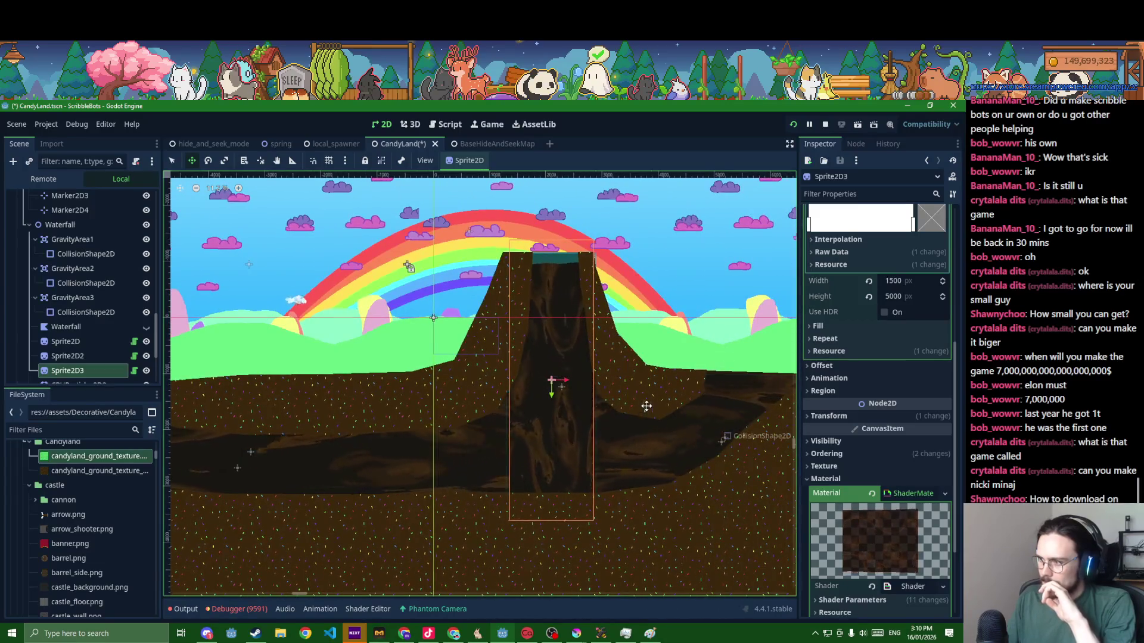
pyautogui.scroll(-3, 858, 524)
pyautogui.click(863, 484)
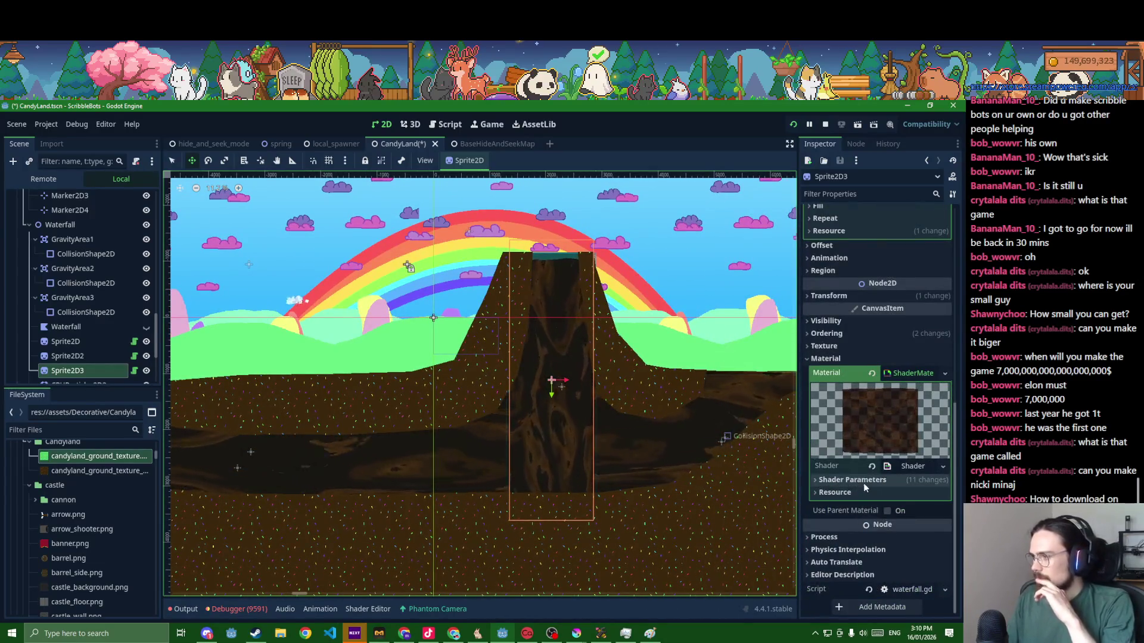
pyautogui.scroll(-4, 863, 483)
# - Set Sprite2D3's shader Direction to (0, 1) so water falls straight down, and save
pyautogui.click(888, 428)
pyautogui.write('1')
pyautogui.press('Return')
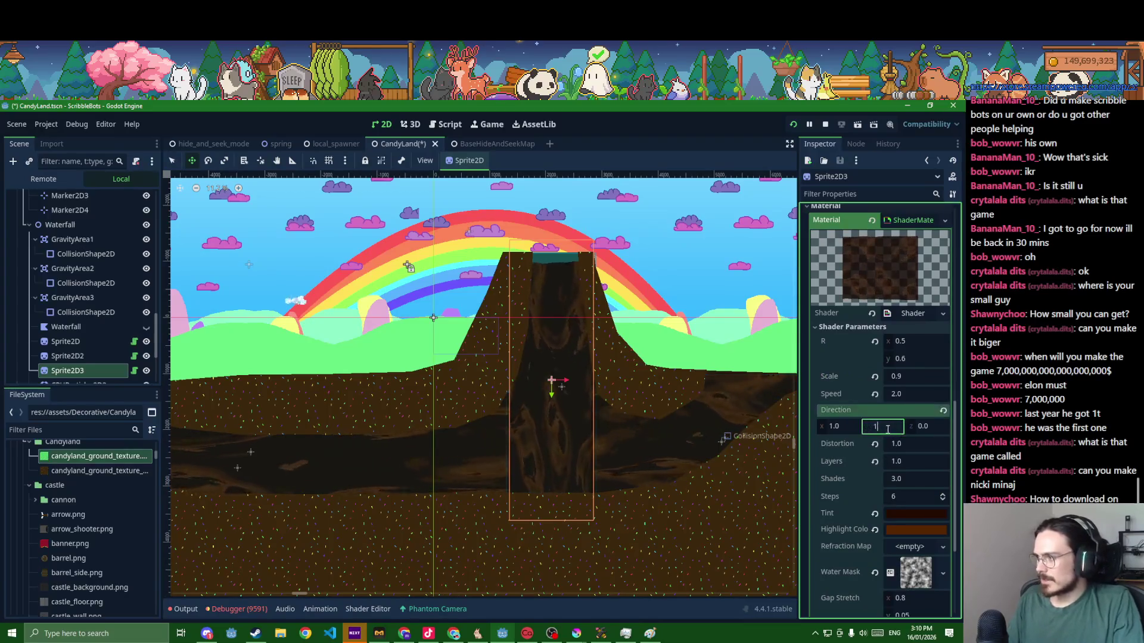
pyautogui.click(849, 429)
pyautogui.write('0')
pyautogui.press('Return')
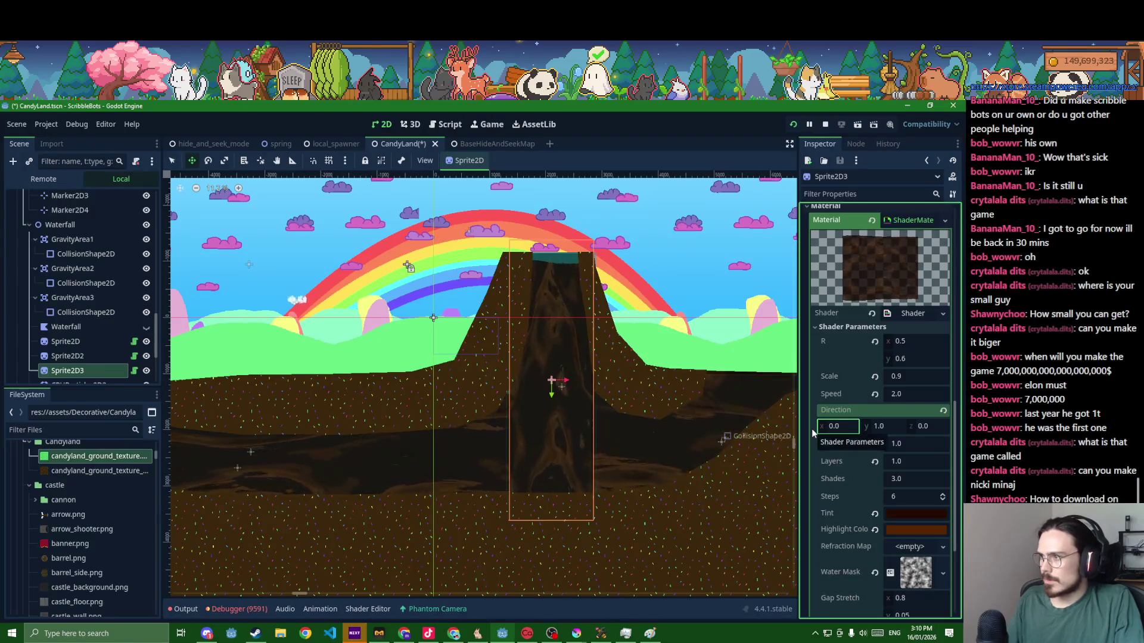
pyautogui.hotkey('ctrl', 's')
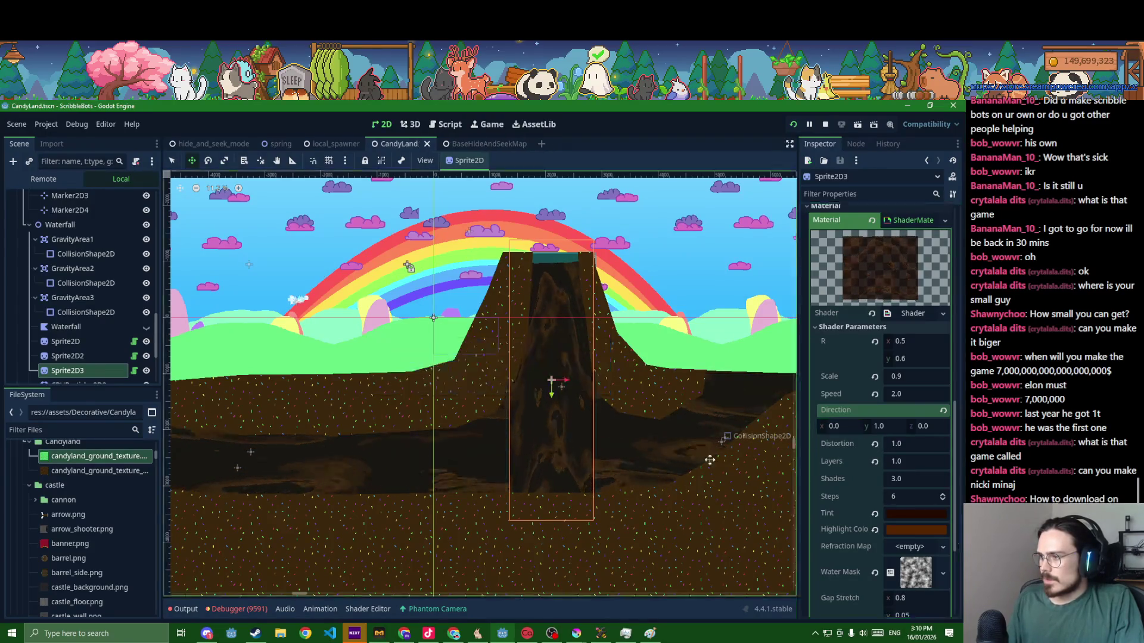
pyautogui.moveTo(561, 441); pyautogui.dragTo(561, 436)
pyautogui.scroll(-4, 821, 541)
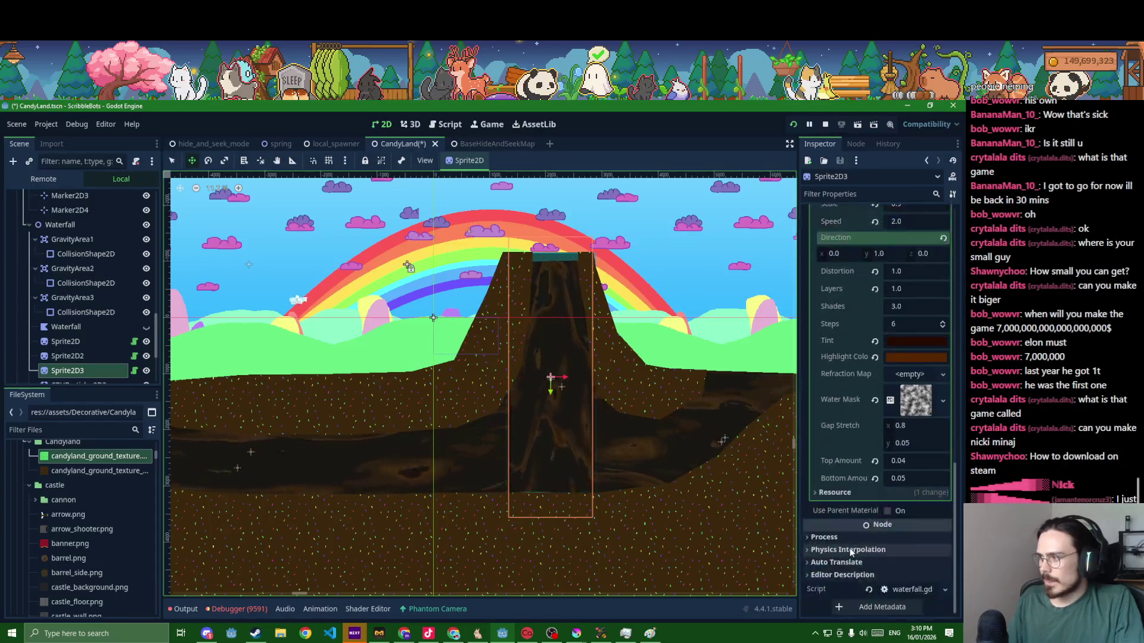
# - Set Bottom Amount to 0, nudge the waterfall, and save the scene
pyautogui.click(906, 478)
pyautogui.write('0')
pyautogui.press('Return')
pyautogui.moveTo(573, 421); pyautogui.dragTo(570, 418)
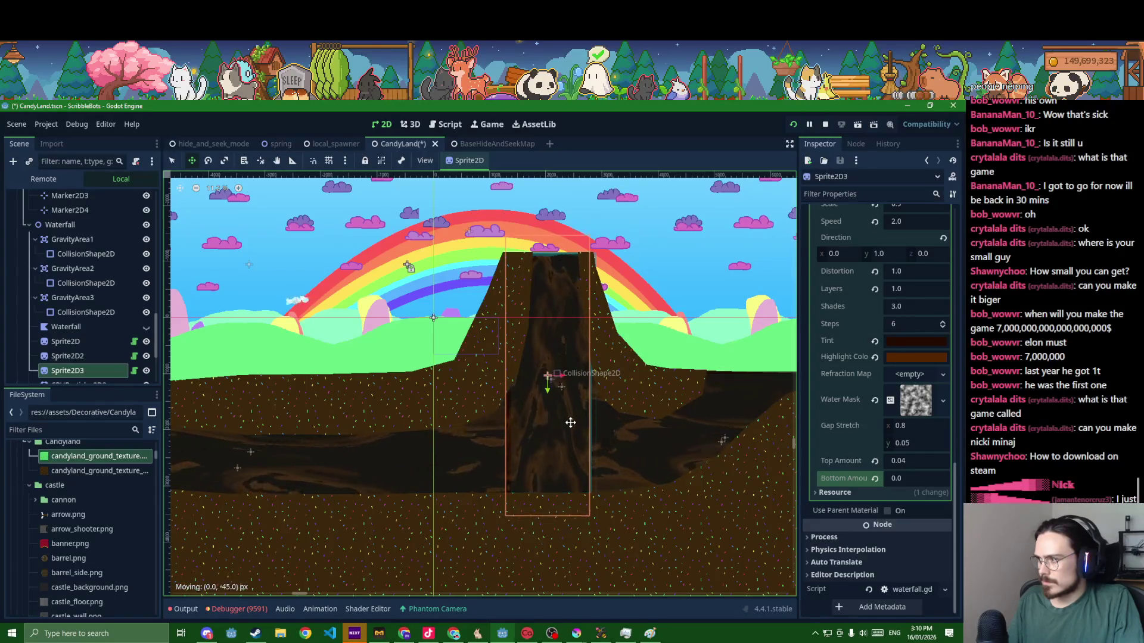
pyautogui.hotkey('ctrl', 's')
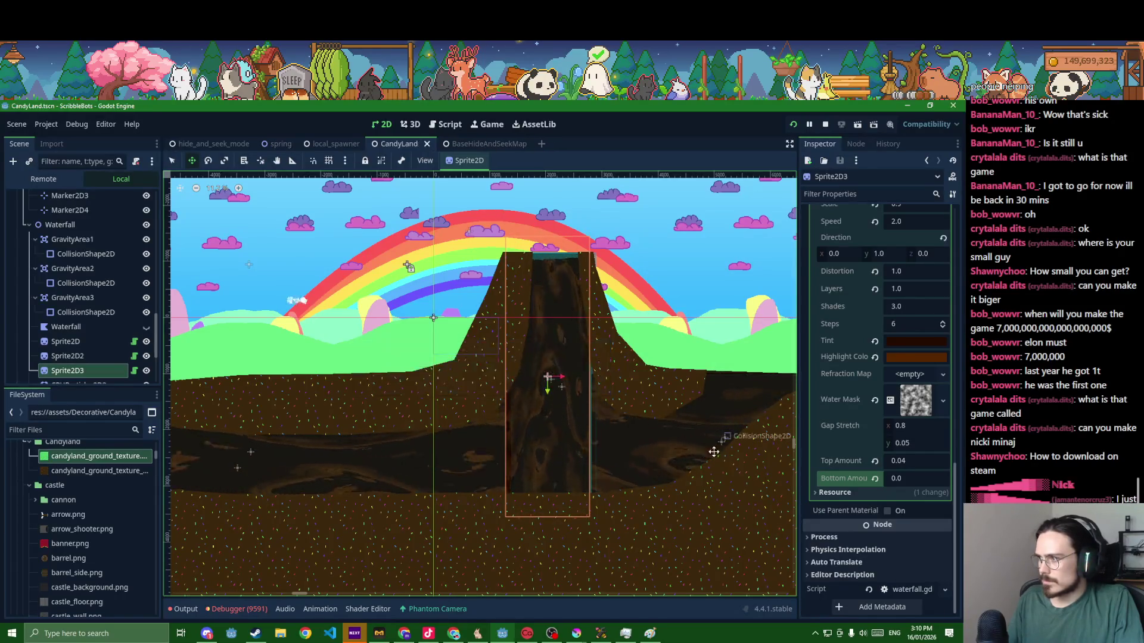
pyautogui.scroll(4, 878, 471)
pyautogui.scroll(5, 874, 422)
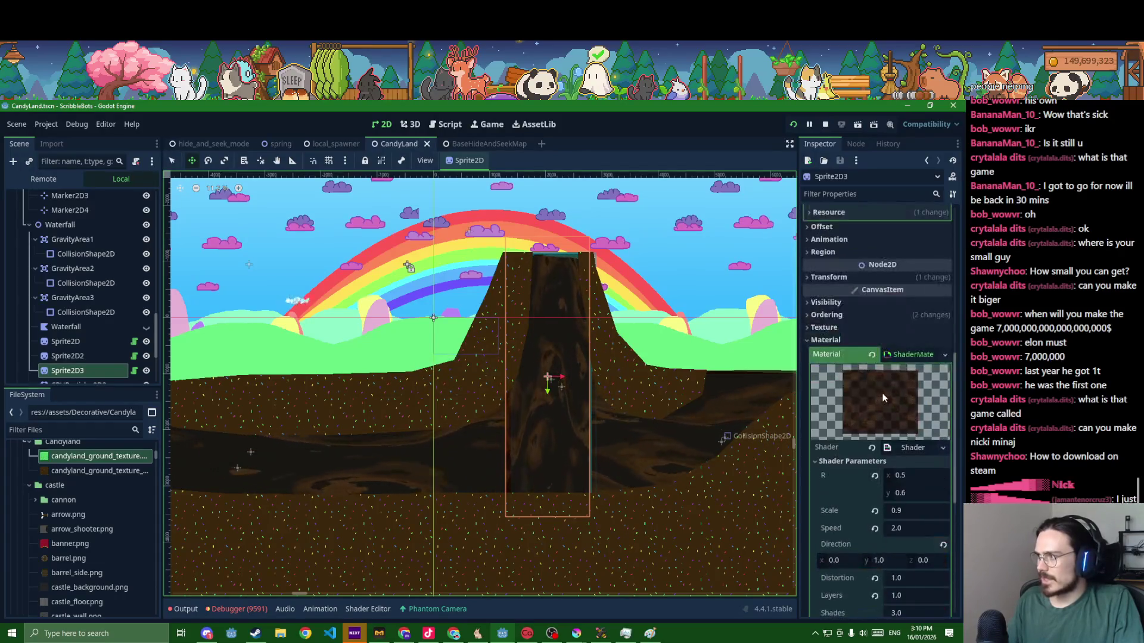
pyautogui.scroll(5, 883, 392)
# - Lengthen the waterfall texture to 5500 px, slide it down the channel, and save
pyautogui.click(889, 362)
pyautogui.write('500')
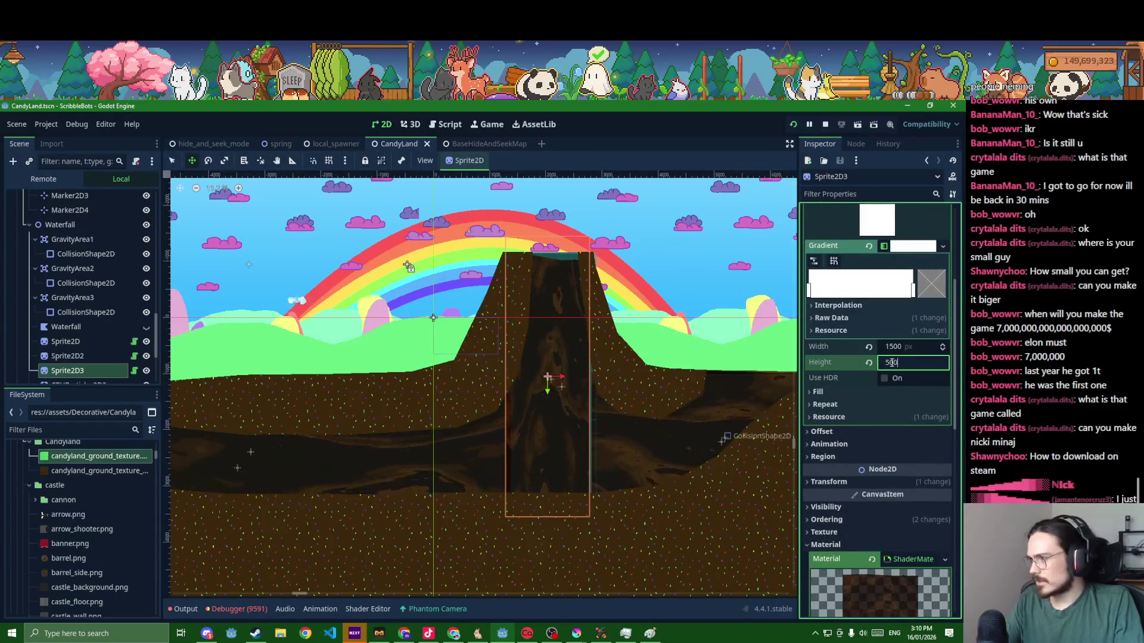
pyautogui.press('Return')
pyautogui.moveTo(546, 377); pyautogui.dragTo(548, 384)
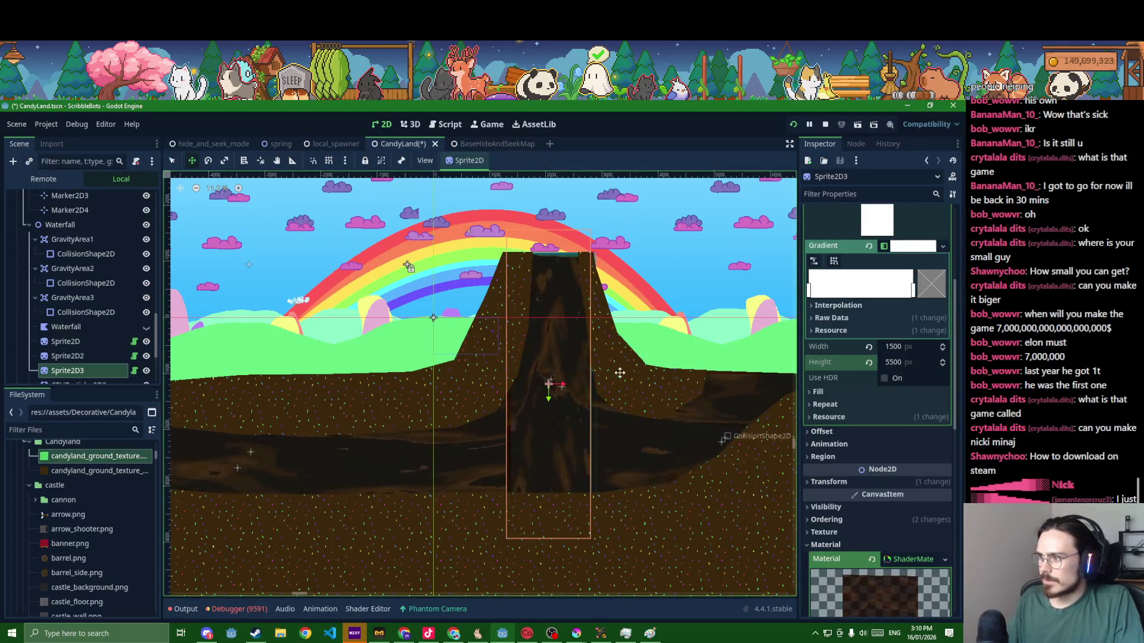
pyautogui.hotkey('ctrl', 's')
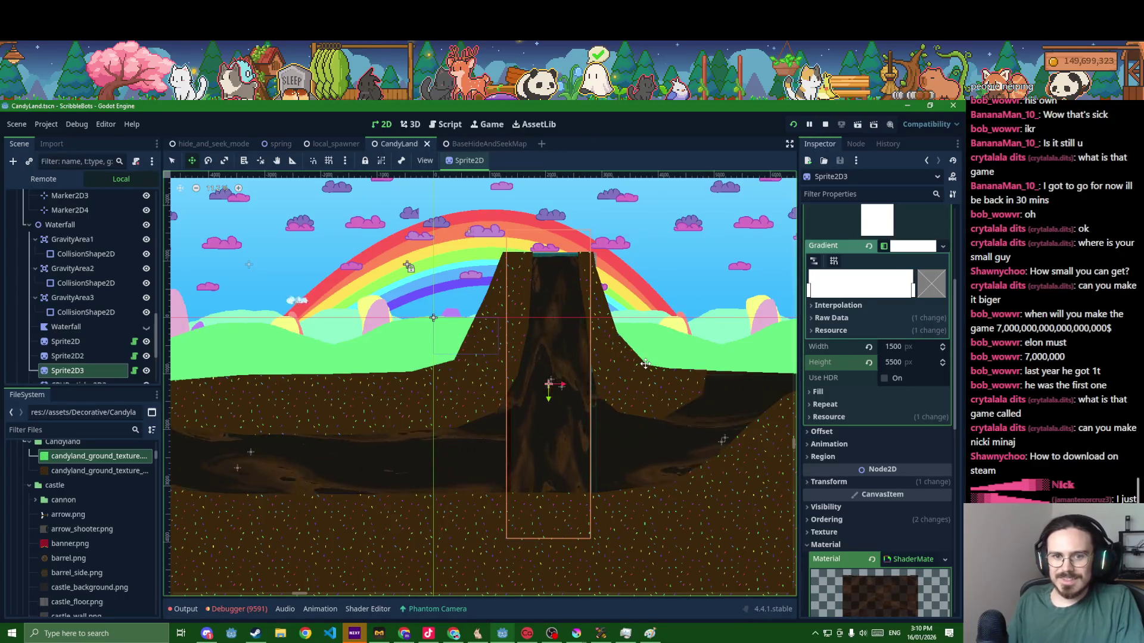
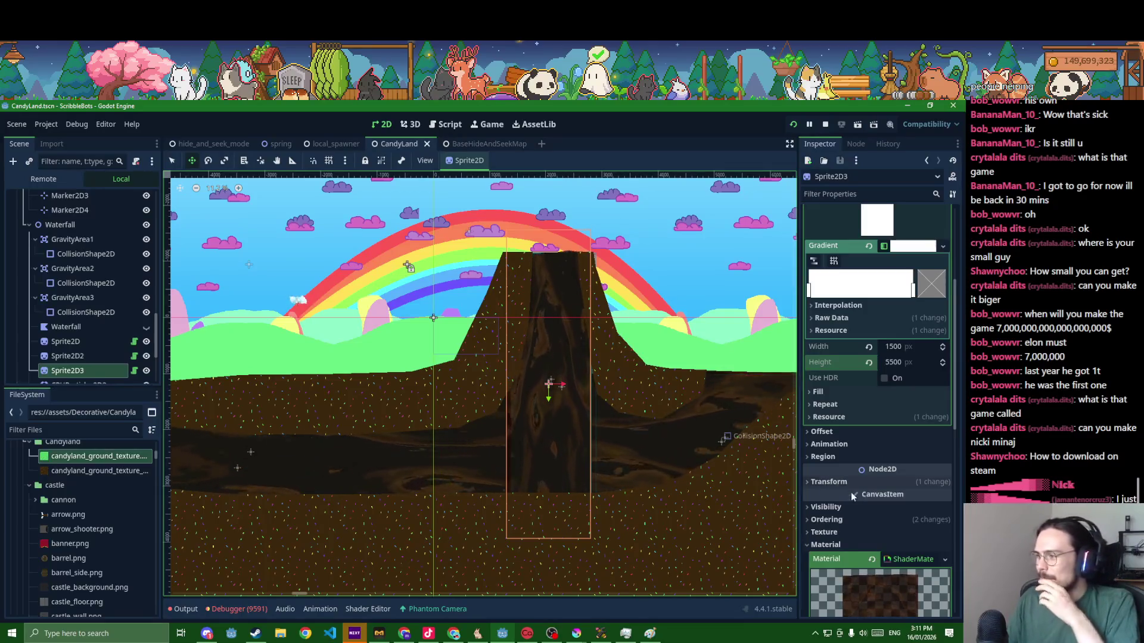
pyautogui.scroll(-1, 847, 494)
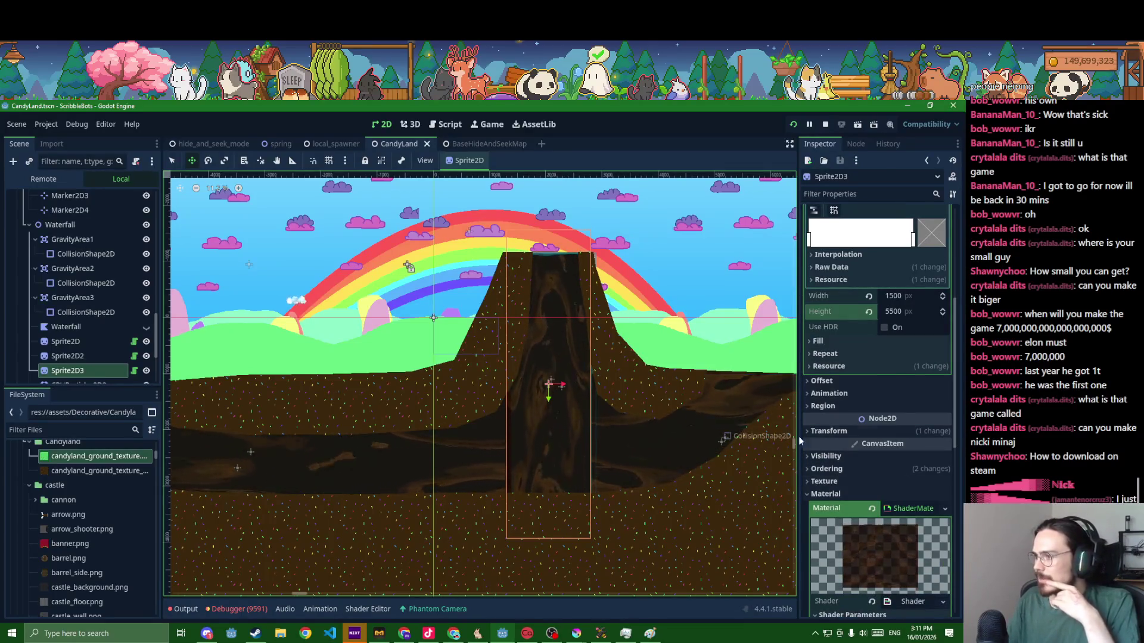
pyautogui.scroll(-4, 839, 479)
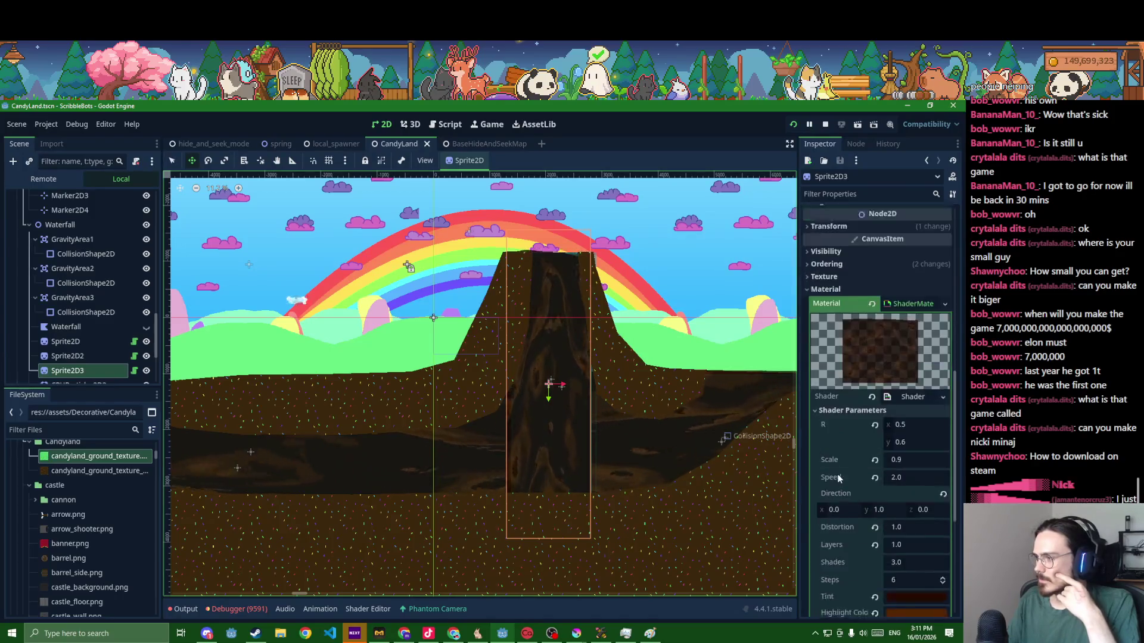
pyautogui.scroll(-1, 838, 479)
# - Set the trunk sprite shader's Speed to 5.0 and save the scene
pyautogui.click(875, 427)
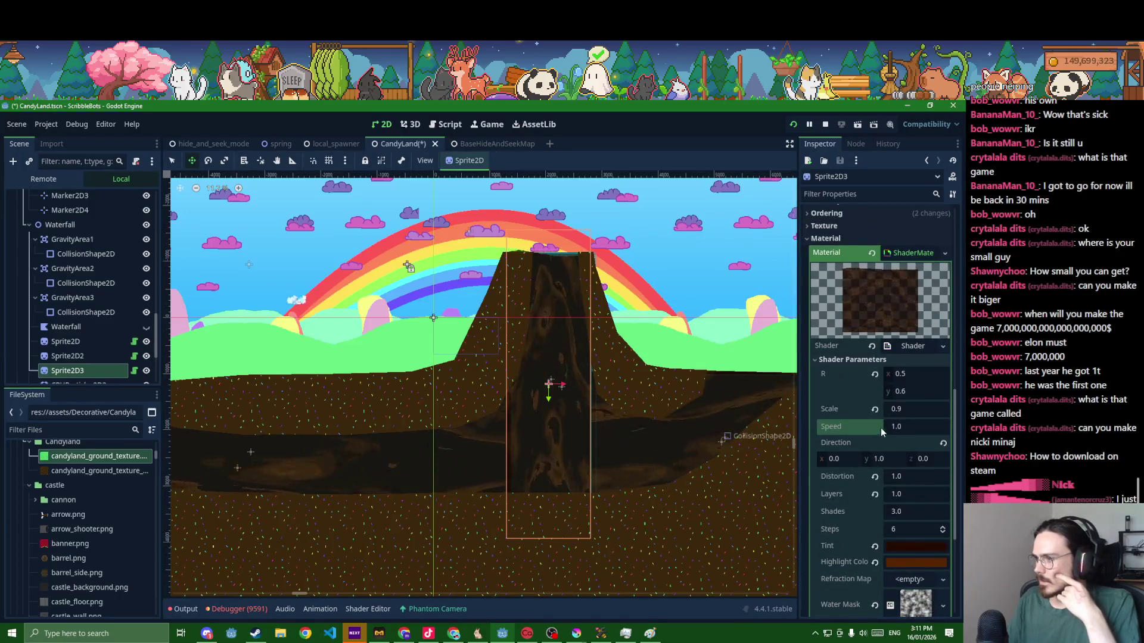
pyautogui.click(902, 426)
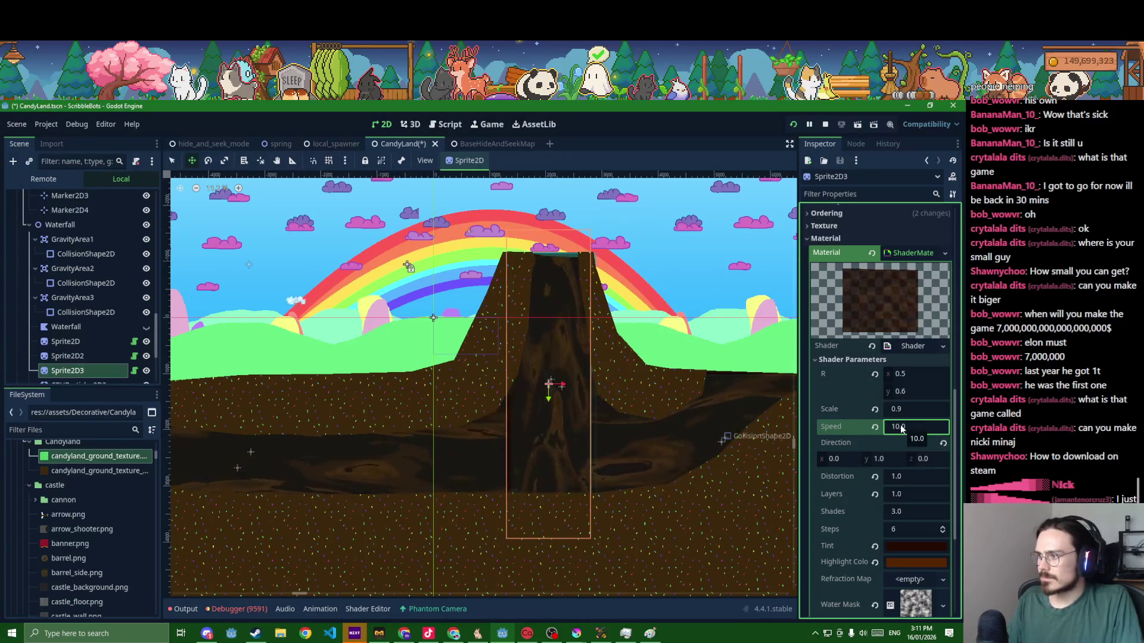
pyautogui.write('5.0')
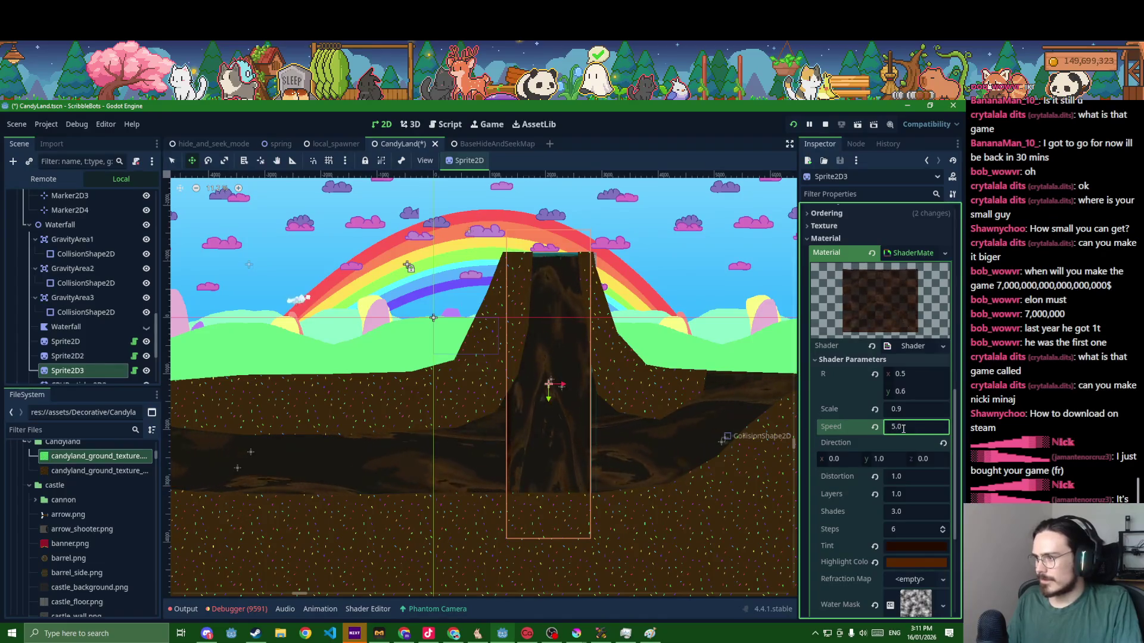
pyautogui.hotkey('ctrl', 's')
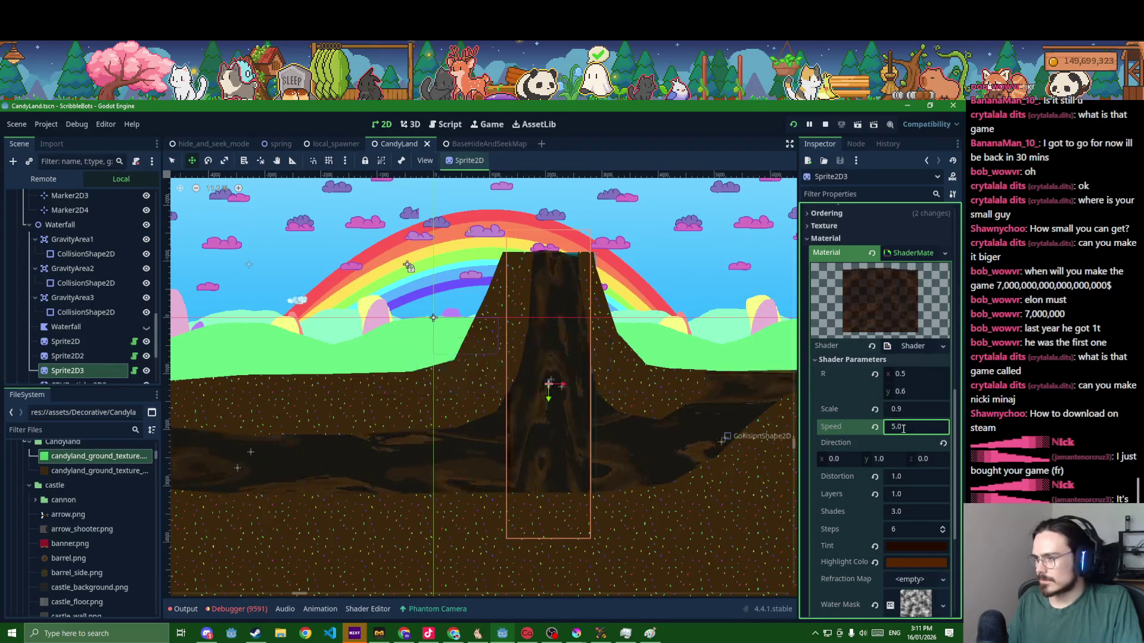
pyautogui.scroll(-1, 832, 502)
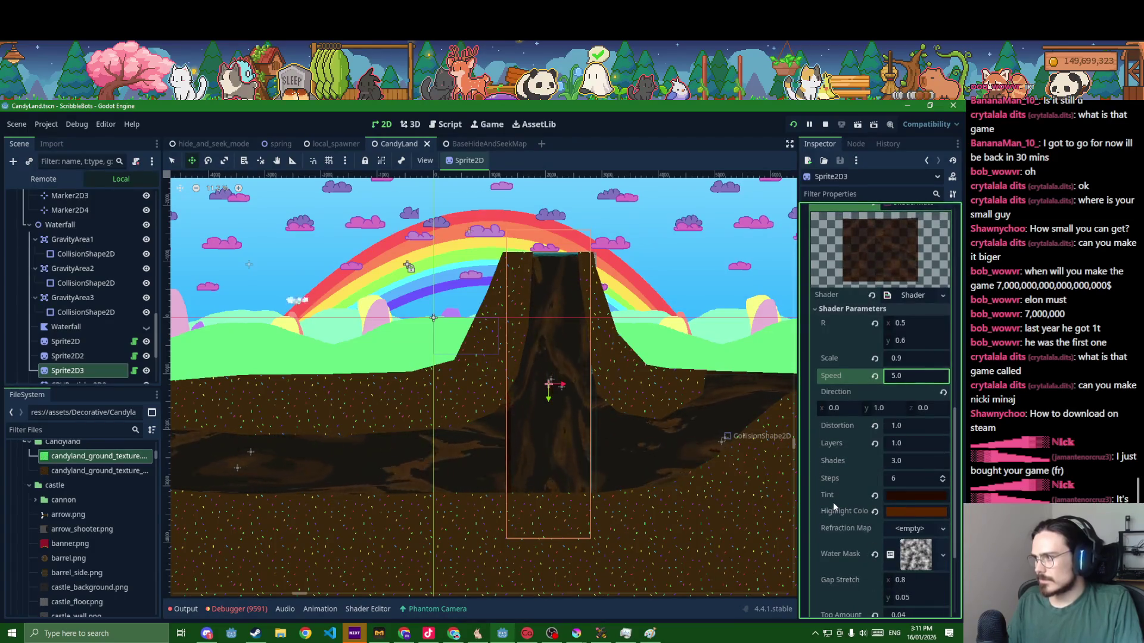
pyautogui.scroll(-2, 833, 503)
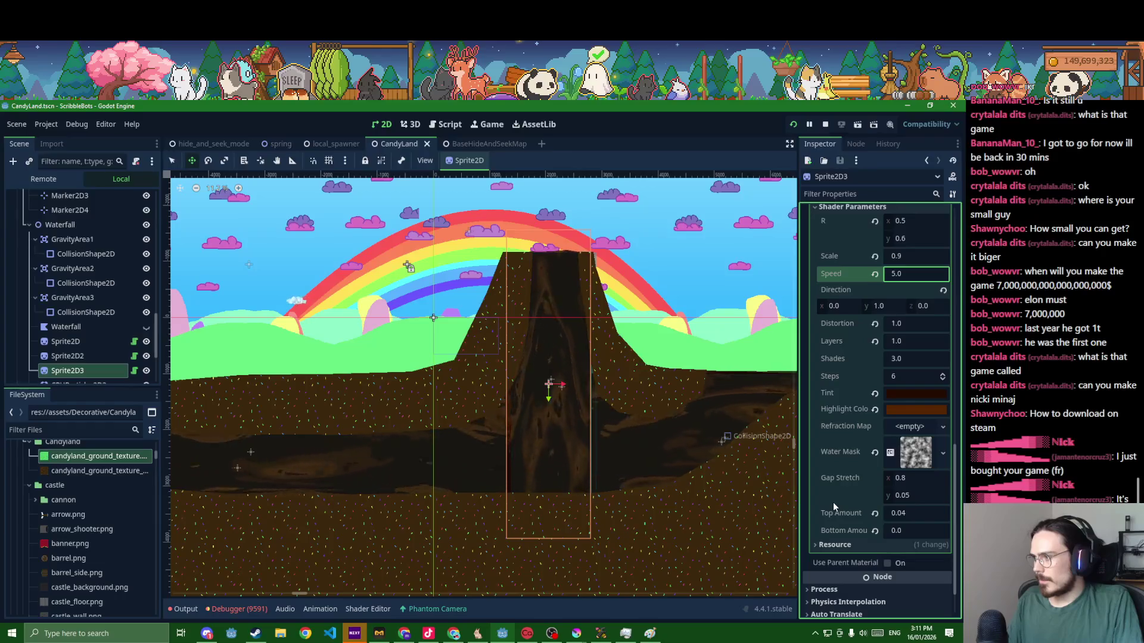
pyautogui.scroll(1, 833, 502)
pyautogui.scroll(1, 833, 502)
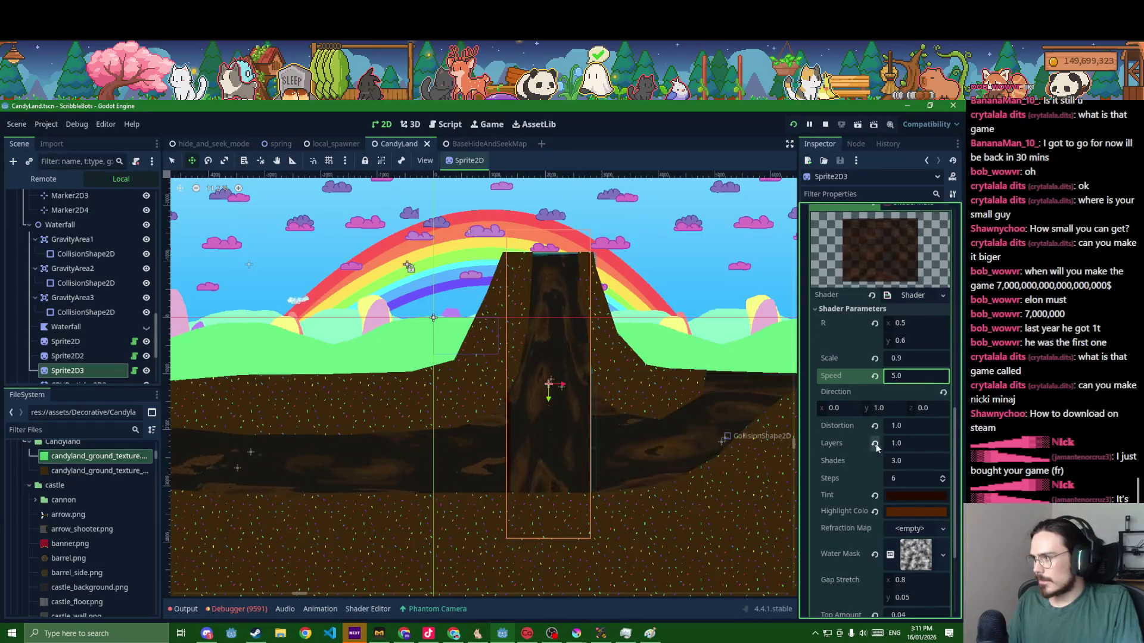
# - Set the shader's Layers value to 0.6 and save the scene again
pyautogui.click(875, 445)
pyautogui.click(901, 444)
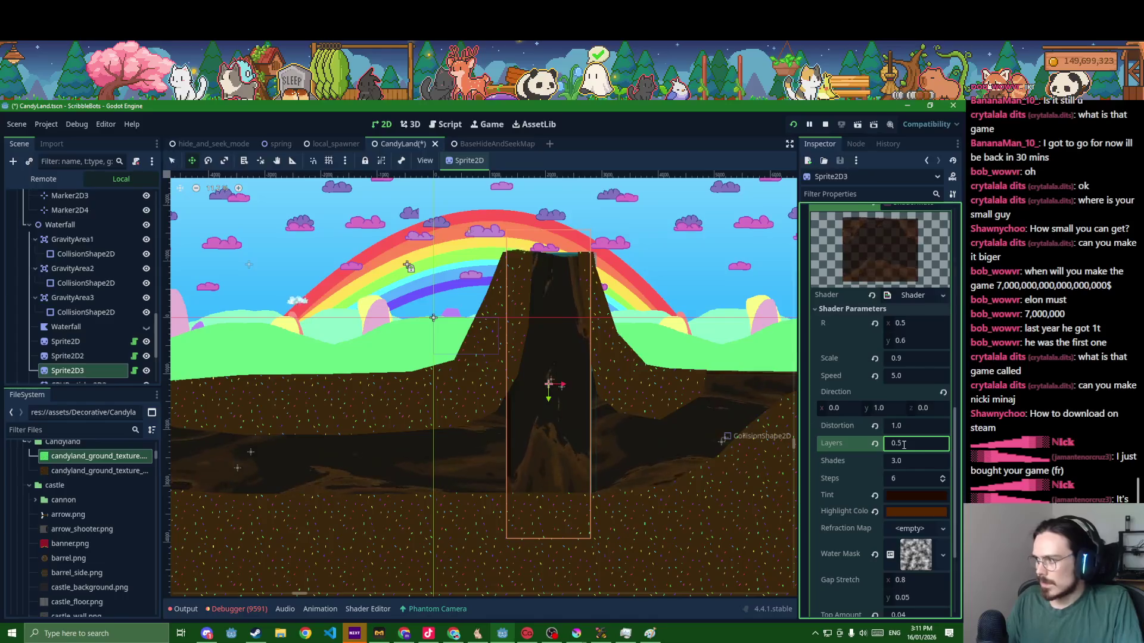
pyautogui.write('0.8')
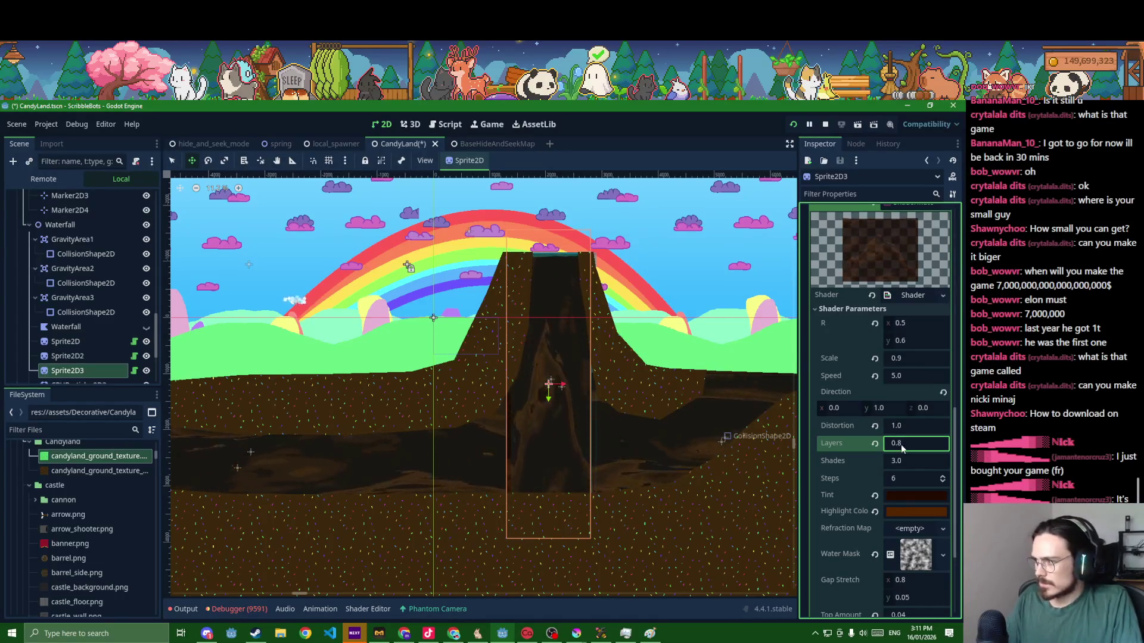
pyautogui.write('0.6')
pyautogui.press('Return')
pyautogui.hotkey('ctrl', 's')
pyautogui.scroll(-1, 720, 416)
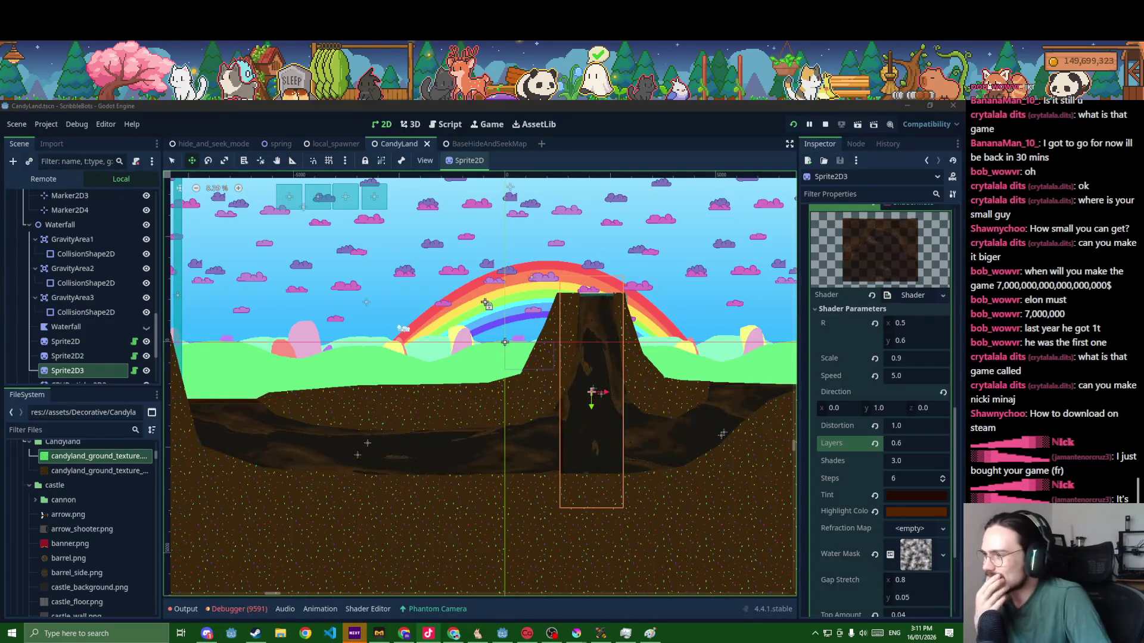
# - Refocus the editor and select the Waterfall node to inspect its properties
pyautogui.click(341, 495)
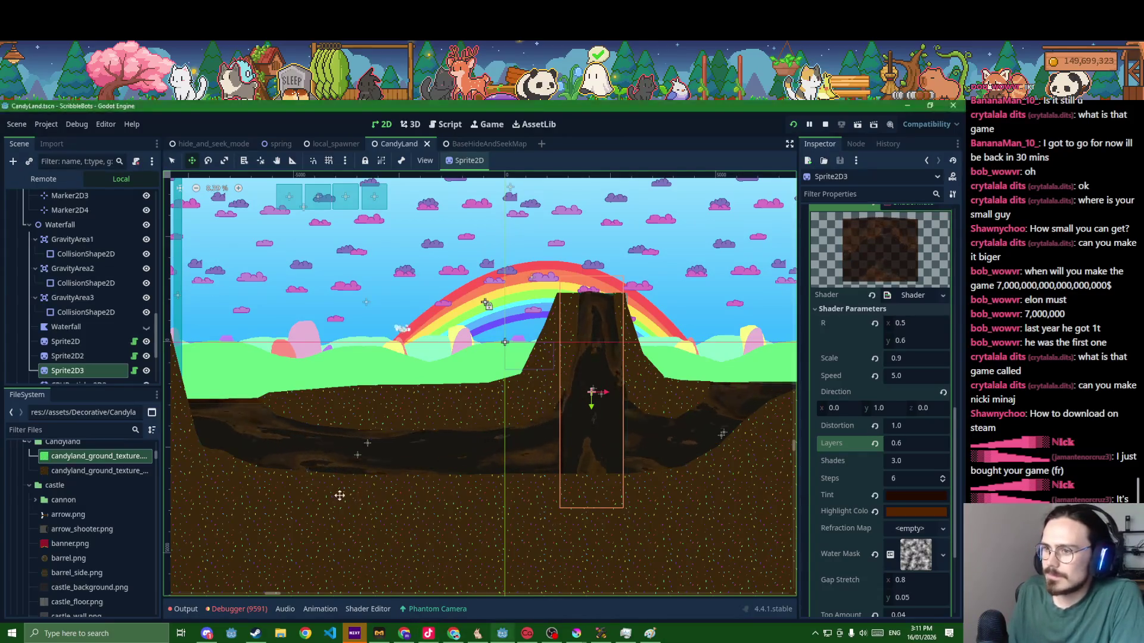
pyautogui.click(61, 225)
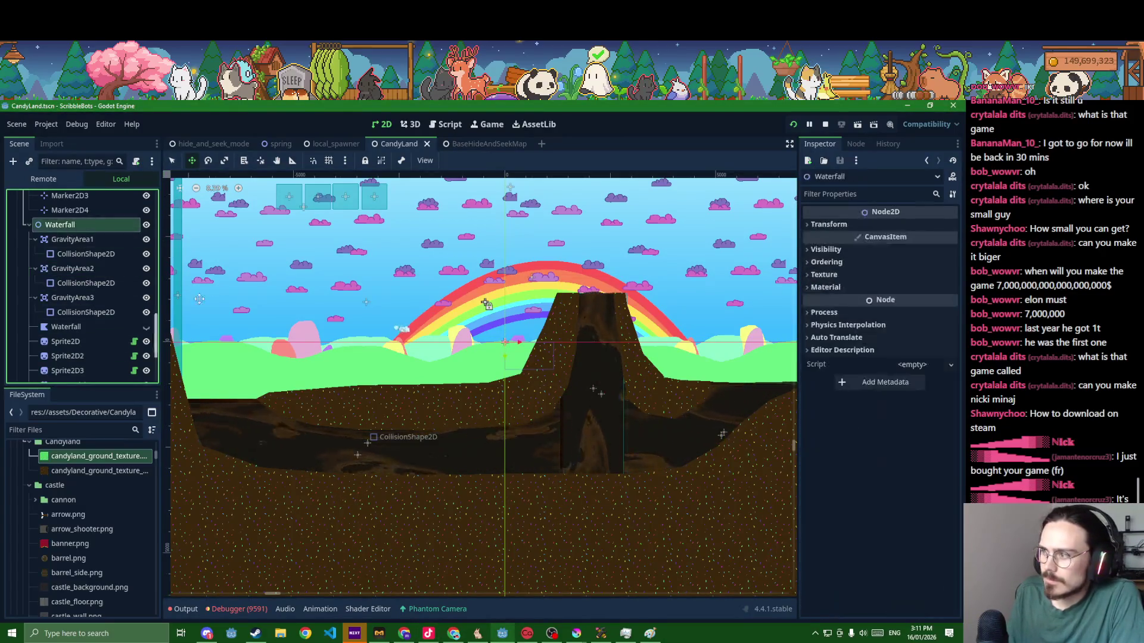
pyautogui.scroll(3, 459, 435)
pyautogui.scroll(2, 459, 435)
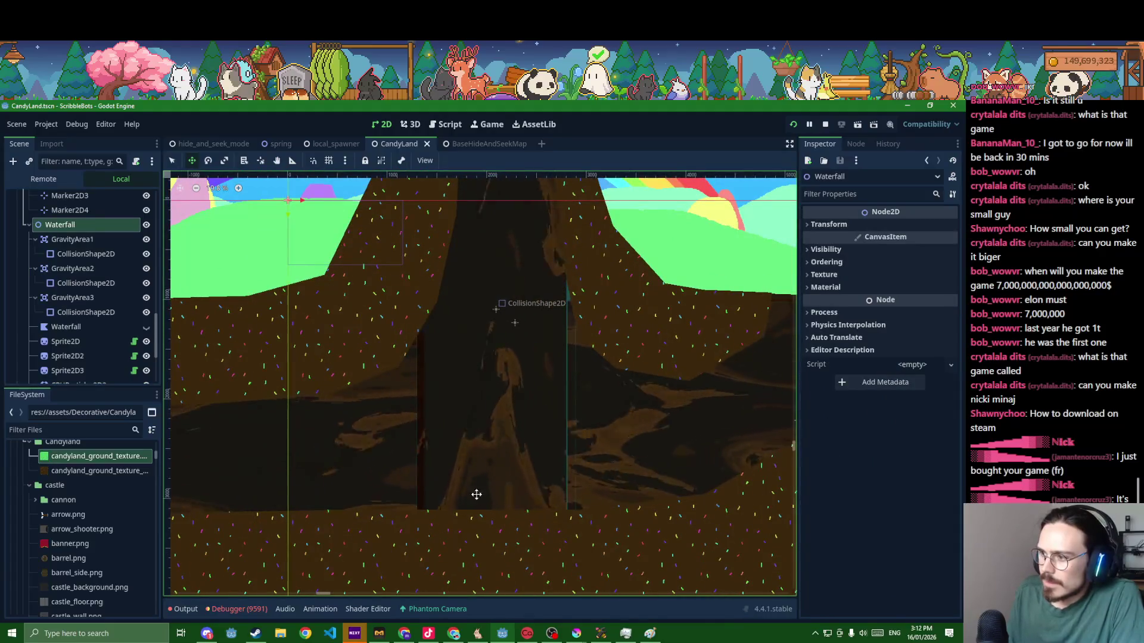
pyautogui.scroll(-2, 537, 429)
pyautogui.scroll(-2, 384, 493)
pyautogui.scroll(-1, 384, 492)
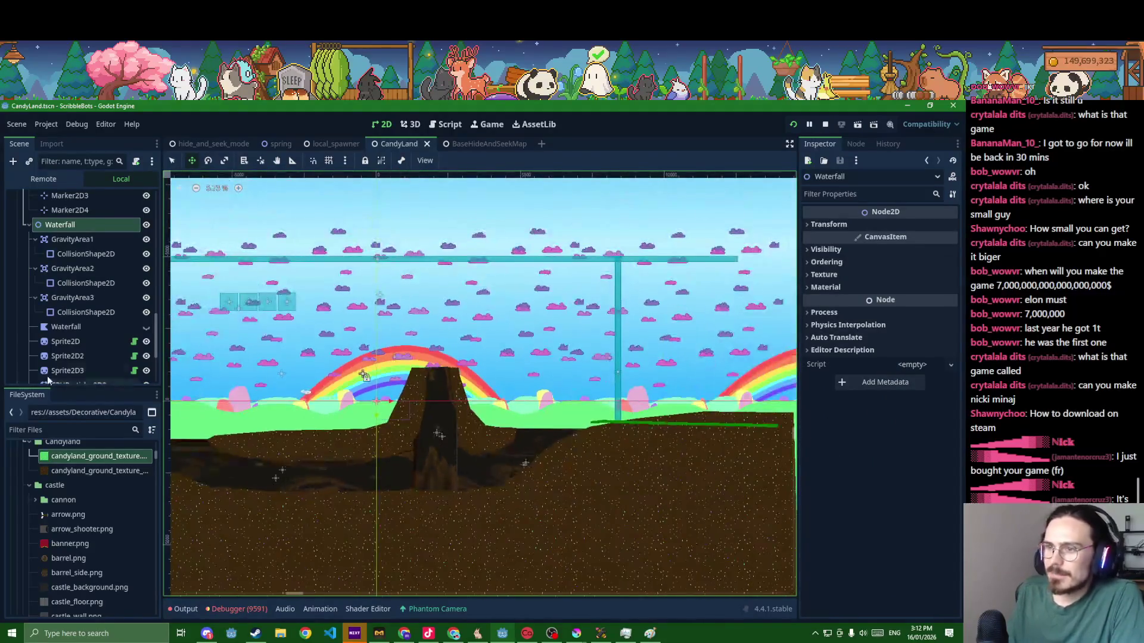
pyautogui.scroll(-3, 56, 355)
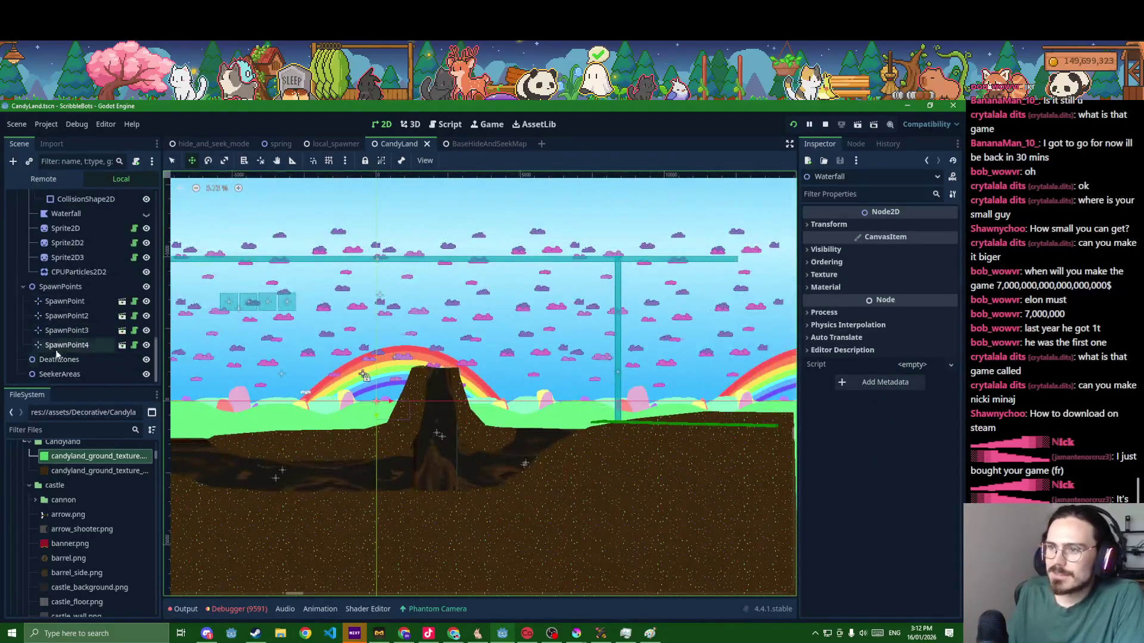
# - Select CPUParticles2D2 and reach its Color Initial Ramp gradient in the Inspector
pyautogui.click(79, 272)
pyautogui.scroll(5, 277, 379)
pyautogui.scroll(-1, 508, 363)
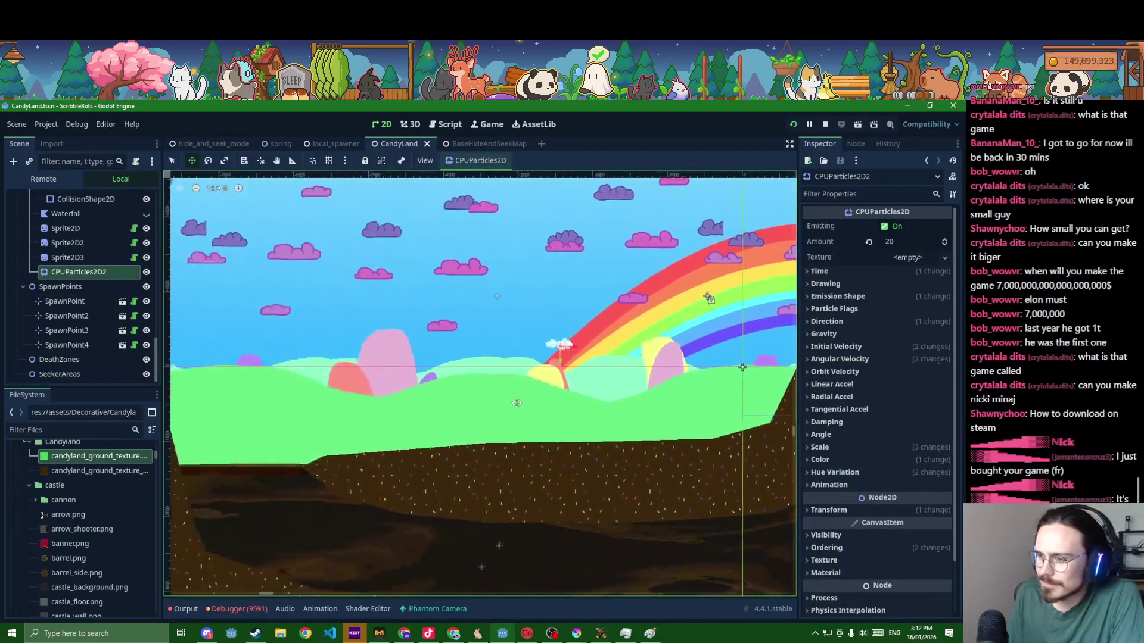
pyautogui.scroll(-1, 568, 302)
pyautogui.moveTo(568, 302); pyautogui.dragTo(490, 260)
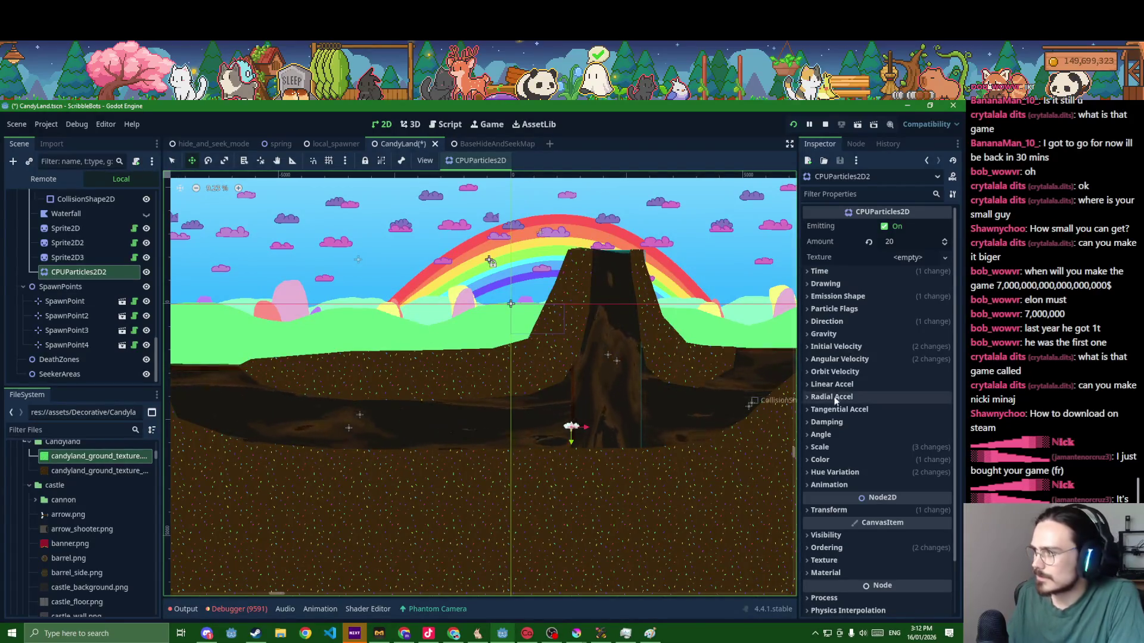
pyautogui.click(816, 486)
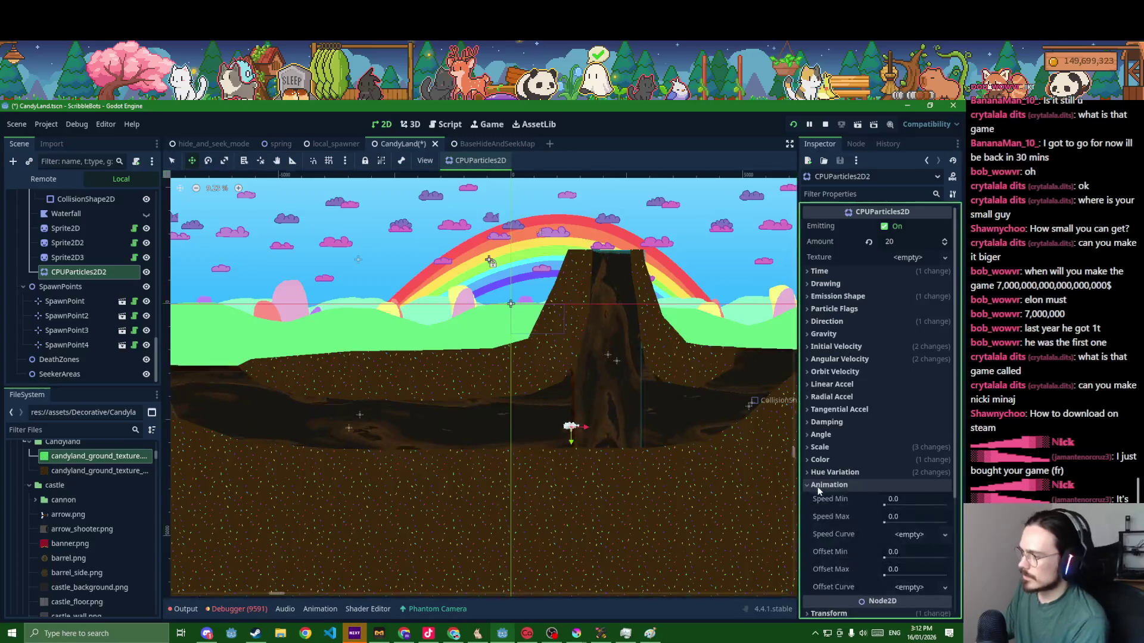
pyautogui.click(818, 472)
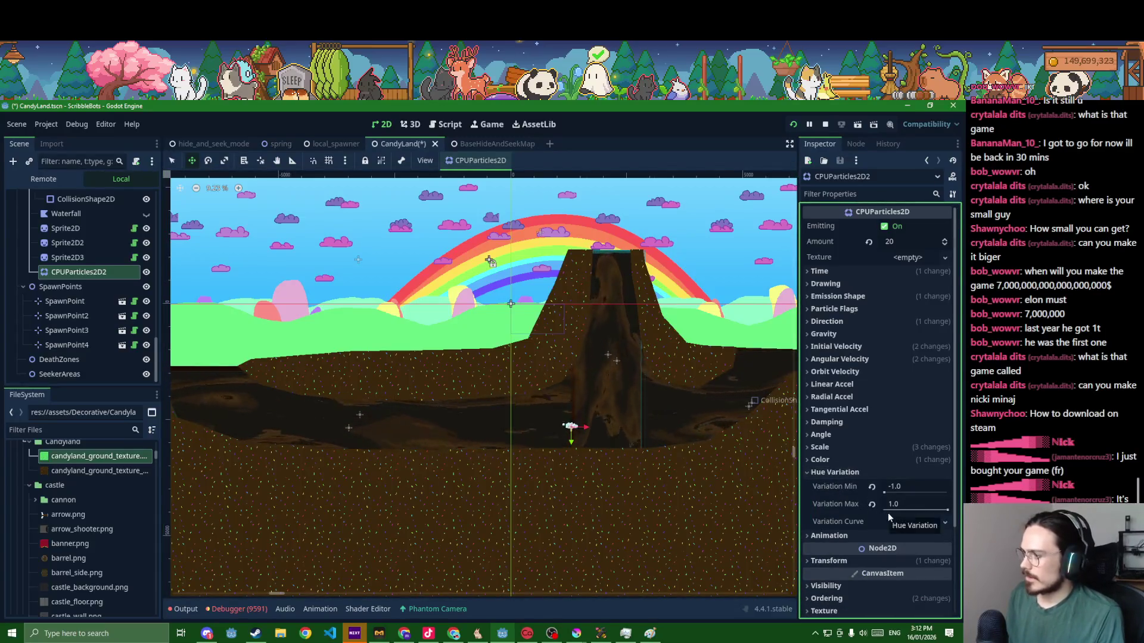
pyautogui.click(921, 524)
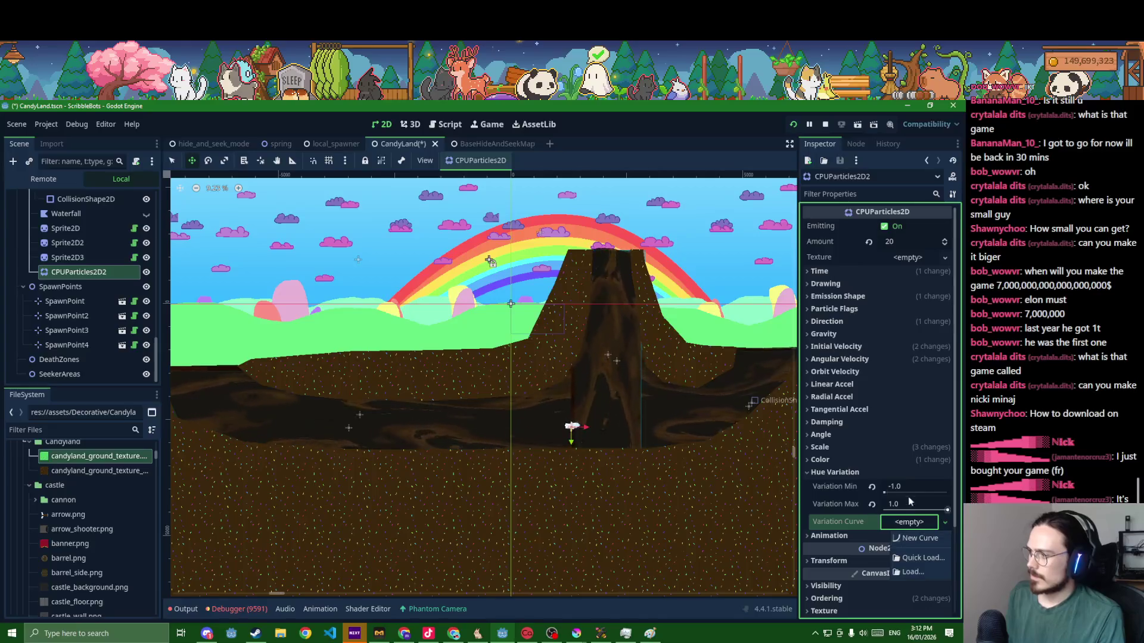
pyautogui.click(894, 466)
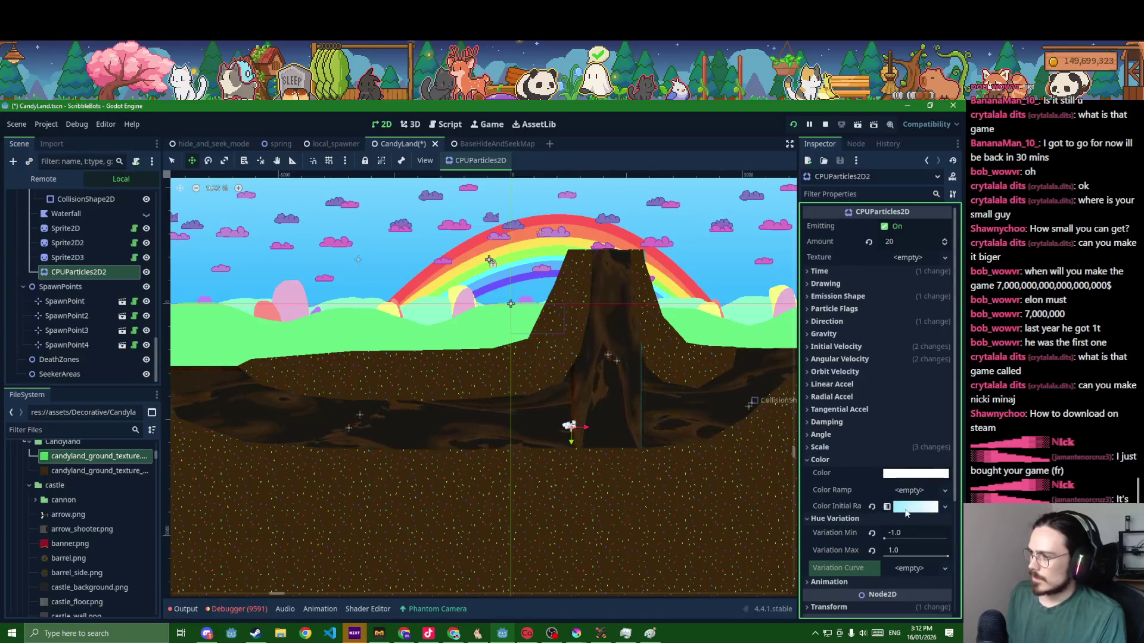
pyautogui.click(906, 508)
# - Recolour both gradient stops to dark, saturated red-browns and save the scene
pyautogui.click(933, 545)
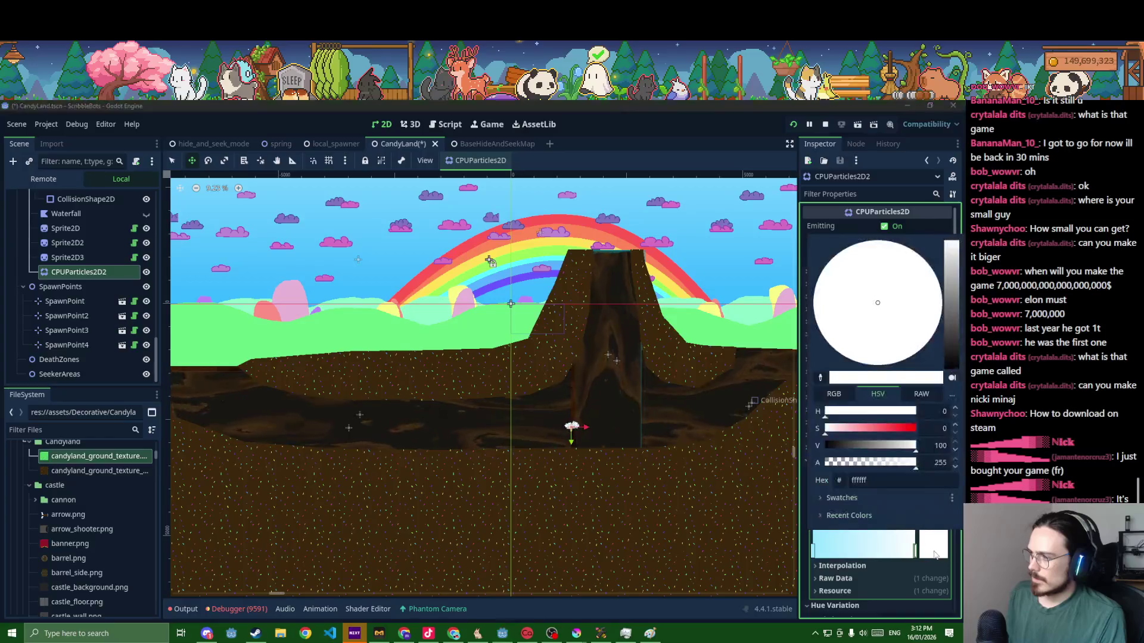
pyautogui.click(884, 428)
pyautogui.moveTo(857, 443); pyautogui.dragTo(841, 444)
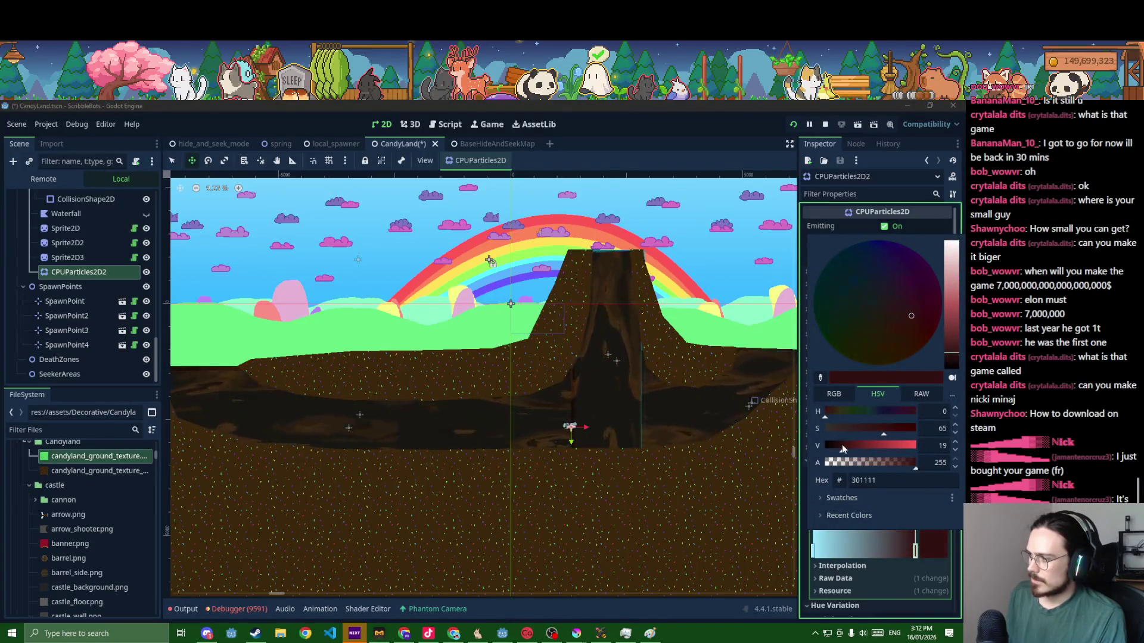
pyautogui.click(824, 543)
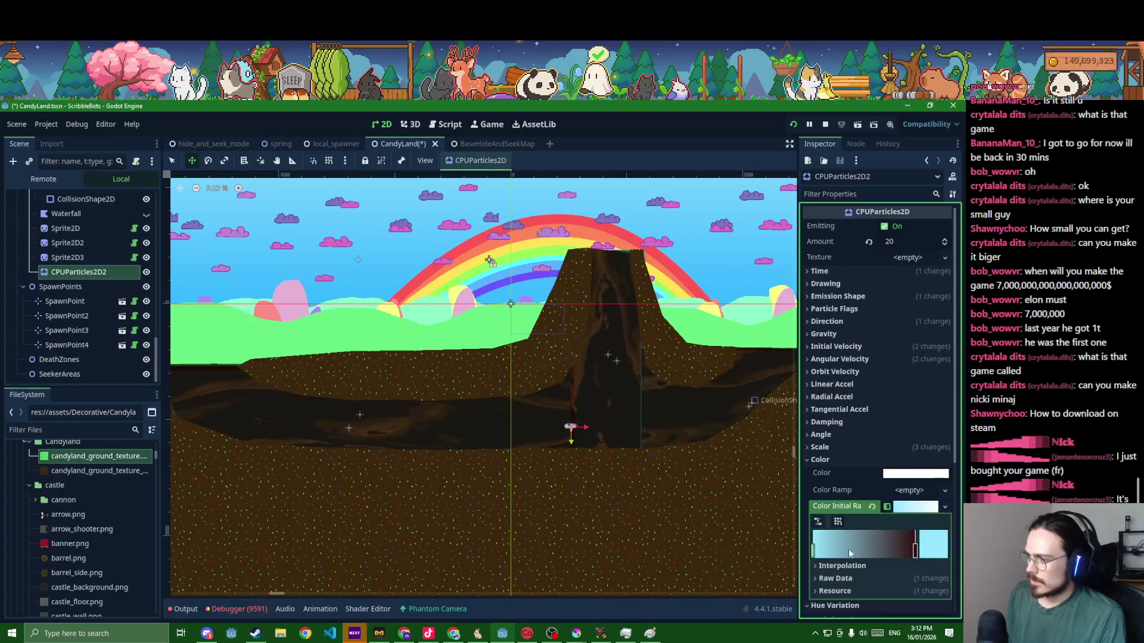
pyautogui.click(933, 545)
pyautogui.click(834, 412)
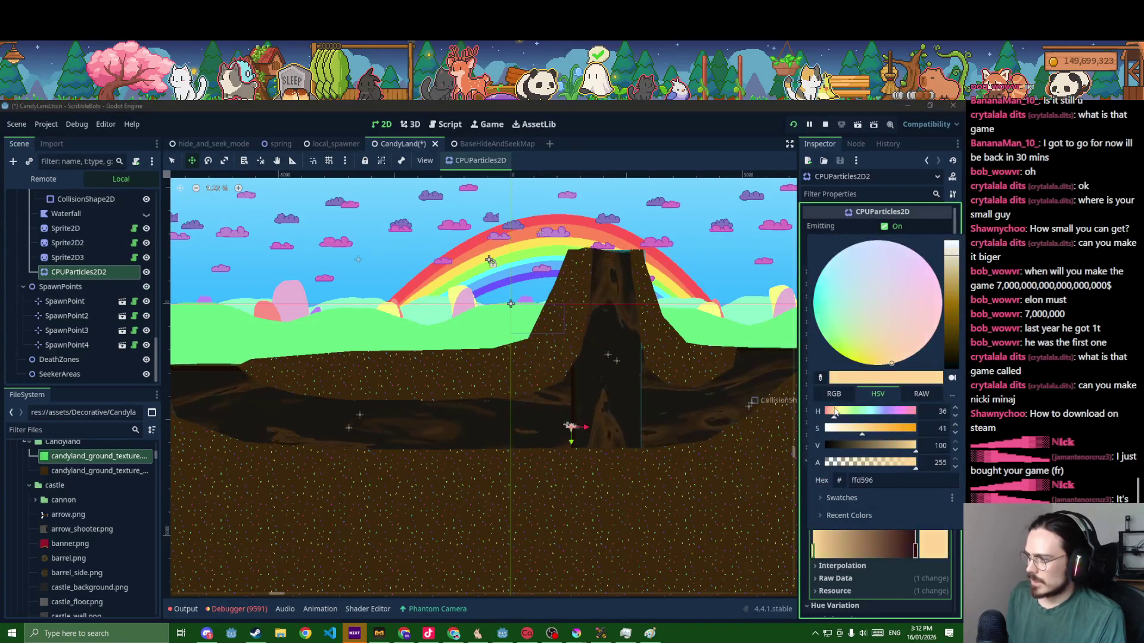
pyautogui.click(872, 445)
pyautogui.moveTo(829, 413); pyautogui.dragTo(828, 414)
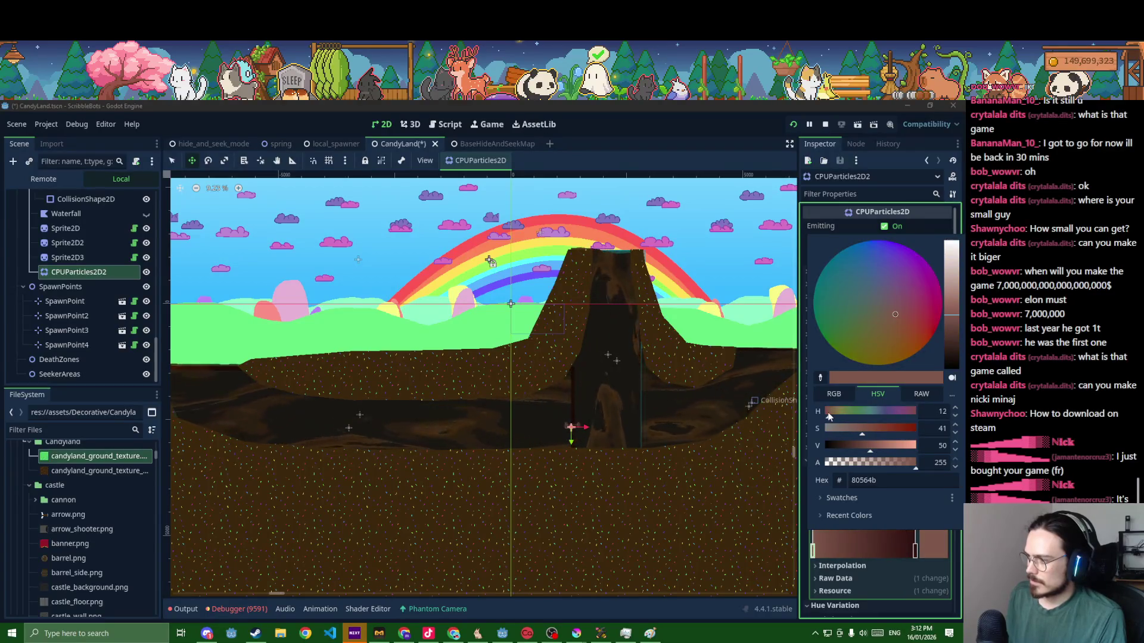
pyautogui.moveTo(895, 314); pyautogui.dragTo(967, 414)
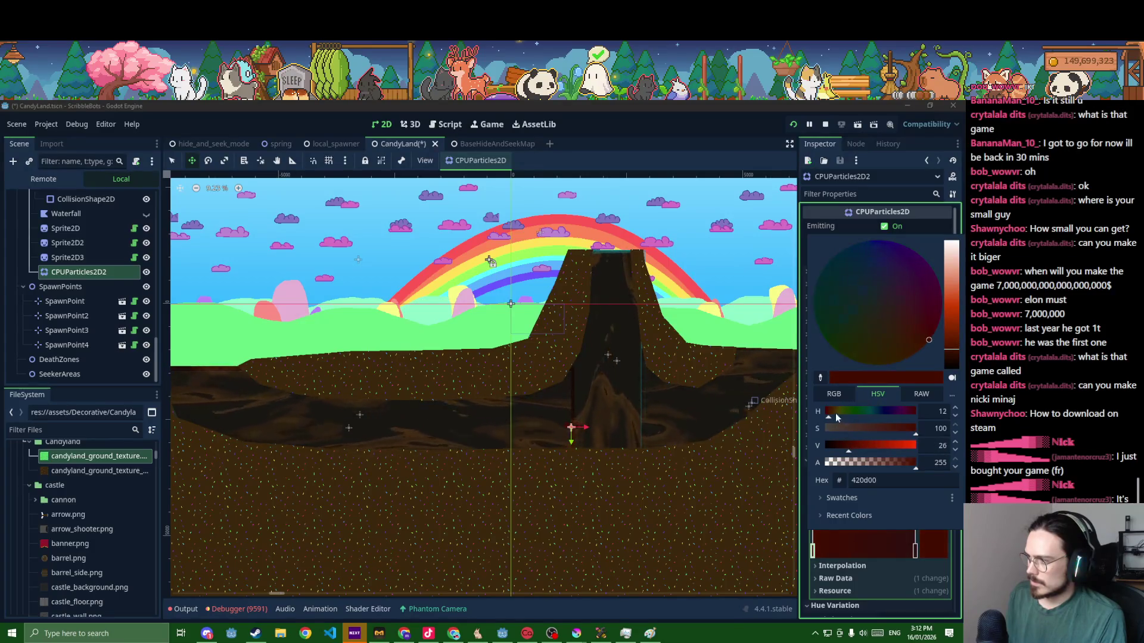
pyautogui.click(930, 549)
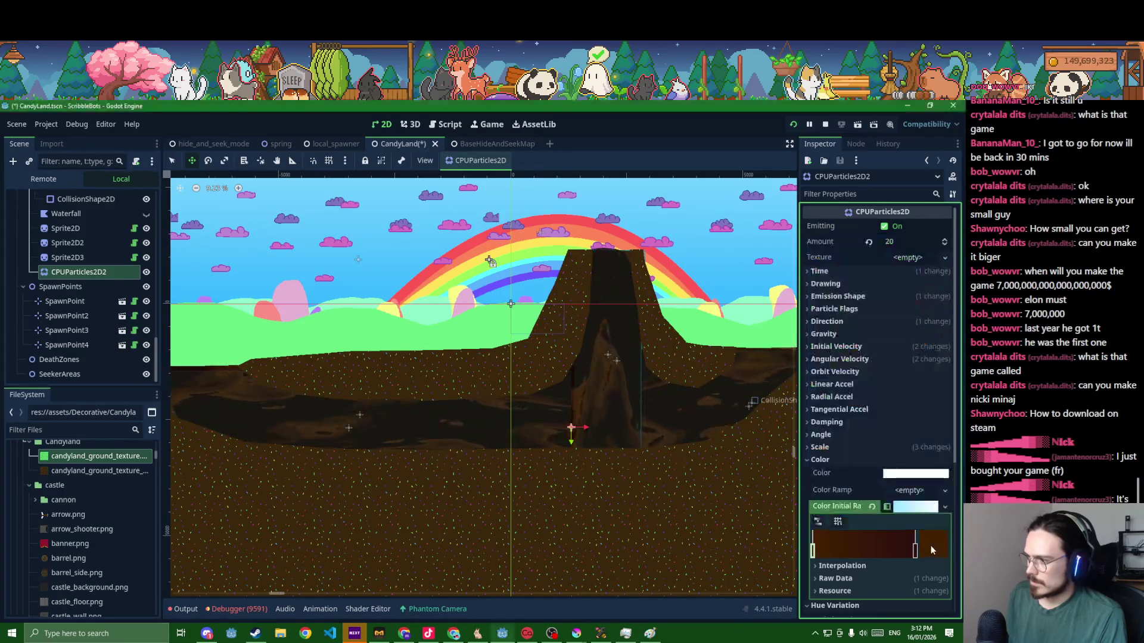
pyautogui.scroll(3, 689, 452)
pyautogui.scroll(2, 595, 439)
pyautogui.hotkey('ctrl', 's')
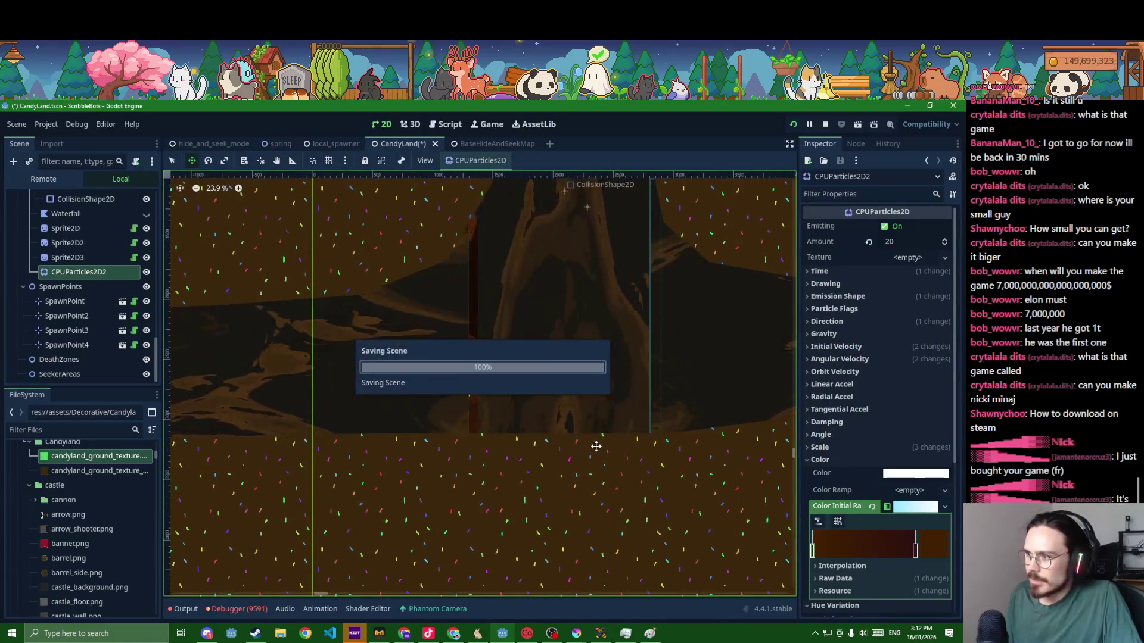
# - Set the particles' Scale Amount to Min 100 and Max 200 and save
pyautogui.click(831, 447)
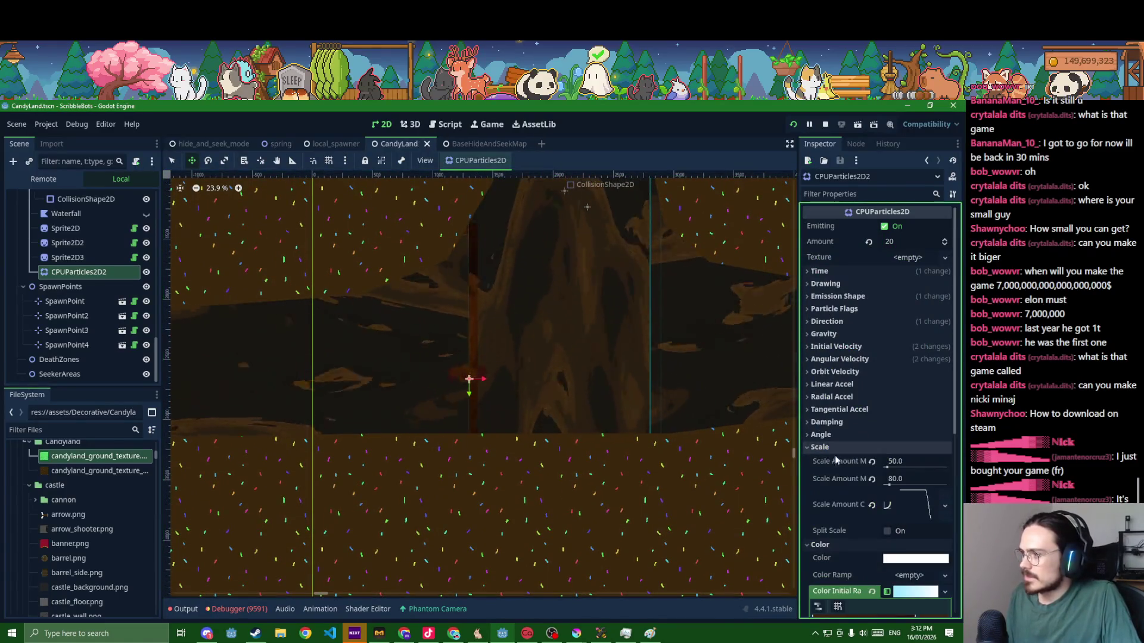
pyautogui.click(905, 462)
pyautogui.write('100')
pyautogui.press('Tab')
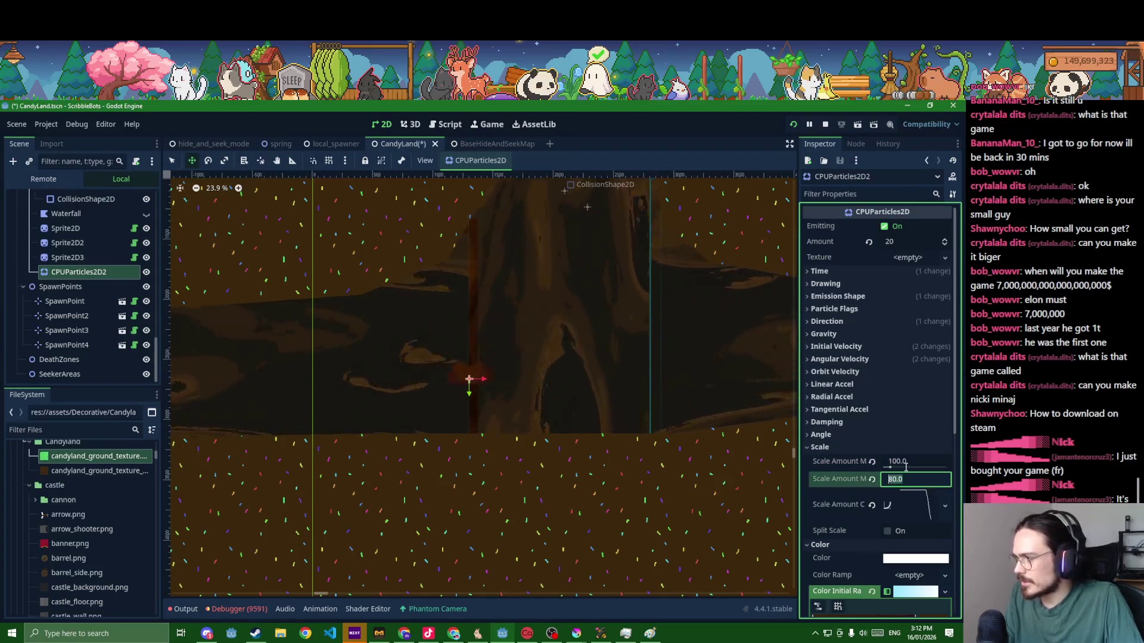
pyautogui.write('200')
pyautogui.press('Return')
pyautogui.hotkey('ctrl', 's')
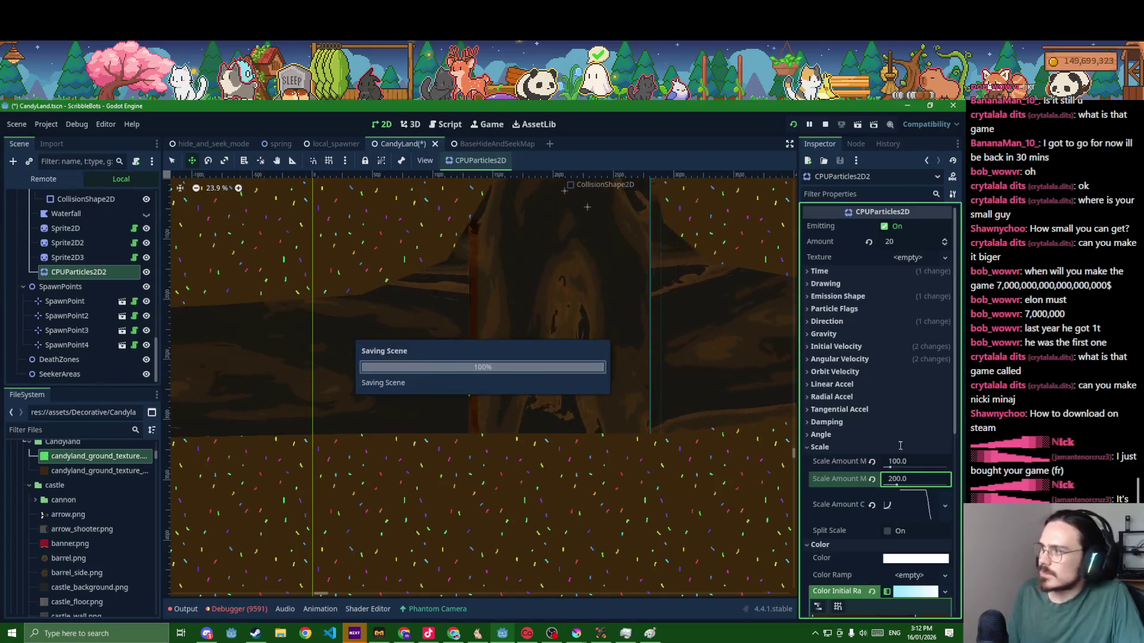
# - Set the emission rectangle's vertical extent to 1000, then 800 px, and save
pyautogui.click(855, 287)
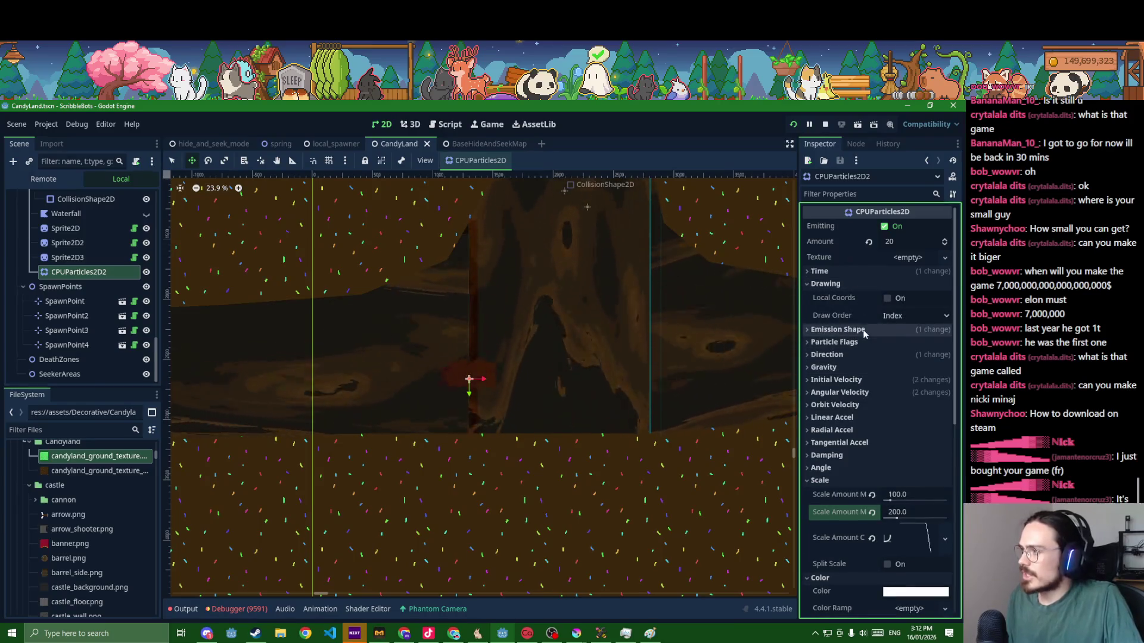
pyautogui.click(861, 329)
pyautogui.click(904, 379)
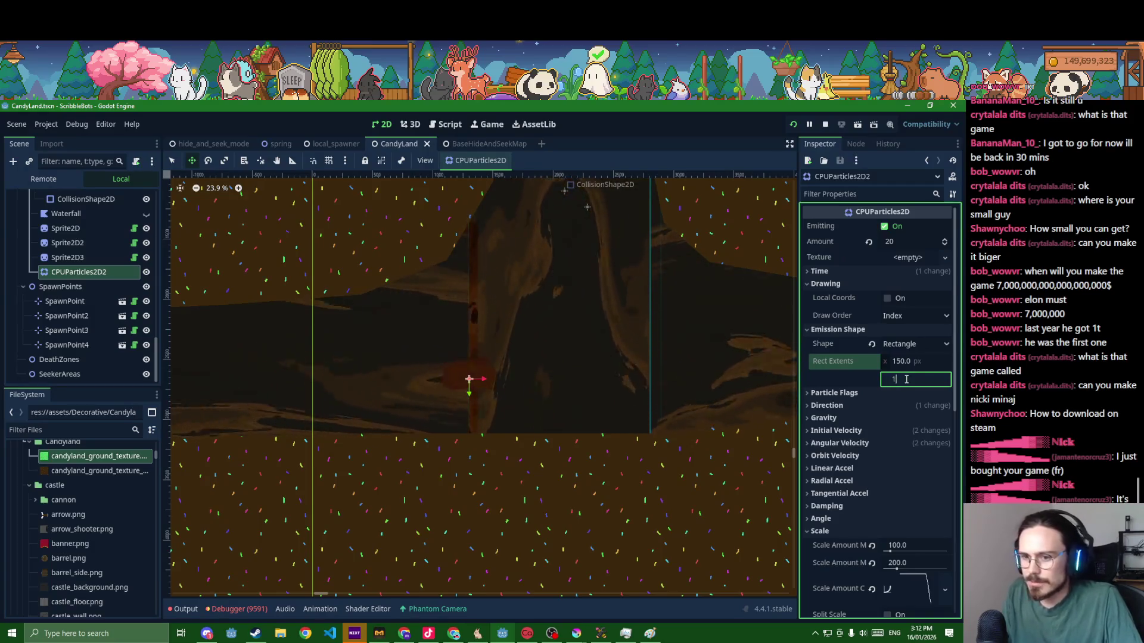
pyautogui.write('1000')
pyautogui.press('Return')
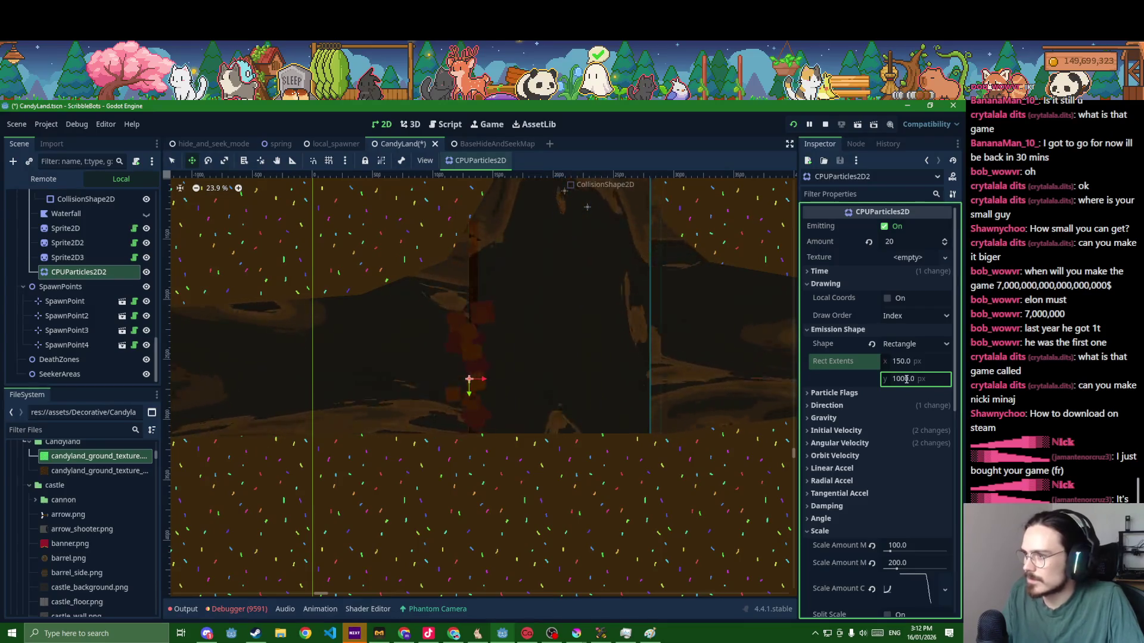
pyautogui.scroll(-2, 658, 417)
pyautogui.scroll(-1, 658, 418)
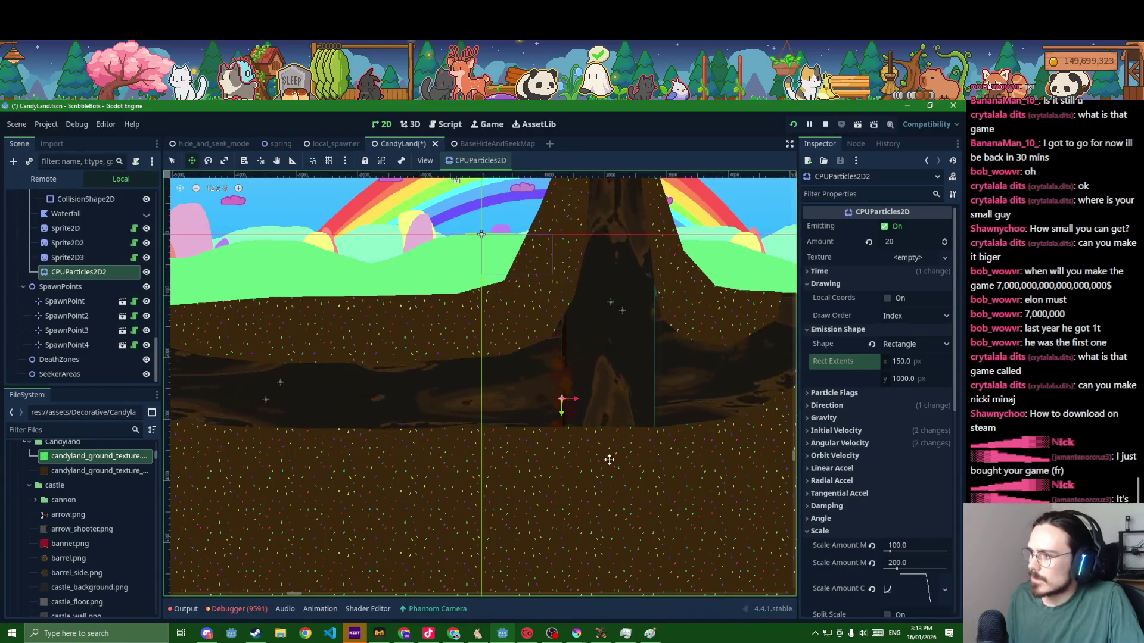
pyautogui.click(909, 380)
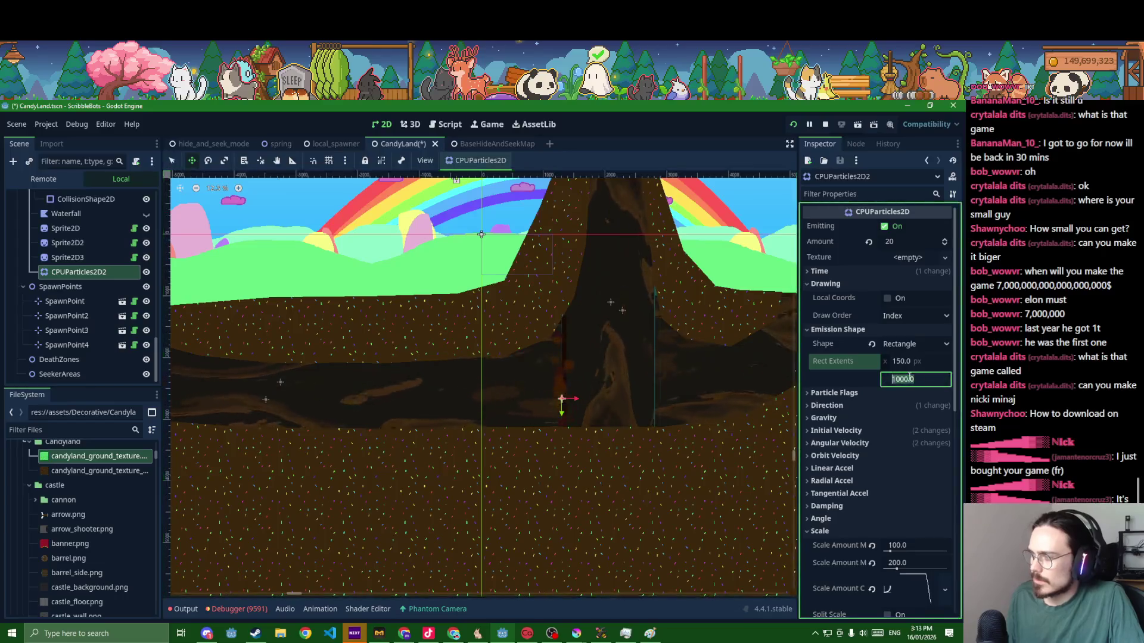
pyautogui.write('800')
pyautogui.press('Return')
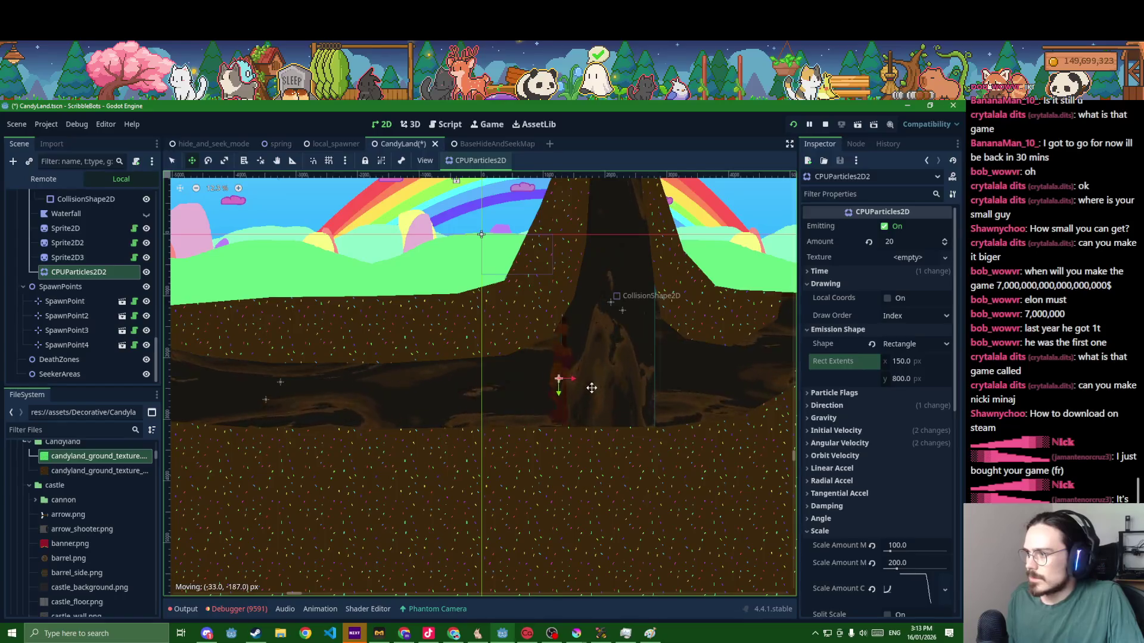
pyautogui.hotkey('ctrl', 's')
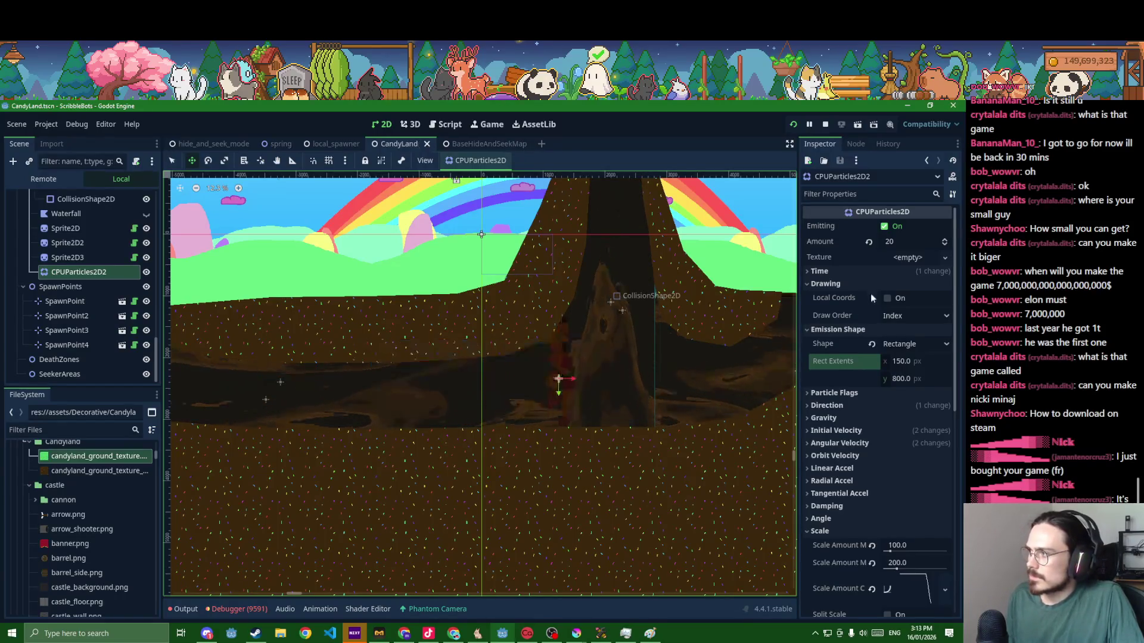
# - Set particle Amount to 30, duplicate the emitter to the right of the trunk and save
pyautogui.click(896, 242)
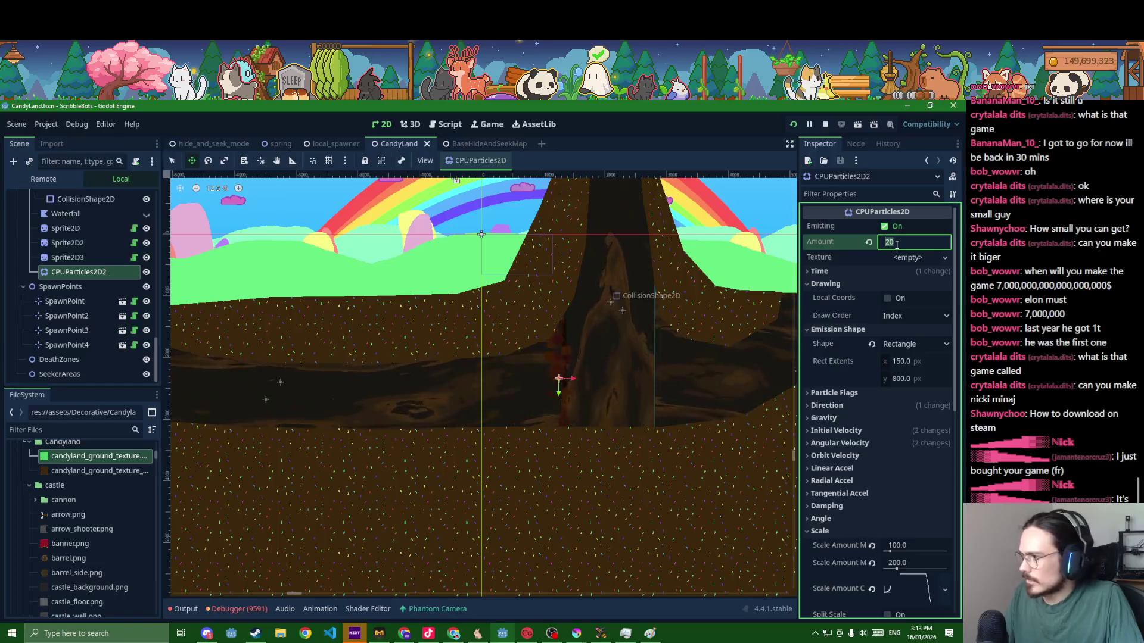
pyautogui.write('30')
pyautogui.hotkey('ctrl', 's')
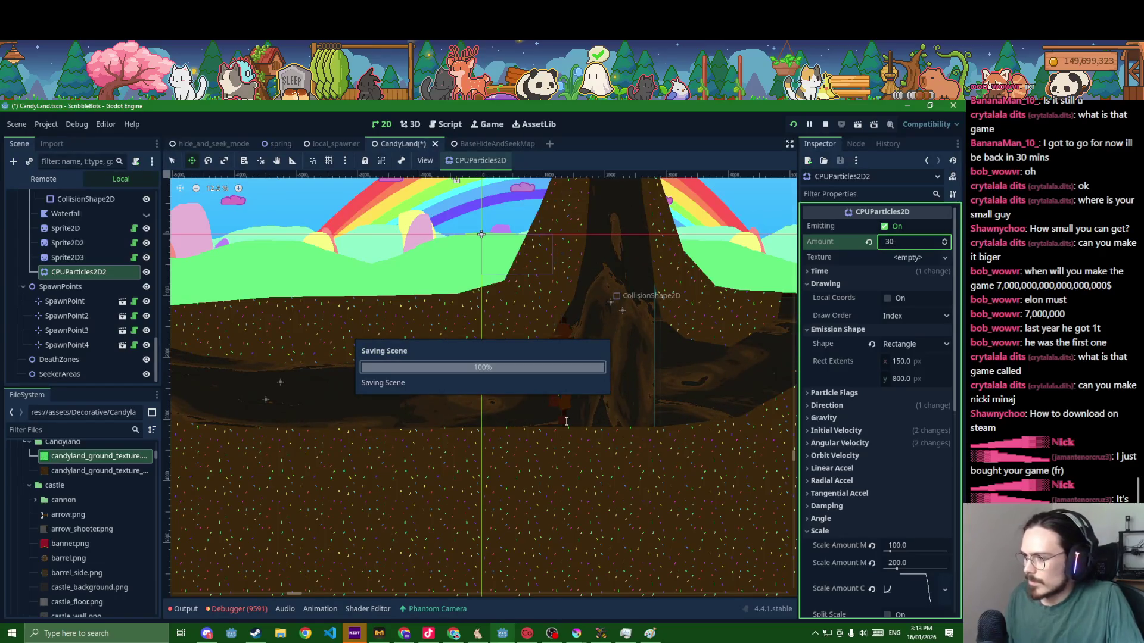
pyautogui.hotkey('ctrl', 'd')
pyautogui.moveTo(582, 384); pyautogui.dragTo(666, 382)
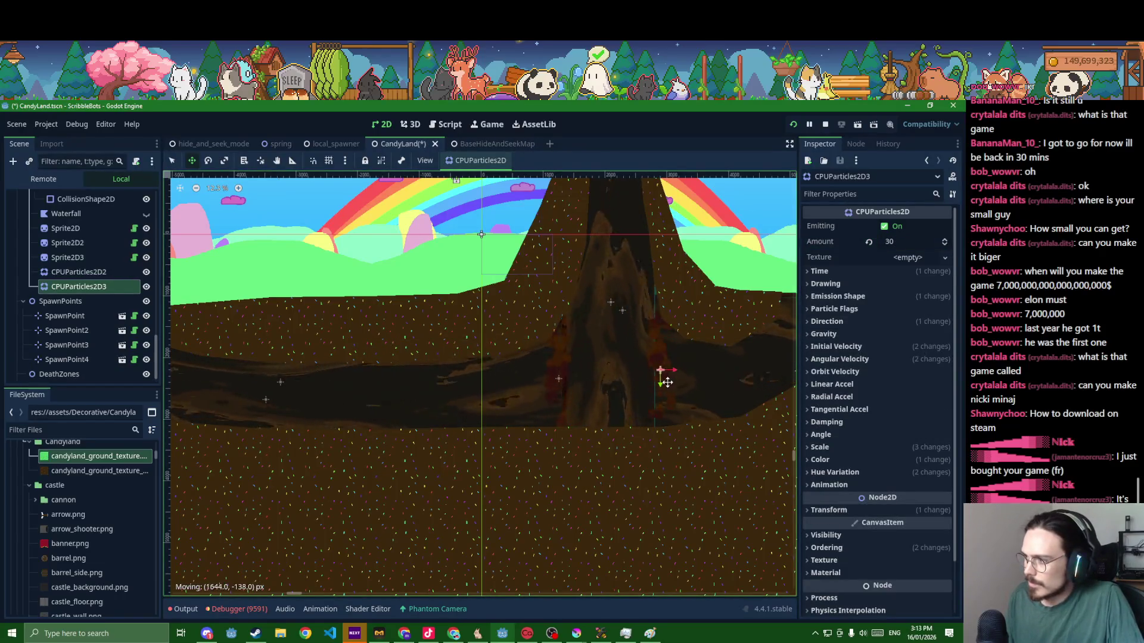
pyautogui.hotkey('ctrl', 's')
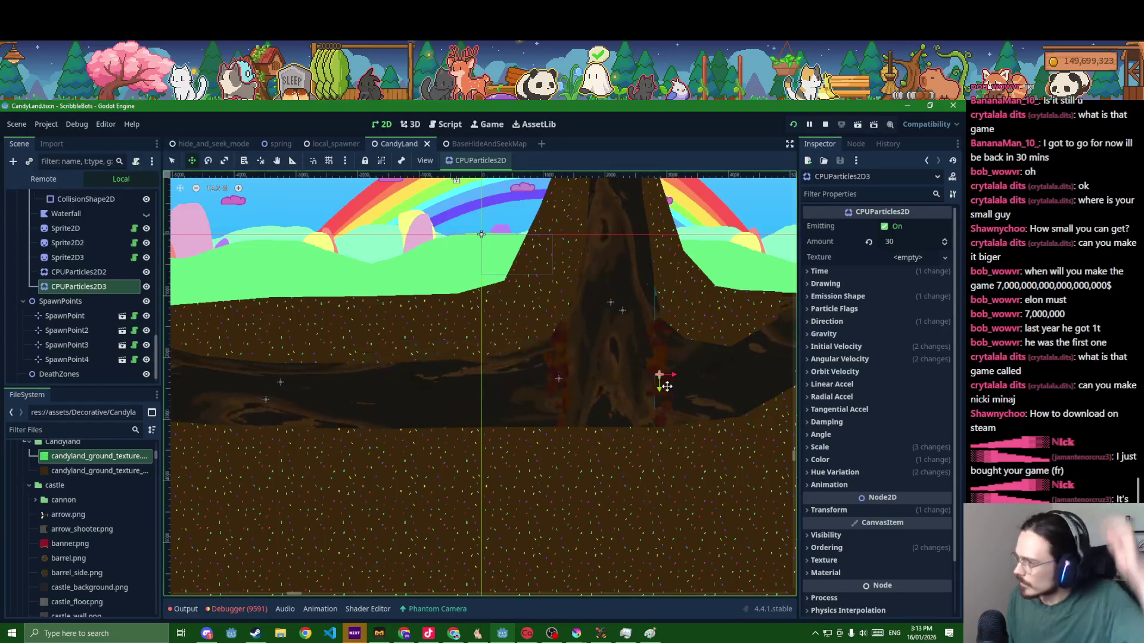
pyautogui.scroll(-2, 688, 411)
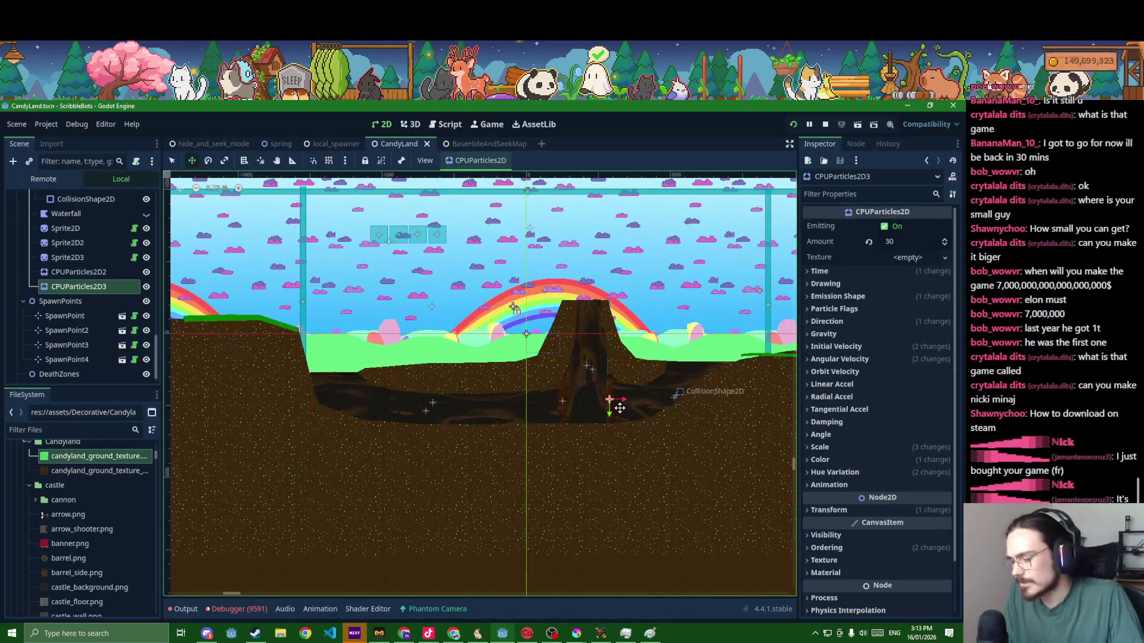
# - Quick-open the GameData.gd script
pyautogui.hotkey('ctrl', 'shift', 'o')
pyautogui.write('game')
pyautogui.press('Escape')
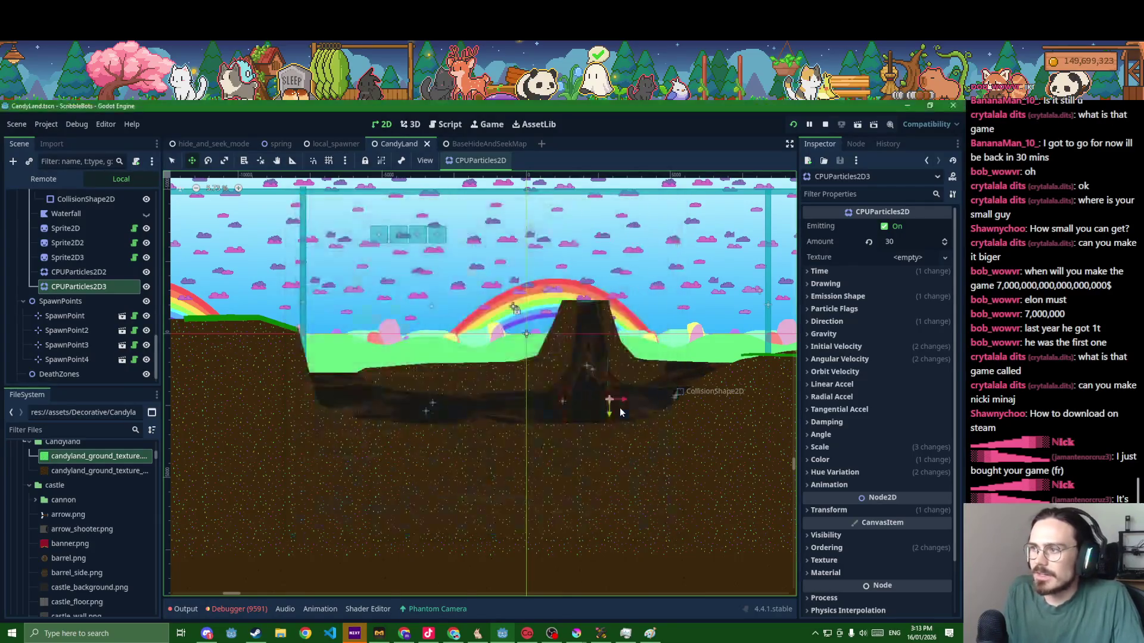
pyautogui.scroll(-5, 431, 453)
pyautogui.scroll(-5, 431, 453)
pyautogui.scroll(-5, 431, 454)
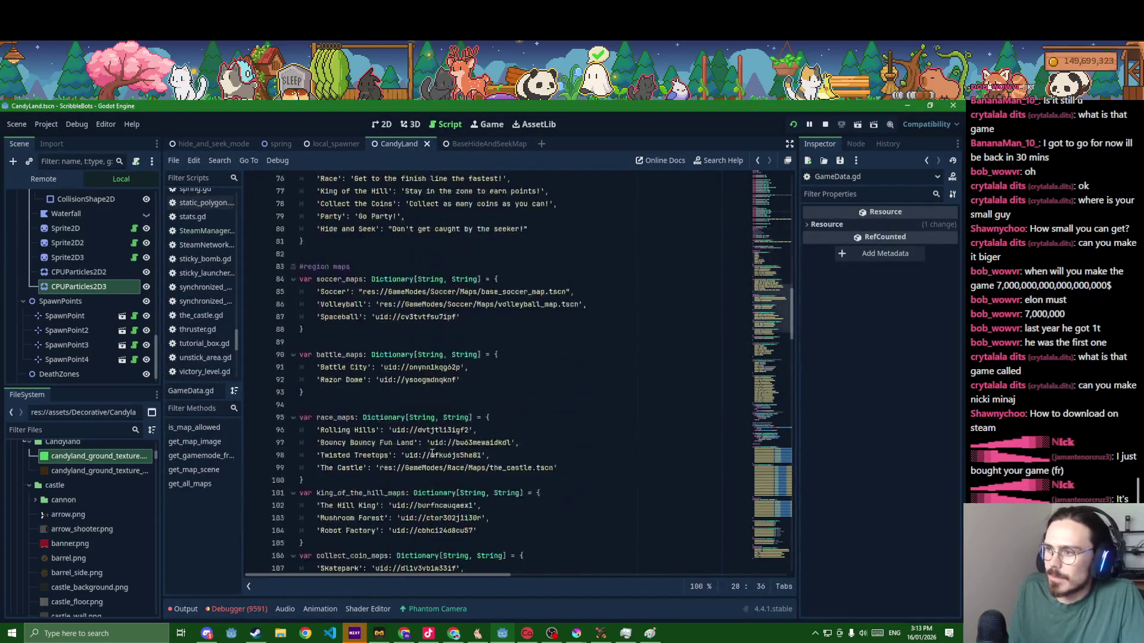
pyautogui.scroll(-4, 432, 453)
pyautogui.scroll(-3, 431, 453)
pyautogui.scroll(-3, 431, 453)
pyautogui.scroll(-2, 431, 453)
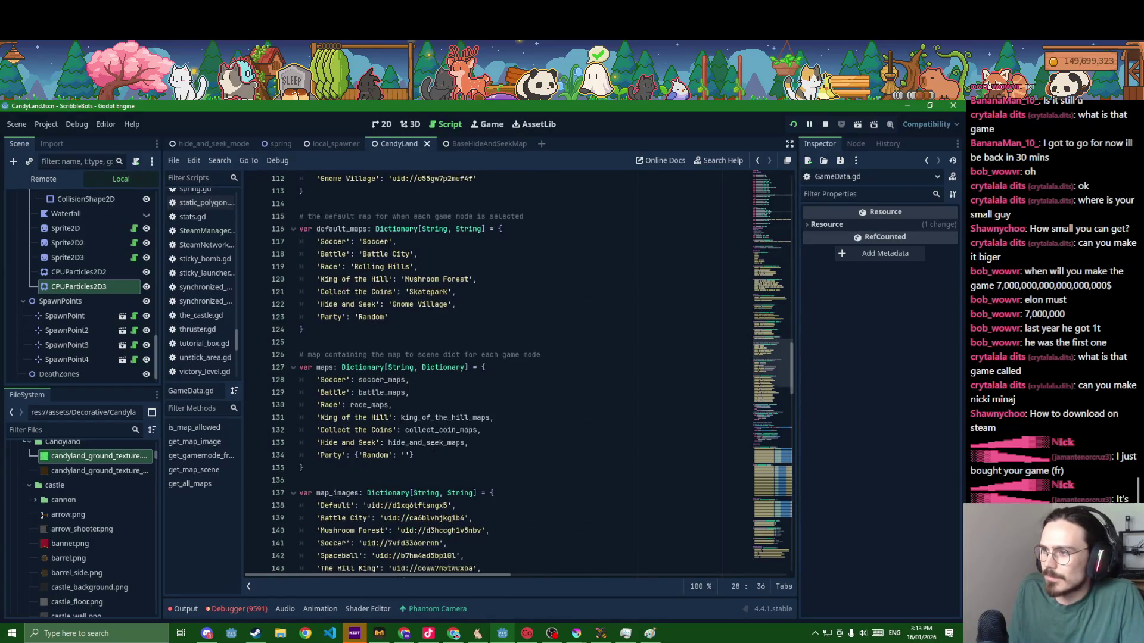
pyautogui.scroll(-5, 355, 433)
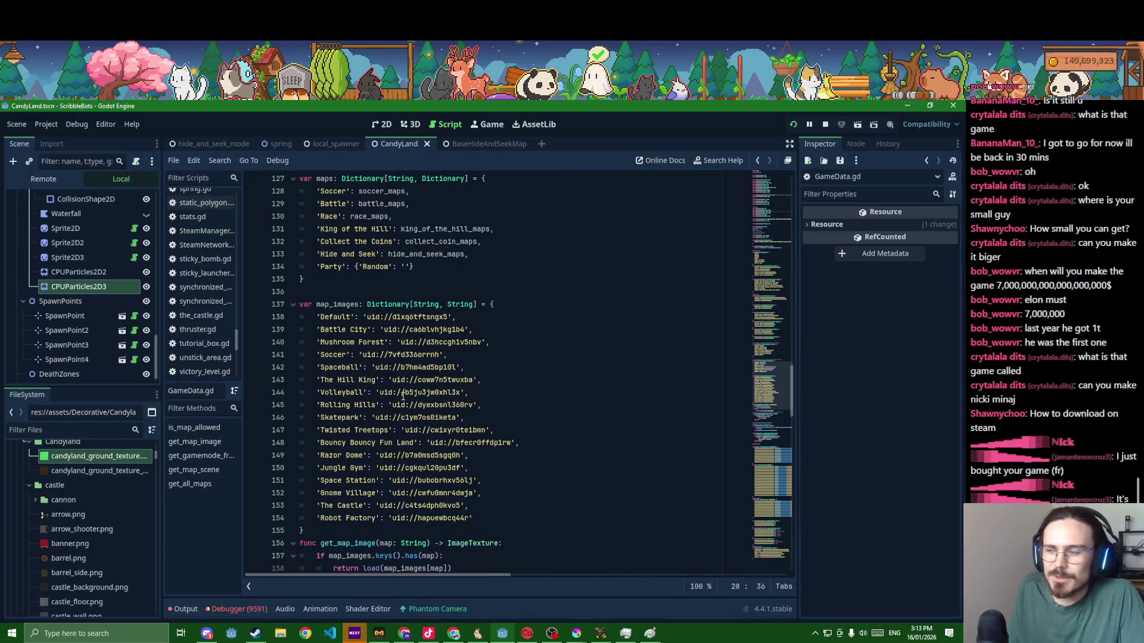
pyautogui.scroll(-2, 398, 402)
pyautogui.scroll(4, 447, 382)
pyautogui.scroll(3, 447, 381)
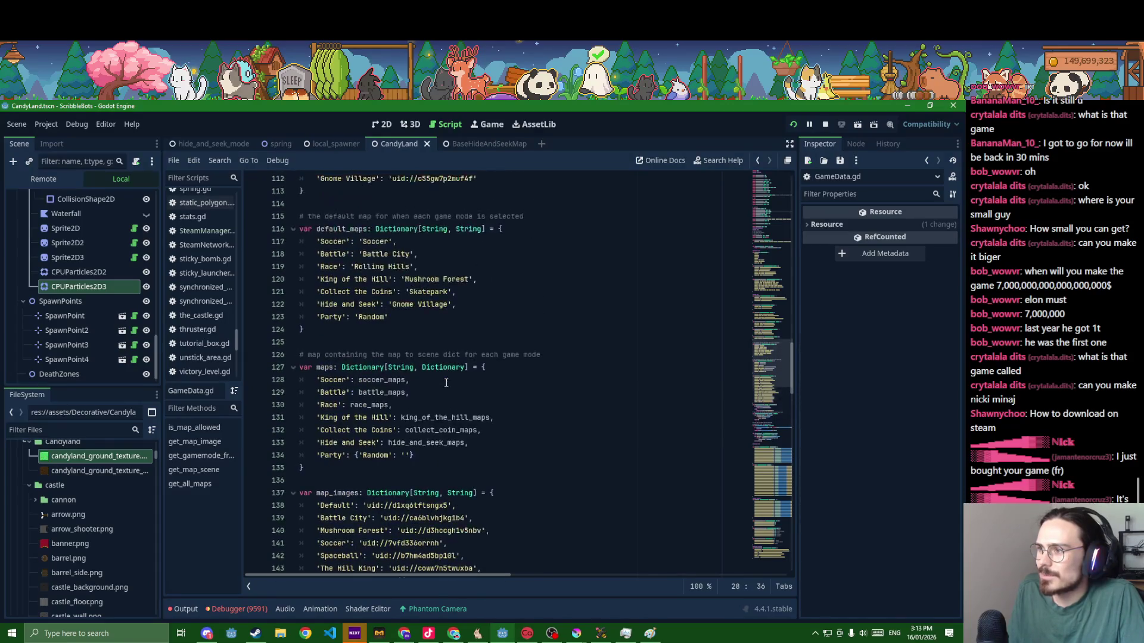
pyautogui.scroll(3, 447, 382)
pyautogui.scroll(2, 447, 382)
pyautogui.scroll(3, 446, 382)
pyautogui.scroll(2, 446, 382)
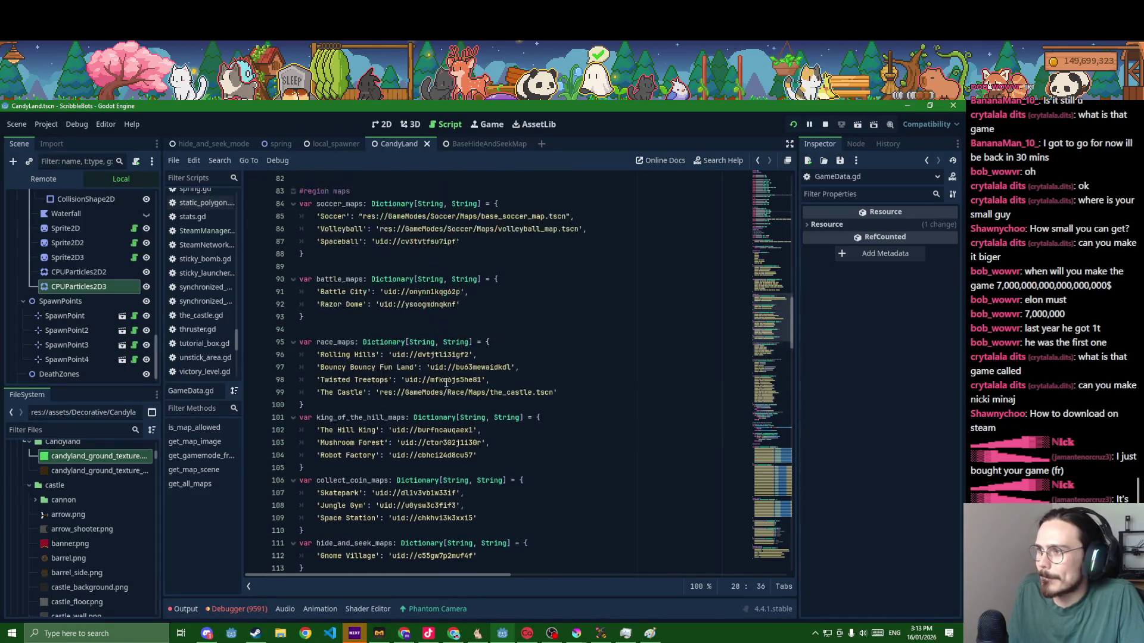
pyautogui.scroll(-2, 446, 382)
# - Add a Candyland entry with the CandyLand.tscn UID to hide_and_seek_maps and save
pyautogui.click(496, 477)
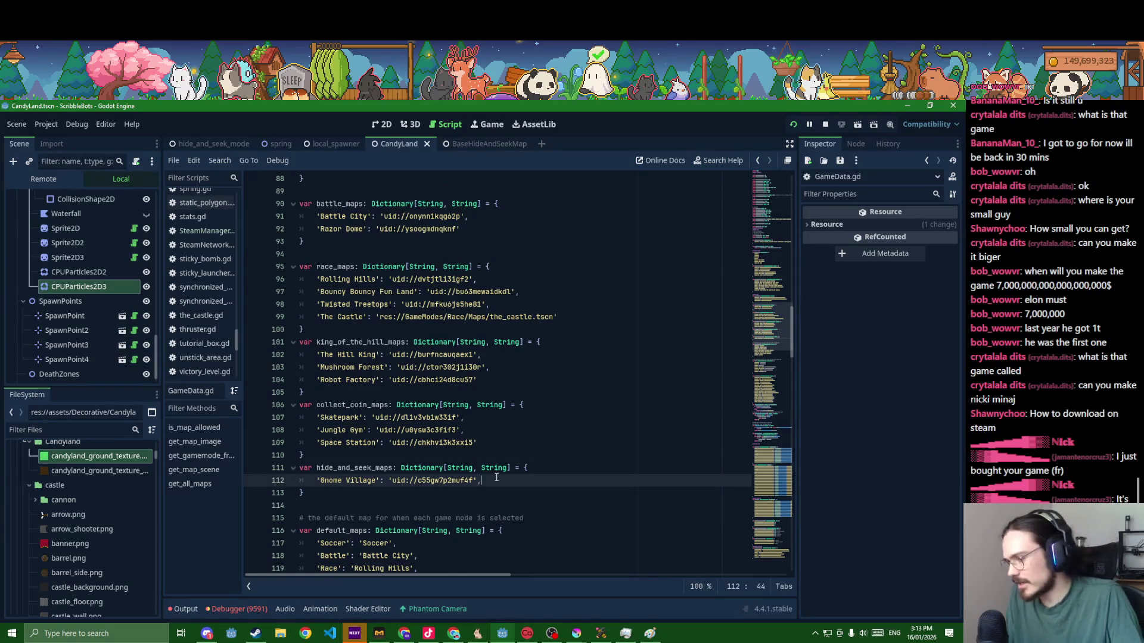
pyautogui.press('Return')
pyautogui.write('candy')
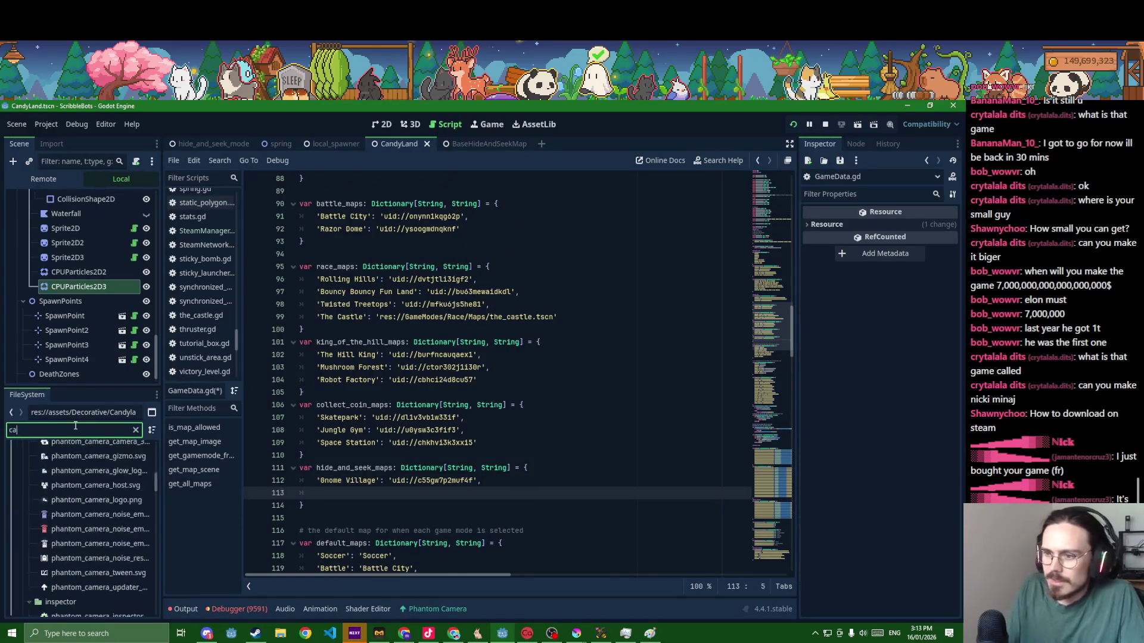
pyautogui.rightClick(43, 600)
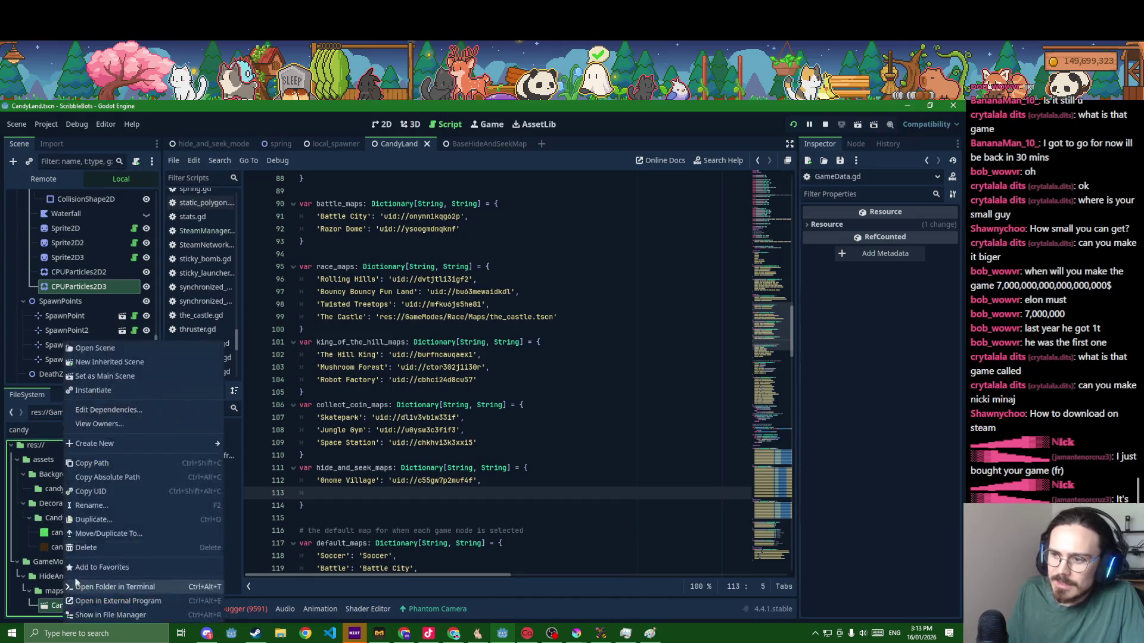
pyautogui.click(106, 491)
pyautogui.click(416, 496)
pyautogui.write("'Candyland':")
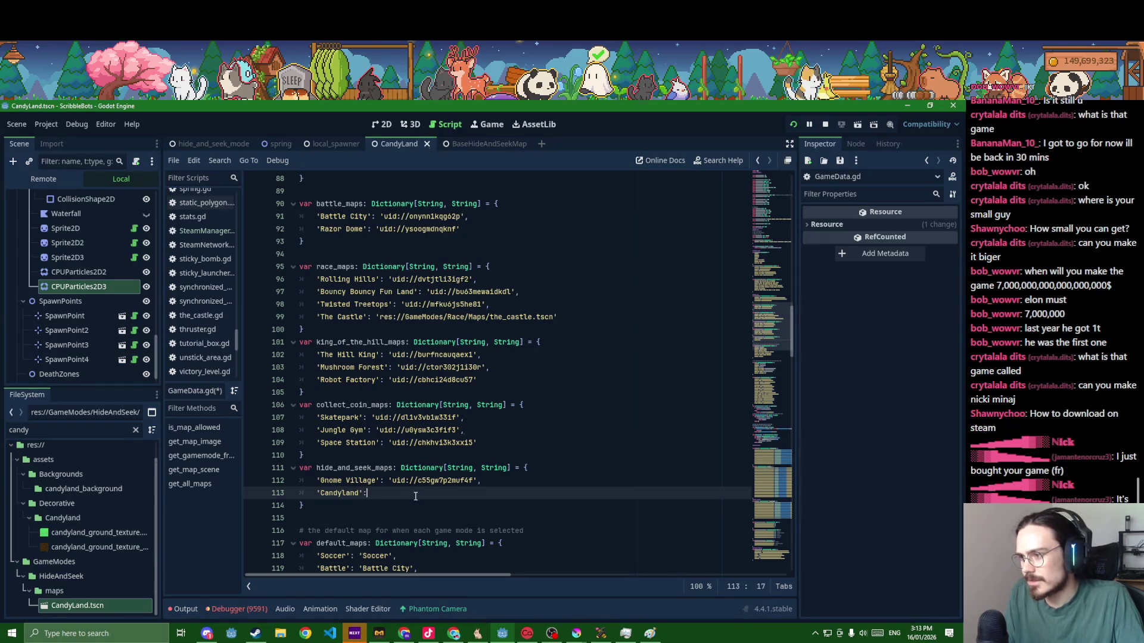
pyautogui.write("'uid://vw25xcfklapm")
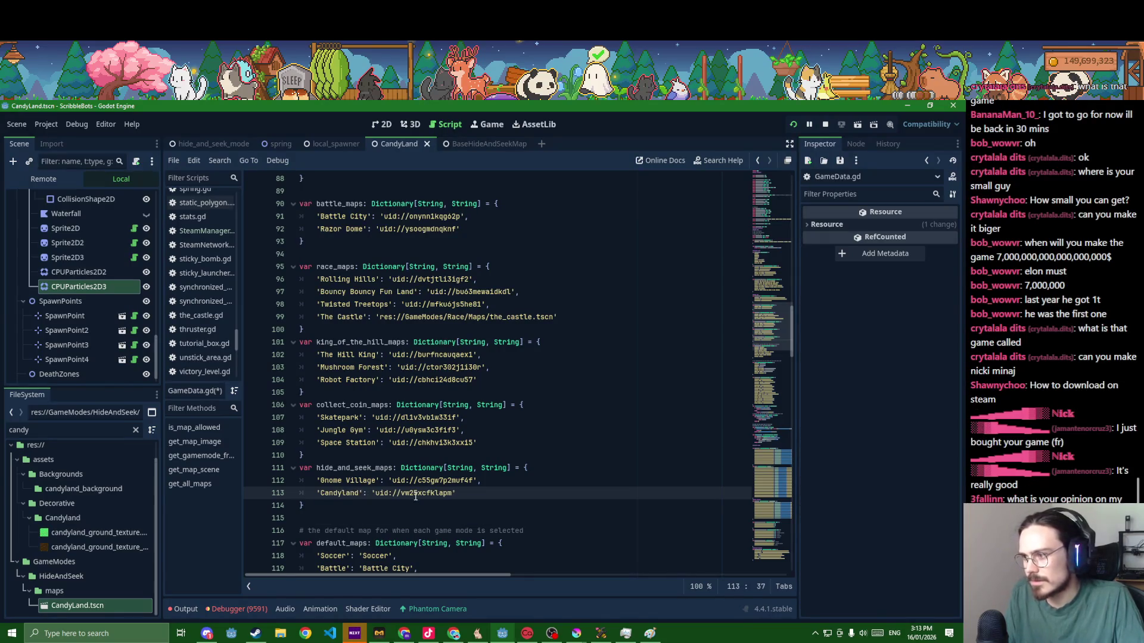
pyautogui.hotkey('ctrl', 's')
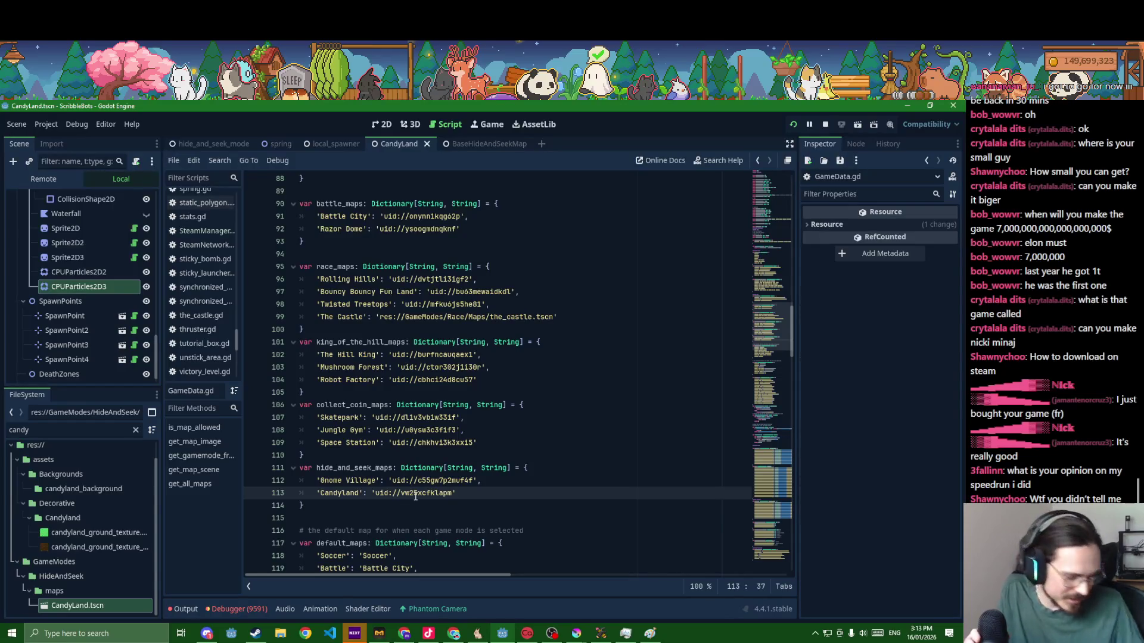
pyautogui.moveTo(418, 493)
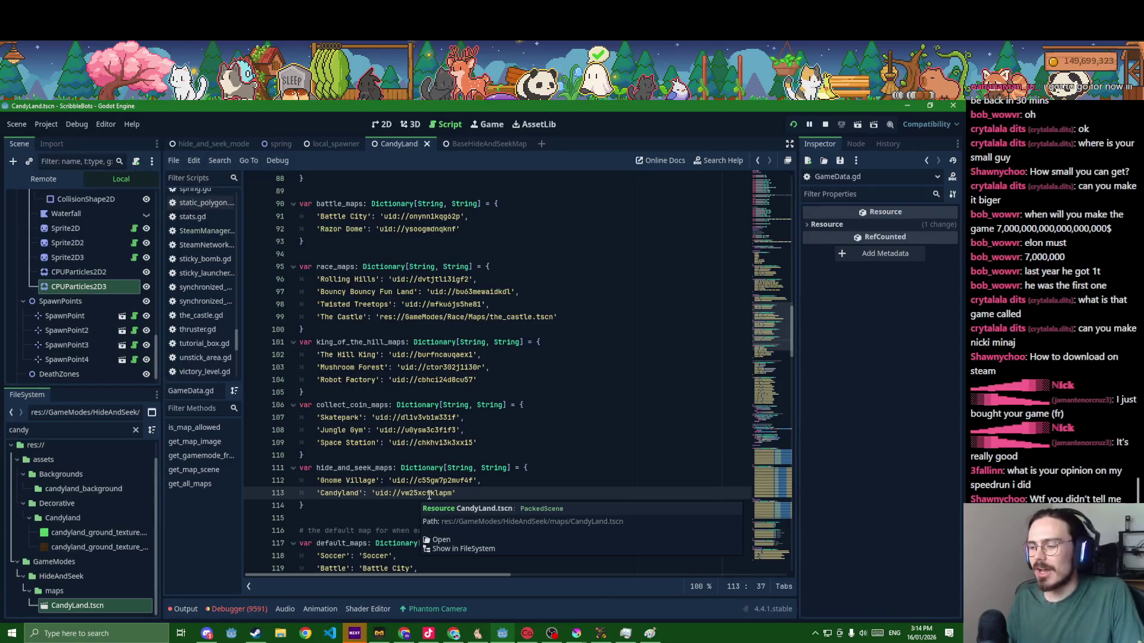
pyautogui.click(556, 458)
pyautogui.hotkey('ctrl', 's')
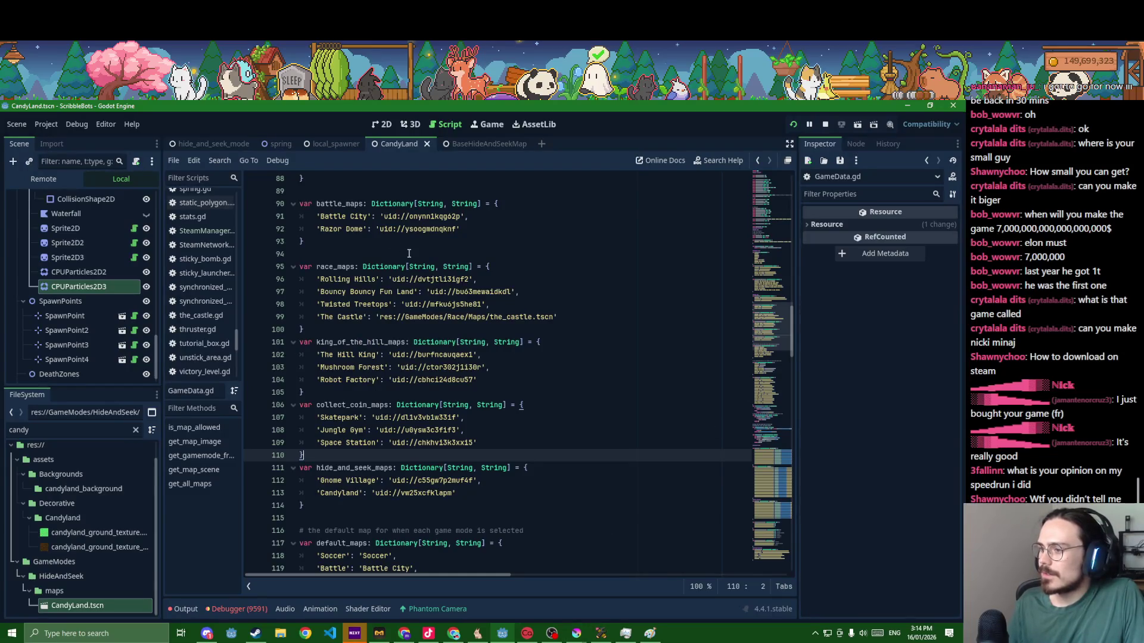
pyautogui.scroll(-3, 399, 268)
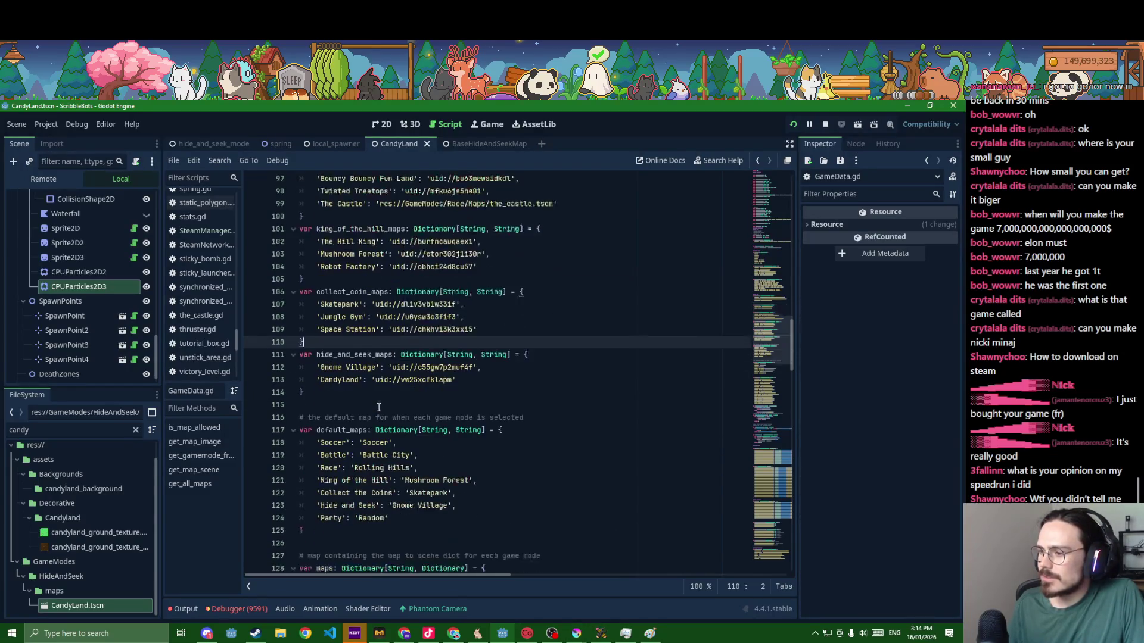
pyautogui.scroll(3, 379, 408)
pyautogui.scroll(3, 379, 407)
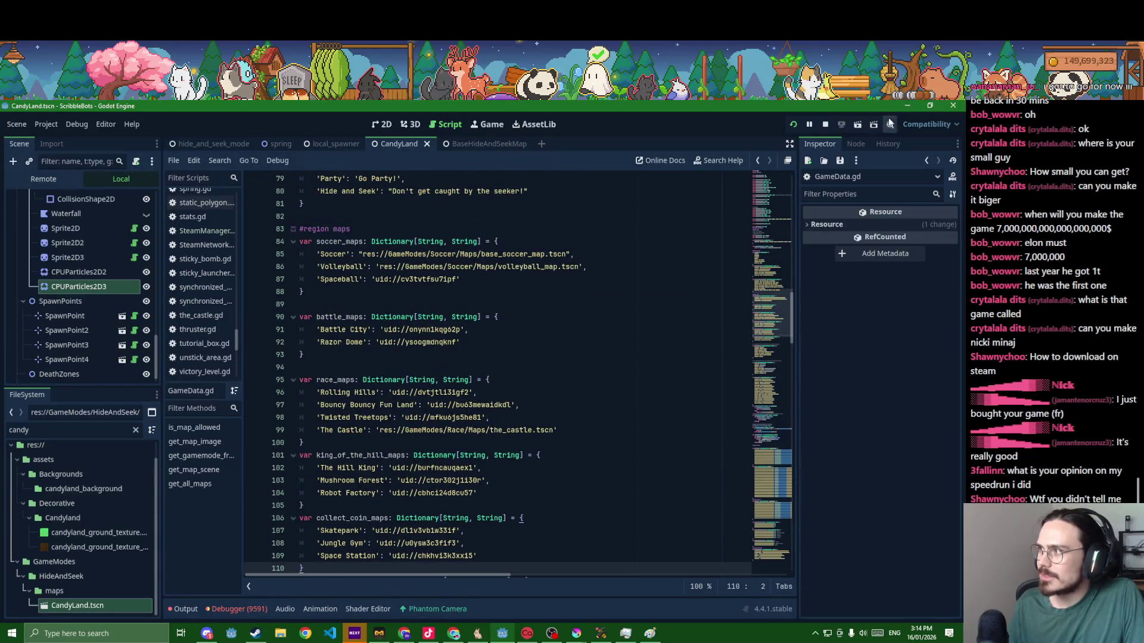
# - Rerun the project and start a 1-player Hide and Seek lobby on Candyland
pyautogui.click(825, 129)
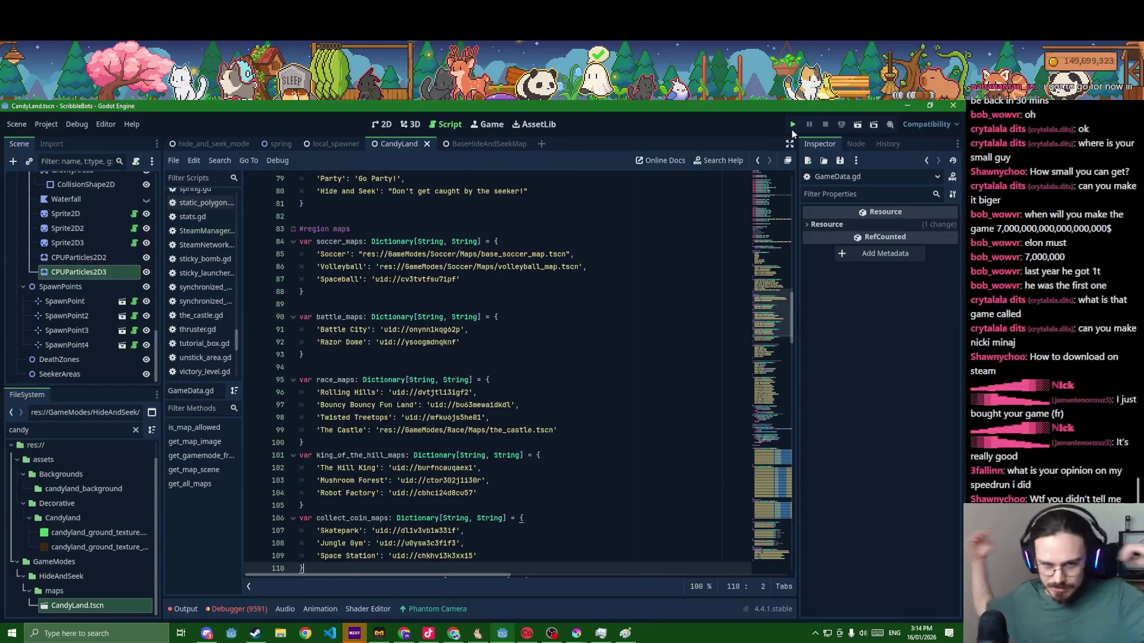
pyautogui.click(793, 129)
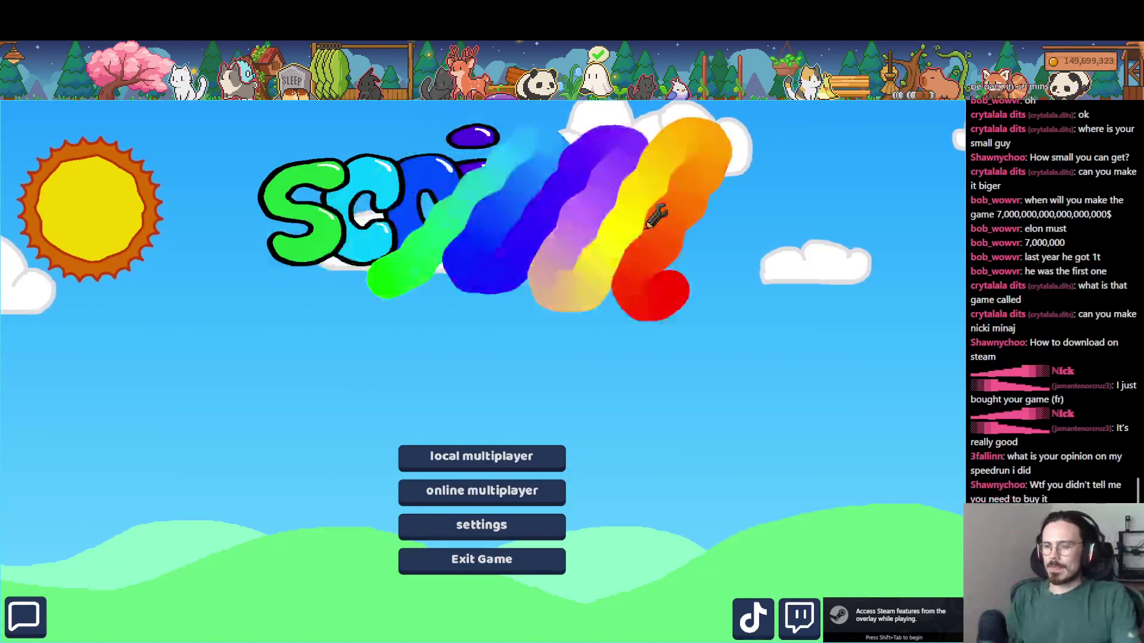
pyautogui.click(469, 454)
pyautogui.click(502, 496)
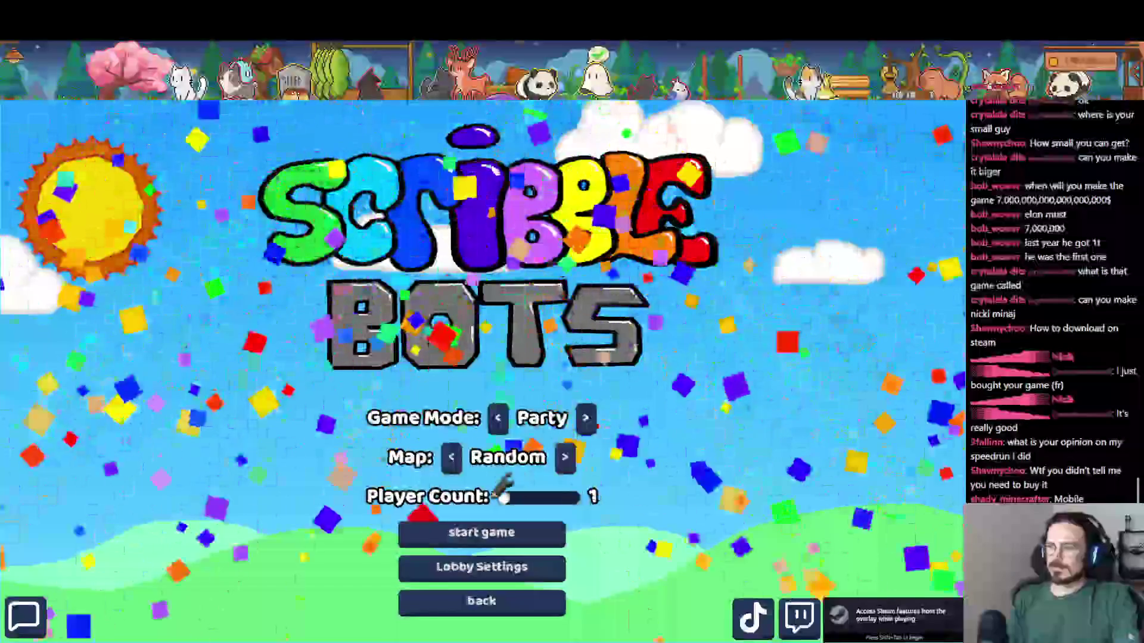
pyautogui.click(498, 417)
pyautogui.click(440, 457)
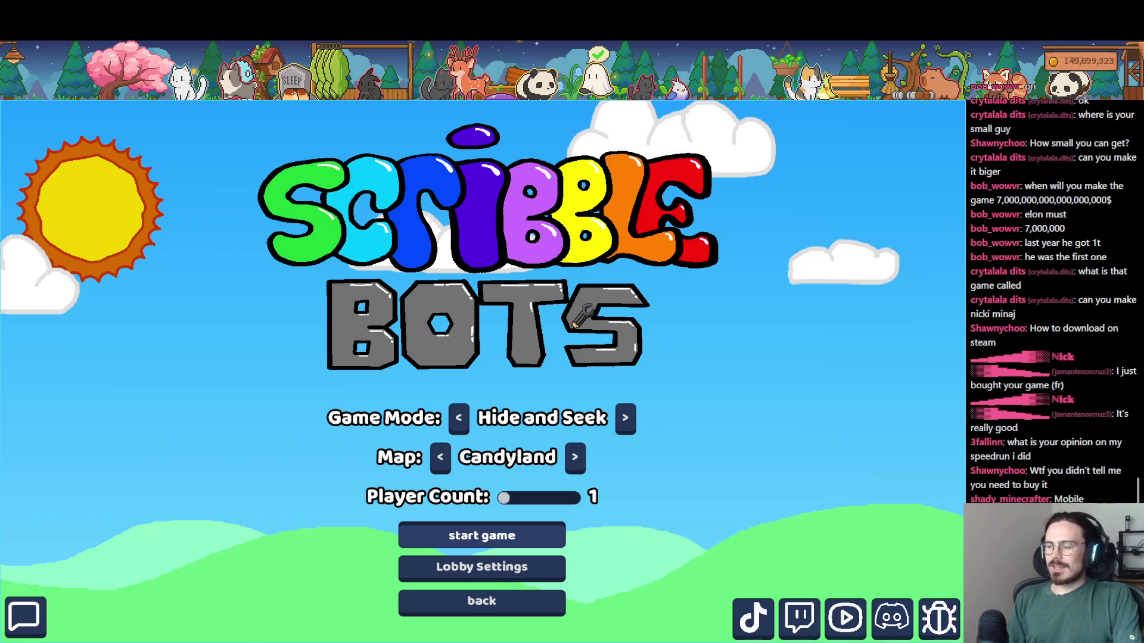
pyautogui.press('Return')
# - Draw a green bot with two legs, mark it ready, then return to Godot after playing
pyautogui.moveTo(536, 277); pyautogui.dragTo(536, 281)
pyautogui.moveTo(449, 345); pyautogui.dragTo(501, 523)
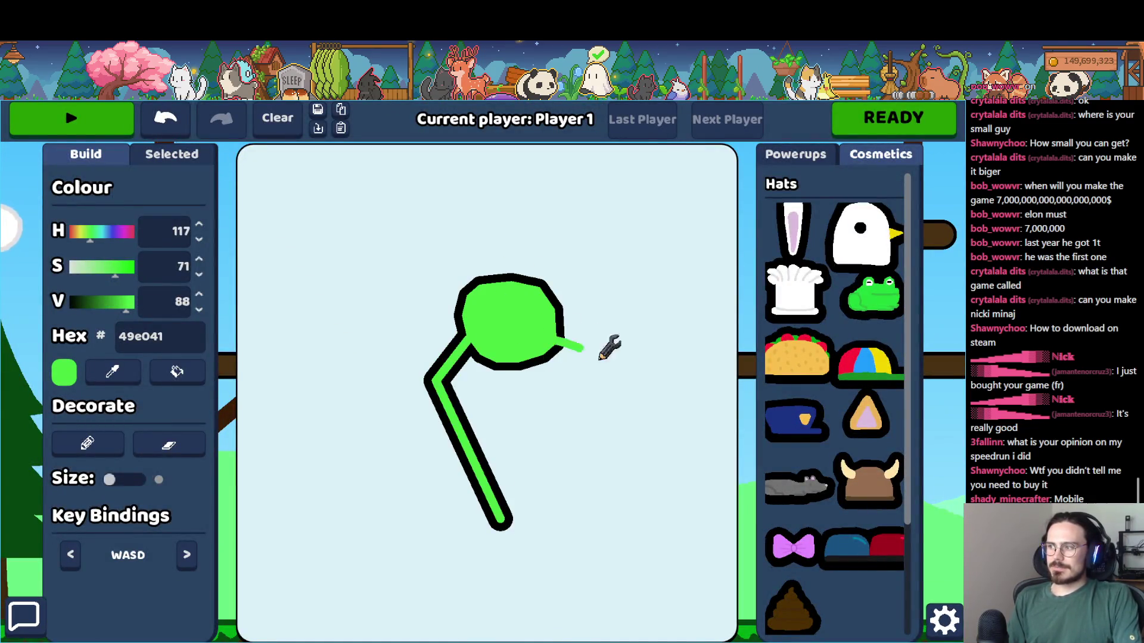
pyautogui.moveTo(586, 347); pyautogui.dragTo(610, 474)
pyautogui.moveTo(101, 301); pyautogui.dragTo(69, 300)
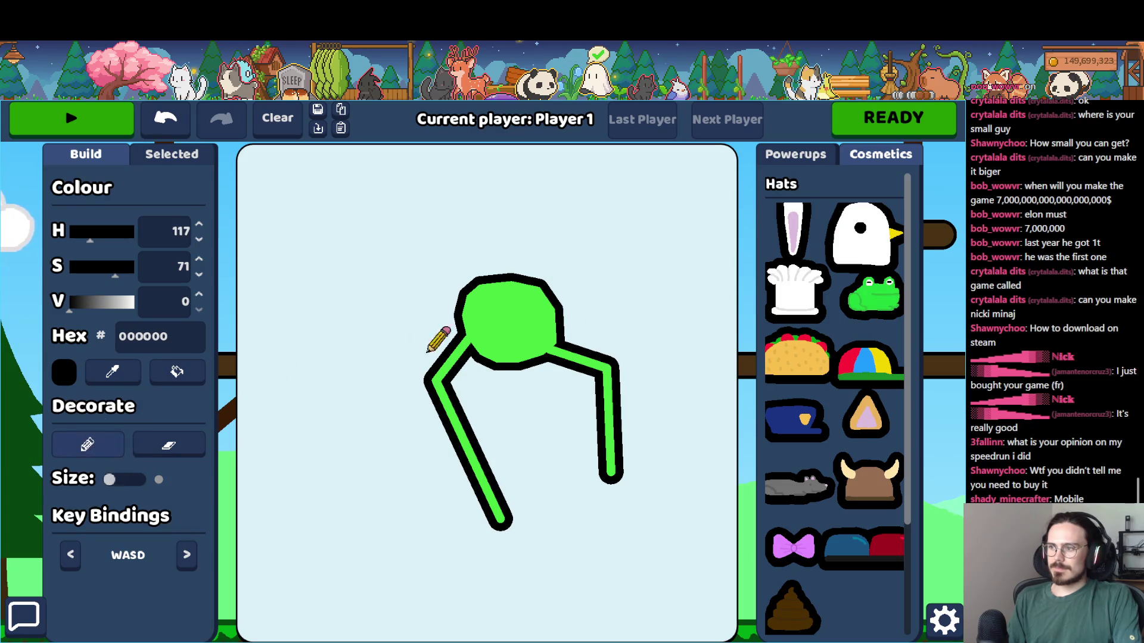
pyautogui.click(867, 123)
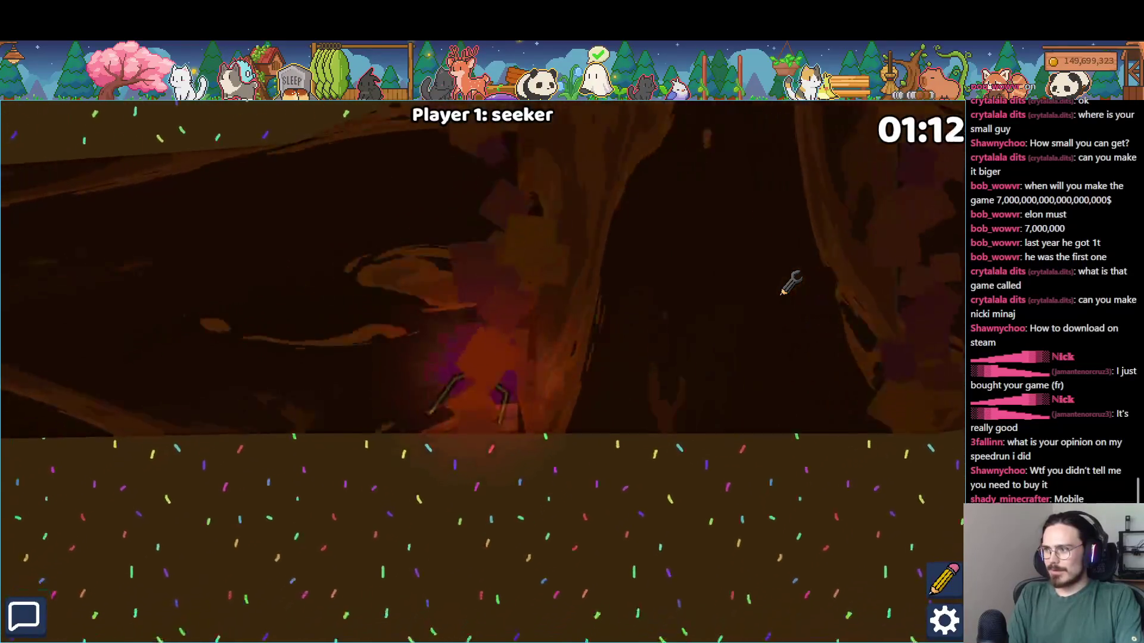
pyautogui.hotkey('alt', 'Tab')
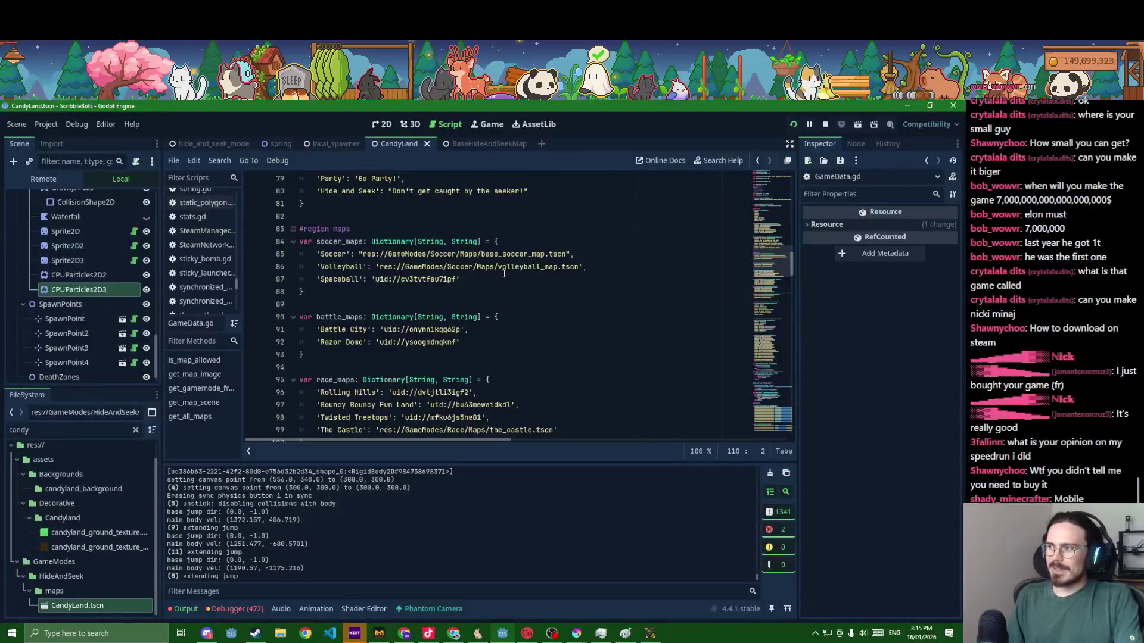
# - Set GravityArea3's gravity direction to 0, -1 and run the game to test it
pyautogui.click(505, 144)
pyautogui.click(399, 144)
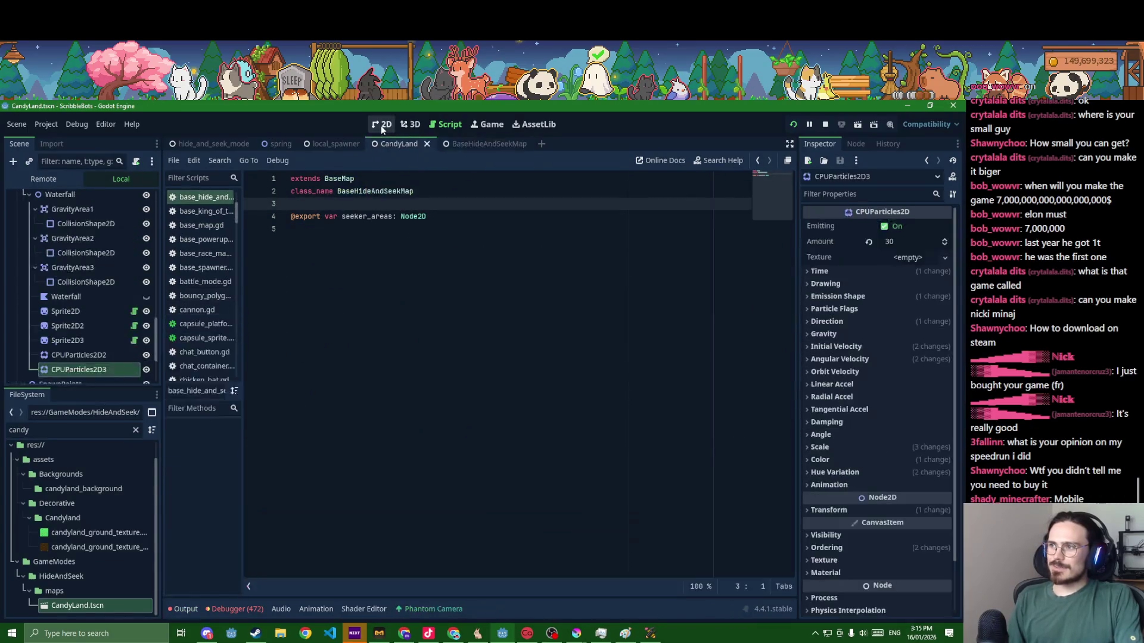
pyautogui.scroll(3, 107, 348)
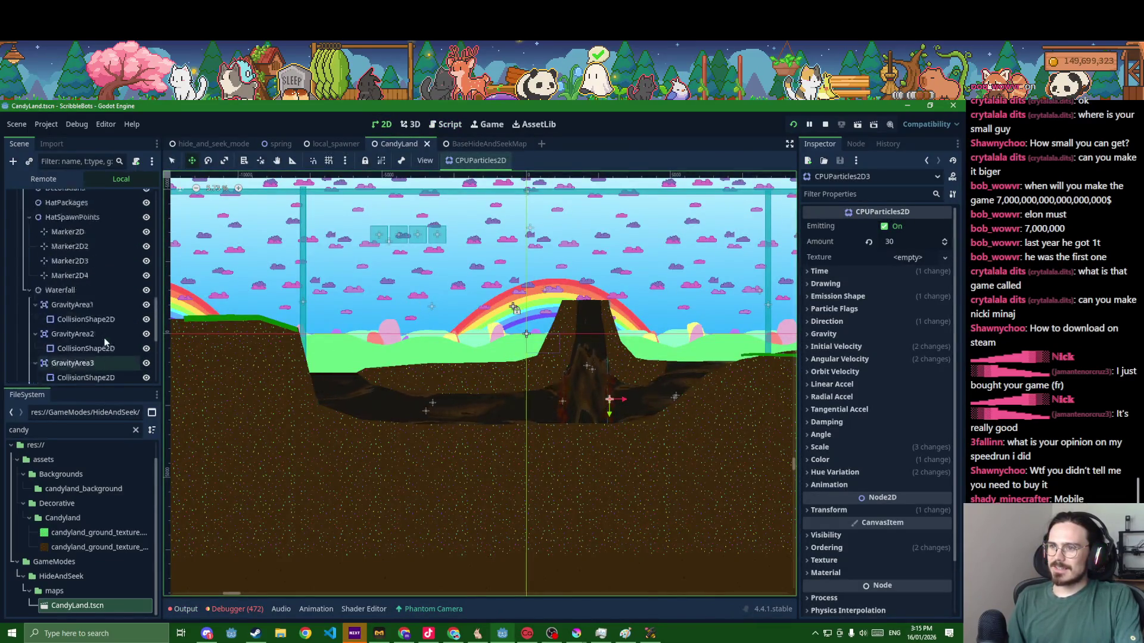
pyautogui.click(89, 339)
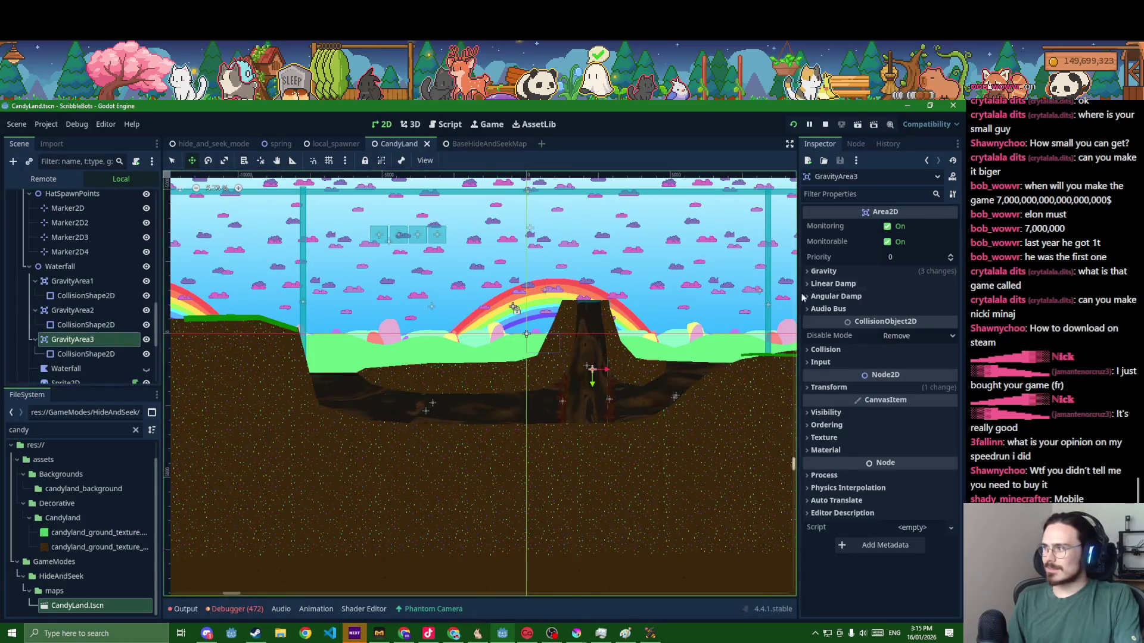
pyautogui.click(840, 271)
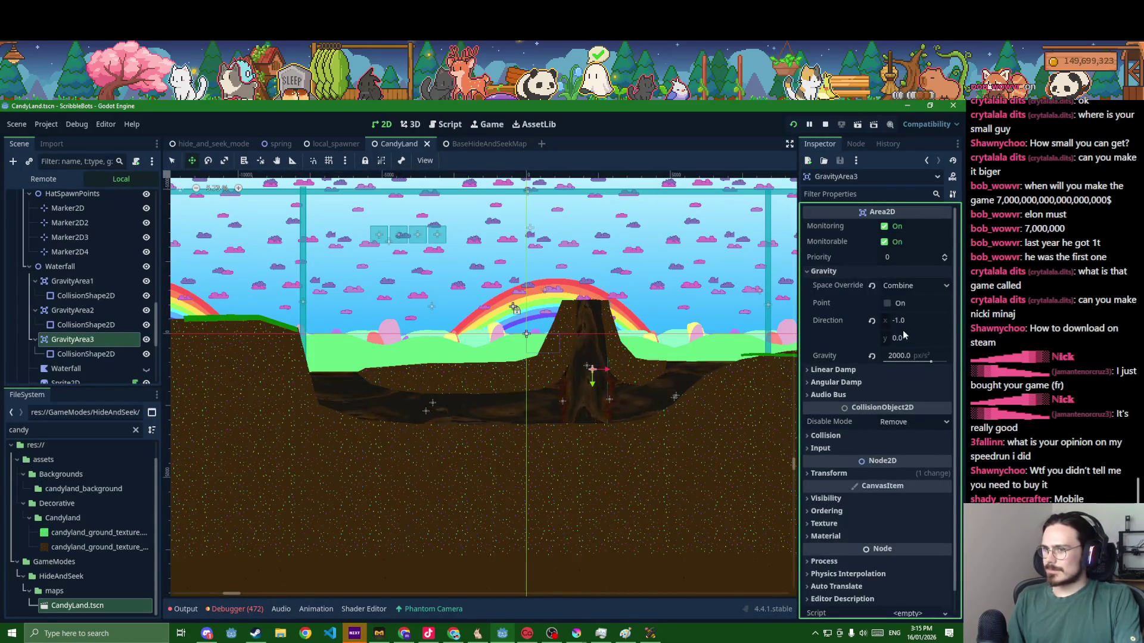
pyautogui.scroll(2, 669, 388)
pyautogui.scroll(2, 669, 388)
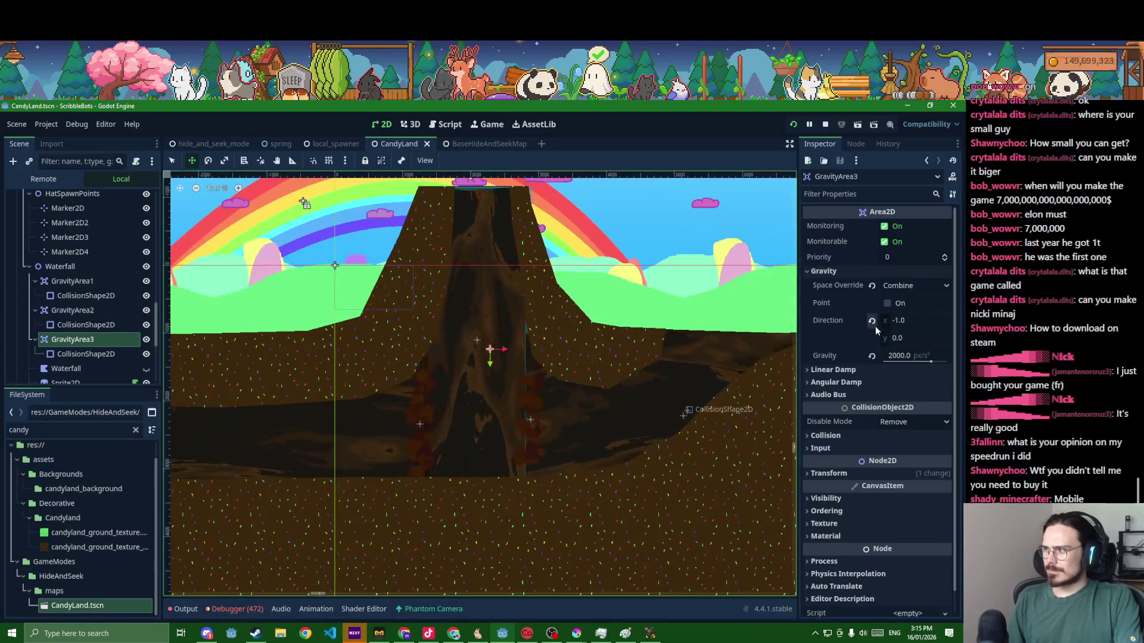
pyautogui.click(898, 320)
pyautogui.write('0')
pyautogui.press('Tab')
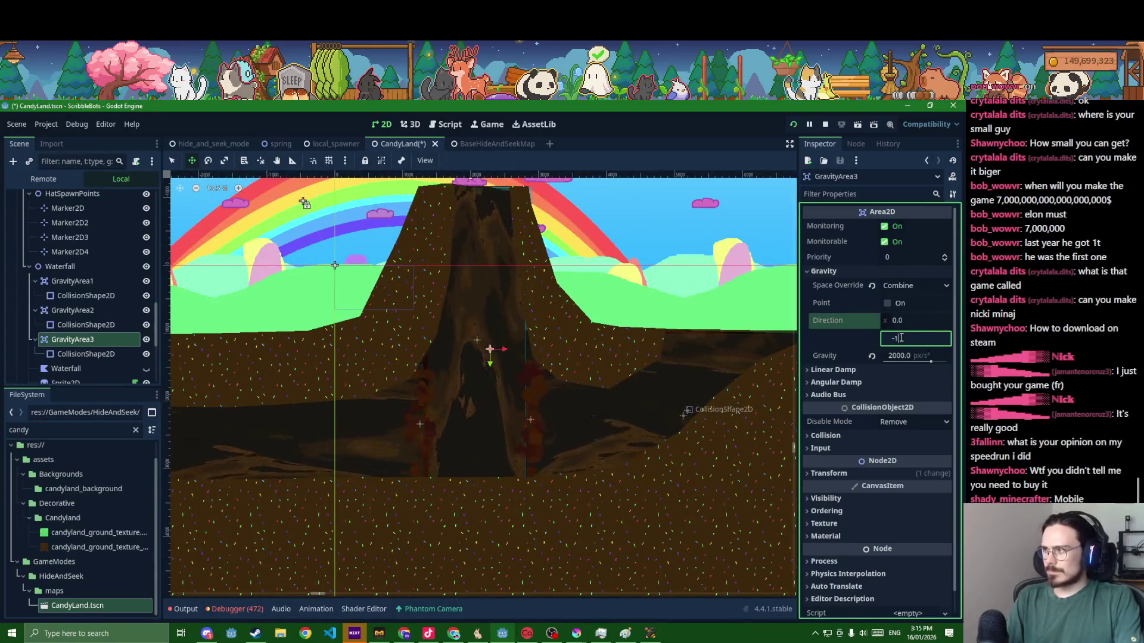
pyautogui.press('F5')
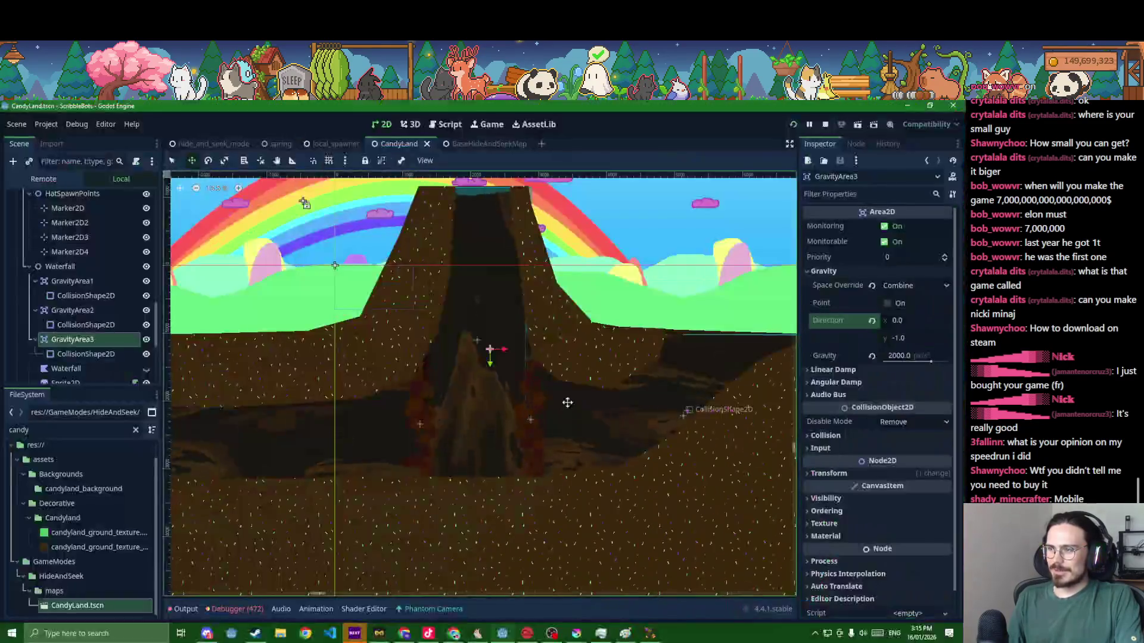
pyautogui.scroll(-3, 567, 402)
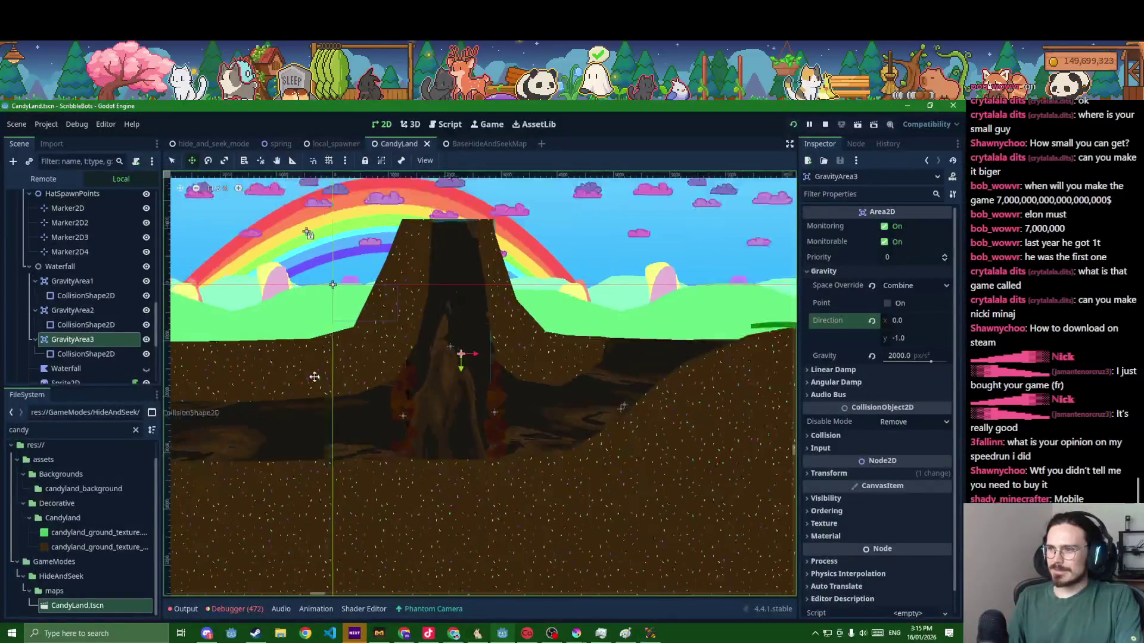
pyautogui.scroll(5, 103, 306)
pyautogui.scroll(3, 103, 307)
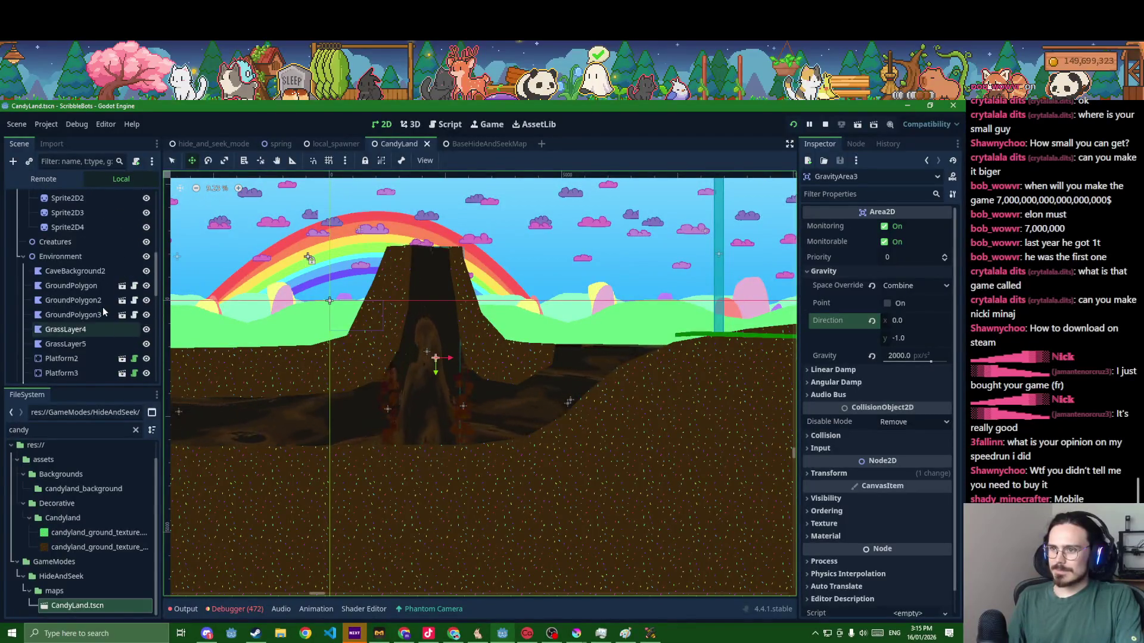
pyautogui.scroll(2, 64, 307)
pyautogui.scroll(3, 64, 306)
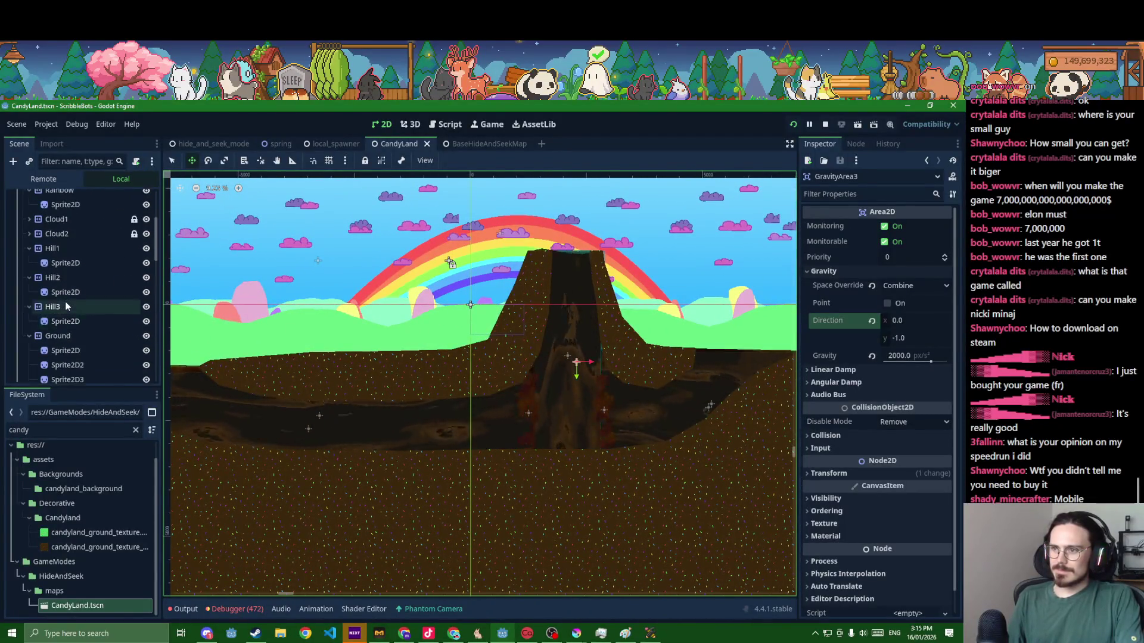
# - Reset the hill and cloud sprites' scale from 1.8 to 1.0, then close the running game
pyautogui.click(75, 292)
pyautogui.keyDown('ctrl'); pyautogui.click(67, 263); pyautogui.keyUp('ctrl')
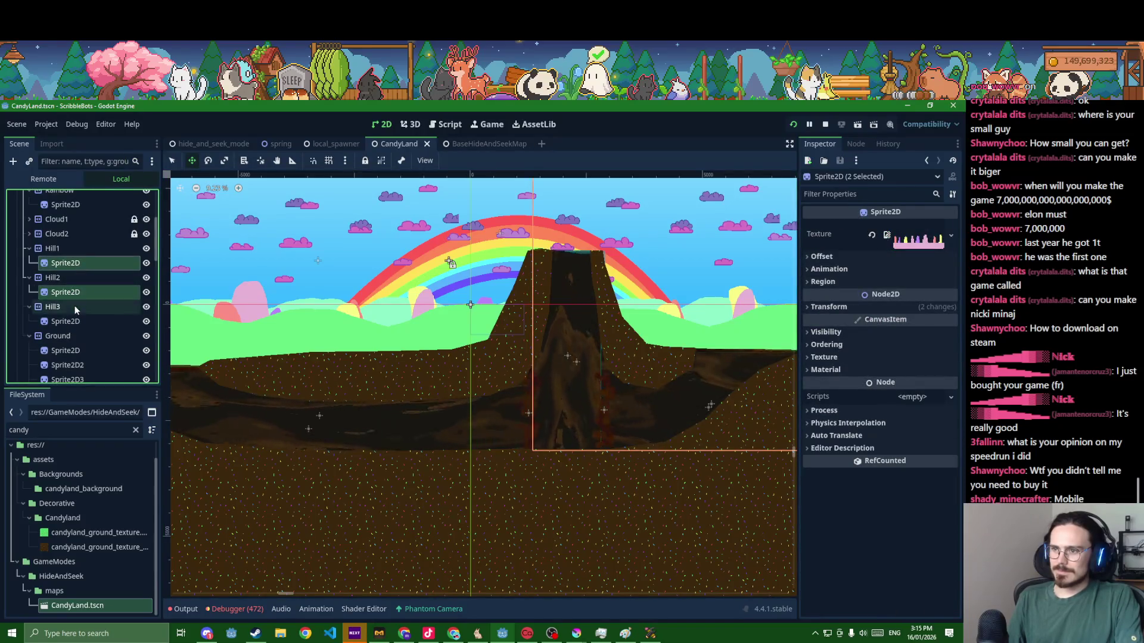
pyautogui.scroll(2, 27, 283)
pyautogui.click(29, 281)
pyautogui.keyDown('ctrl'); pyautogui.click(57, 297); pyautogui.keyUp('ctrl')
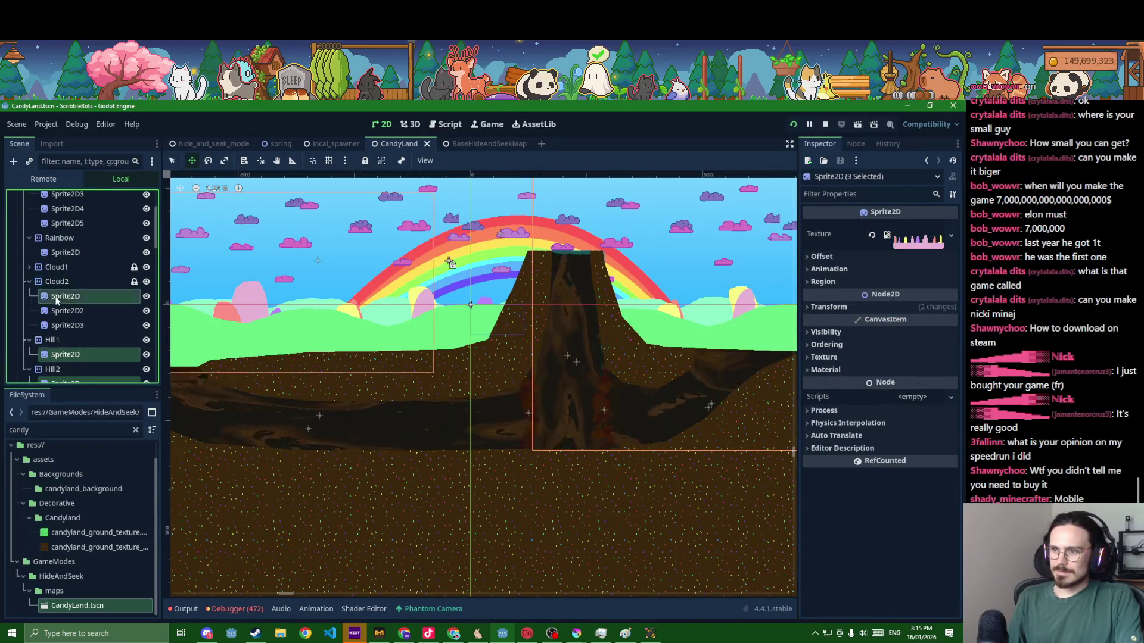
pyautogui.click(29, 268)
pyautogui.keyDown('ctrl'); pyautogui.click(65, 281); pyautogui.keyUp('ctrl')
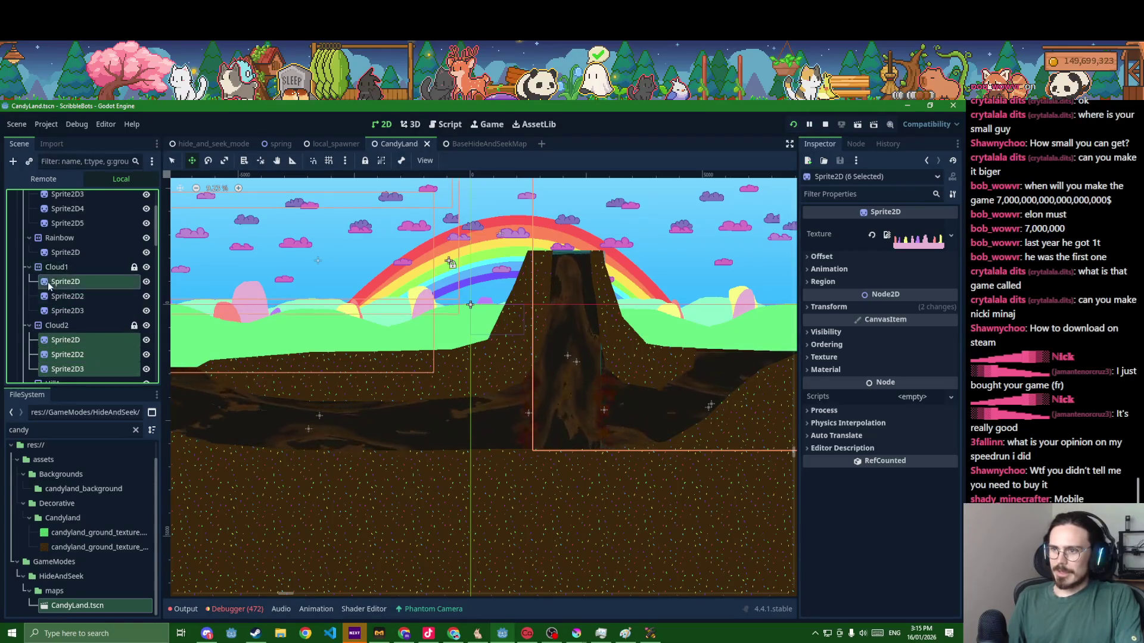
pyautogui.keyDown('ctrl'); pyautogui.click(67, 310); pyautogui.keyUp('ctrl')
pyautogui.click(835, 310)
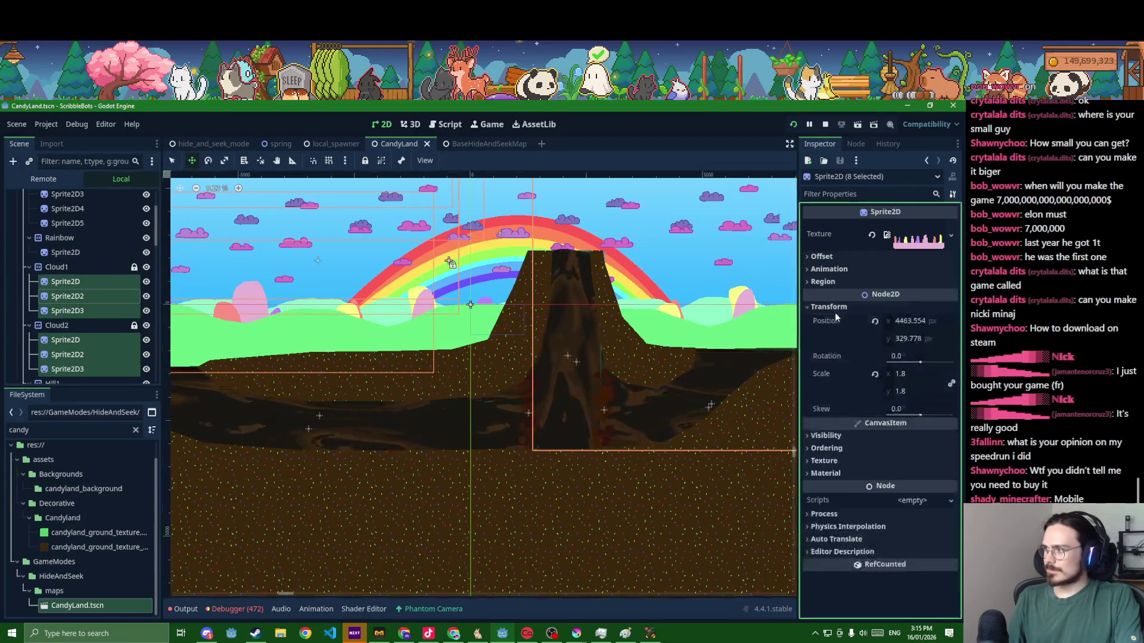
pyautogui.click(878, 374)
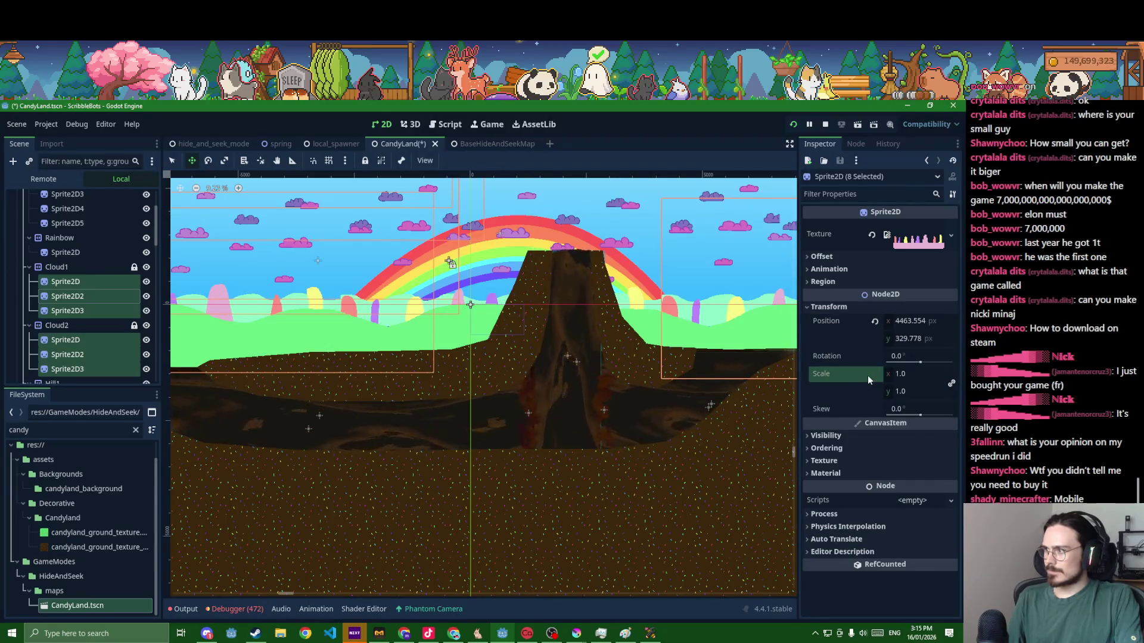
pyautogui.scroll(-3, 241, 313)
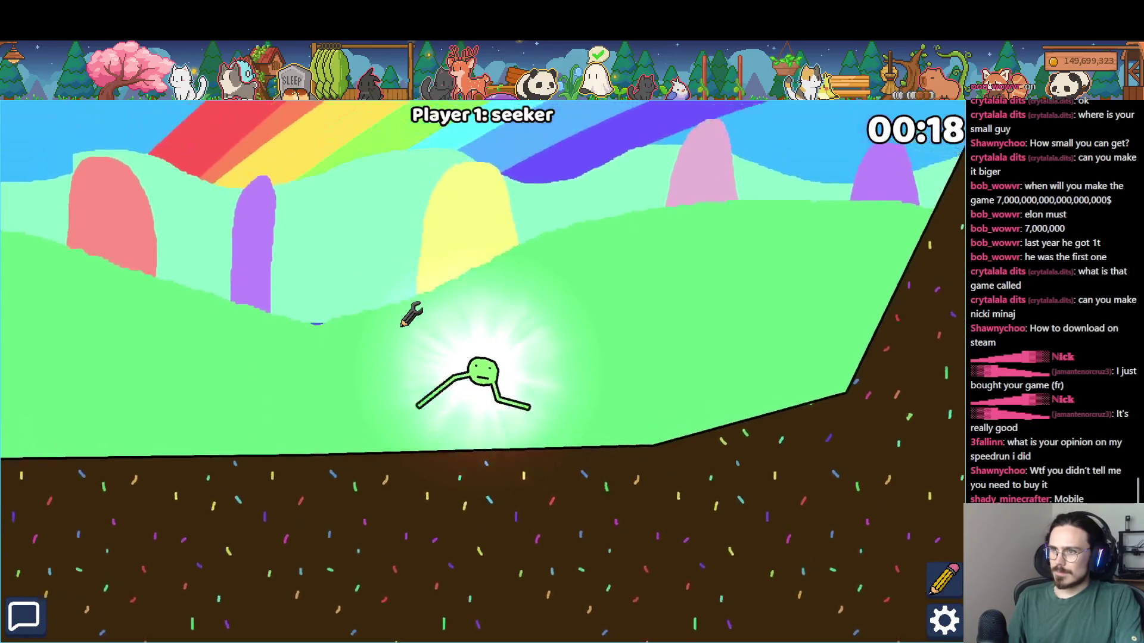
pyautogui.press('F8')
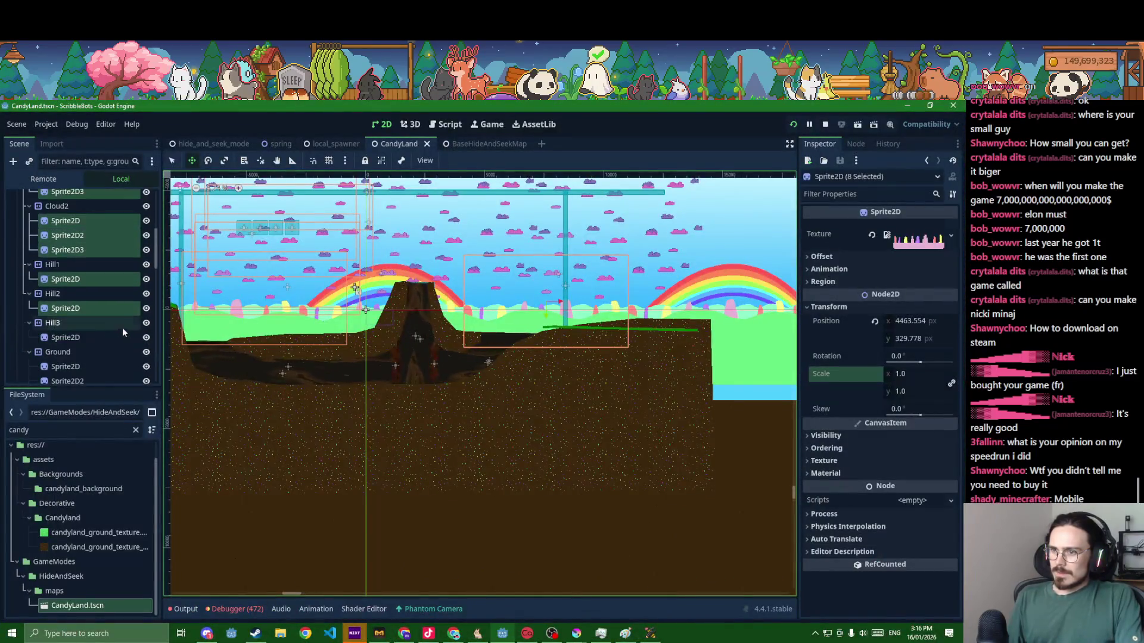
pyautogui.scroll(-1, 126, 328)
# - Reset the Hill3 sprite's scale to 1.0 and briefly playtest the map
pyautogui.keyDown('ctrl'); pyautogui.click(92, 337); pyautogui.keyUp('ctrl')
pyautogui.click(829, 306)
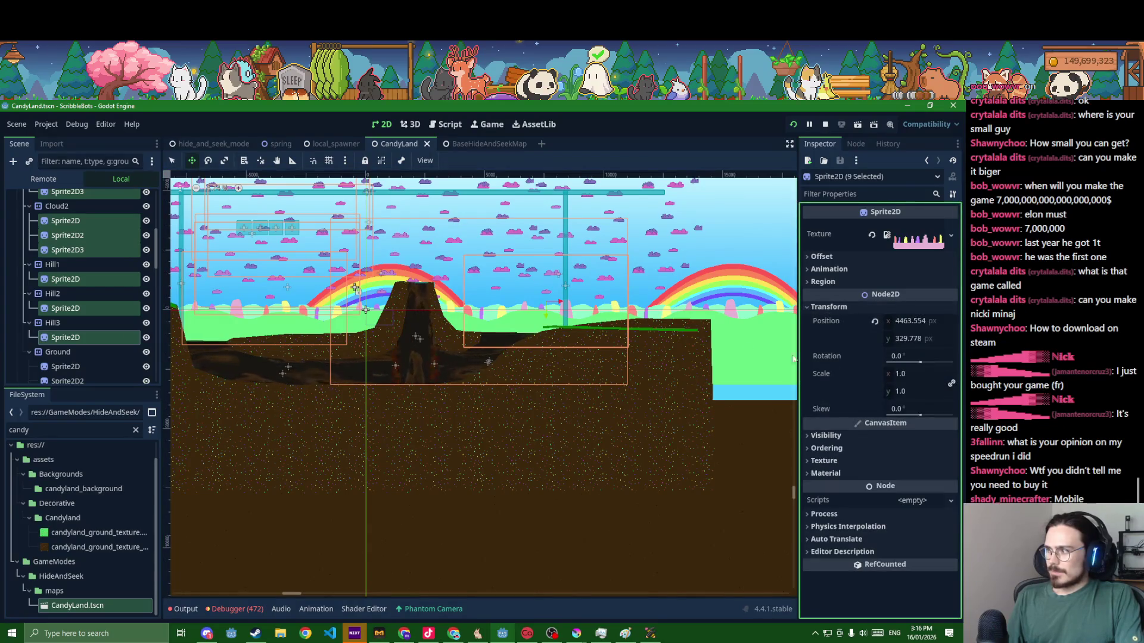
pyautogui.click(96, 337)
pyautogui.click(873, 307)
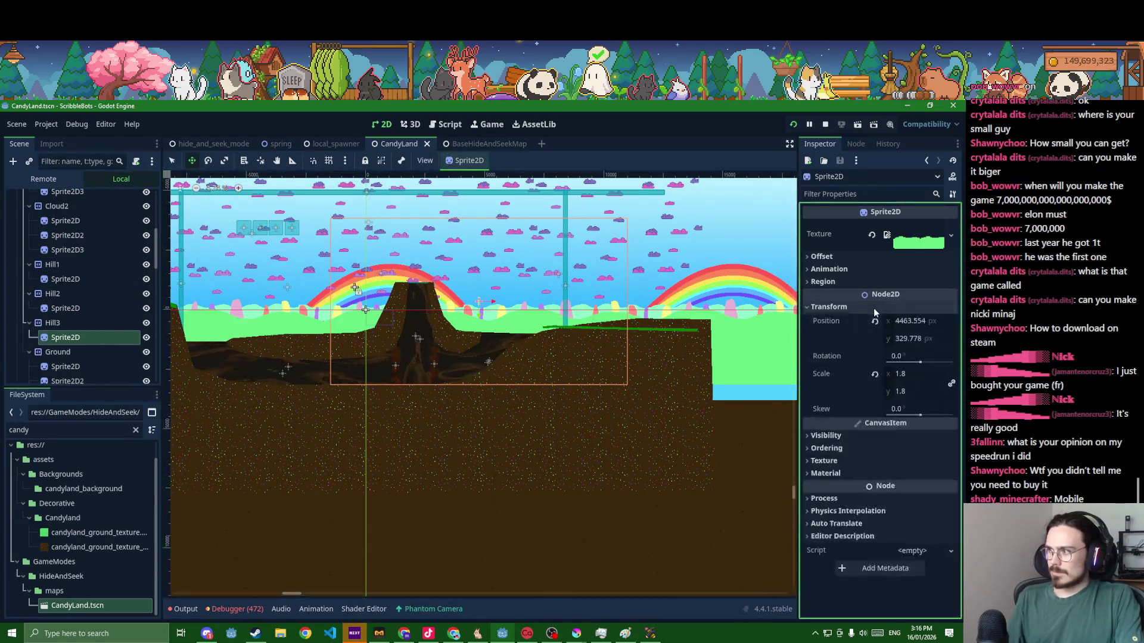
pyautogui.click(875, 375)
pyautogui.press('F5')
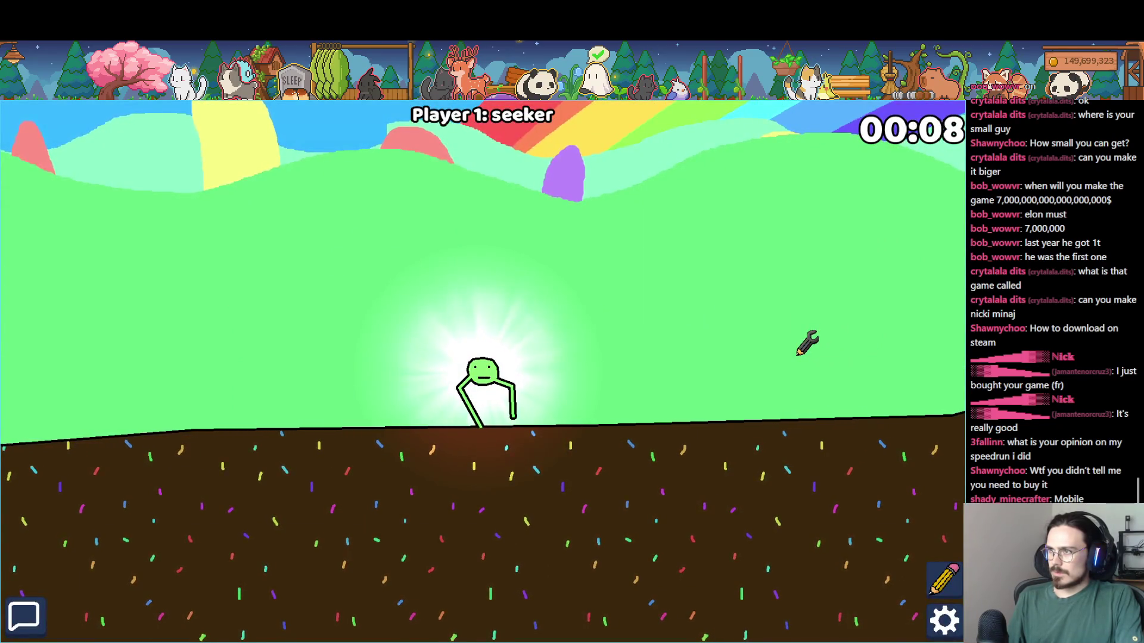
pyautogui.press('F8')
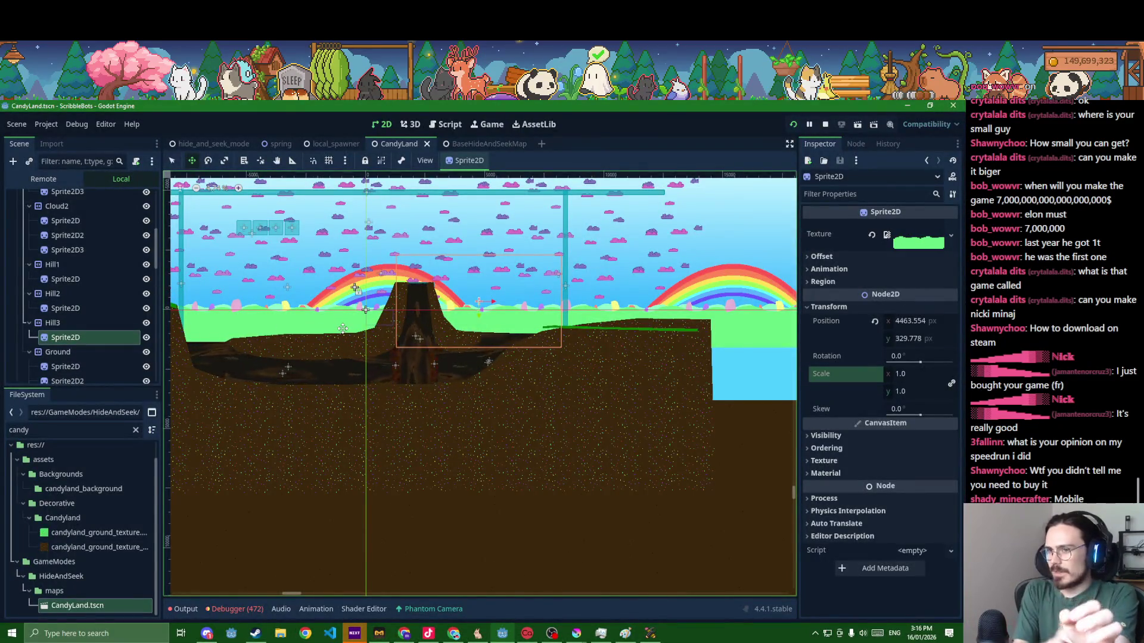
# - Move the Hill2 and Hill3 sprites slightly downward and save
pyautogui.click(75, 324)
pyautogui.click(830, 317)
pyautogui.click(833, 293)
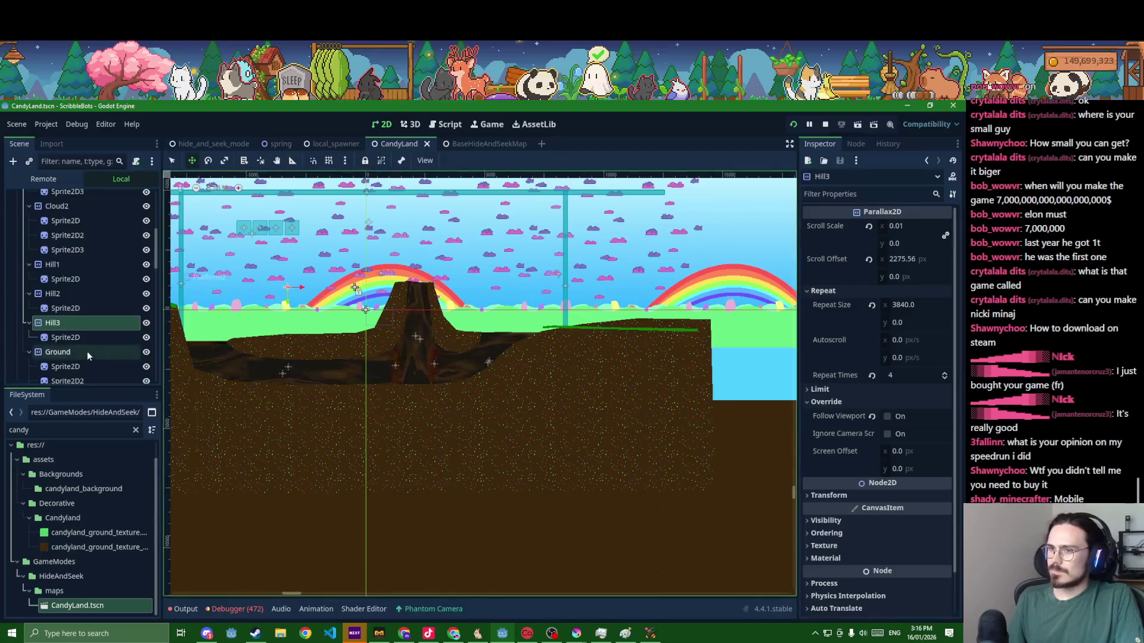
pyautogui.click(75, 308)
pyautogui.keyDown('ctrl'); pyautogui.click(72, 337); pyautogui.keyUp('ctrl')
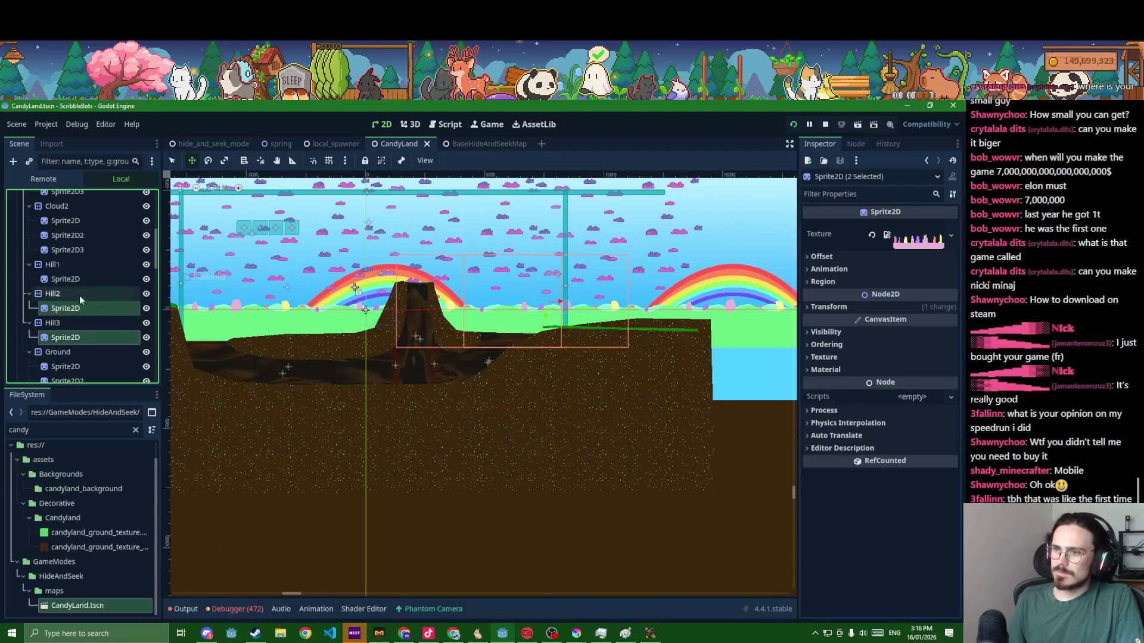
pyautogui.scroll(1, 83, 273)
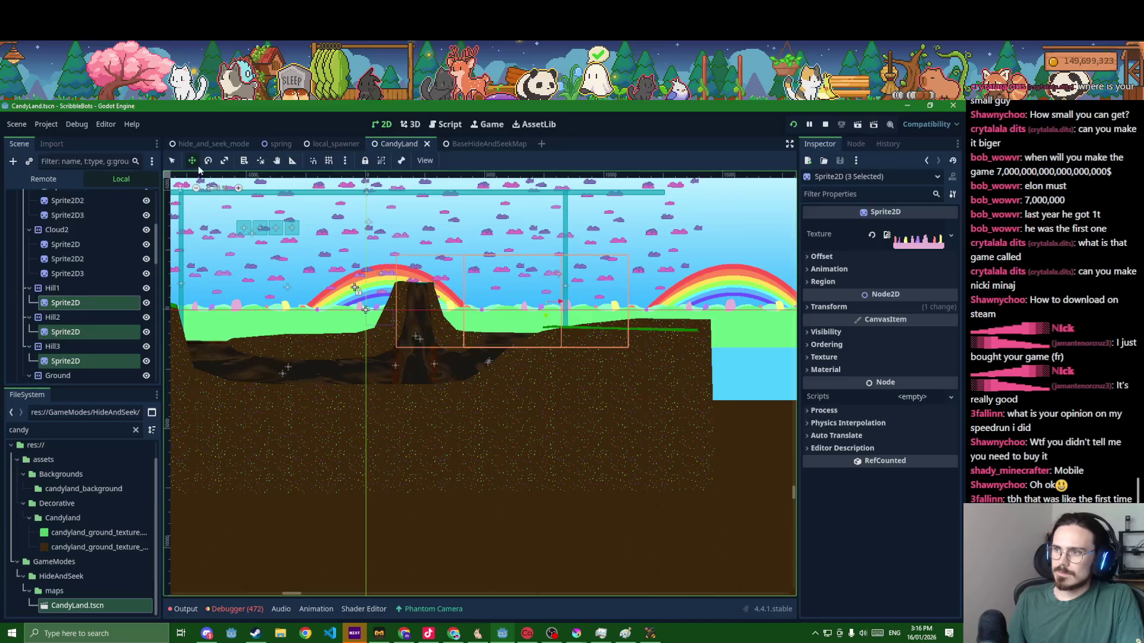
pyautogui.moveTo(302, 303); pyautogui.dragTo(301, 317)
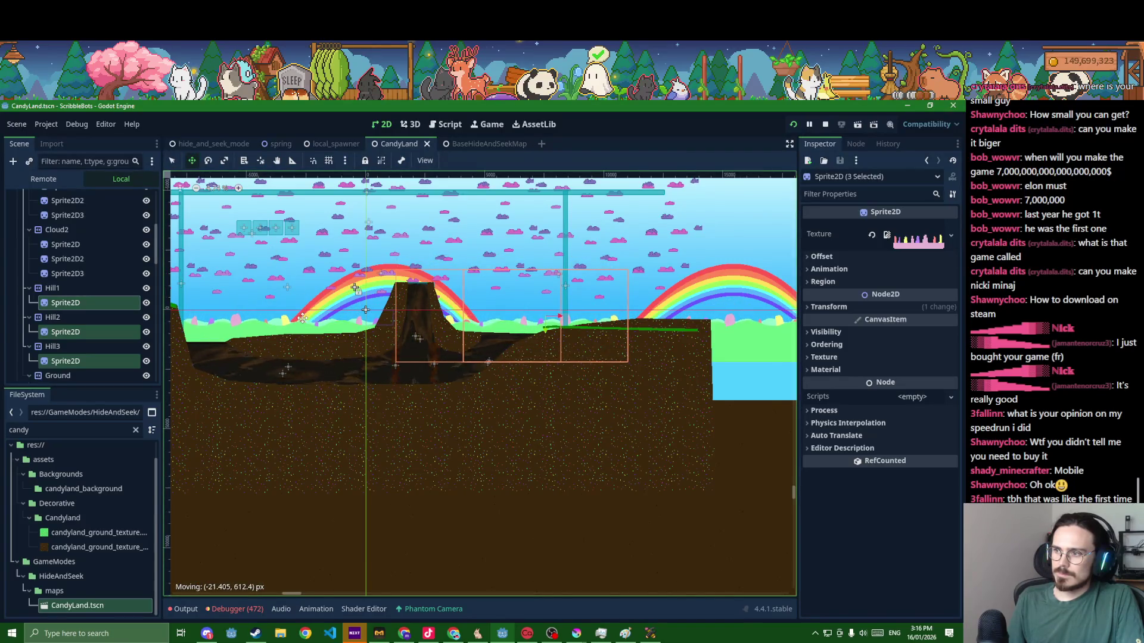
pyautogui.hotkey('ctrl', 's')
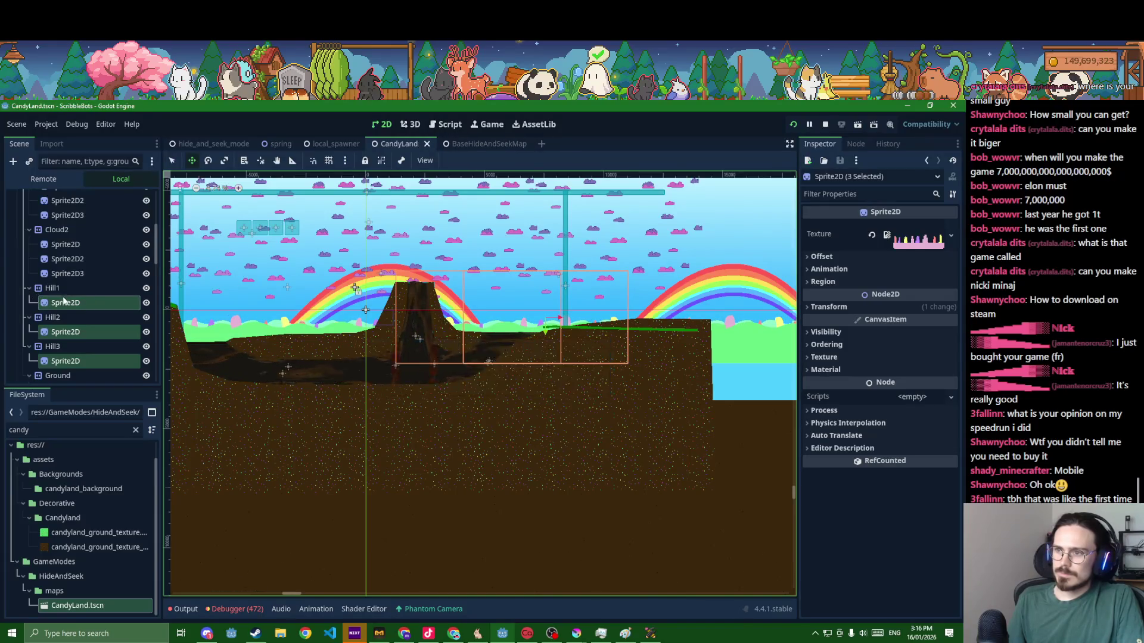
pyautogui.scroll(2, 69, 280)
pyautogui.scroll(2, 70, 280)
# - Reposition the rainbow sprite, saving after each nudge
pyautogui.click(70, 279)
pyautogui.moveTo(397, 309); pyautogui.dragTo(377, 332)
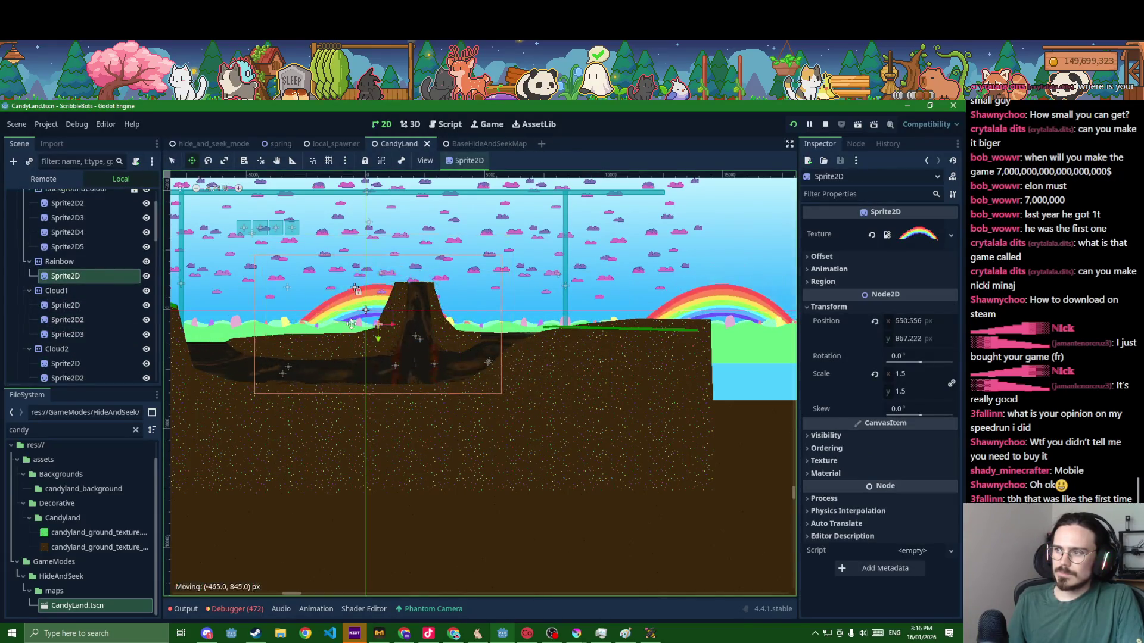
pyautogui.hotkey('ctrl', 's')
pyautogui.moveTo(358, 291); pyautogui.dragTo(354, 288)
pyautogui.hotkey('ctrl', 's')
# - Move the six cloud sprites together, save, and glance at the running game
pyautogui.click(78, 305)
pyautogui.keyDown('shift'); pyautogui.click(78, 333); pyautogui.keyUp('shift')
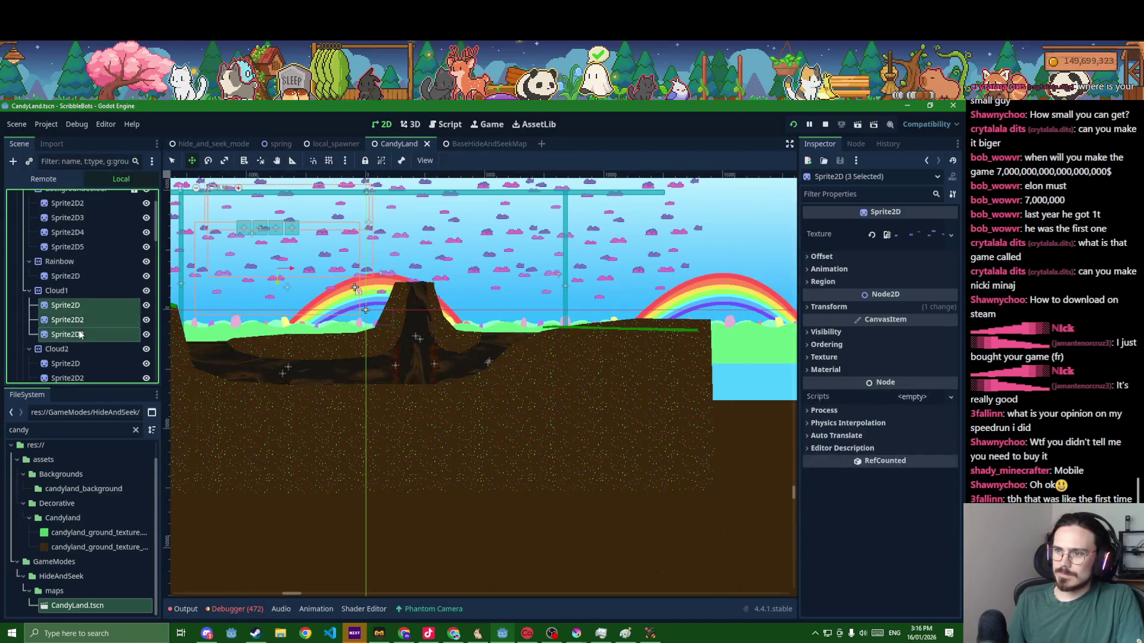
pyautogui.scroll(-1, 78, 334)
pyautogui.keyDown('ctrl'); pyautogui.click(65, 340); pyautogui.keyUp('ctrl')
pyautogui.keyDown('shift'); pyautogui.click(68, 369); pyautogui.keyUp('shift')
pyautogui.moveTo(268, 278); pyautogui.dragTo(263, 291)
pyautogui.hotkey('ctrl', 's')
pyautogui.hotkey('alt', 'Tab')
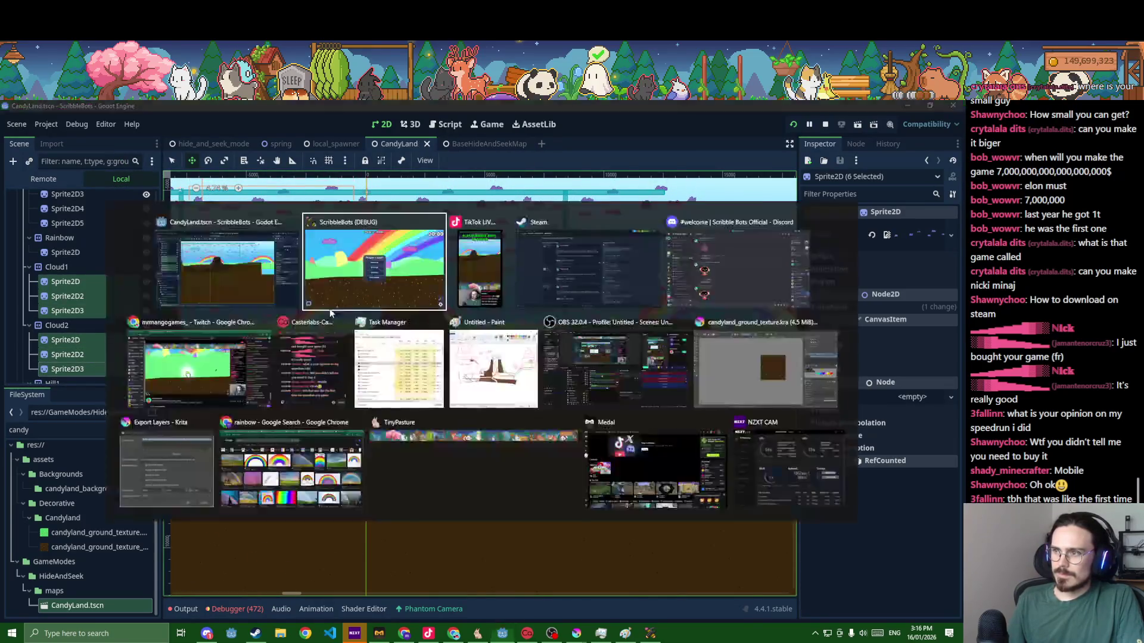
pyautogui.hotkey('alt', 'Tab')
pyautogui.scroll(3, 68, 271)
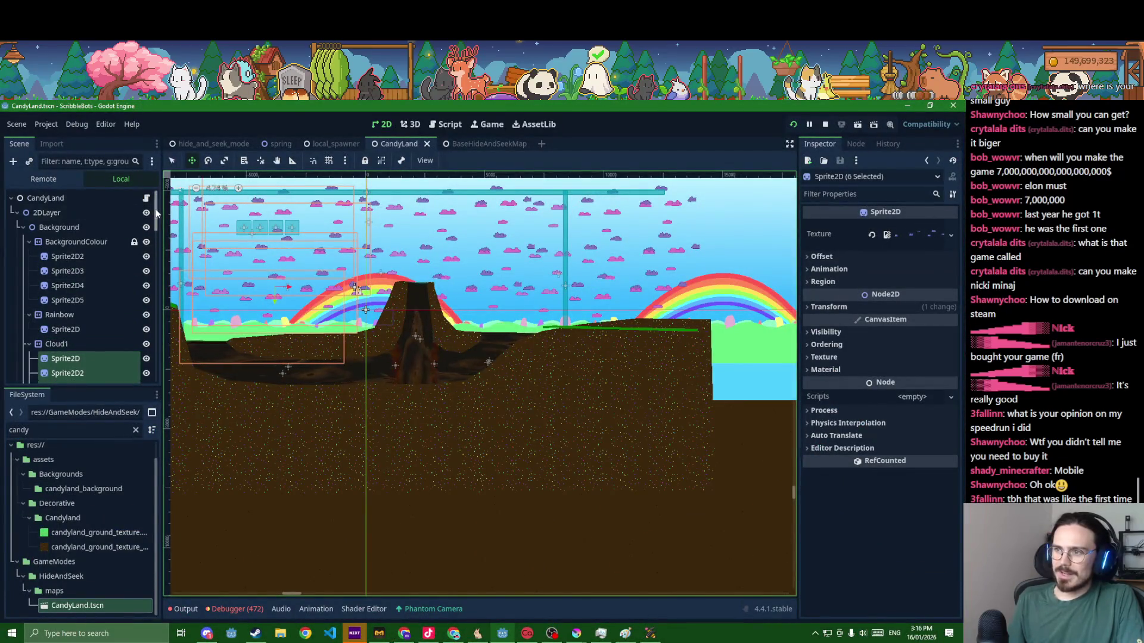
pyautogui.moveTo(157, 210); pyautogui.dragTo(148, 377)
# - Move all four spawn points down toward the ground near the left rainbow and save
pyautogui.click(74, 304)
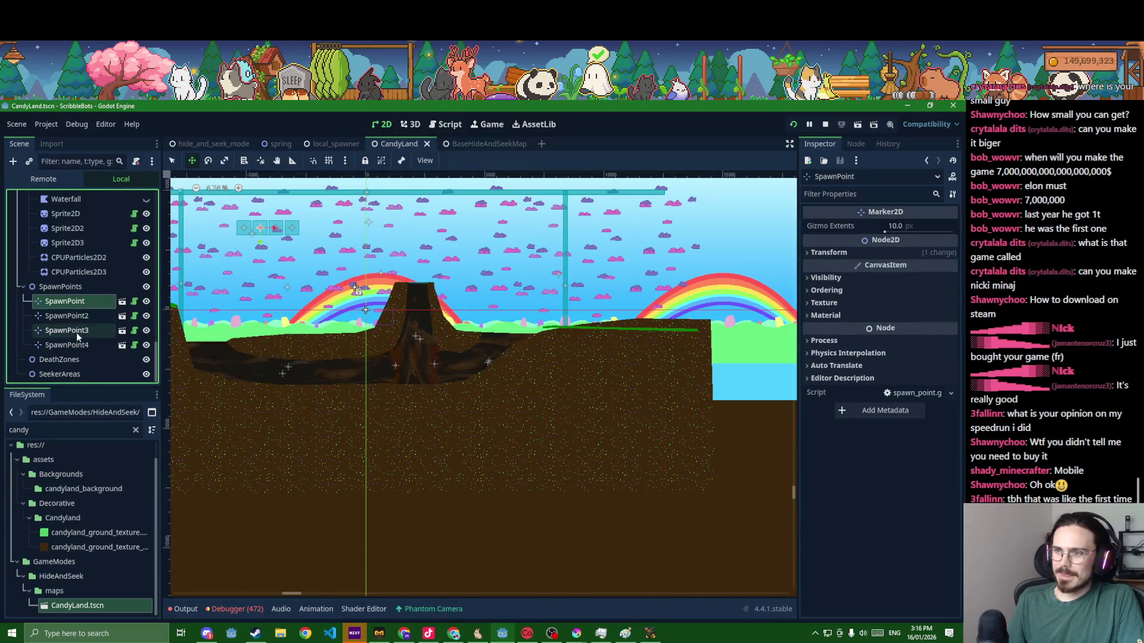
pyautogui.keyDown('shift'); pyautogui.click(80, 347); pyautogui.keyUp('shift')
pyautogui.moveTo(260, 230); pyautogui.dragTo(318, 322)
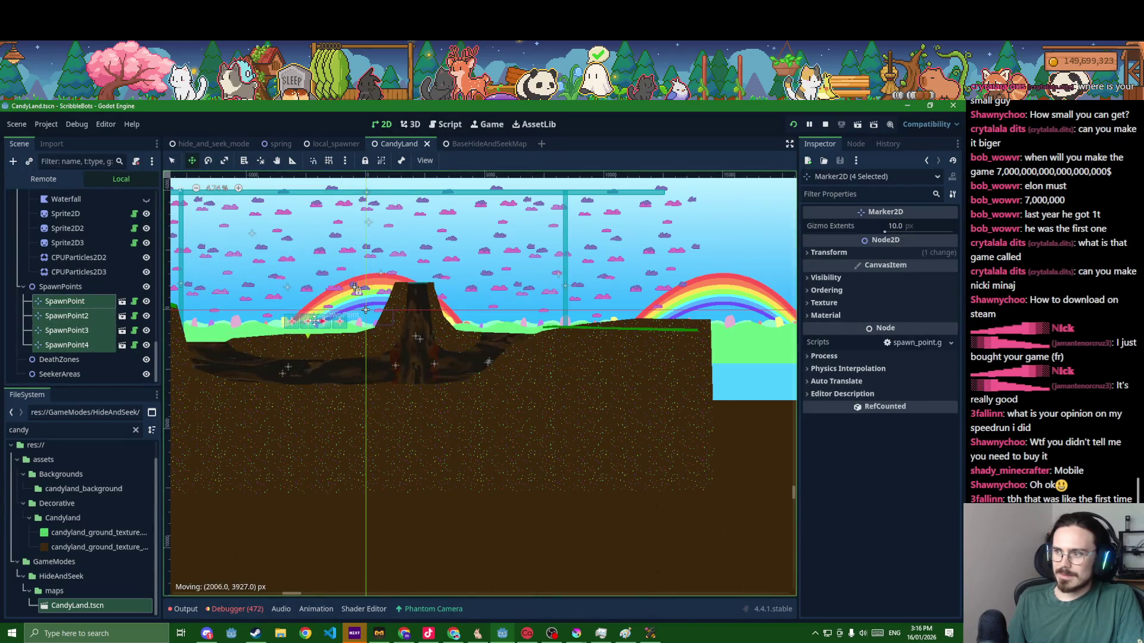
pyautogui.hotkey('ctrl', 's')
pyautogui.moveTo(318, 323); pyautogui.dragTo(324, 322)
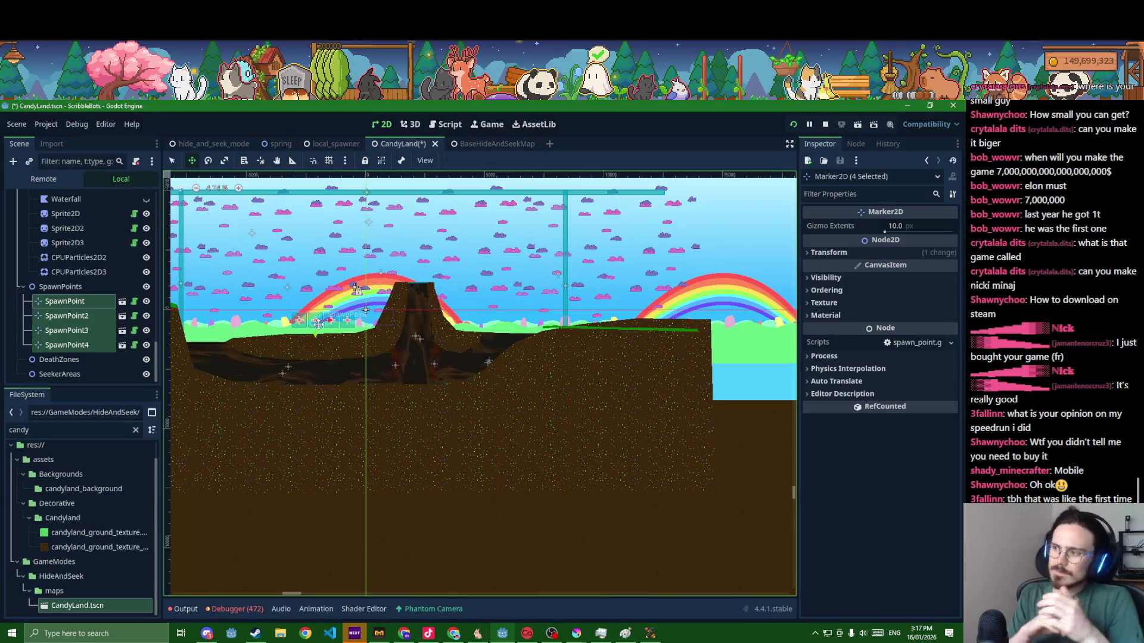
# - Start a fresh Scribble Bots round, walk the seeker bot left up the chocolate trunk, then return to Godot
pyautogui.click(650, 632)
pyautogui.click(491, 327)
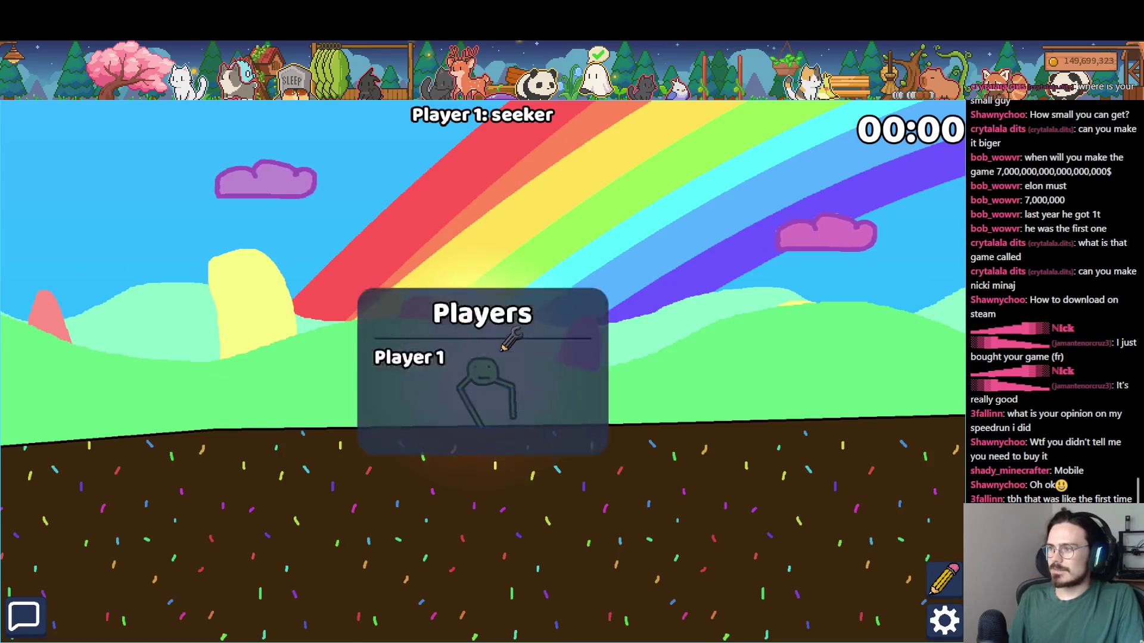
pyautogui.press('a')
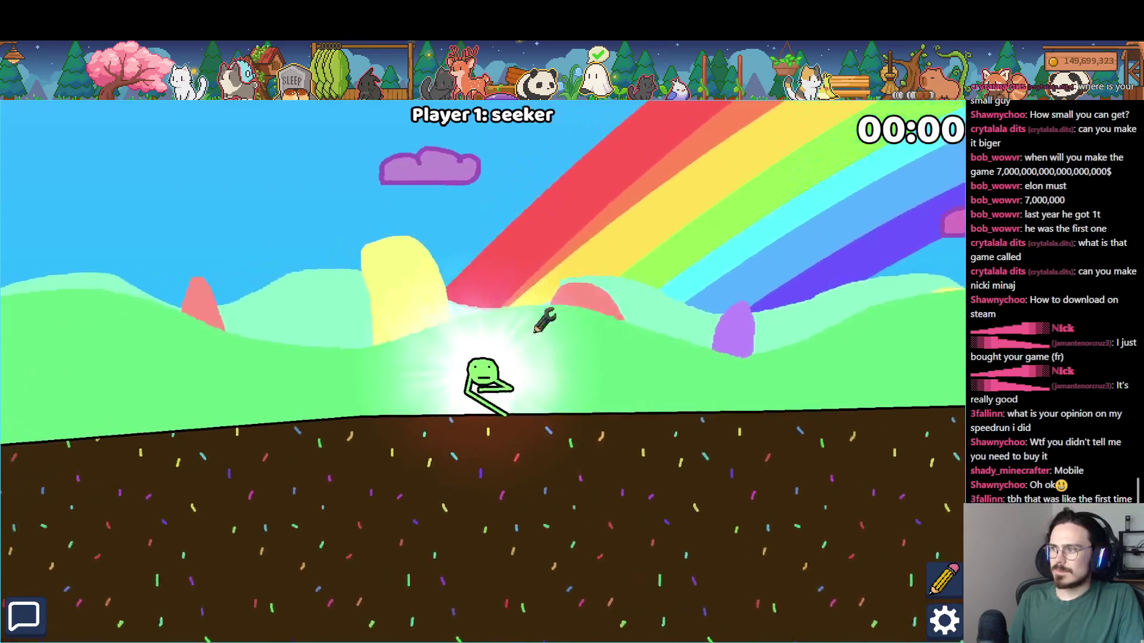
pyautogui.press('a')
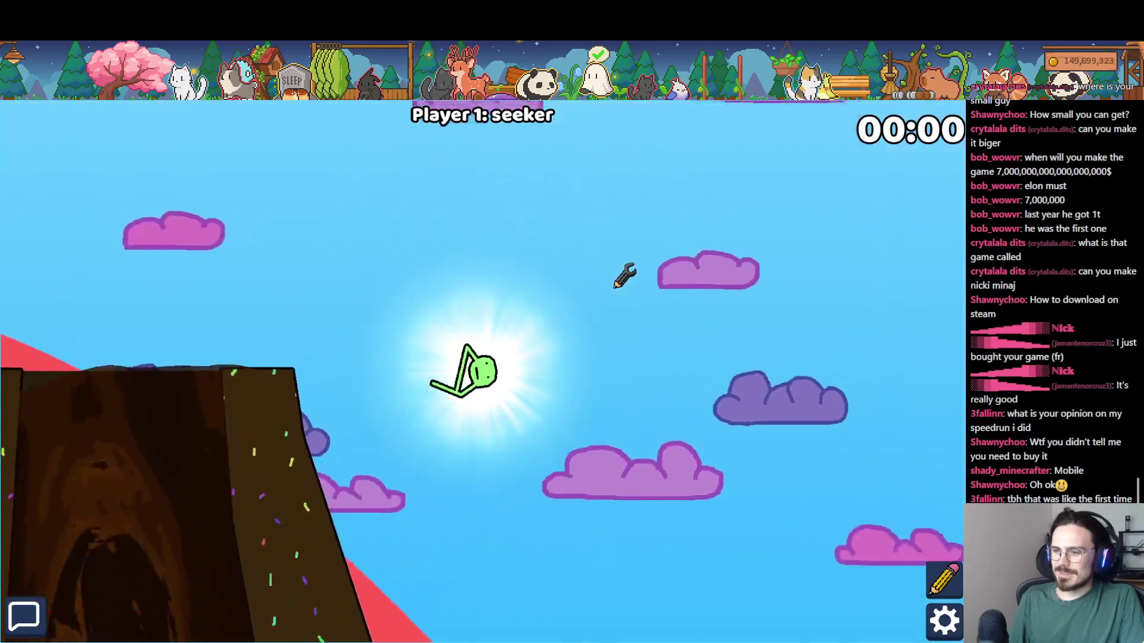
pyautogui.press('F8')
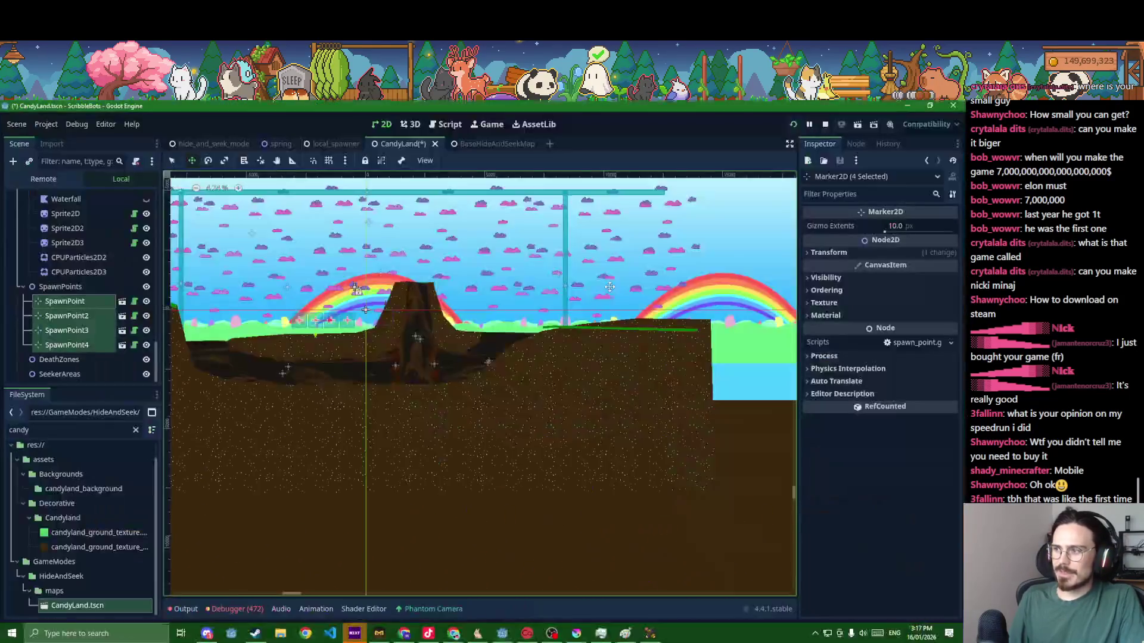
pyautogui.scroll(2, 80, 307)
pyautogui.scroll(2, 80, 305)
pyautogui.scroll(2, 79, 305)
pyautogui.scroll(2, 80, 305)
pyautogui.scroll(2, 80, 305)
pyautogui.scroll(2, 81, 306)
pyautogui.scroll(2, 80, 307)
pyautogui.scroll(2, 79, 306)
pyautogui.scroll(-2, 80, 306)
pyautogui.scroll(-2, 80, 307)
pyautogui.scroll(-2, 79, 307)
pyautogui.scroll(-2, 73, 318)
# - Set GravityArea3's gravity strength to 4000 and relaunch the game with F5
pyautogui.click(72, 314)
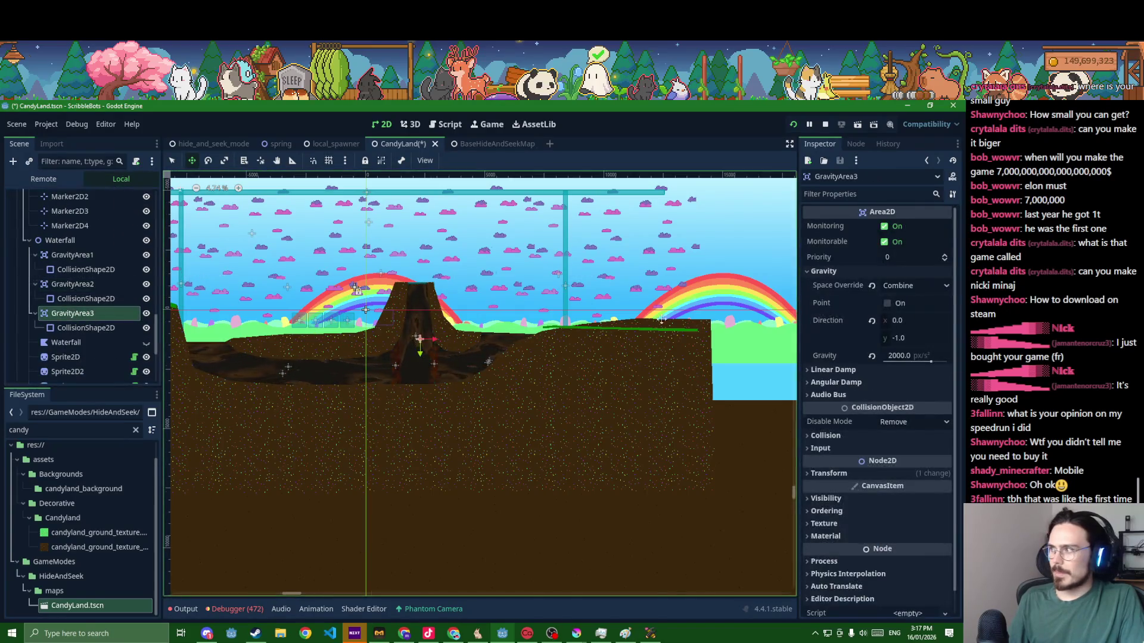
pyautogui.click(902, 358)
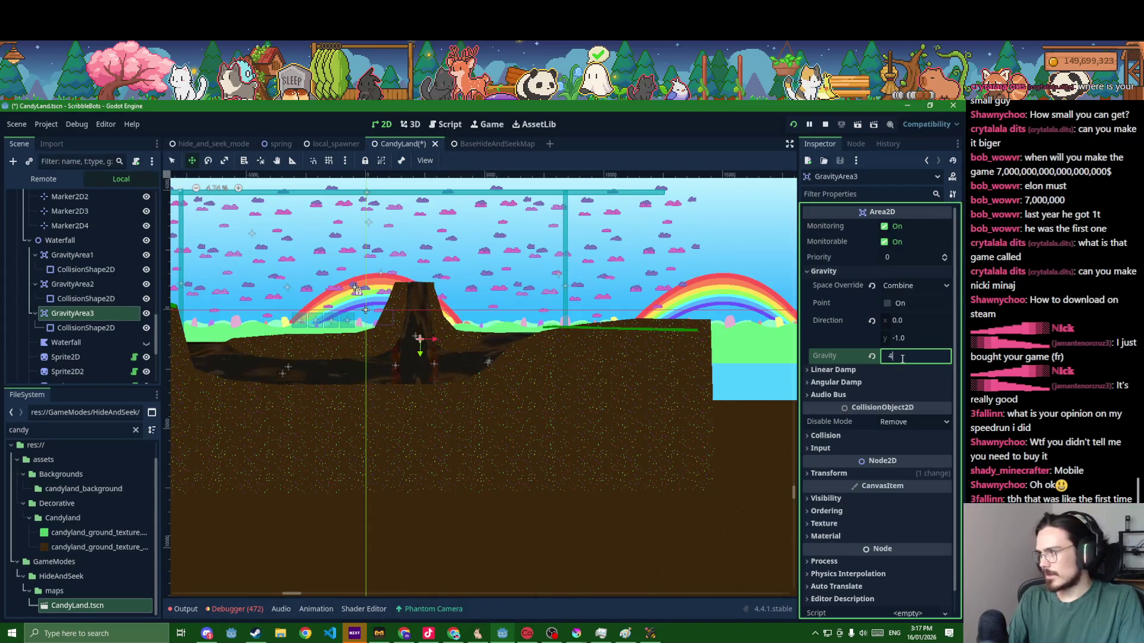
pyautogui.press('F5')
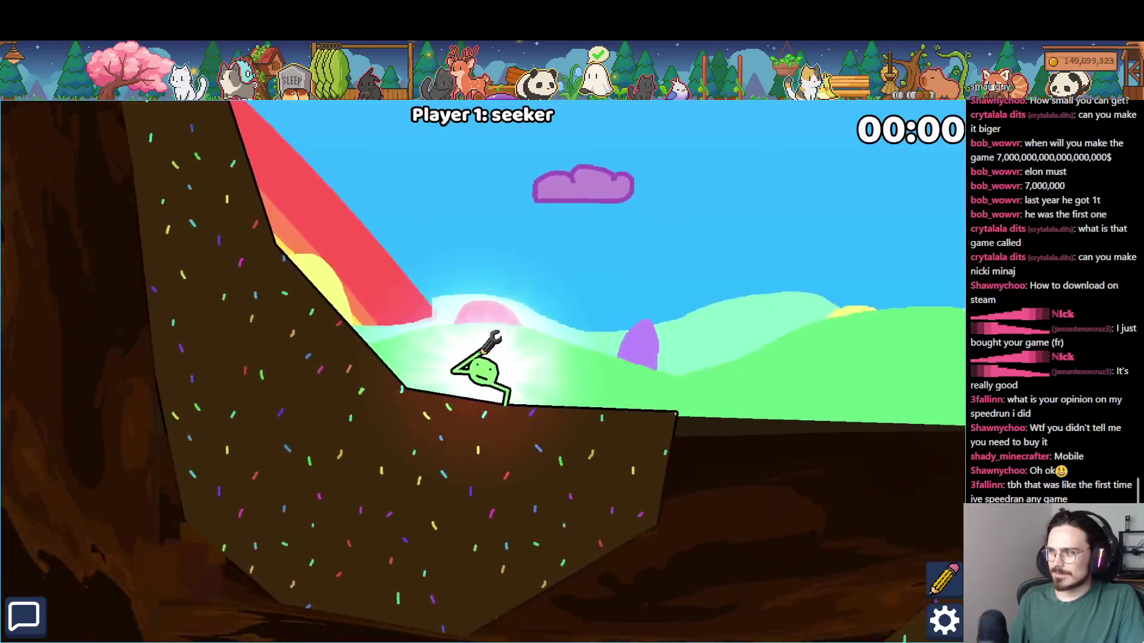
# - Leave the playtest and bring the Krita candyland ground texture window to the front
pyautogui.hotkey('alt', 'Tab')
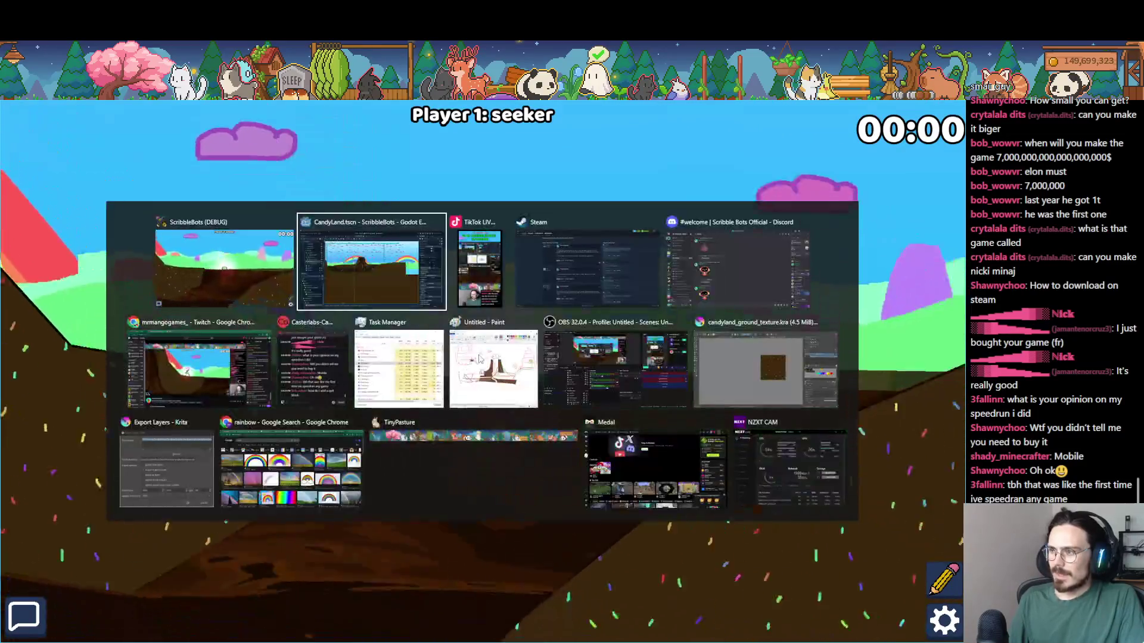
pyautogui.click(765, 366)
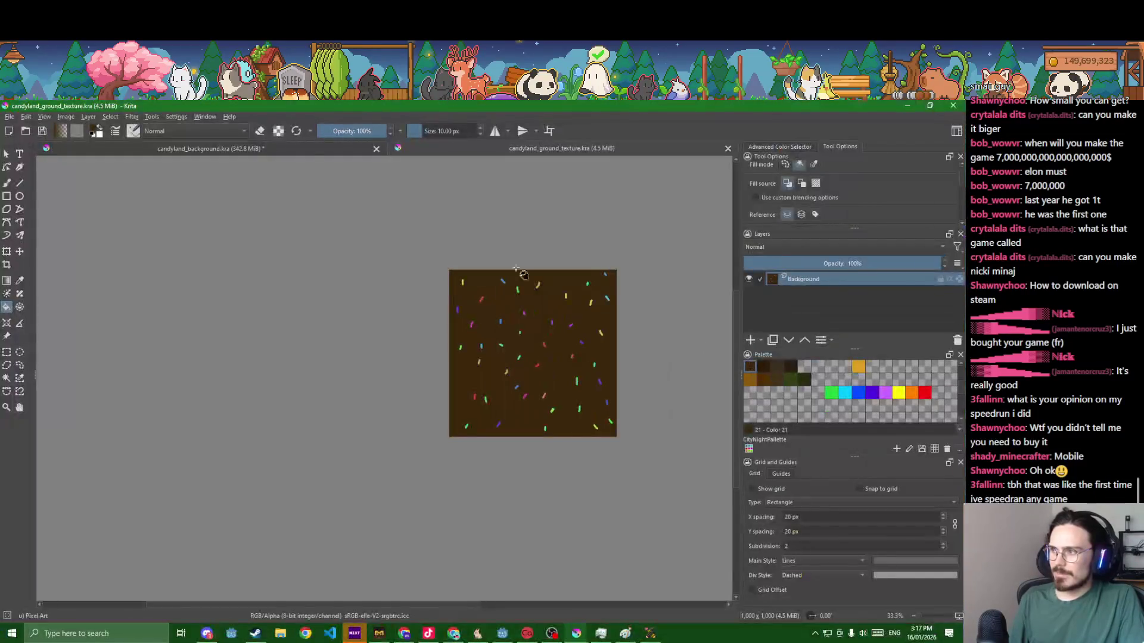
# - Show the candyland_background document tiled in wrap-around mode with the Hills 1 layer active
pyautogui.click(261, 148)
pyautogui.scroll(-3, 325, 261)
pyautogui.scroll(1, 358, 286)
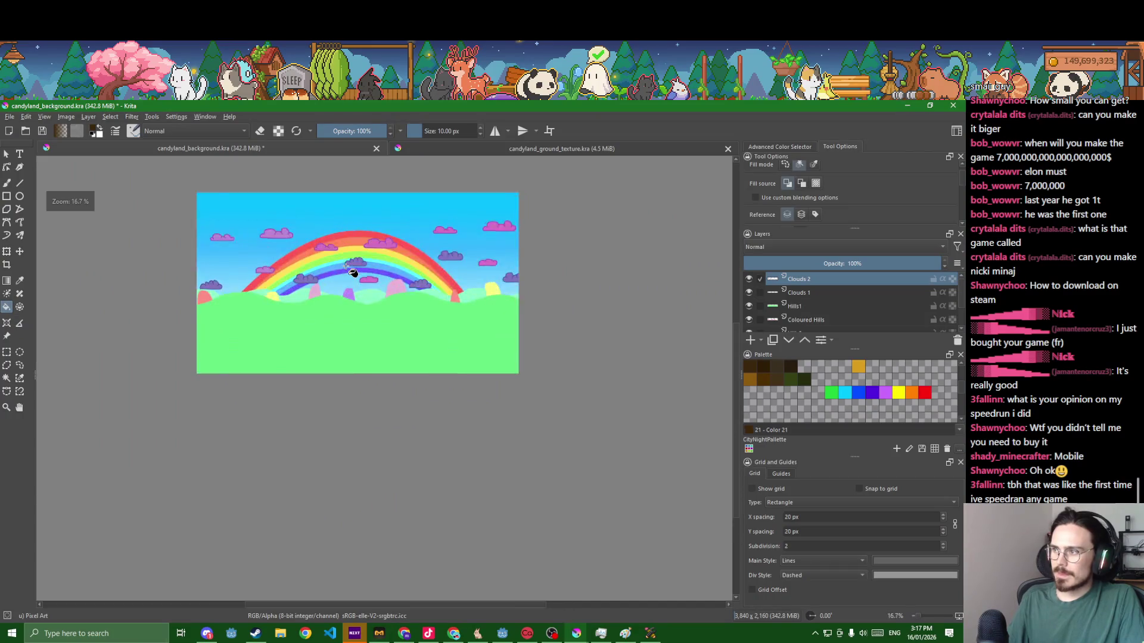
pyautogui.scroll(1, 371, 294)
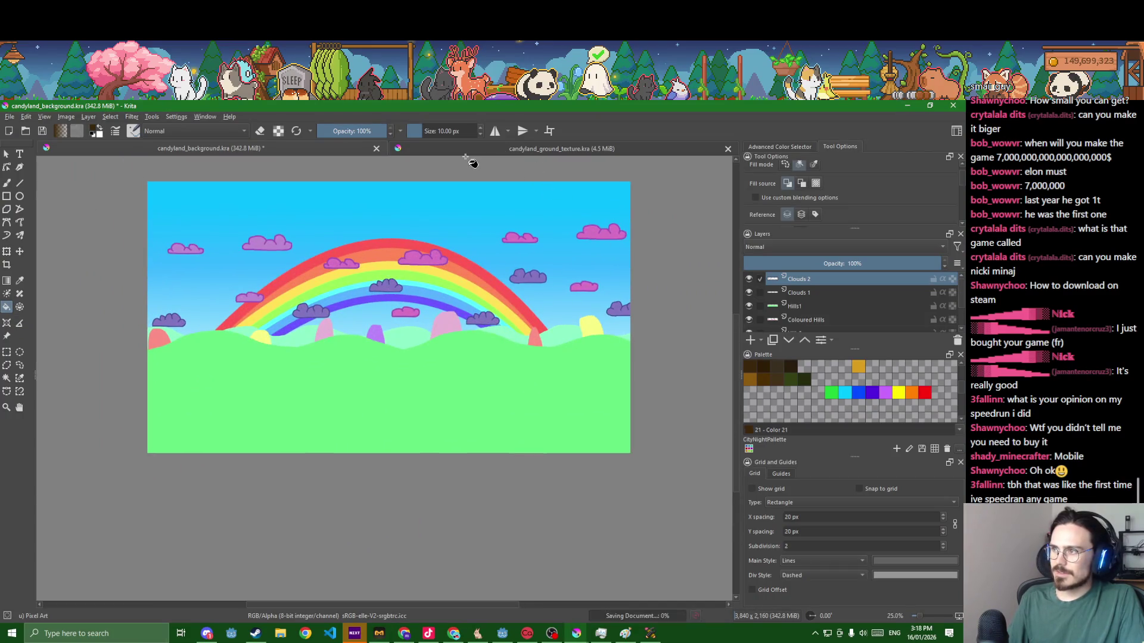
pyautogui.click(549, 130)
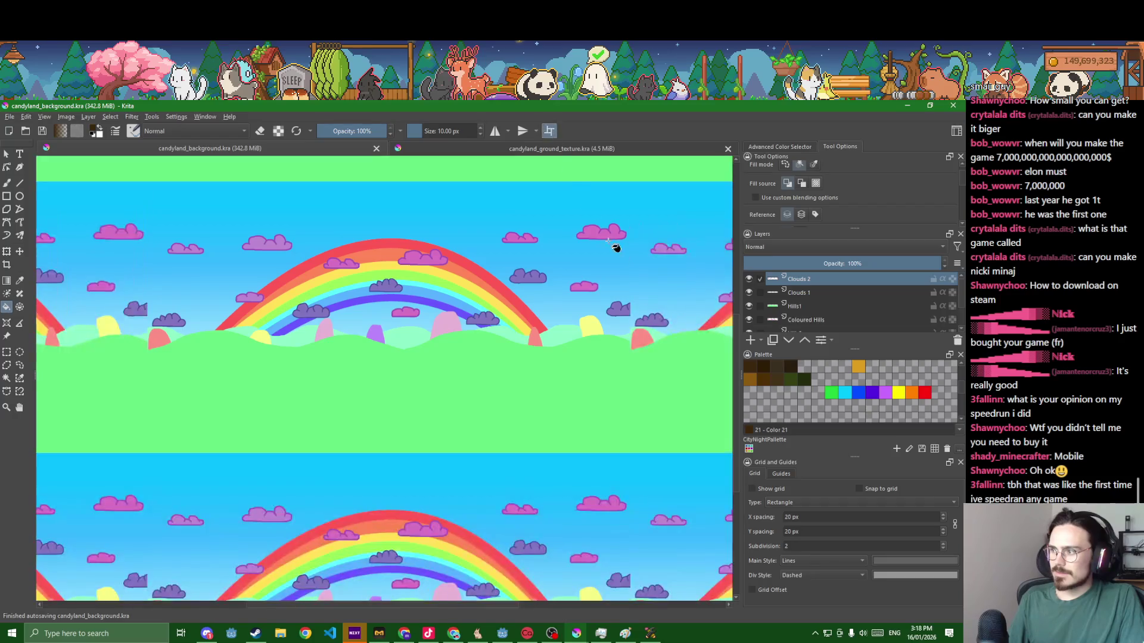
pyautogui.scroll(1, 665, 310)
pyautogui.scroll(1, 572, 384)
pyautogui.scroll(2, 518, 380)
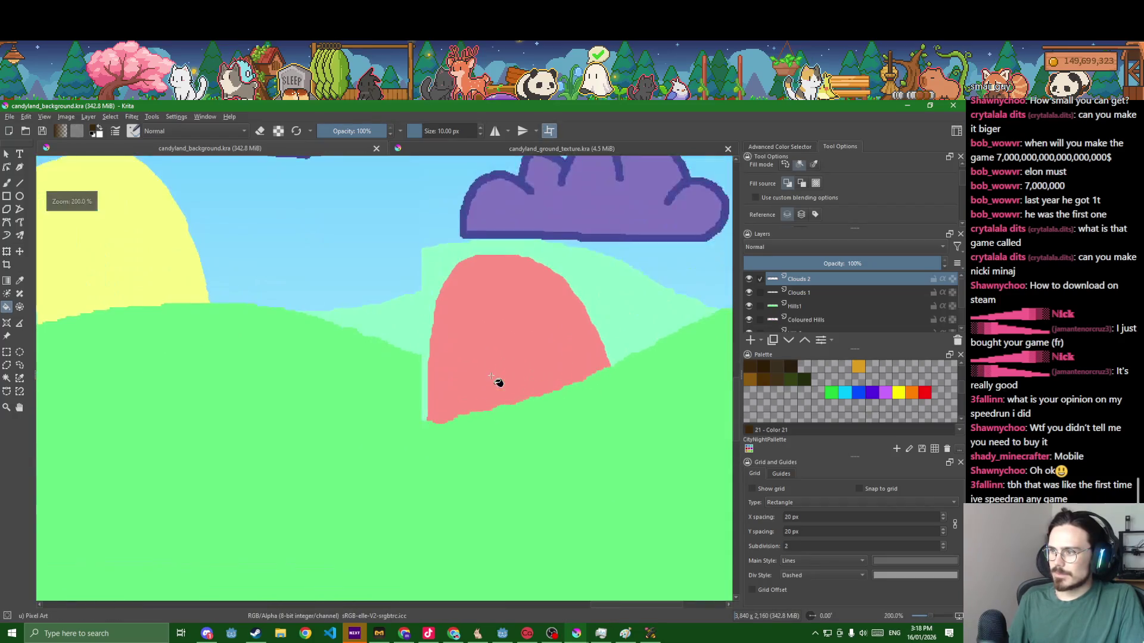
pyautogui.scroll(-1, 415, 334)
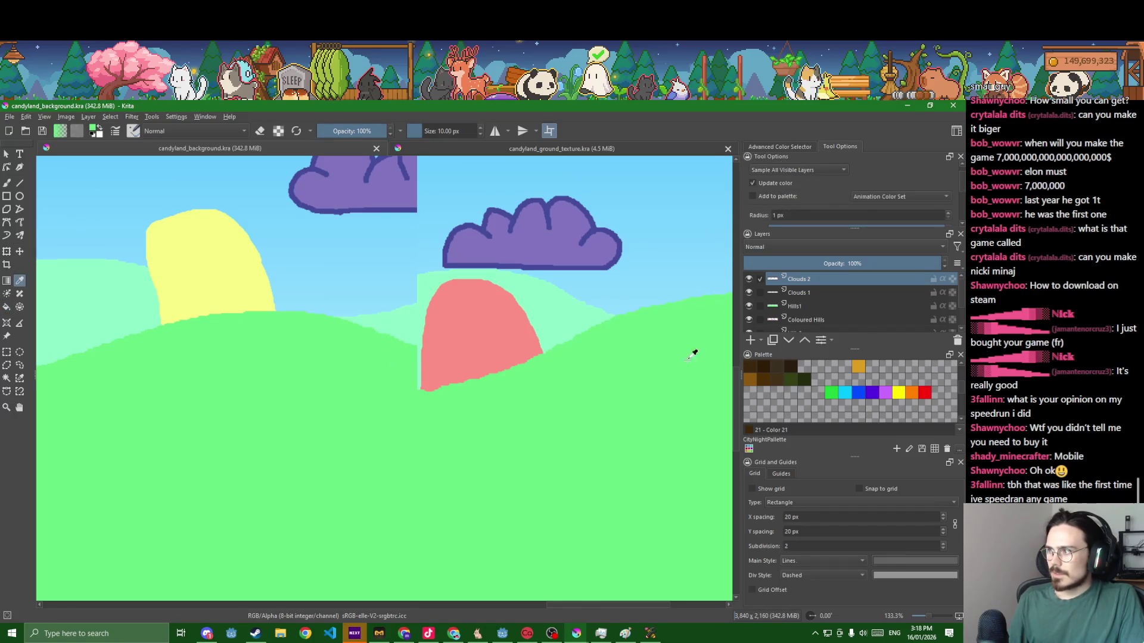
pyautogui.click(795, 305)
pyautogui.scroll(3, 464, 384)
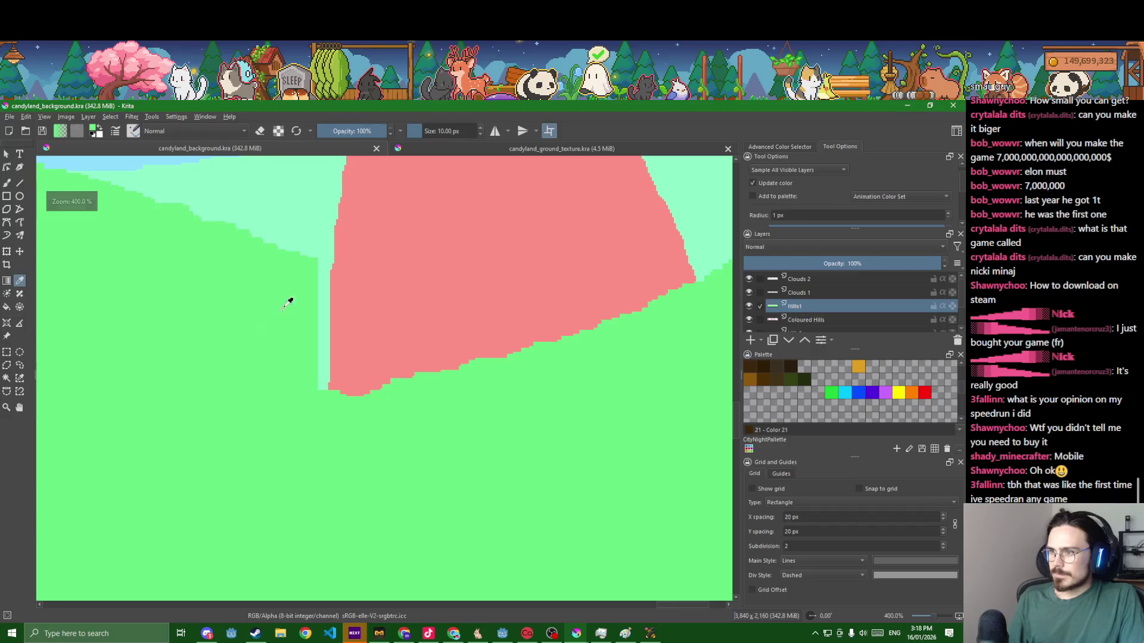
# - Try teal and purple test strokes on the pink hill and undo both
pyautogui.press('b')
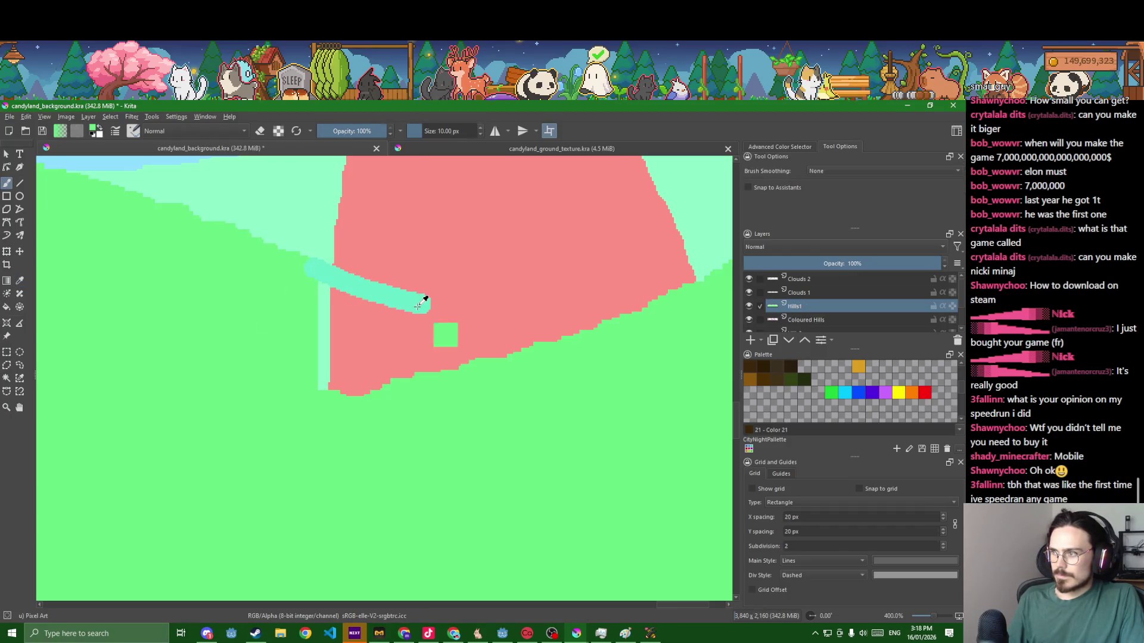
pyautogui.hotkey('ctrl', 'z')
pyautogui.press('p')
pyautogui.press('b')
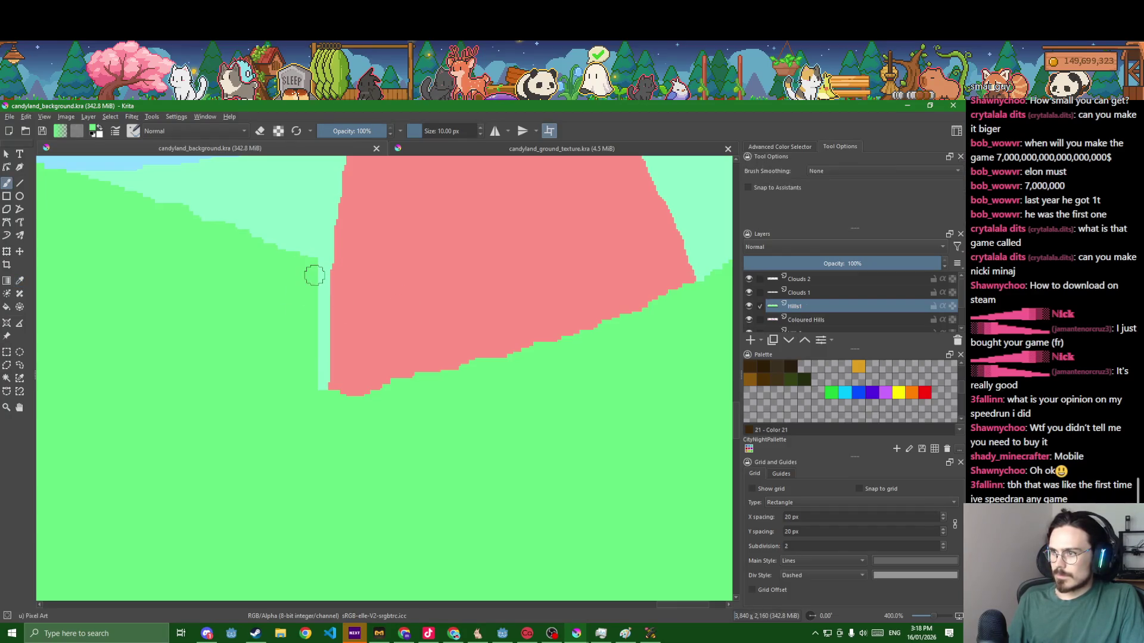
pyautogui.hotkey('ctrl', 'z')
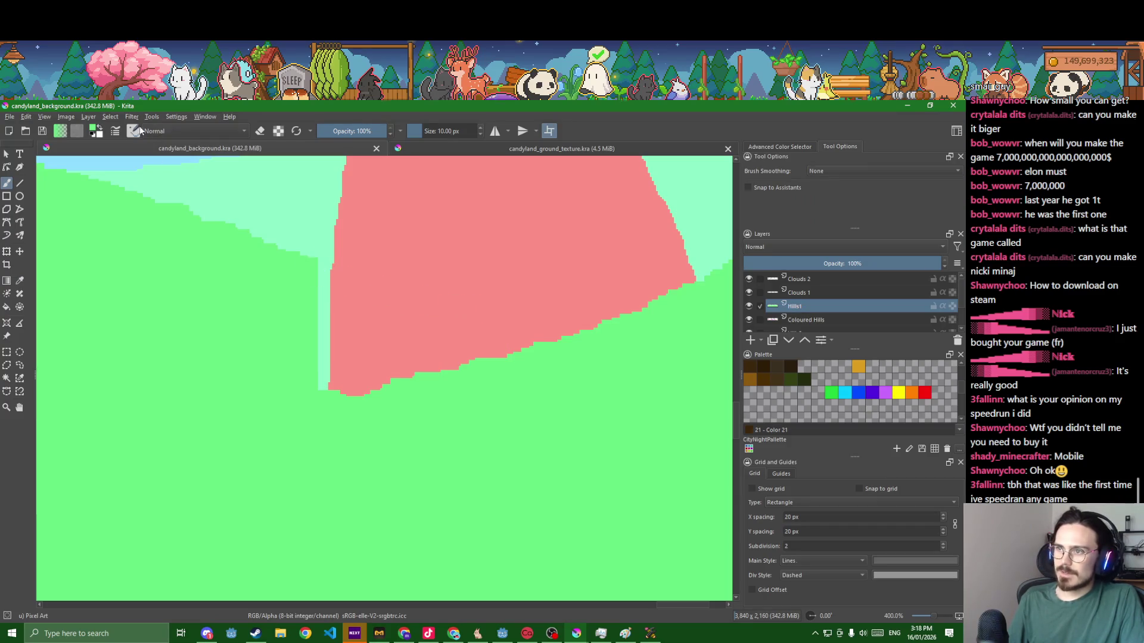
# - Save the active Pixel Art brush as a new preset named 'u) rainbow sprinkles' via Edit Brush Settings
pyautogui.click(134, 130)
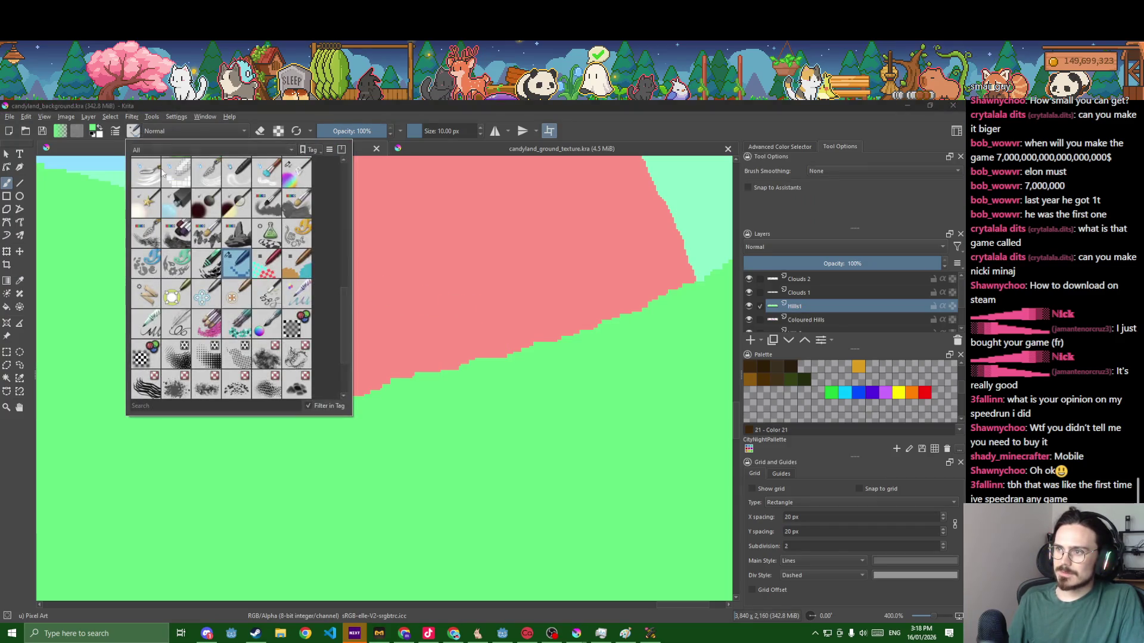
pyautogui.scroll(-3, 270, 361)
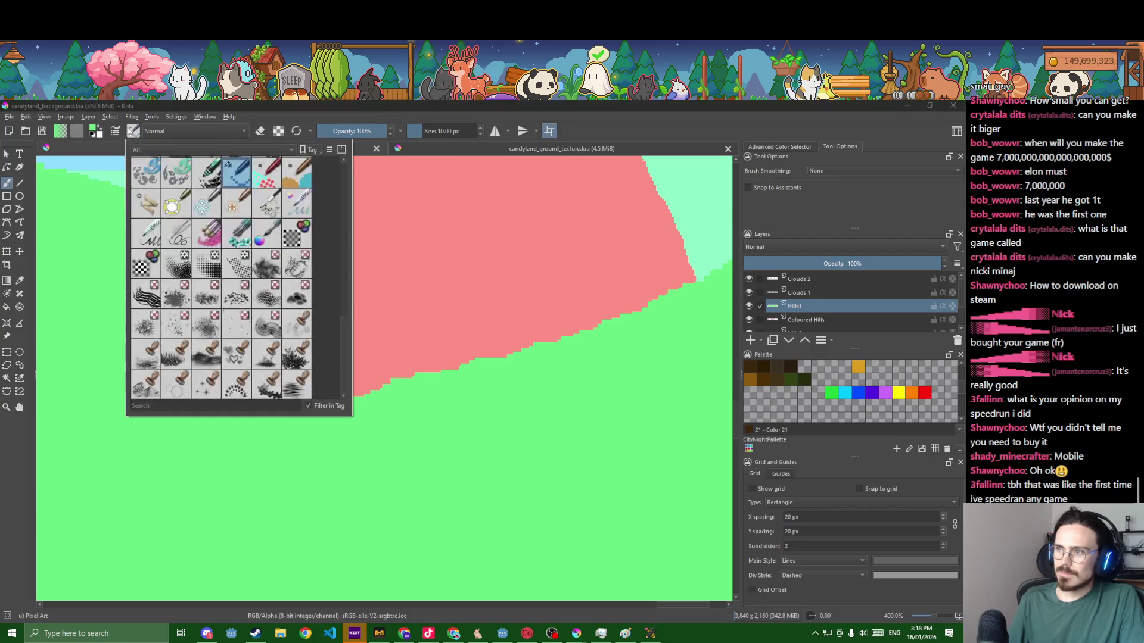
pyautogui.click(115, 130)
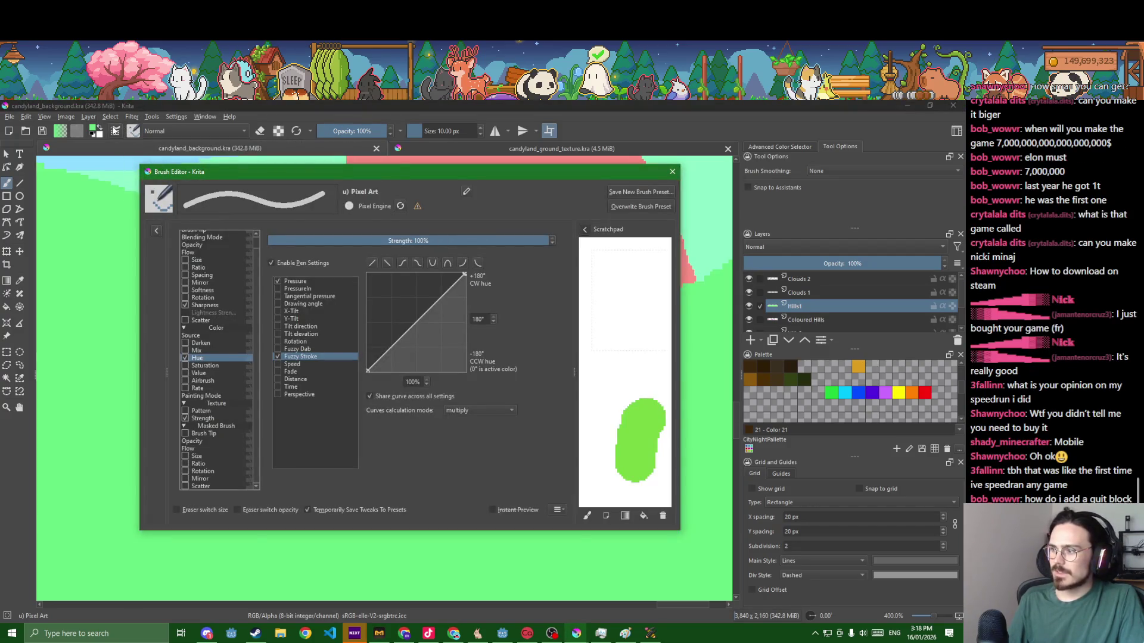
pyautogui.click(618, 193)
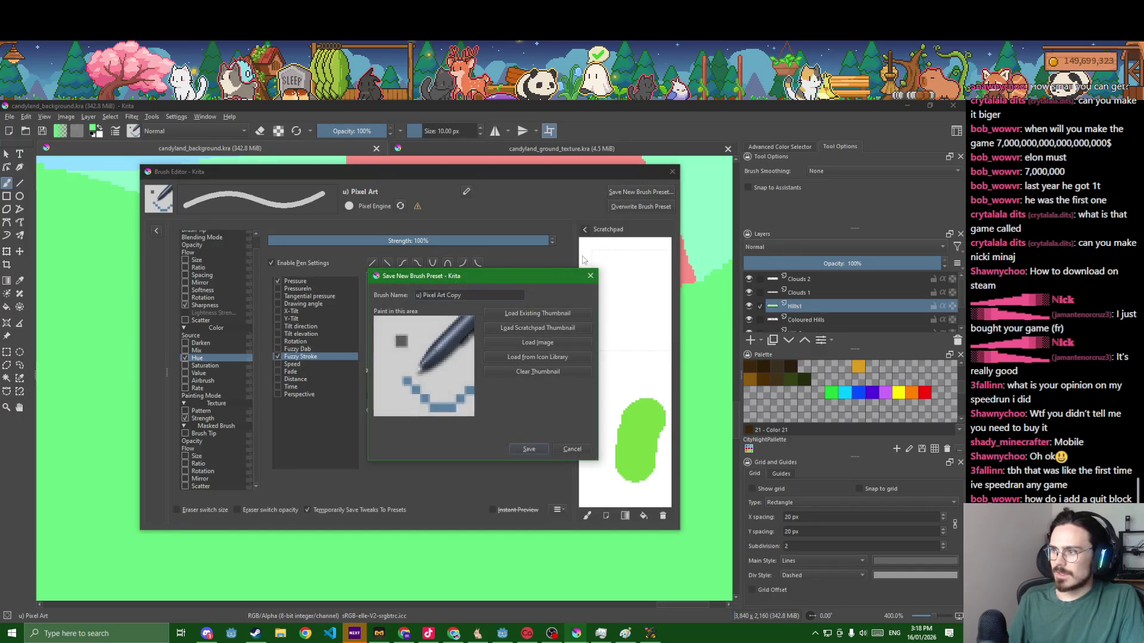
pyautogui.press('BackSpace')
pyautogui.press('BackSpace')
pyautogui.press('BackSpace')
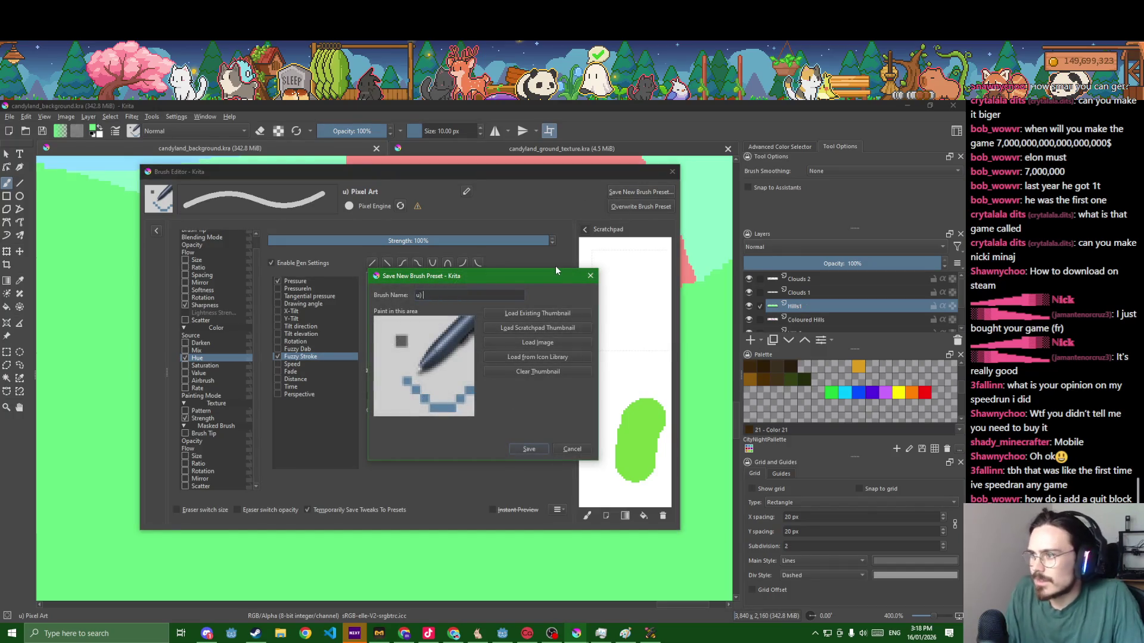
pyautogui.write('rainbow sprinkles')
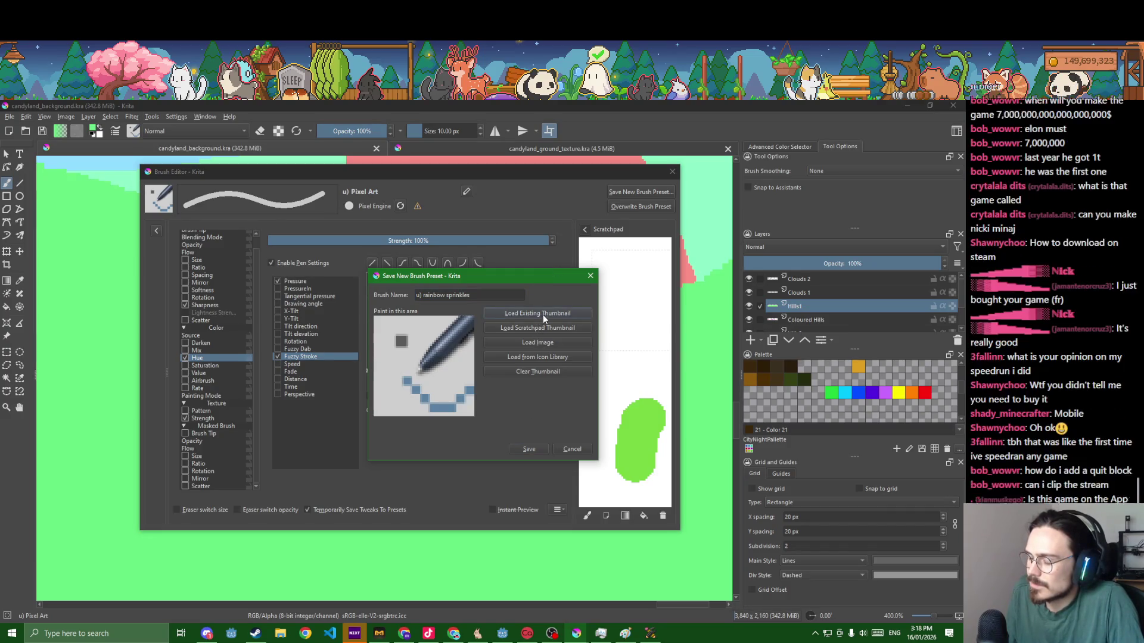
pyautogui.click(527, 448)
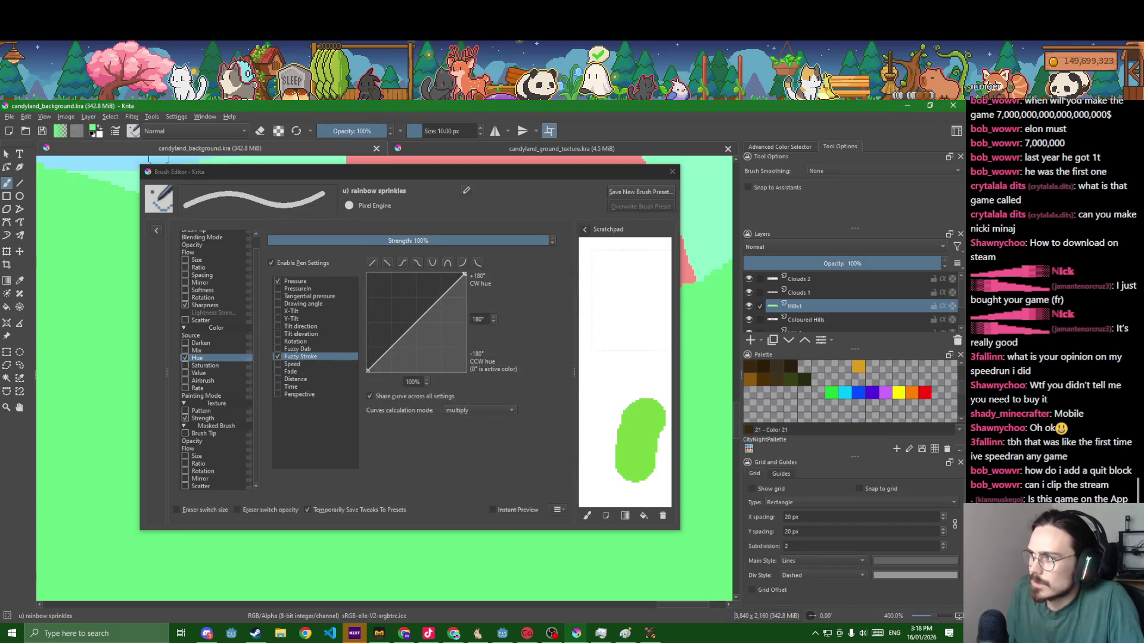
pyautogui.click(673, 172)
pyautogui.click(136, 133)
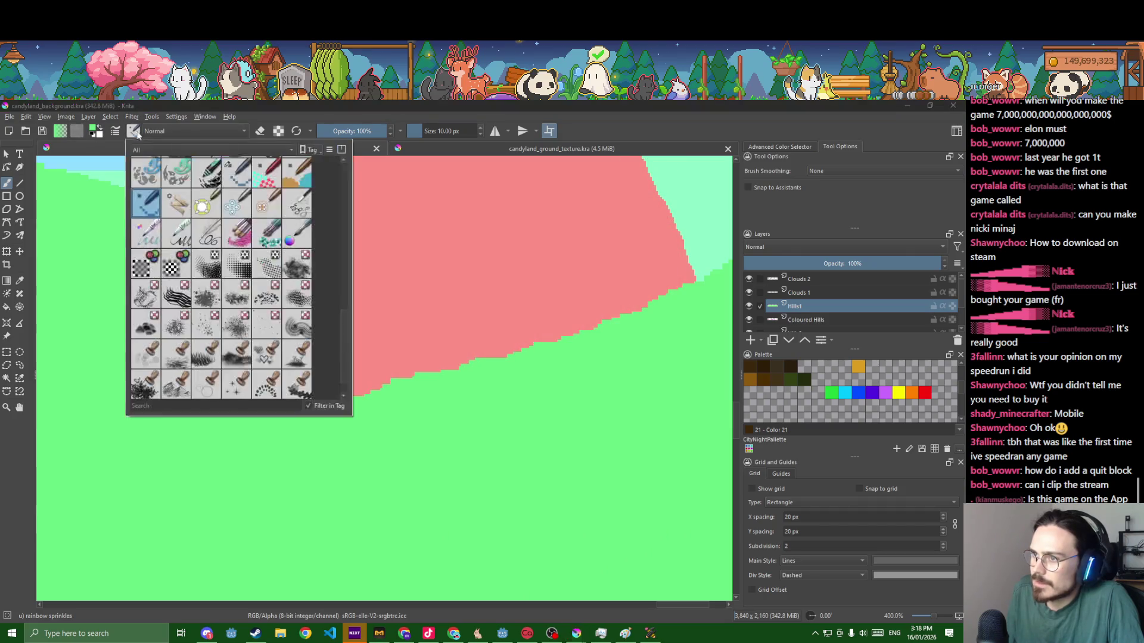
pyautogui.scroll(5, 250, 339)
pyautogui.scroll(-2, 271, 301)
pyautogui.scroll(-1, 272, 300)
pyautogui.scroll(-1, 271, 301)
pyautogui.scroll(-1, 272, 301)
pyautogui.scroll(3, 271, 302)
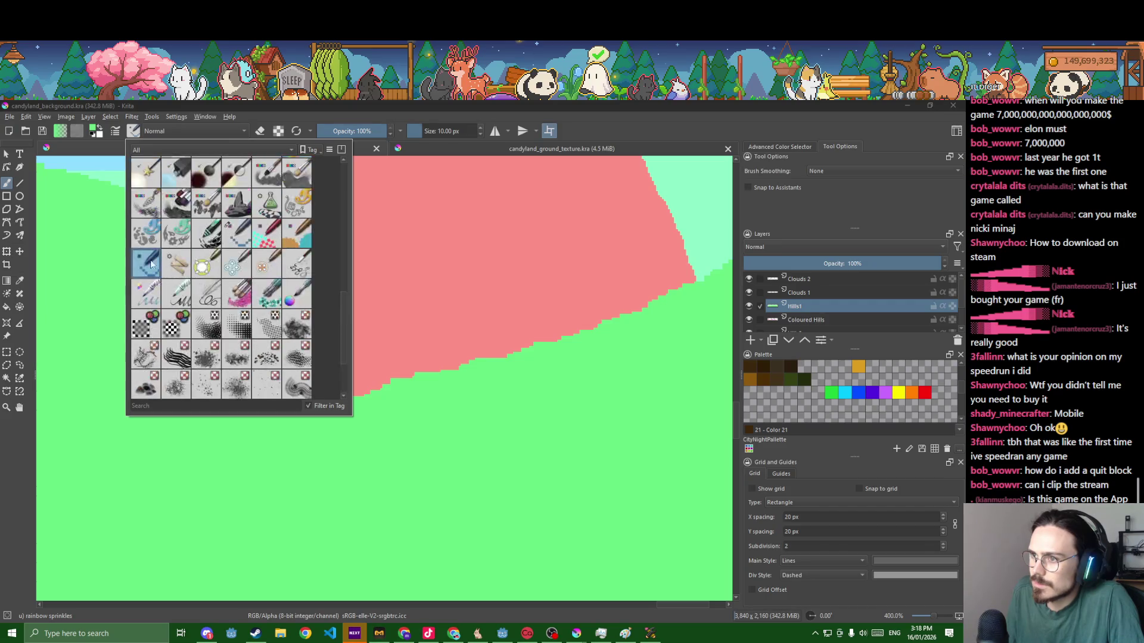
# - Try another preset, undo its purple stroke and green square, and reselect the Pixel Art brush
pyautogui.click(194, 282)
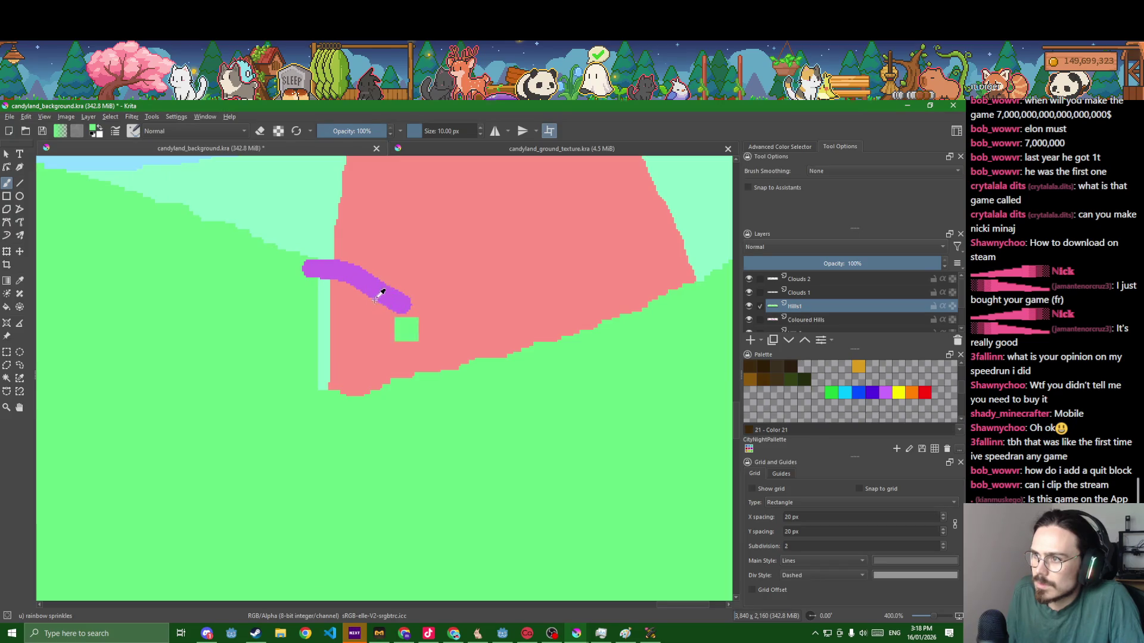
pyautogui.hotkey('ctrl', 'z')
pyautogui.click(133, 131)
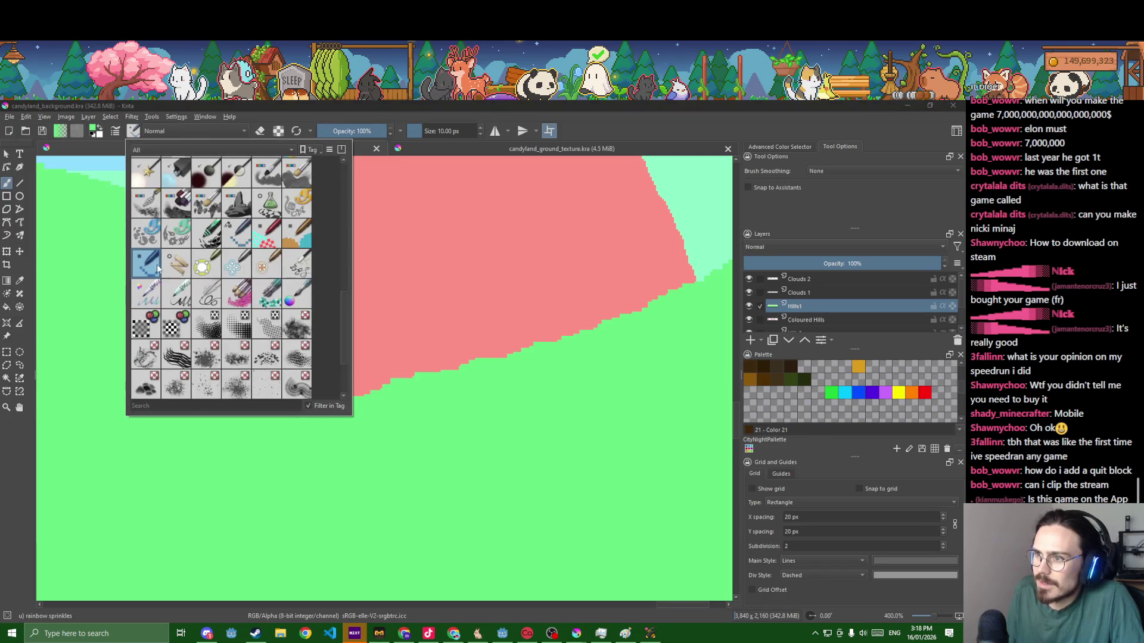
pyautogui.scroll(3, 169, 277)
pyautogui.scroll(3, 195, 295)
pyautogui.scroll(3, 194, 298)
pyautogui.scroll(2, 232, 297)
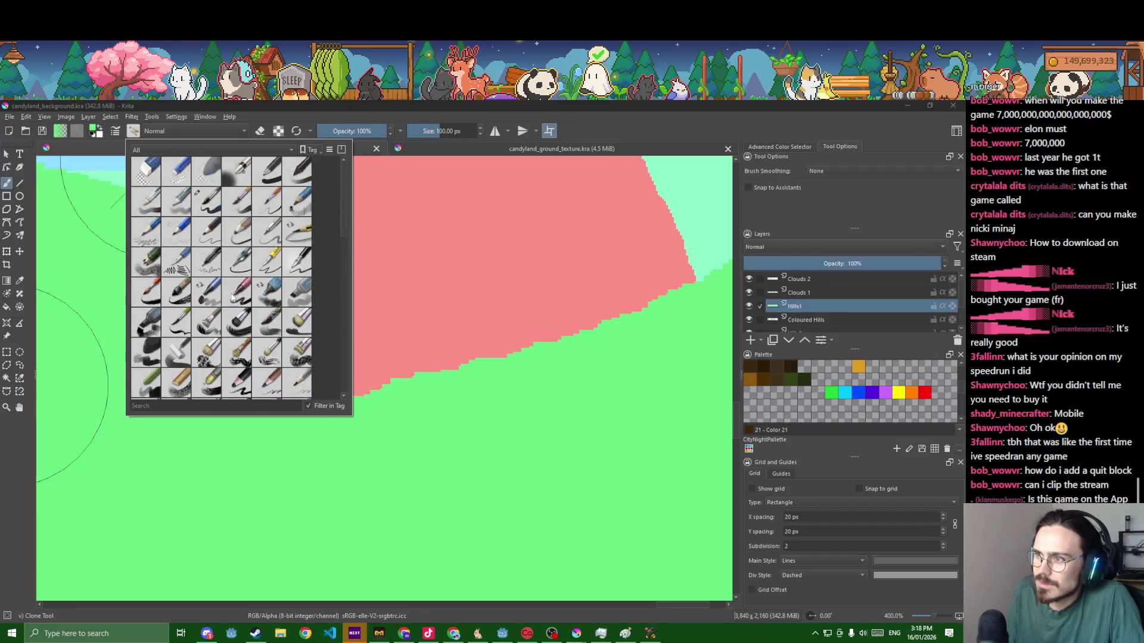
pyautogui.scroll(-3, 234, 298)
pyautogui.scroll(-3, 234, 298)
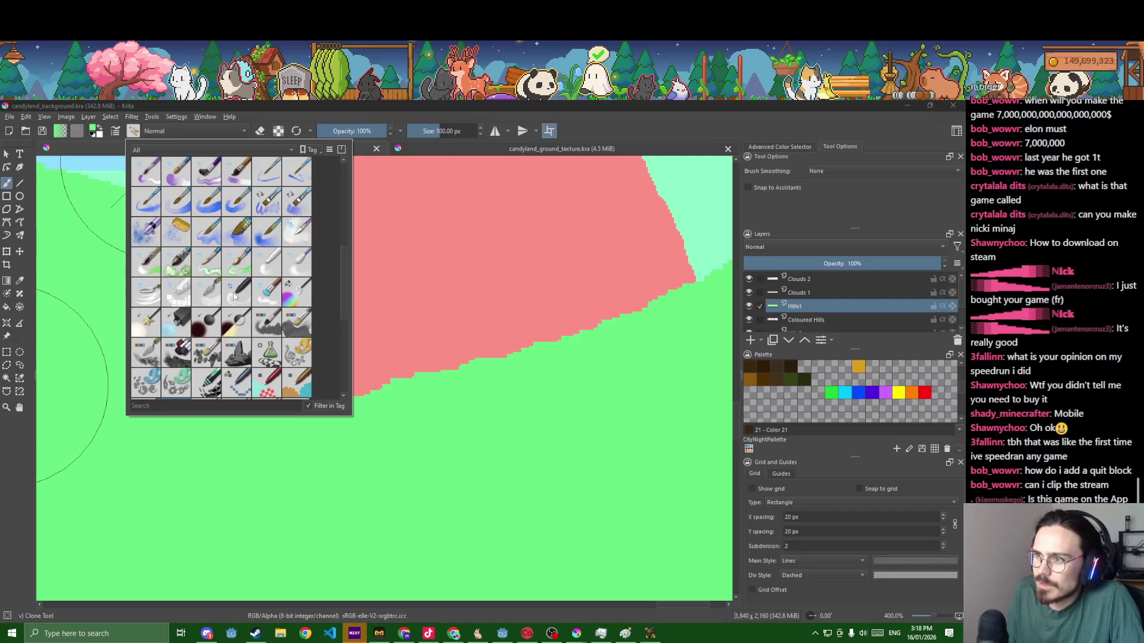
pyautogui.scroll(-3, 238, 291)
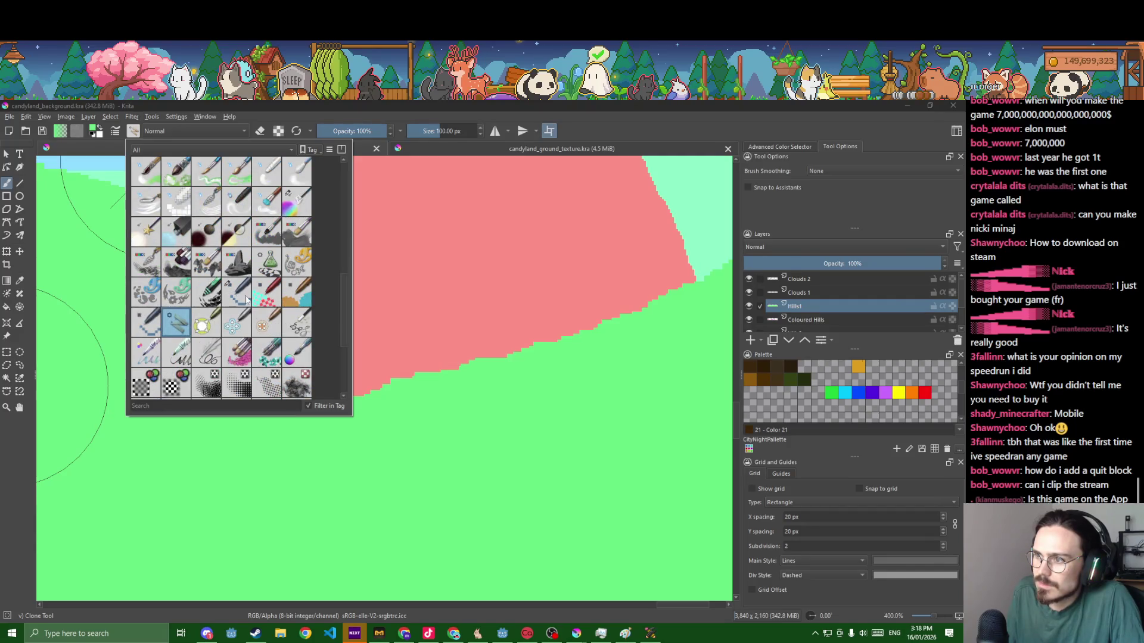
pyautogui.click(245, 298)
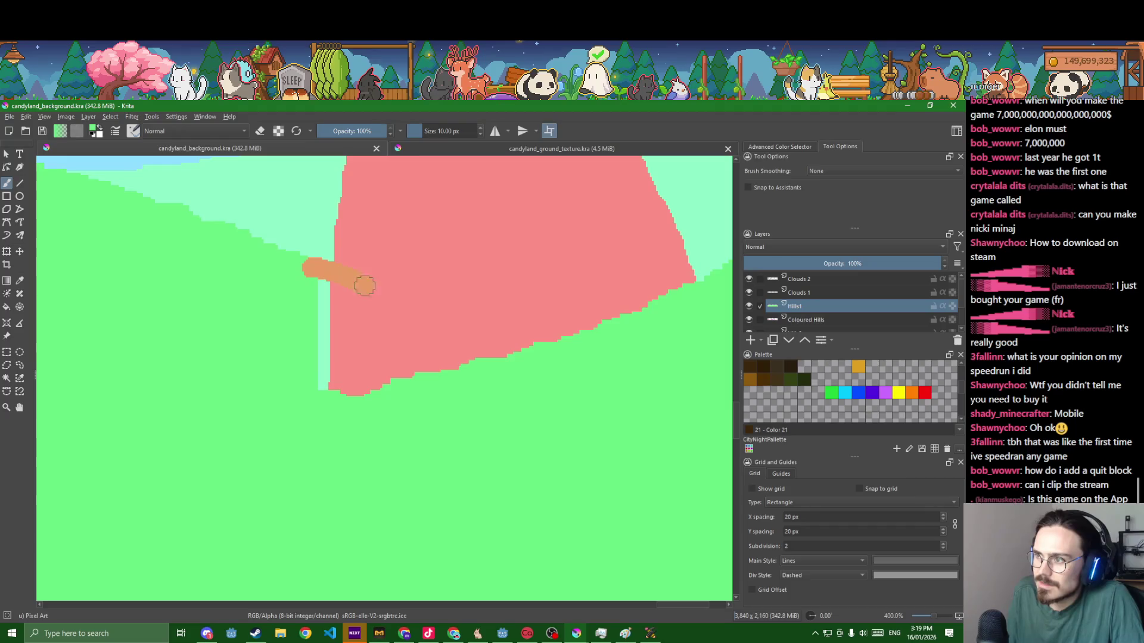
# - Turn off the Pixel Art brush's random Hue variation and return to freehand painting
pyautogui.press('p')
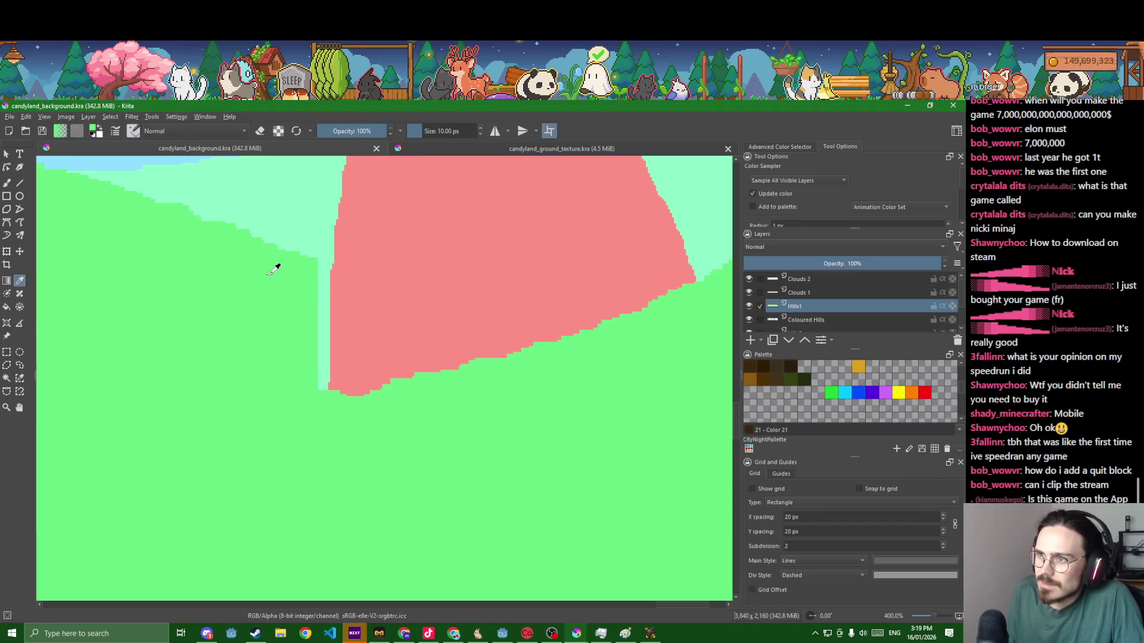
pyautogui.click(133, 131)
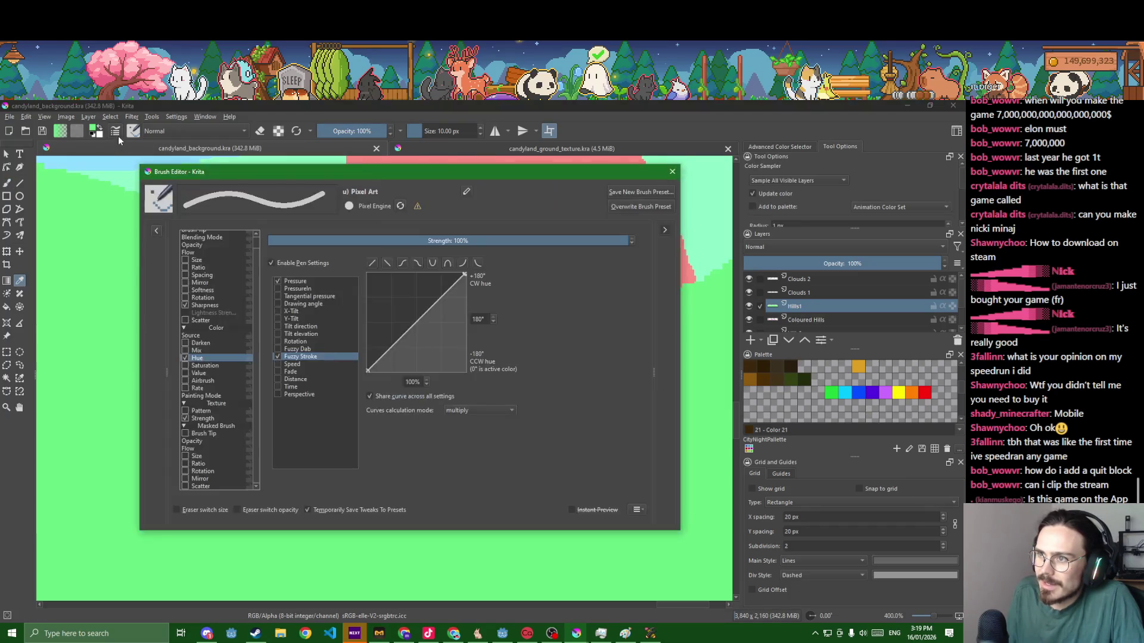
pyautogui.click(186, 358)
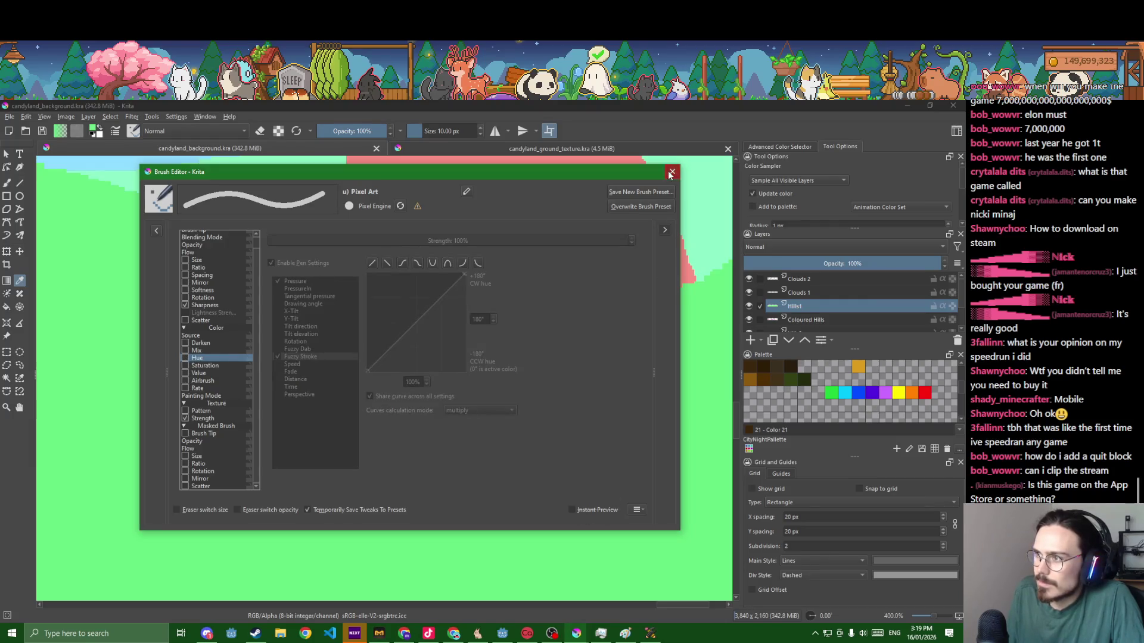
pyautogui.click(671, 172)
pyautogui.press('b')
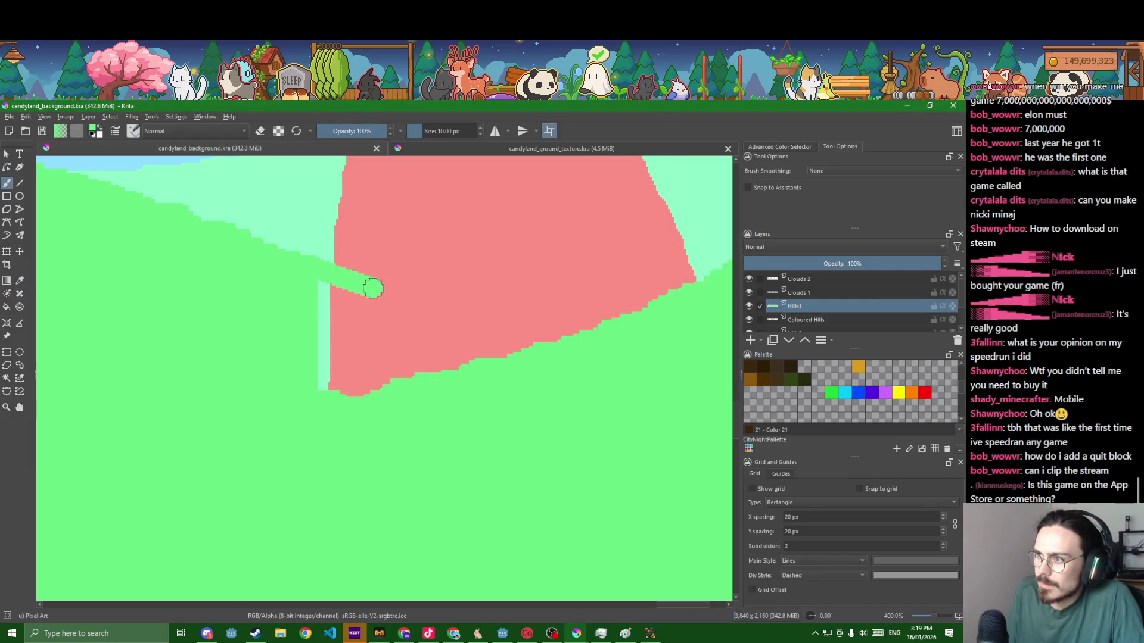
# - Paint green grass into the pink hill's edge and fill the enclosed triangle with grass green
pyautogui.moveTo(368, 286); pyautogui.dragTo(529, 325)
pyautogui.press('f')
pyautogui.click(412, 343)
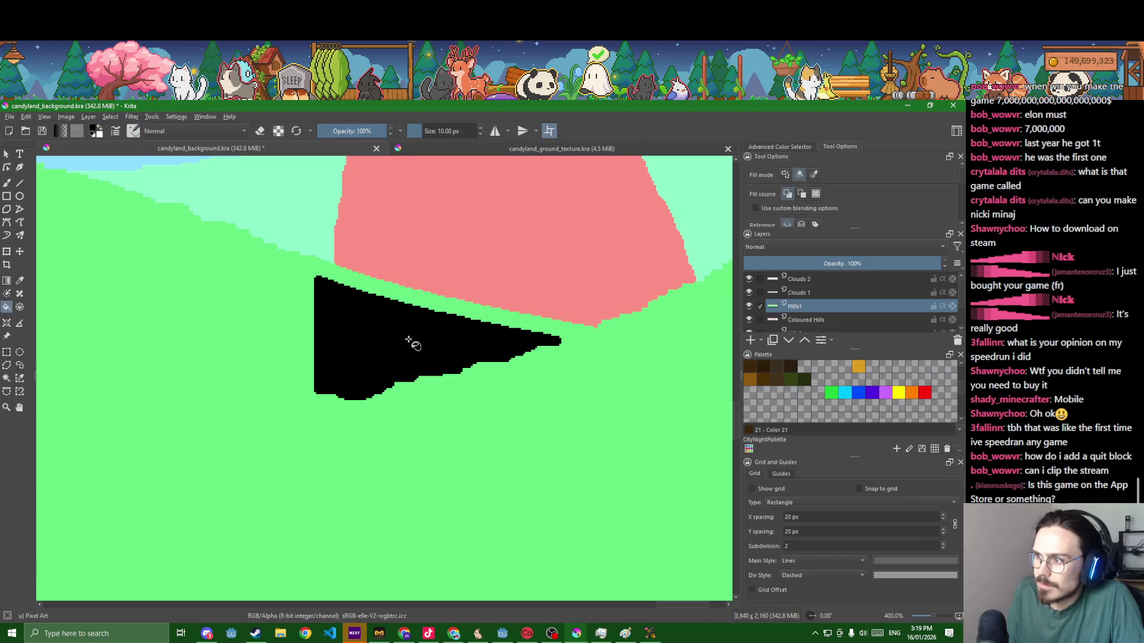
pyautogui.keyDown('ctrl'); pyautogui.click(299, 325); pyautogui.keyUp('ctrl')
pyautogui.click(421, 347)
pyautogui.press('b')
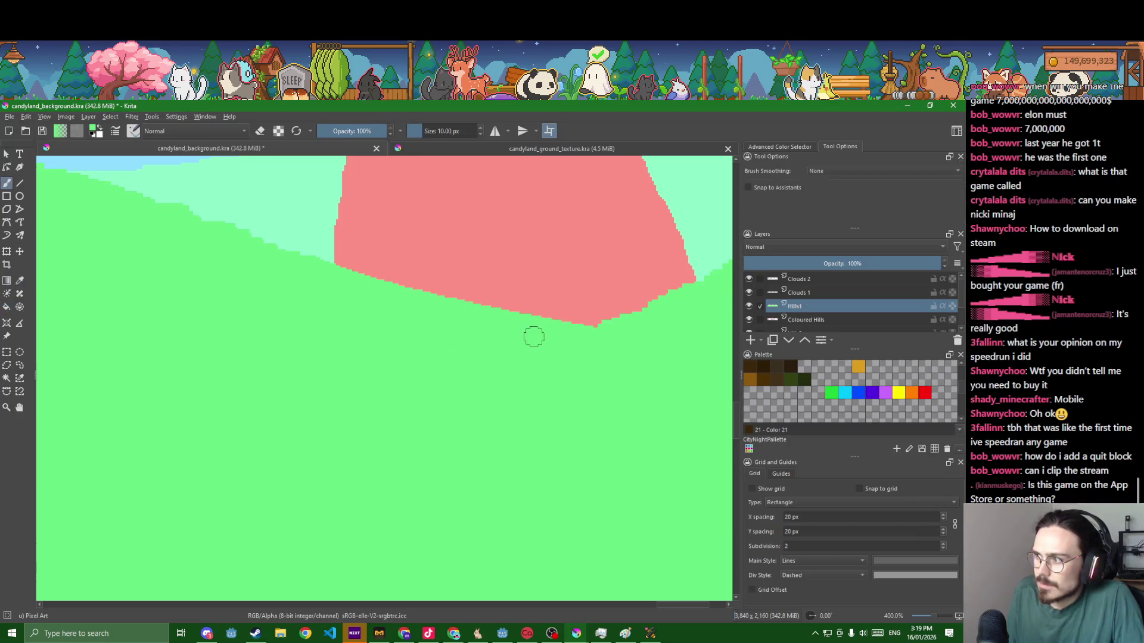
pyautogui.scroll(-5, 631, 329)
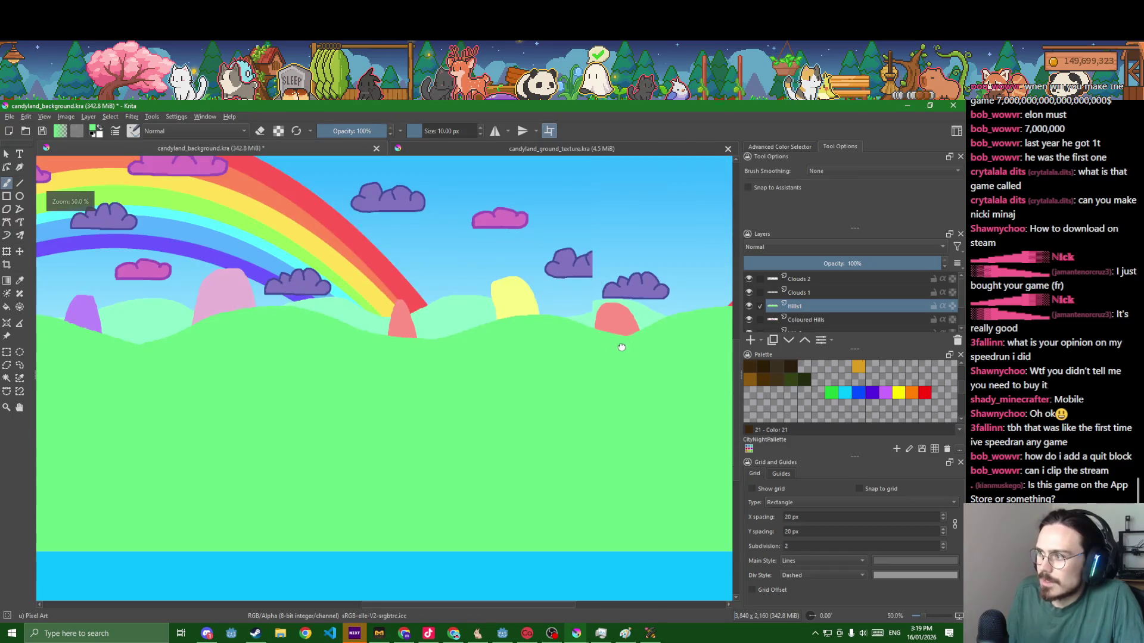
pyautogui.scroll(1, 581, 312)
pyautogui.scroll(2, 534, 303)
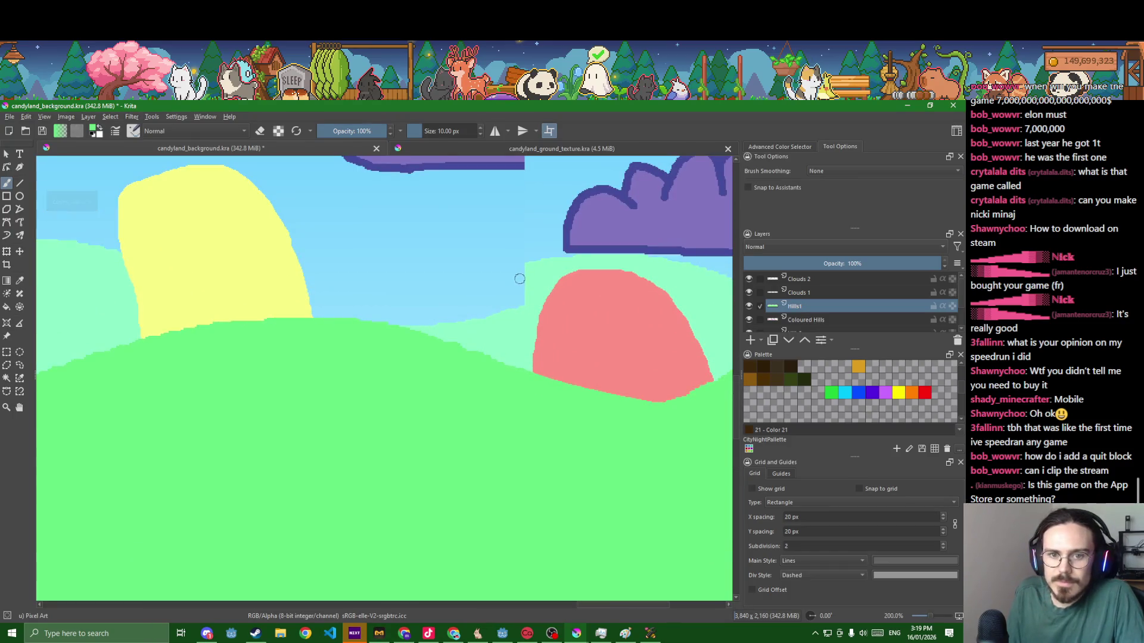
# - On the Hills2 layer, fill the blue gap with sampled light green
pyautogui.press('p')
pyautogui.scroll(2, 554, 284)
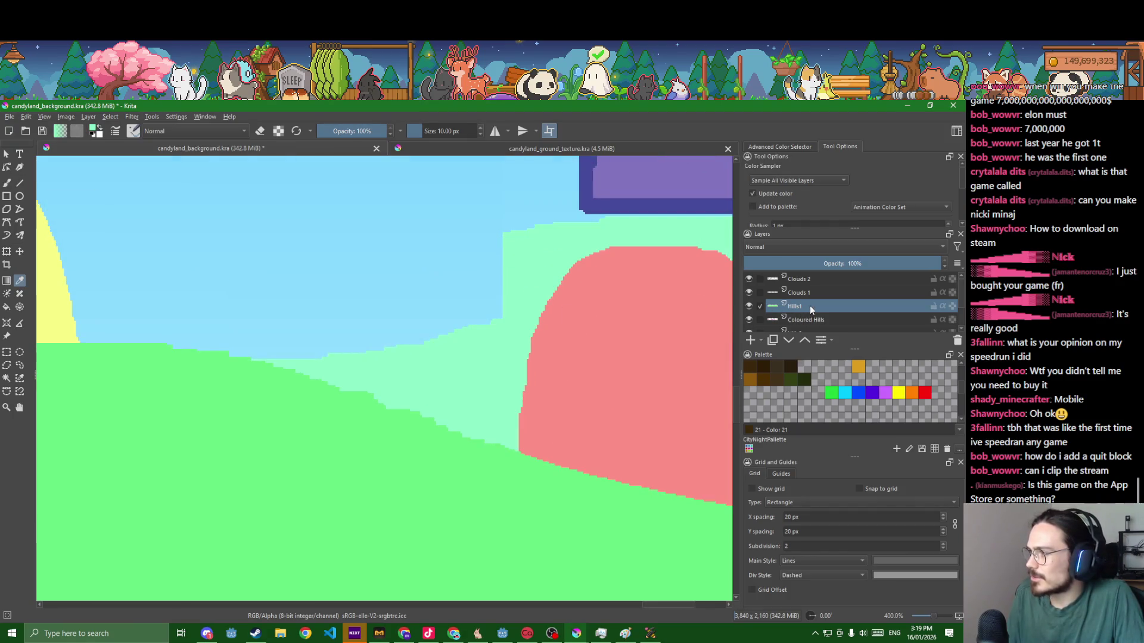
pyautogui.scroll(-2, 811, 304)
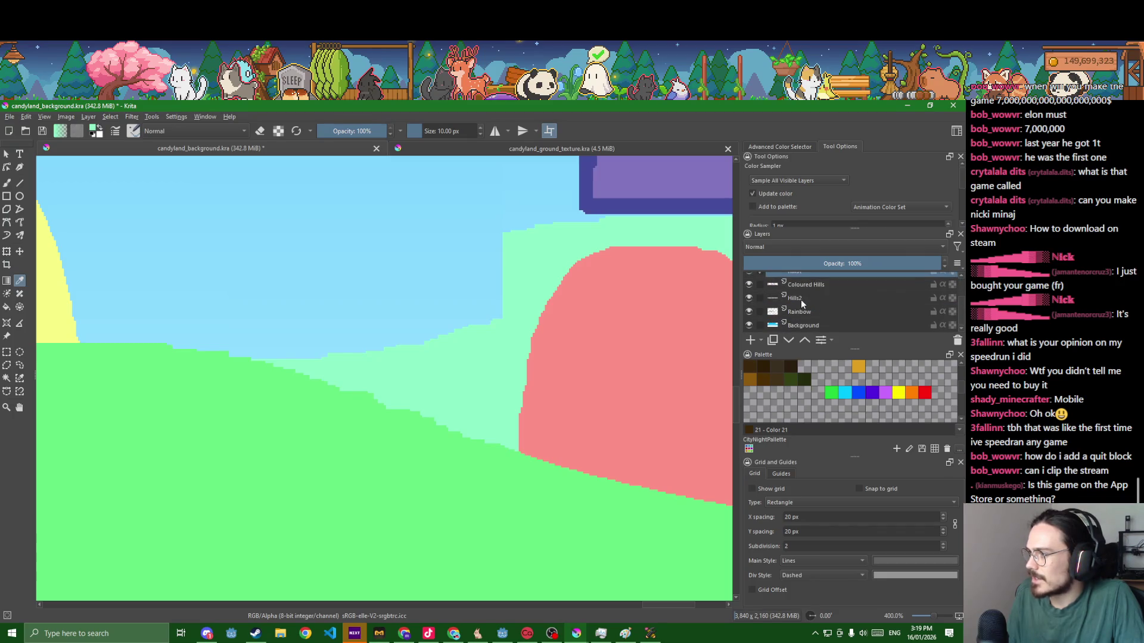
pyautogui.click(800, 300)
pyautogui.press('b')
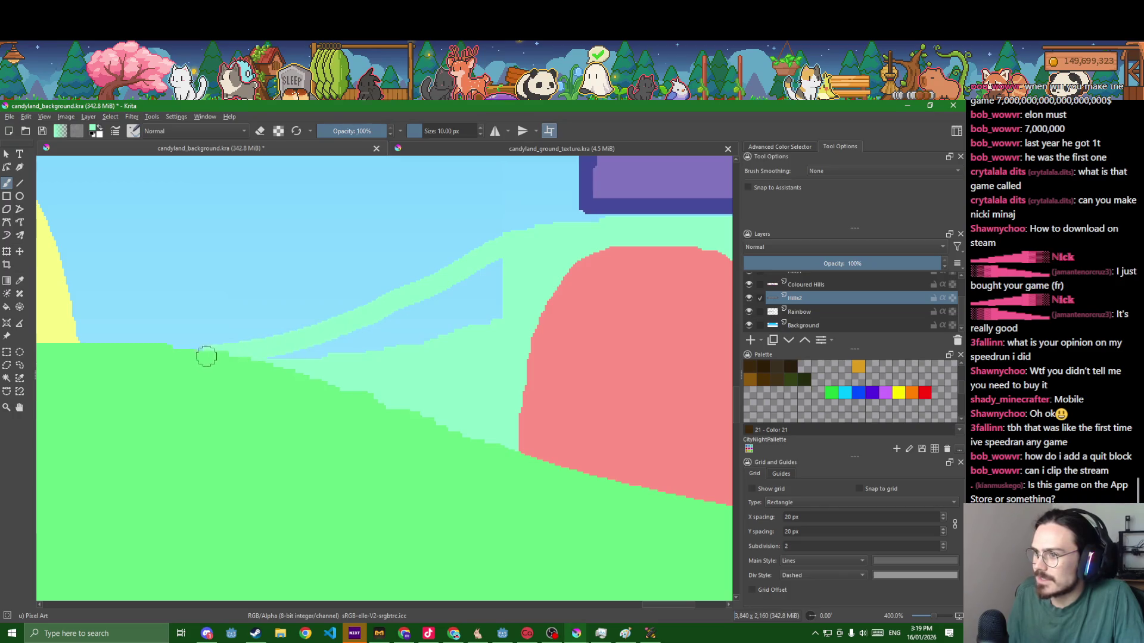
pyautogui.scroll(-3, 190, 387)
pyautogui.scroll(3, 434, 327)
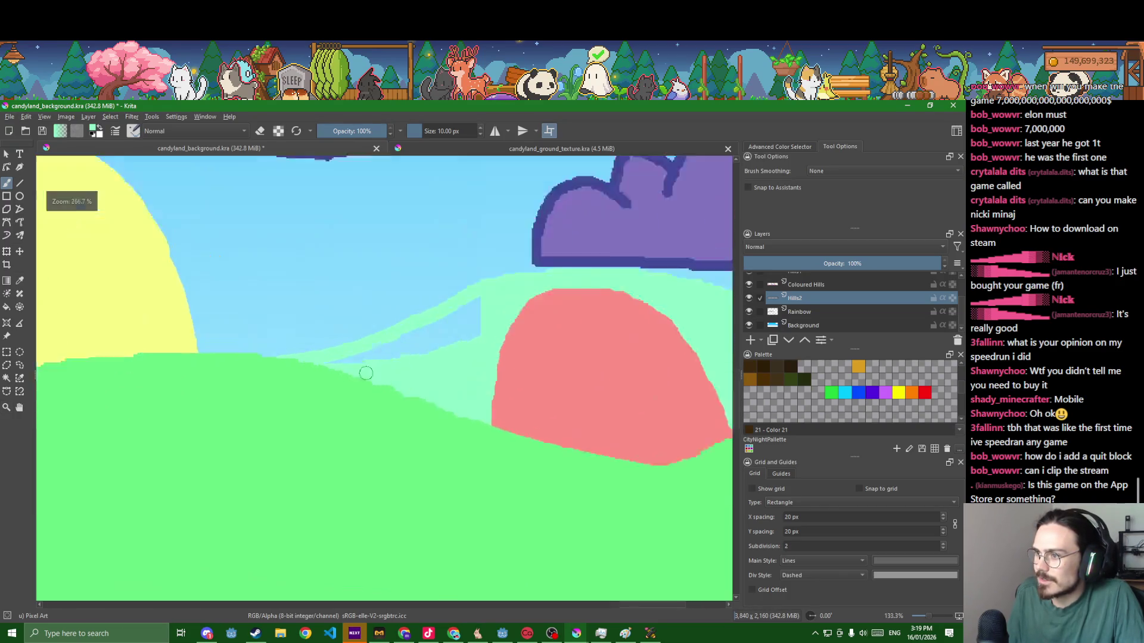
pyautogui.press('f')
pyautogui.click(435, 328)
pyautogui.scroll(-2, 669, 347)
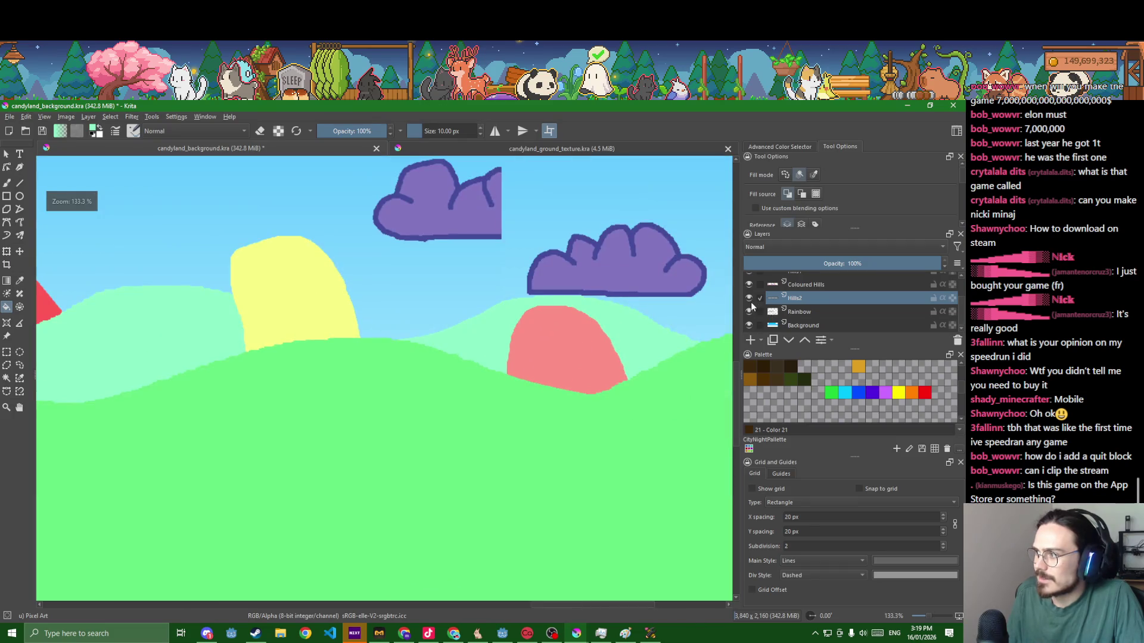
# - Show the Coloured Hills layer again, toggling Rainbow and Hills1 visibility to compare
pyautogui.click(750, 310)
pyautogui.scroll(2, 751, 304)
pyautogui.click(749, 305)
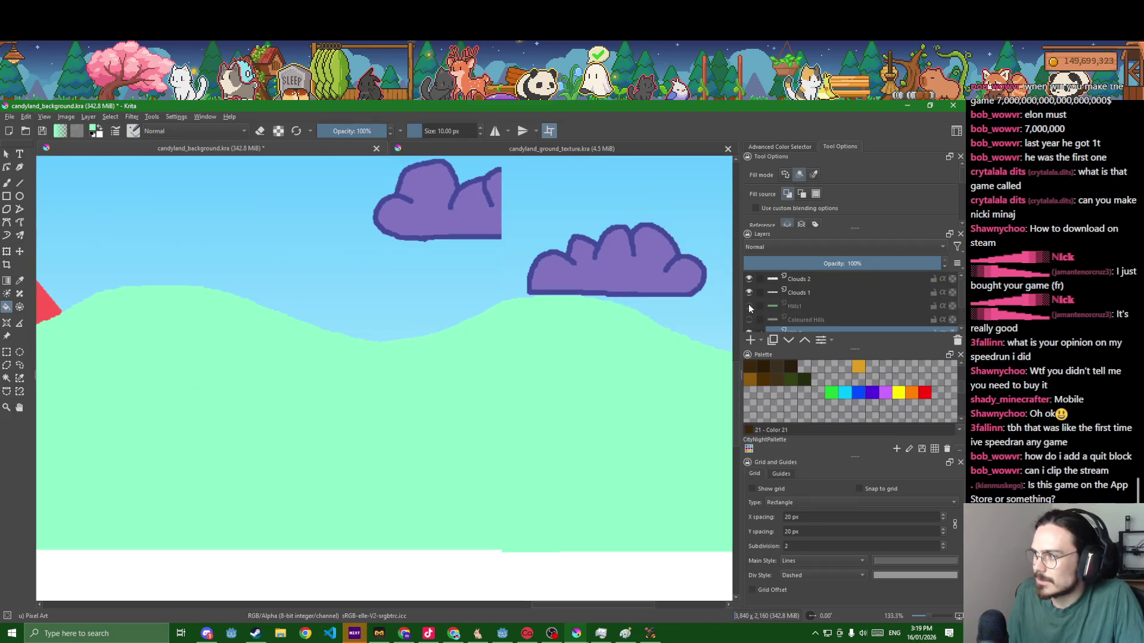
pyautogui.click(749, 306)
pyautogui.scroll(-2, 753, 321)
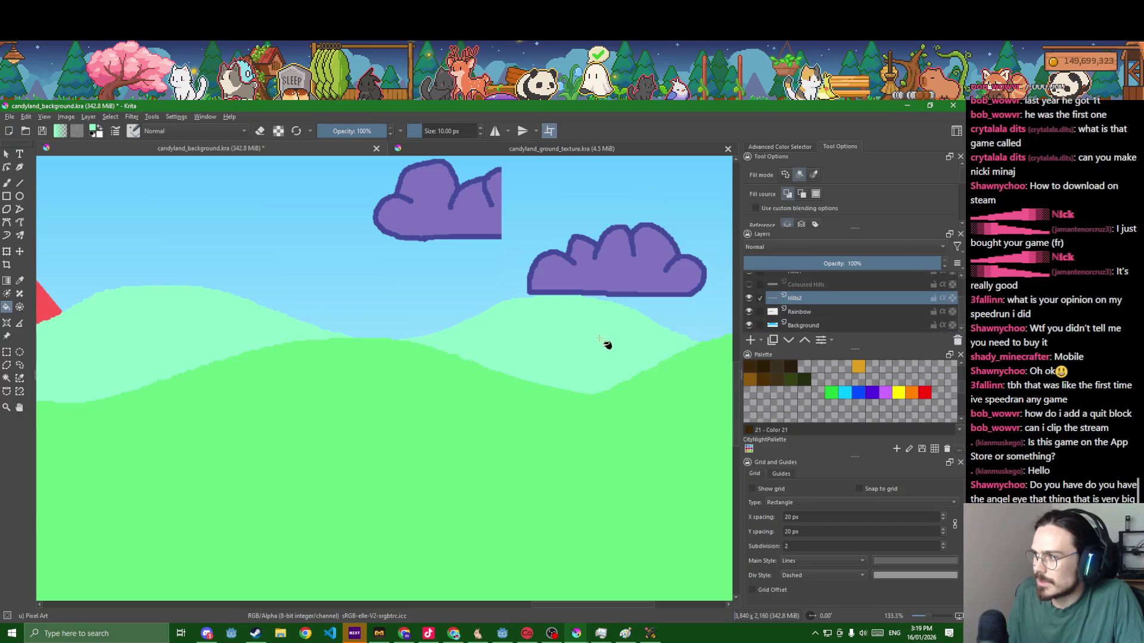
pyautogui.scroll(-6, 509, 367)
pyautogui.scroll(1, 524, 360)
pyautogui.scroll(1, 587, 372)
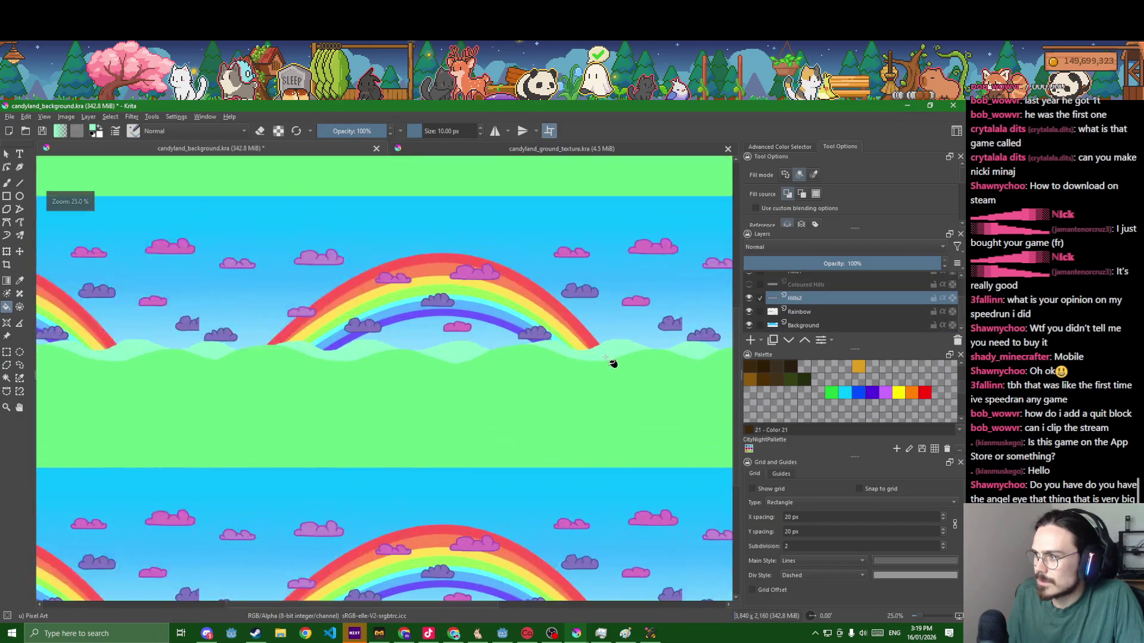
pyautogui.scroll(1, 668, 346)
pyautogui.scroll(-1, 668, 345)
pyautogui.scroll(3, 518, 350)
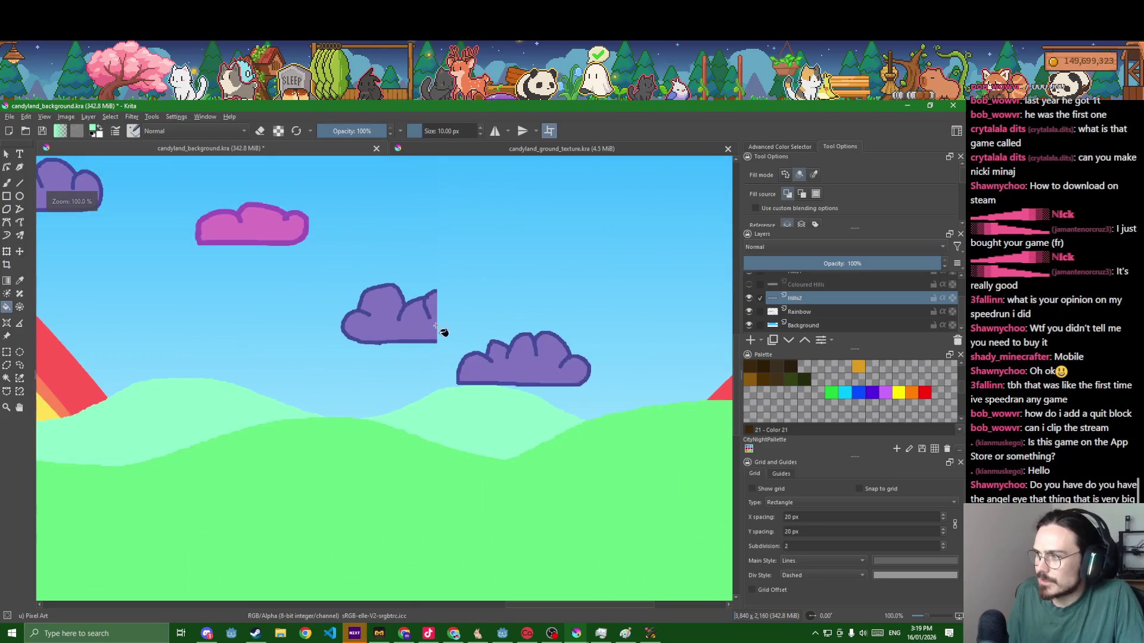
pyautogui.click(750, 284)
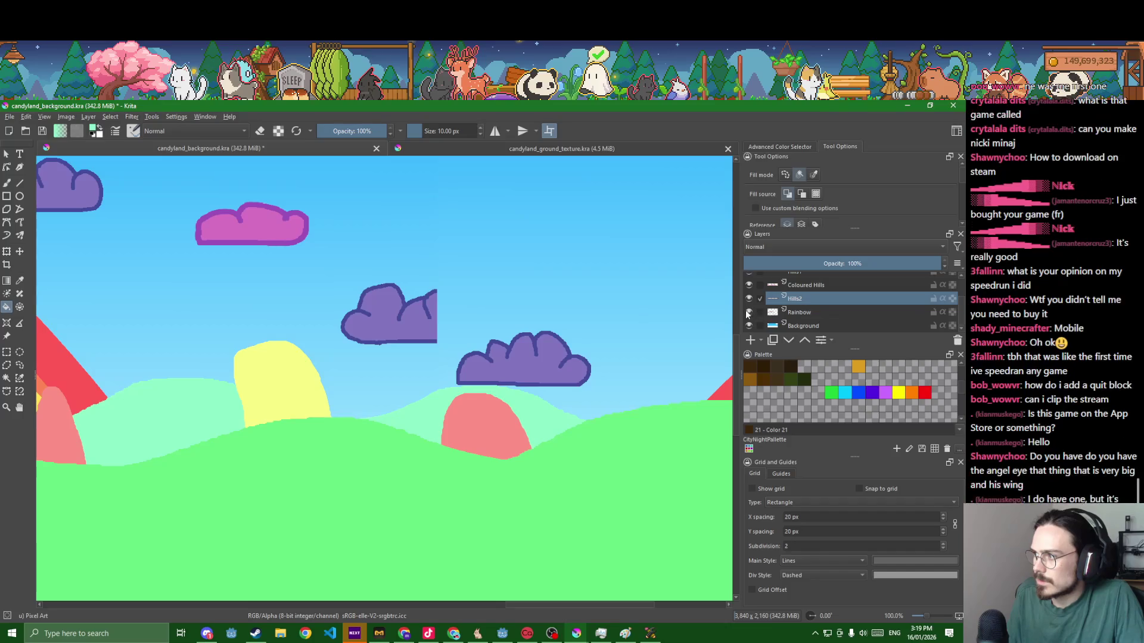
pyautogui.click(748, 312)
pyautogui.click(749, 314)
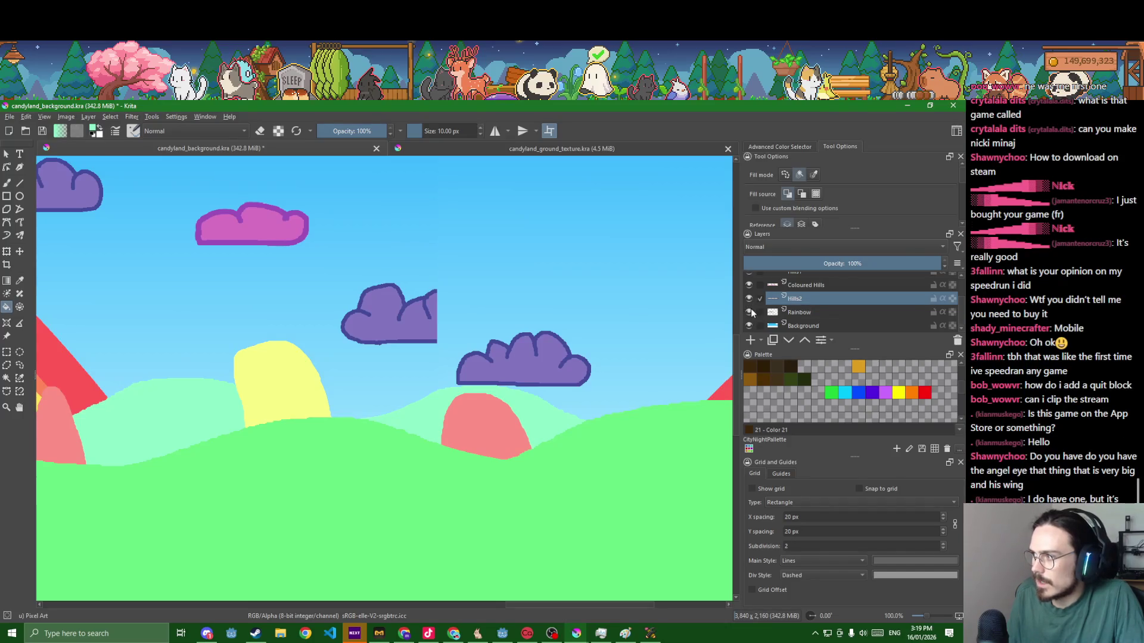
pyautogui.scroll(3, 751, 310)
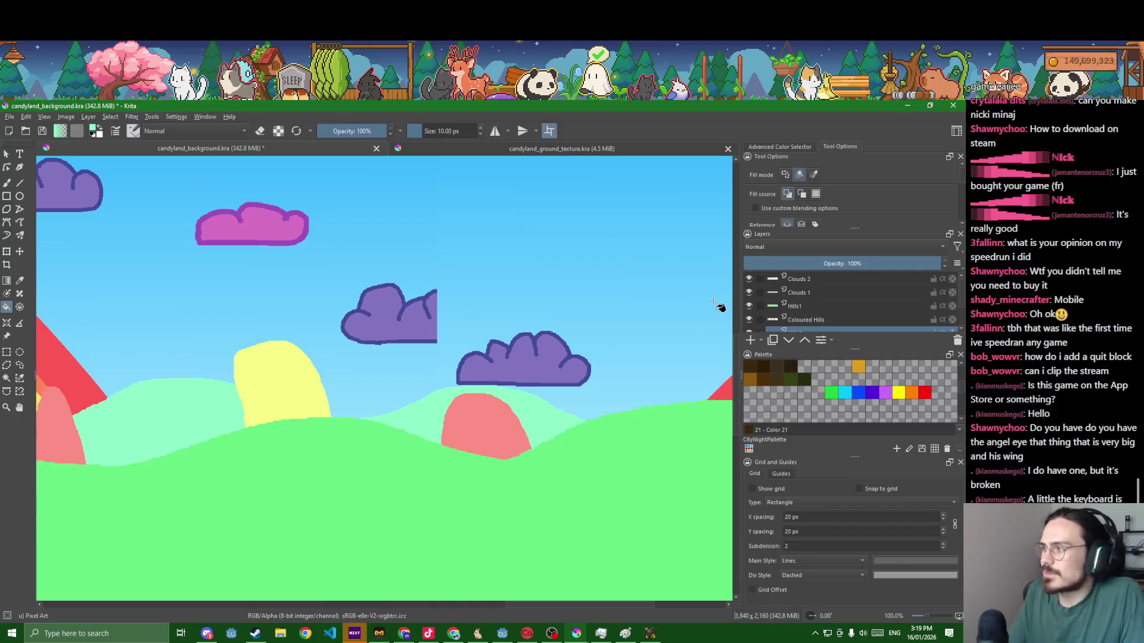
pyautogui.scroll(-1, 788, 304)
pyautogui.scroll(-1, 804, 305)
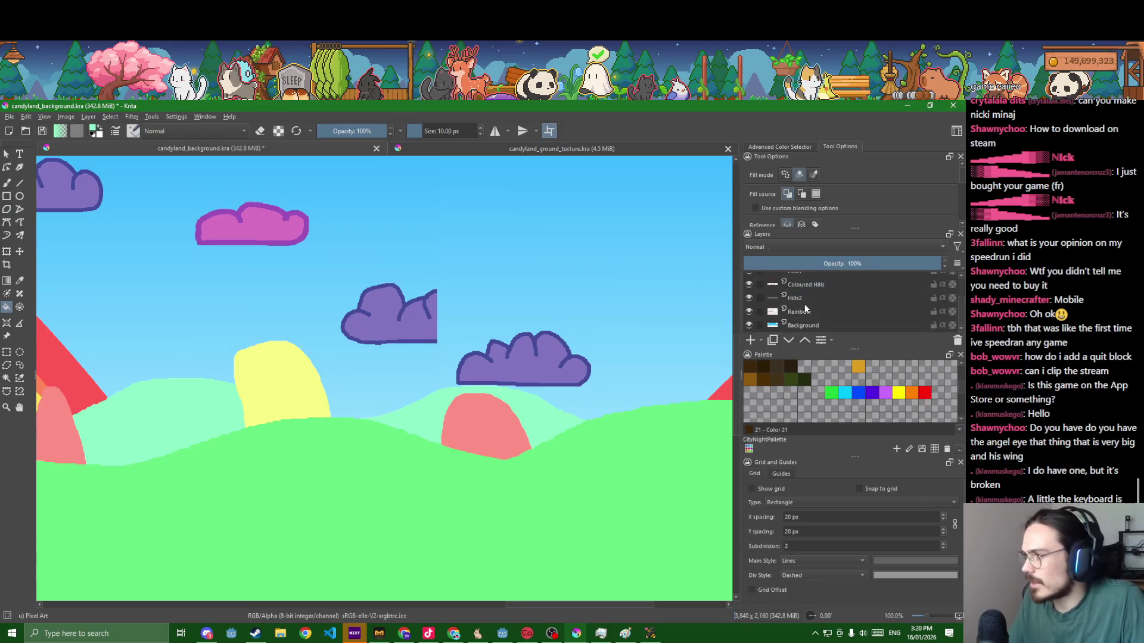
# - Toggle the mint-green hills, Clouds 1 and Hills1 layers off and on to check the scene
pyautogui.click(750, 298)
pyautogui.scroll(2, 752, 295)
pyautogui.click(749, 293)
pyautogui.click(748, 304)
pyautogui.scroll(-4, 627, 385)
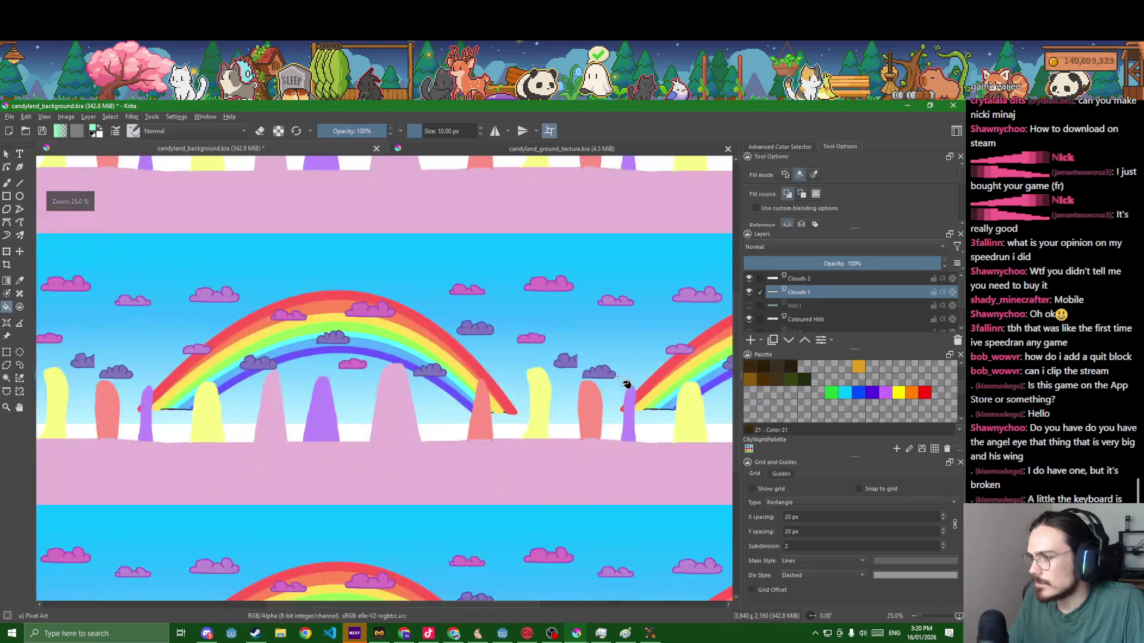
pyautogui.scroll(-2, 624, 384)
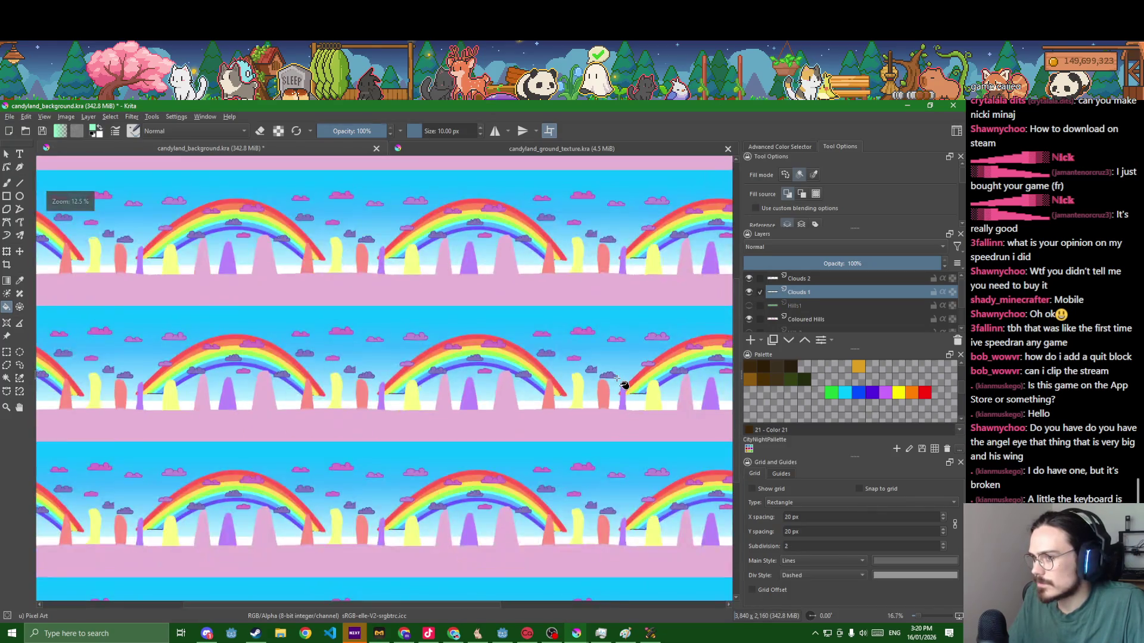
pyautogui.click(749, 305)
pyautogui.scroll(-2, 753, 311)
pyautogui.click(749, 299)
pyautogui.scroll(2, 778, 311)
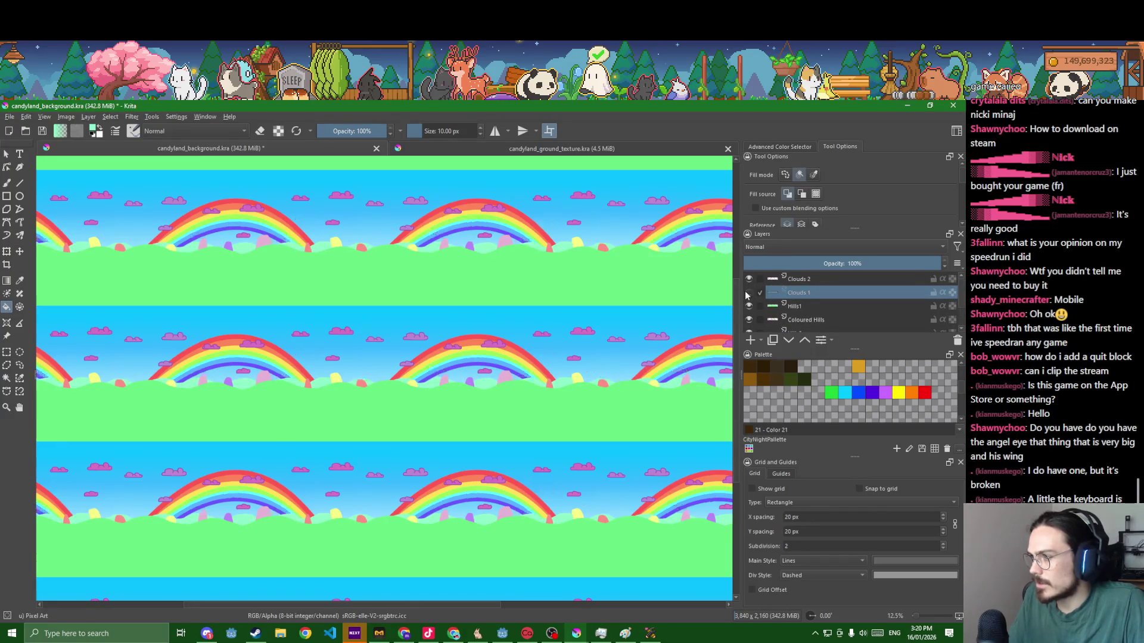
pyautogui.scroll(4, 550, 396)
pyautogui.scroll(2, 357, 411)
pyautogui.scroll(2, 357, 412)
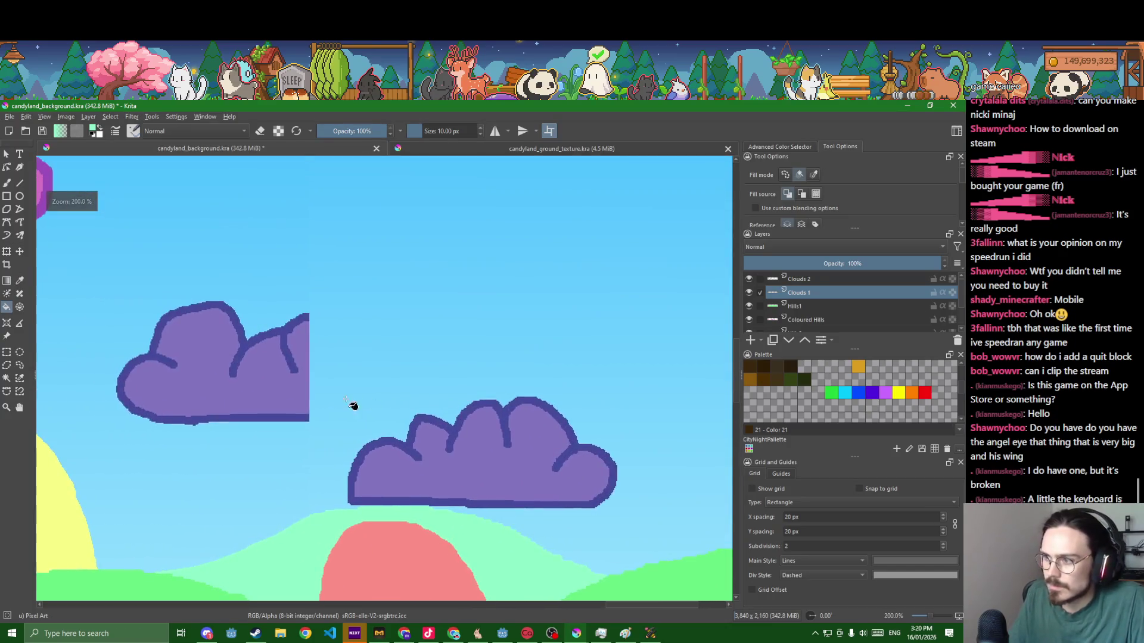
# - Erase the clipped purple cloud from the sky and delete its remnants
pyautogui.press('e')
pyautogui.click(286, 390)
pyautogui.press('Delete')
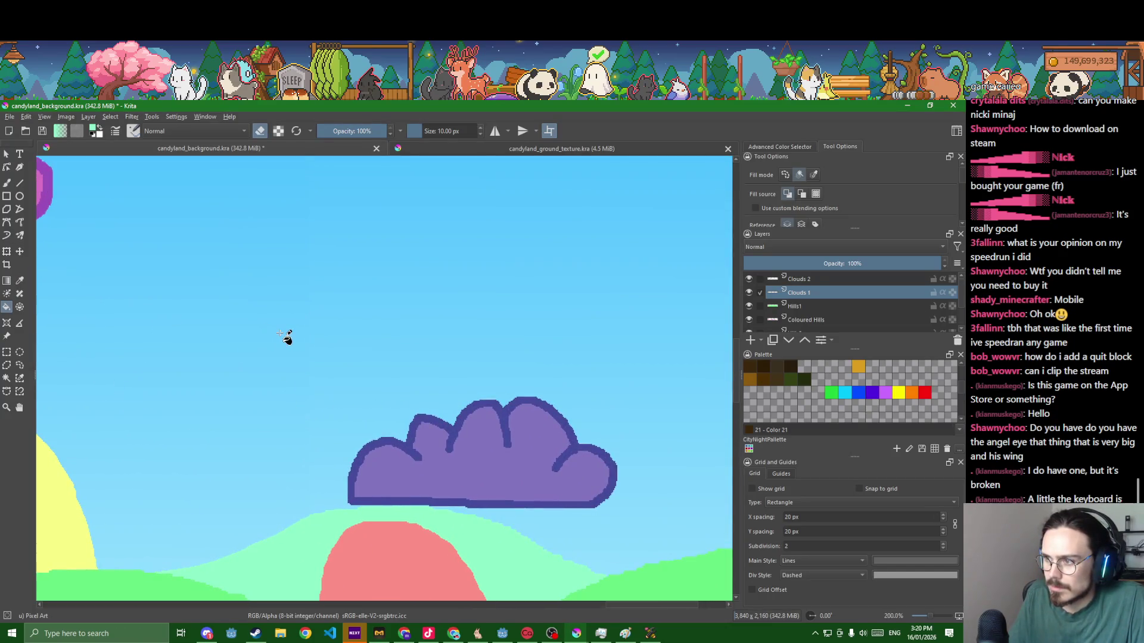
pyautogui.scroll(-2, 288, 355)
pyautogui.scroll(-4, 287, 356)
pyautogui.scroll(-2, 287, 356)
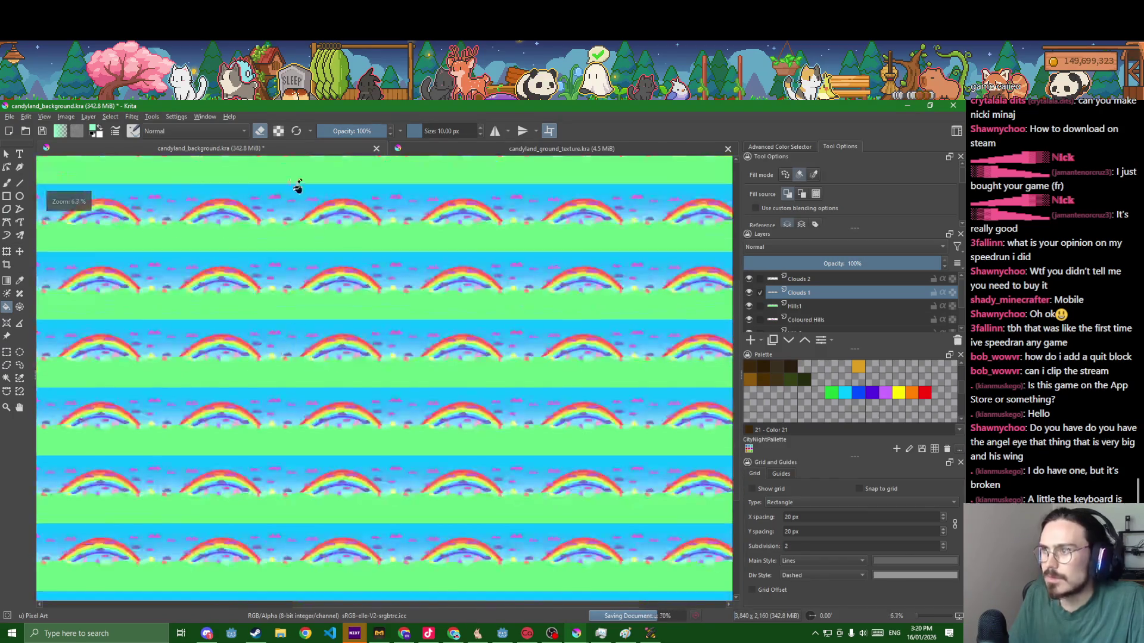
pyautogui.click(132, 118)
pyautogui.moveTo(166, 128)
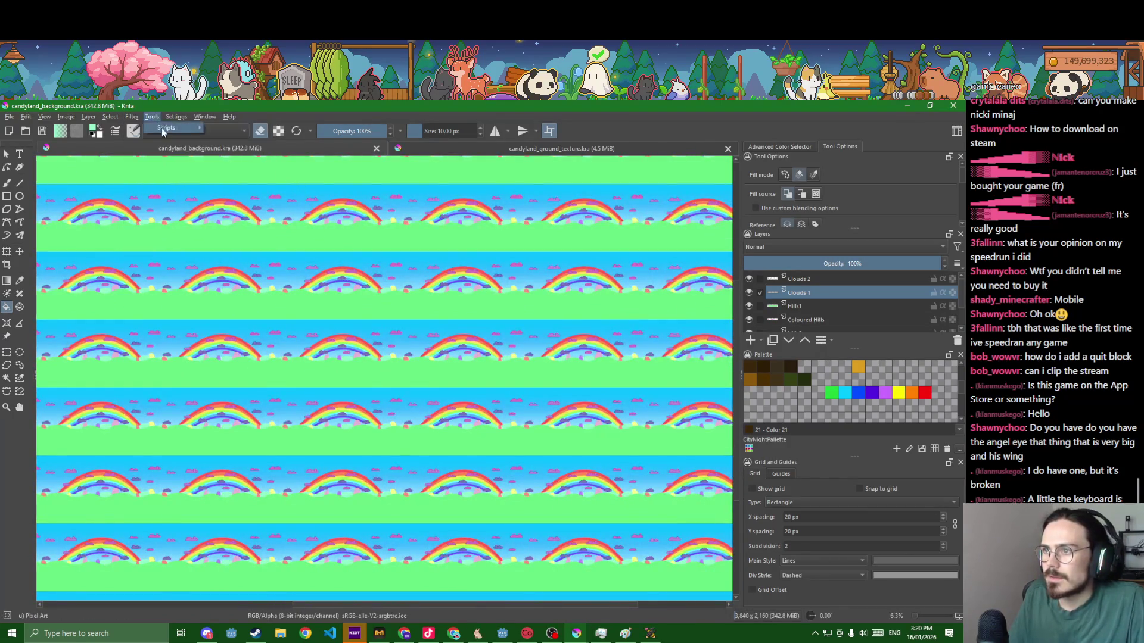
# - In Export Layers, choose the candyland background document and PNG as the format
pyautogui.click(243, 152)
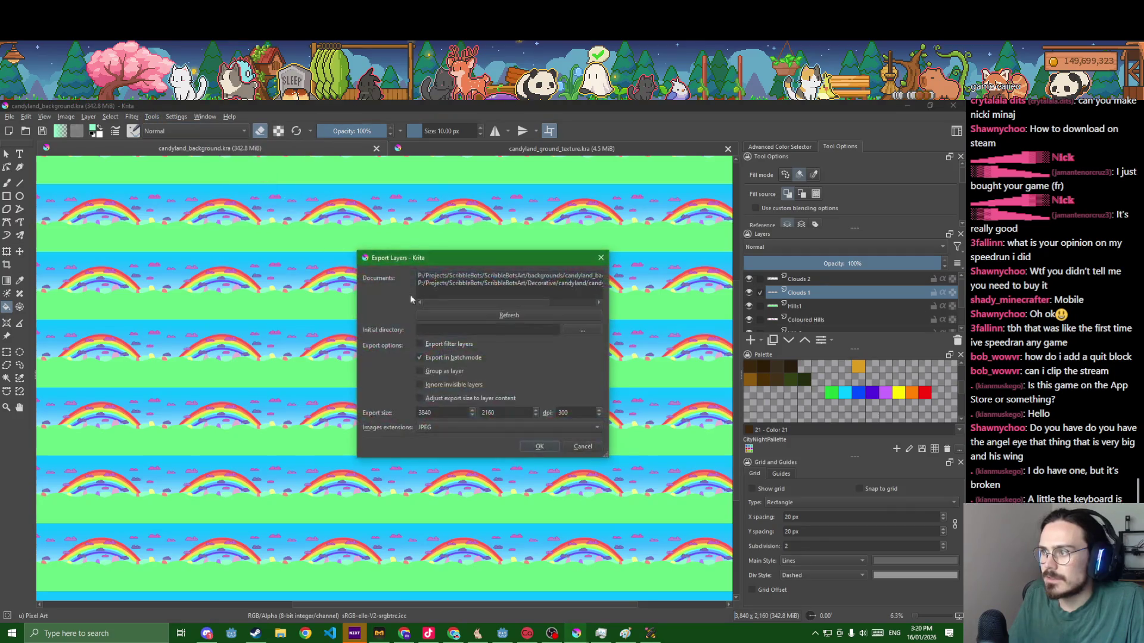
pyautogui.click(512, 277)
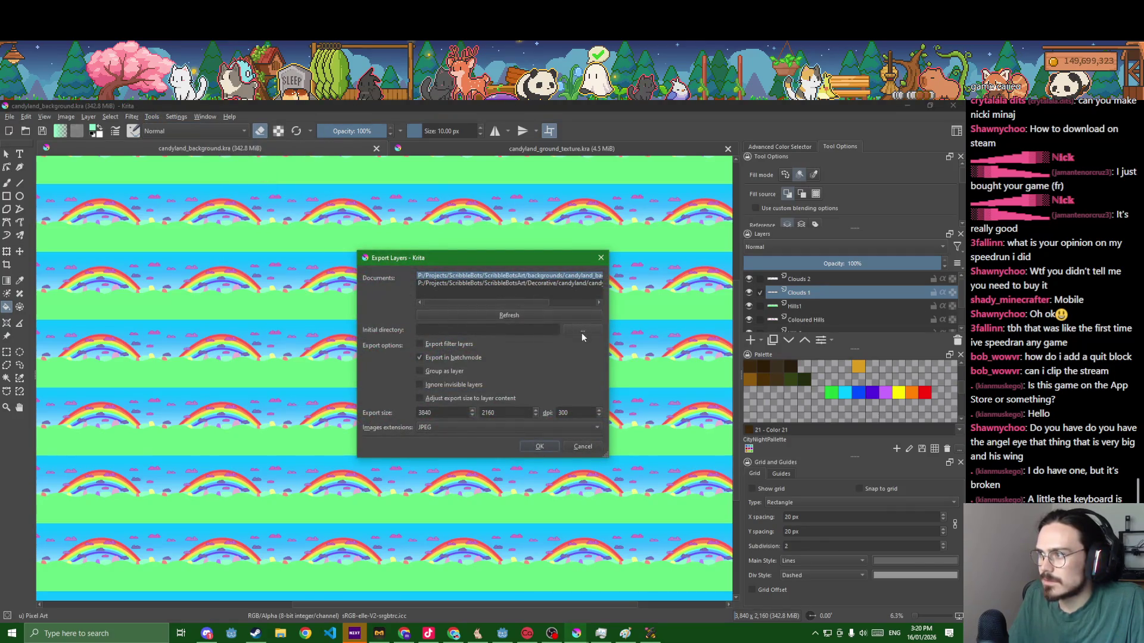
pyautogui.moveTo(607, 454); pyautogui.dragTo(704, 475)
pyautogui.click(526, 448)
pyautogui.click(521, 459)
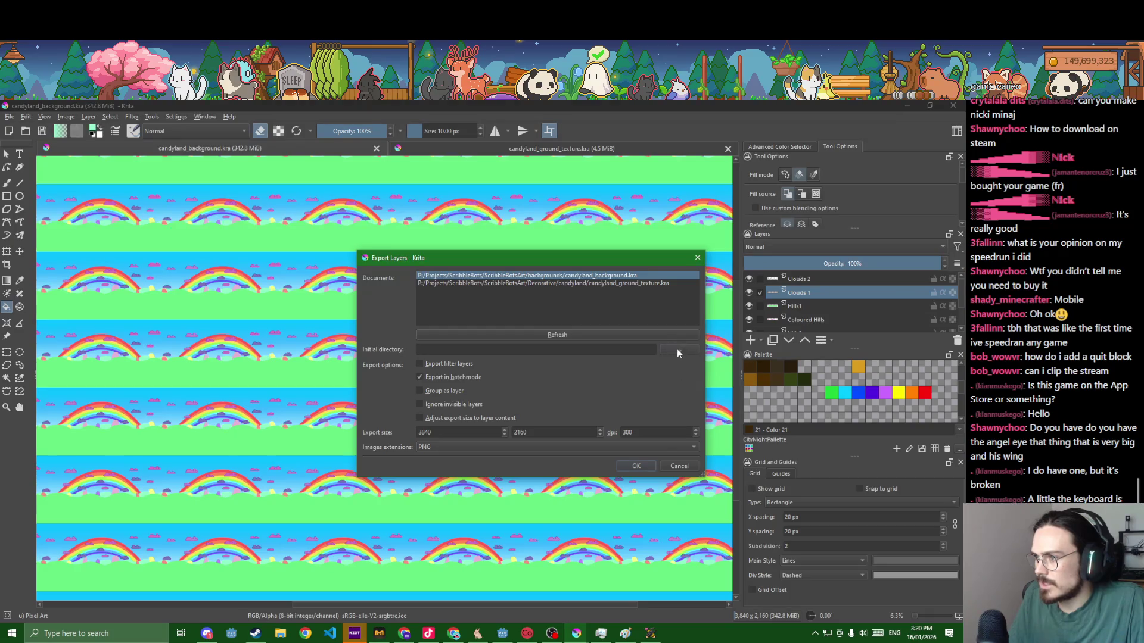
# - Set the destination to DrawMonsters/assets/Backgrounds and run the export of all layers
pyautogui.click(677, 352)
pyautogui.click(415, 437)
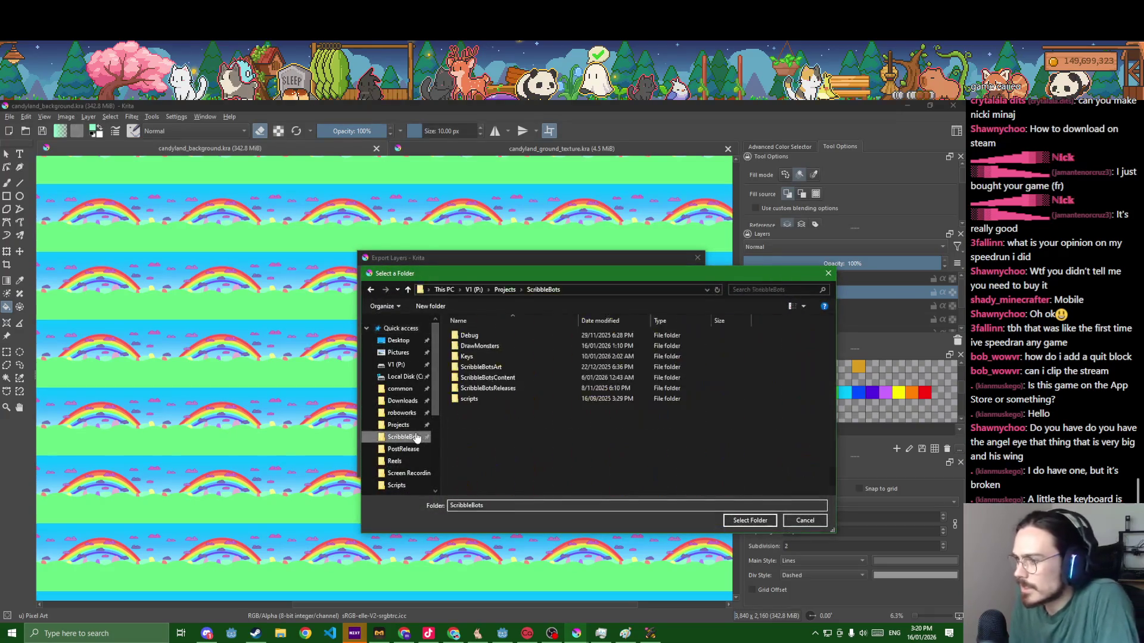
pyautogui.doubleClick(498, 349)
pyautogui.doubleClick(481, 376)
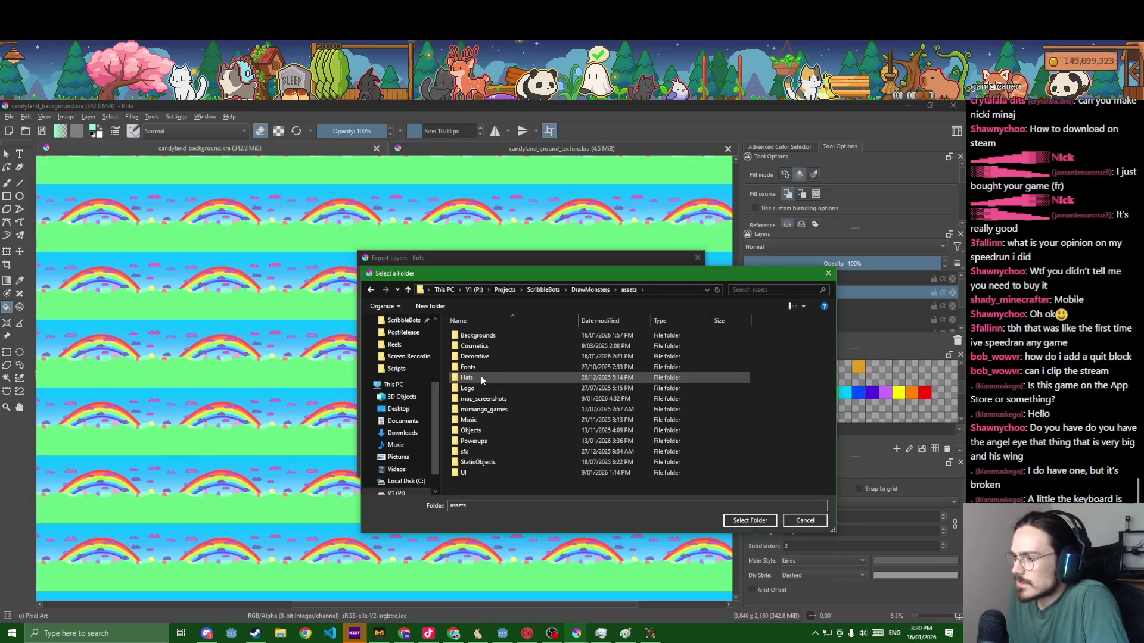
pyautogui.doubleClick(492, 334)
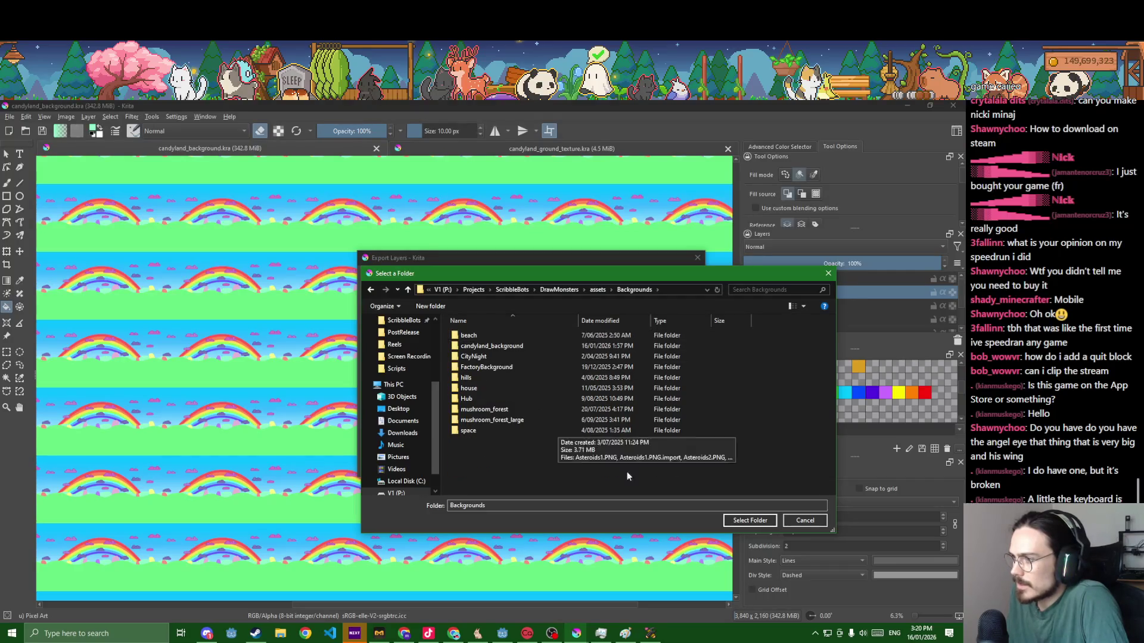
pyautogui.click(740, 520)
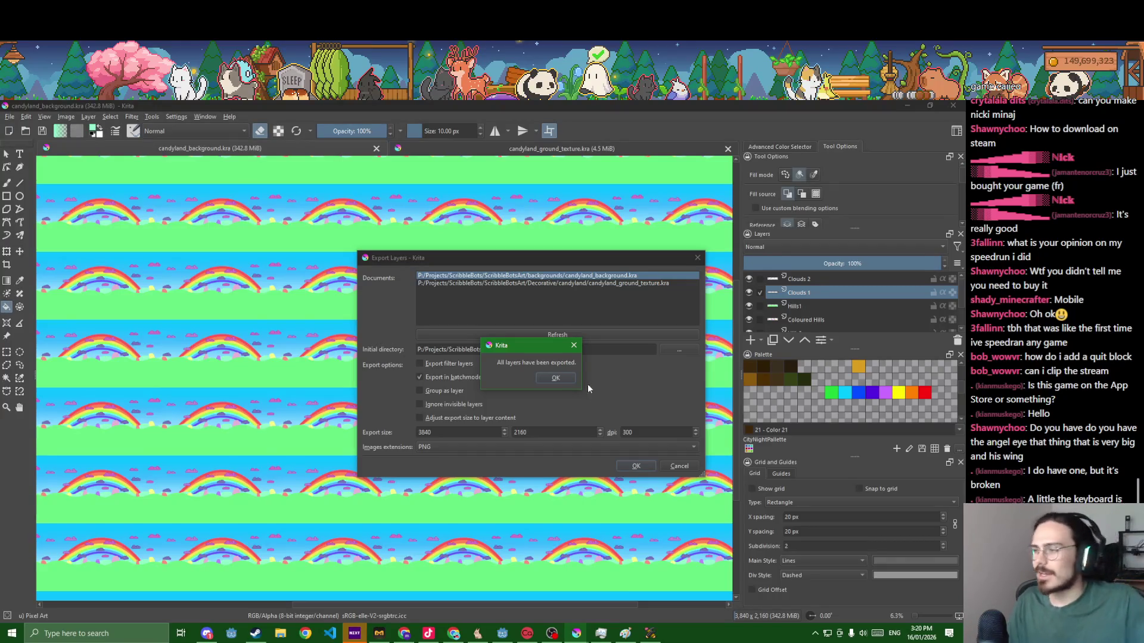
pyautogui.click(564, 377)
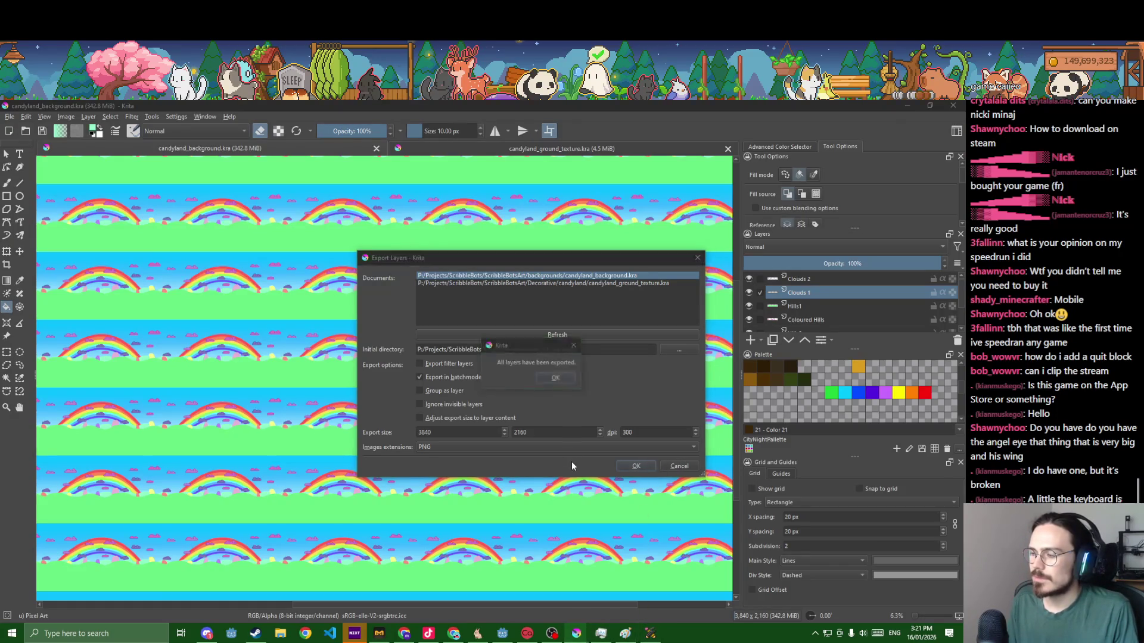
pyautogui.click(675, 469)
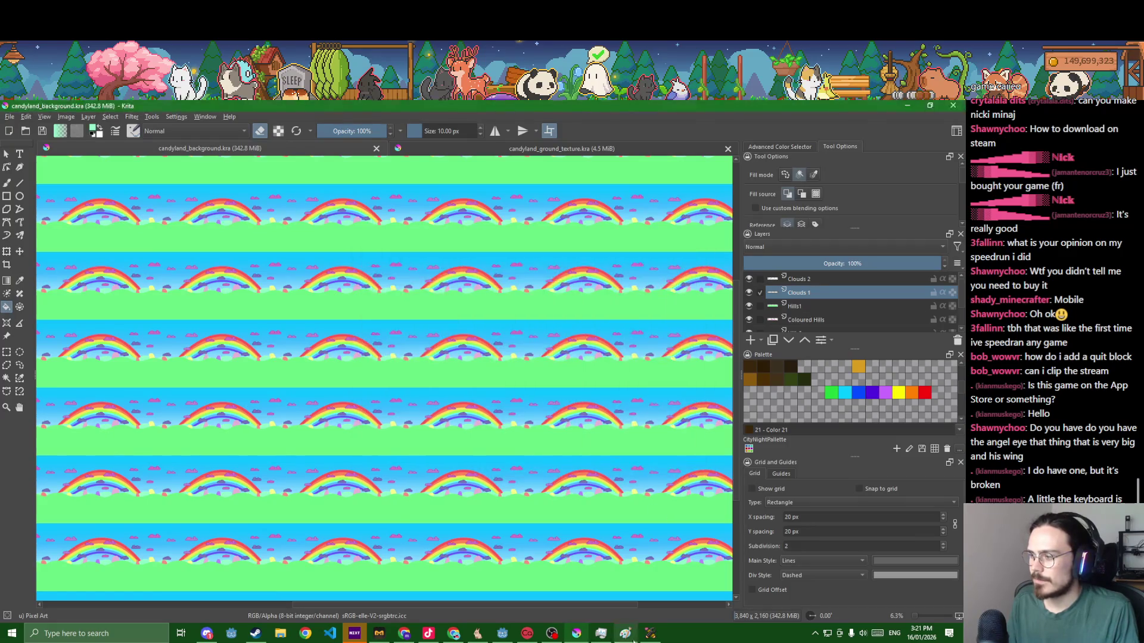
# - Back in Godot, let the background reimport, save the CandyLand scene and bring the running game forward
pyautogui.hotkey('alt', 'Tab')
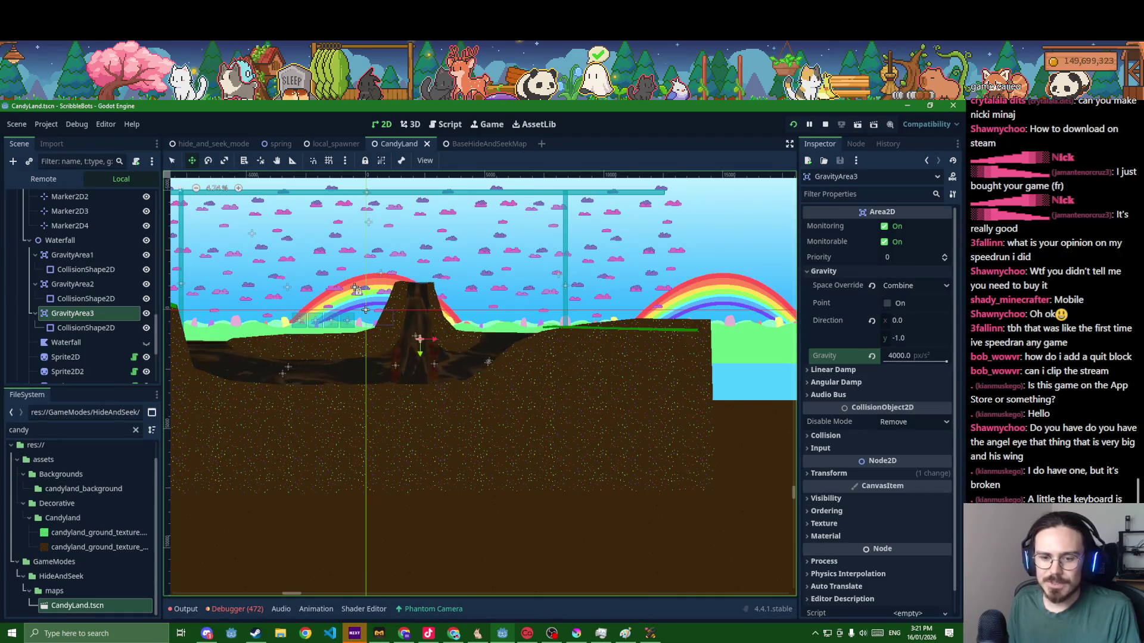
pyautogui.hotkey('alt', 'Tab')
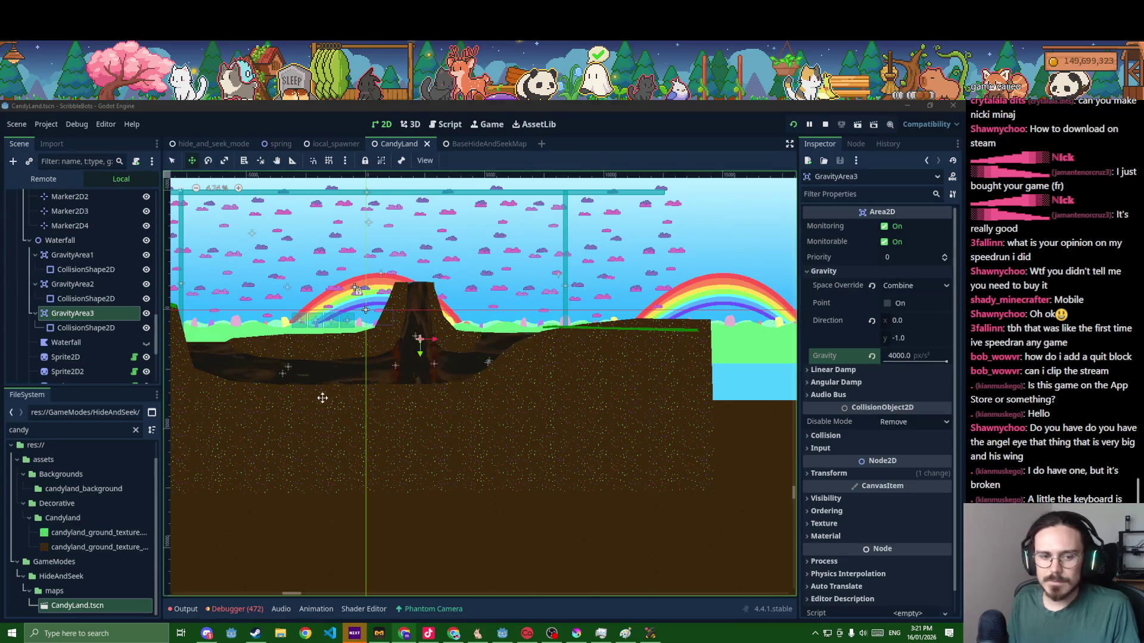
pyautogui.scroll(3, 341, 417)
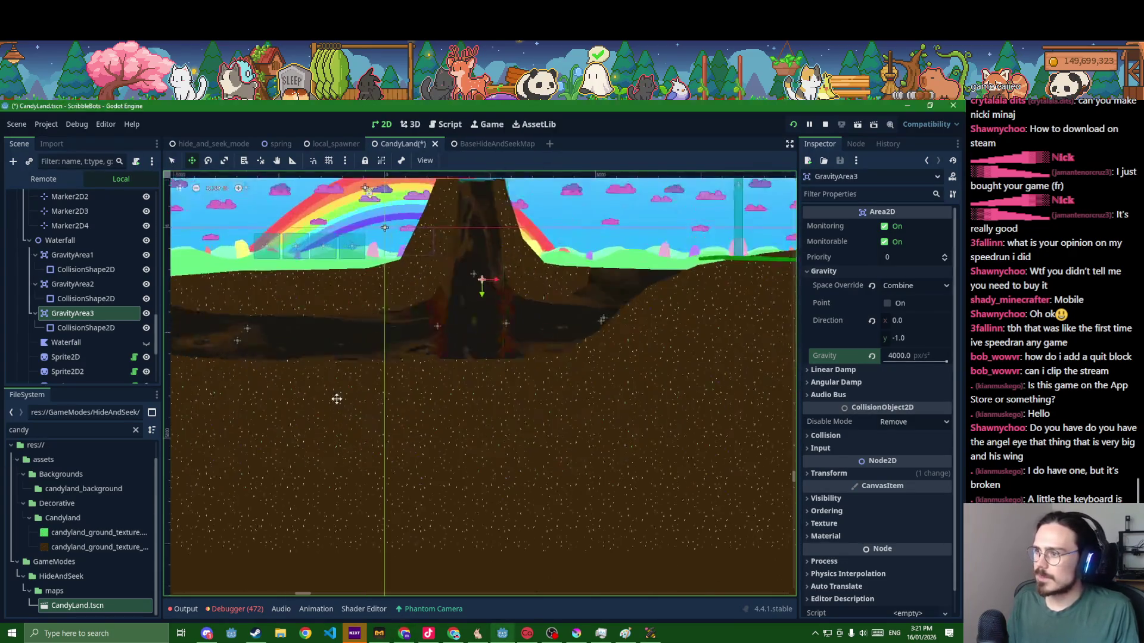
pyautogui.scroll(-2, 336, 406)
pyautogui.scroll(-1, 347, 460)
pyautogui.scroll(2, 356, 427)
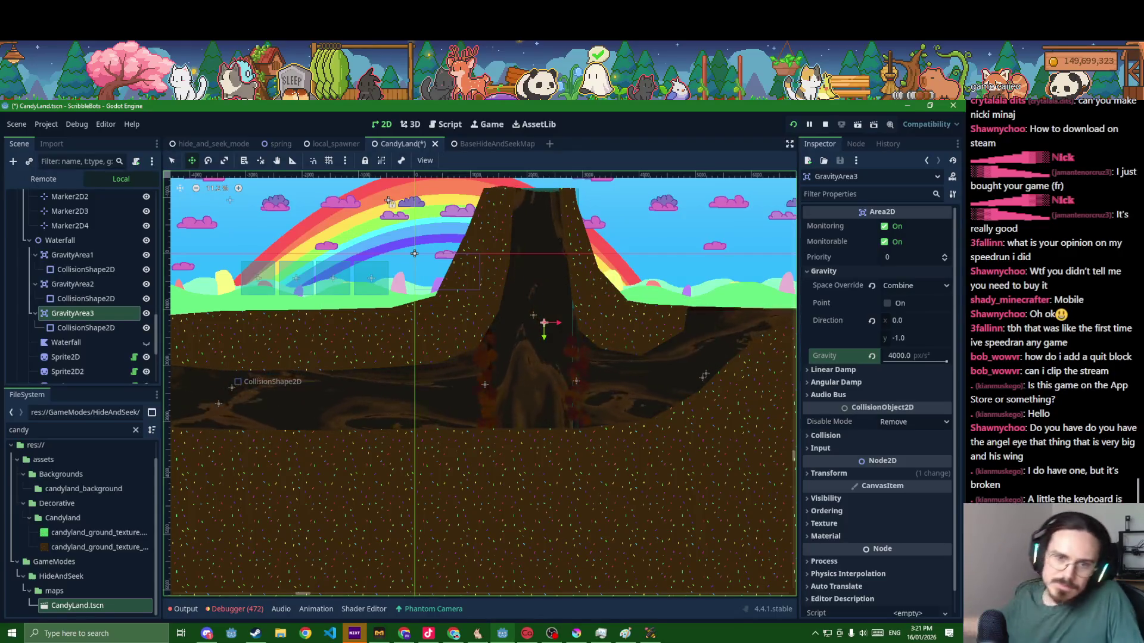
pyautogui.scroll(-2, 344, 457)
pyautogui.scroll(-1, 345, 460)
pyautogui.scroll(-1, 342, 462)
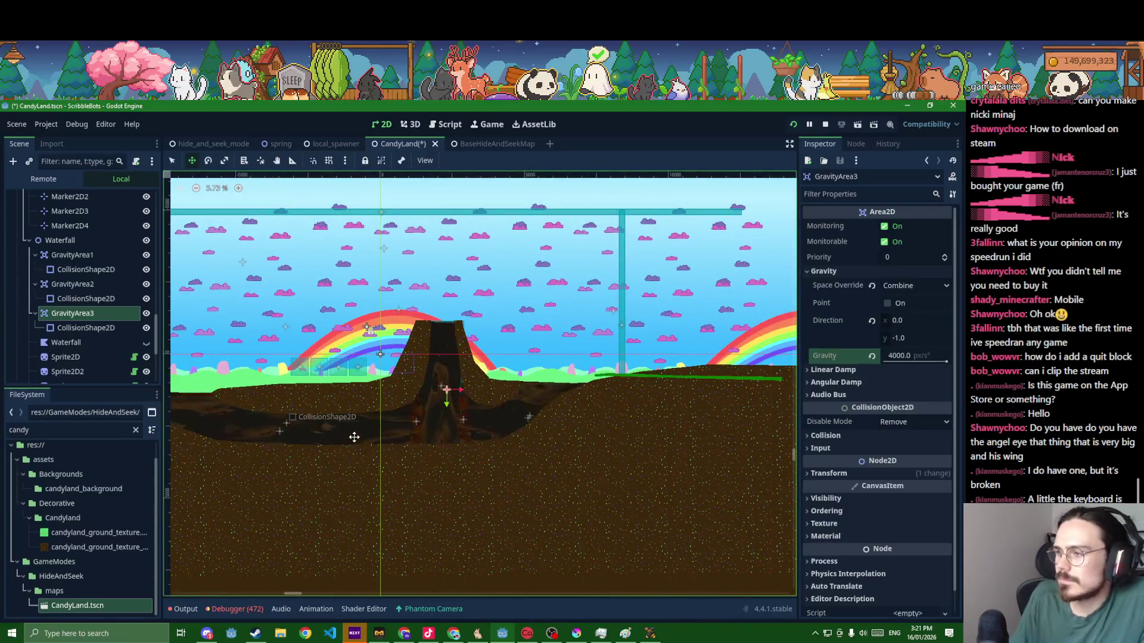
pyautogui.moveTo(354, 437); pyautogui.dragTo(462, 414)
pyautogui.hotkey('ctrl', 's')
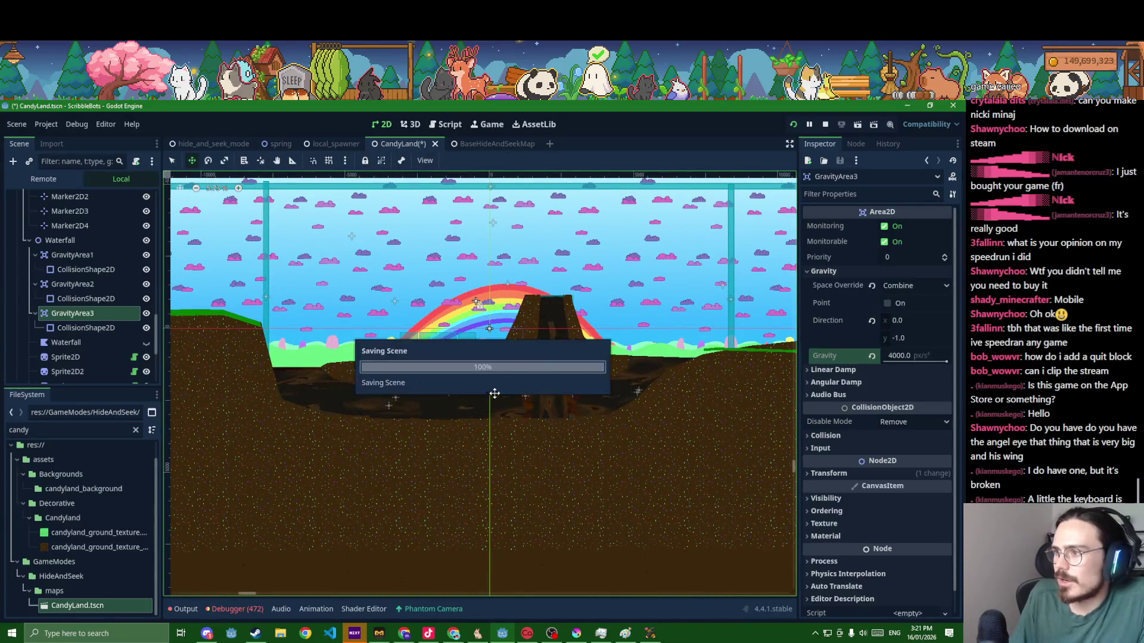
pyautogui.scroll(2, 501, 349)
pyautogui.scroll(2, 500, 348)
pyautogui.scroll(-3, 501, 349)
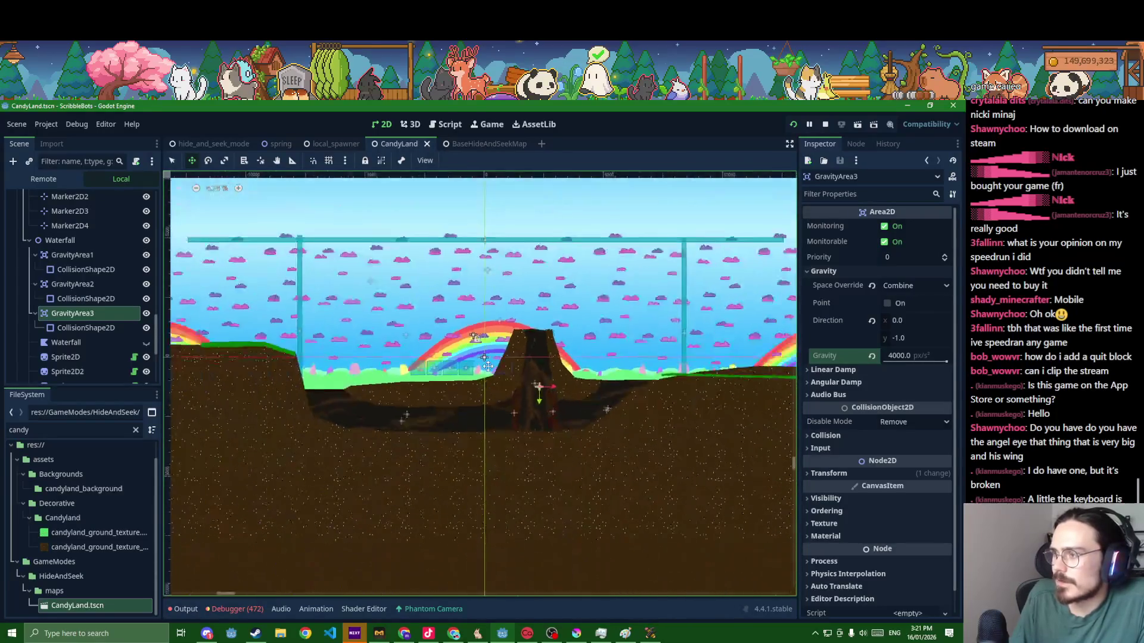
pyautogui.hotkey('alt', 'Tab')
pyautogui.hotkey('alt', 'Tab')
pyautogui.press('Tab')
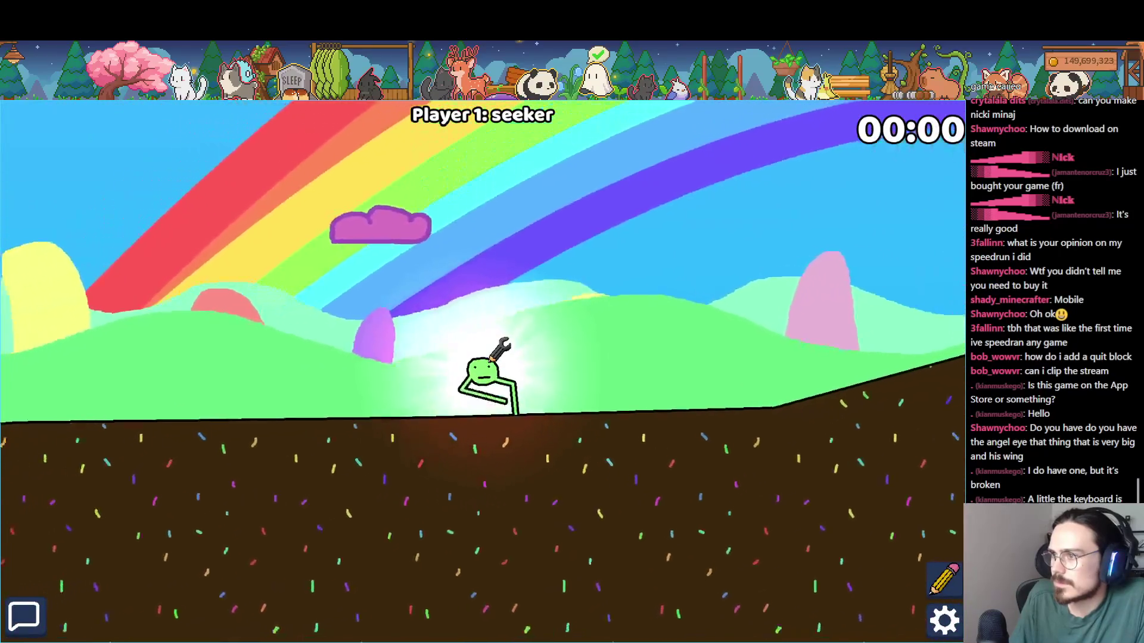
# - Dig the character down through the dirt and tunnel into the larger cave
pyautogui.press('Left')
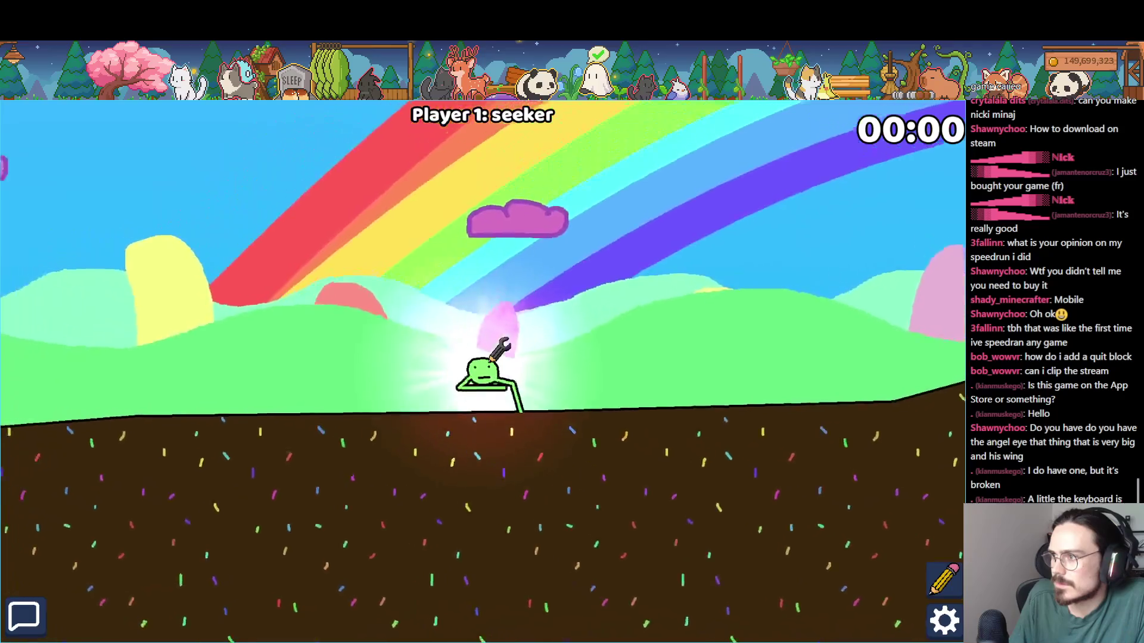
pyautogui.press('space')
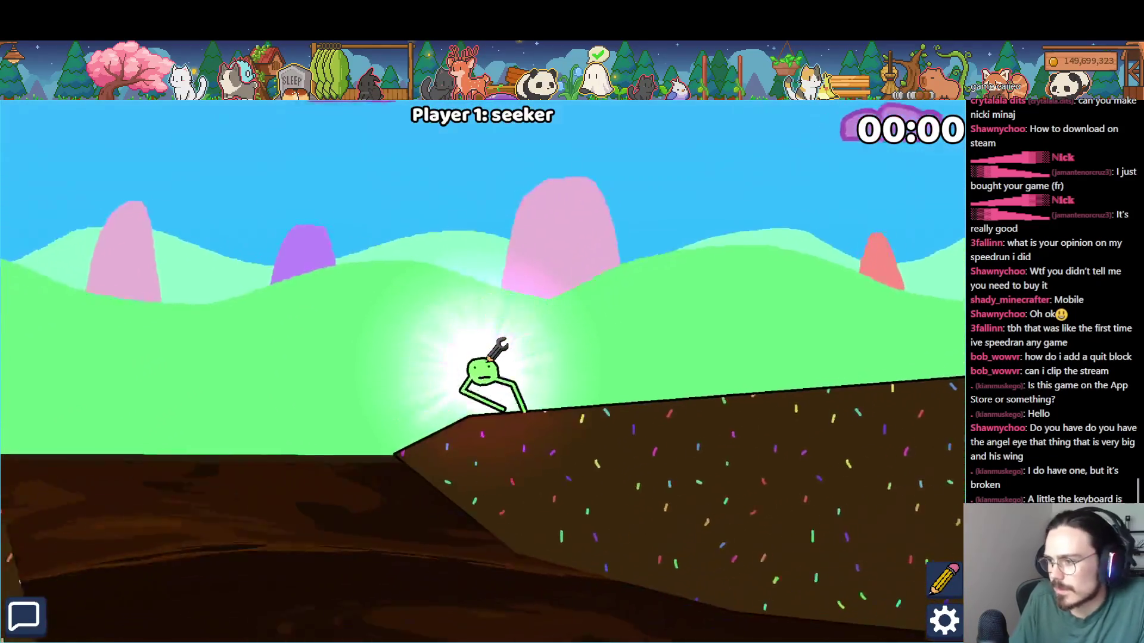
pyautogui.press('Down')
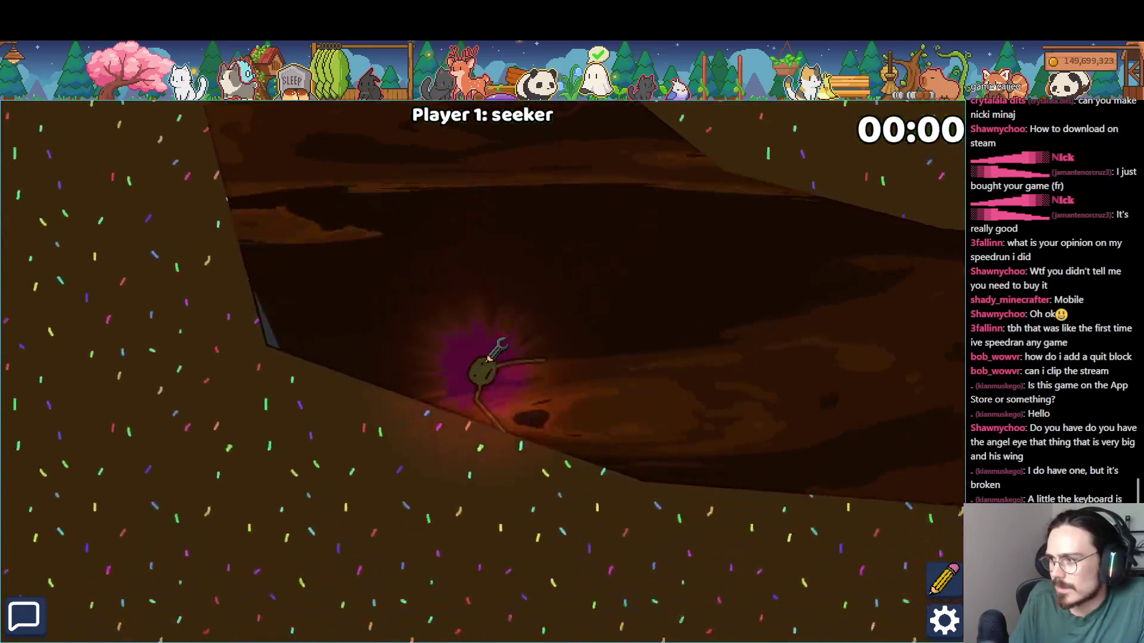
pyautogui.press('Down')
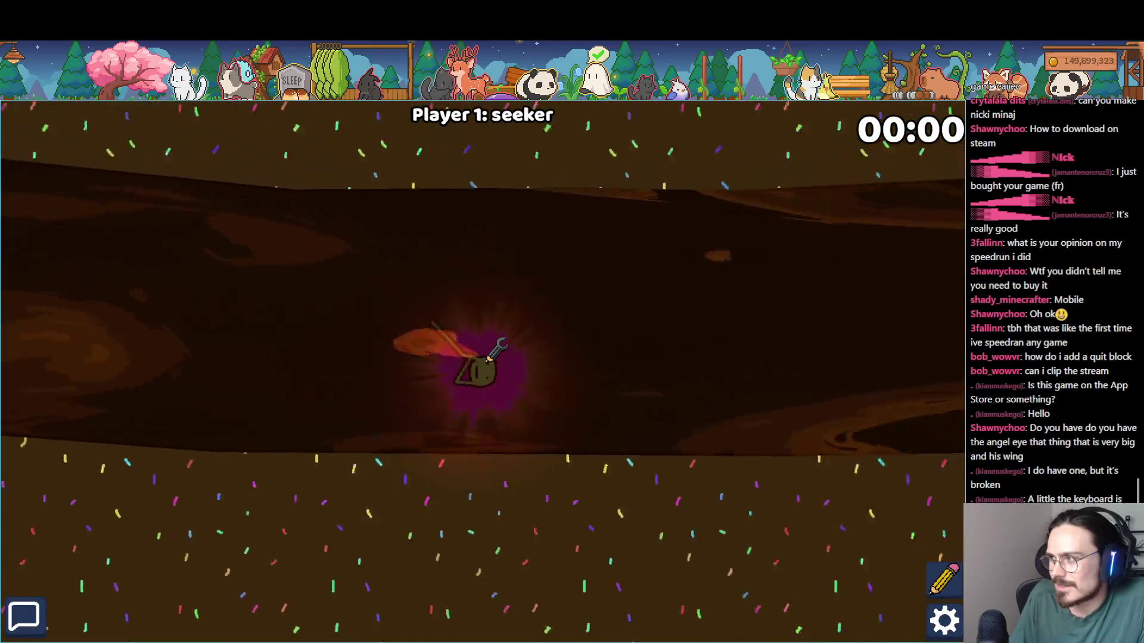
pyautogui.press('Down')
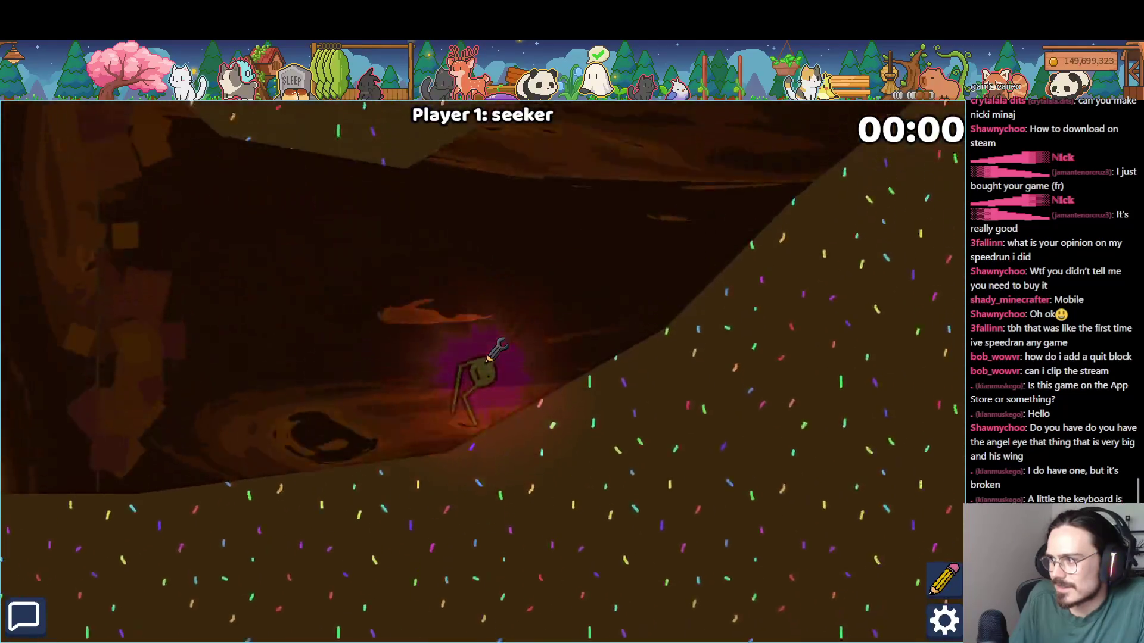
# - Climb up the tree trunk into open sky, then return to the CandyLand scene editor
pyautogui.press('Up')
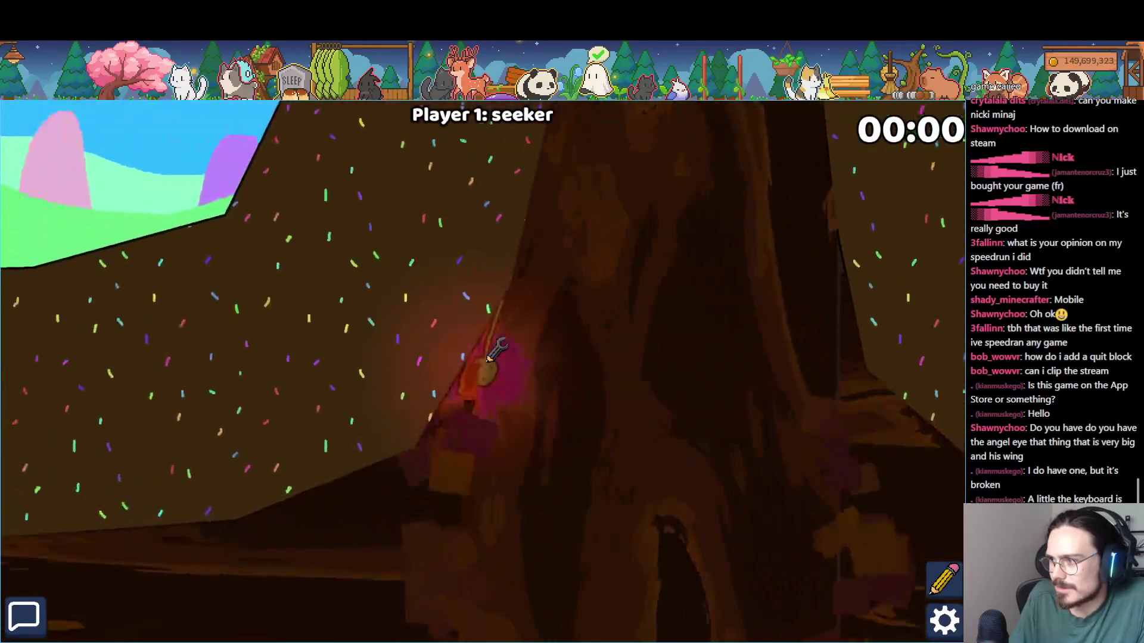
pyautogui.press('Up')
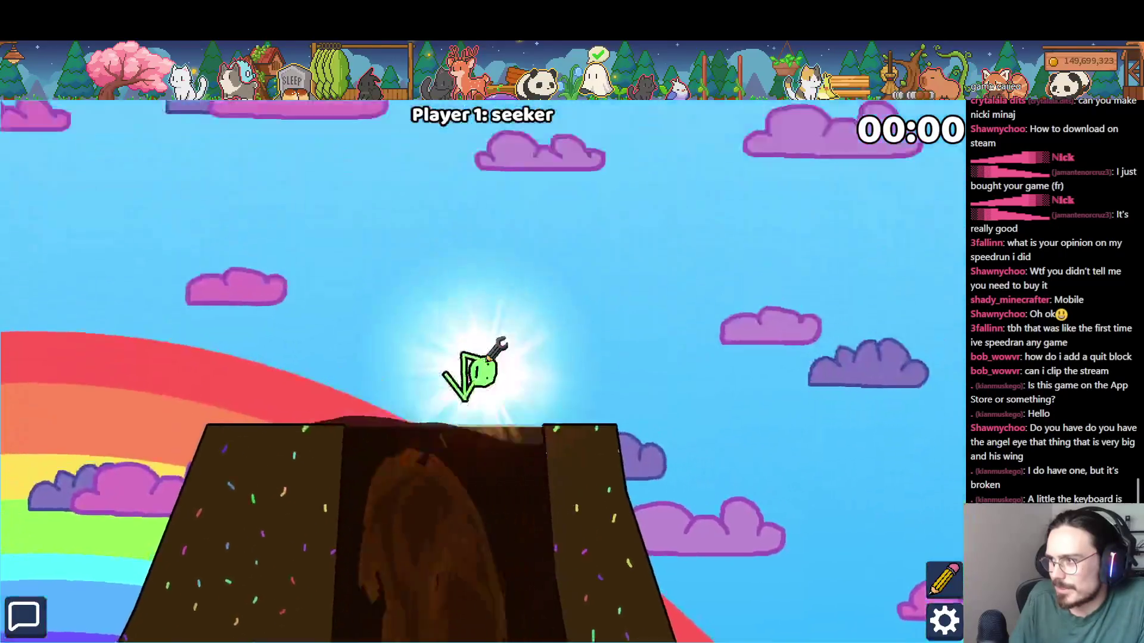
pyautogui.hotkey('alt', 'Tab')
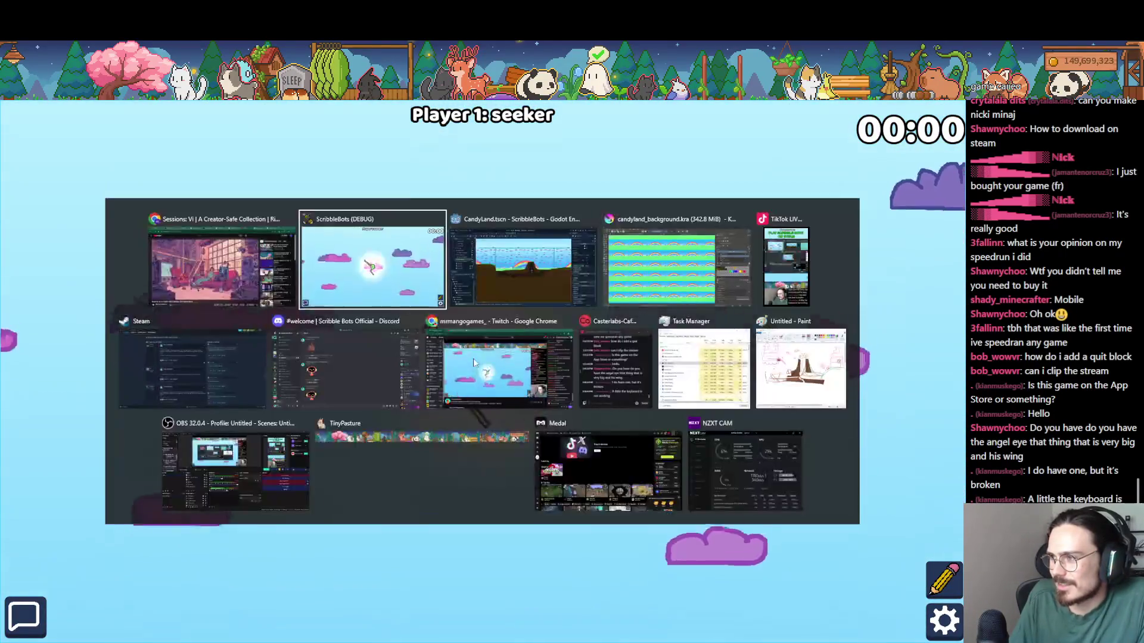
pyautogui.hotkey('alt', 'Tab')
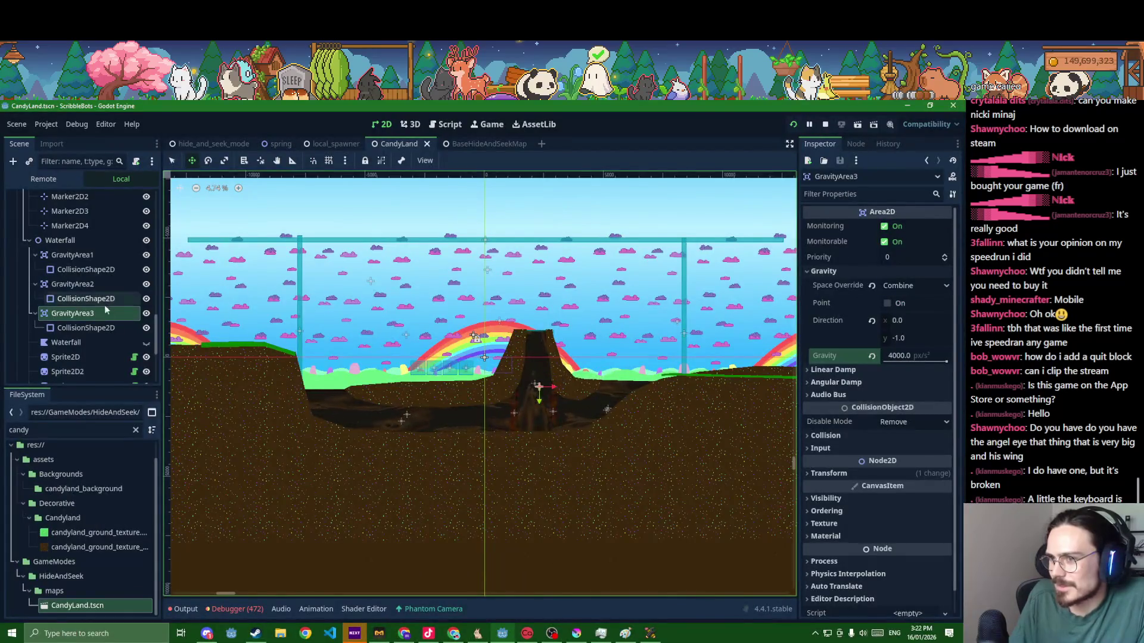
# - Set GravityArea3's gravity to 3000, save the scene and return to the running game
pyautogui.click(904, 355)
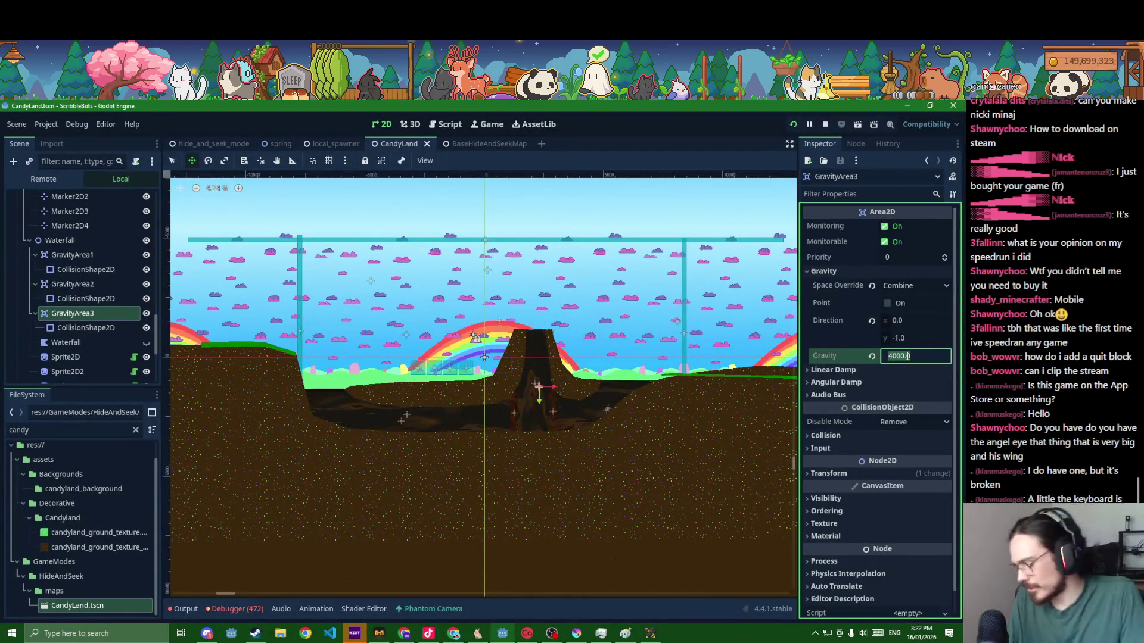
pyautogui.write('3000')
pyautogui.press('Return')
pyautogui.hotkey('ctrl', 's')
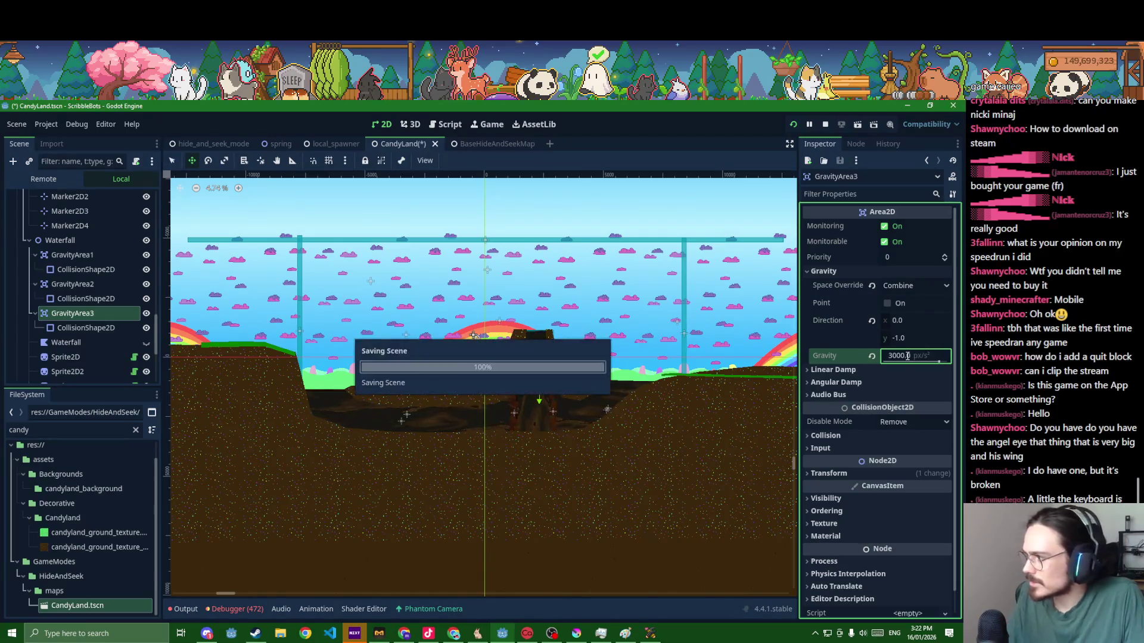
pyautogui.hotkey('alt', 'Tab')
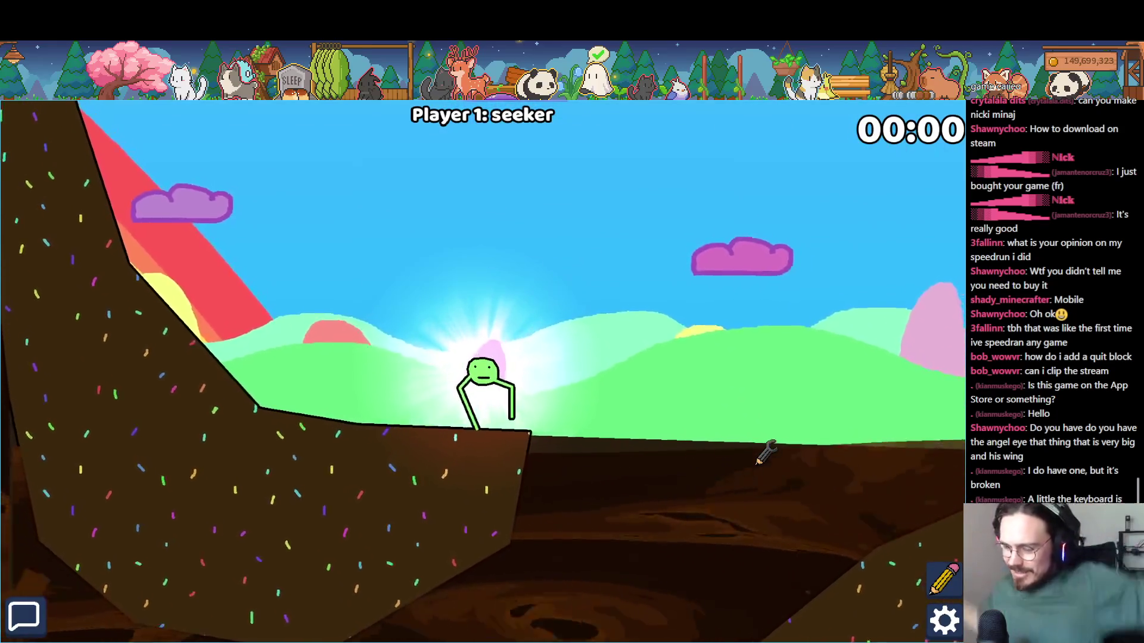
# - Climb the character up the dirt slope and stand it on the cliff top
pyautogui.press('Left')
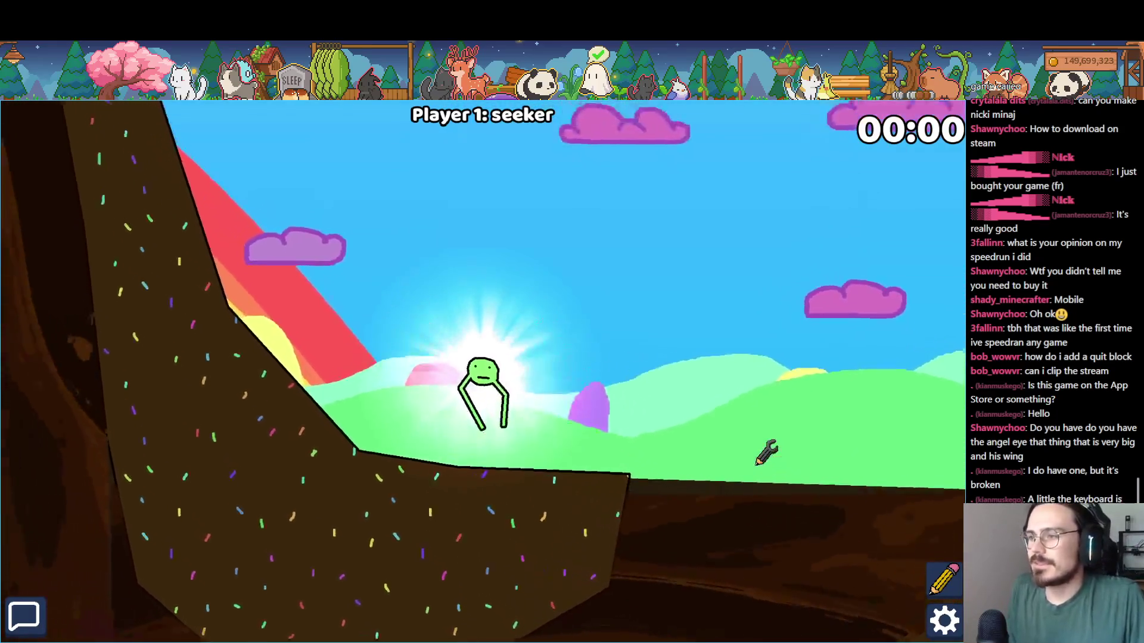
pyautogui.press('Left')
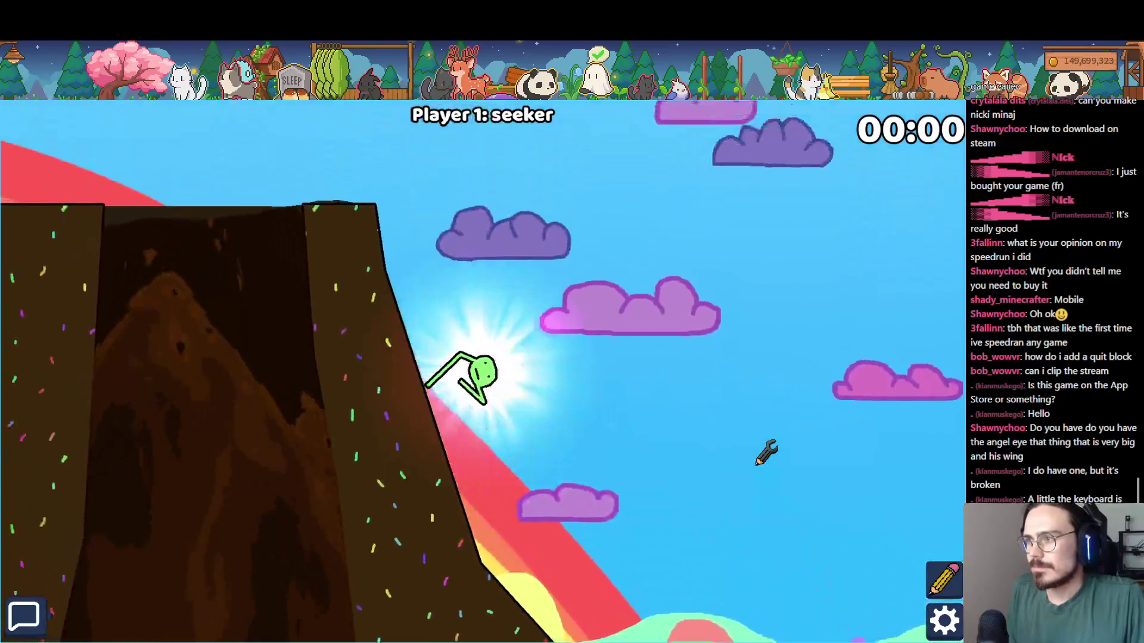
pyautogui.press('Left')
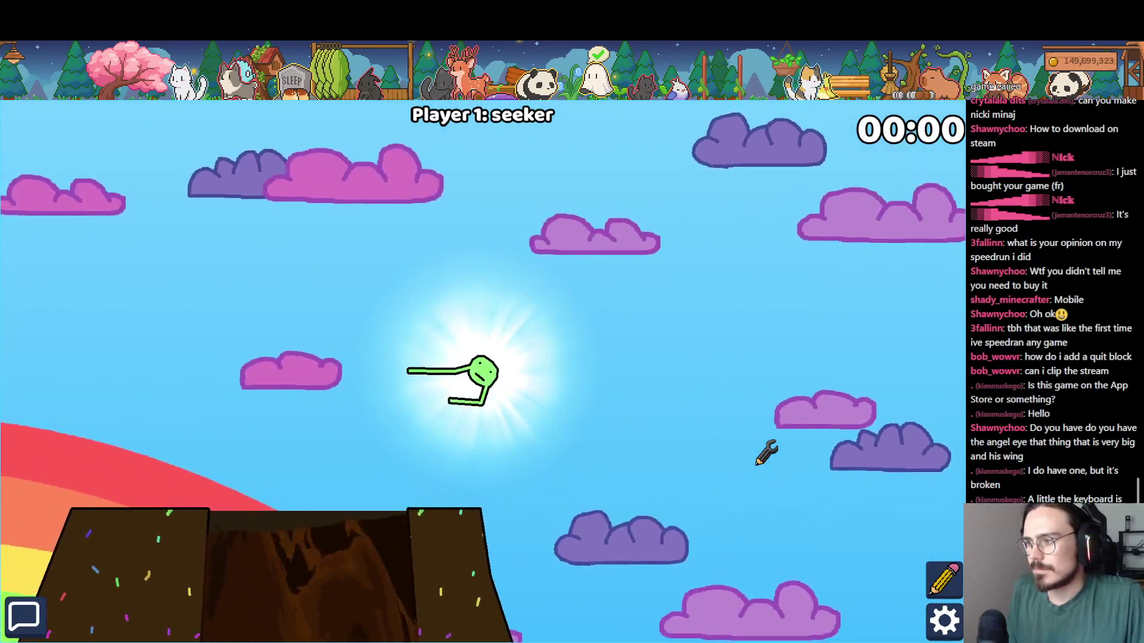
pyautogui.press('Left')
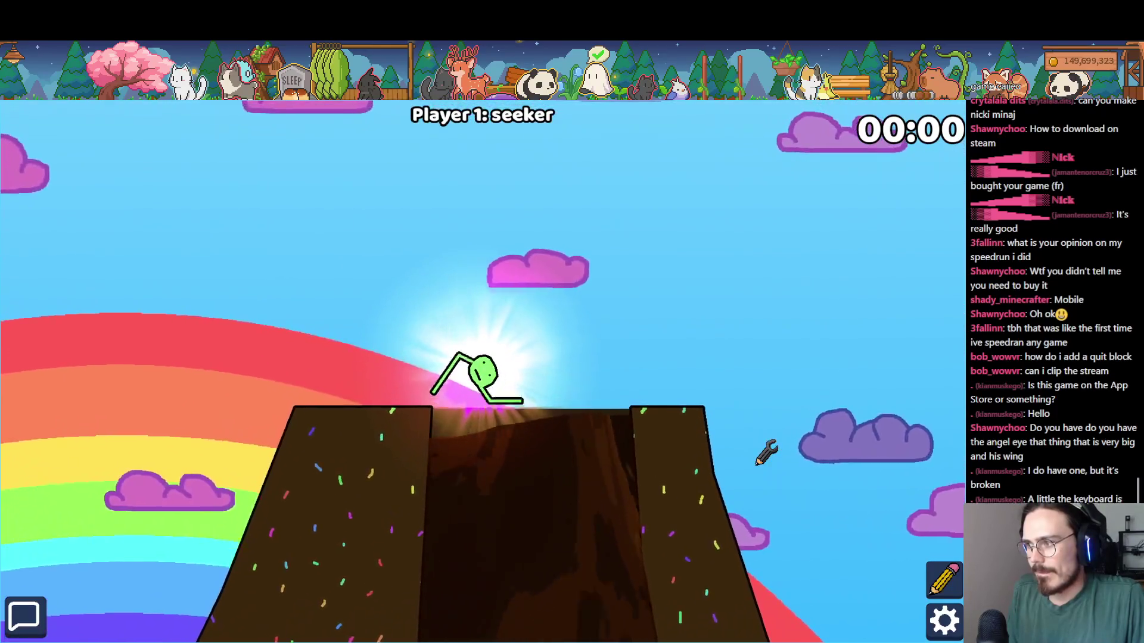
pyautogui.press('Up')
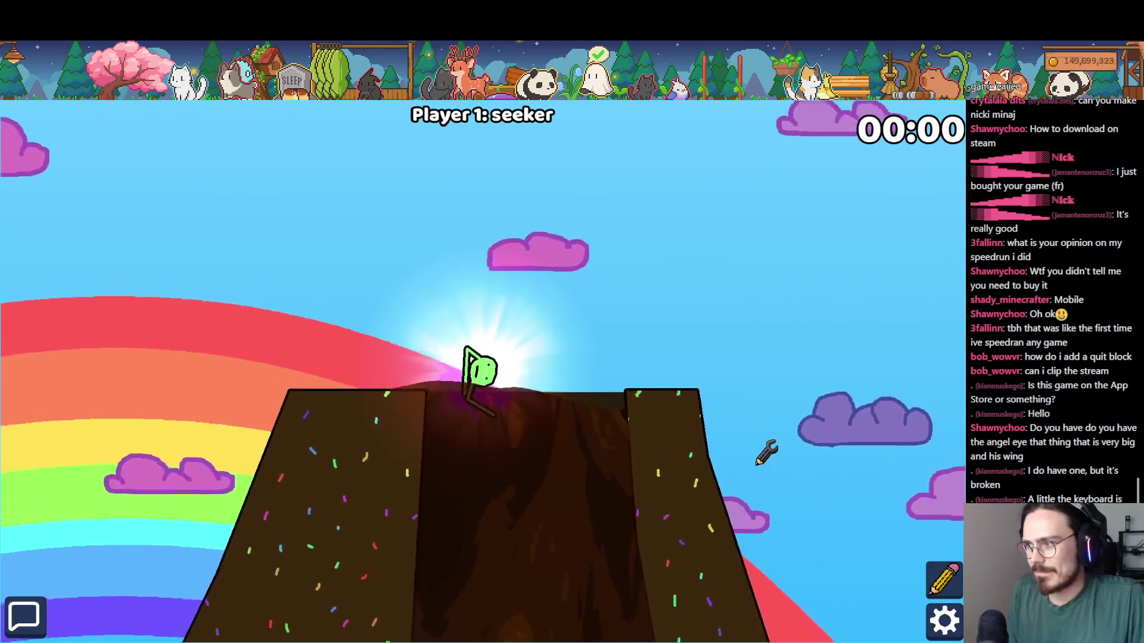
# - Flail into and out of the crevice, briefly peeking at the window overview
pyautogui.press('Right')
pyautogui.press('Up')
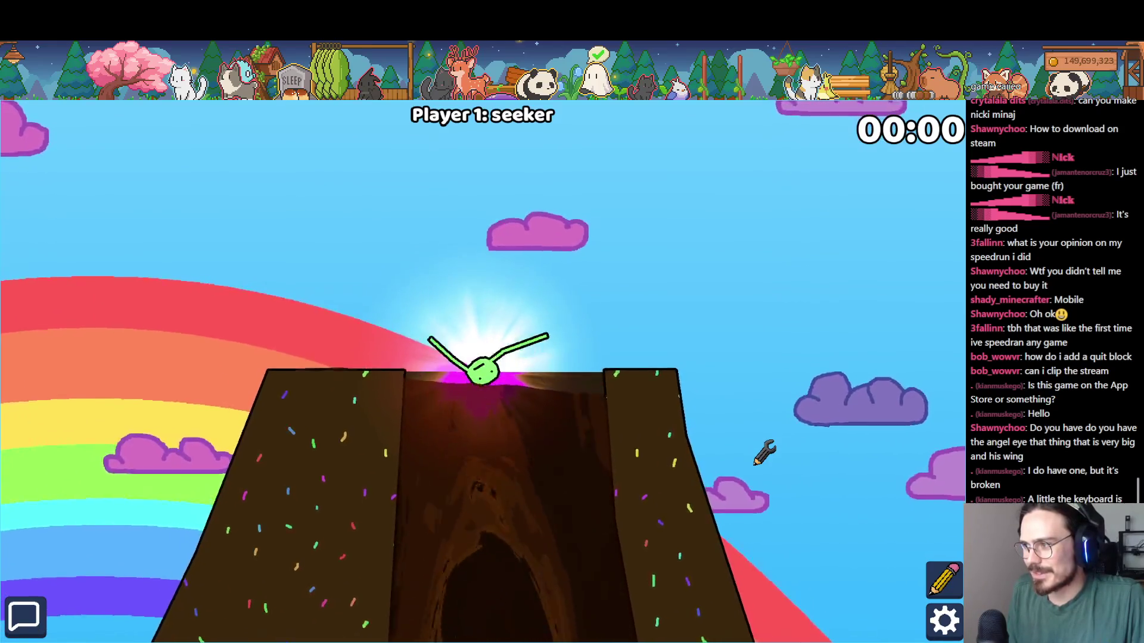
pyautogui.press('Up')
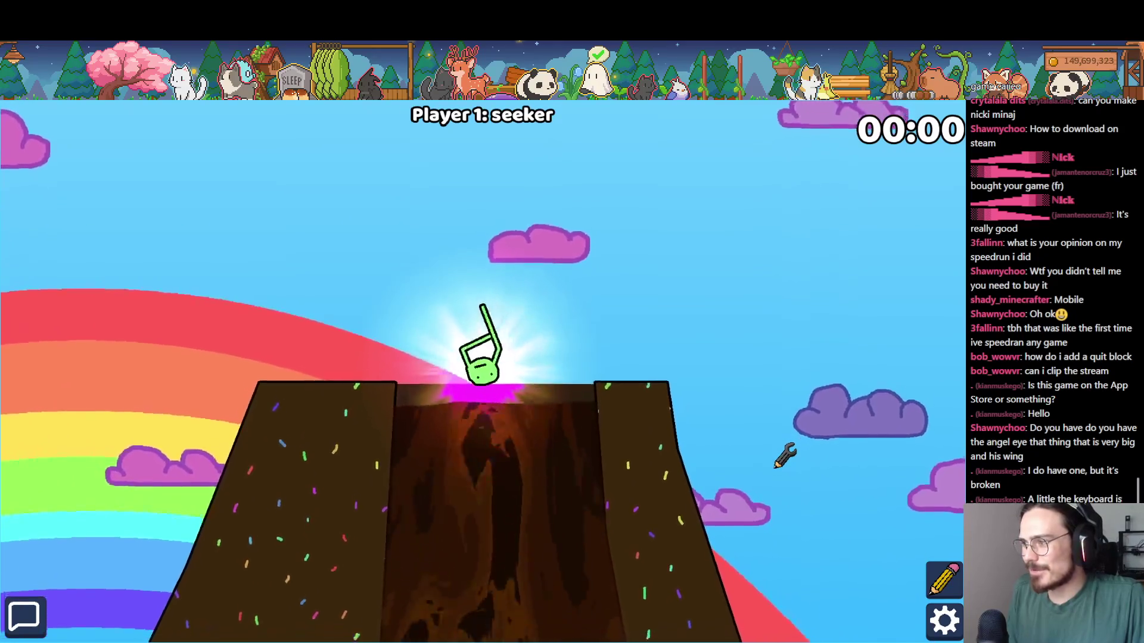
pyautogui.press('Left')
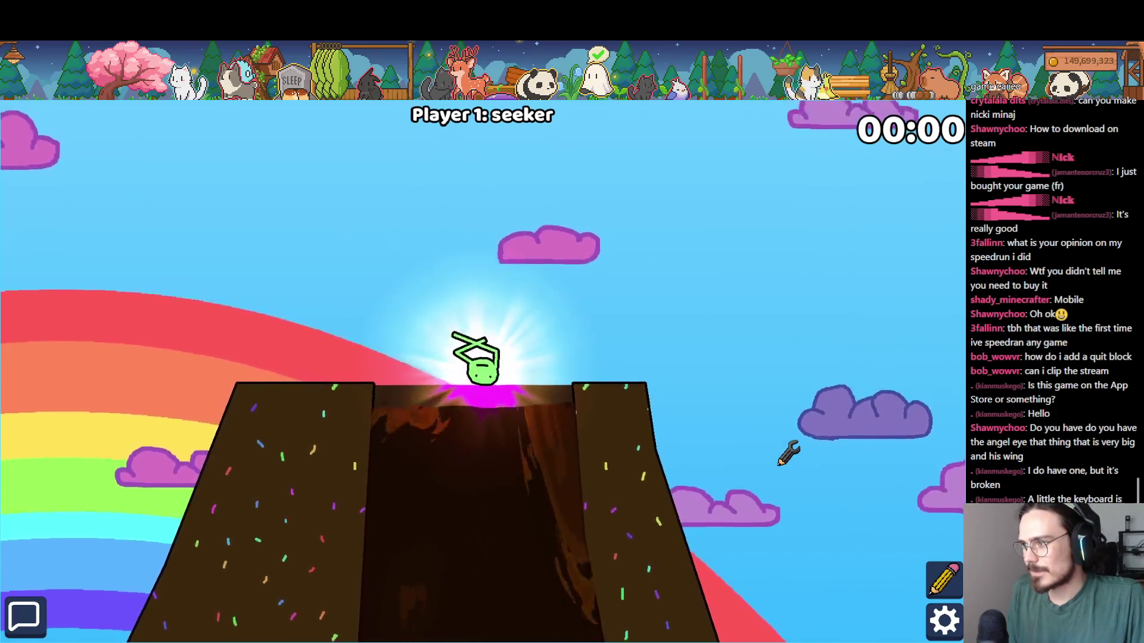
pyautogui.hotkey('alt', 'Tab')
pyautogui.press('Escape')
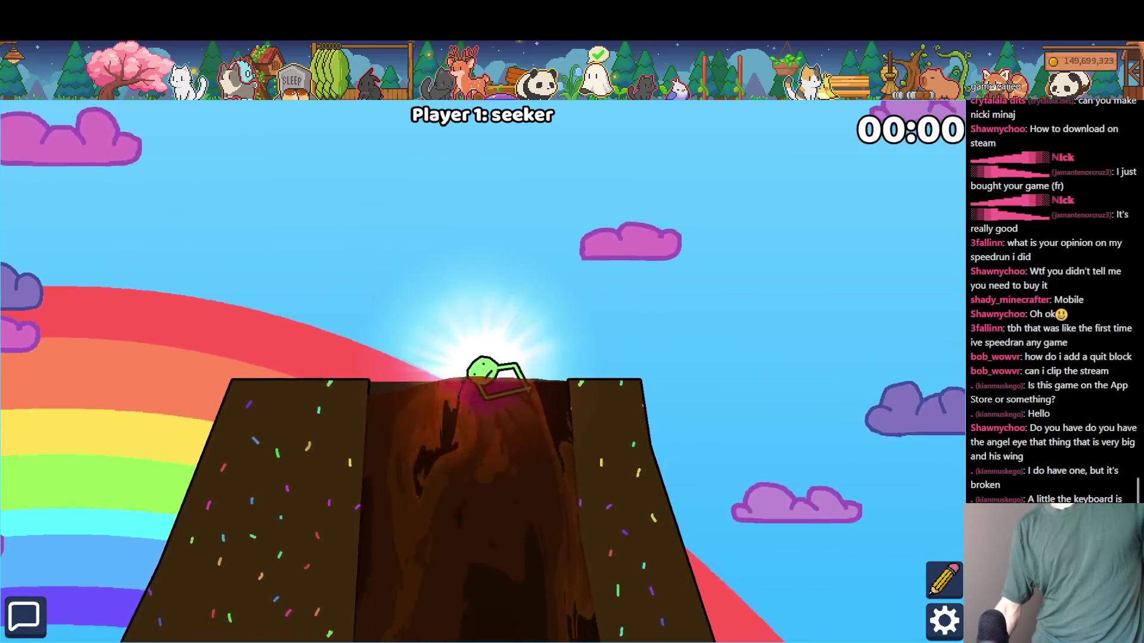
# - Bring the Paint BRB sketch up as a small window over the running game
pyautogui.hotkey('alt', 'Tab')
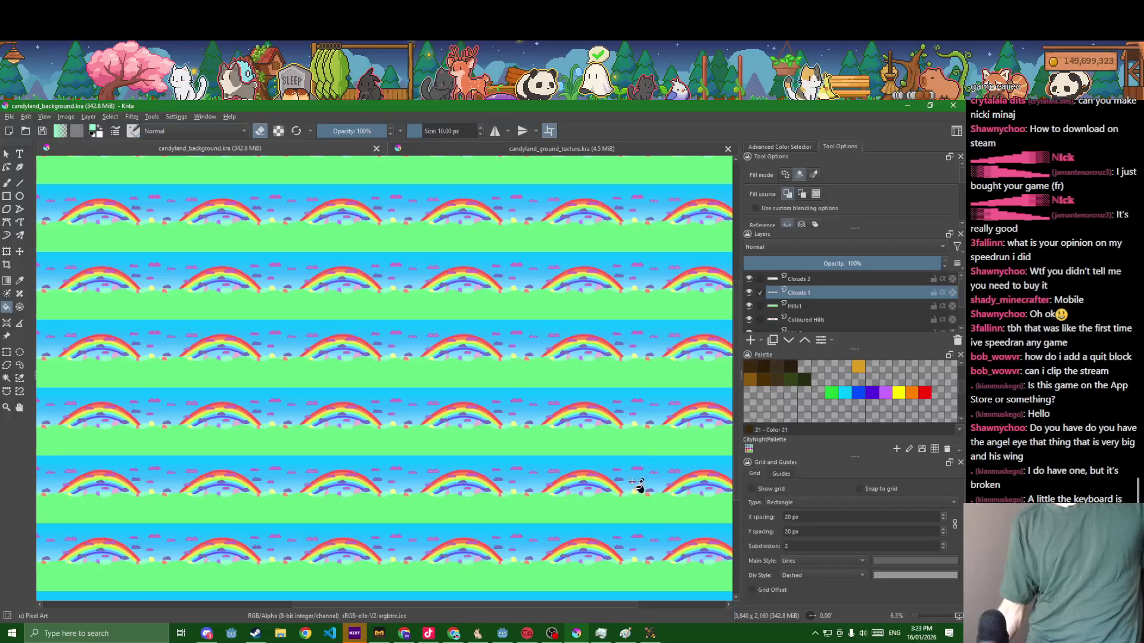
pyautogui.click(624, 635)
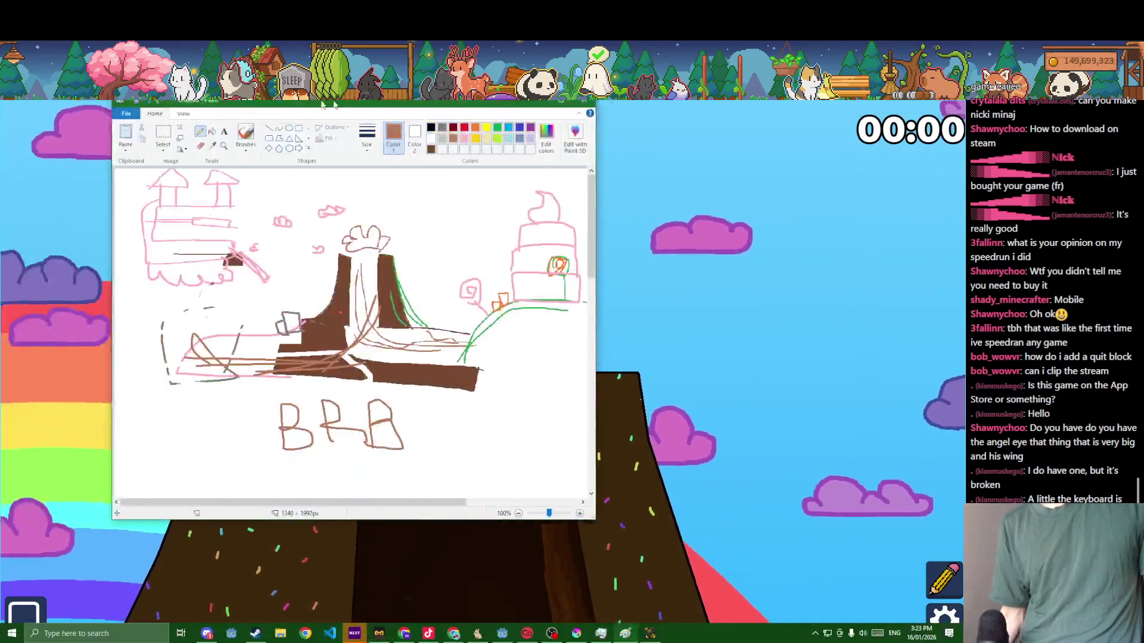
pyautogui.hotkey('alt', 'Tab')
pyautogui.doubleClick(603, 105)
pyautogui.moveTo(603, 105)
pyautogui.mouseDown()
pyautogui.moveTo(560, 320)
pyautogui.moveTo(559, 204)
pyautogui.mouseUp()
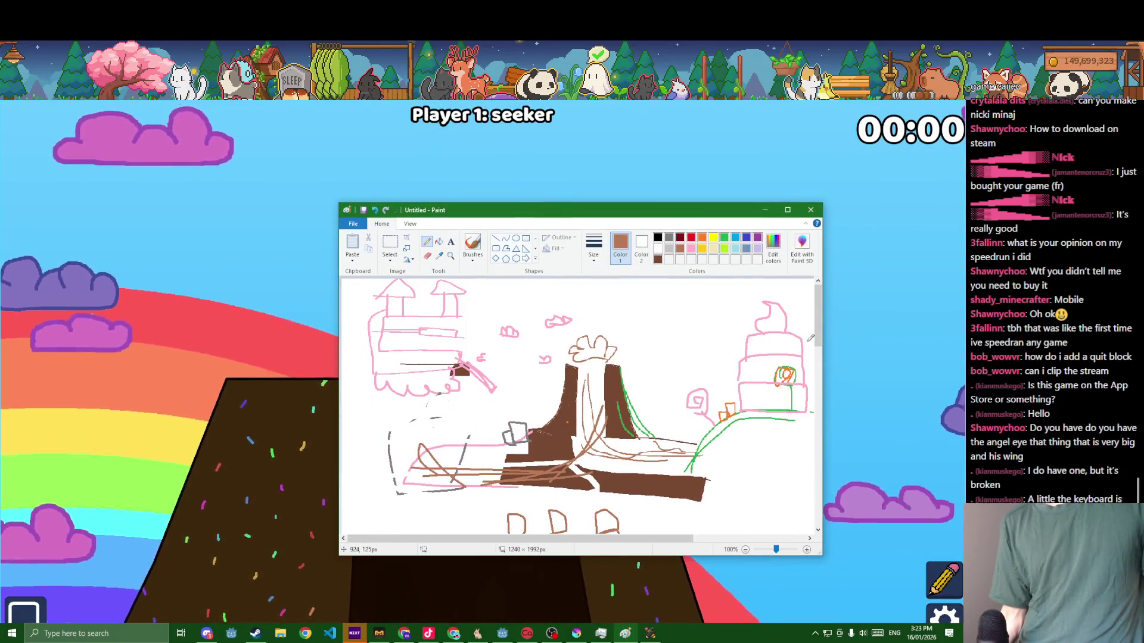
pyautogui.moveTo(817, 333); pyautogui.dragTo(817, 372)
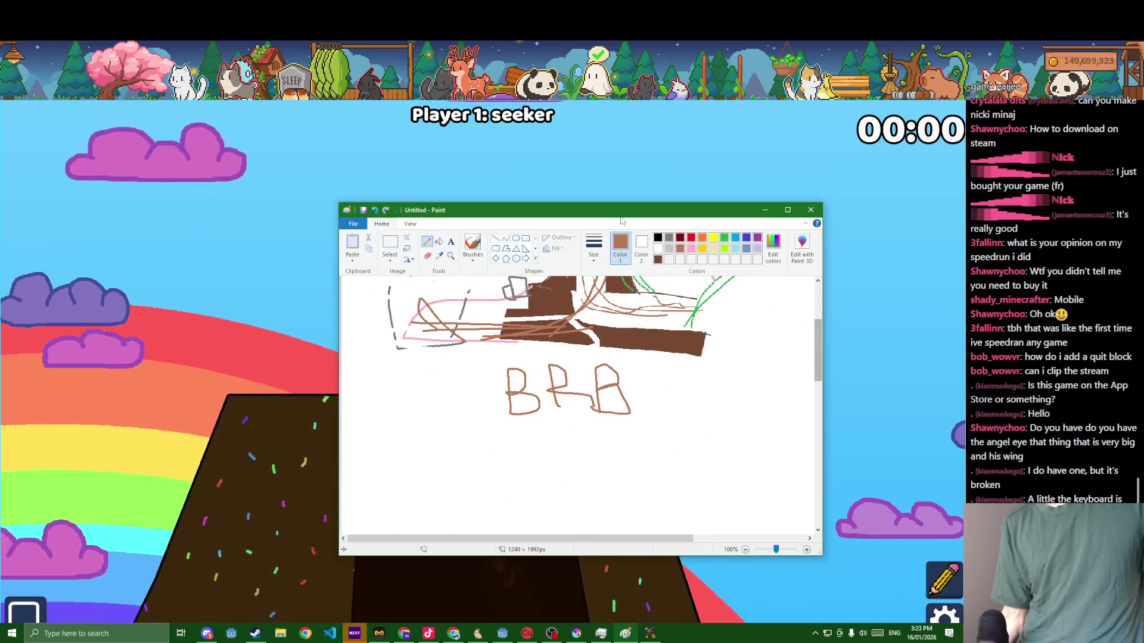
pyautogui.moveTo(622, 204)
pyautogui.mouseDown()
pyautogui.moveTo(610, 332)
pyautogui.moveTo(529, 114)
pyautogui.mouseUp()
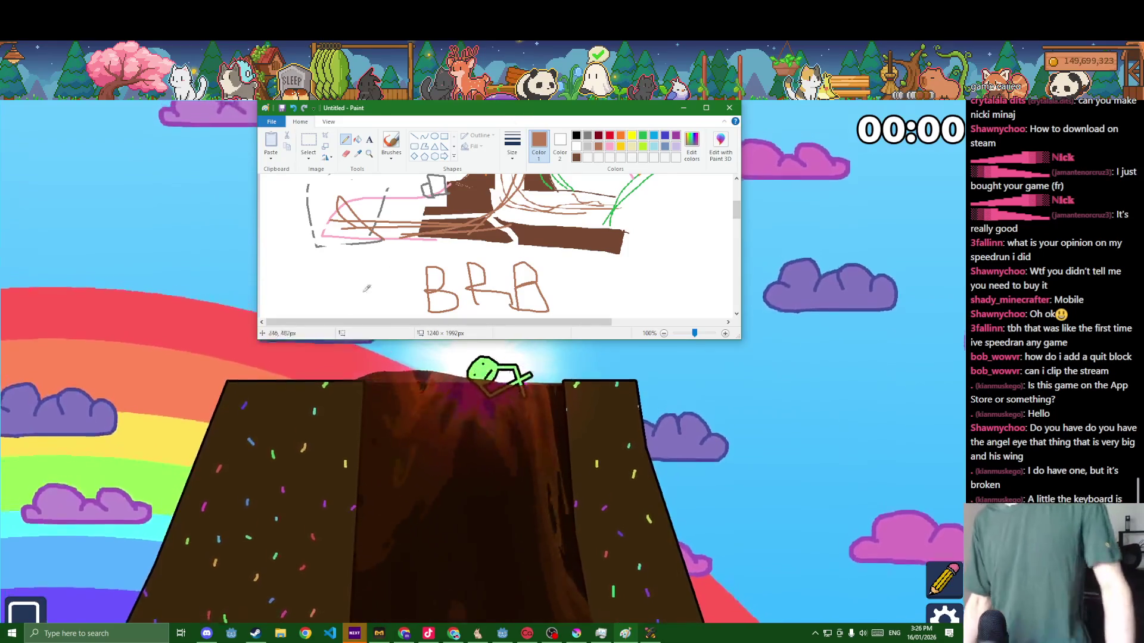
# - Start the level with the drawn character, then nudge the GrassLayer4 strip onto the ledge
pyautogui.click(946, 579)
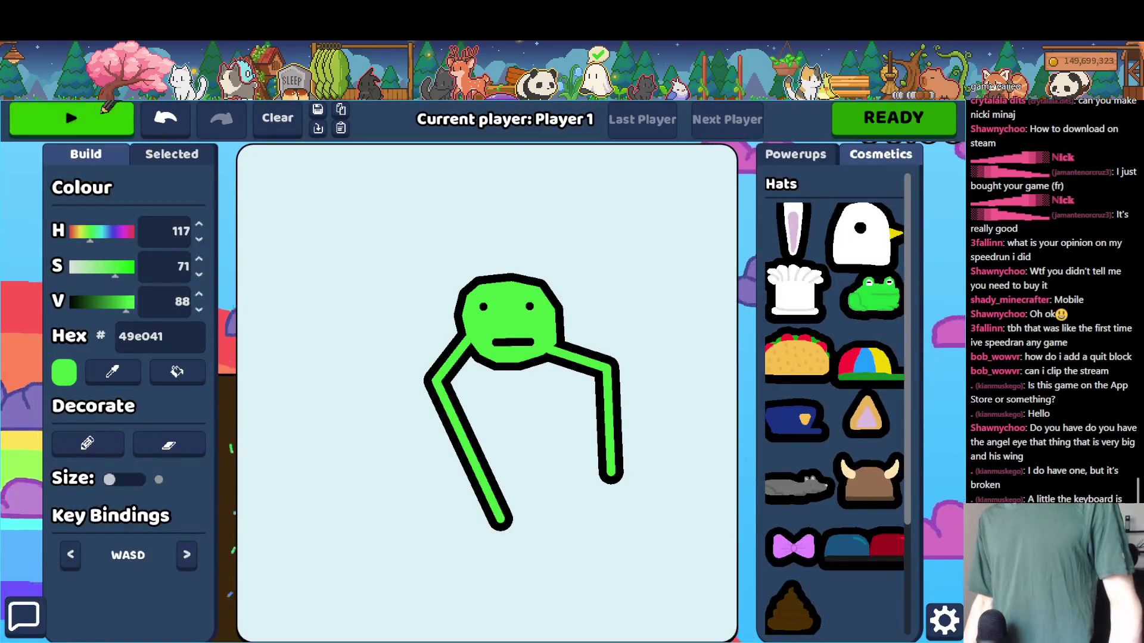
pyautogui.click(72, 118)
pyautogui.hotkey('alt', 'Tab')
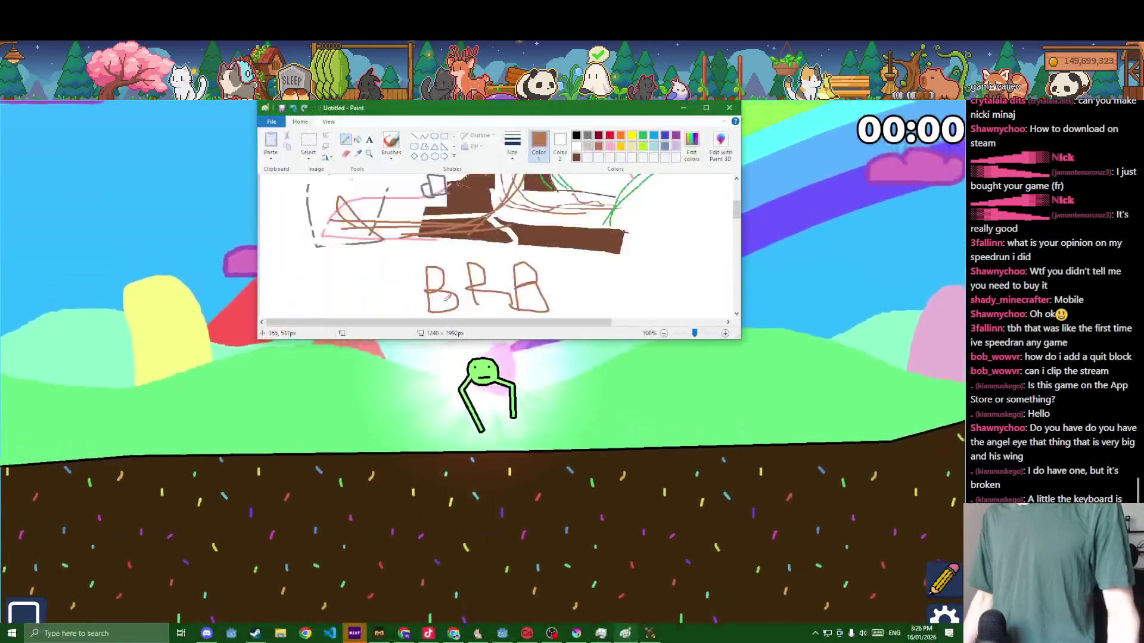
pyautogui.hotkey('alt', 'Tab')
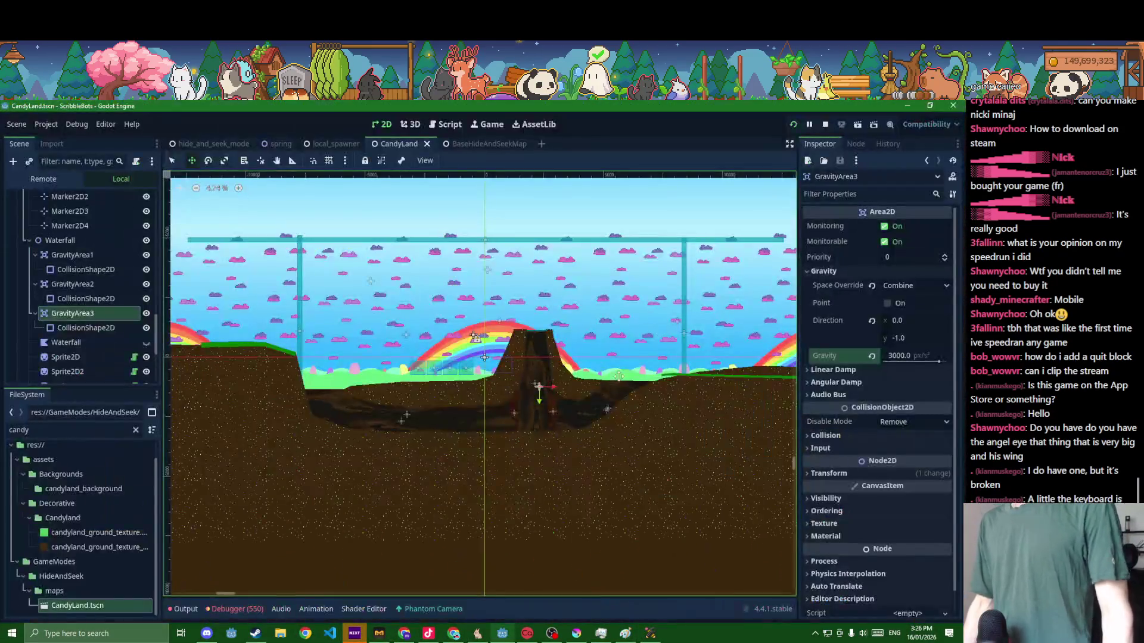
pyautogui.scroll(4, 331, 349)
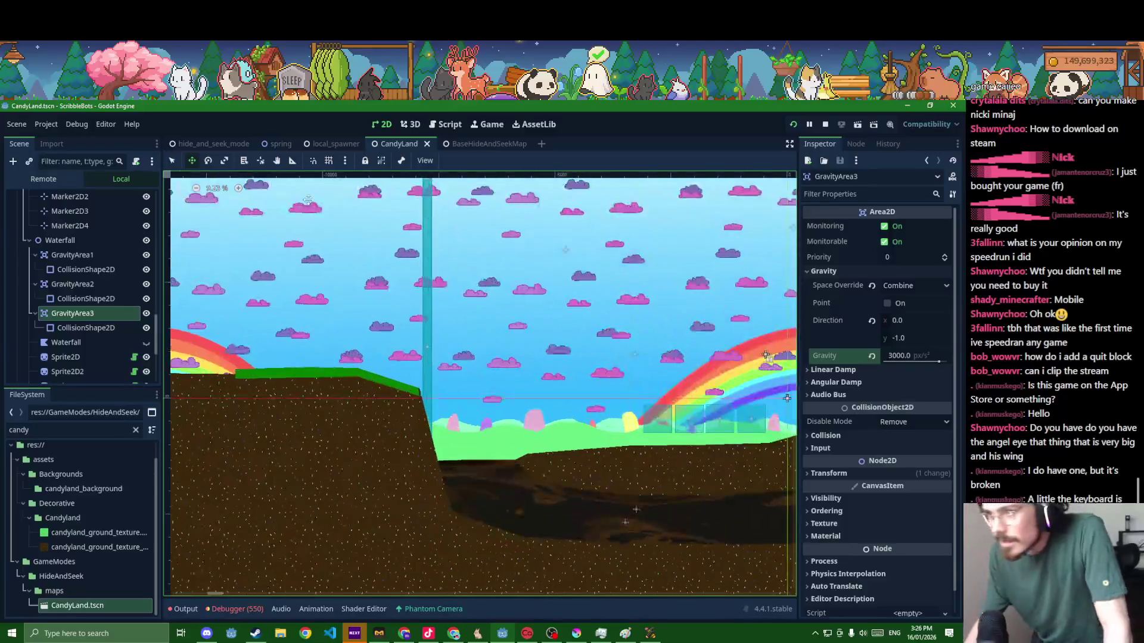
pyautogui.moveTo(308, 378); pyautogui.dragTo(316, 380)
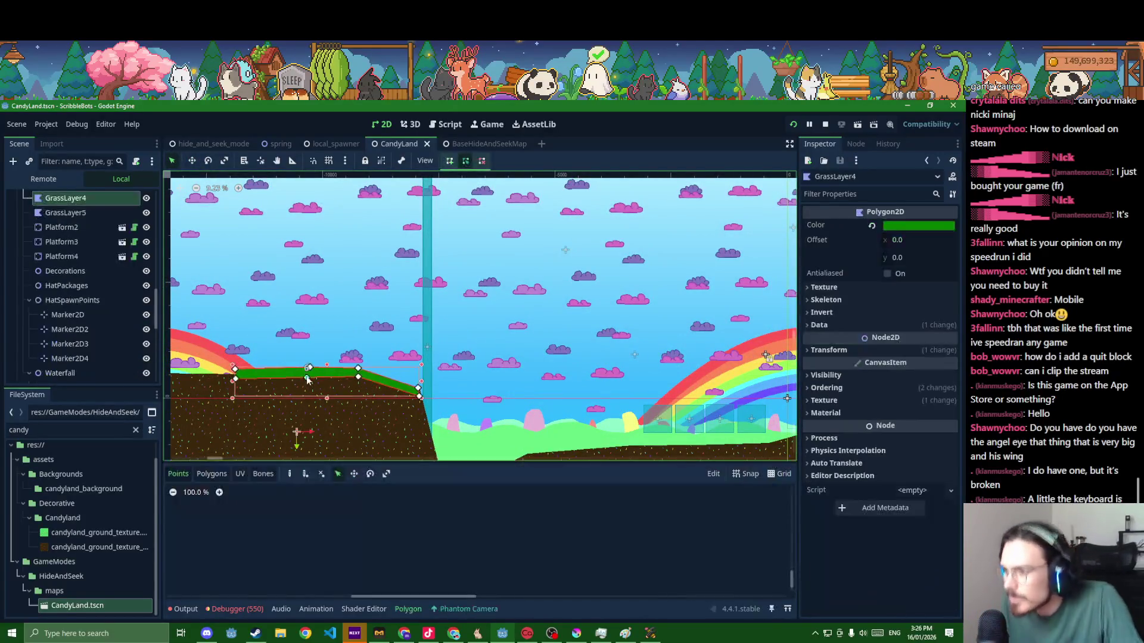
pyautogui.scroll(-1, 585, 426)
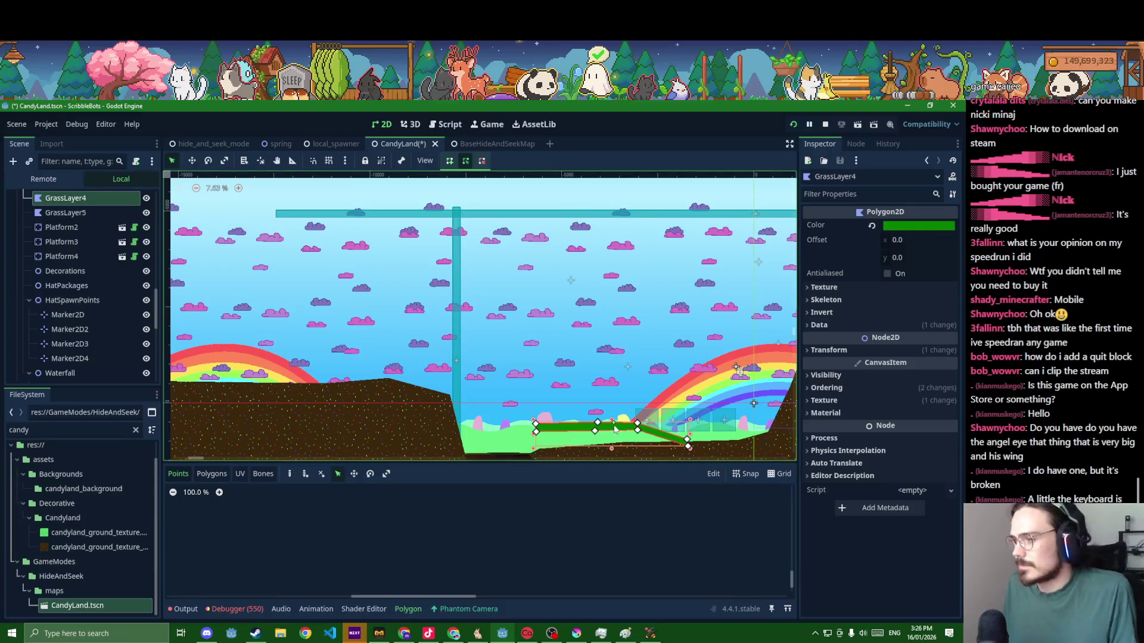
pyautogui.moveTo(753, 403); pyautogui.dragTo(631, 292)
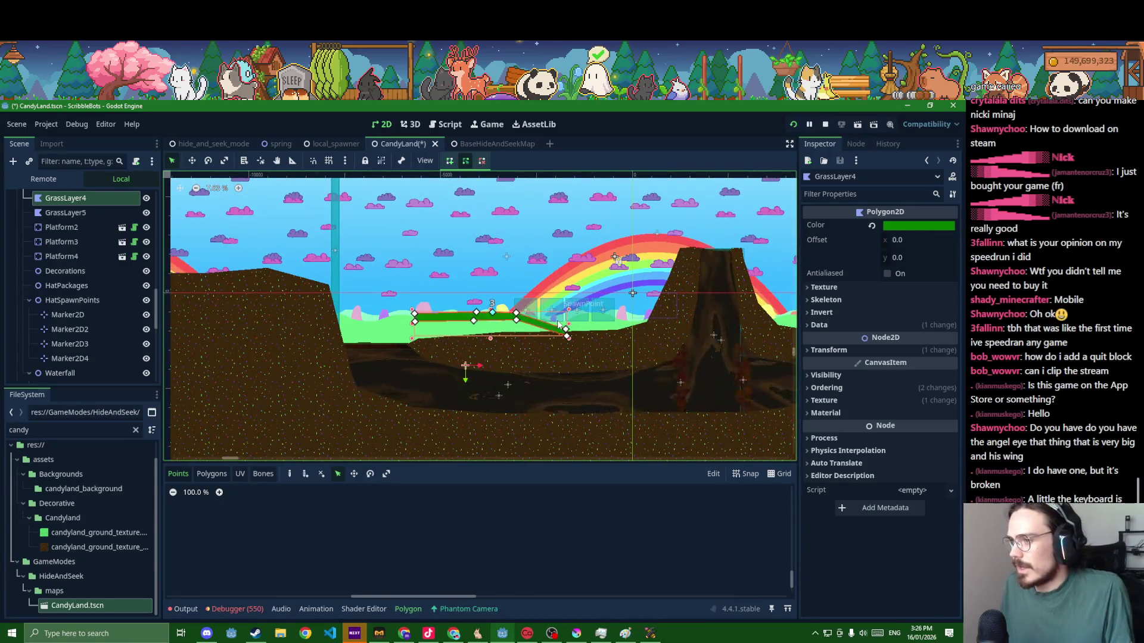
pyautogui.scroll(2, 558, 324)
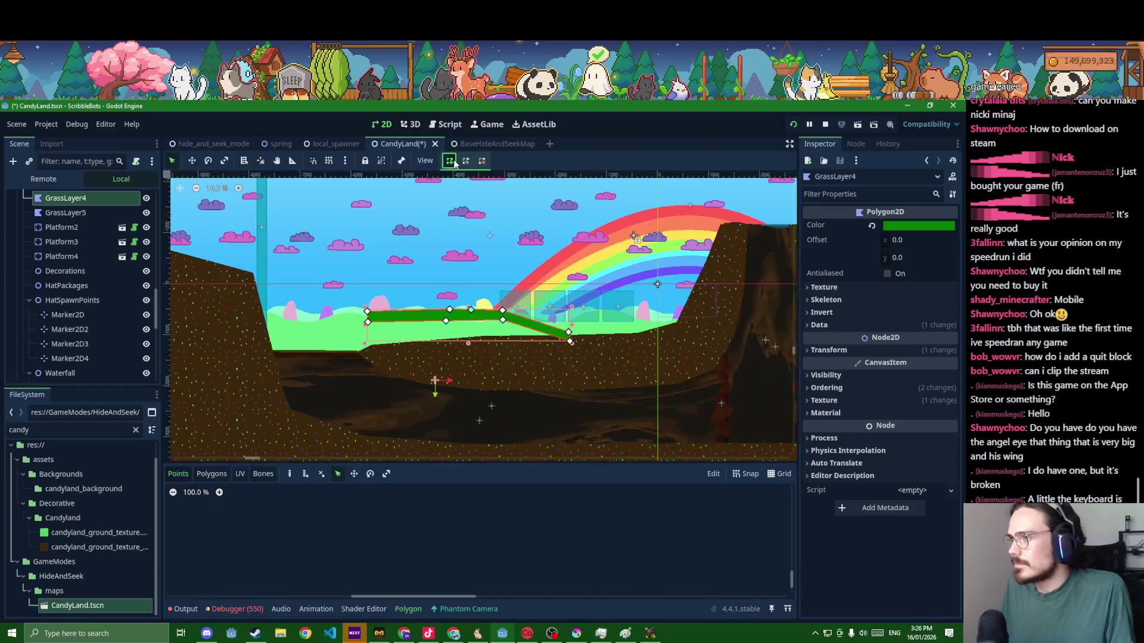
pyautogui.scroll(2, 393, 312)
pyautogui.scroll(2, 422, 258)
pyautogui.scroll(-2, 422, 258)
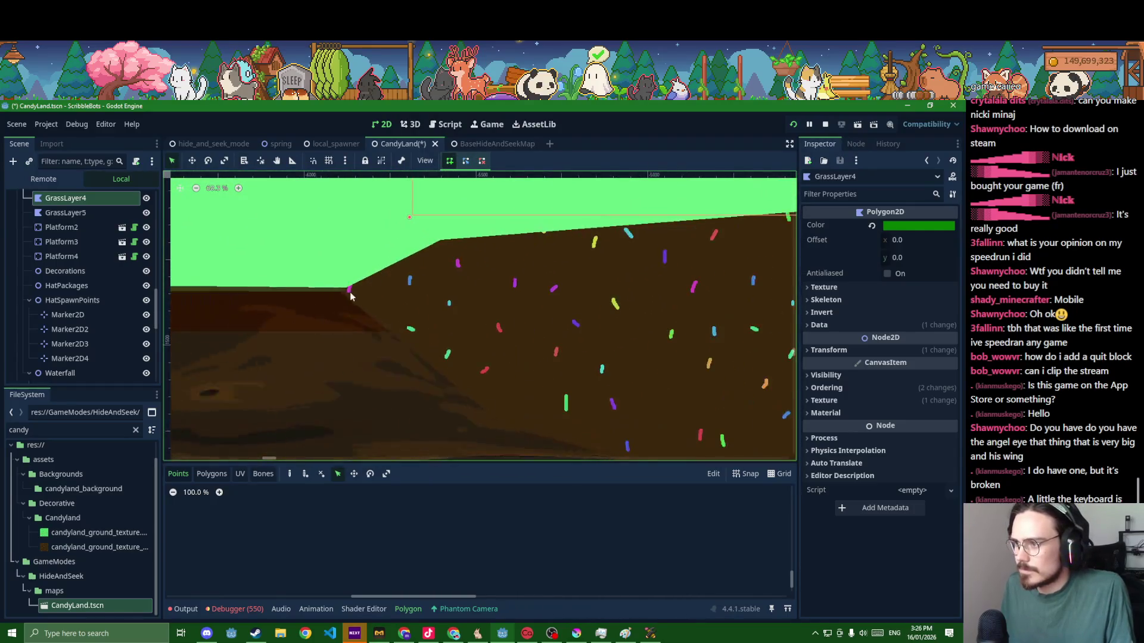
pyautogui.scroll(-3, 509, 320)
pyautogui.scroll(-2, 666, 371)
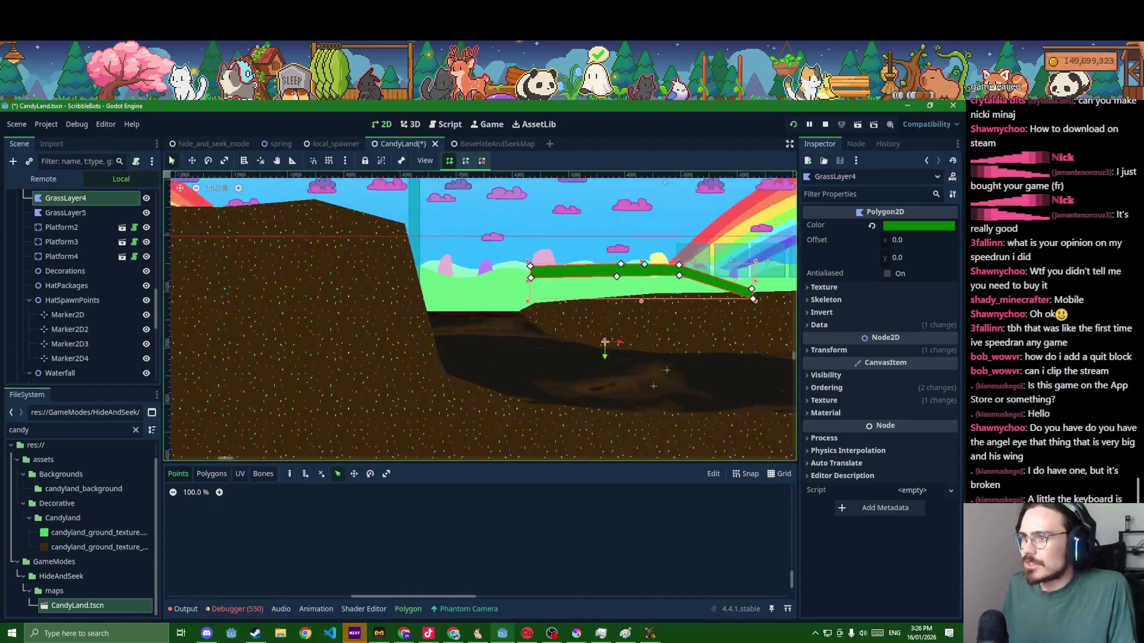
# - Select Platform3 and the Waterfall Sprite2D and shift the view toward the volcano
pyautogui.rightClick(647, 336)
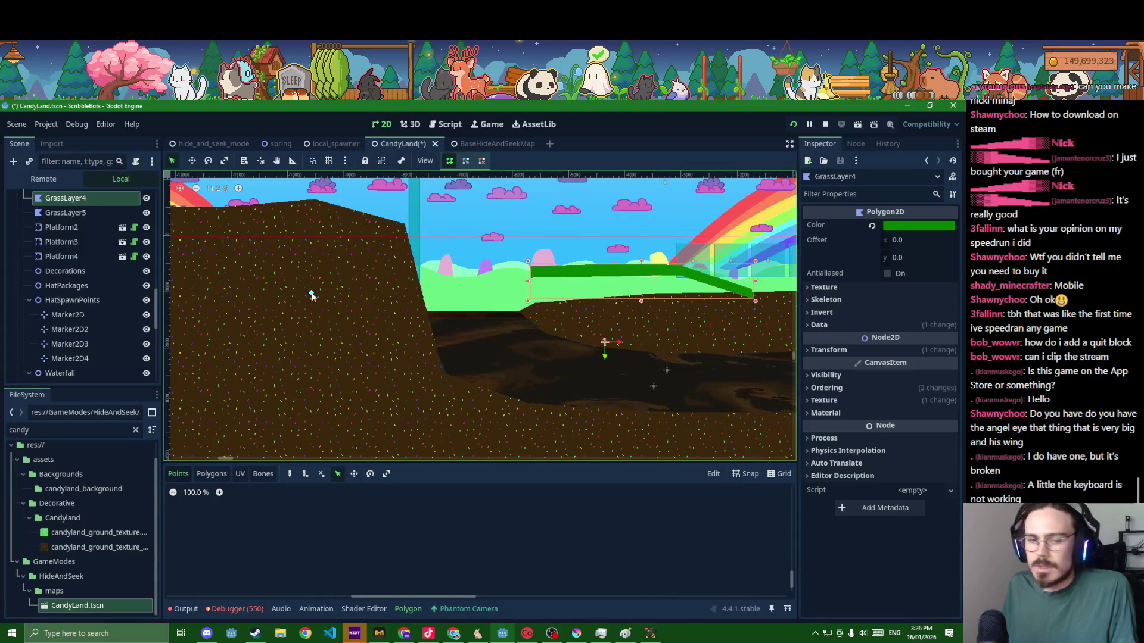
pyautogui.rightClick(561, 330)
pyautogui.click(561, 333)
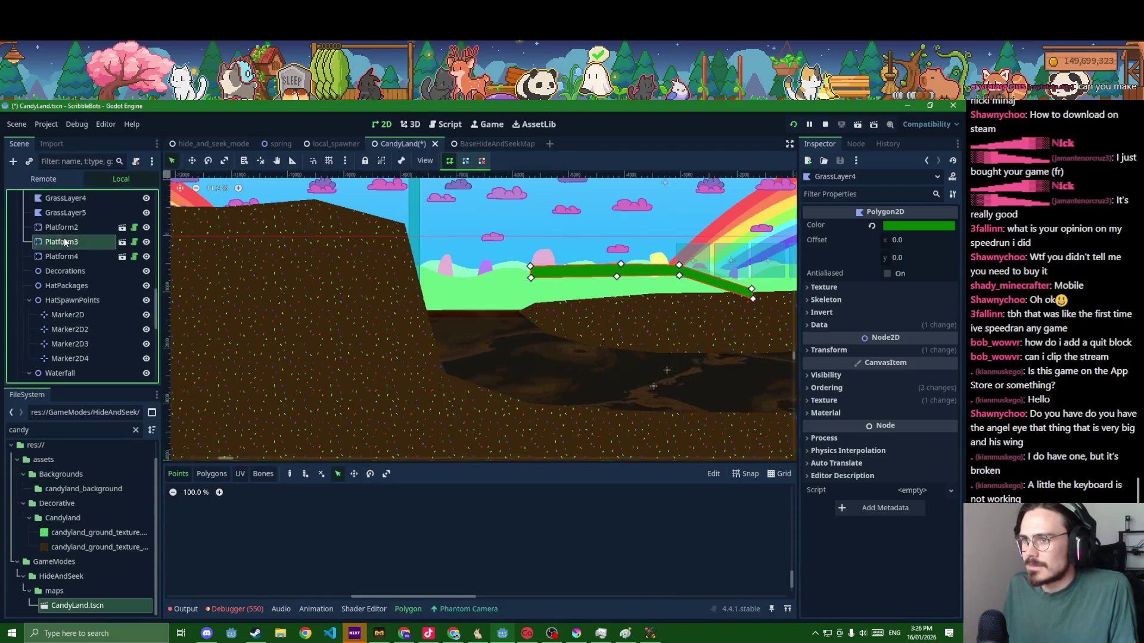
pyautogui.click(650, 331)
pyautogui.moveTo(649, 332); pyautogui.dragTo(328, 351)
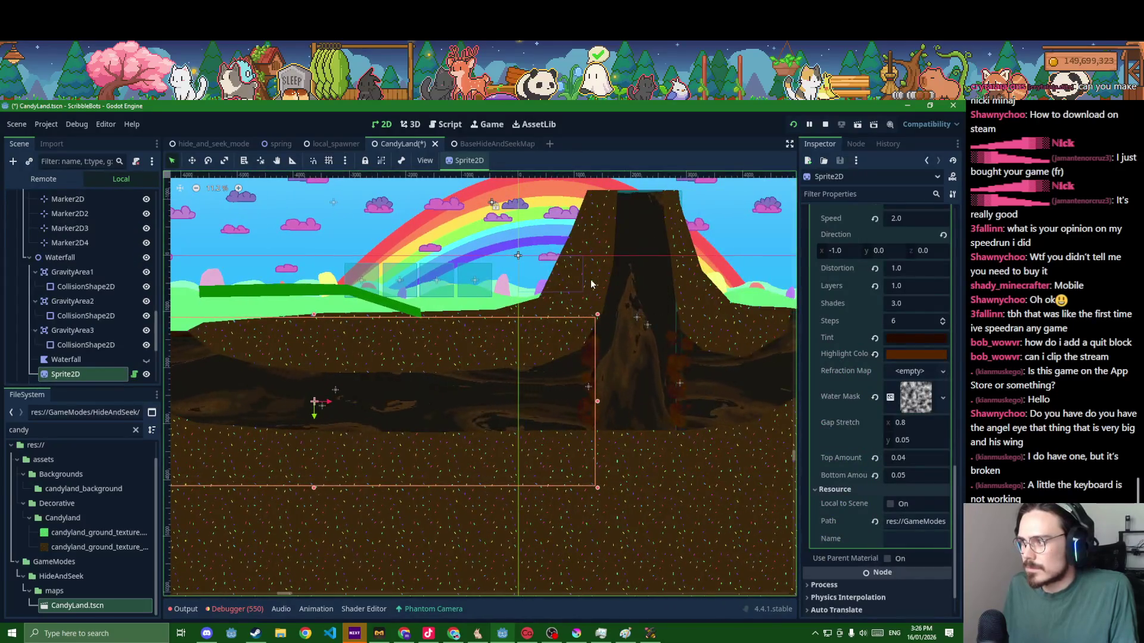
# - Select GroundPolygon2 and save the CandyLand scene
pyautogui.click(591, 284)
pyautogui.scroll(3, 591, 279)
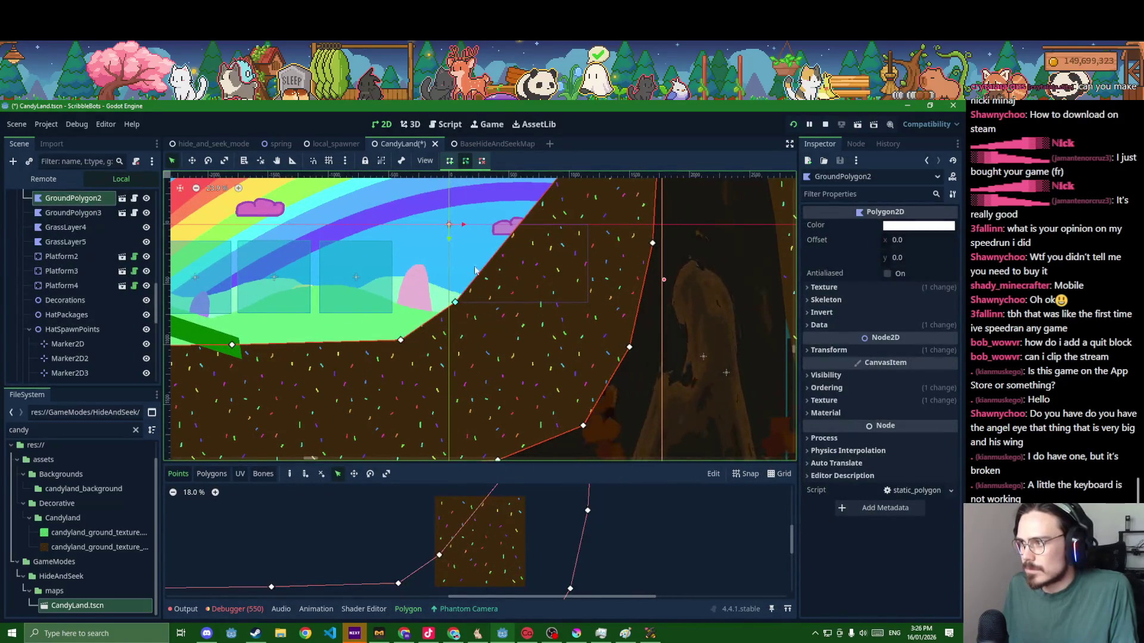
pyautogui.scroll(3, 524, 326)
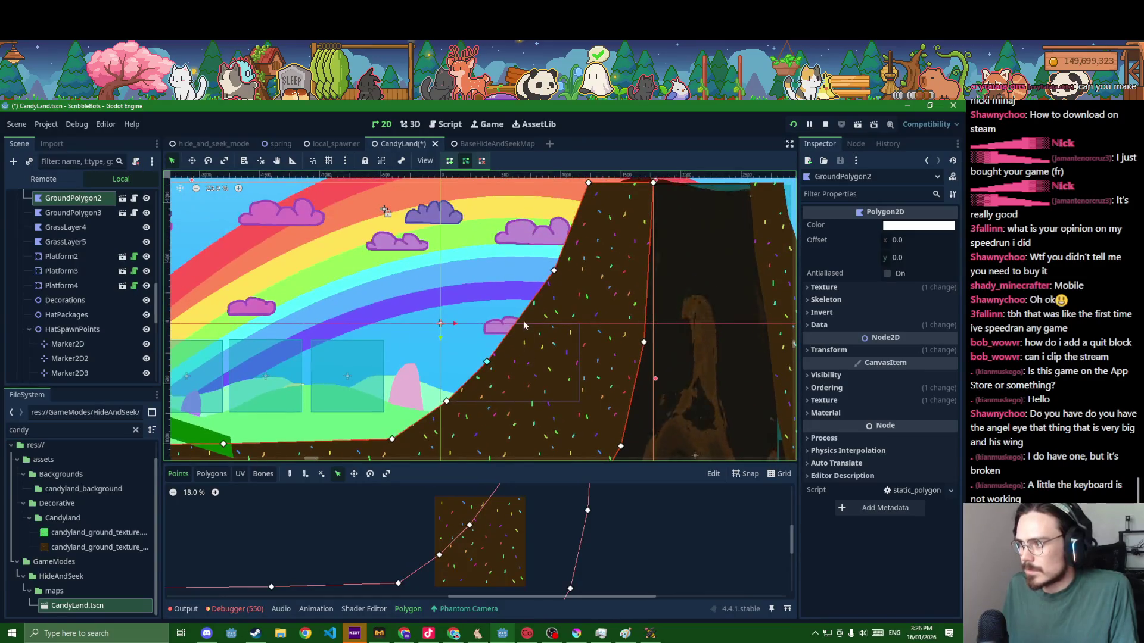
pyautogui.scroll(-2, 577, 271)
pyautogui.hotkey('ctrl', 's')
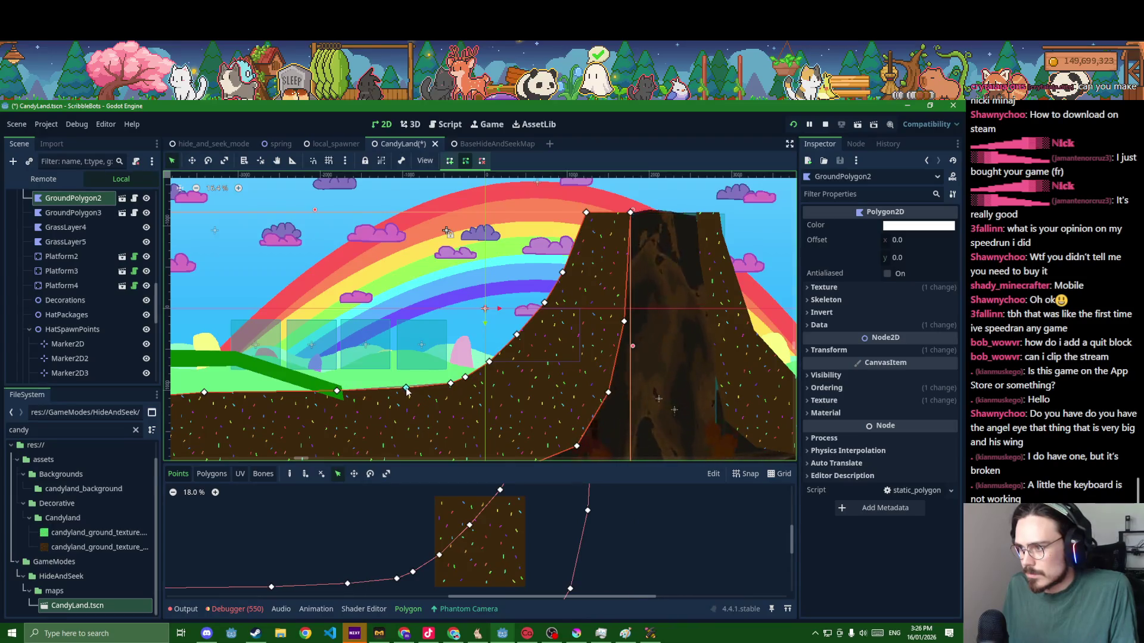
pyautogui.hotkey('ctrl', 's')
pyautogui.hscroll(3, 518, 376)
pyautogui.hscroll(3, 474, 354)
# - Move a GroundPolygon3 point so the ground edge hugs the hill slope
pyautogui.click(474, 354)
pyautogui.hscroll(3, 390, 301)
pyautogui.click(390, 301)
pyautogui.scroll(2, 390, 301)
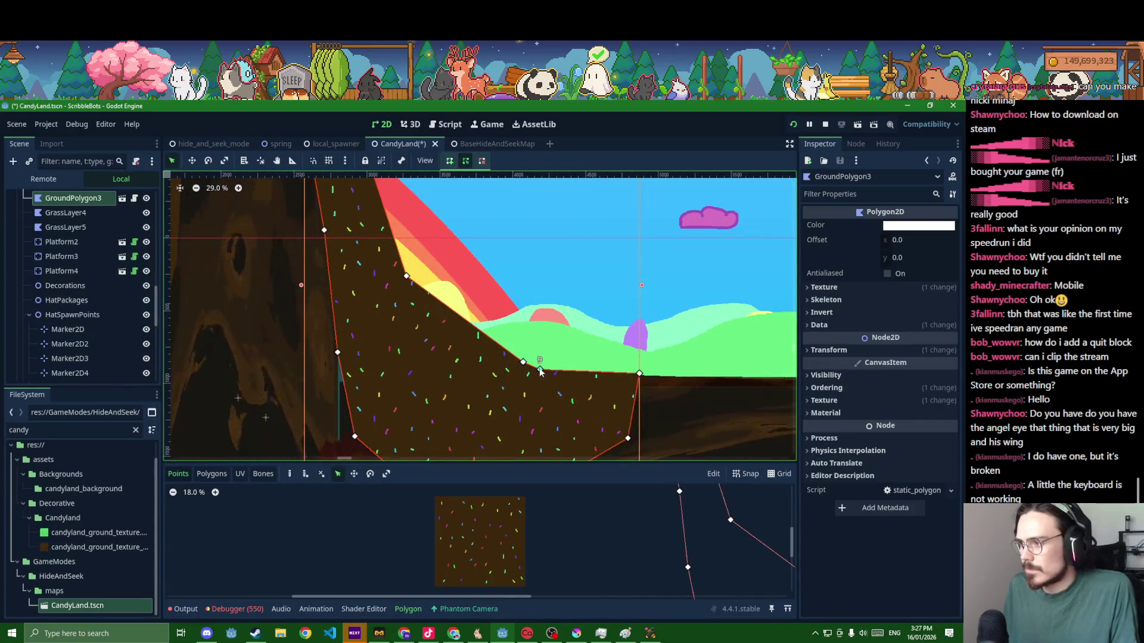
pyautogui.moveTo(540, 368); pyautogui.dragTo(568, 369)
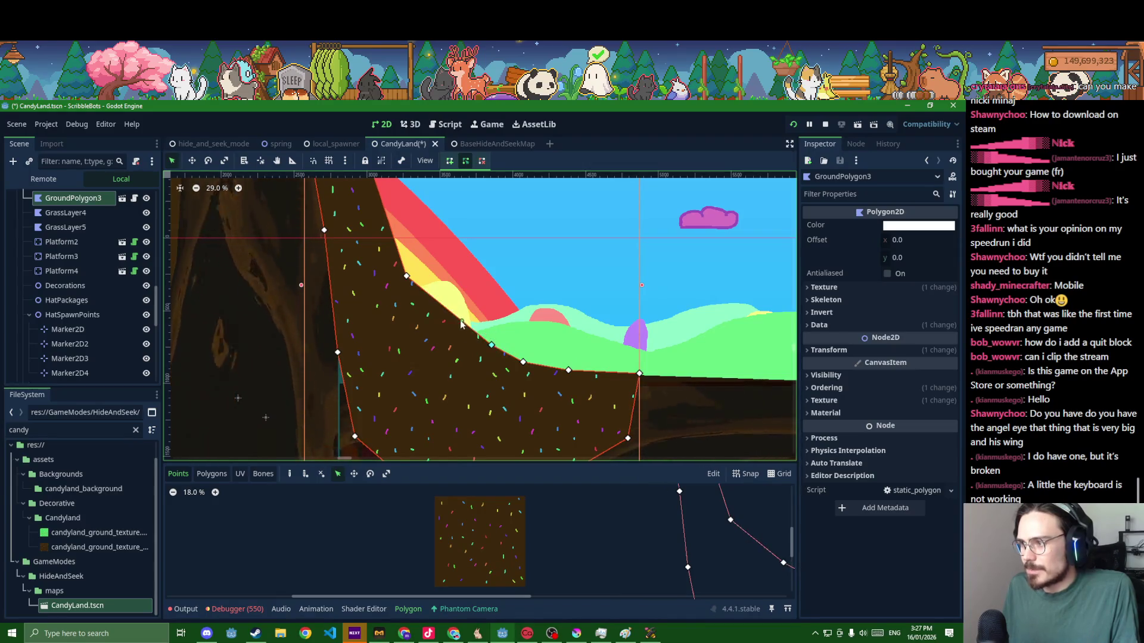
pyautogui.scroll(1, 399, 302)
pyautogui.scroll(2, 398, 300)
pyautogui.scroll(1, 399, 301)
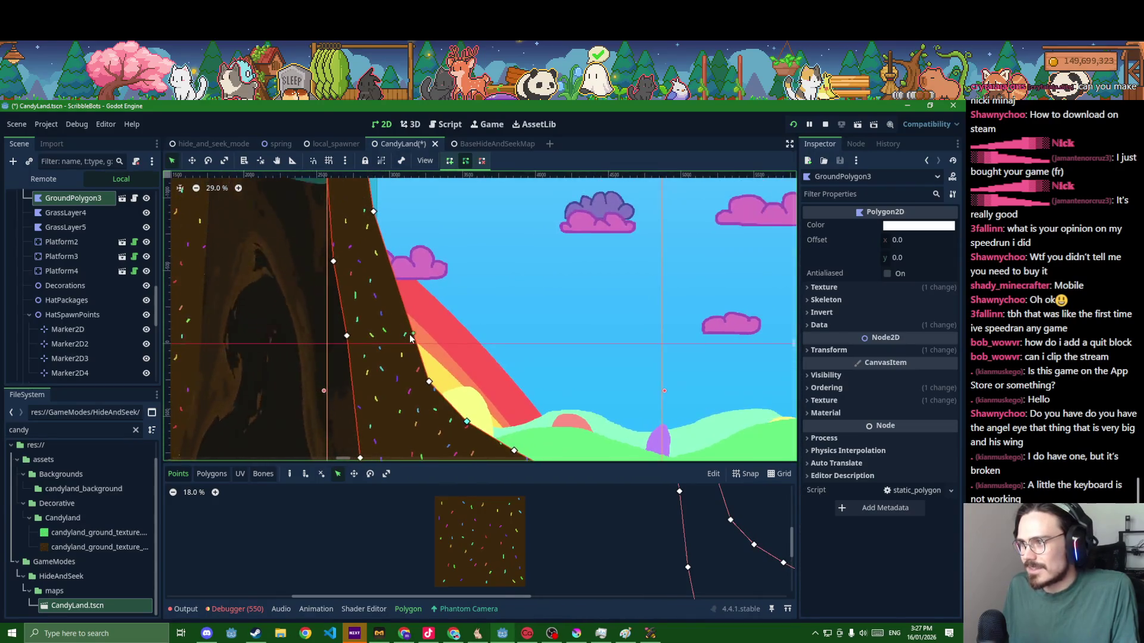
pyautogui.scroll(1, 393, 322)
pyautogui.scroll(1, 389, 338)
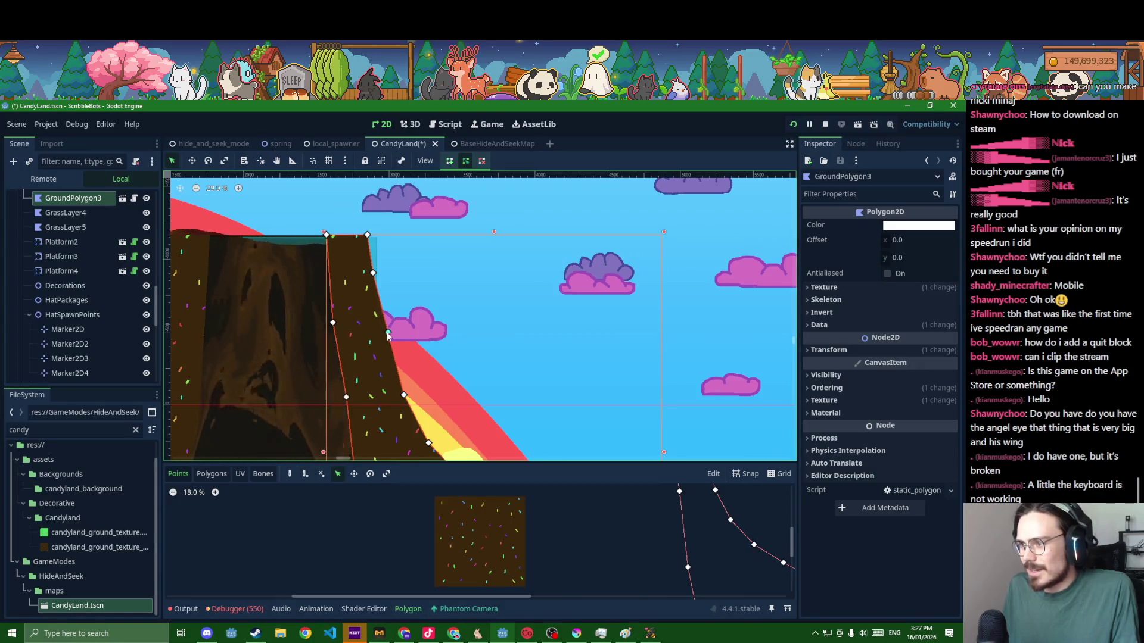
pyautogui.scroll(-2, 383, 331)
pyautogui.click(599, 325)
pyautogui.scroll(-2, 597, 345)
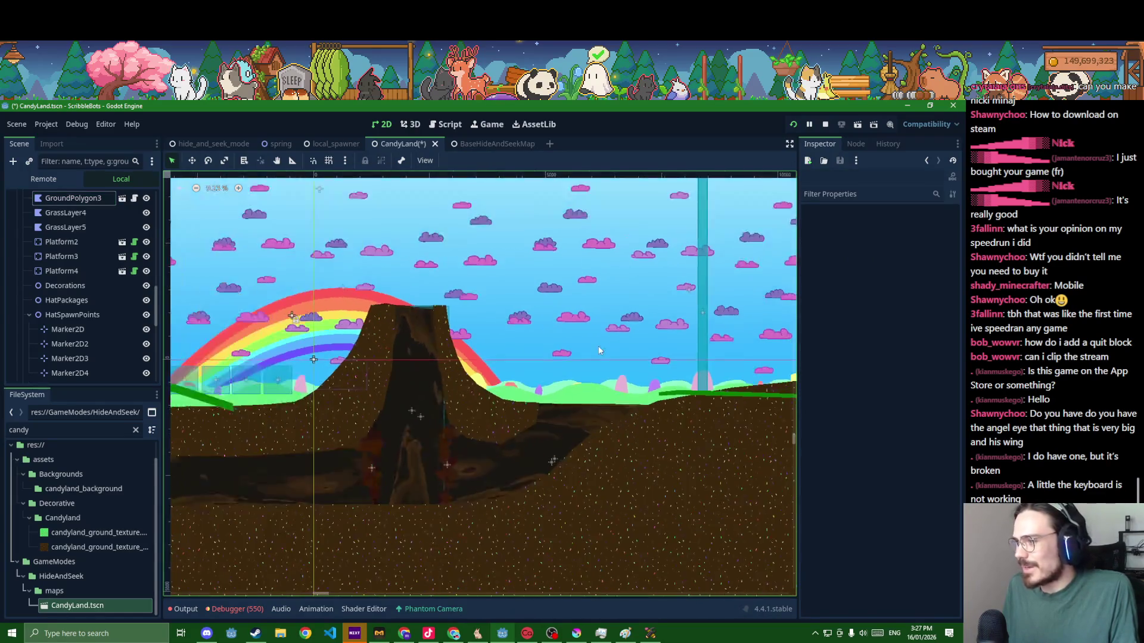
pyautogui.scroll(-2, 599, 352)
pyautogui.scroll(-2, 600, 351)
pyautogui.scroll(-2, 603, 349)
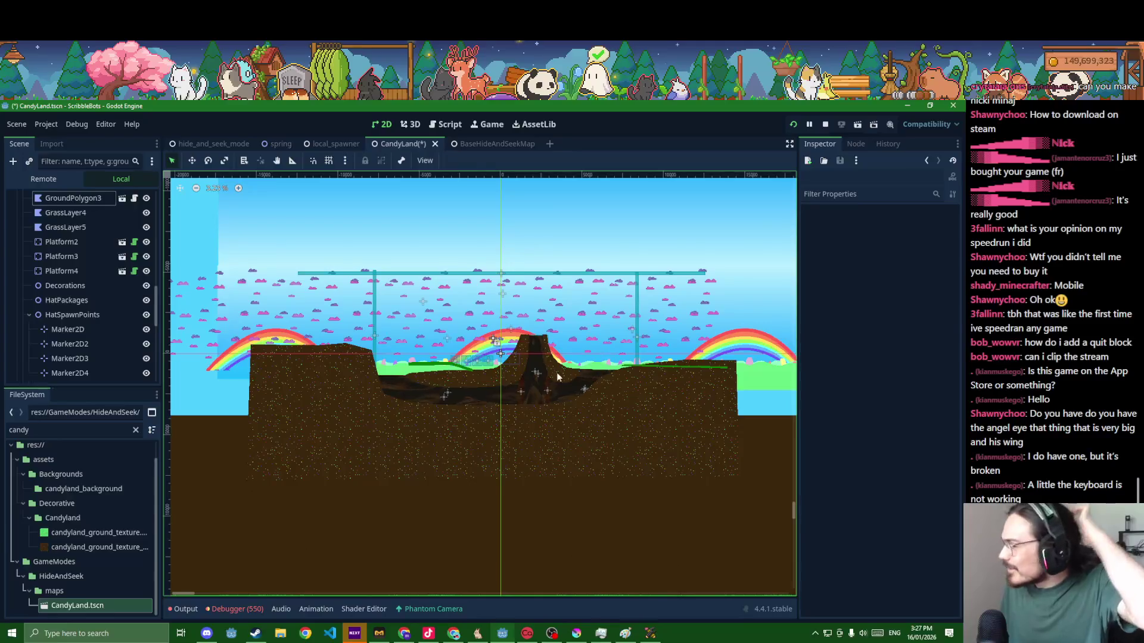
pyautogui.scroll(1, 540, 380)
pyautogui.scroll(1, 540, 379)
pyautogui.scroll(1, 540, 383)
pyautogui.scroll(1, 540, 383)
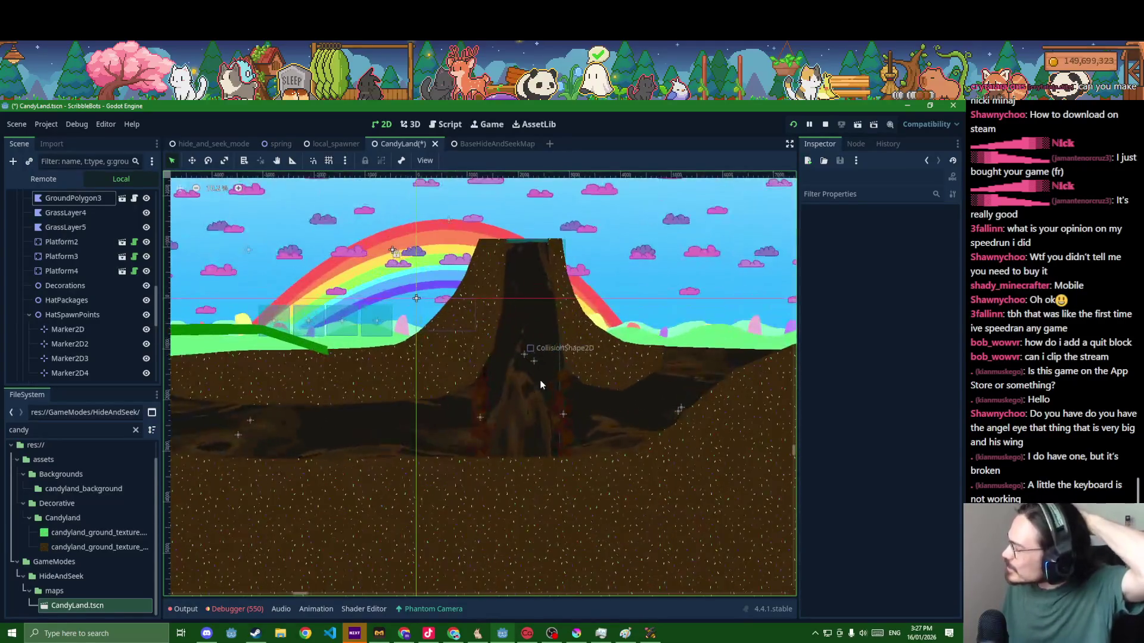
pyautogui.scroll(1, 524, 383)
pyautogui.scroll(1, 536, 371)
pyautogui.scroll(1, 458, 357)
pyautogui.scroll(-3, 459, 353)
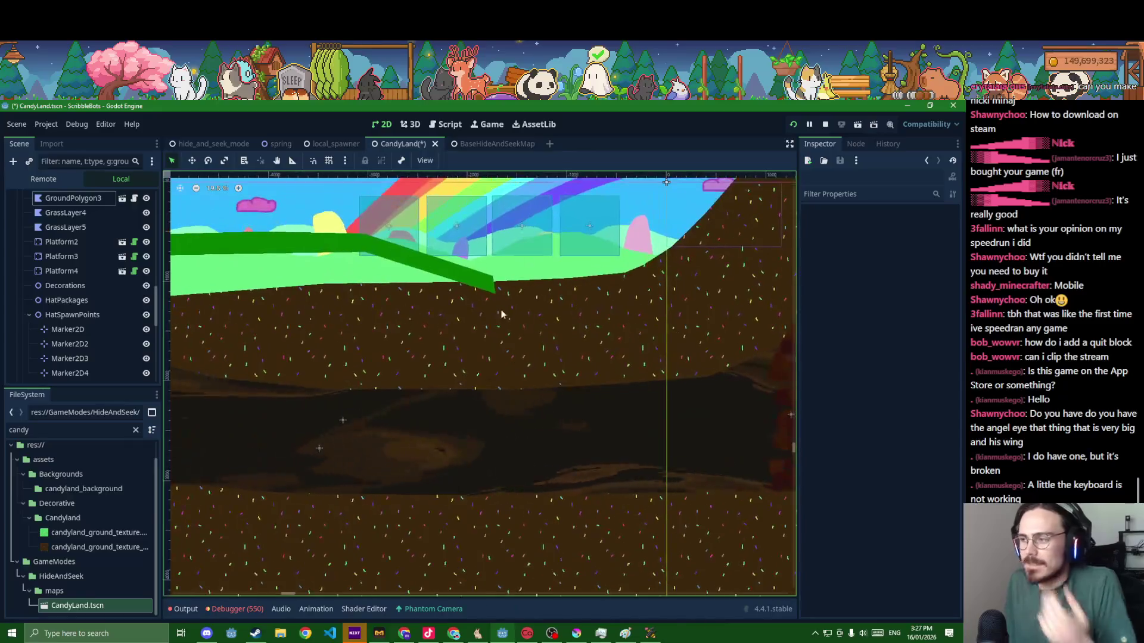
# - Assign candyland_ground_texture to GrassLayer4 and reset its colour to white
pyautogui.click(416, 269)
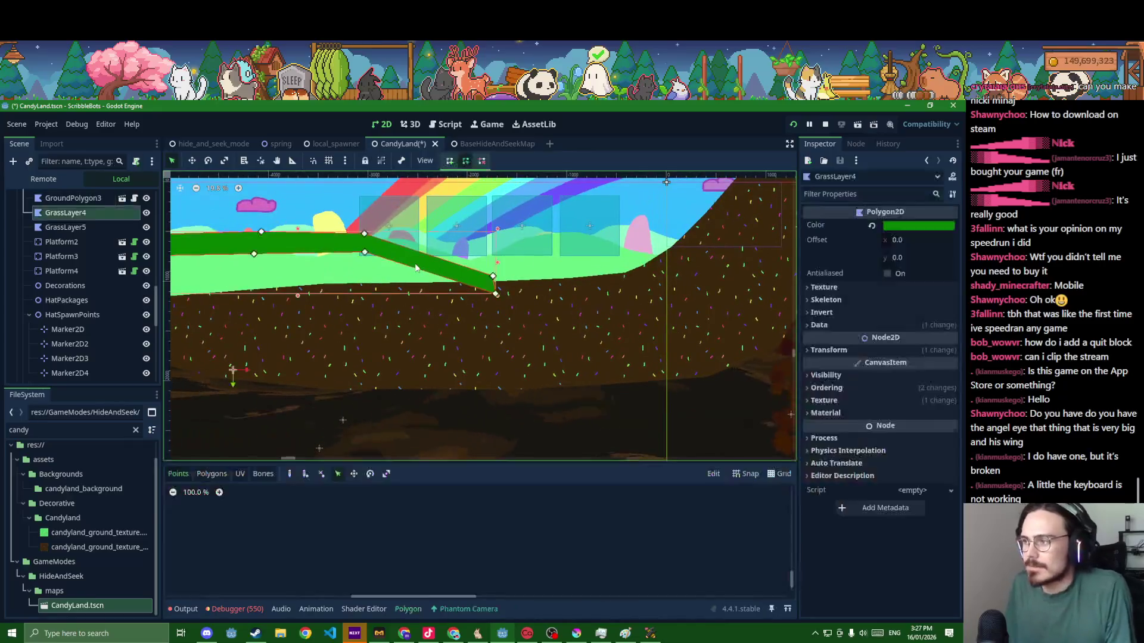
pyautogui.click(63, 535)
pyautogui.click(908, 287)
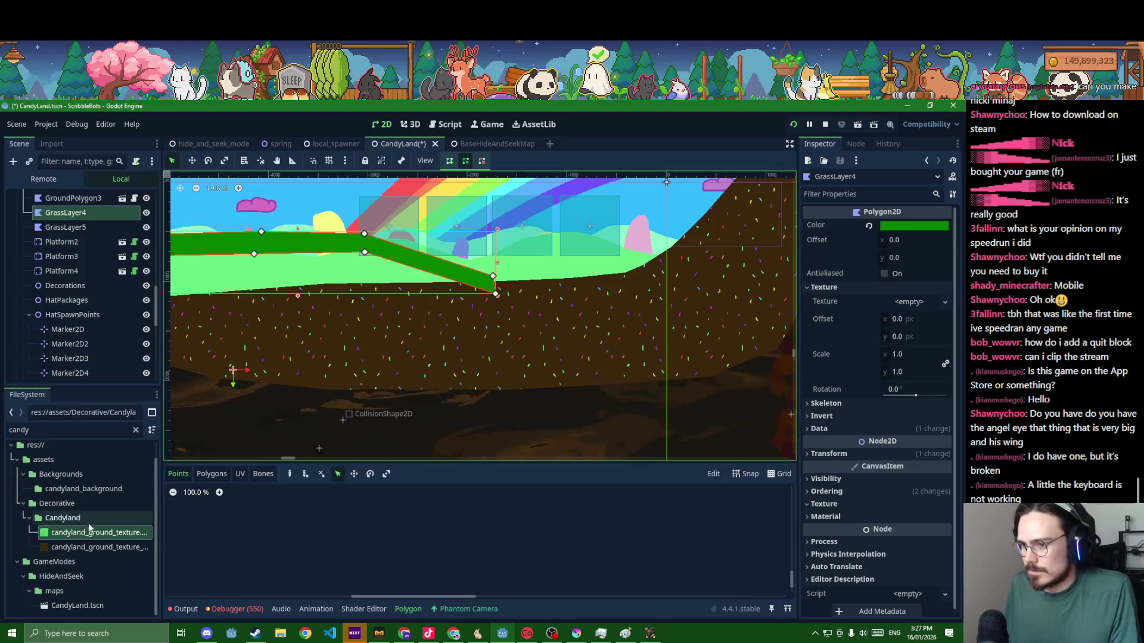
pyautogui.moveTo(88, 527); pyautogui.dragTo(908, 302)
pyautogui.scroll(-2, 640, 327)
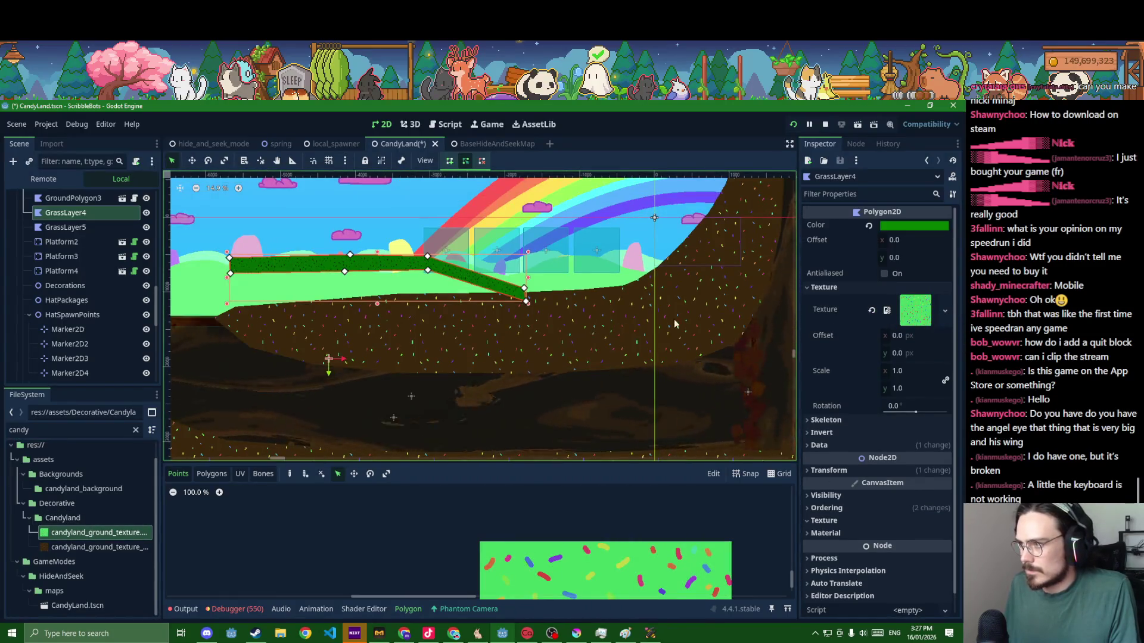
pyautogui.click(867, 226)
pyautogui.scroll(1, 551, 329)
pyautogui.scroll(1, 551, 329)
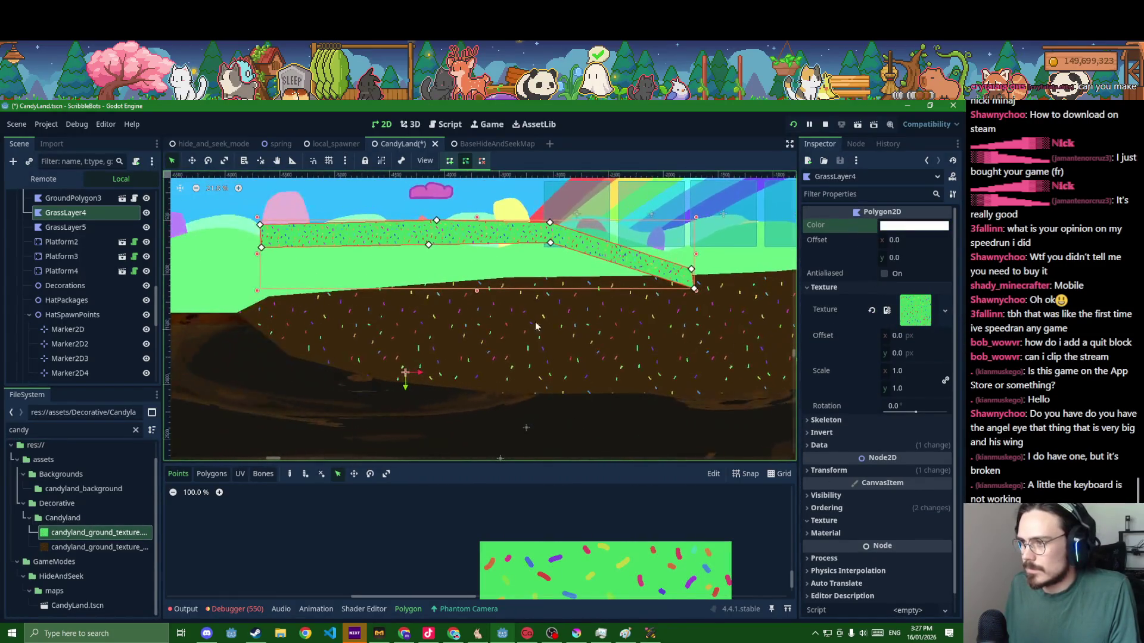
pyautogui.scroll(2, 218, 297)
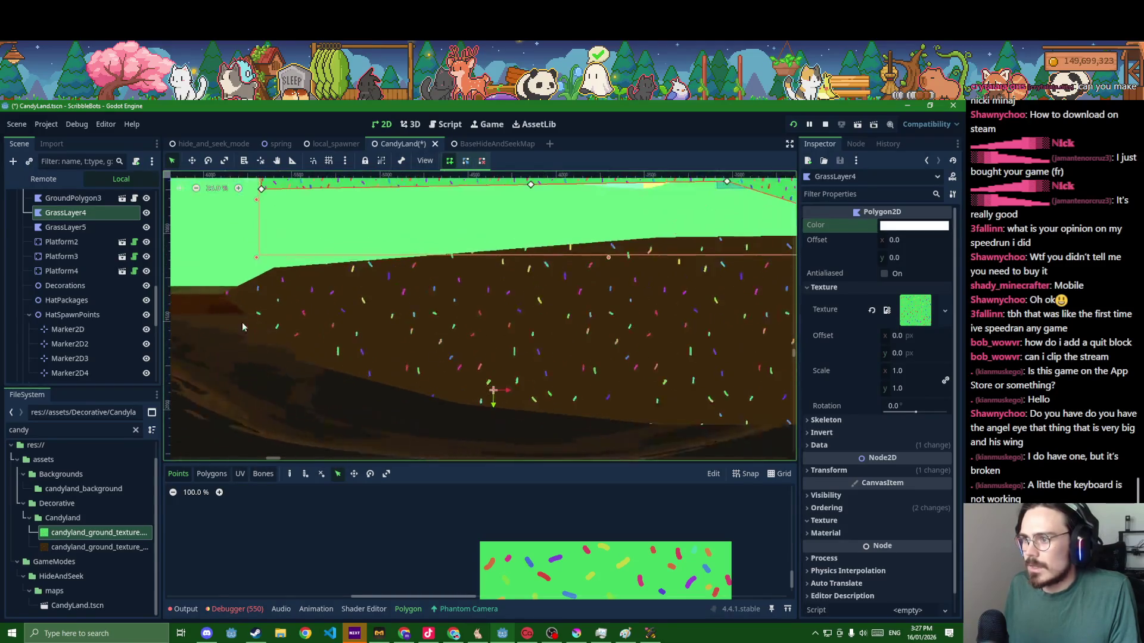
pyautogui.scroll(1, 216, 298)
pyautogui.scroll(2, 217, 298)
pyautogui.scroll(2, 217, 298)
pyautogui.scroll(1, 213, 288)
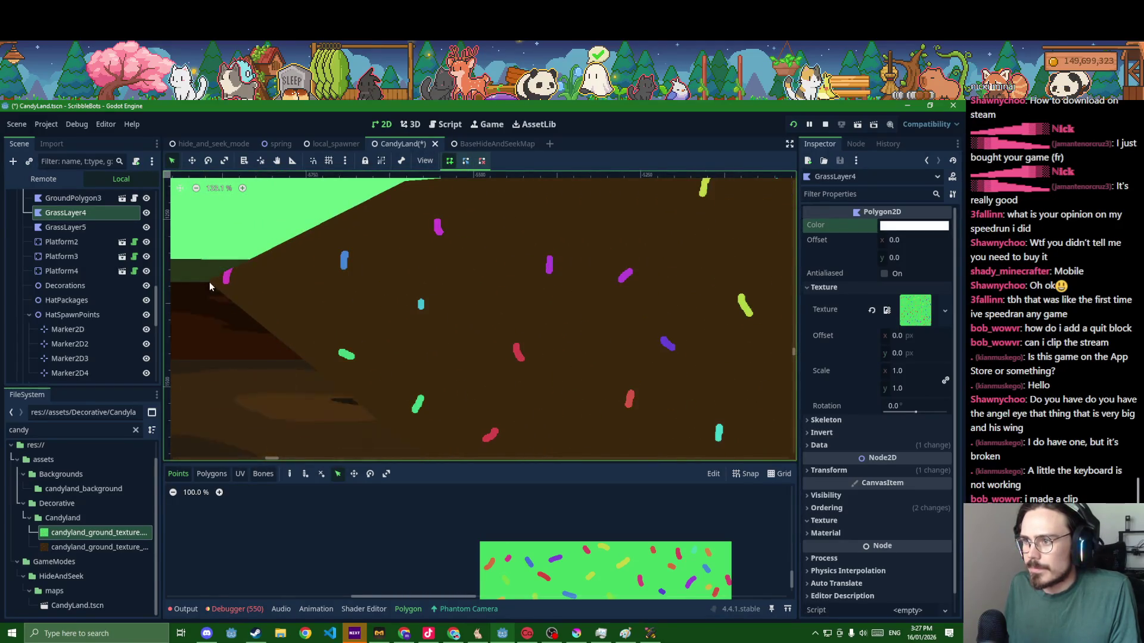
pyautogui.click(208, 285)
pyautogui.scroll(-1, 232, 295)
pyautogui.scroll(-2, 277, 308)
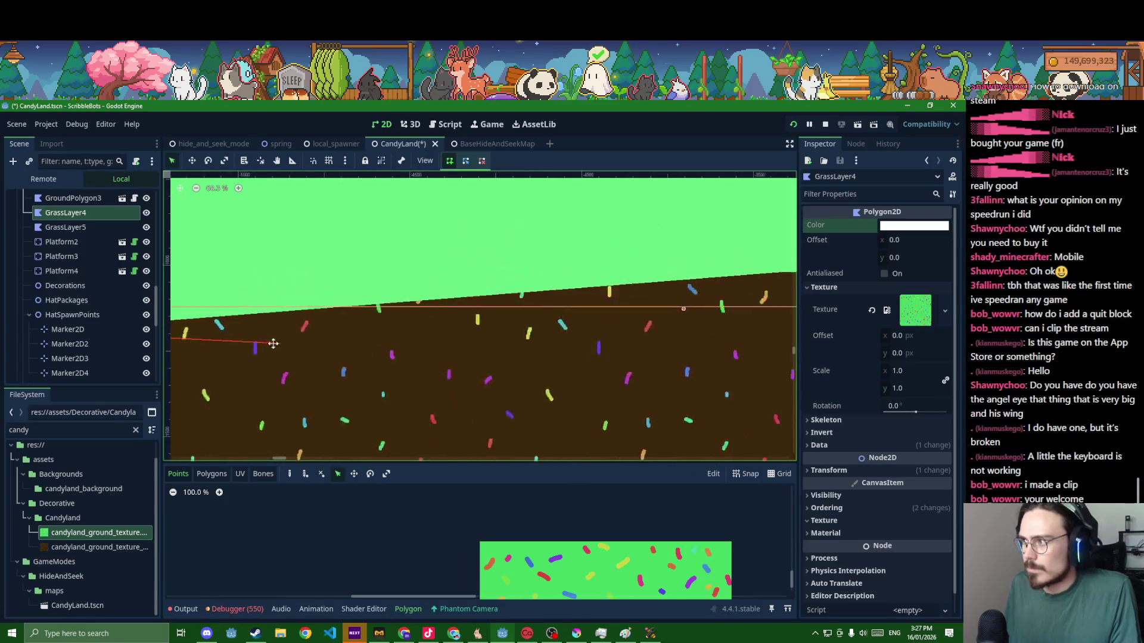
pyautogui.scroll(-2, 447, 268)
pyautogui.scroll(1, 590, 308)
pyautogui.scroll(1, 608, 313)
pyautogui.scroll(3, 608, 311)
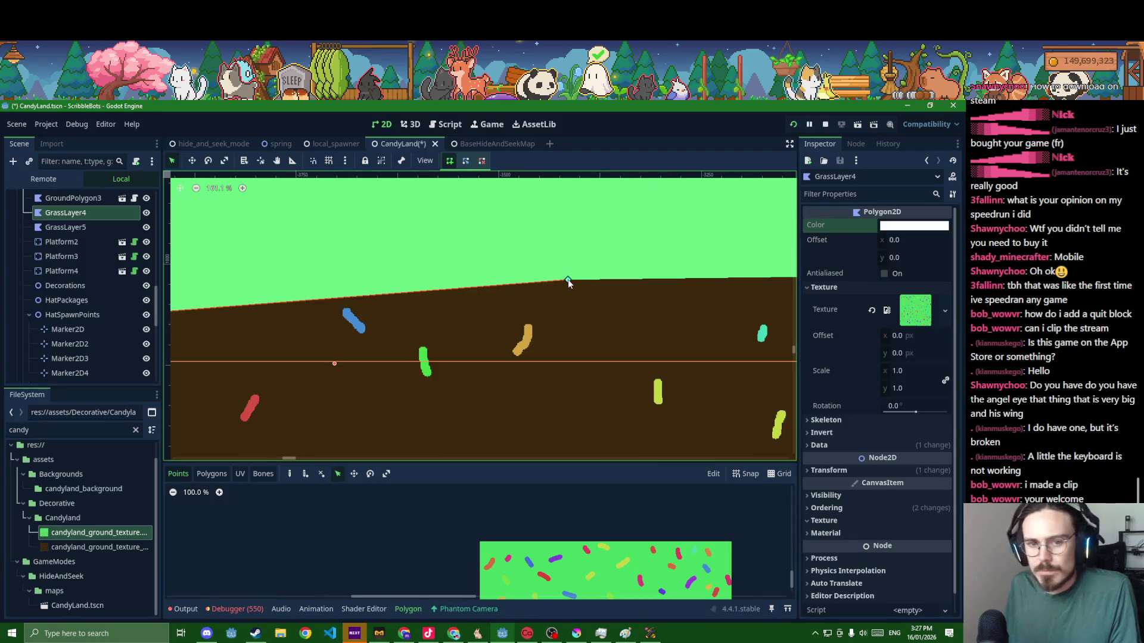
pyautogui.scroll(-2, 563, 294)
pyautogui.scroll(-2, 556, 309)
pyautogui.scroll(-1, 551, 316)
pyautogui.hscroll(2, 554, 316)
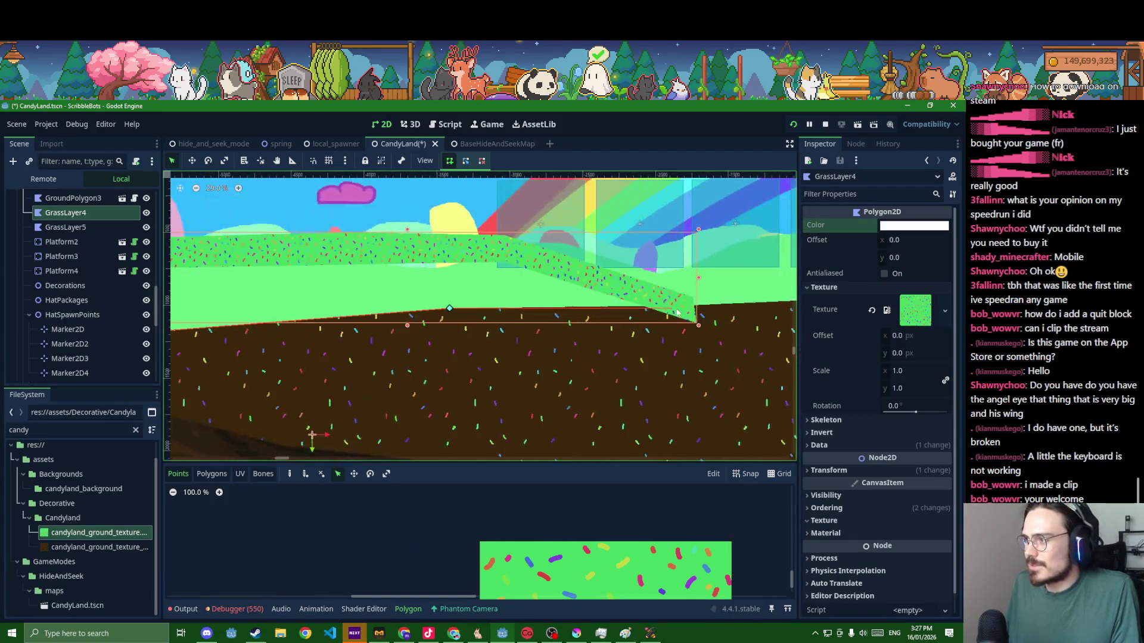